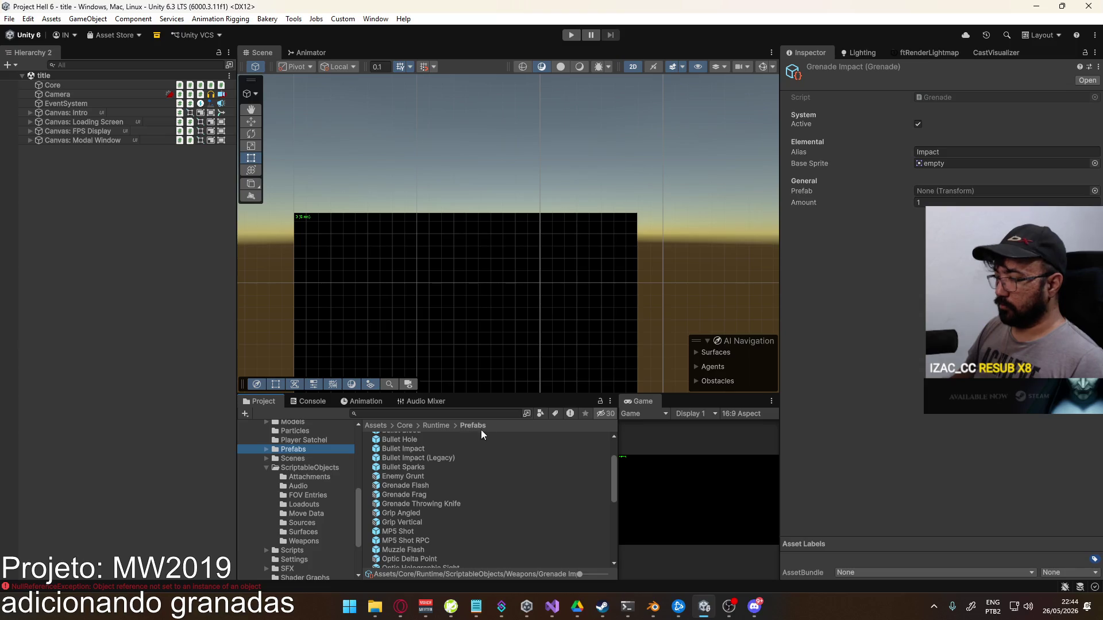
Assign the Grenade Throwing Knife prefab to the Grenade Throwing Knife weapon asset's Prefab field
click(315, 467)
double_click(404, 454)
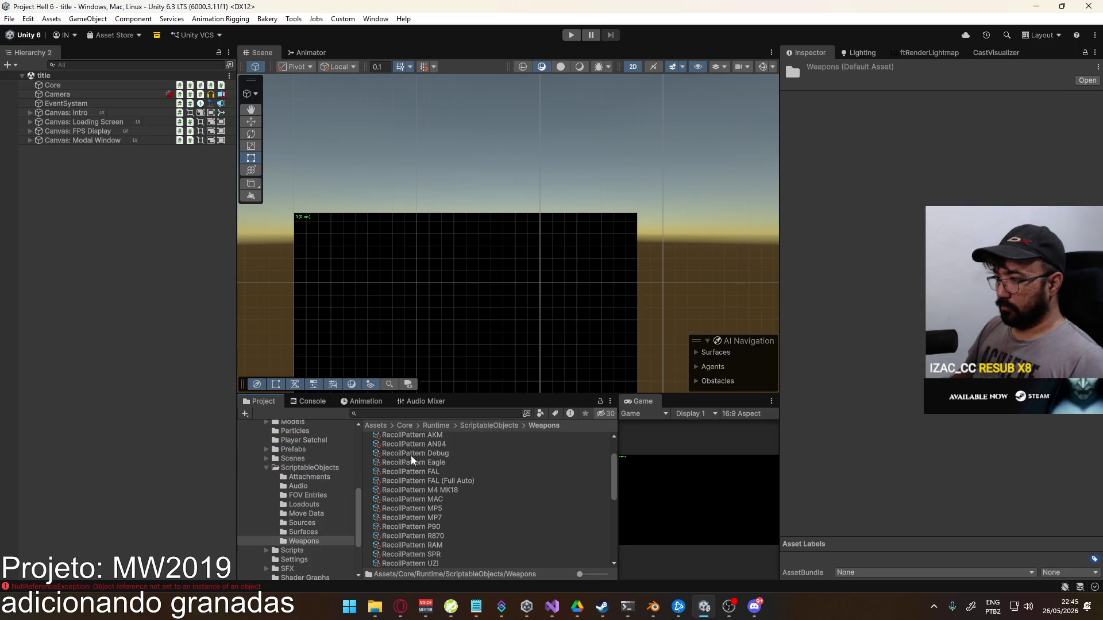
scroll(451, 484, down, 5)
scroll(450, 496, up, 10)
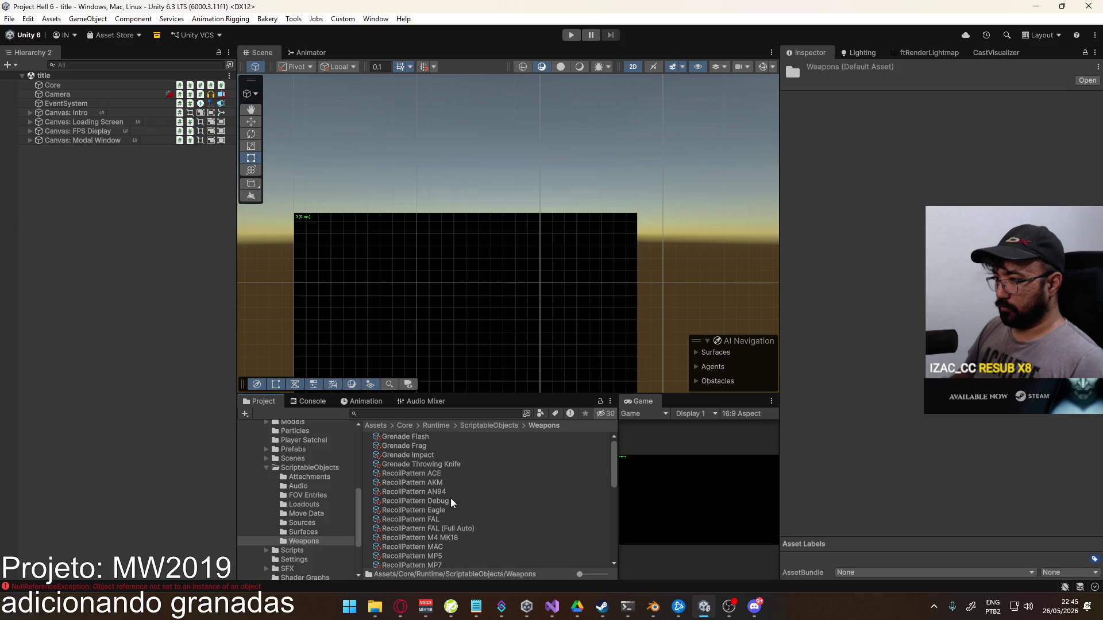
click(423, 467)
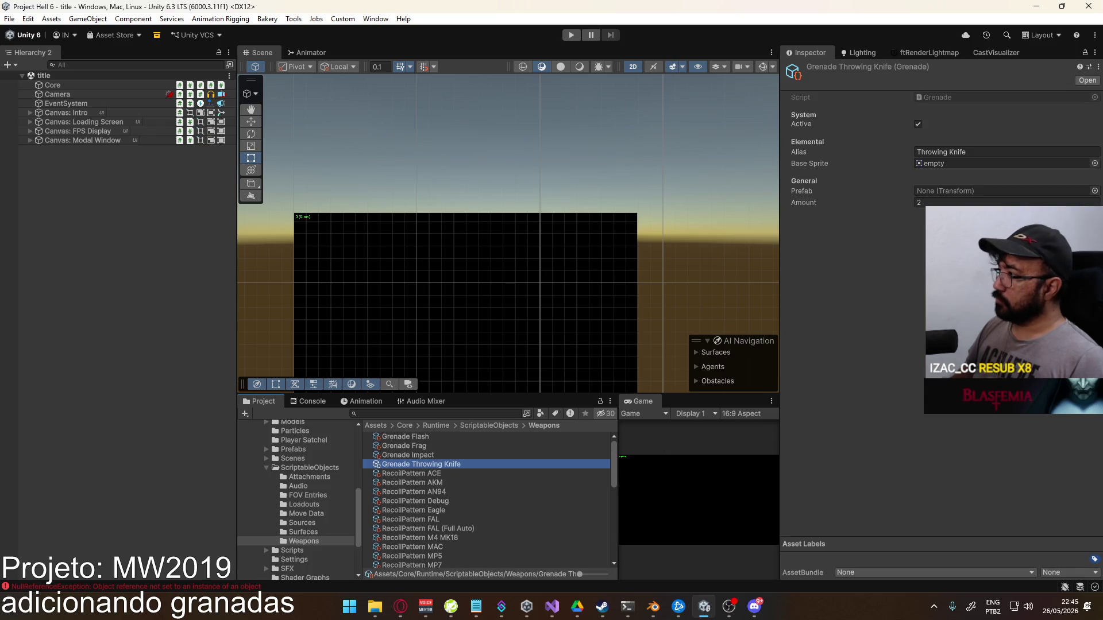
click(293, 450)
scroll(463, 485, down, 8)
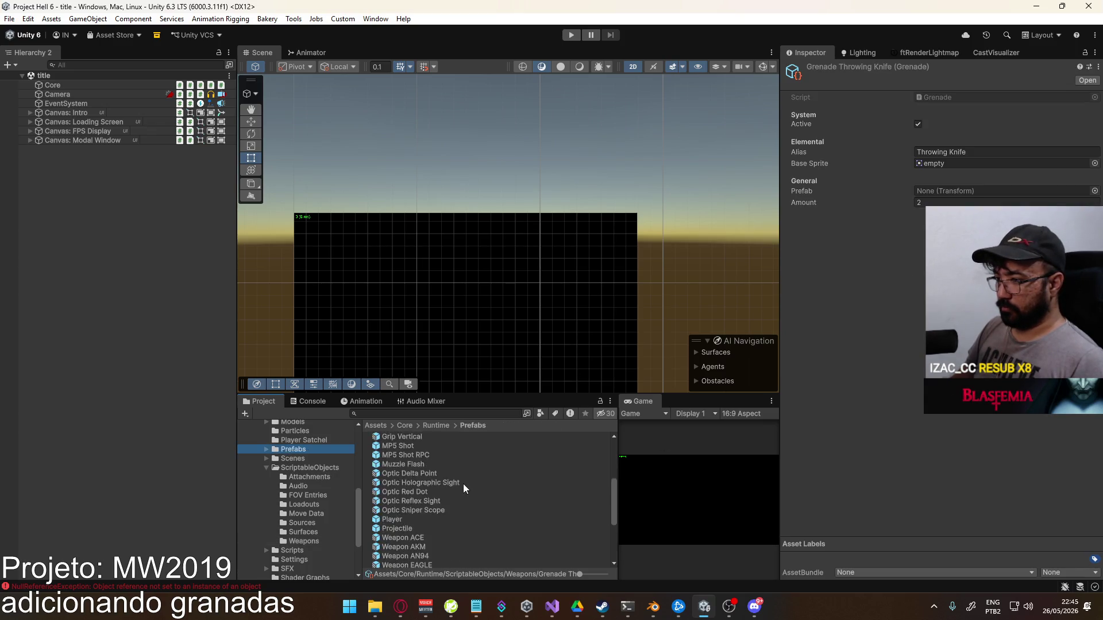
scroll(439, 495, up, 4)
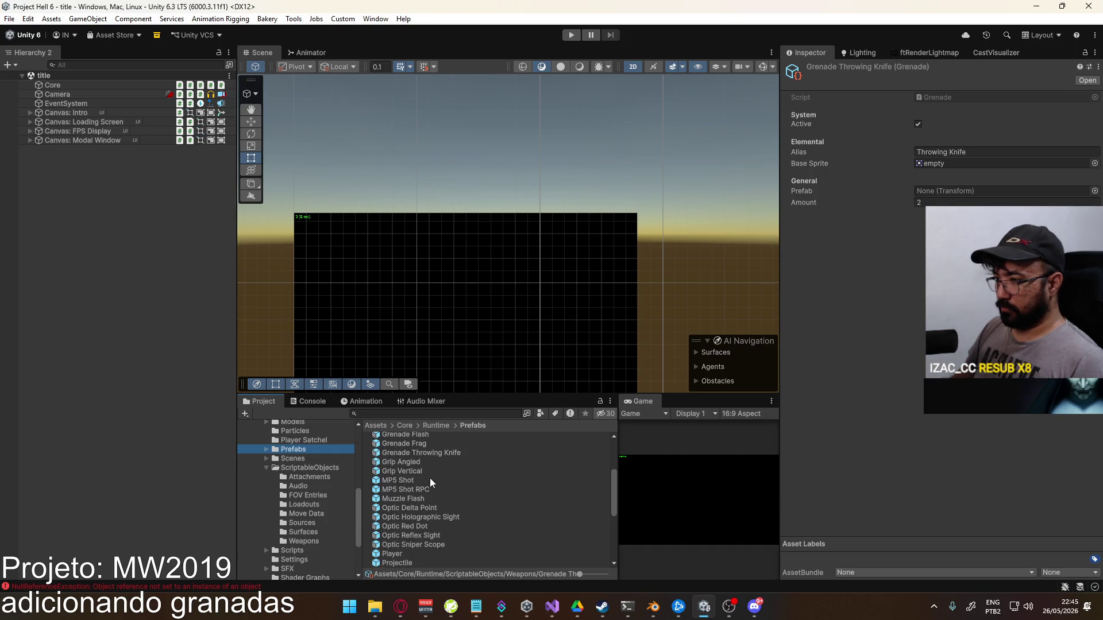
drag(464, 451, 976, 191)
Start play mode and bring the web browser to the front
click(571, 35)
mouse_move(401, 606)
click(363, 570)
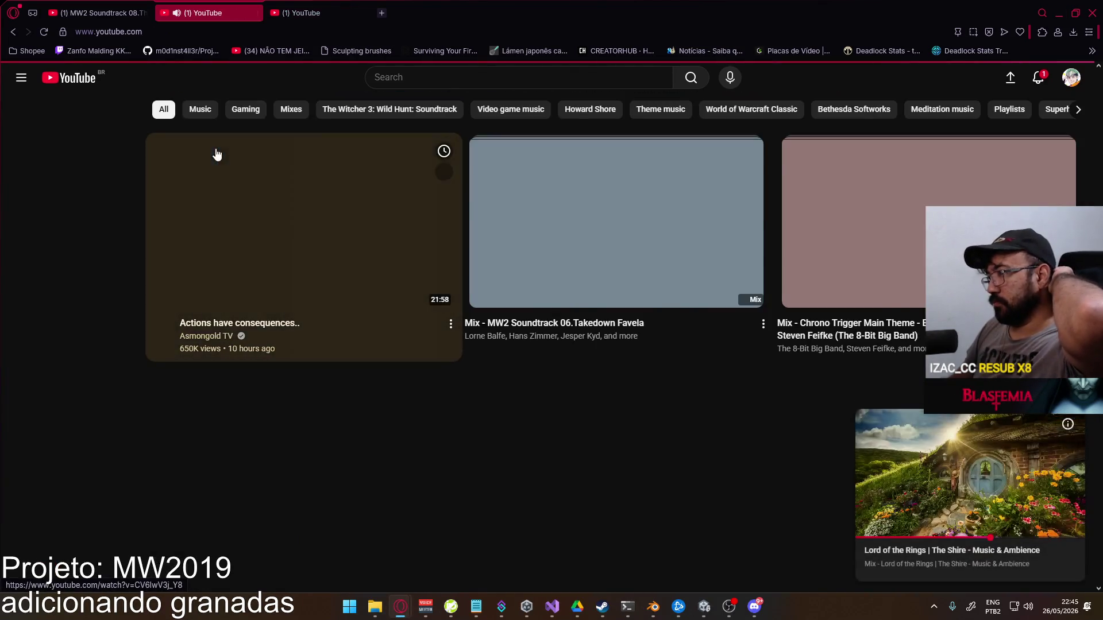
Return to the YouTube Home feed and mark the first video as Not interested
key(alt+Left)
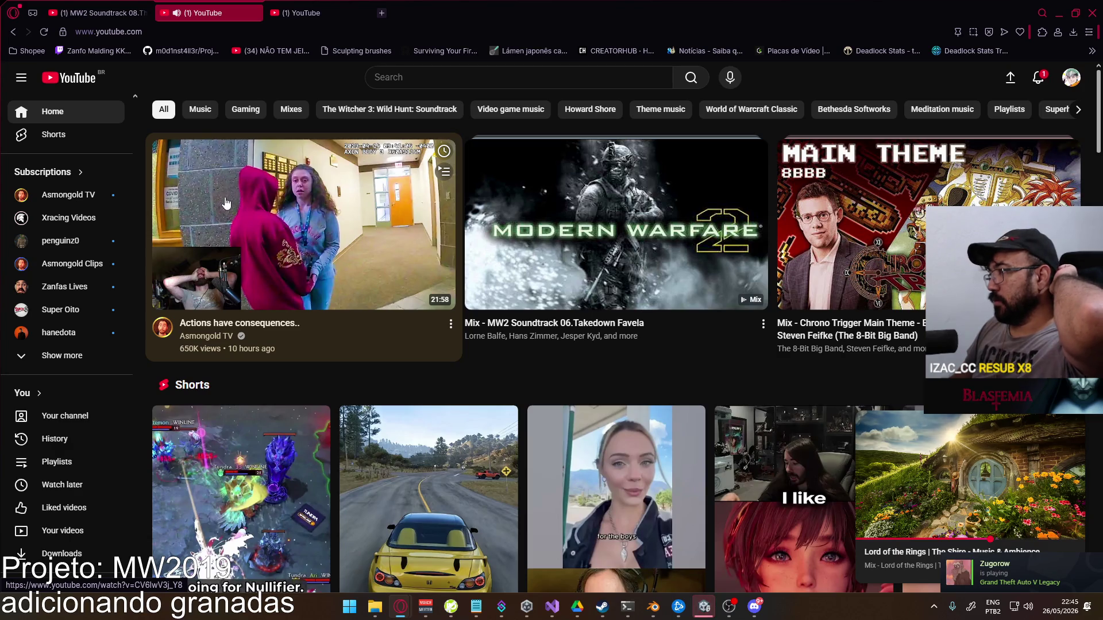
scroll(513, 299, down, 2)
scroll(513, 298, down, 5)
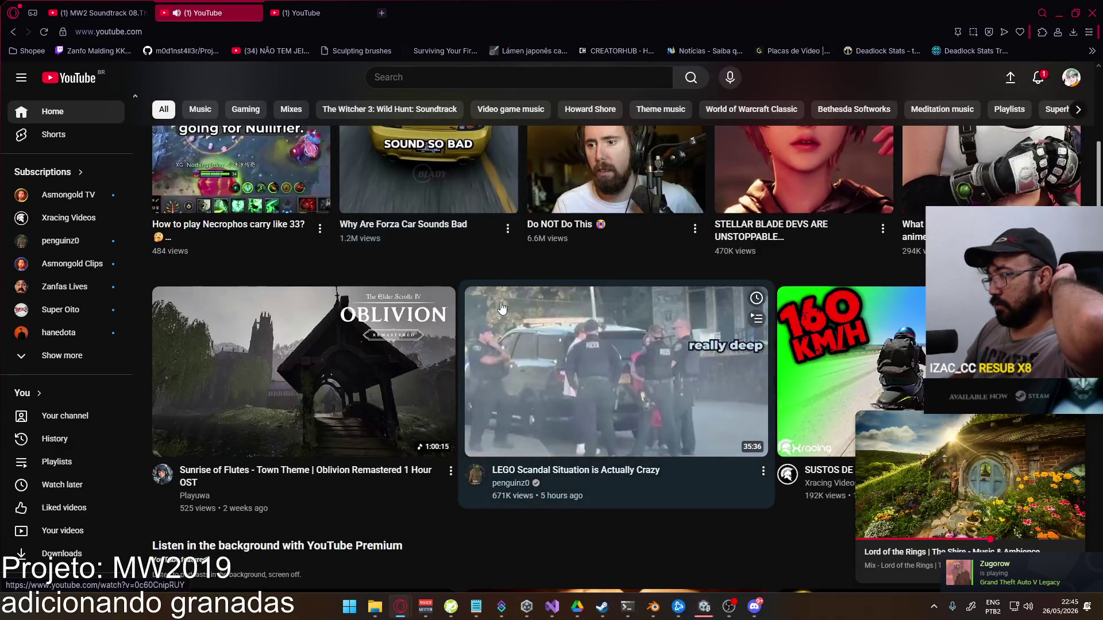
scroll(501, 308, down, 5)
scroll(501, 307, down, 1)
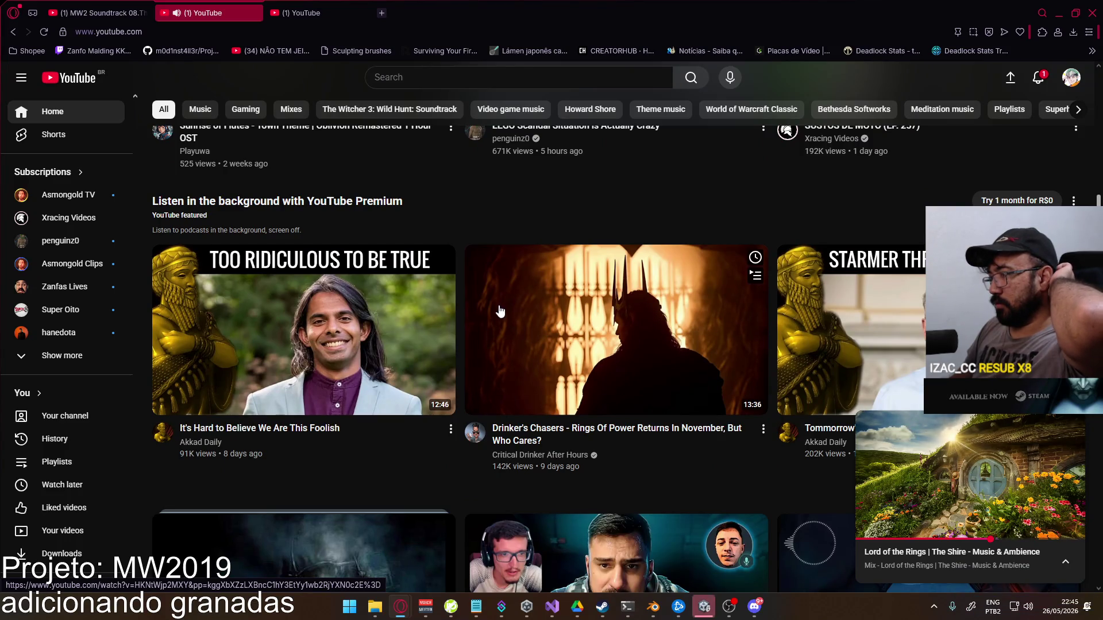
scroll(500, 310, down, 5)
scroll(499, 312, up, 3)
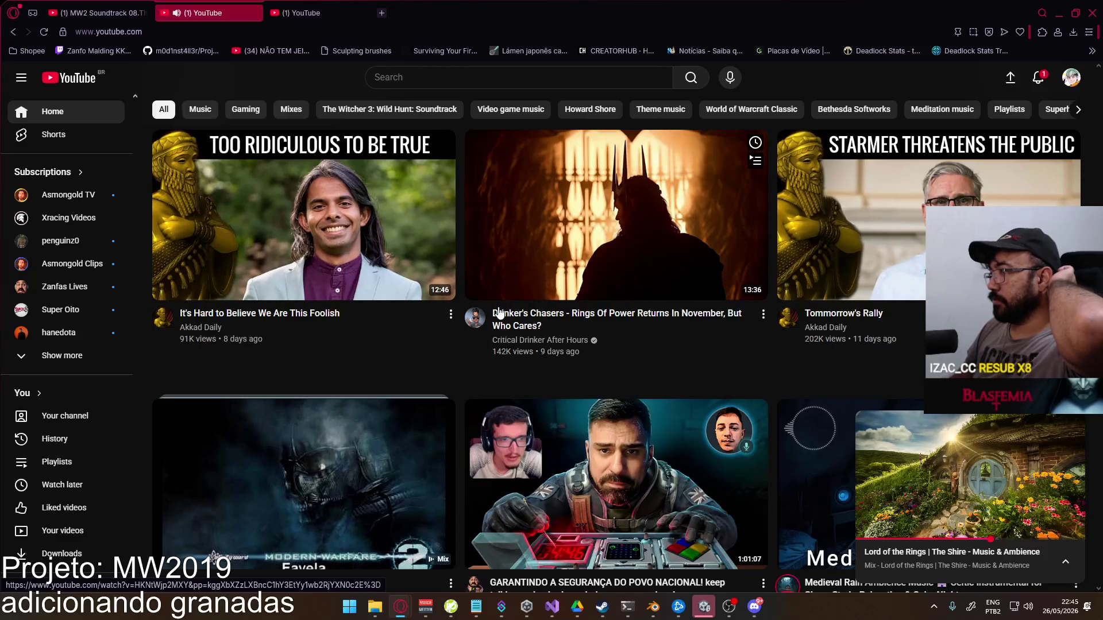
click(449, 317)
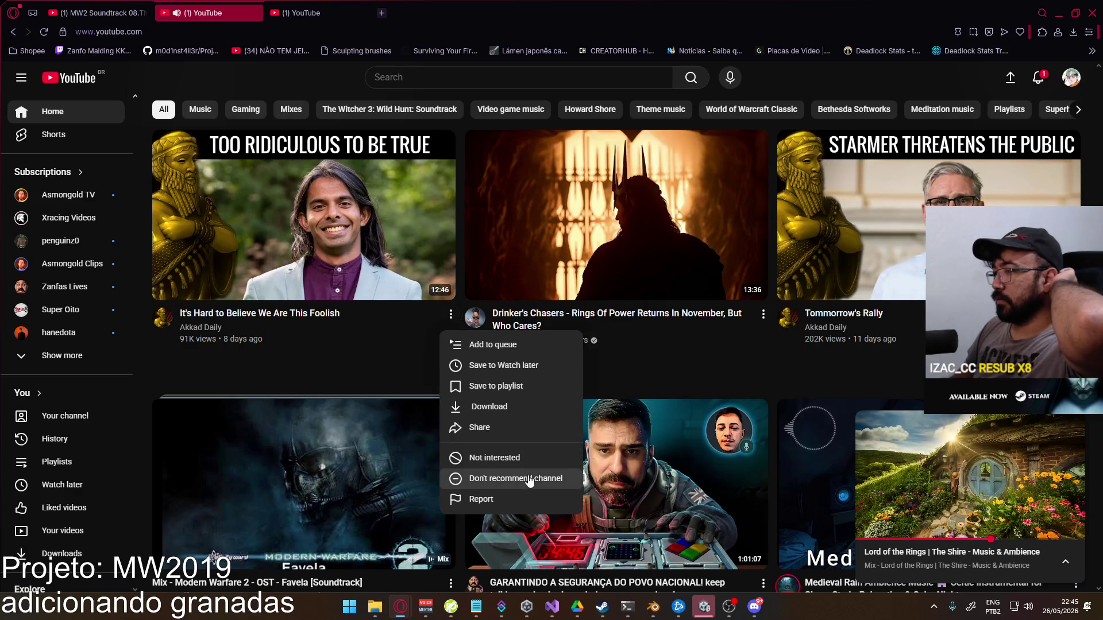
click(511, 458)
Browse further down the feed, expand the Lord of the Rings video, then return to Unity
click(1076, 583)
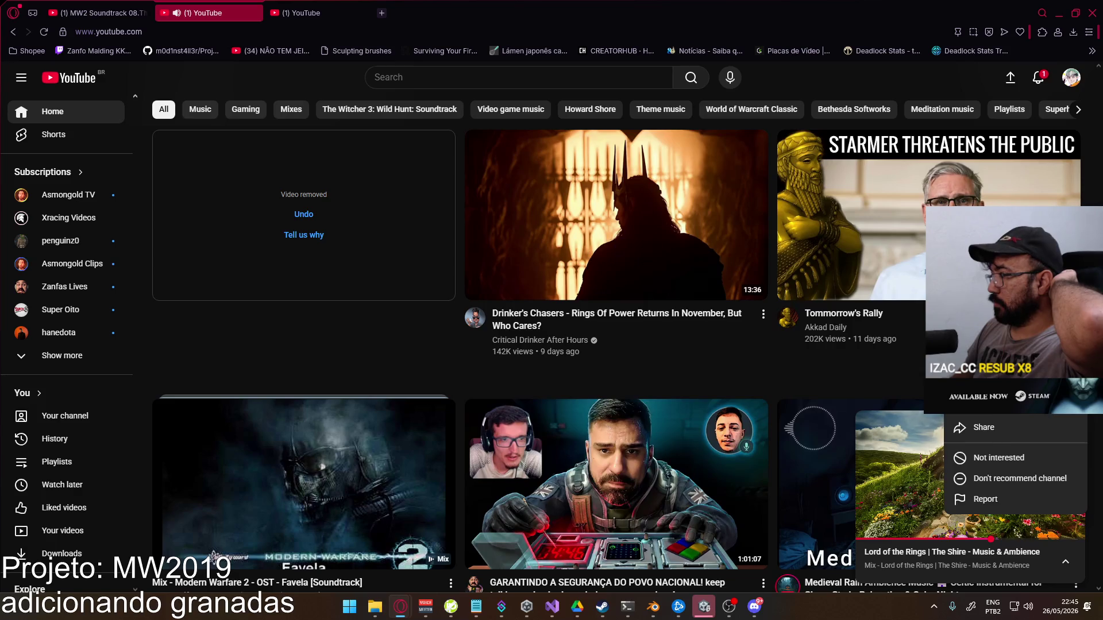
scroll(697, 488, down, 8)
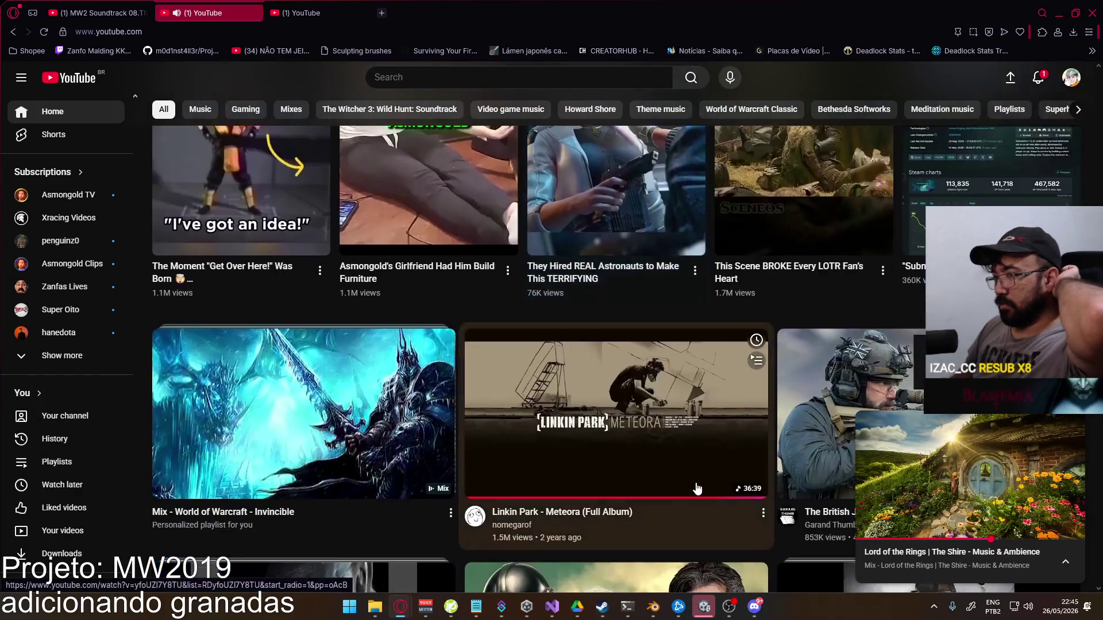
scroll(697, 489, down, 3)
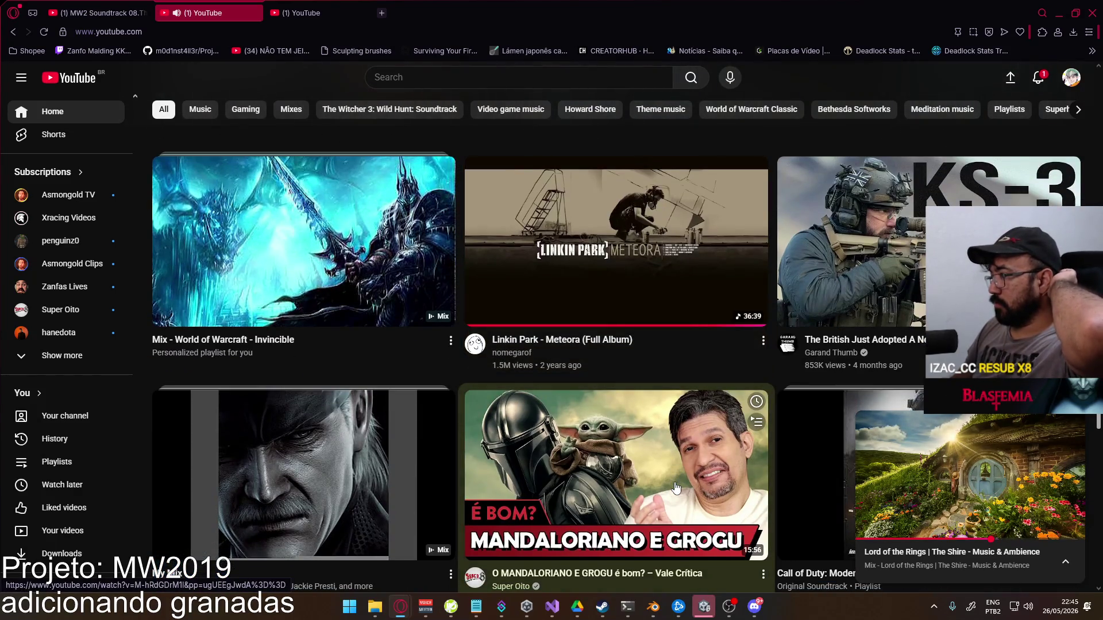
scroll(686, 488, down, 3)
scroll(686, 489, down, 3)
scroll(686, 488, up, 2)
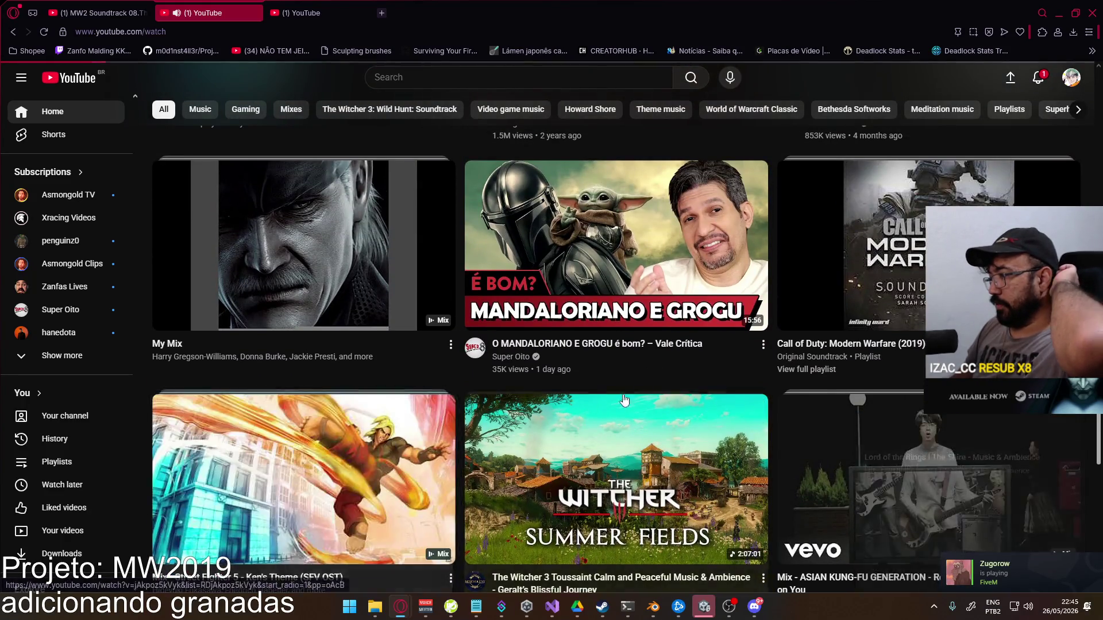
click(971, 477)
key(alt+Tab)
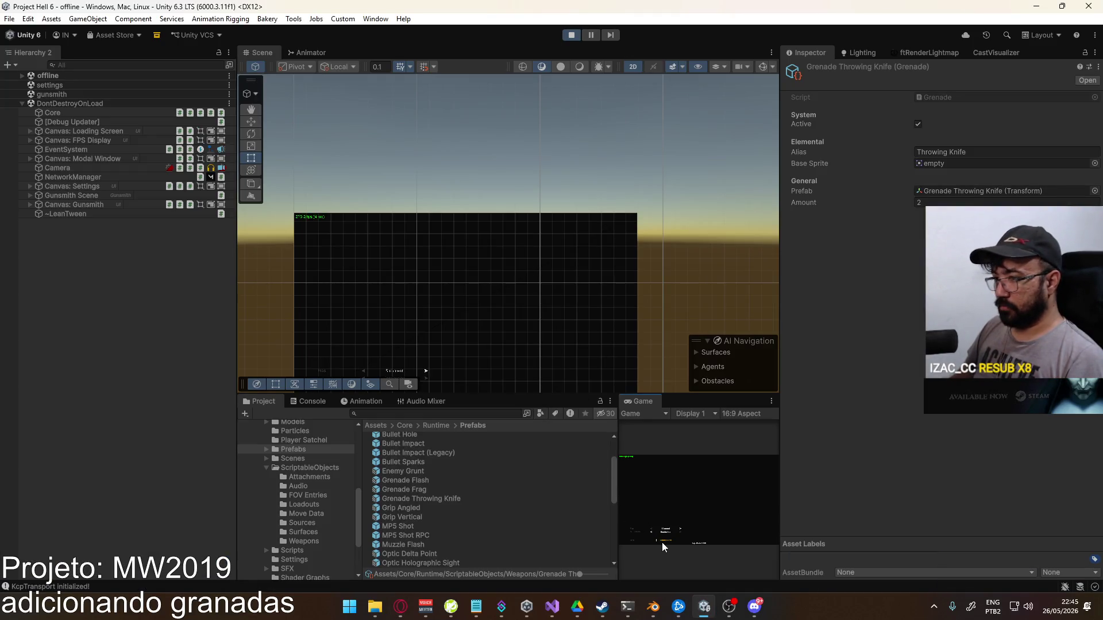
Load the shipment map and maximize the Game view
click(662, 543)
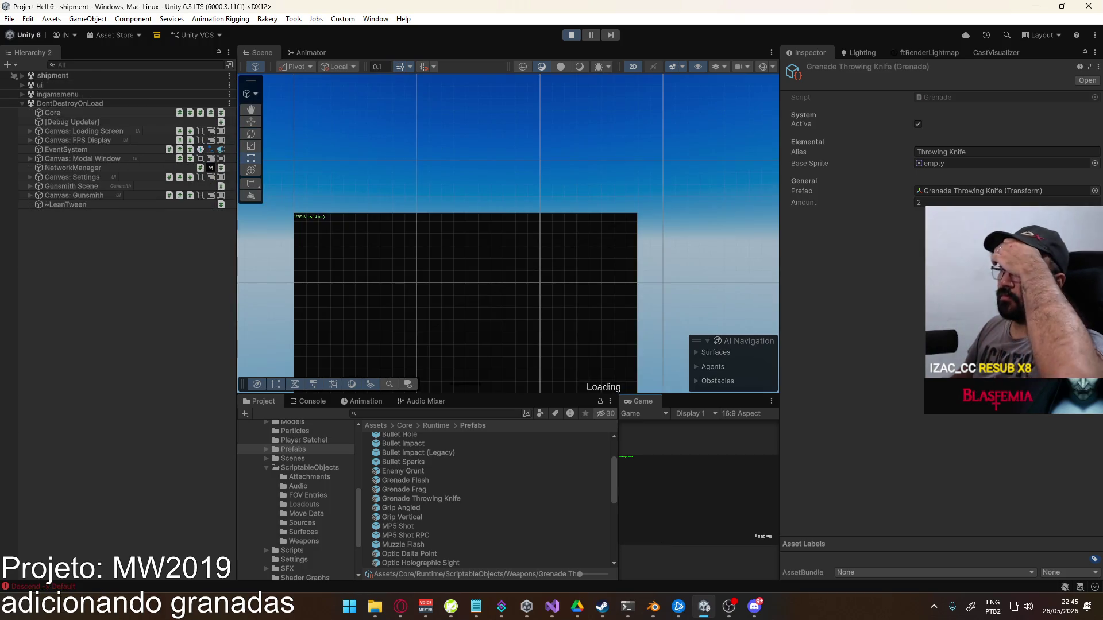
key(super)
key(super)
drag(617, 459, 476, 457)
right_click(477, 403)
click(517, 439)
Holster and re-raise the MP5, then restore the Game view layout and show the Console
click(602, 416)
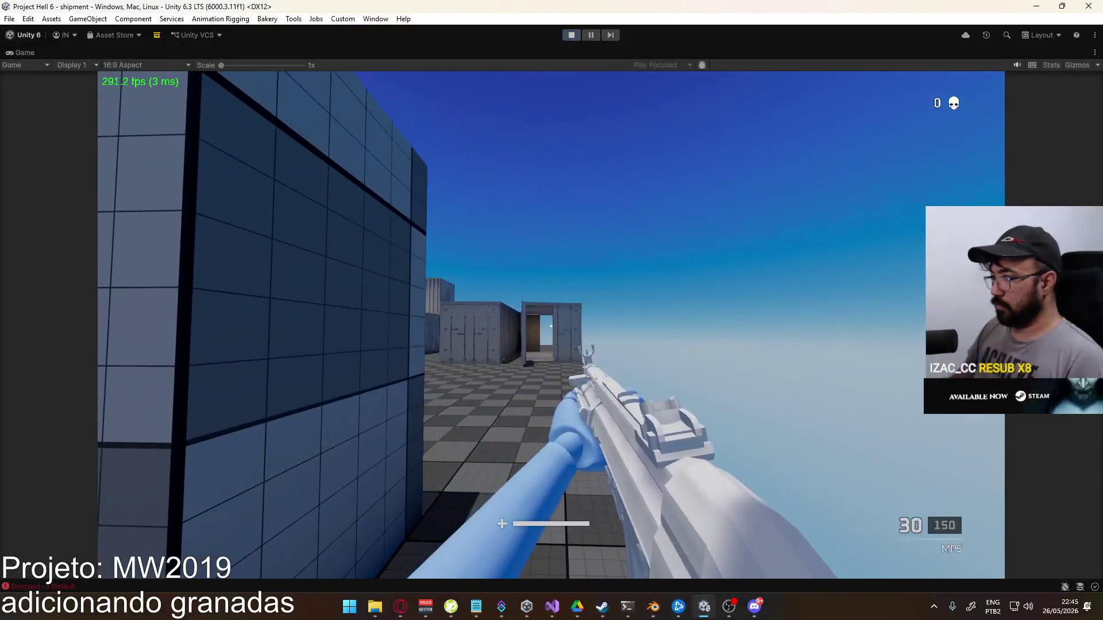
key(g)
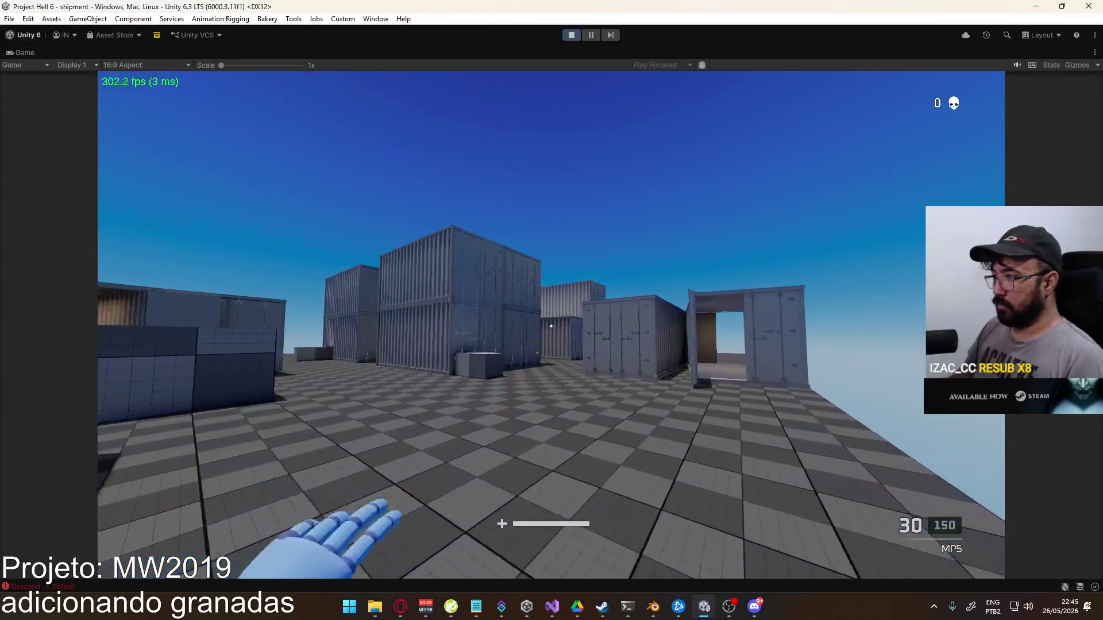
key(super)
click(440, 60)
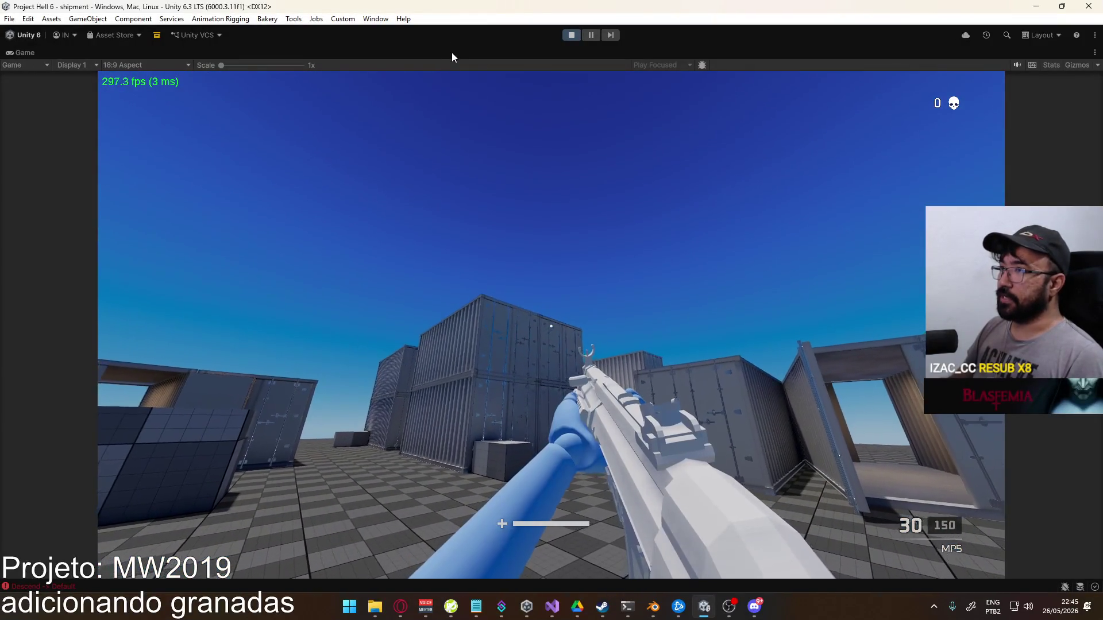
right_click(452, 53)
click(480, 87)
click(320, 402)
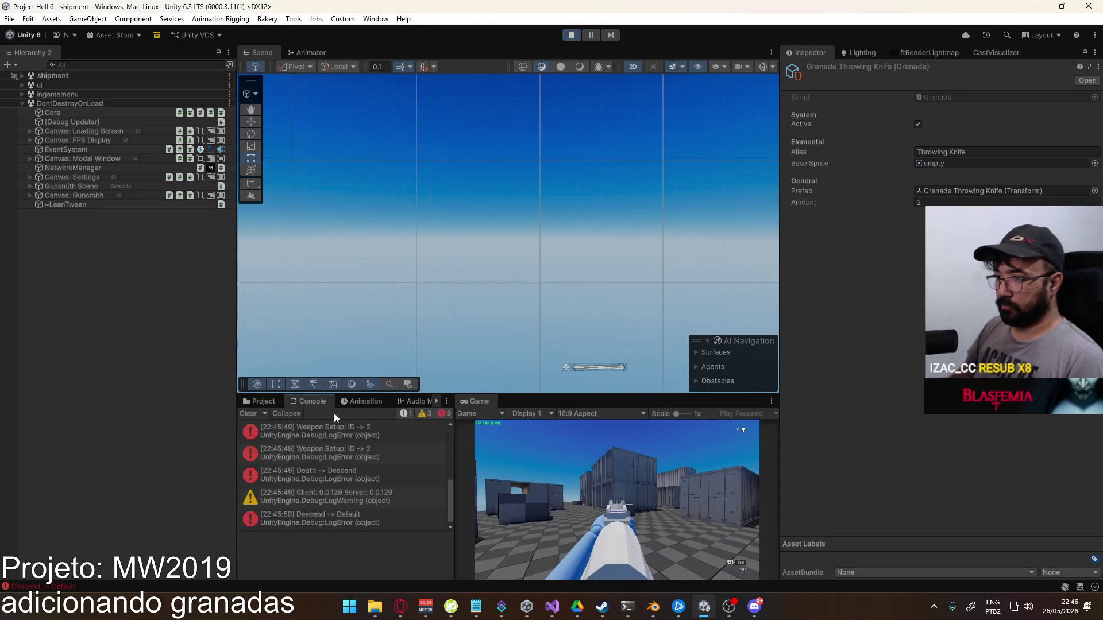
Expand Player > Viewmodel > Viewmodel Rig > root > Socket Aux and inspect the Lethal and Tactical slots
click(22, 76)
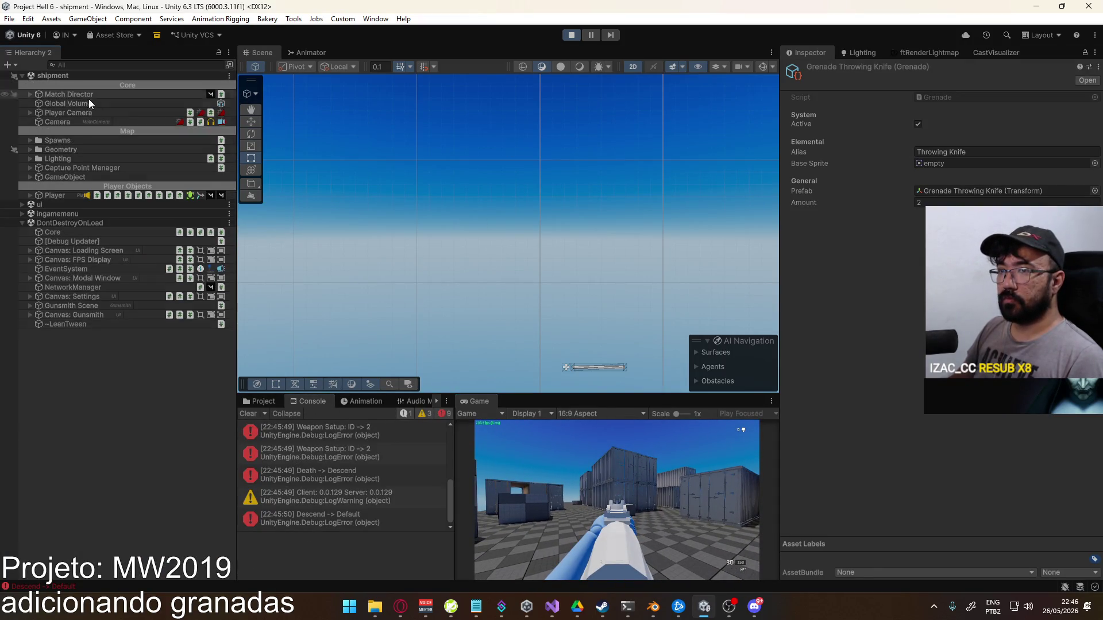
click(30, 177)
click(50, 178)
click(30, 178)
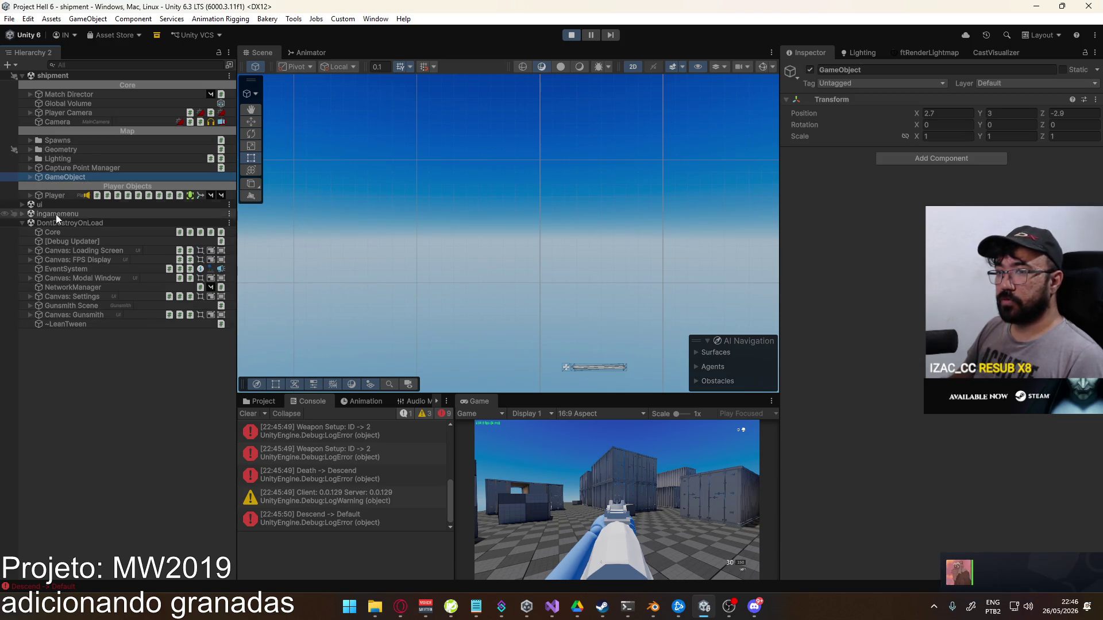
click(30, 195)
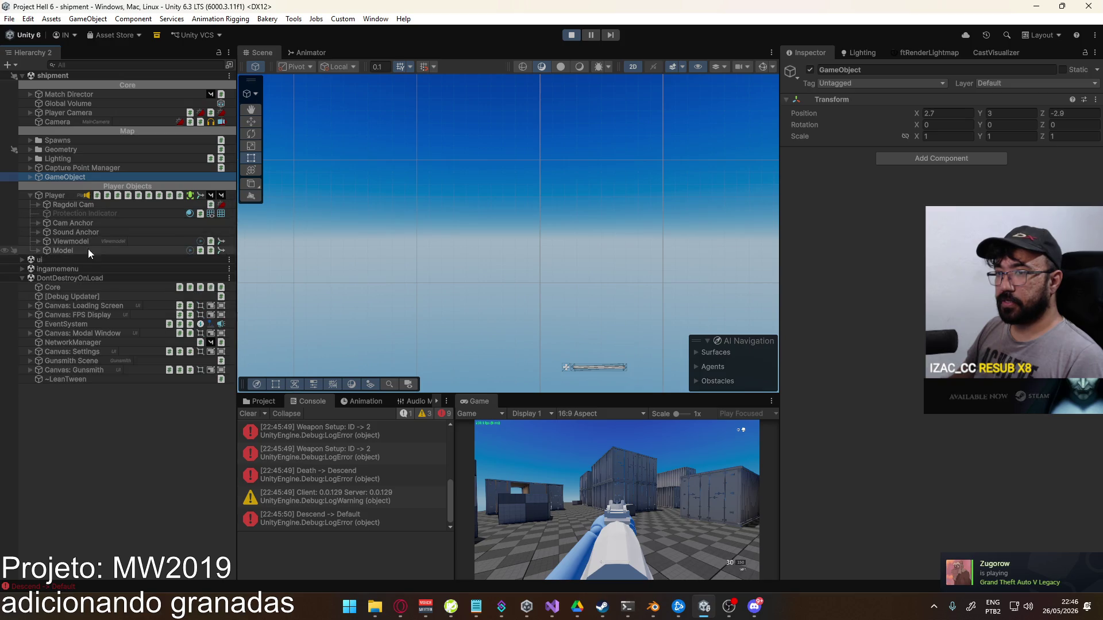
click(42, 243)
click(39, 242)
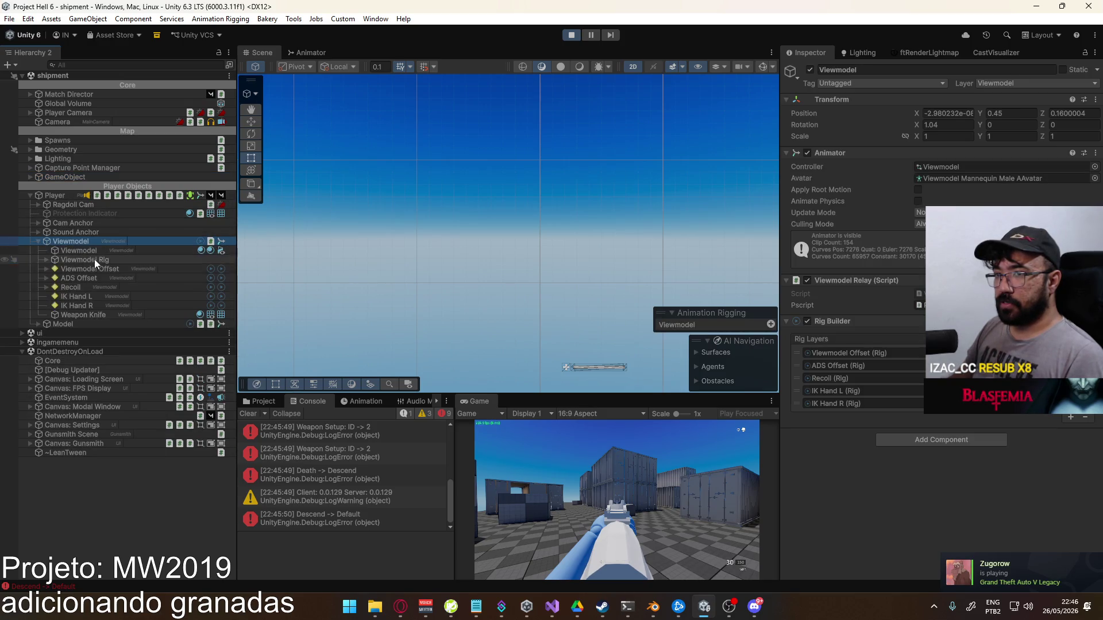
click(47, 261)
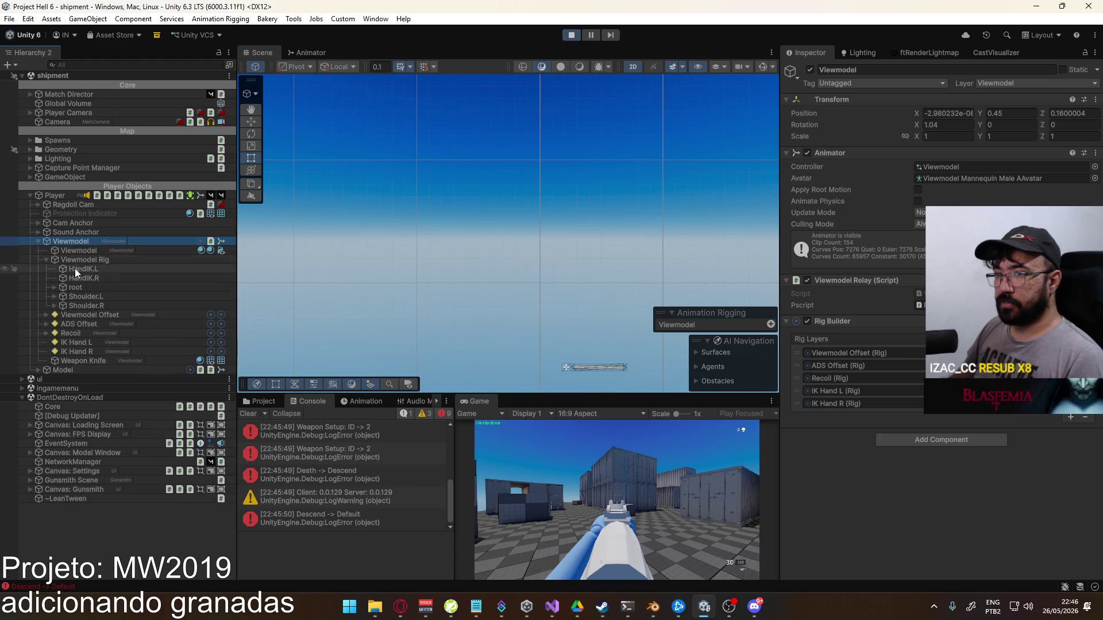
click(54, 286)
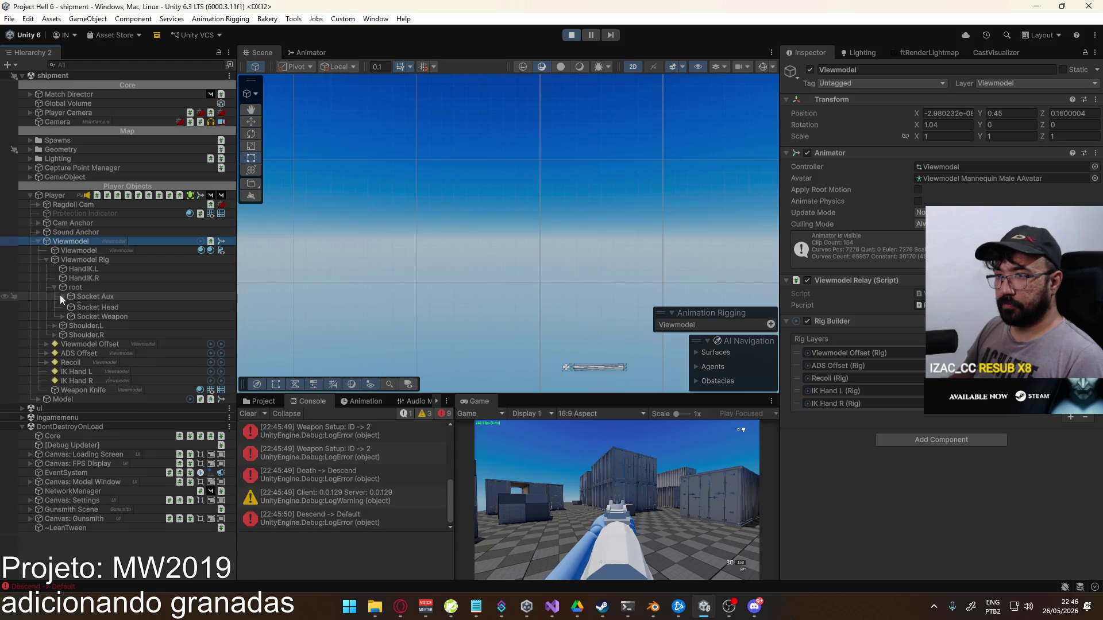
click(60, 295)
click(97, 306)
click(102, 313)
click(143, 304)
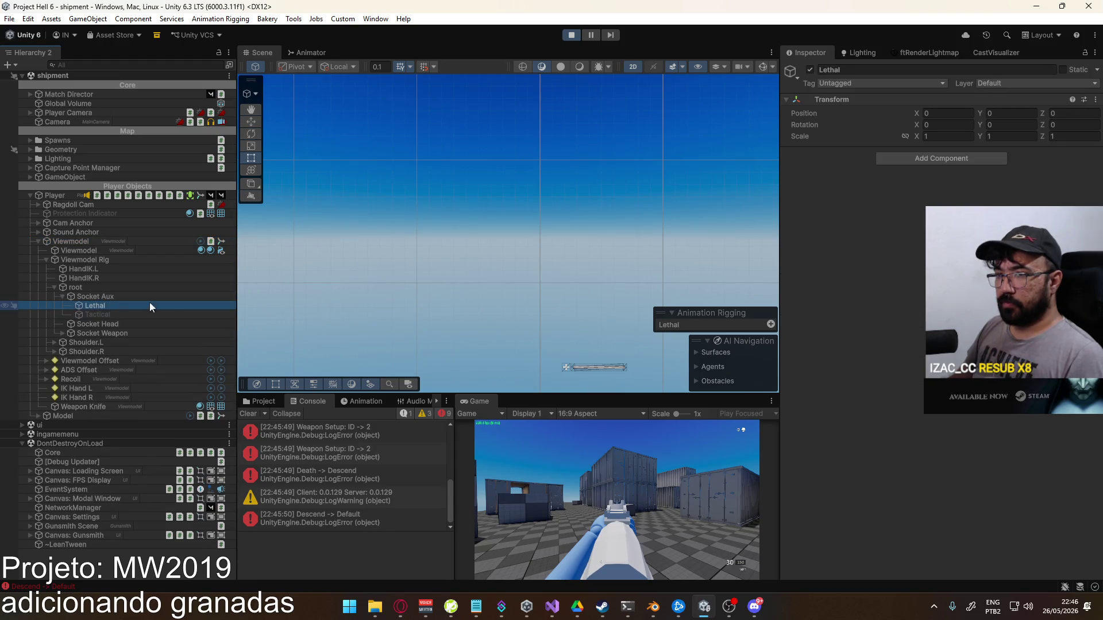
Switch to empty hands in-game and re-inspect the Viewmodel and Lethal socket objects
click(616, 500)
key(g)
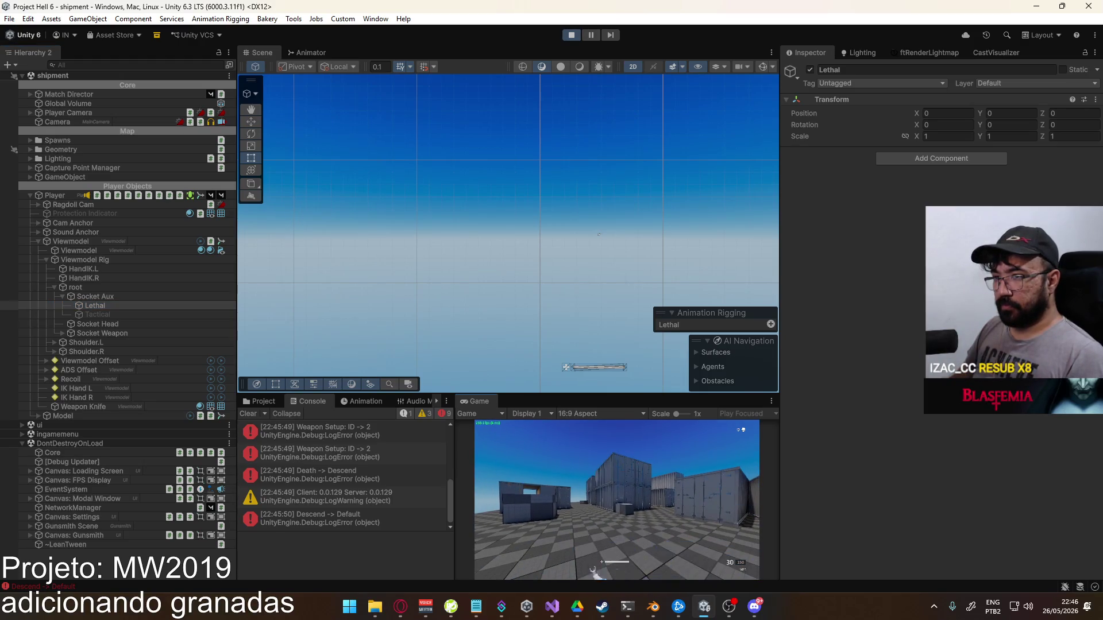
key(super)
key(super)
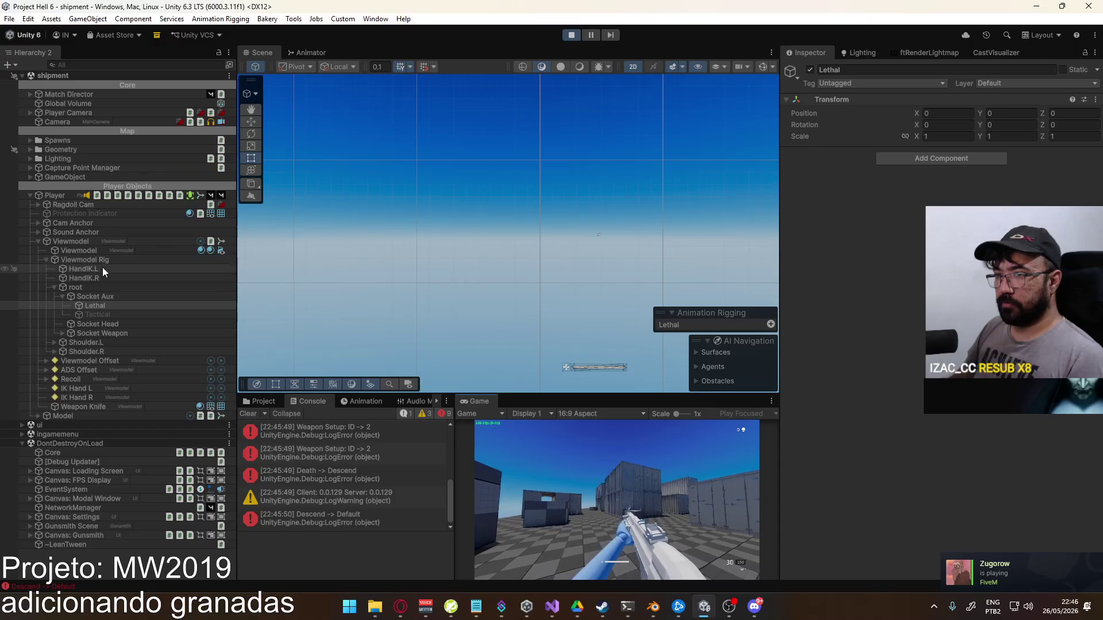
click(88, 244)
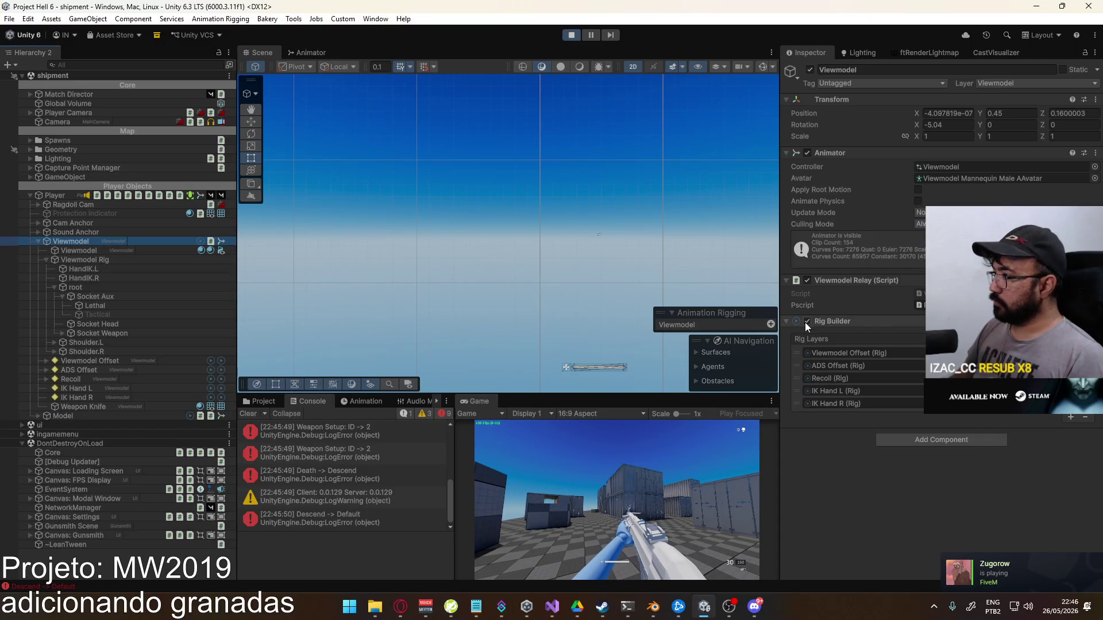
click(154, 306)
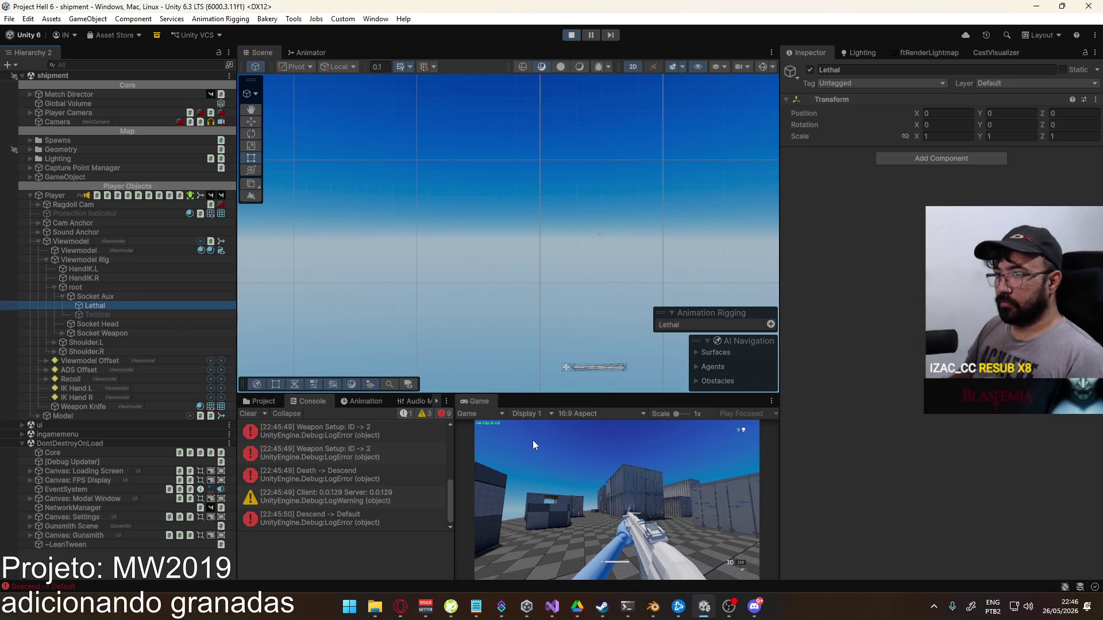
Switch weapons, leave through the pause menu, and stop the play test
click(588, 463)
key(1)
key(Escape)
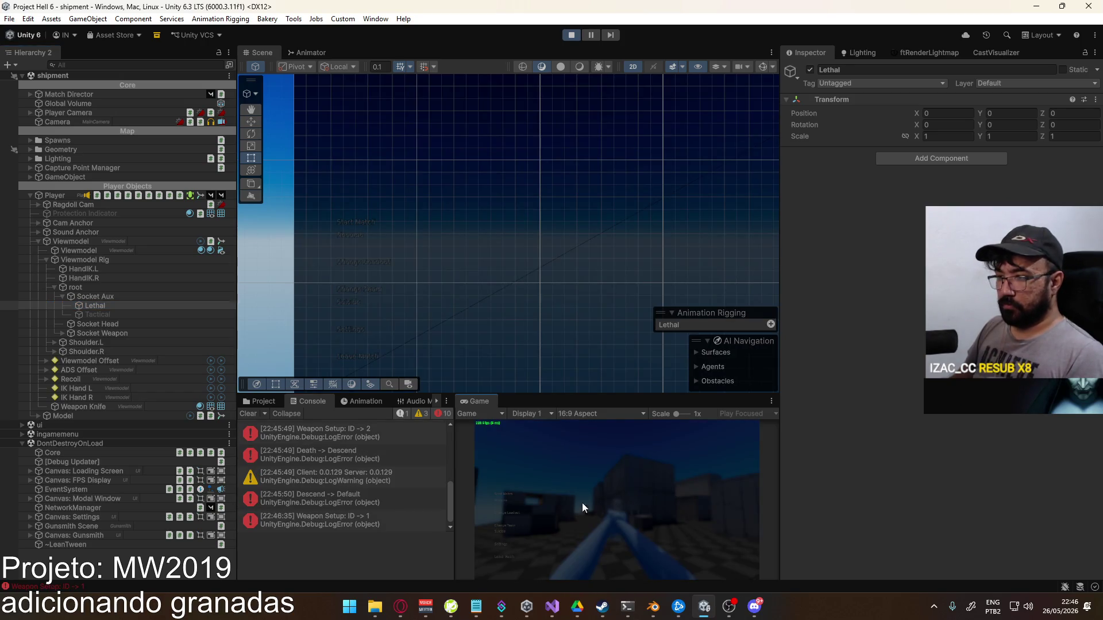
click(502, 533)
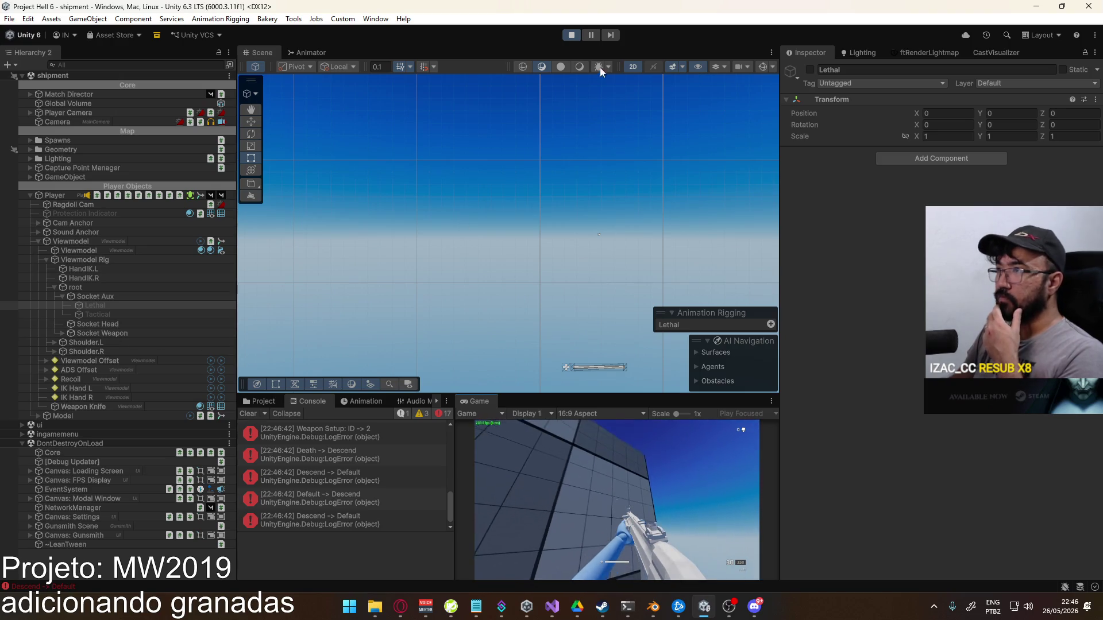
click(571, 35)
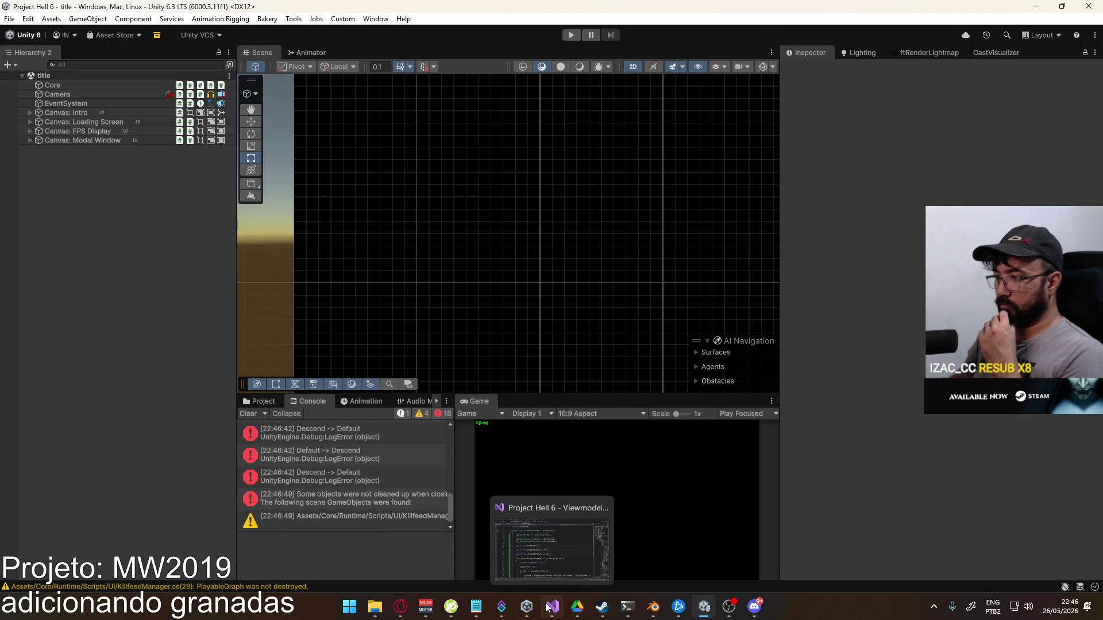
Bring up ViewmodelGrenade.cs and expand the VisibleSlot property
click(552, 607)
scroll(577, 356, down, 3)
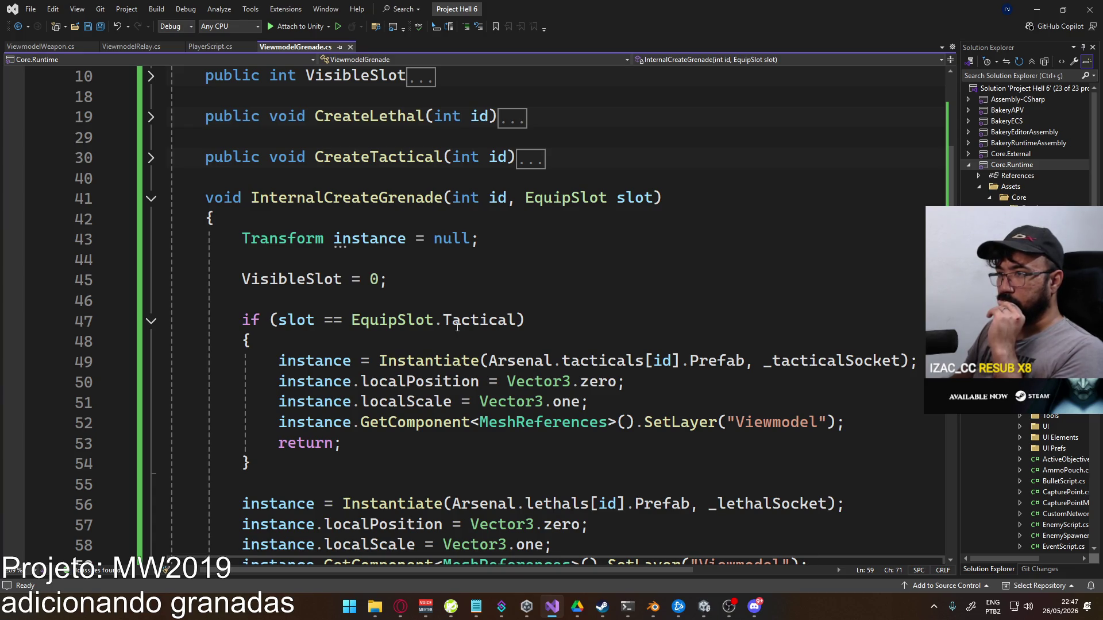
scroll(459, 328, up, 3)
click(150, 260)
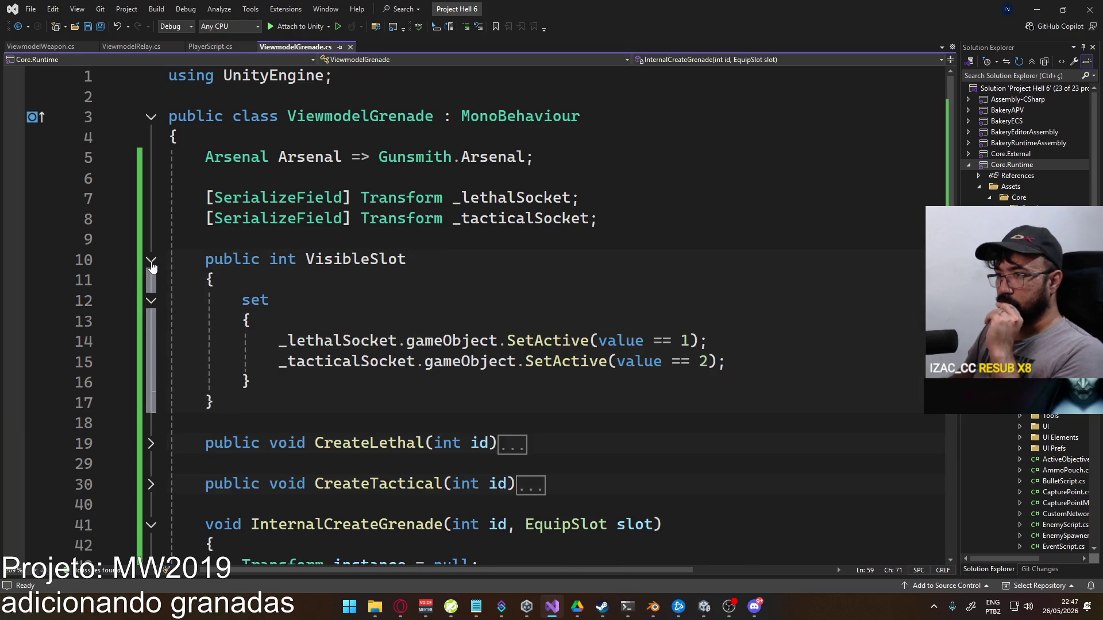
Comment out the lethal and tactical socket SetActive lines, save, and return to Unity
click(274, 343)
text(//)
key(Down)
text(//)
key(ctrl+s)
key(alt+Tab)
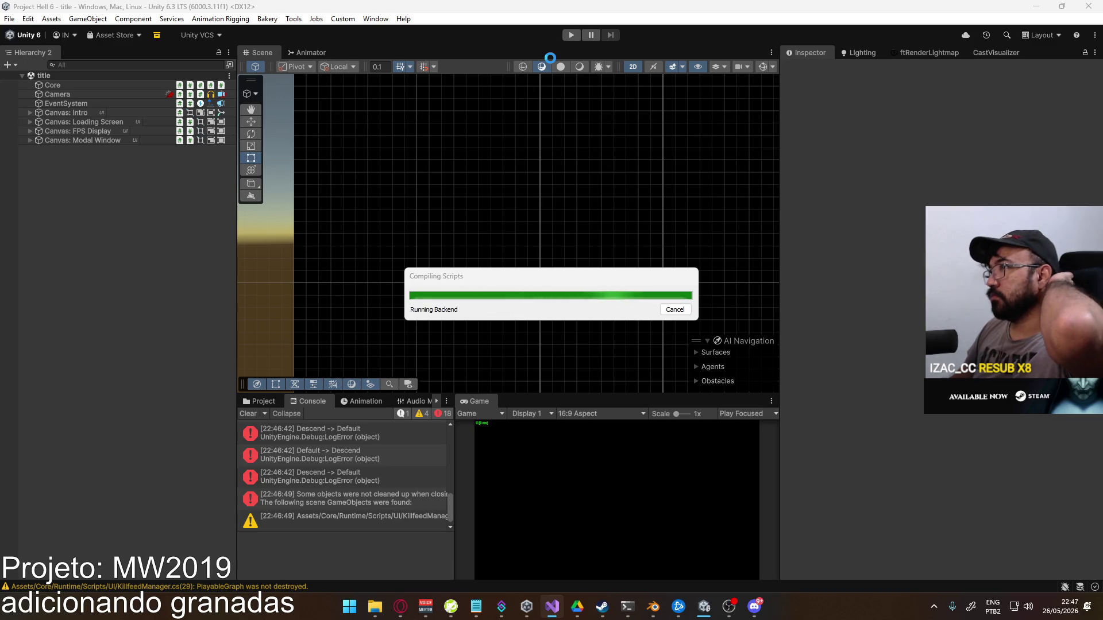
Host a shipment-map play test, expand the Hierarchy down to Socket Aux's Lethal and Tactical, then stop
click(571, 35)
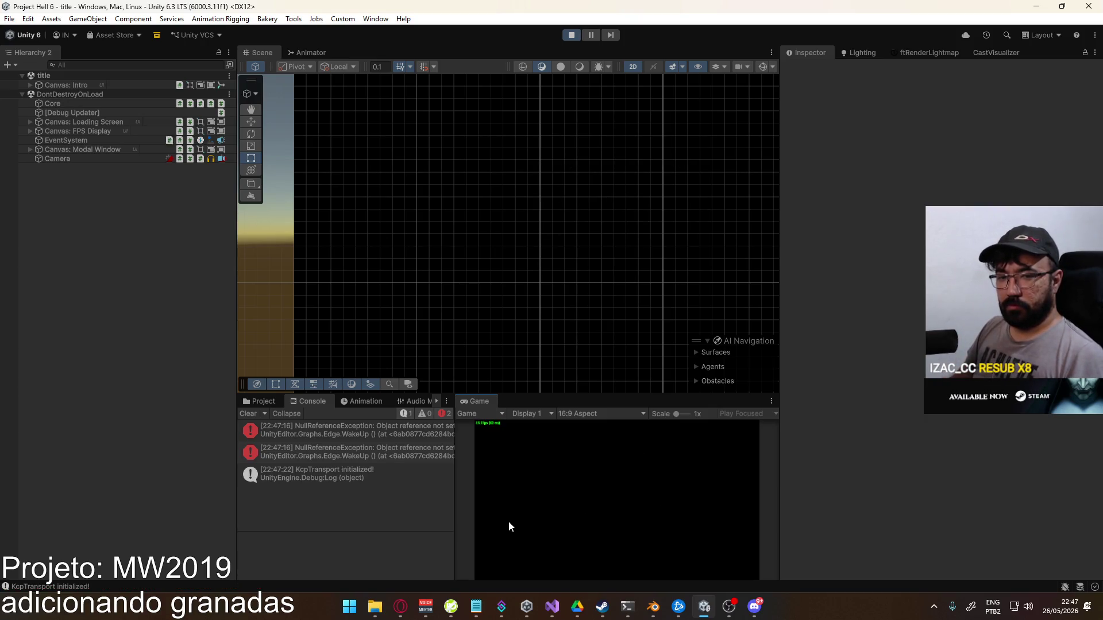
click(501, 544)
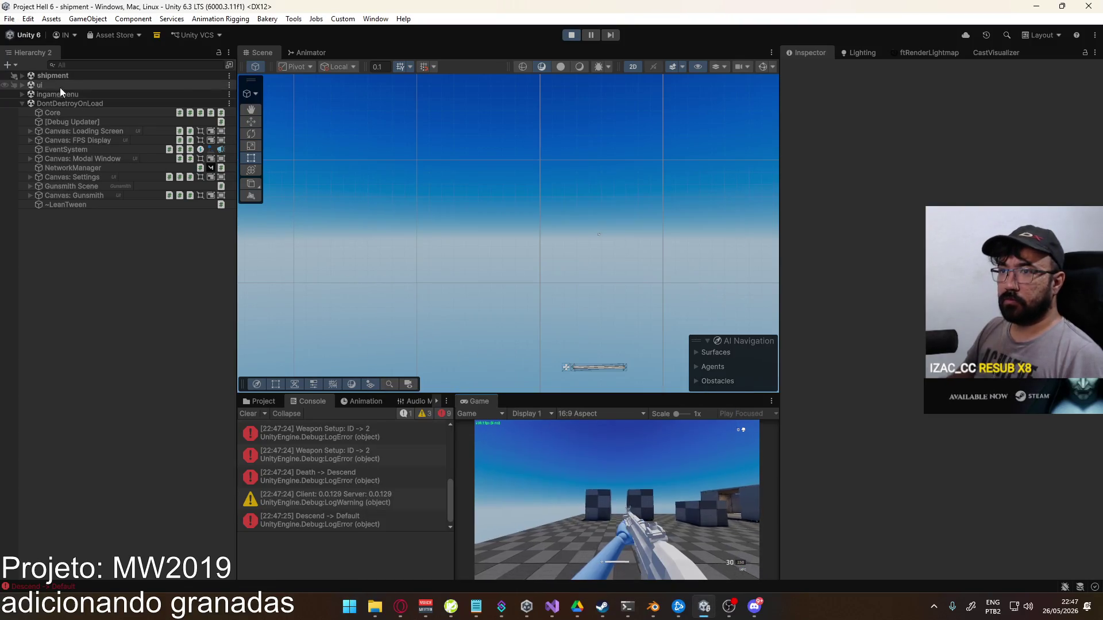
click(22, 75)
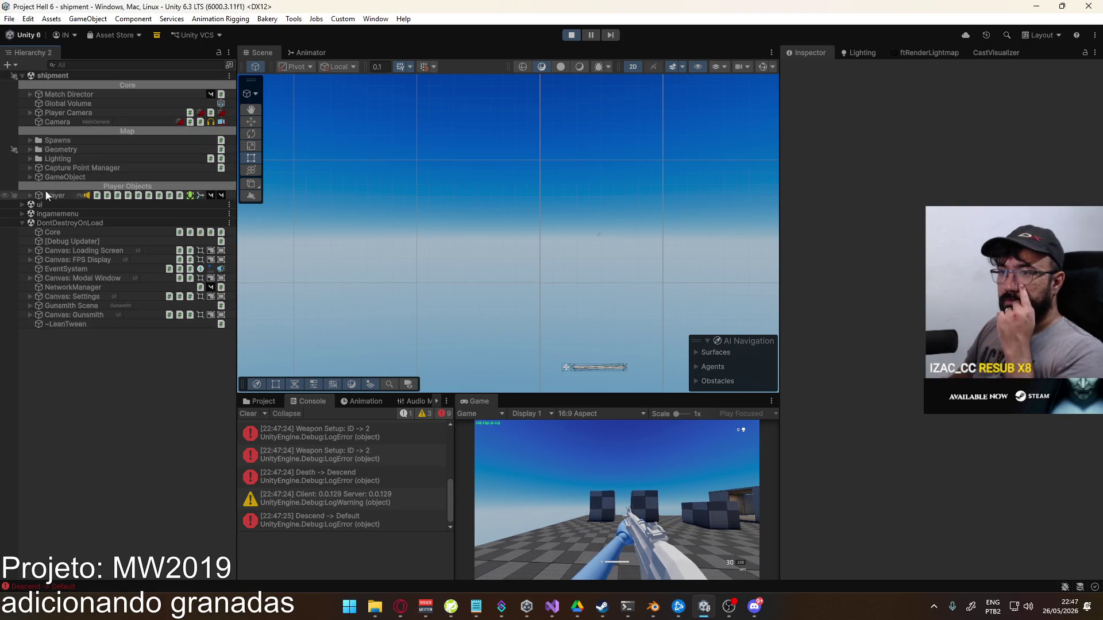
click(30, 195)
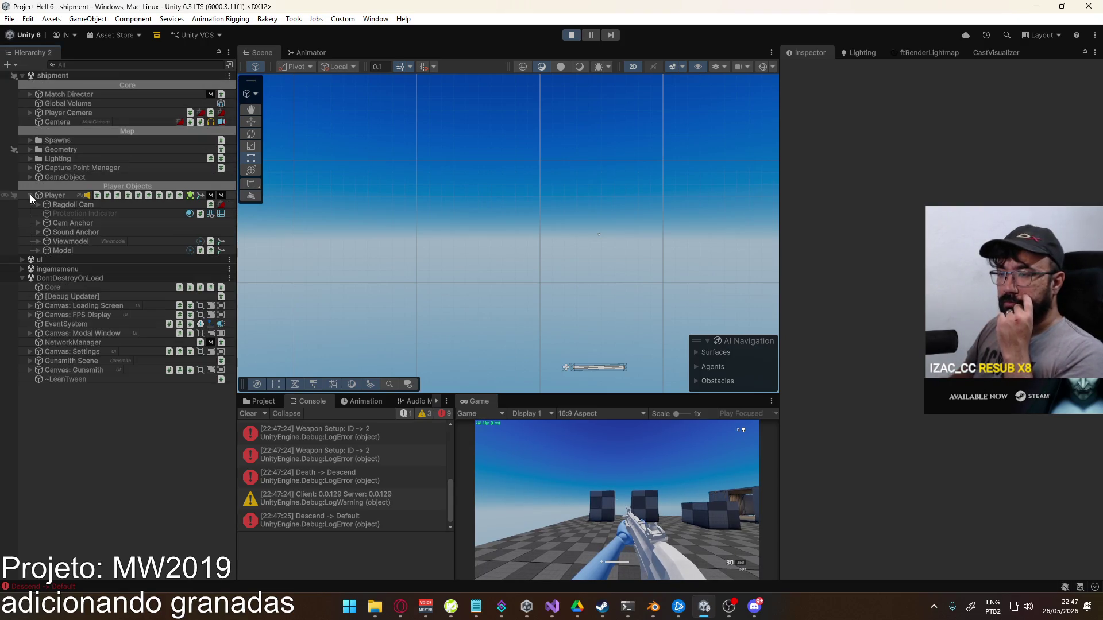
click(38, 241)
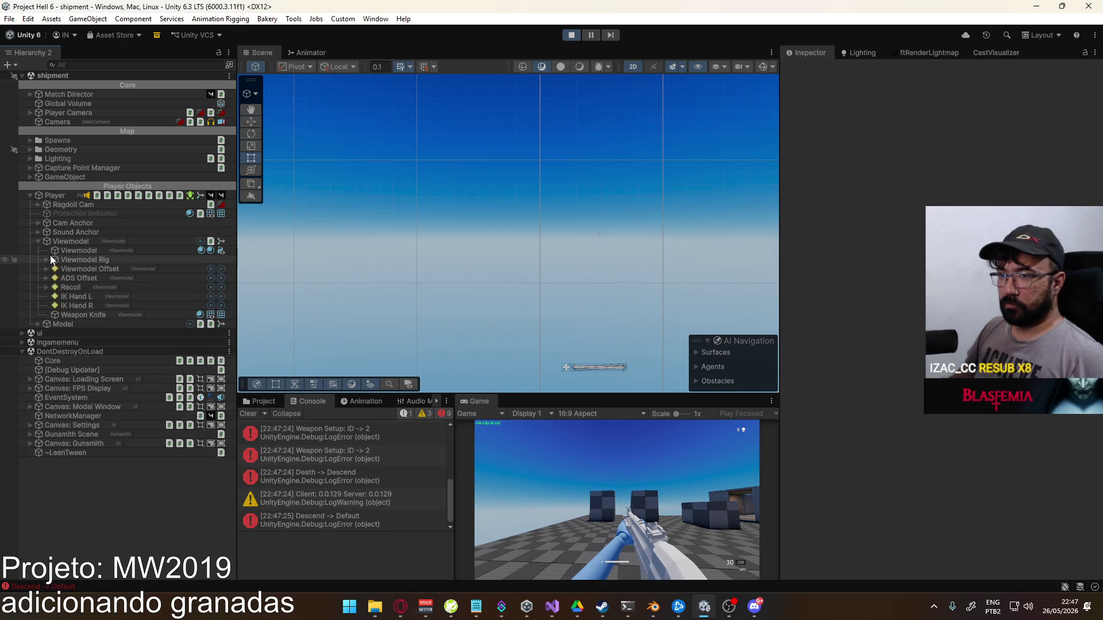
click(47, 260)
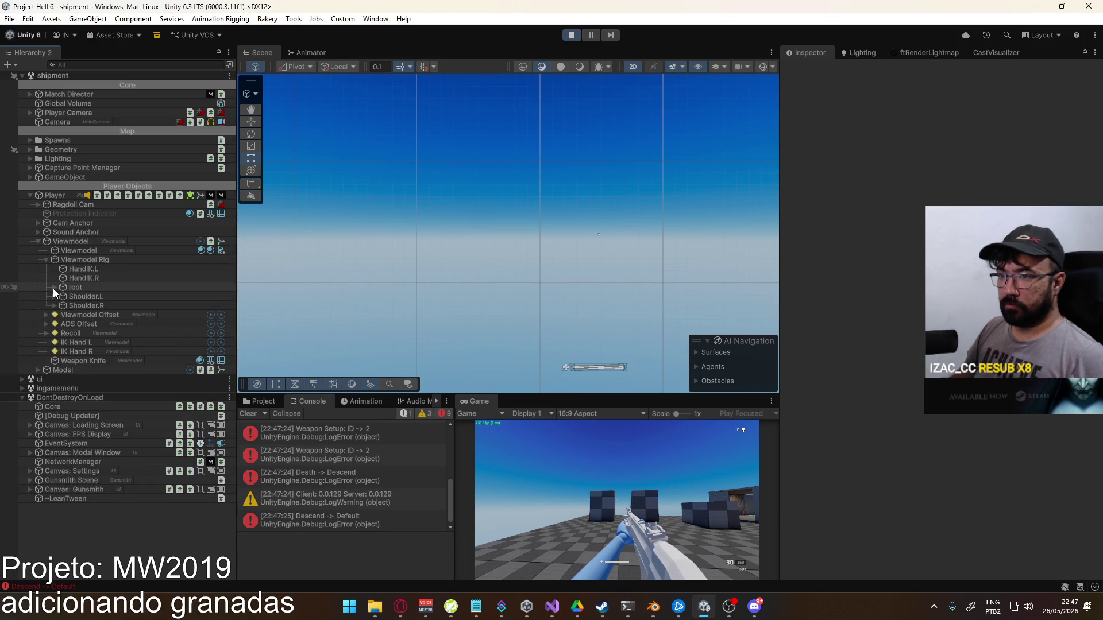
click(53, 288)
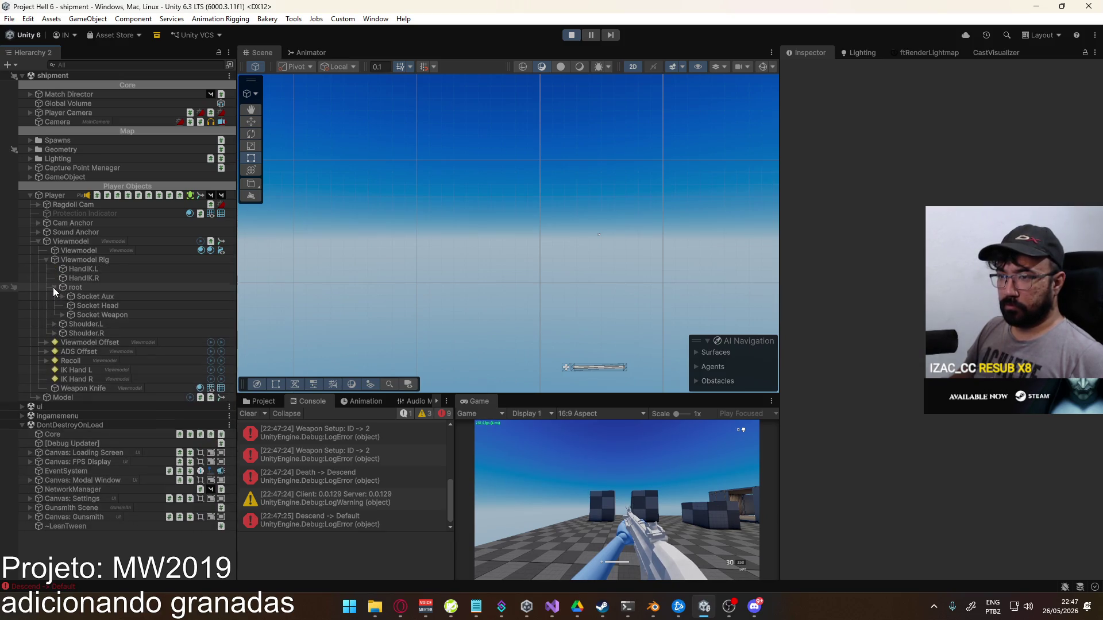
click(63, 297)
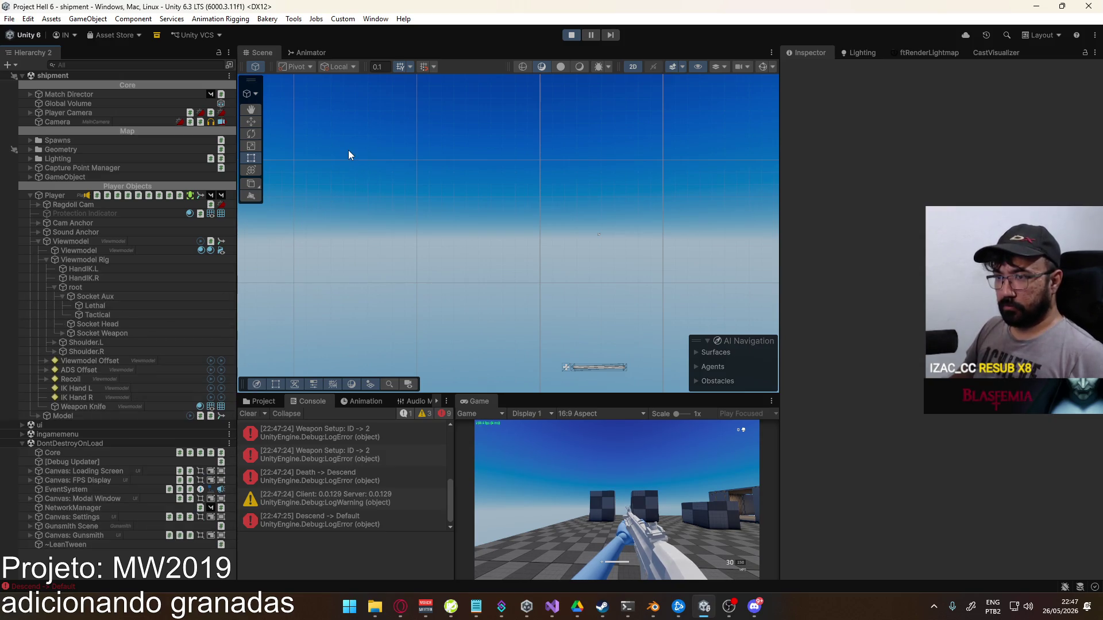
click(571, 35)
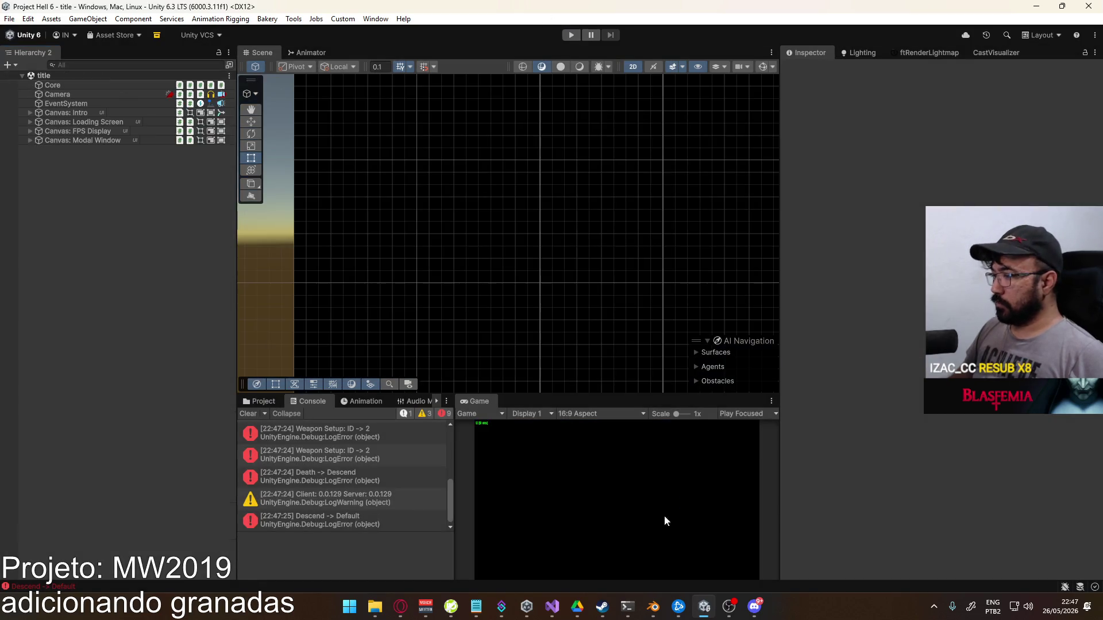
click(562, 605)
Uncomment the tactical and lethal socket SetActive lines in VisibleSlot with Ctrl+K, Ctrl+U
scroll(448, 348, down, 2)
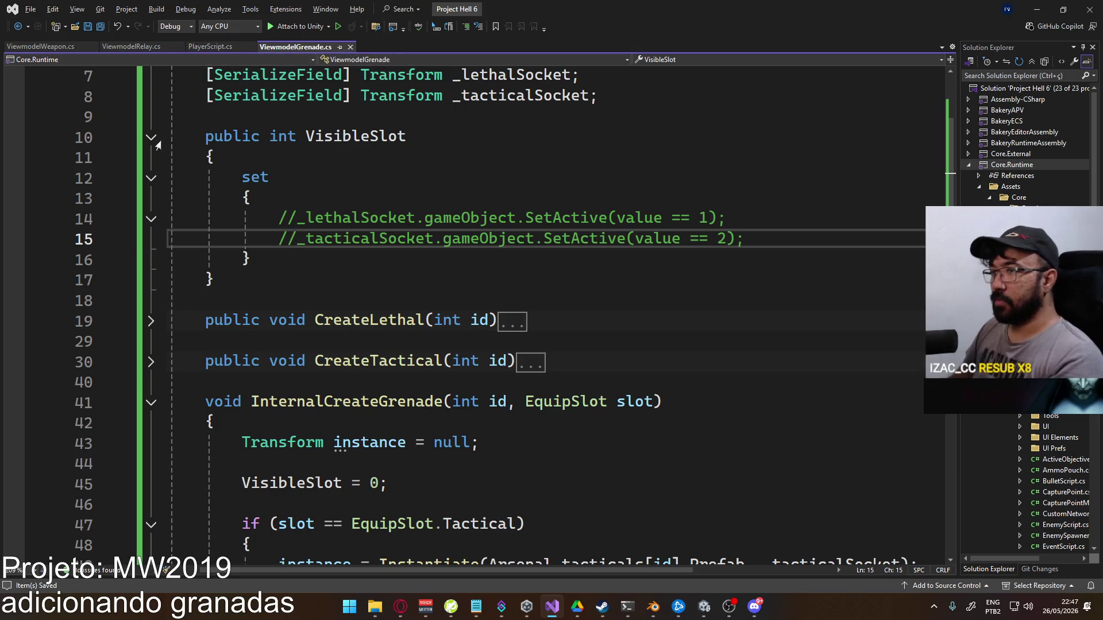
key(ctrl+k)
key(ctrl+u)
key(Up)
key(ctrl+k)
key(ctrl+u)
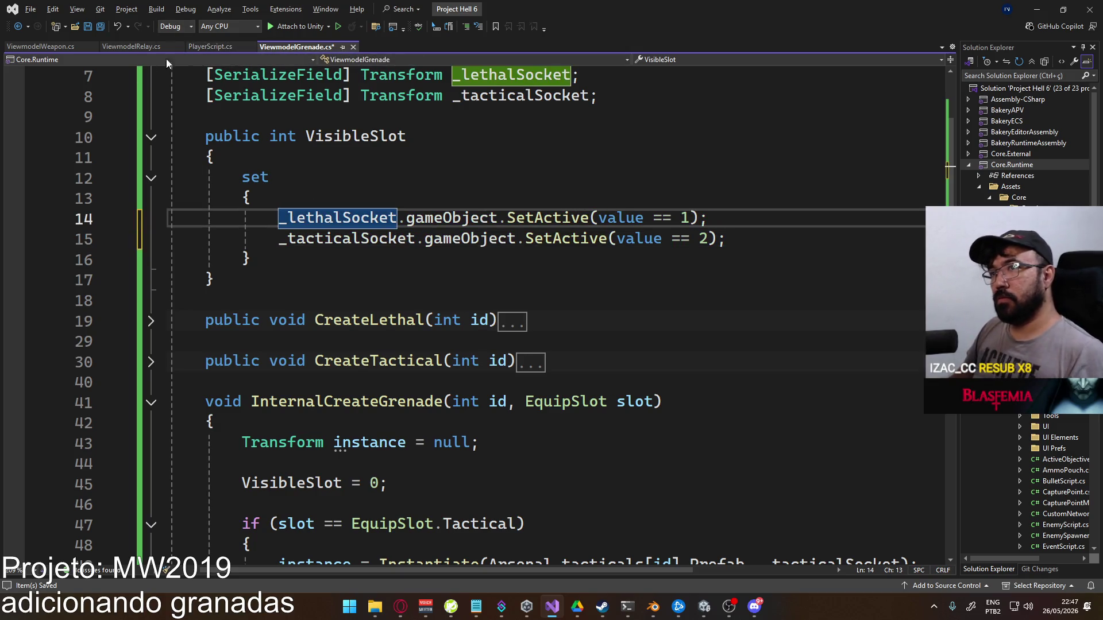
Open PlayerScript.cs, expand SetupActiveLoadout, and start a new line after the grenade counts
click(211, 47)
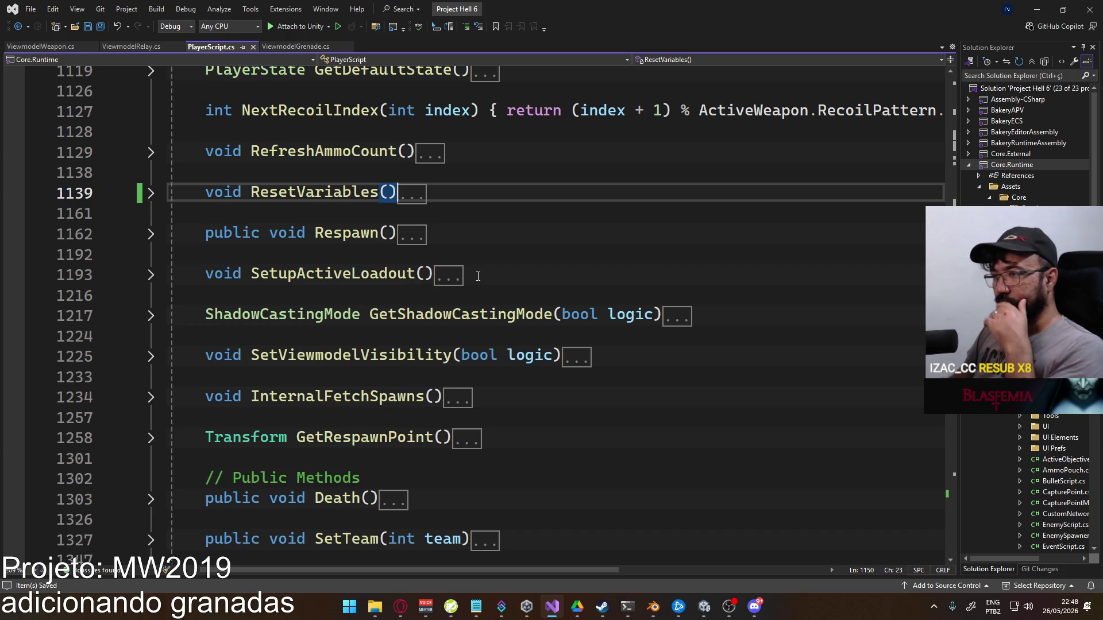
scroll(402, 331, down, 2)
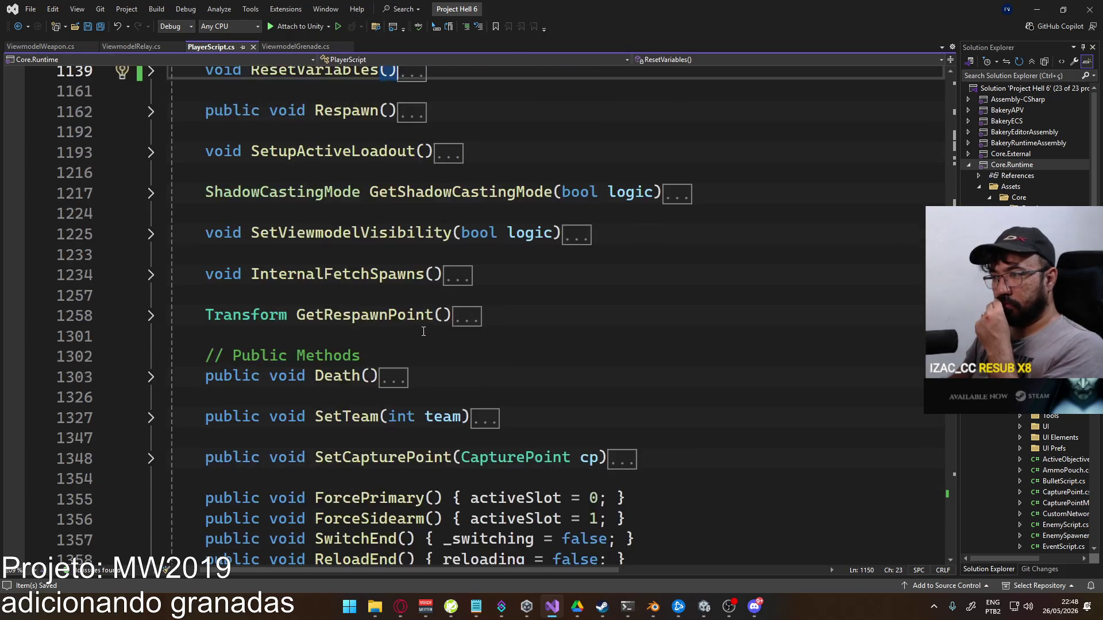
scroll(330, 291, up, 2)
scroll(270, 253, up, 2)
scroll(286, 264, down, 2)
scroll(286, 264, down, 2)
scroll(290, 265, up, 4)
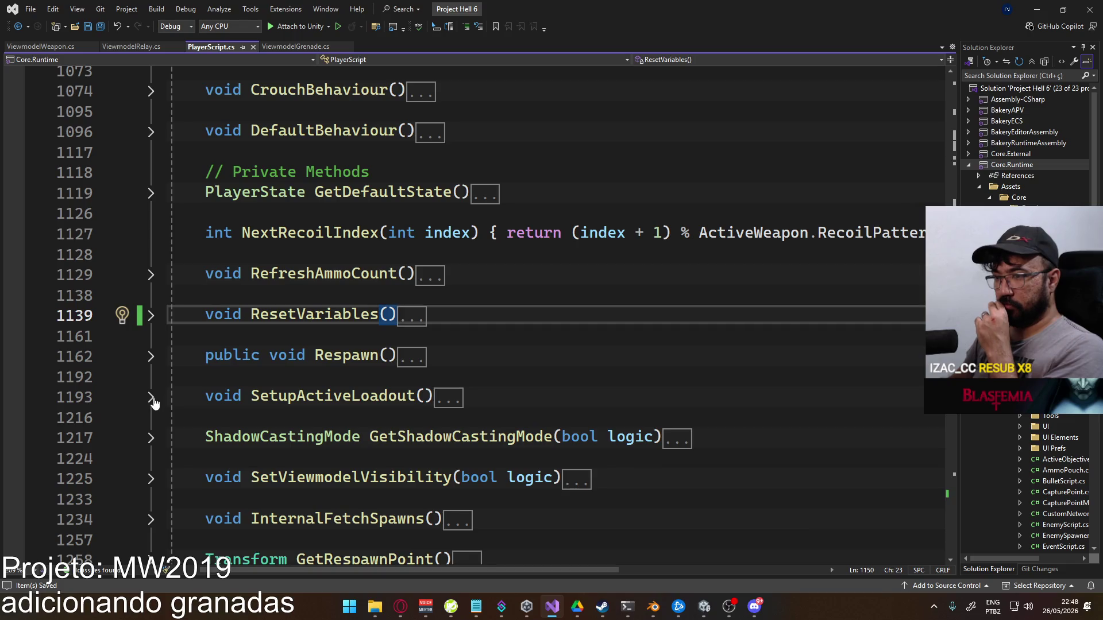
click(151, 398)
scroll(269, 386, down, 4)
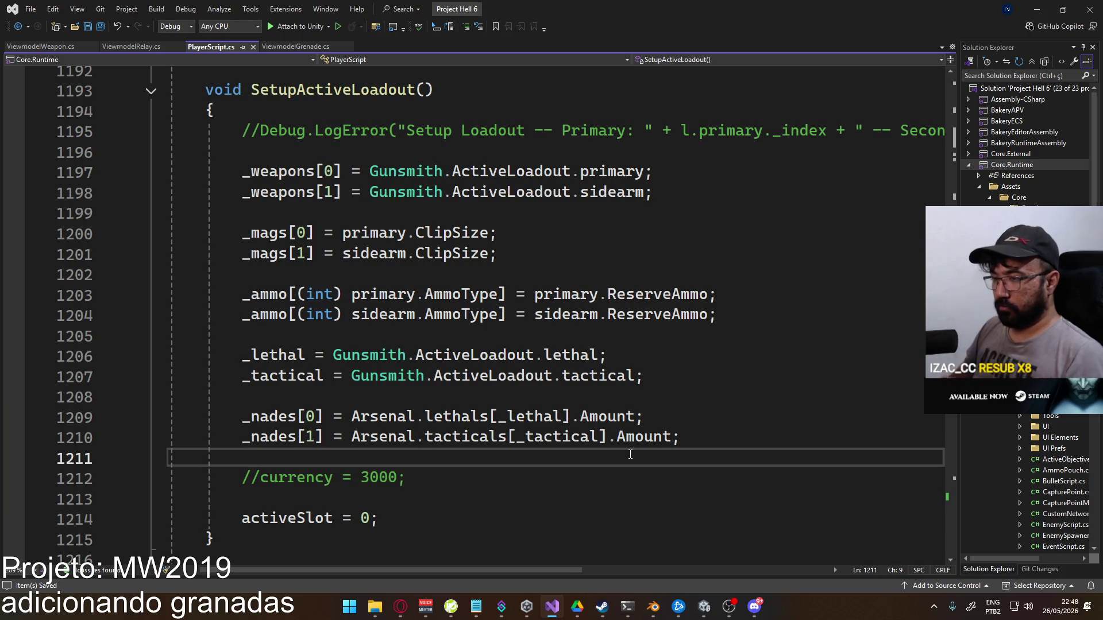
key(Return)
Add the line _ref.ViewmodelGrenade.CreateLethal(_lethal); to SetupActiveLoadout
text(_viewmo)
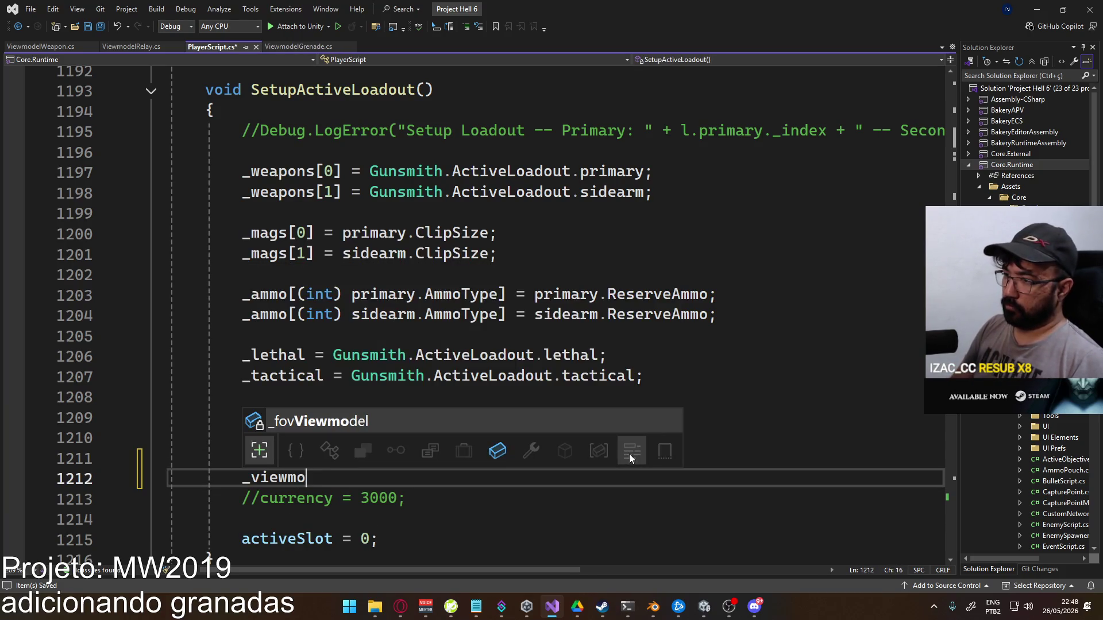
key(BackSpace)
key(BackSpace)
key(BackSpace)
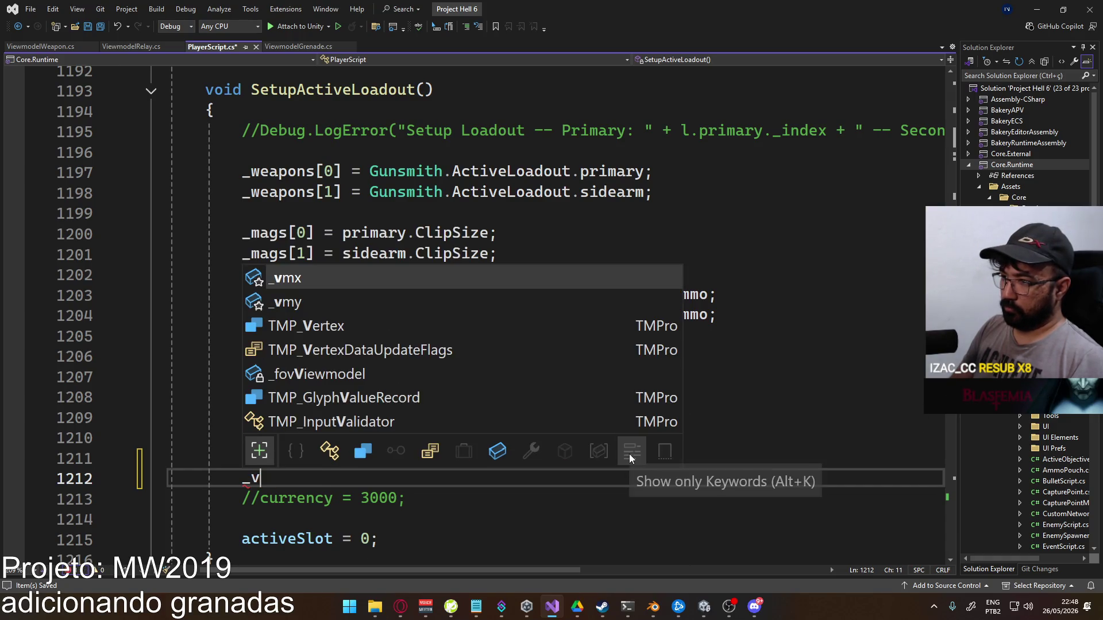
text(ref)
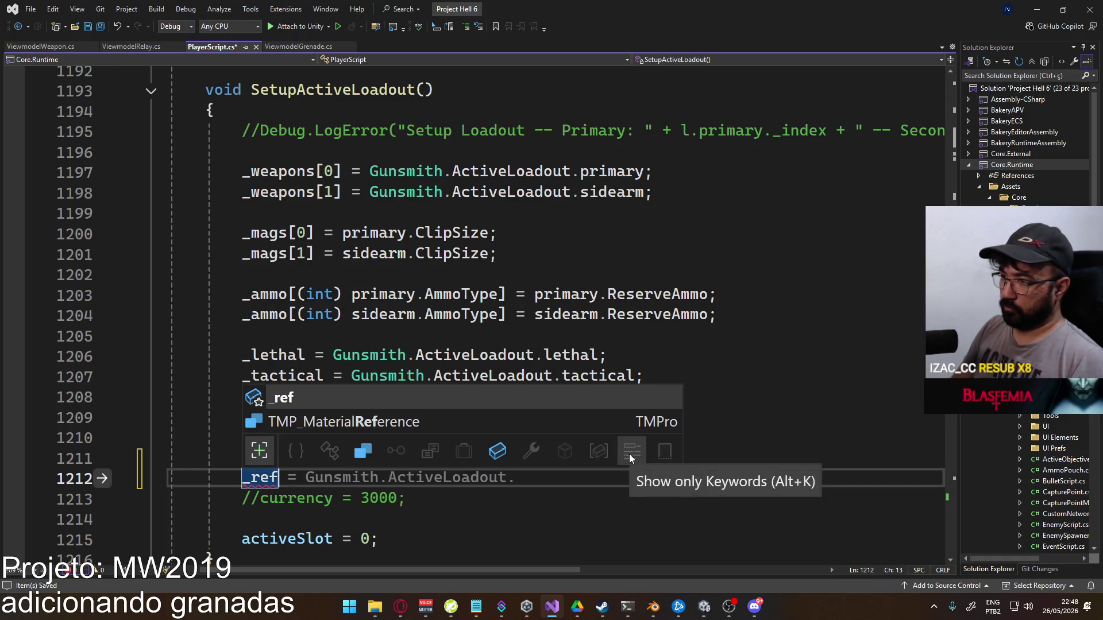
text(.viewmodel)
key(Down)
key(Down)
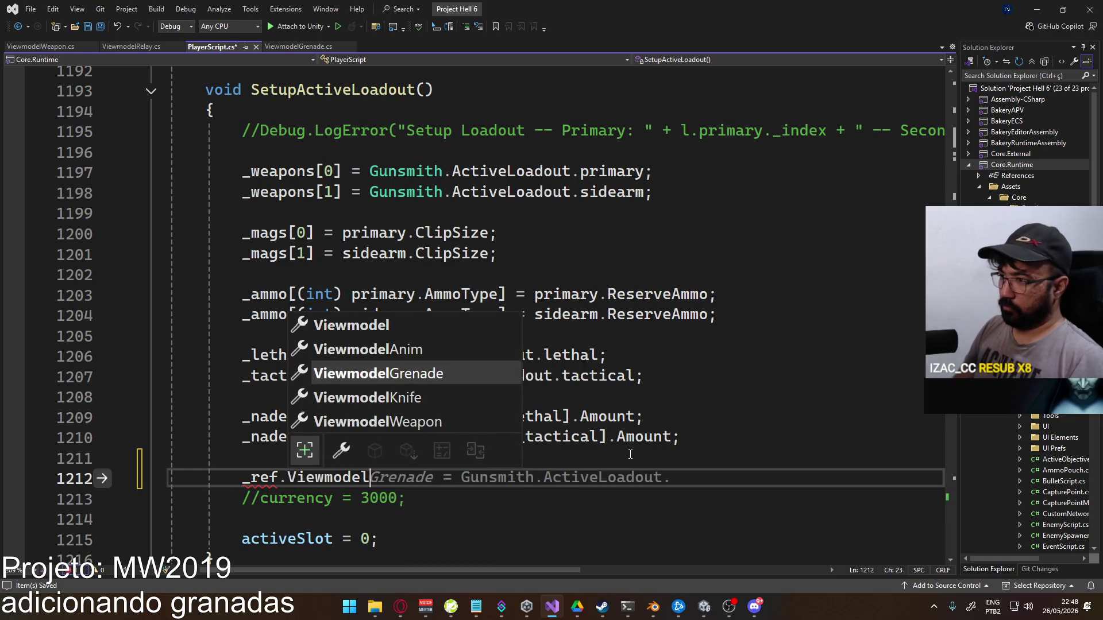
text(.create)
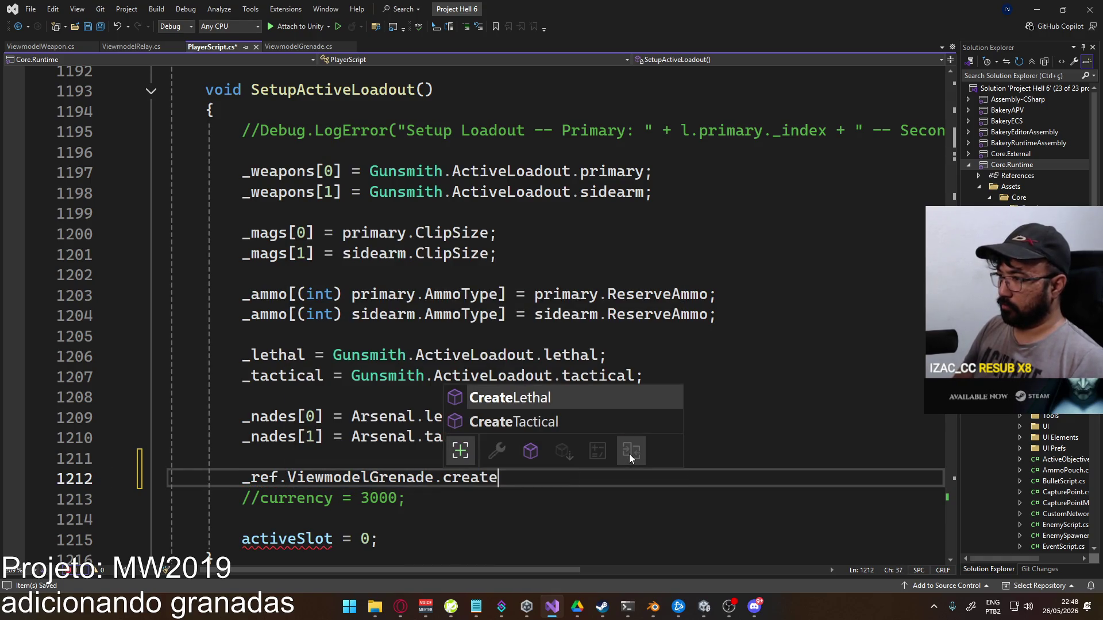
key(Tab)
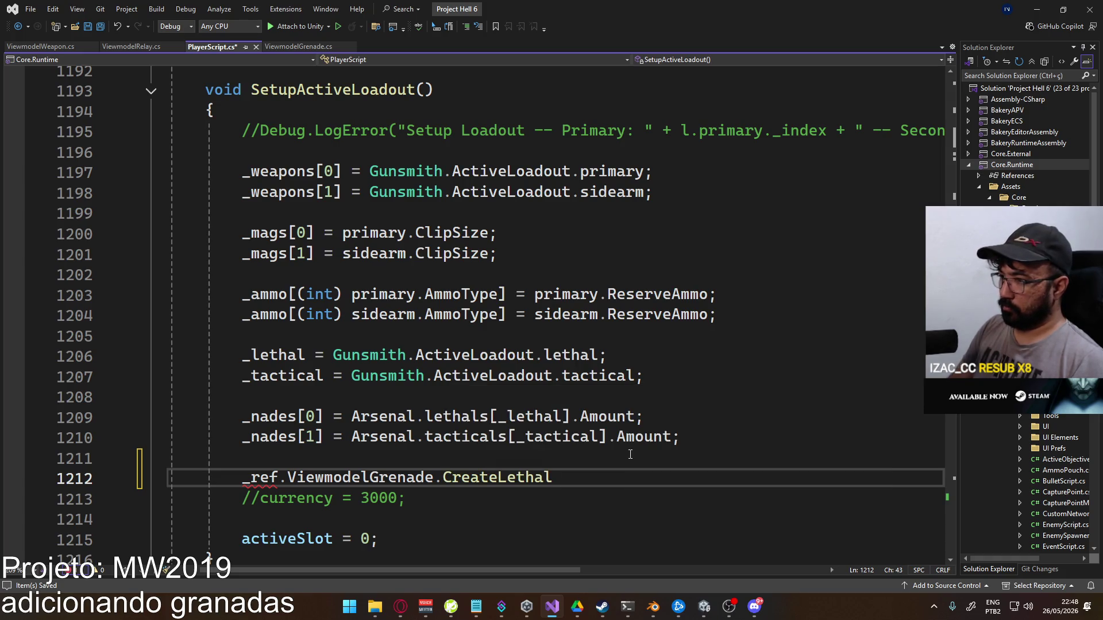
text(_lethal);)
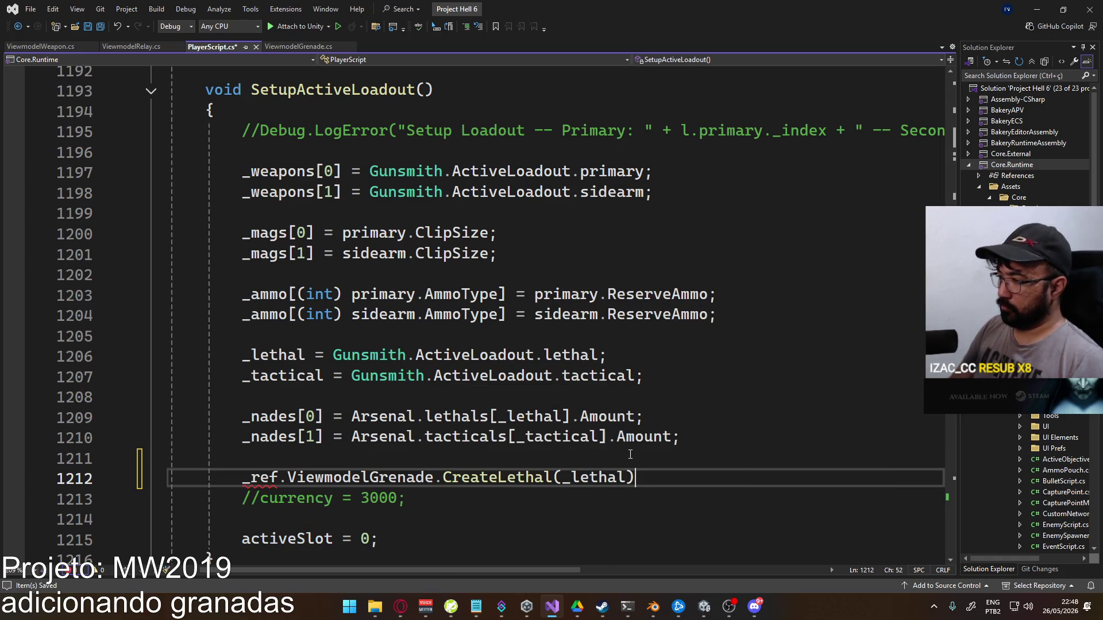
key(Return)
Add _ref.ViewmodelGrenade.CreateTactical(_tactical);, save PlayerScript.cs, and switch to Unity
text(_ref.Vi)
key(Tab)
text(.Crea)
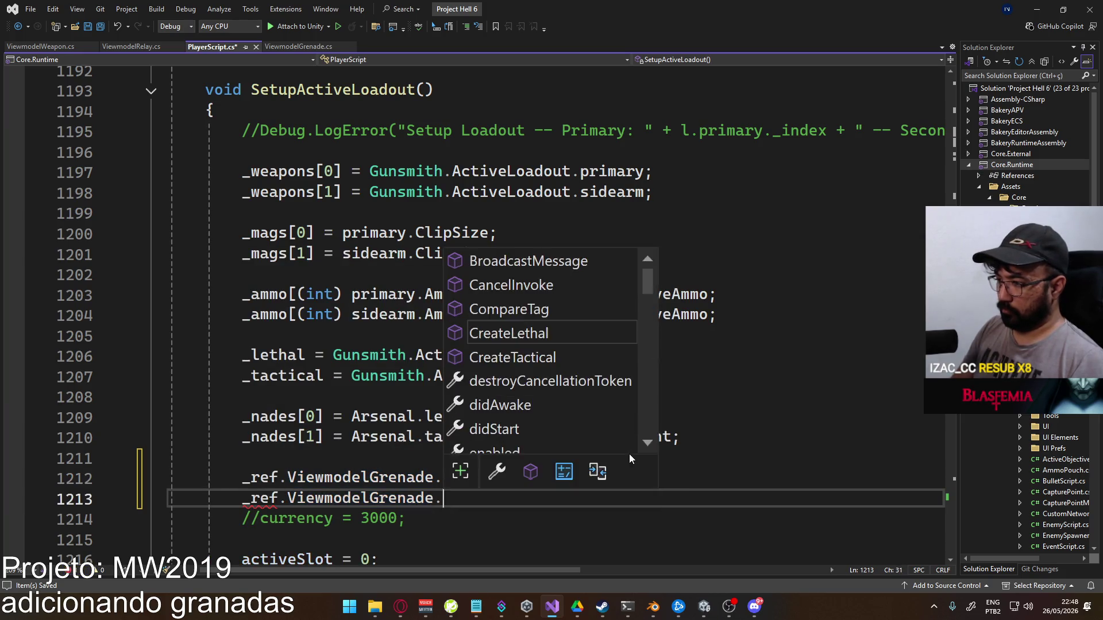
key(Tab)
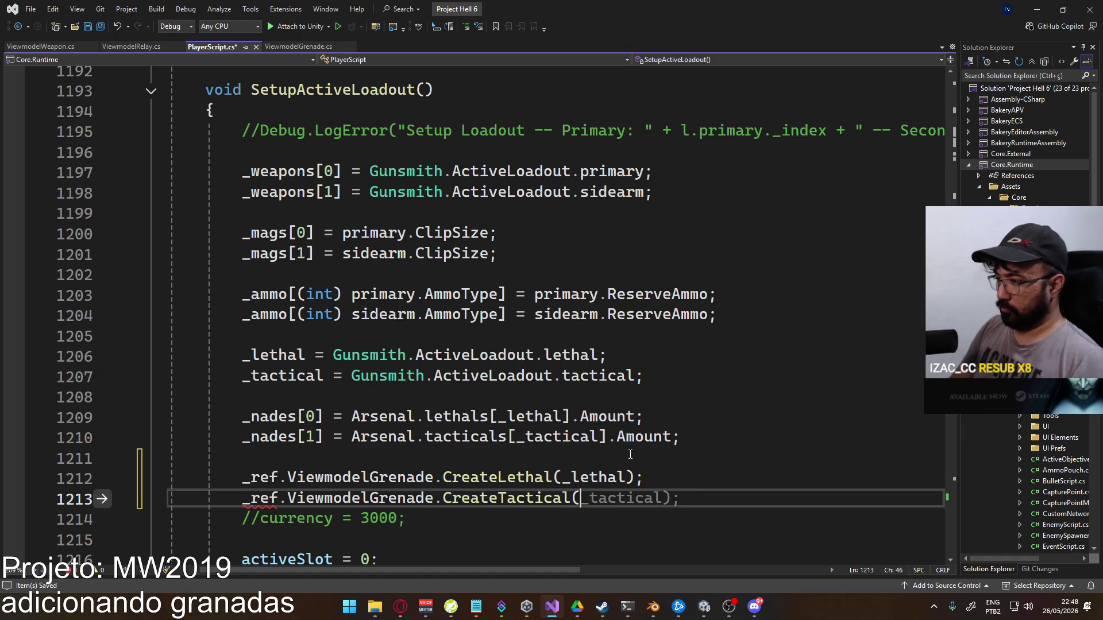
key(Tab)
key(ctrl+s)
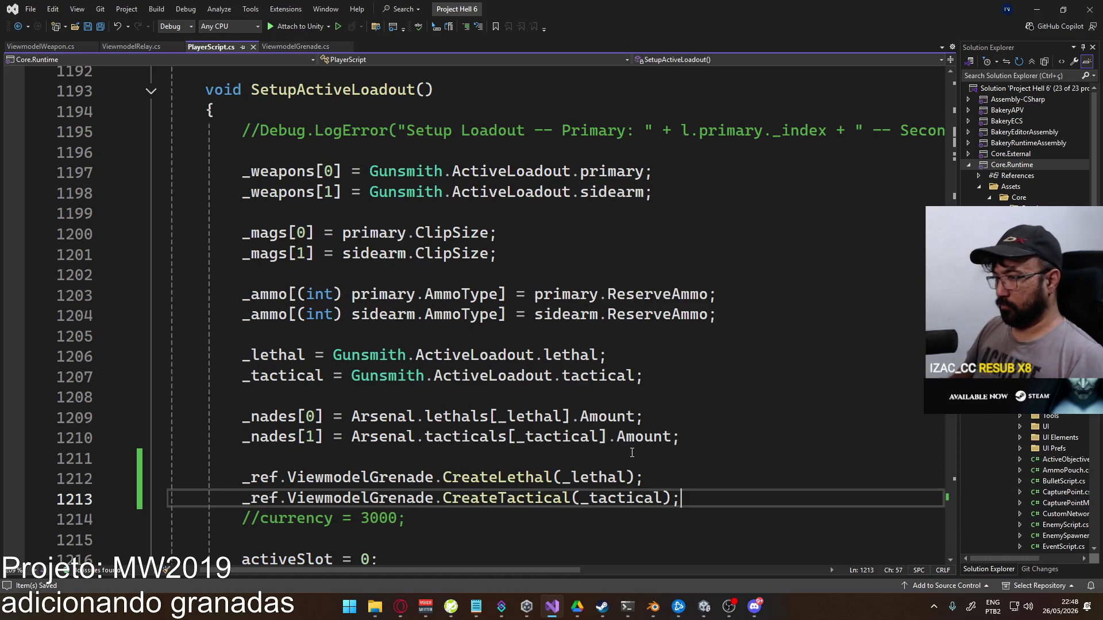
key(Return)
key(alt+Tab)
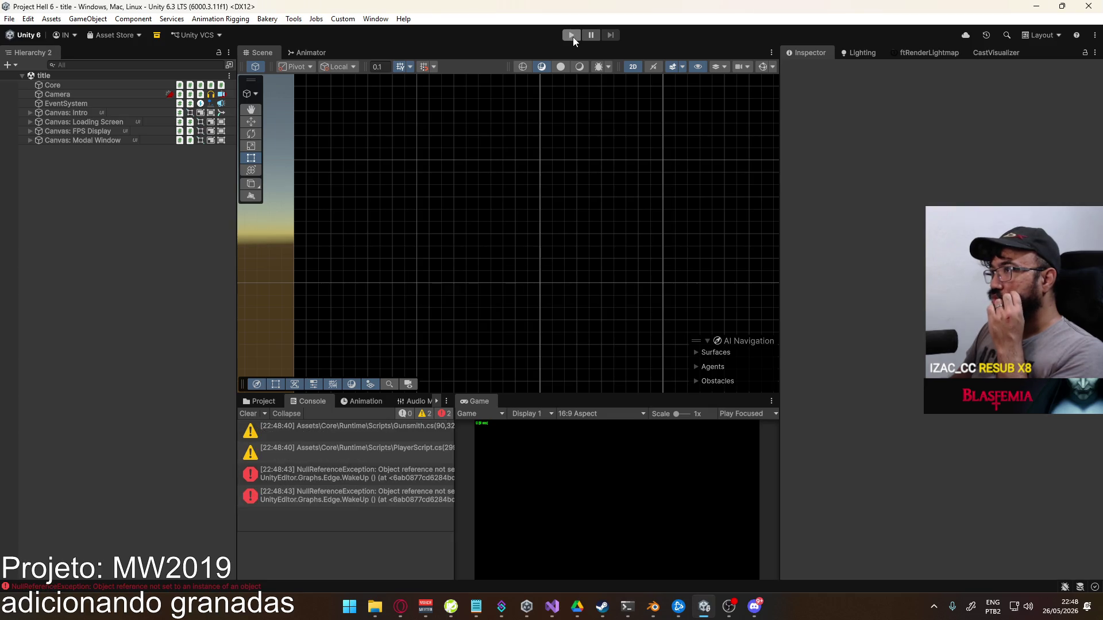
Create a shipment-map match, equip and holster the rifle, stop play, and return to Visual Studio
click(572, 35)
mouse_move(451, 606)
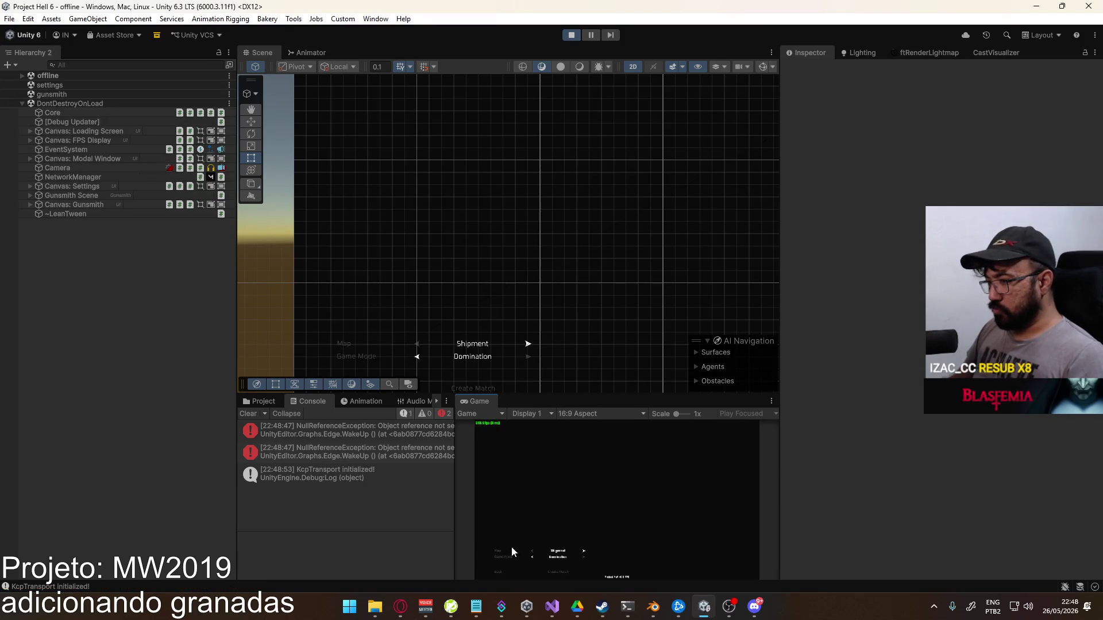
click(557, 571)
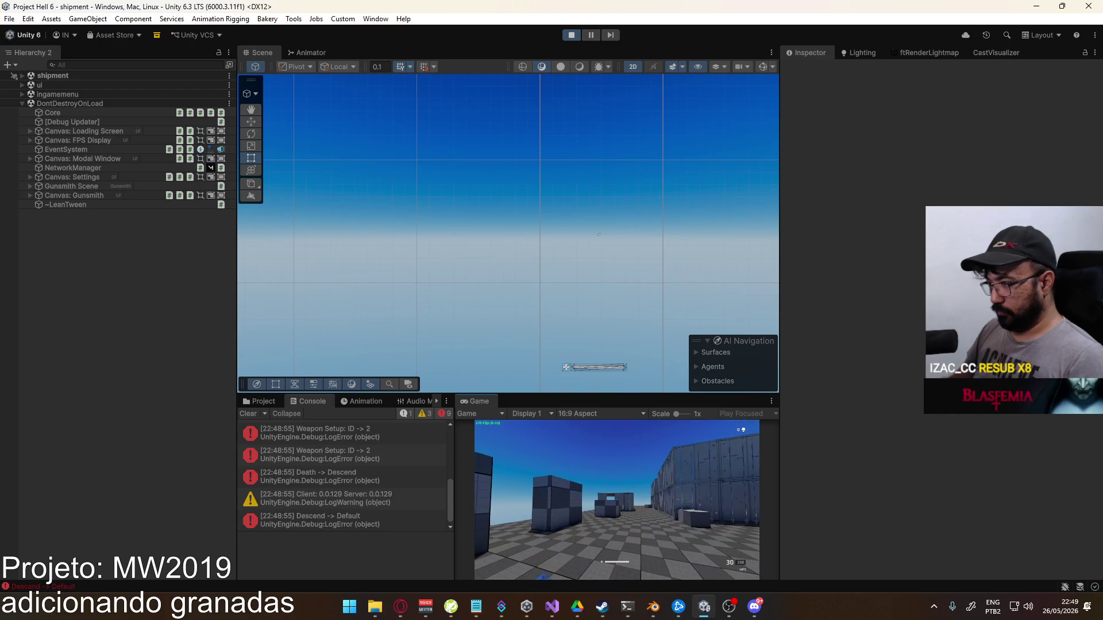
key(1)
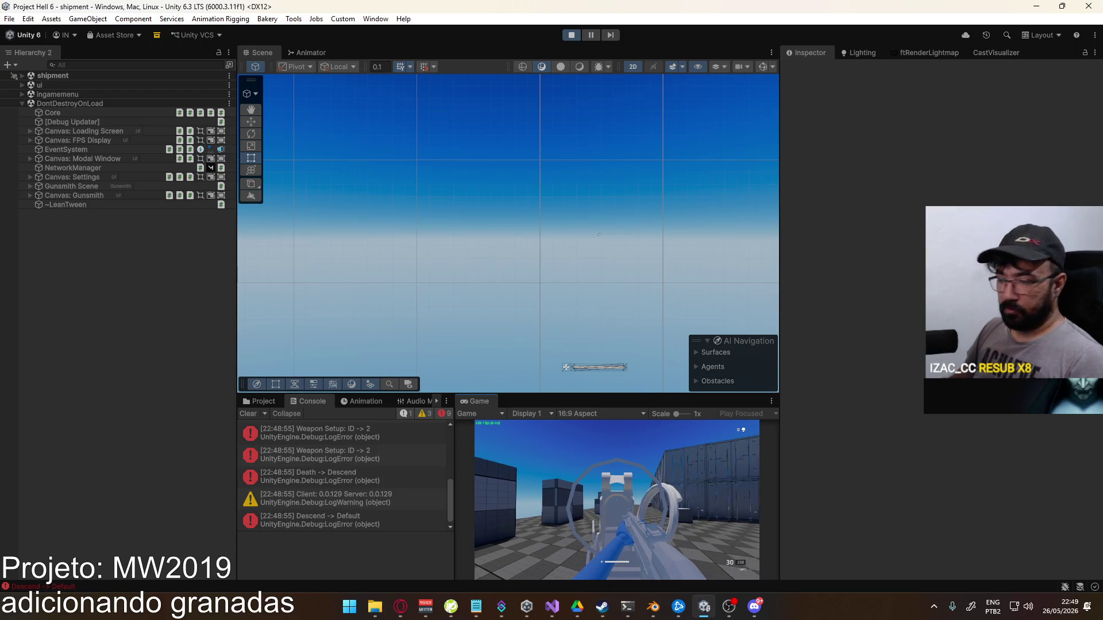
key(g)
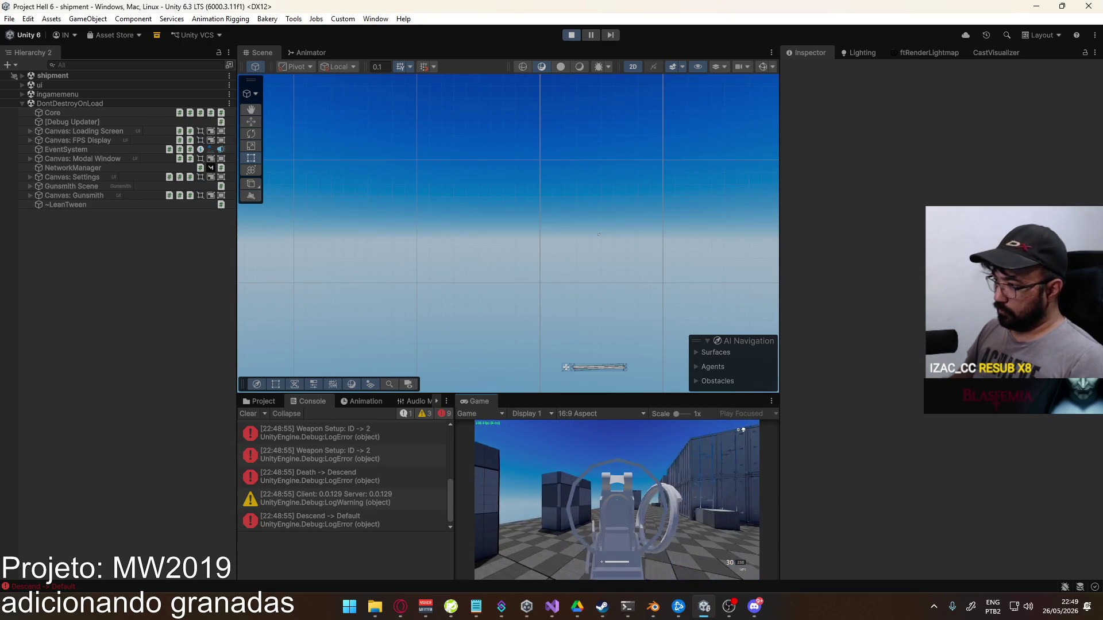
key(super)
click(571, 34)
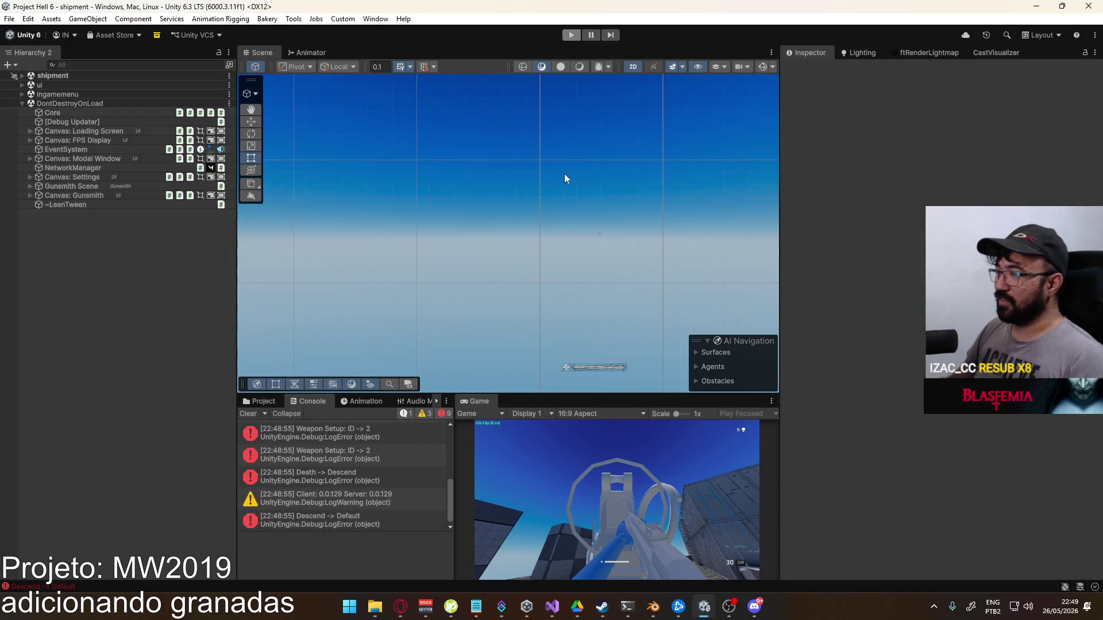
click(545, 610)
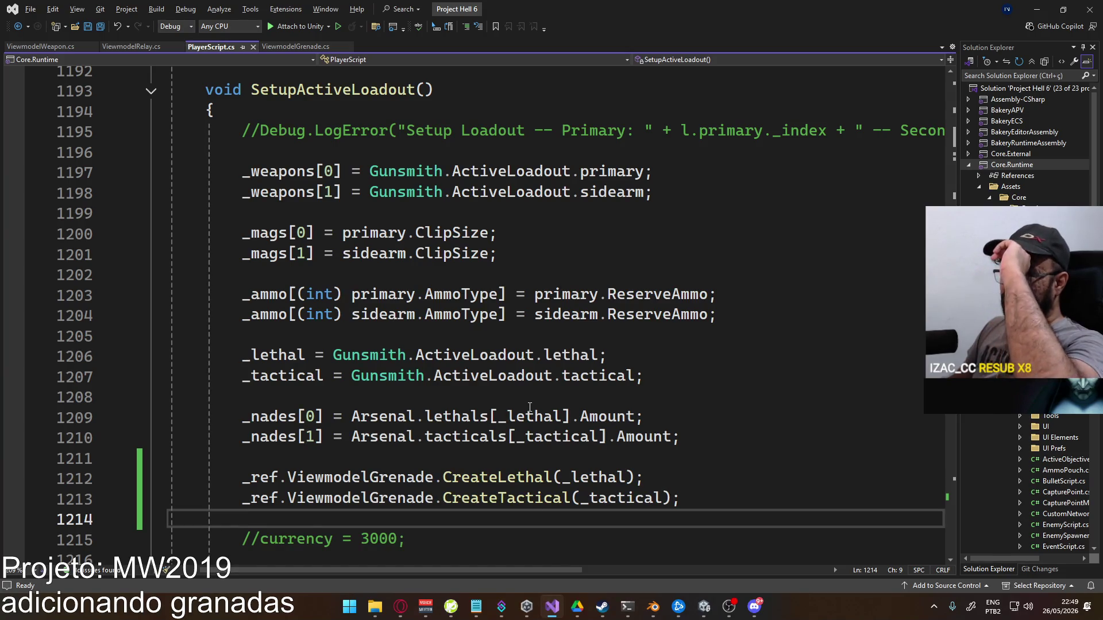
Append * 0.01f to the tactical (line 51) and lethal (line 58) localScale lines in ViewmodelGrenade.cs
click(278, 46)
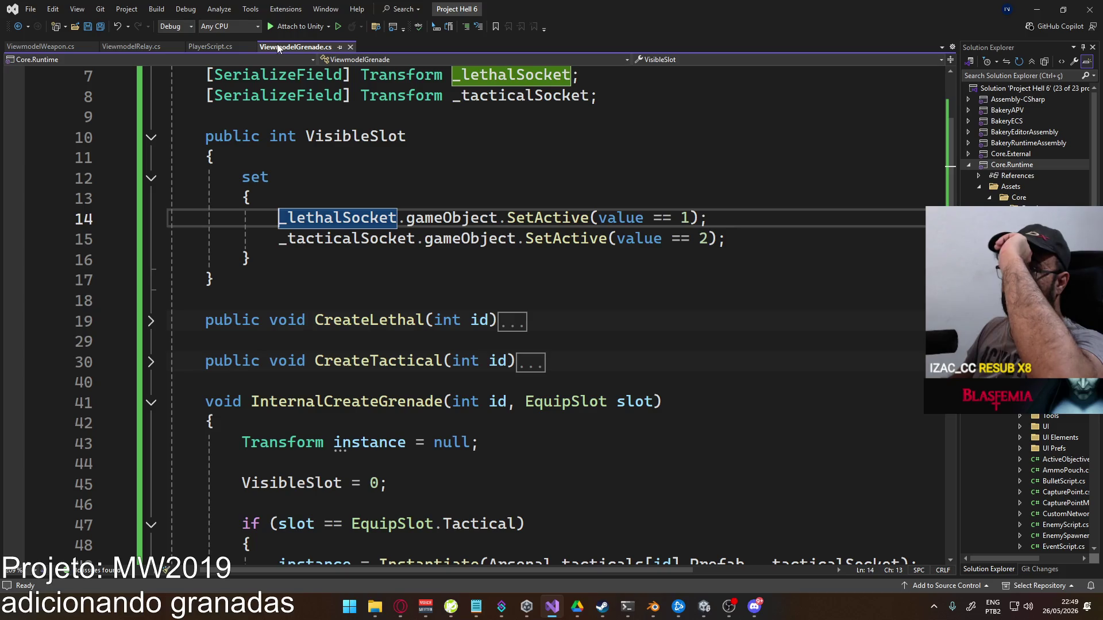
scroll(541, 255, down, 4)
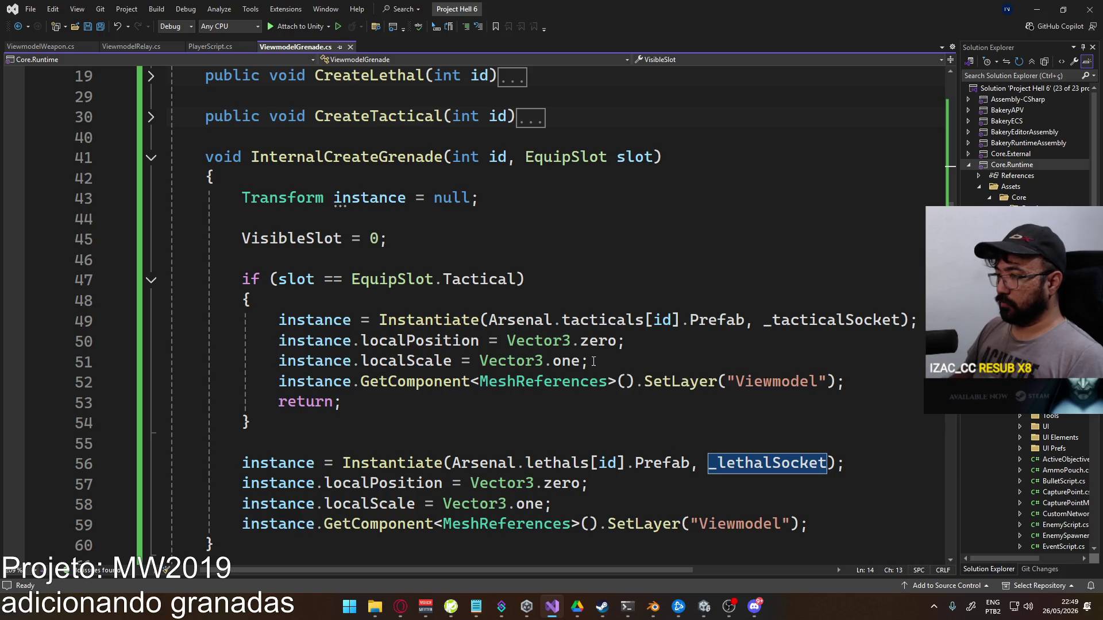
click(566, 361)
text(*)
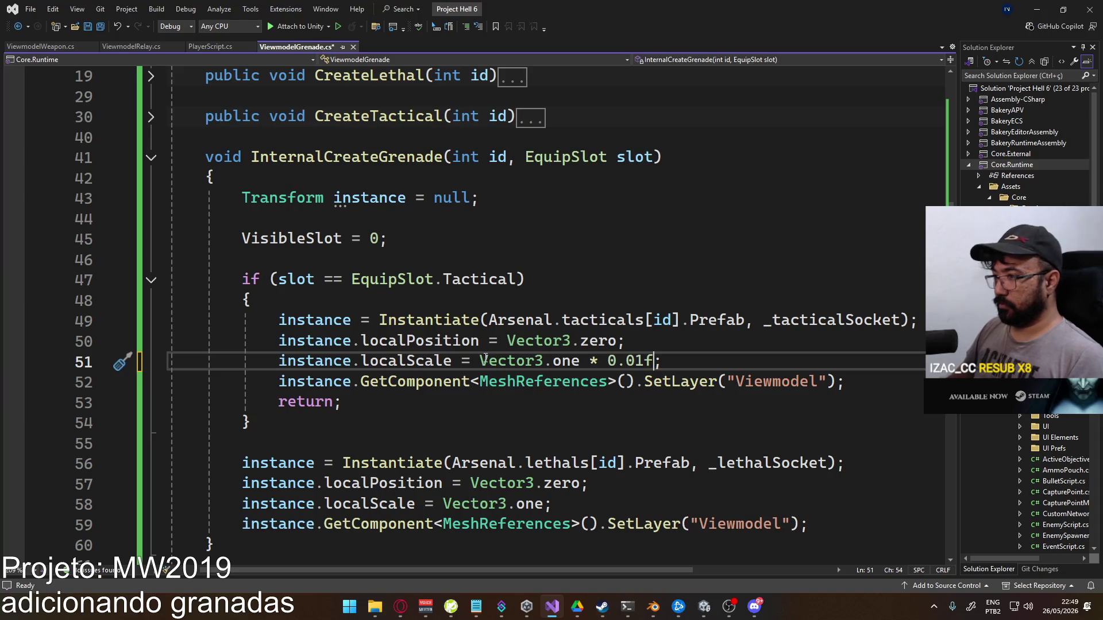
drag(443, 504, 539, 500)
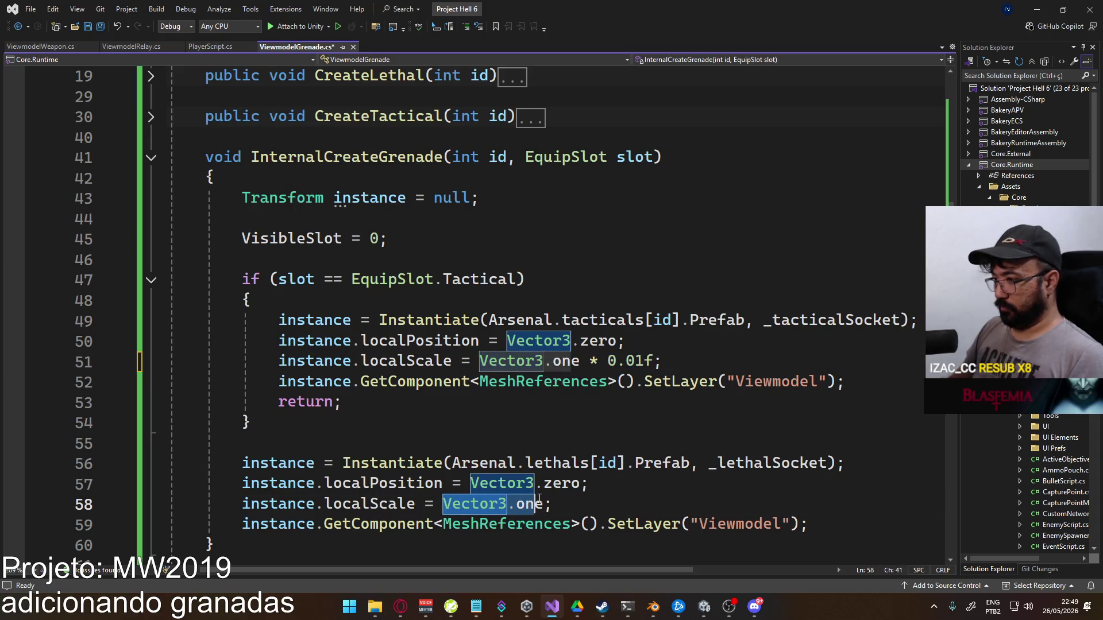
text(* 0.01f)
key(alt+Tab)
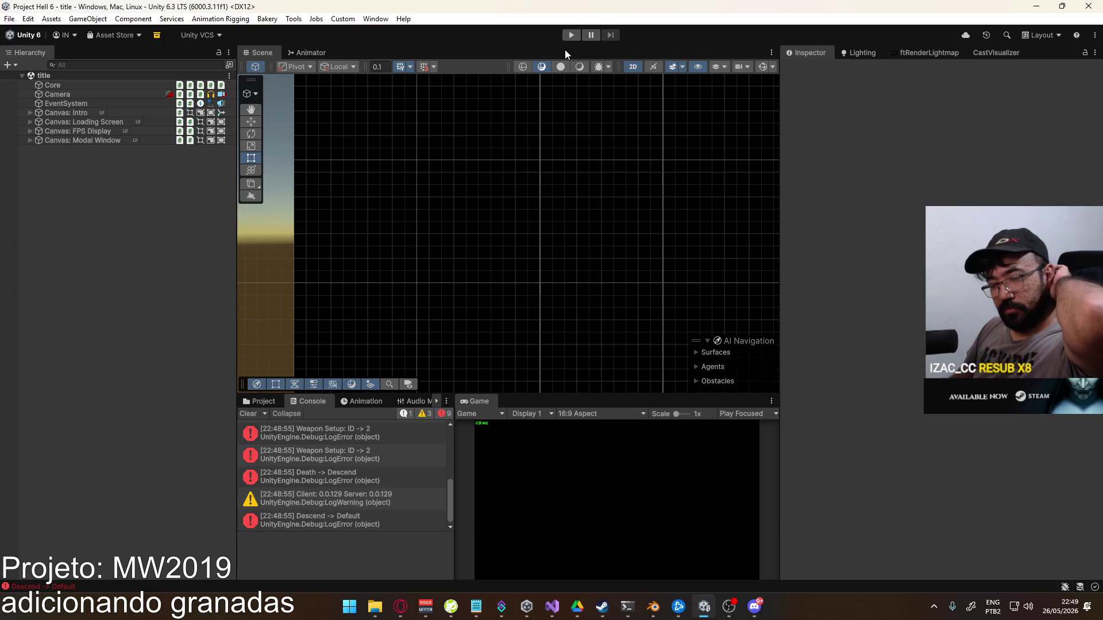
Start Play mode with a taller Game panel and host a match
click(572, 36)
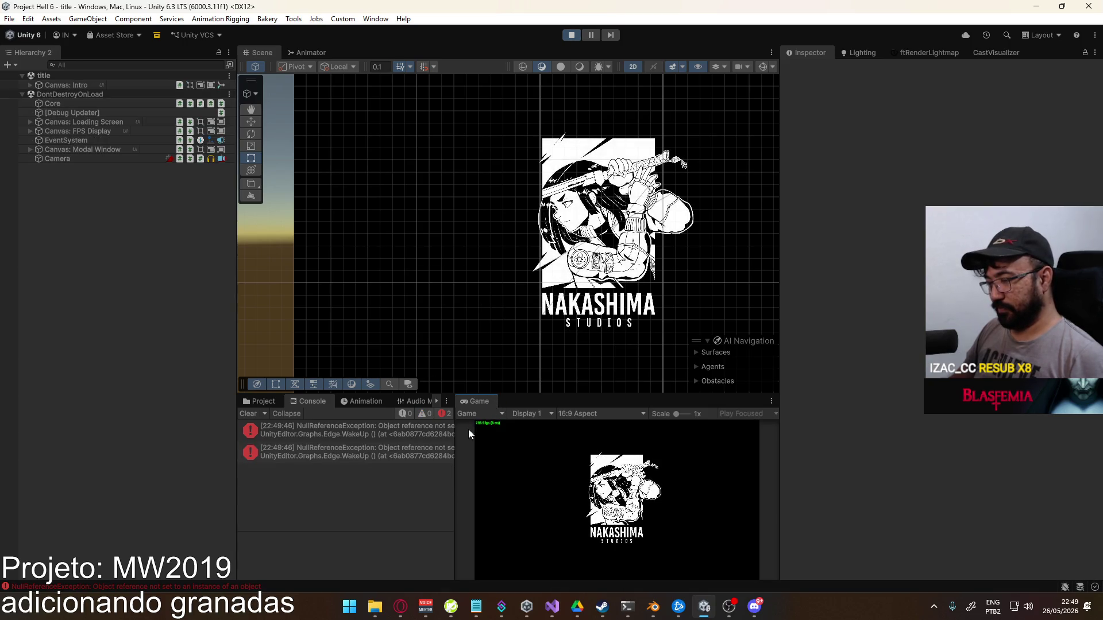
drag(494, 394, 499, 373)
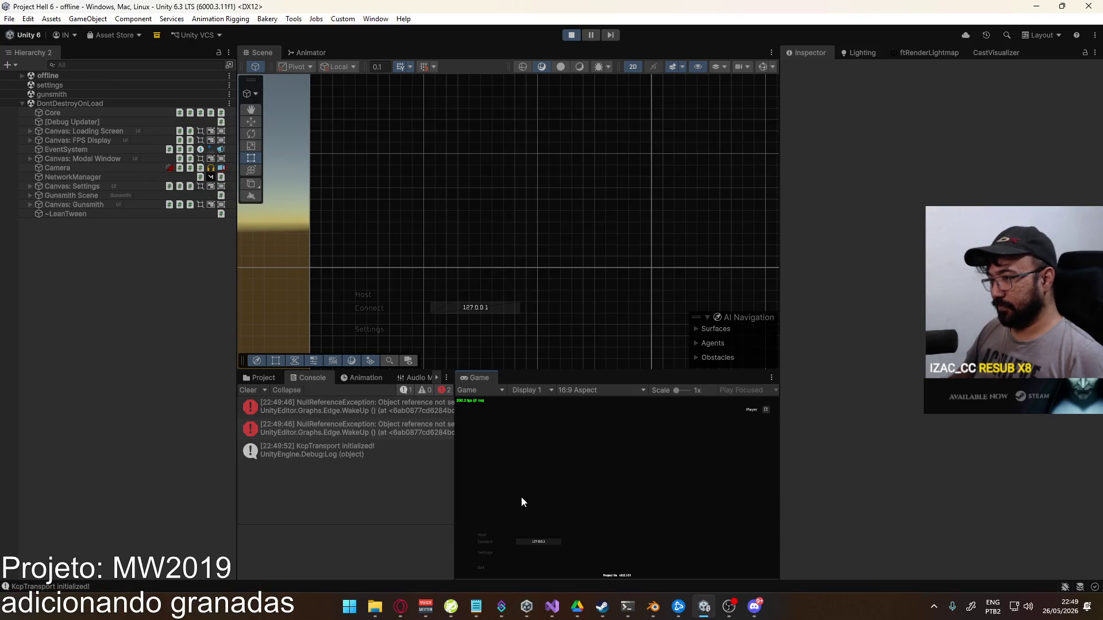
click(484, 534)
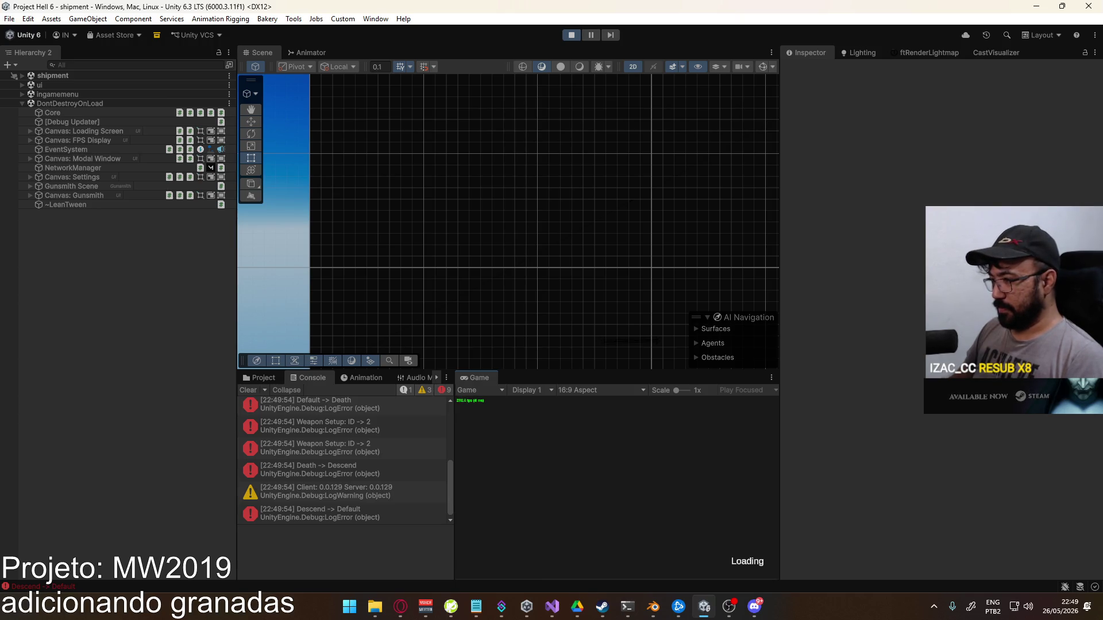
Walk toward the containers, switch between rifle and grenade, and throw a grenade
key(w)
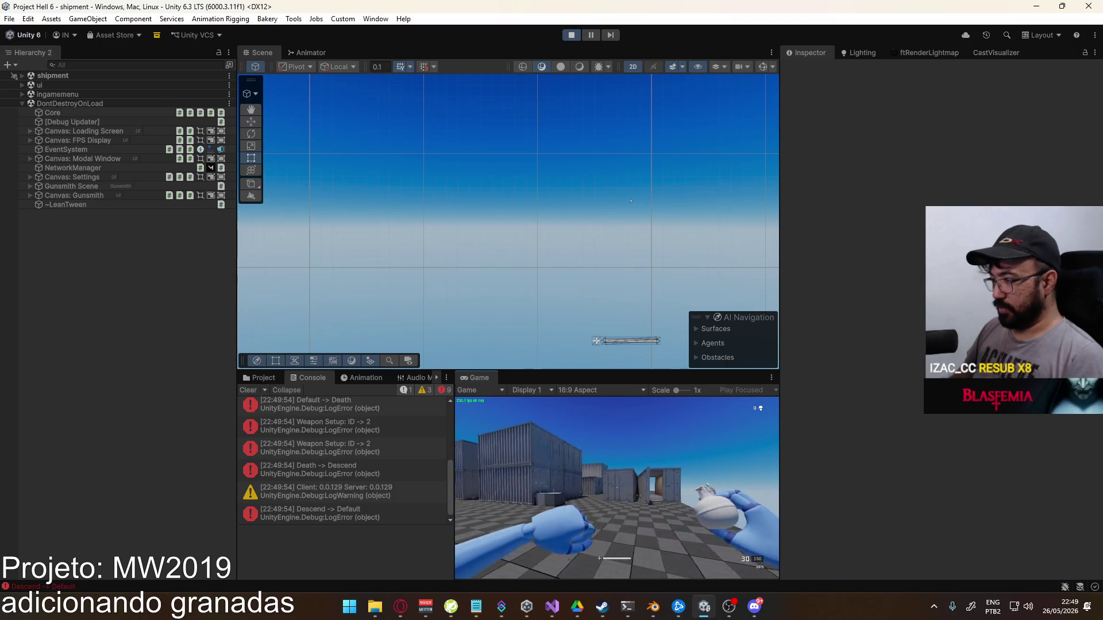
key(w)
key(w)
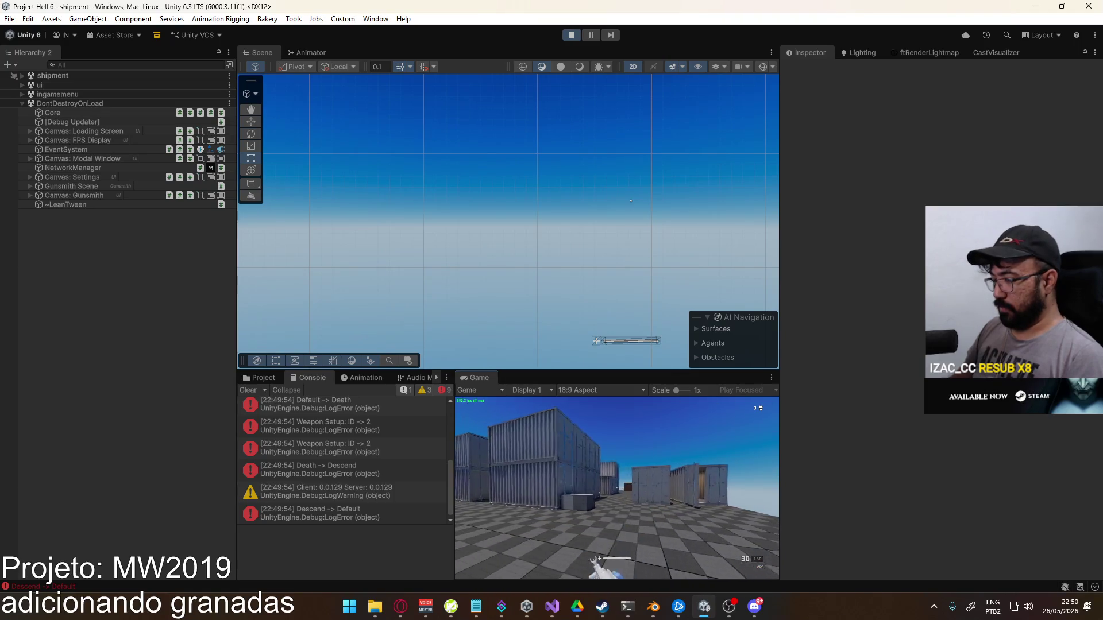
key(g)
key(w)
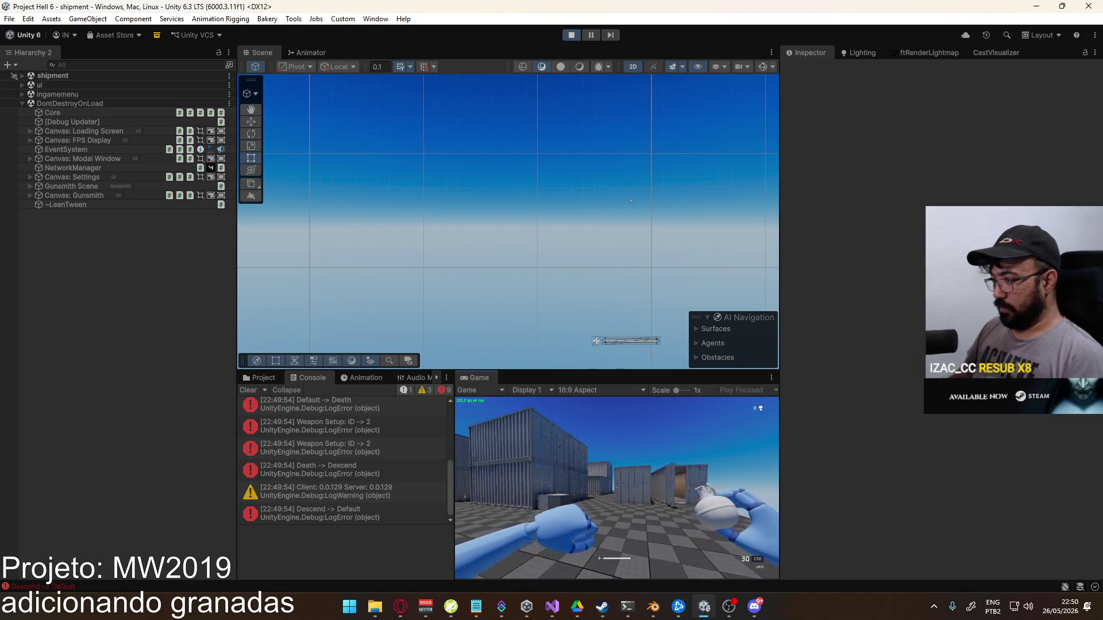
key(w)
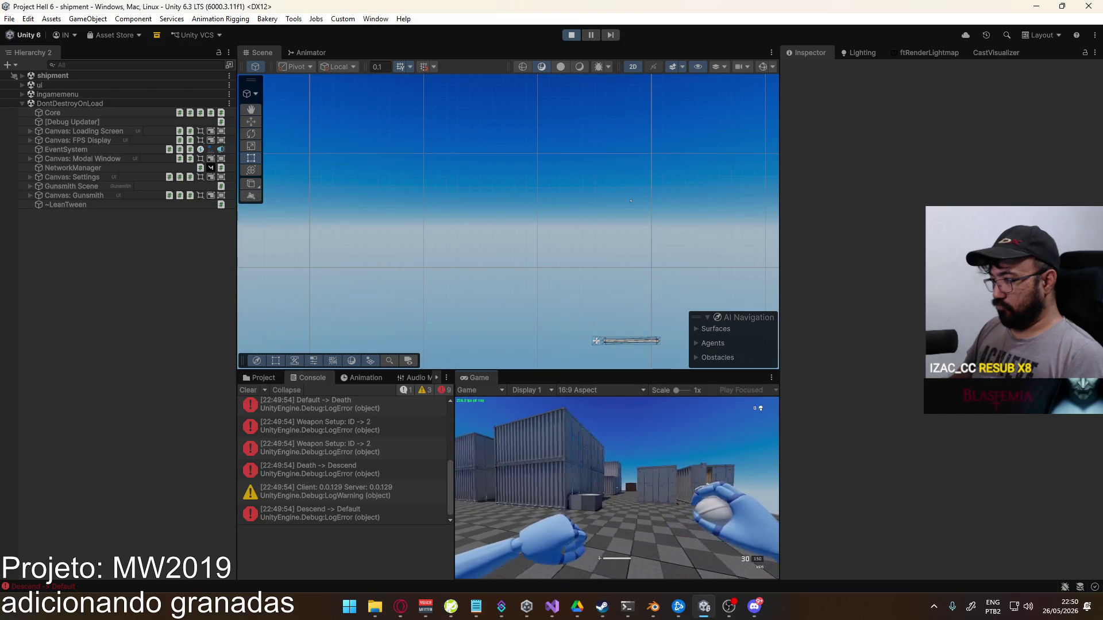
key(1)
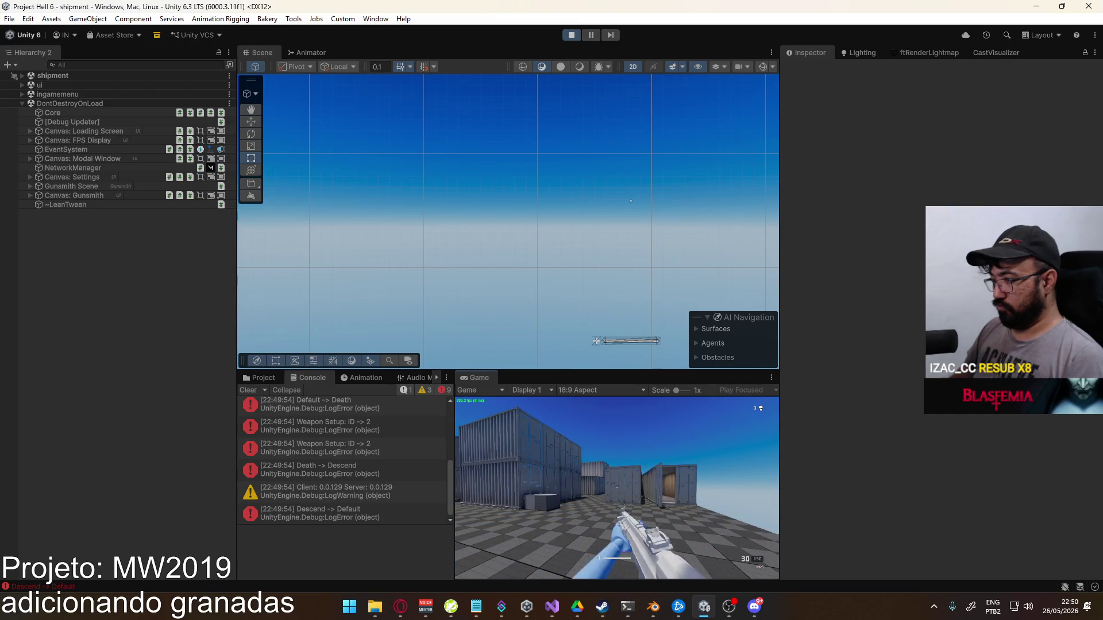
key(g)
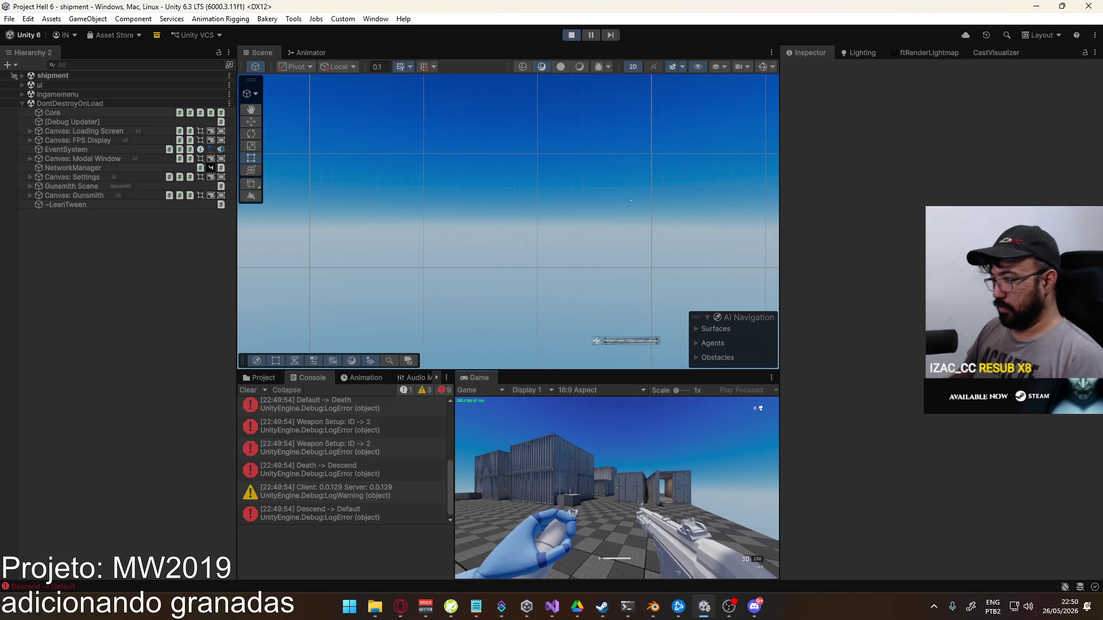
key(g)
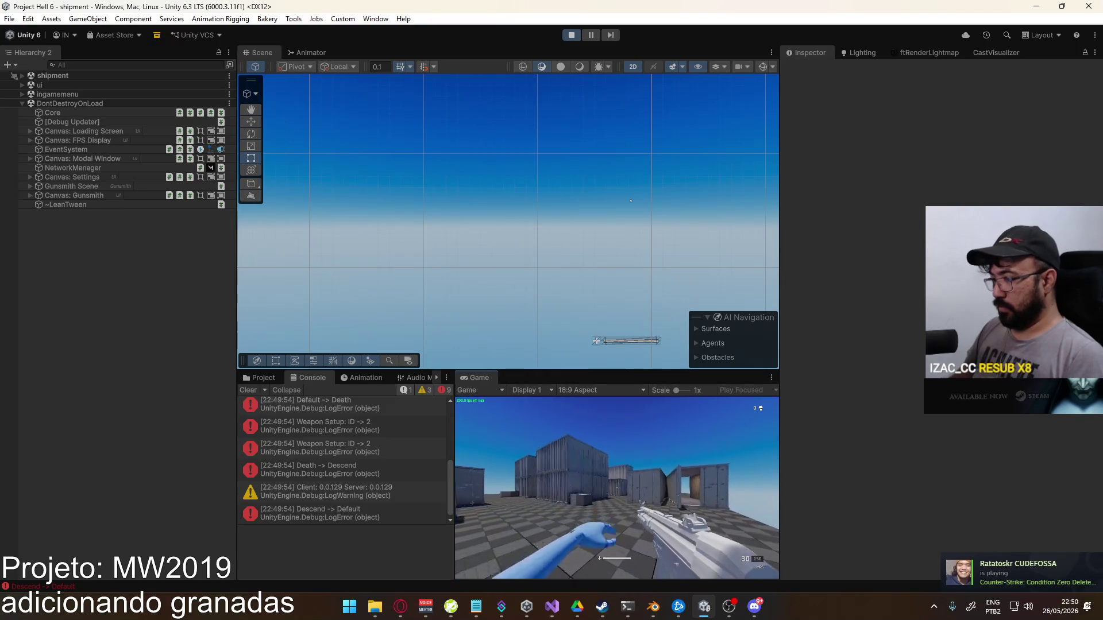
key(super)
key(super)
key(super)
key(super)
Switch the Scene view to 3D perspective and expand shipment > Player > Viewmodel
click(632, 66)
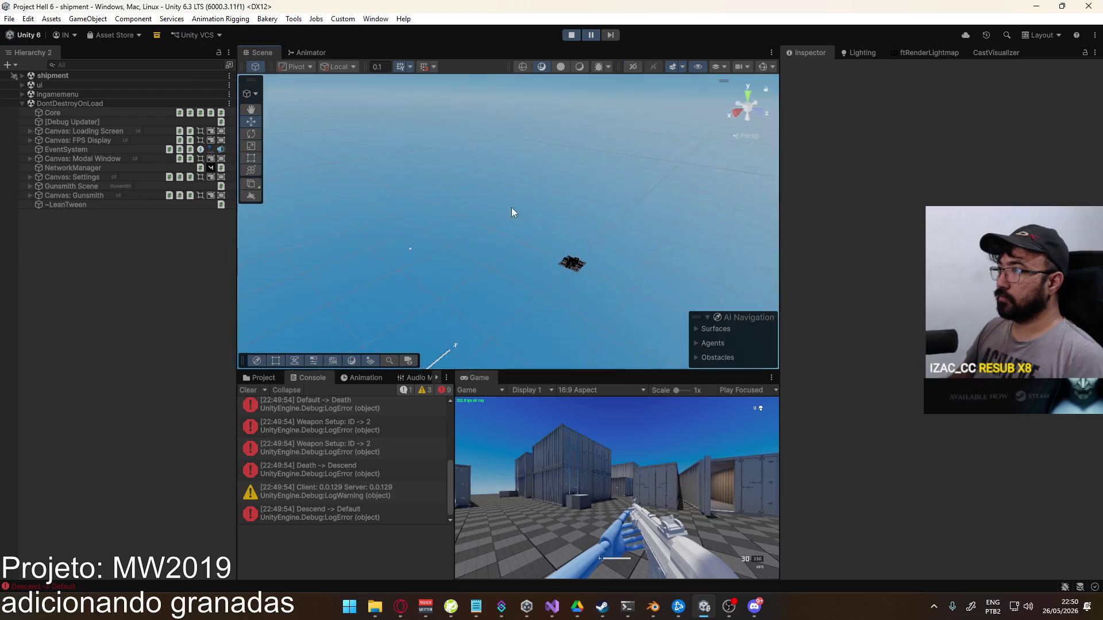
click(22, 75)
click(31, 196)
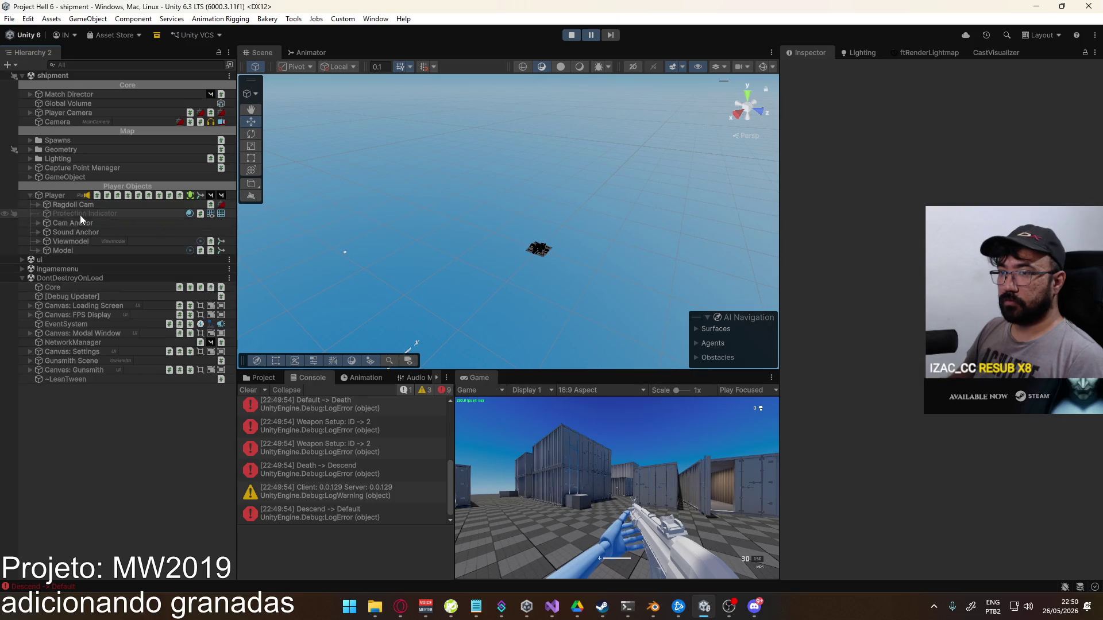
click(38, 241)
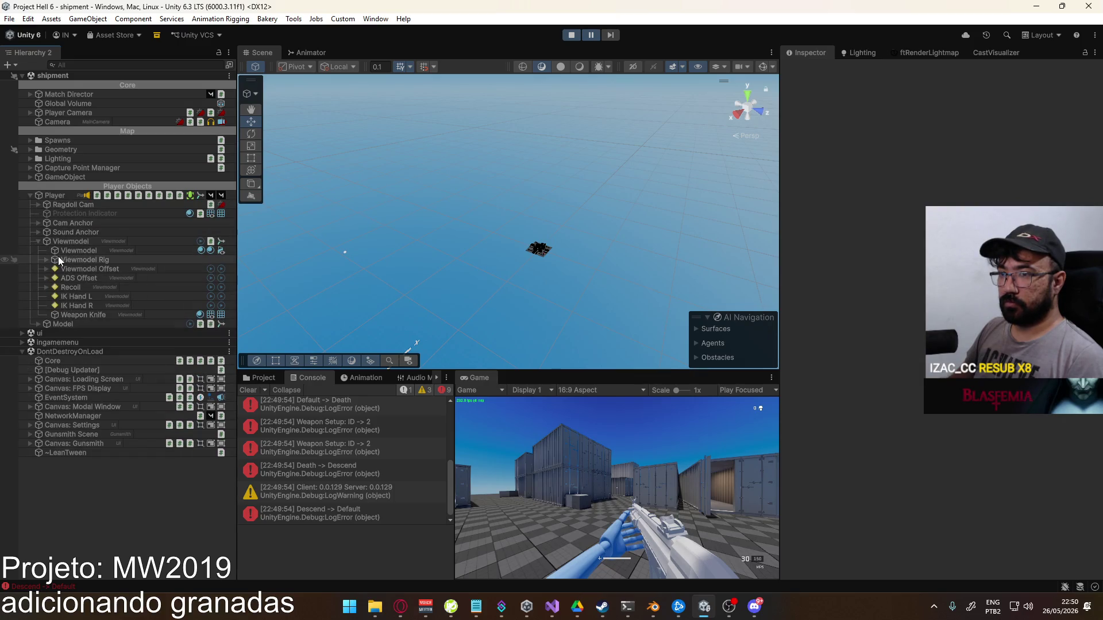
Expand Viewmodel Rig > root > Socket Aux > Lethal and Tactical, selecting Grenade Flash(Clone)
click(40, 260)
click(46, 260)
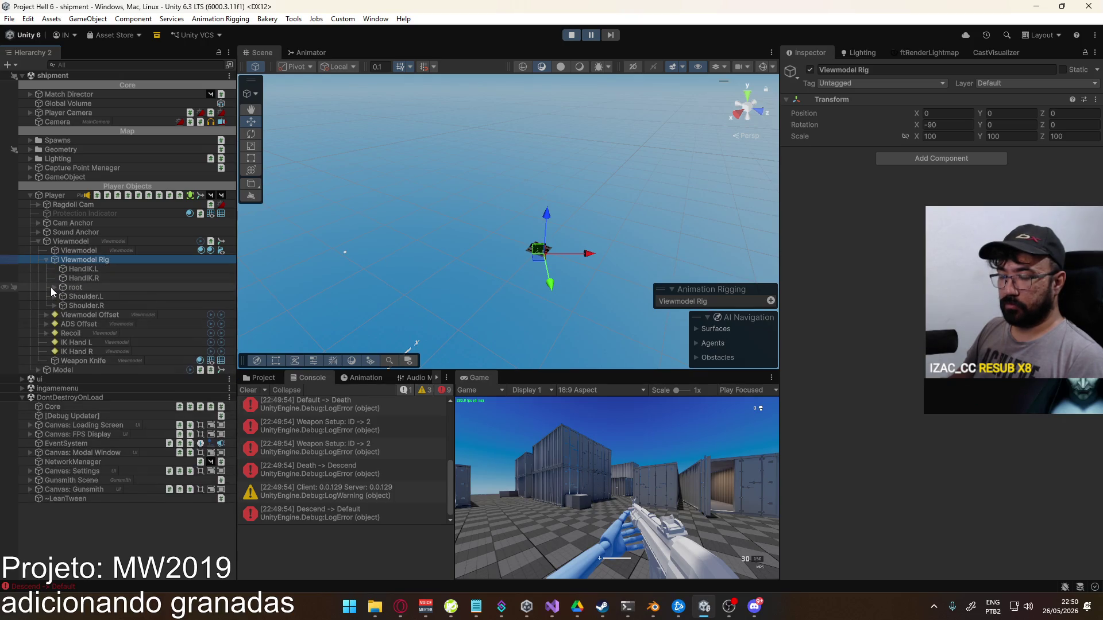
click(52, 287)
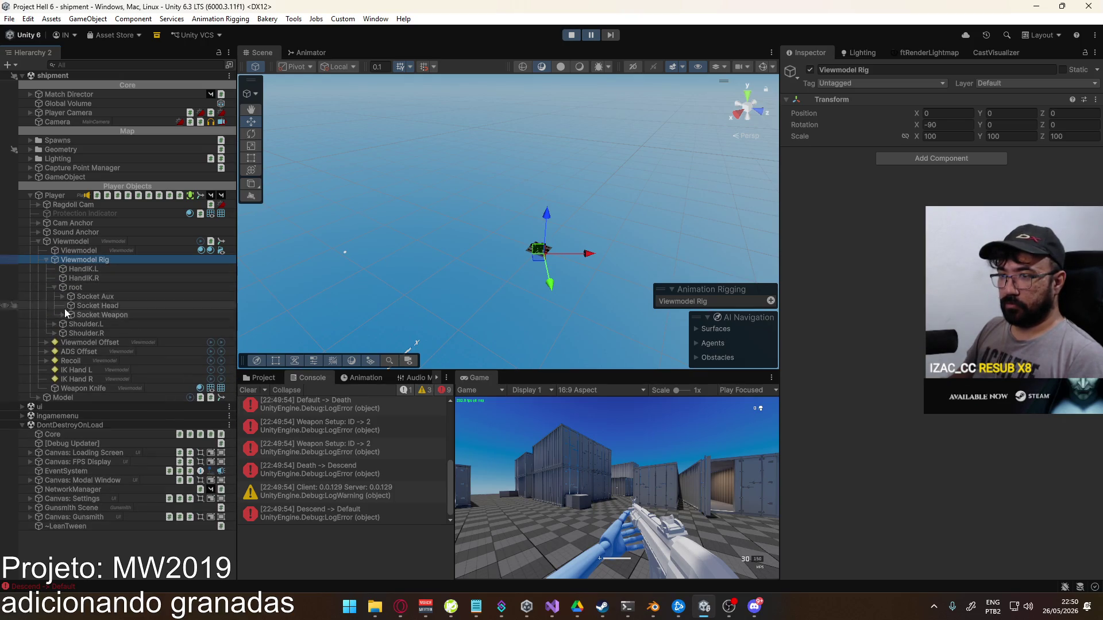
click(62, 296)
click(75, 305)
click(70, 305)
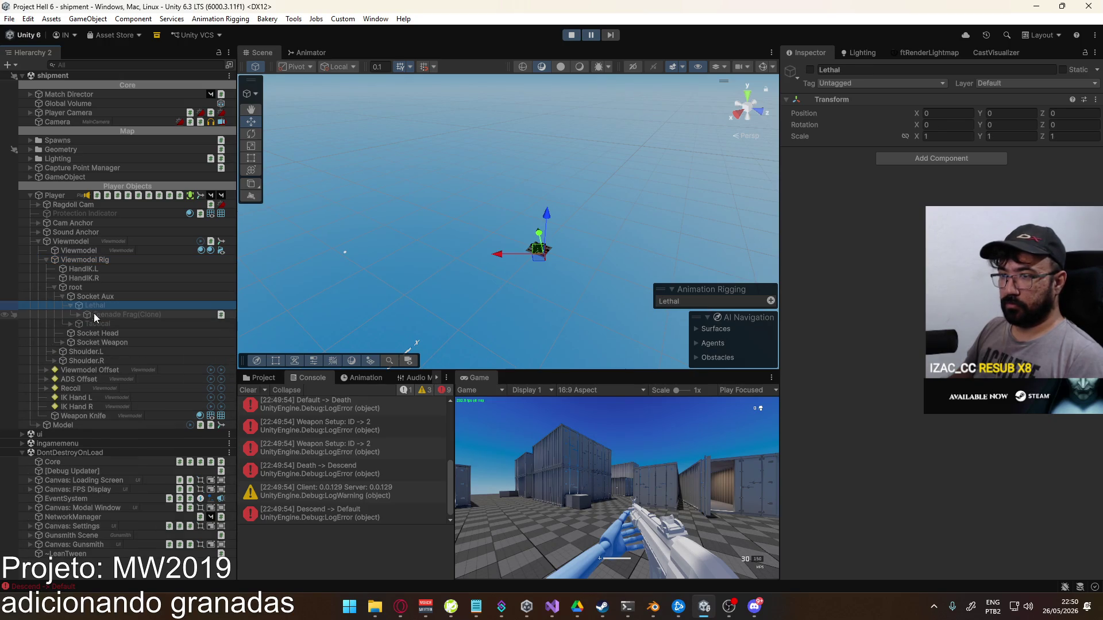
click(91, 324)
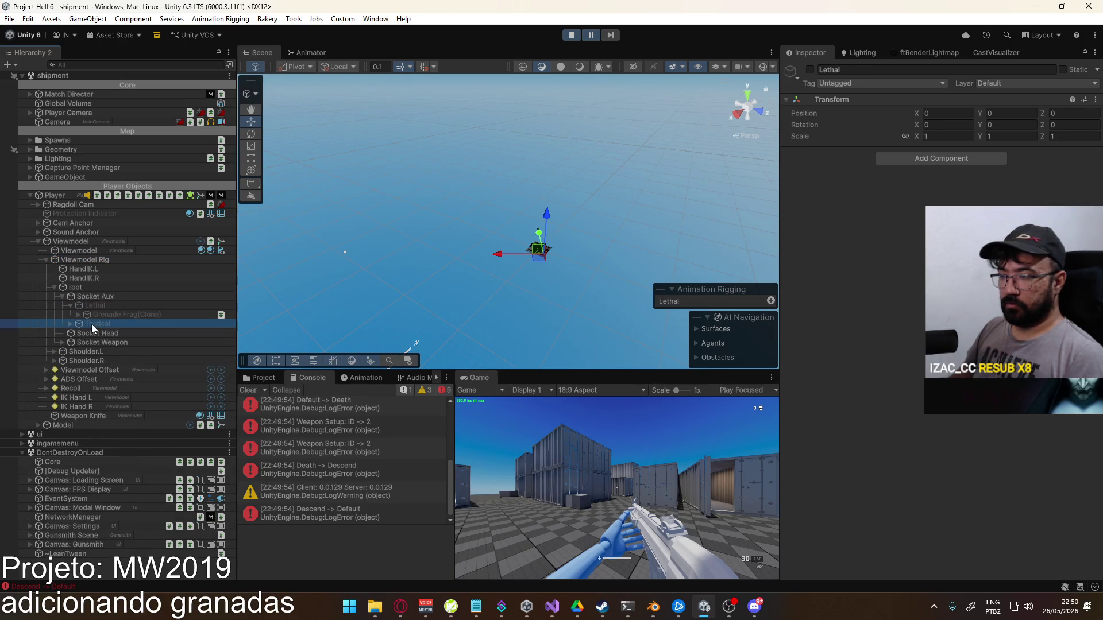
click(77, 324)
click(98, 332)
Orbit the Scene view around the player and inspect the Socket Aux and flash clone transforms
scroll(552, 280, down, 3)
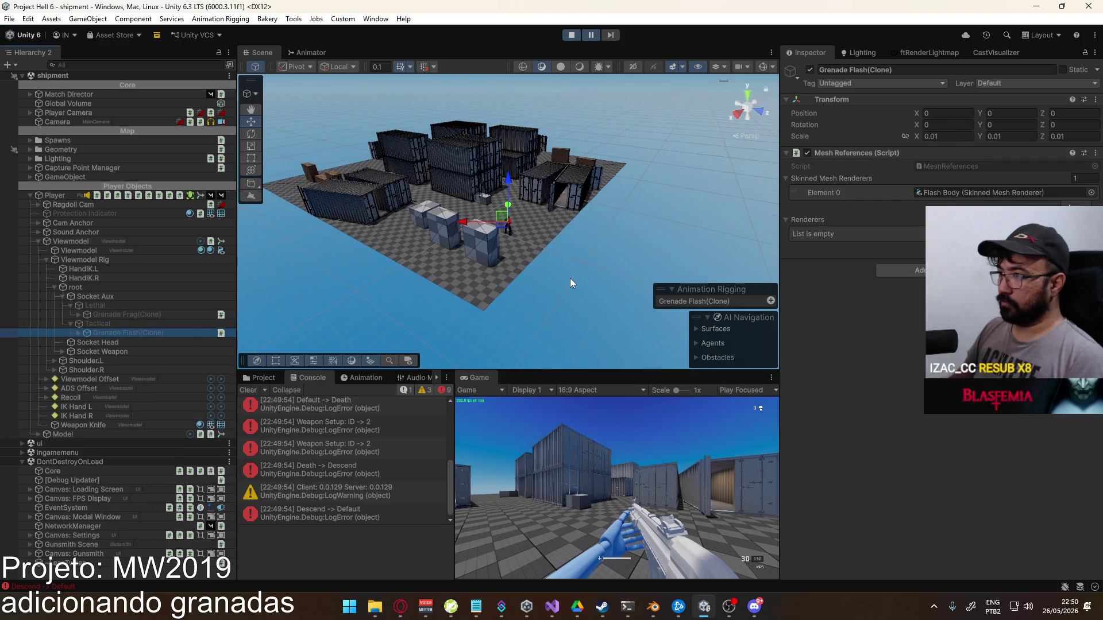
drag(570, 278, 578, 264)
scroll(578, 264, up, 10)
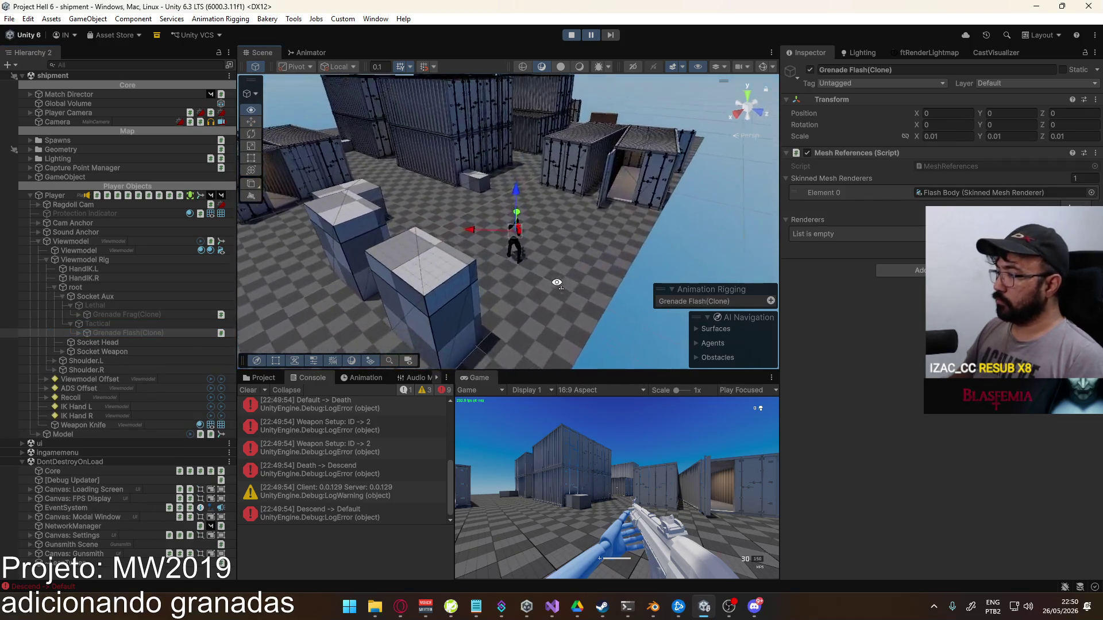
drag(498, 292, 437, 287)
click(95, 296)
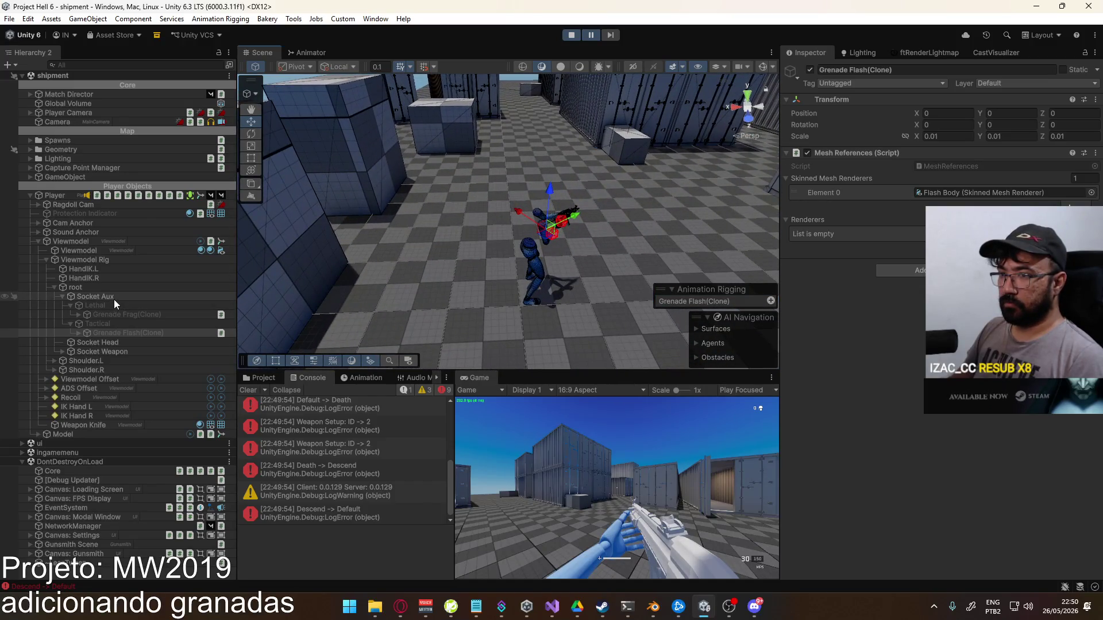
scroll(463, 288, up, 5)
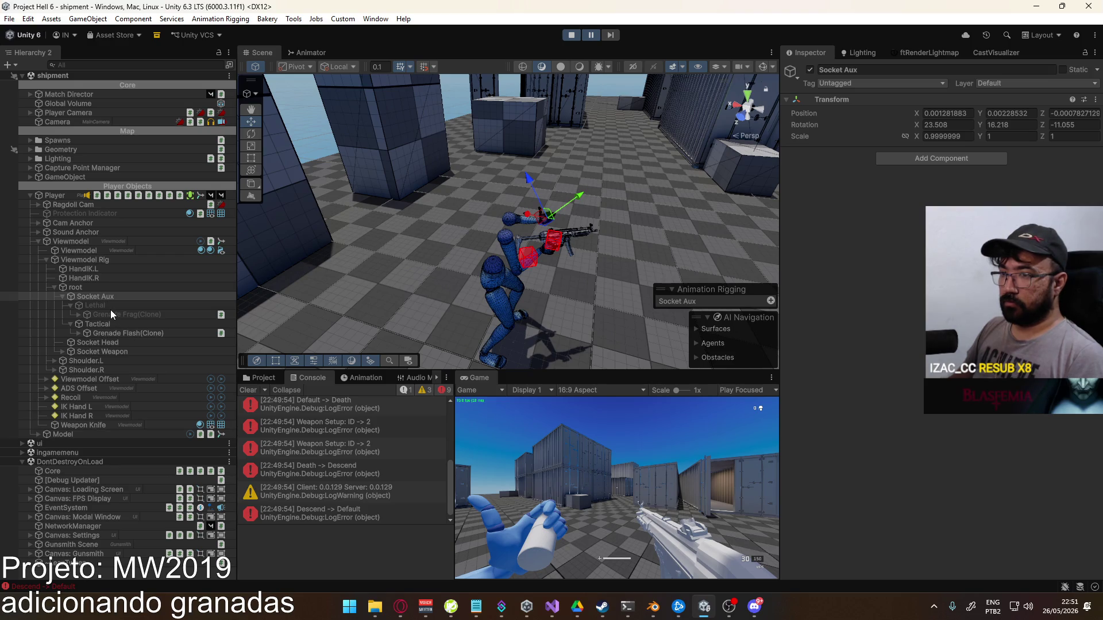
click(119, 333)
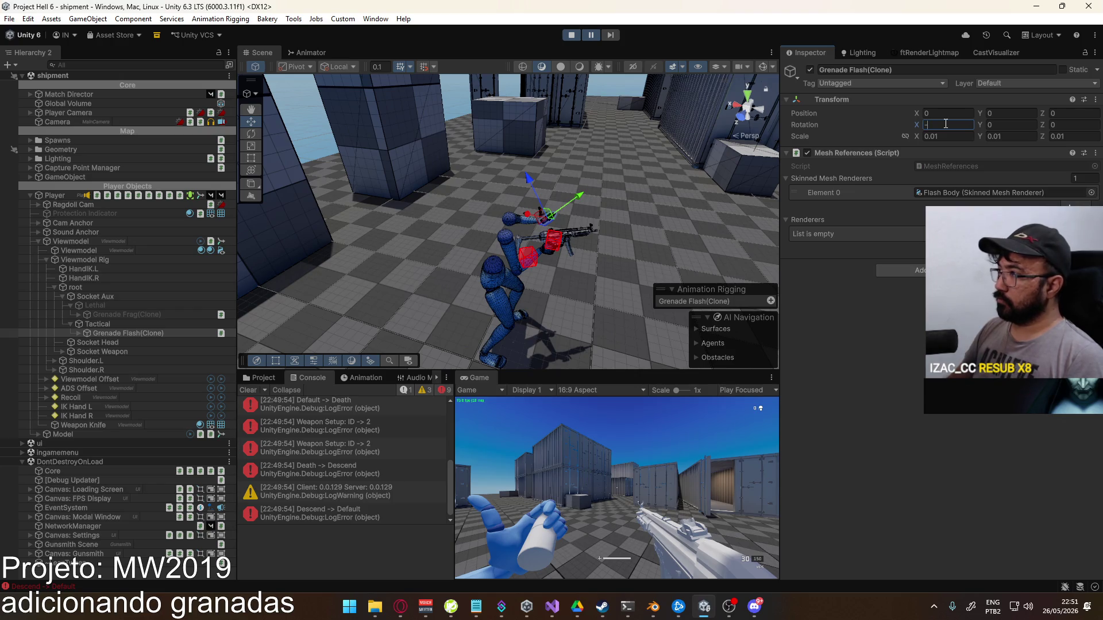
Try the flash clone at rotation X -90, Z -180, then stop Play mode
text(90)
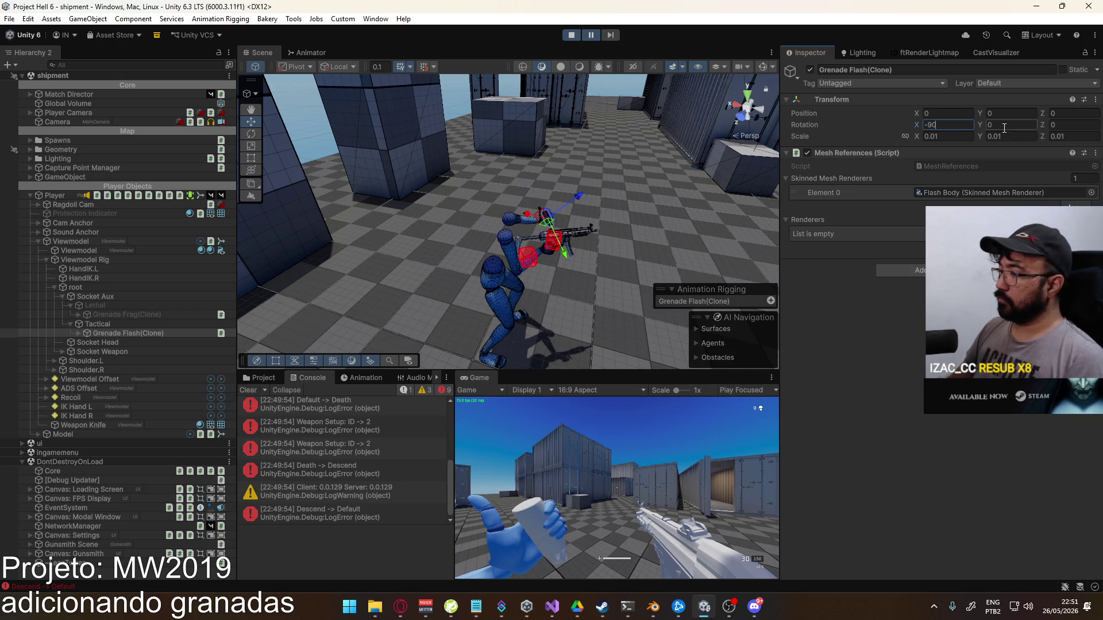
text(180)
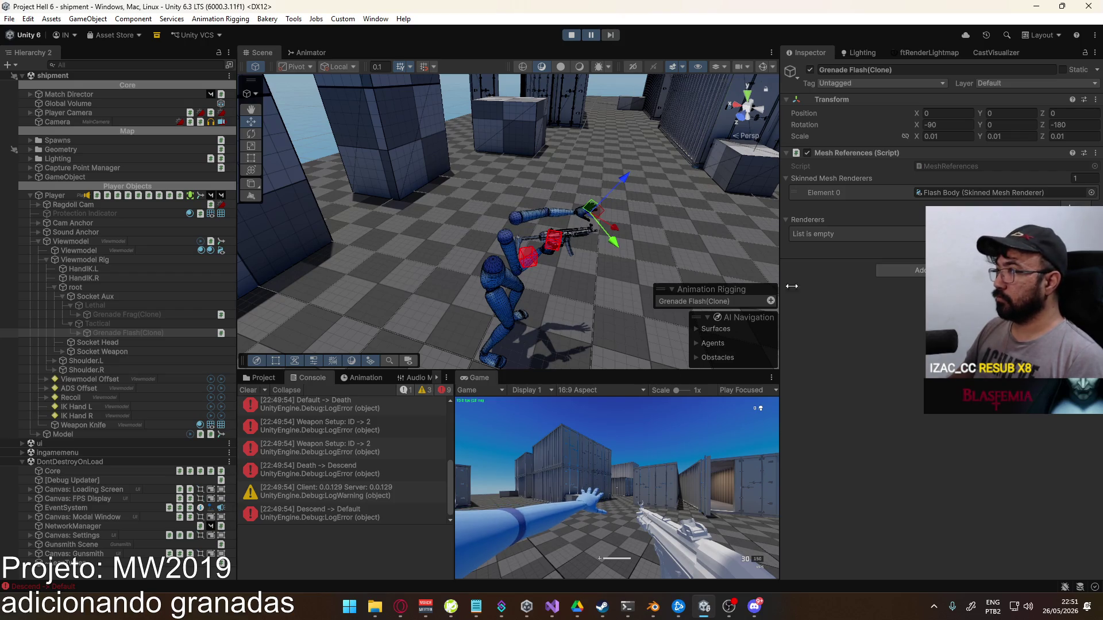
key(super)
click(665, 484)
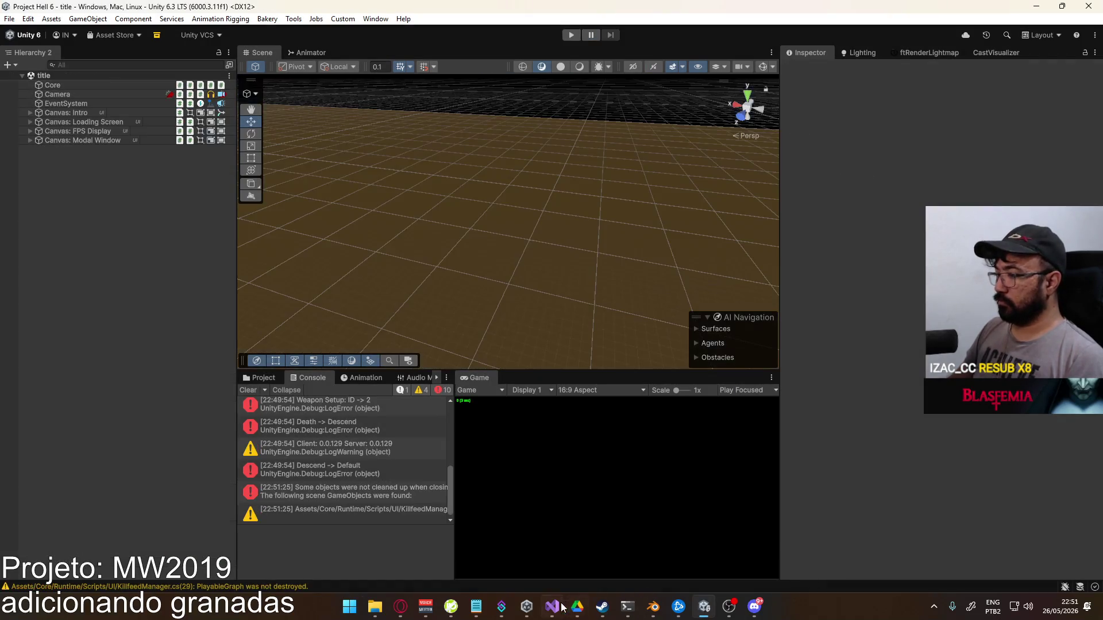
Add instance.localRotation = Quaternion.Euler(new Vector3(280, 0, 180)); in the tactical branch
click(552, 606)
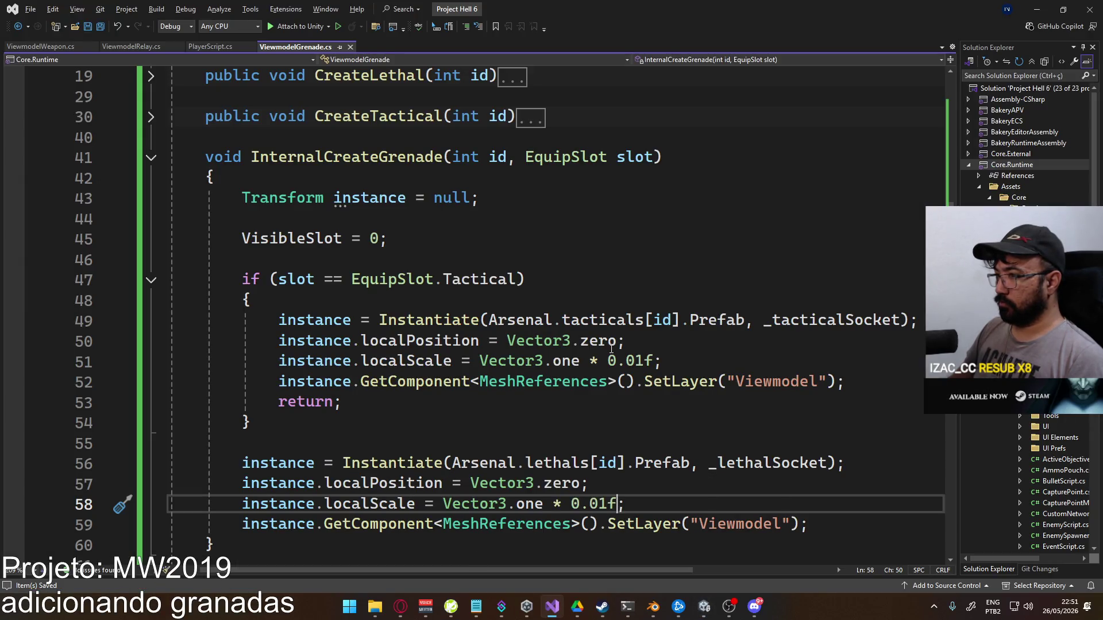
click(661, 339)
key(Return)
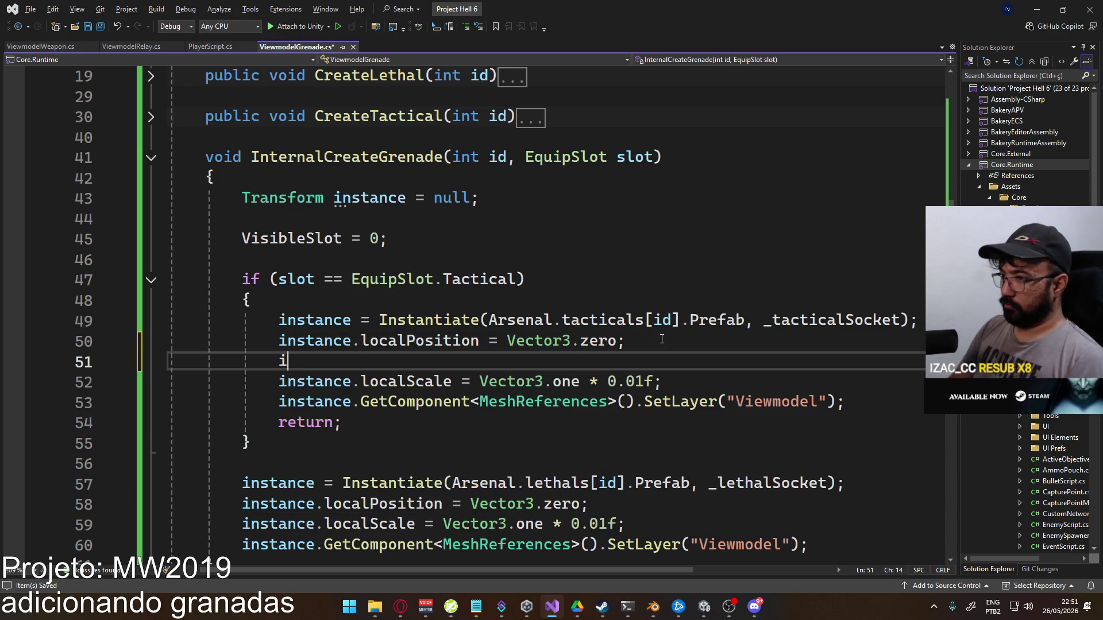
text(instance.)
key(BackSpace)
text(.lcoalro)
key(BackSpace)
key(BackSpace)
key(BackSpace)
text(ocalro)
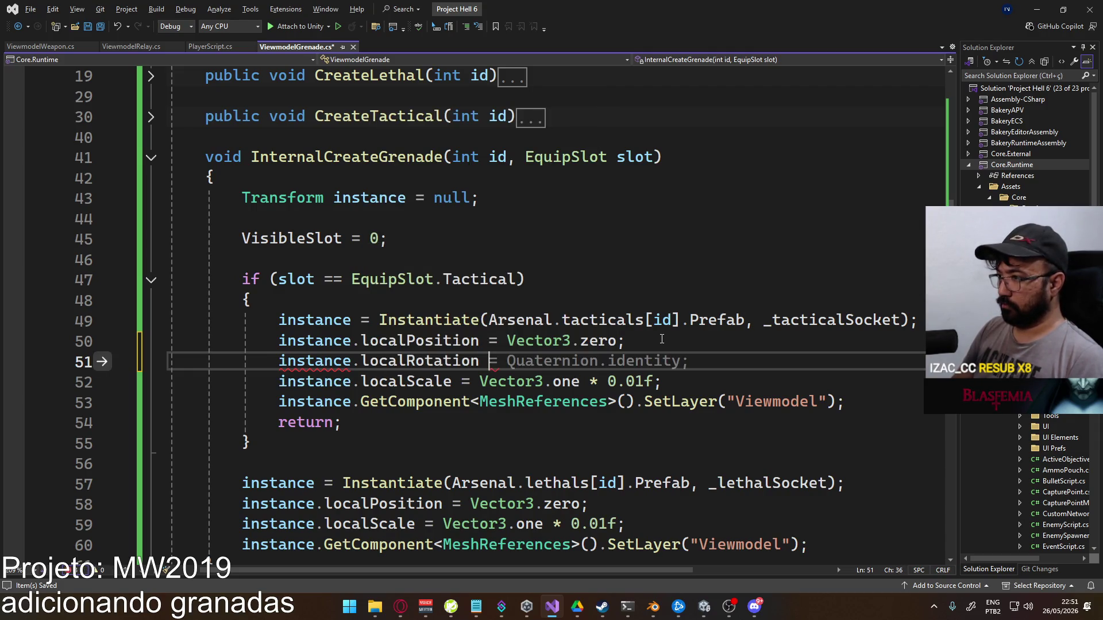
text( new)
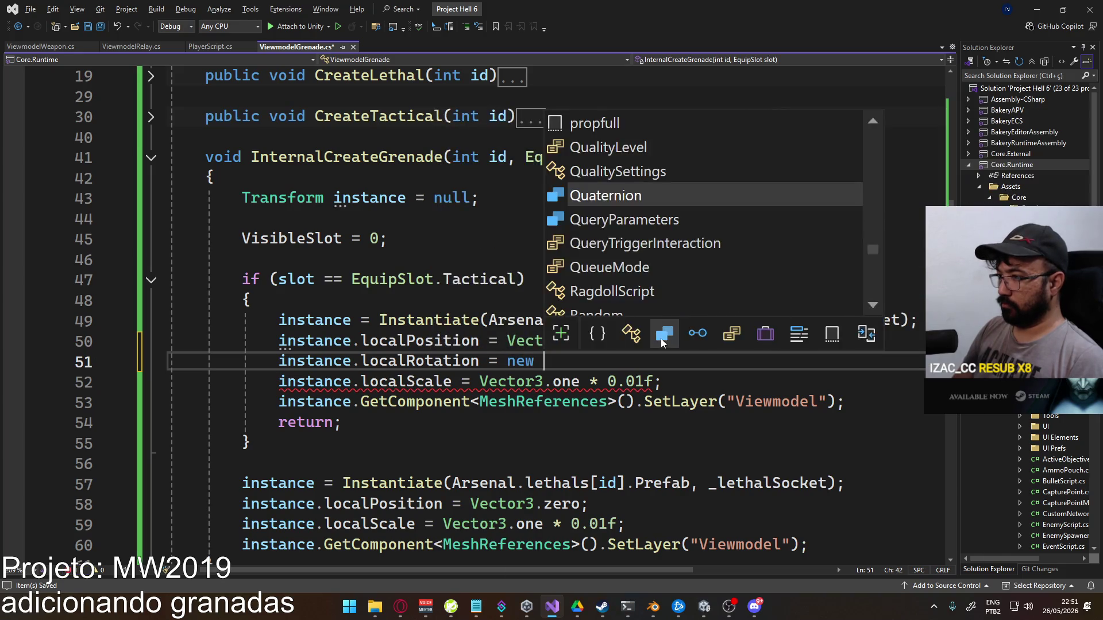
key(Escape)
key(BackSpace)
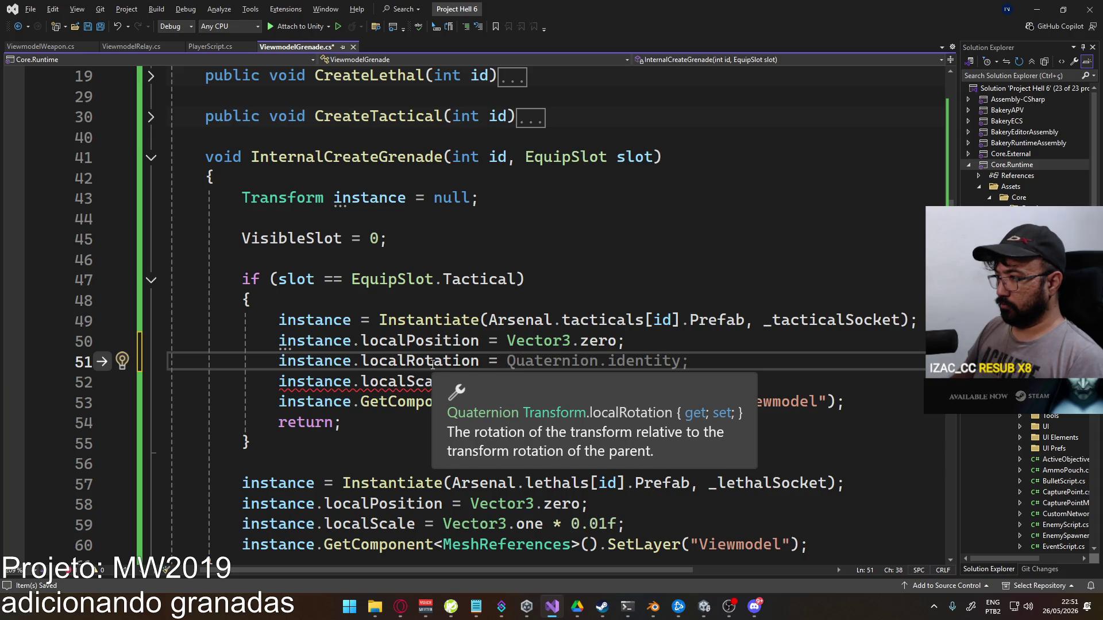
text(Quaternion.Euler)
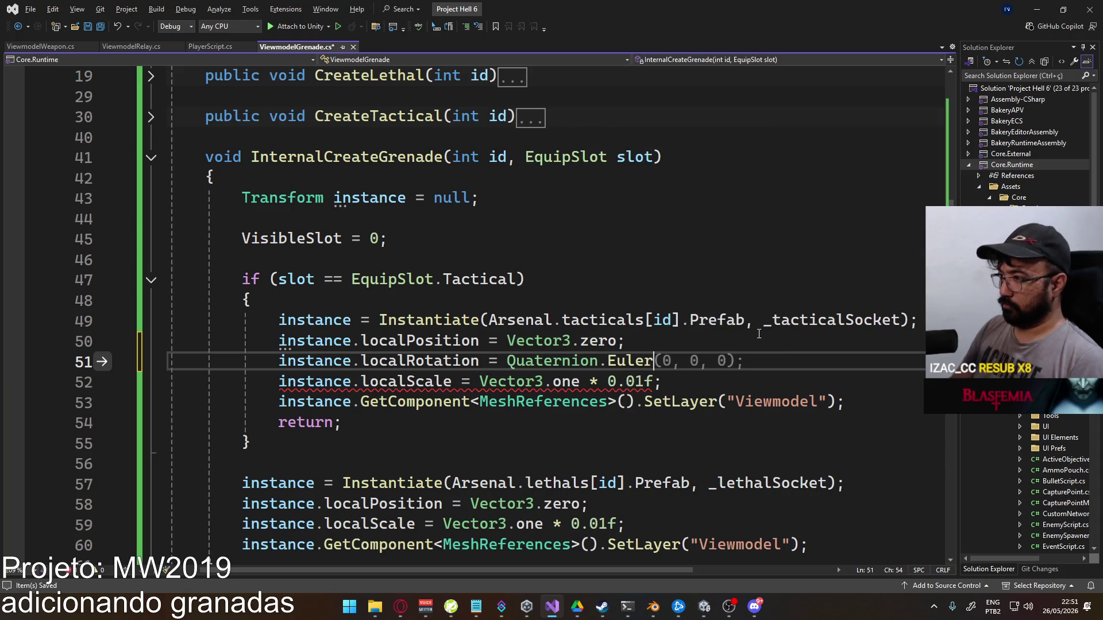
text((new Vector3)
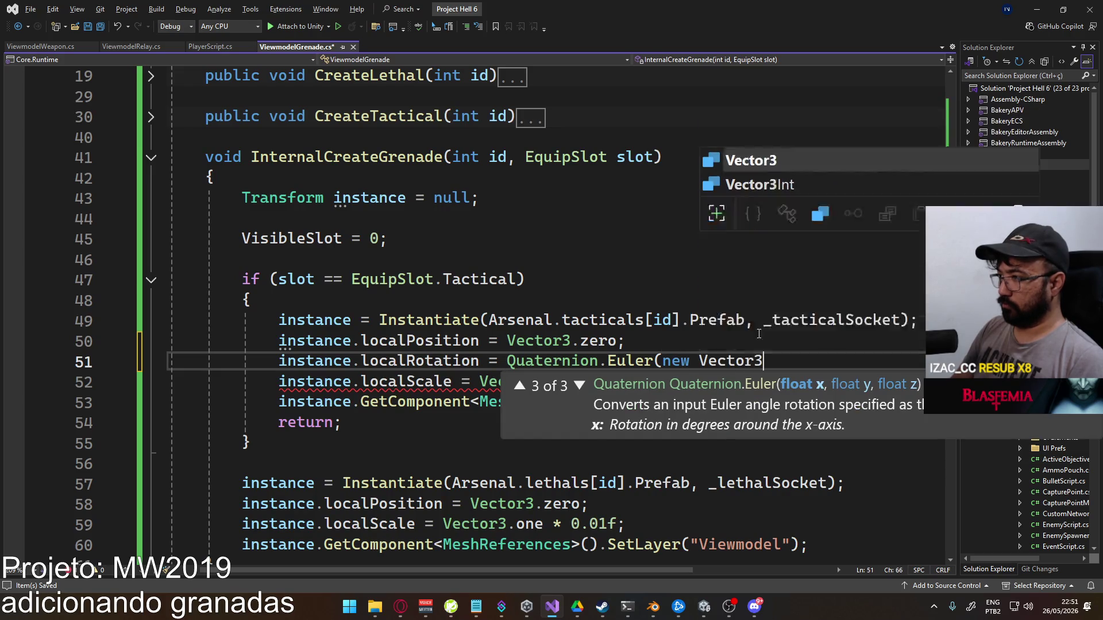
text(()
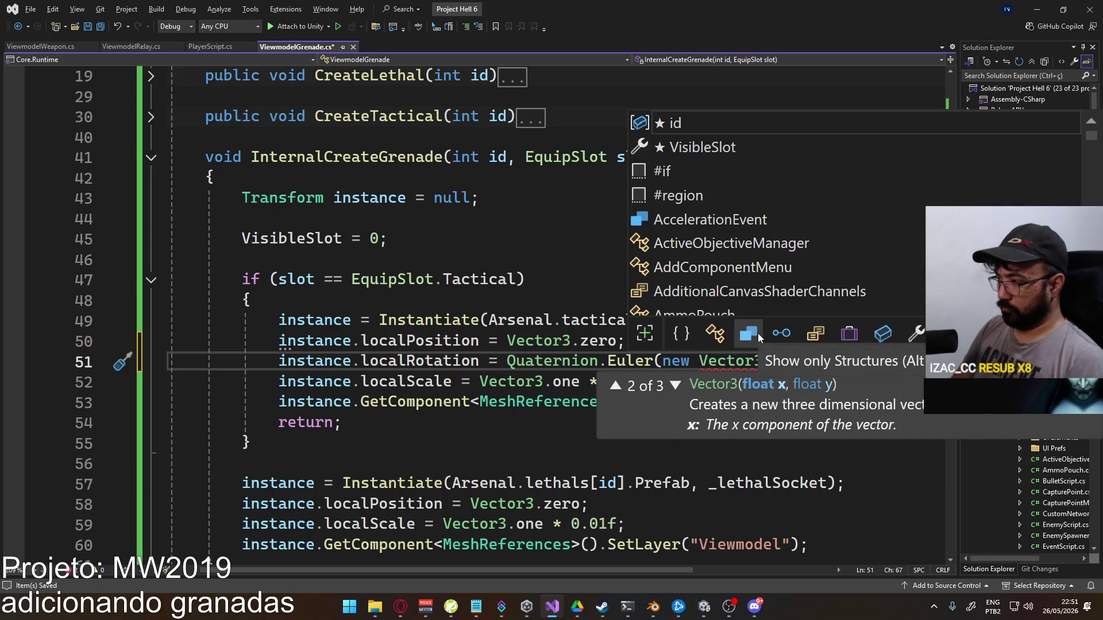
text(280,)
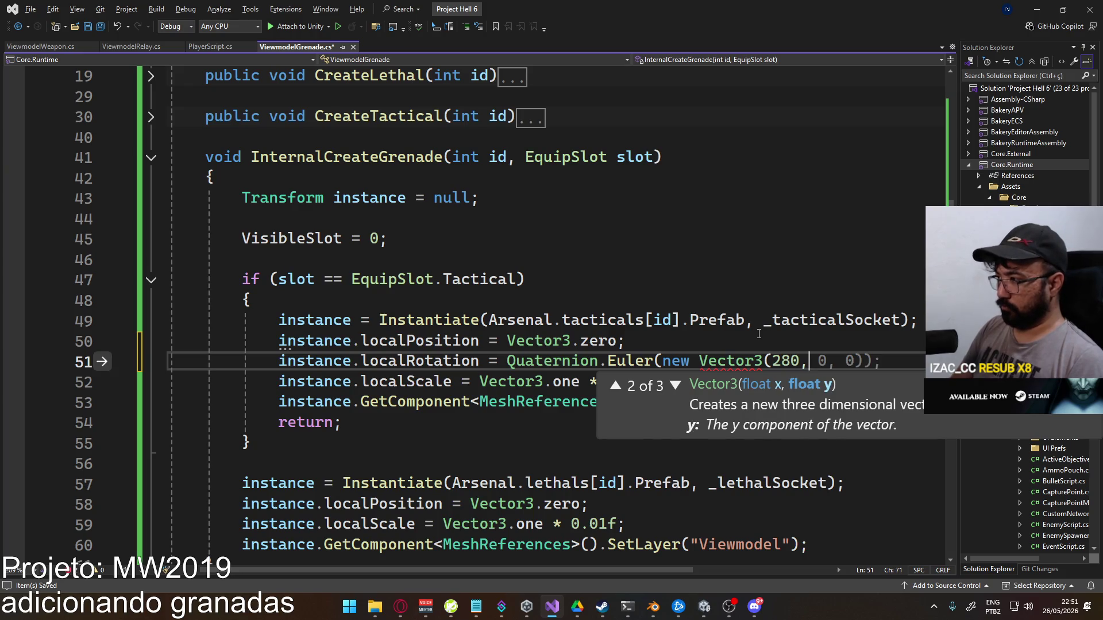
text( 0, 180)
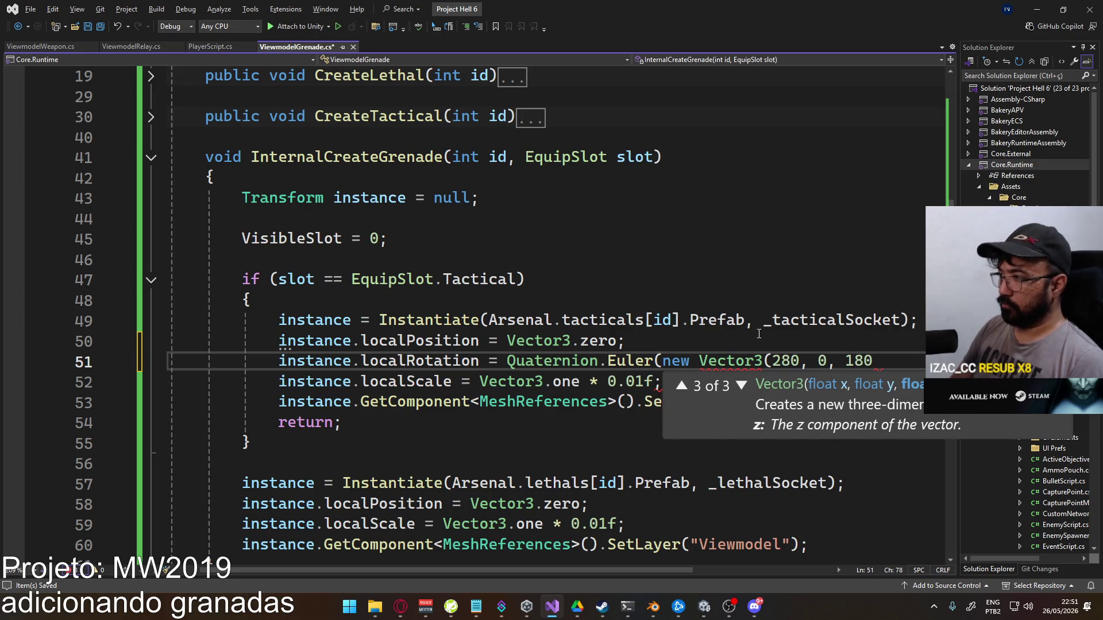
text());)
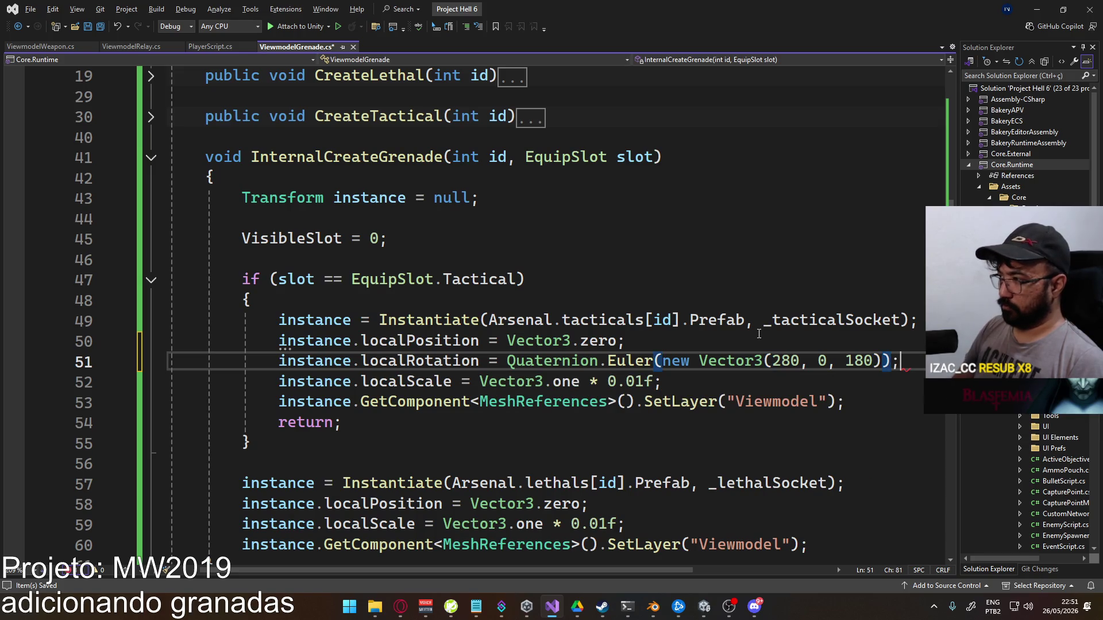
Copy the rotation statement into the lethal branch after its localPosition line
key(shift+Home)
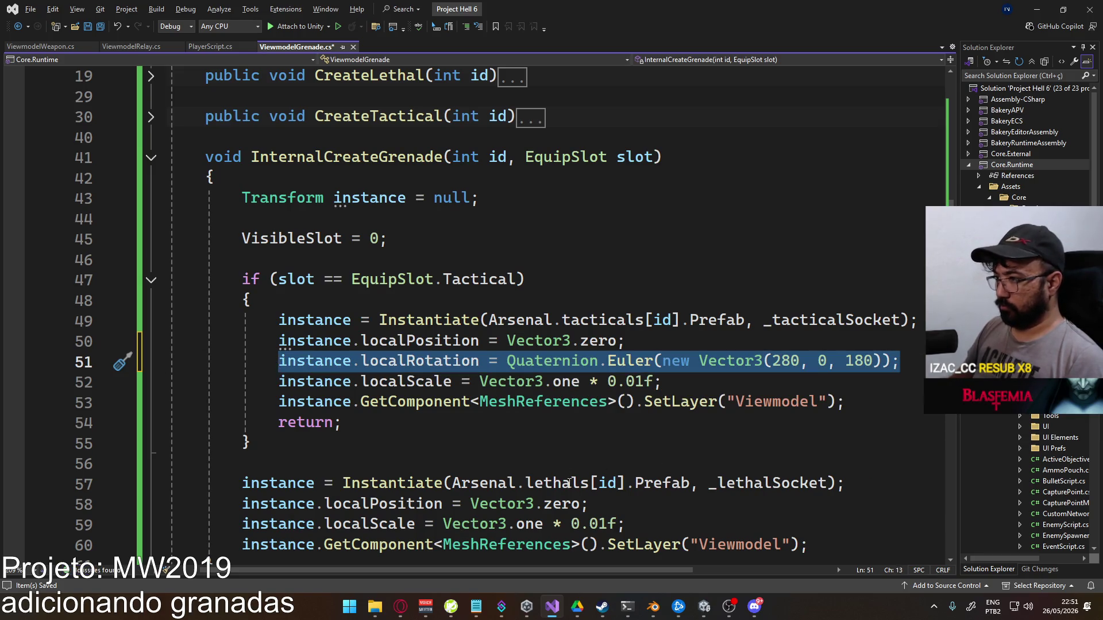
key(ctrl+c)
click(649, 502)
key(Return)
key(ctrl+v)
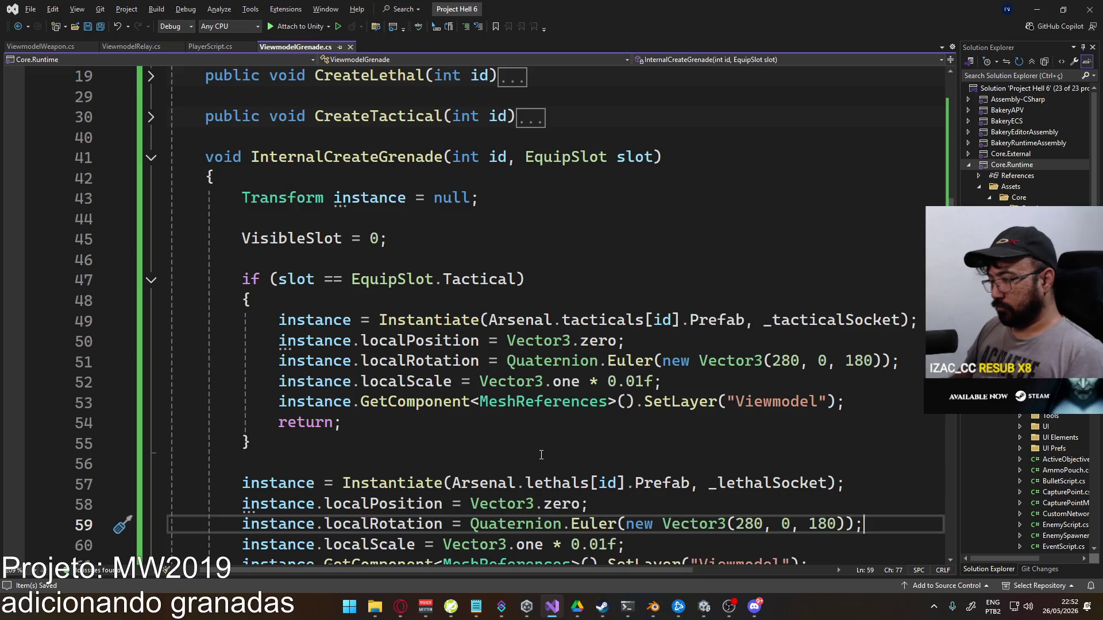
mouse_move(700, 615)
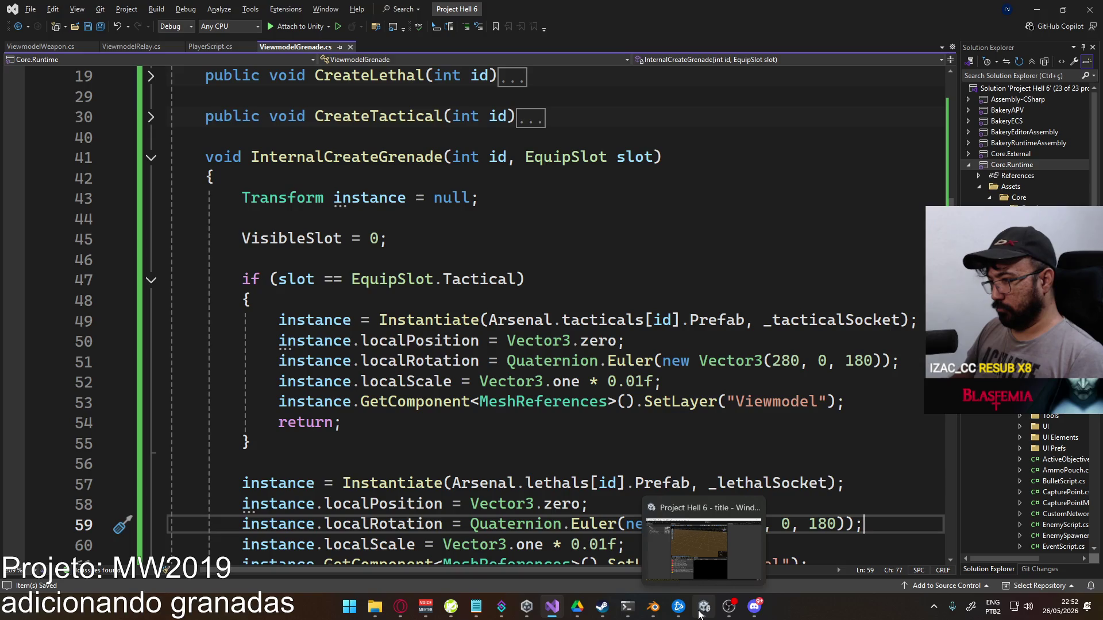
click(653, 607)
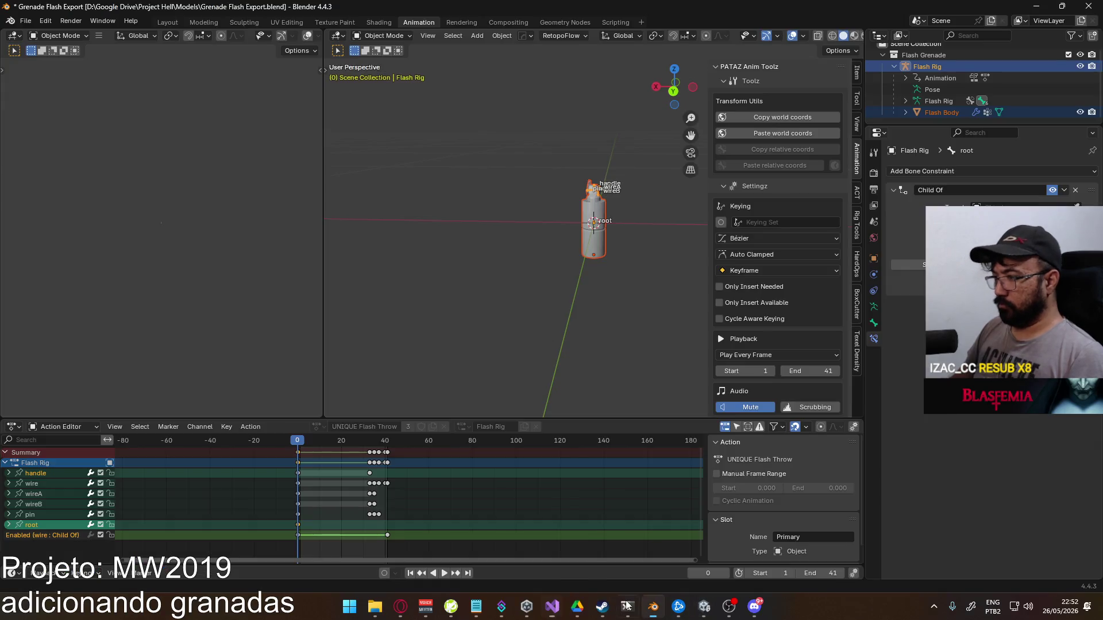
Save the grenade file, open Player Viewmodel Generic.blend, and exclude the Flash Grenade collection
key(ctrl+s)
click(25, 21)
mouse_move(81, 60)
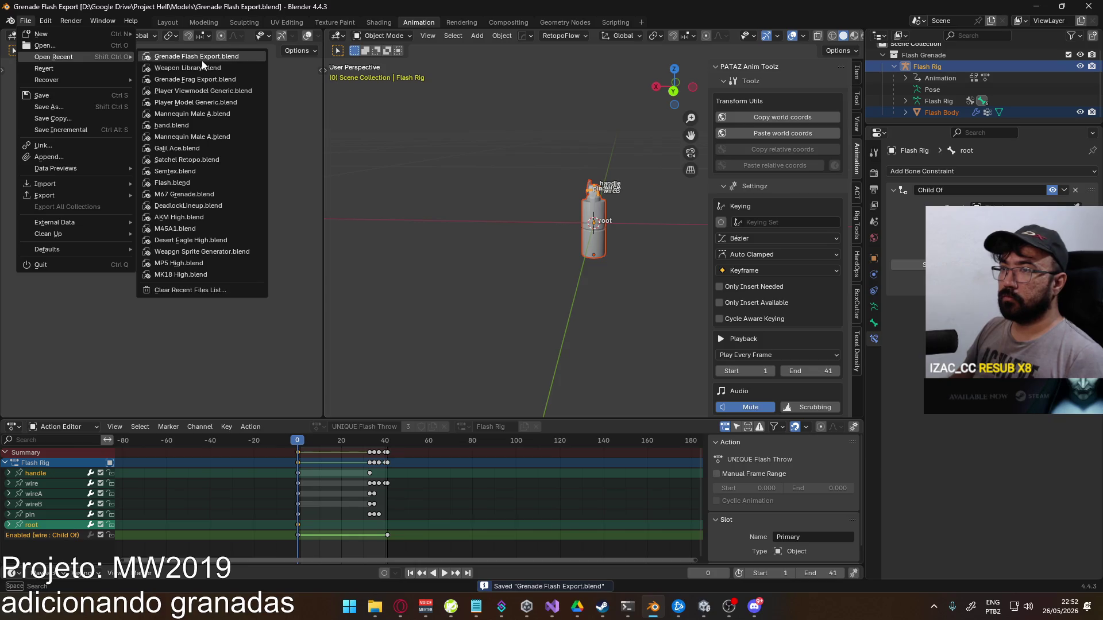
click(206, 93)
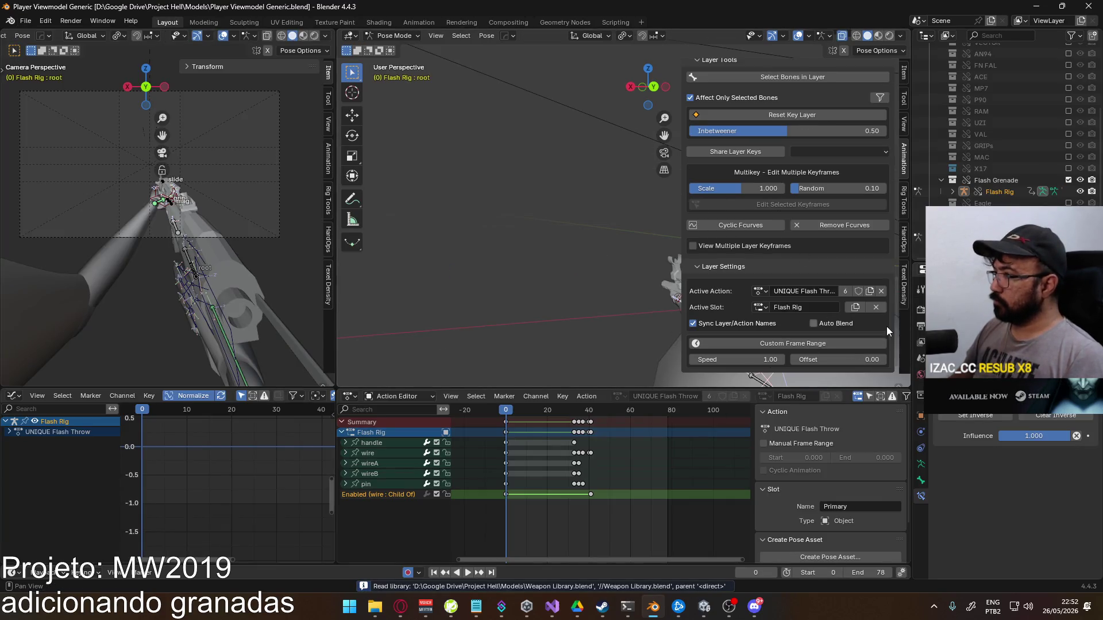
scroll(862, 326, up, 10)
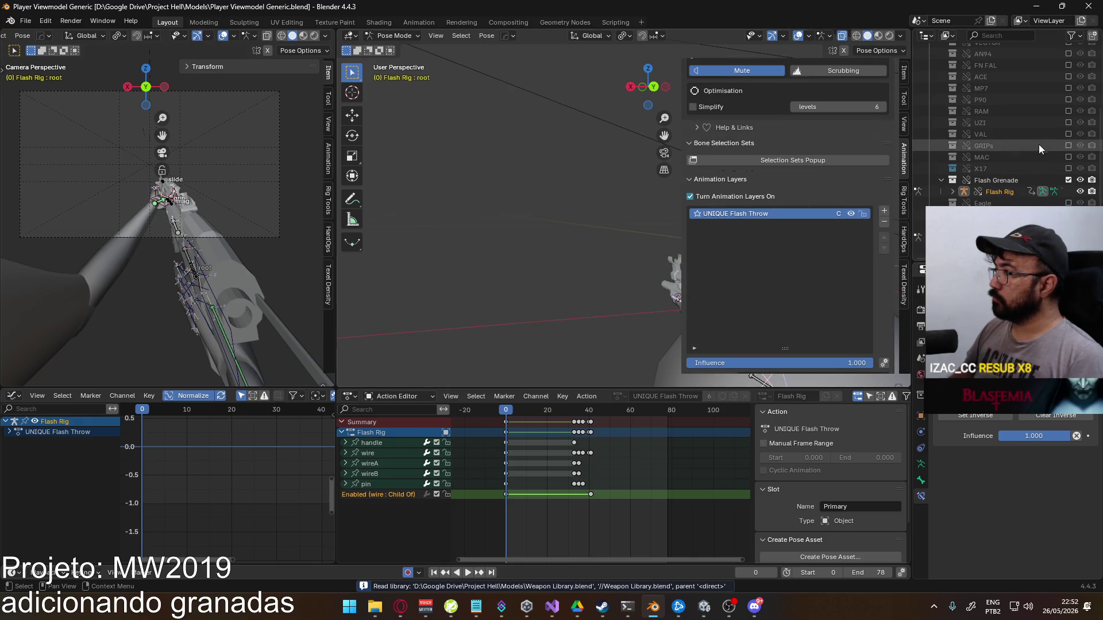
click(941, 180)
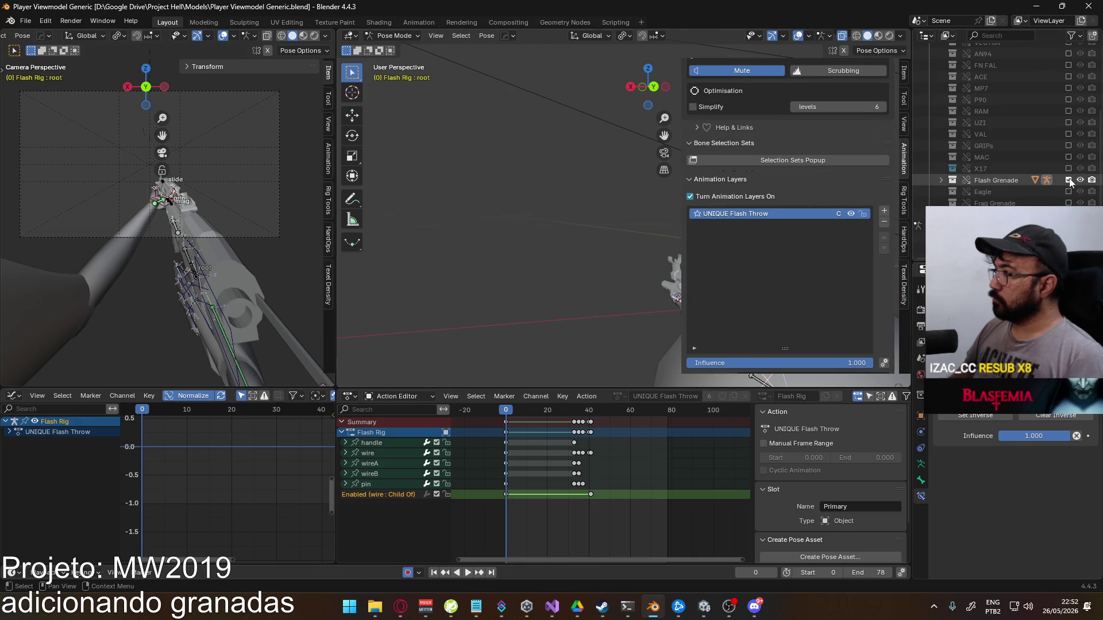
click(1069, 180)
In Pose Mode, select Socket Aux and play and scrub the flash throw to frame 67
scroll(1049, 146, up, 4)
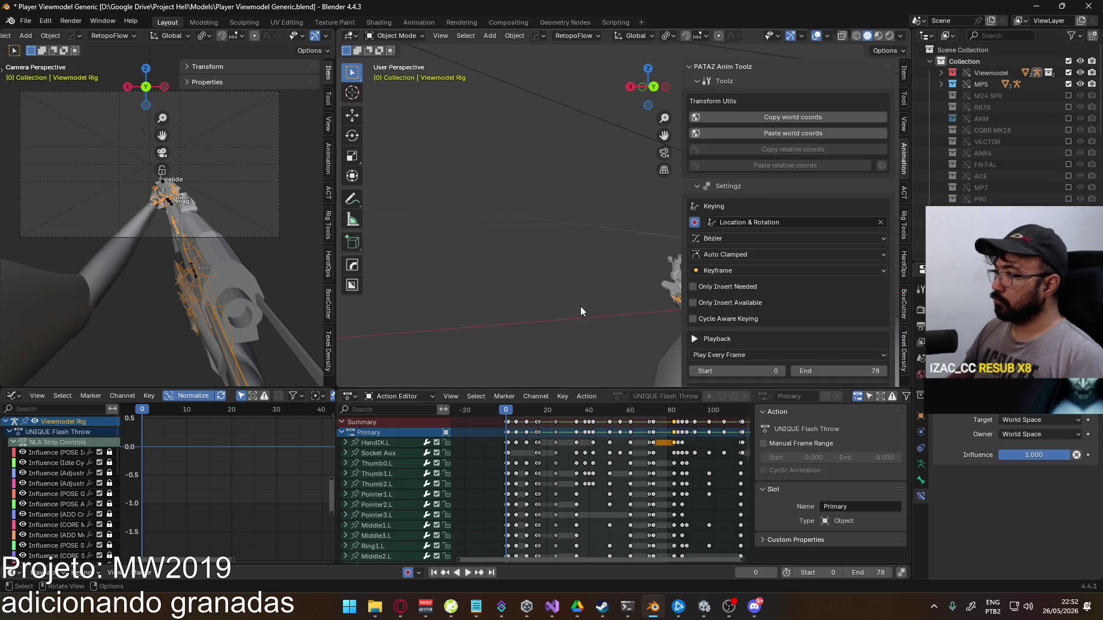
scroll(201, 186, up, 5)
scroll(831, 253, down, 5)
scroll(831, 252, down, 5)
key(Right)
key(Right)
key(Right)
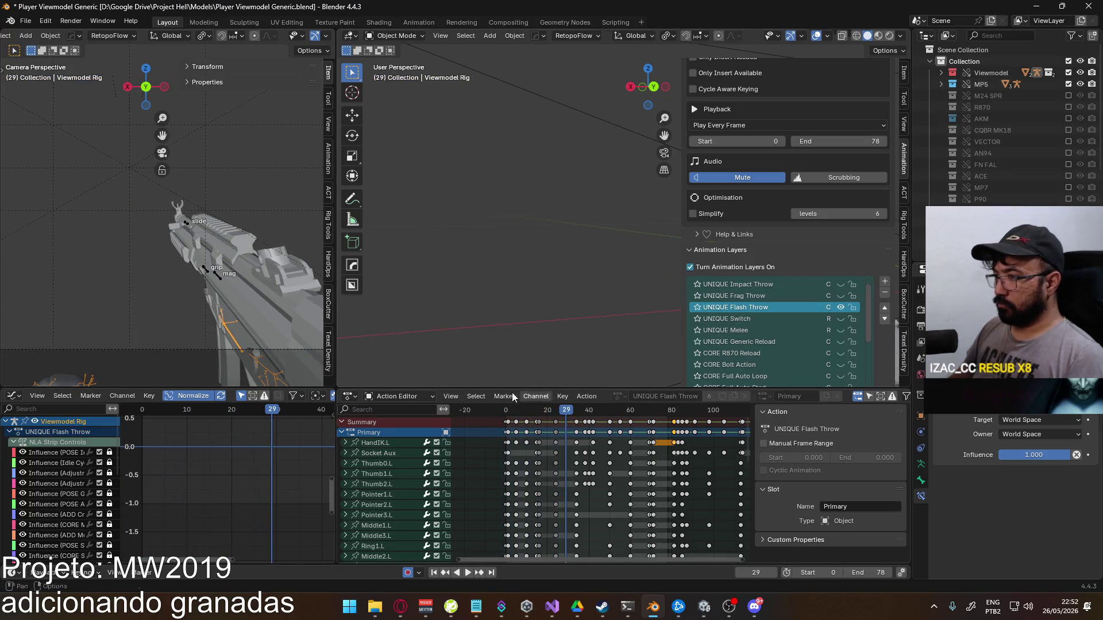
scroll(172, 229, down, 5)
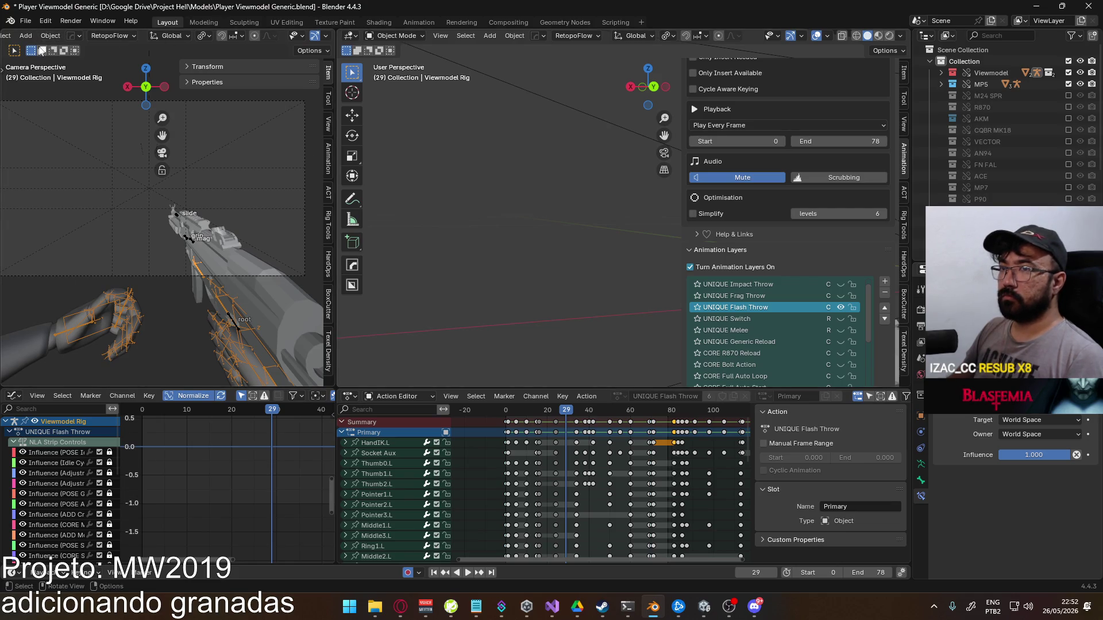
scroll(92, 35, up, 5)
click(57, 36)
click(54, 73)
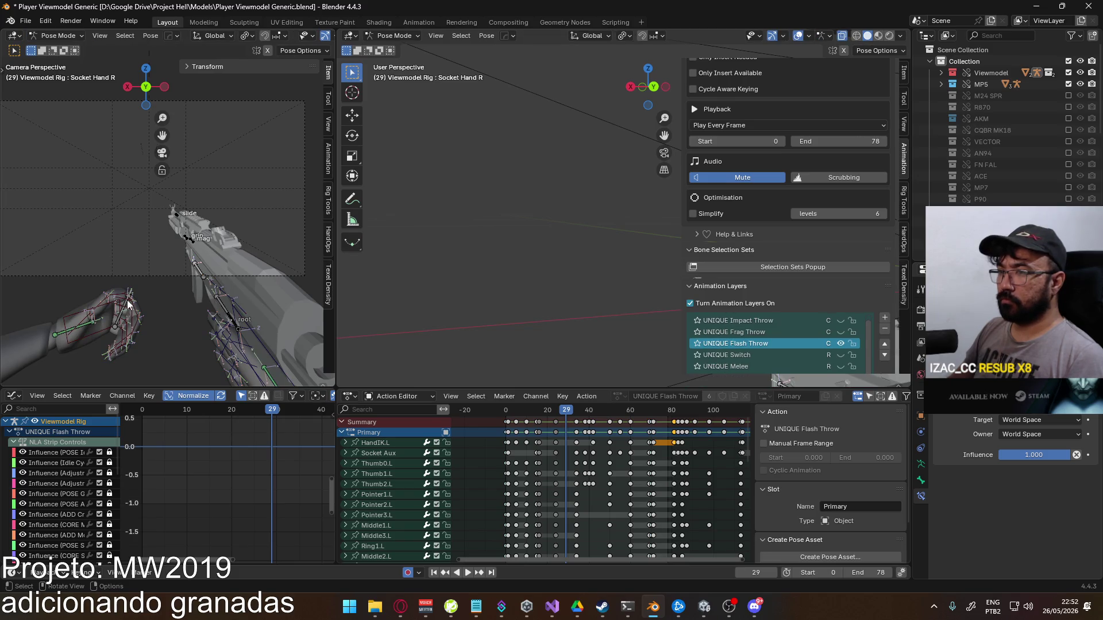
click(123, 316)
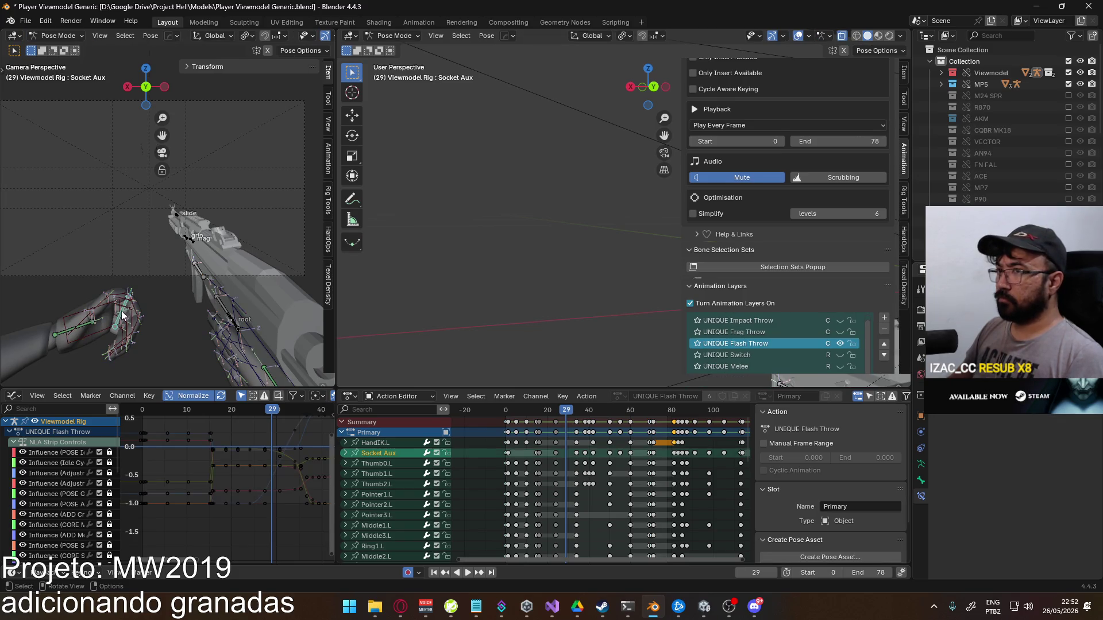
key(space)
mouse_move(588, 419)
mouse_down()
mouse_move(701, 430)
mouse_move(632, 438)
mouse_move(644, 440)
mouse_up()
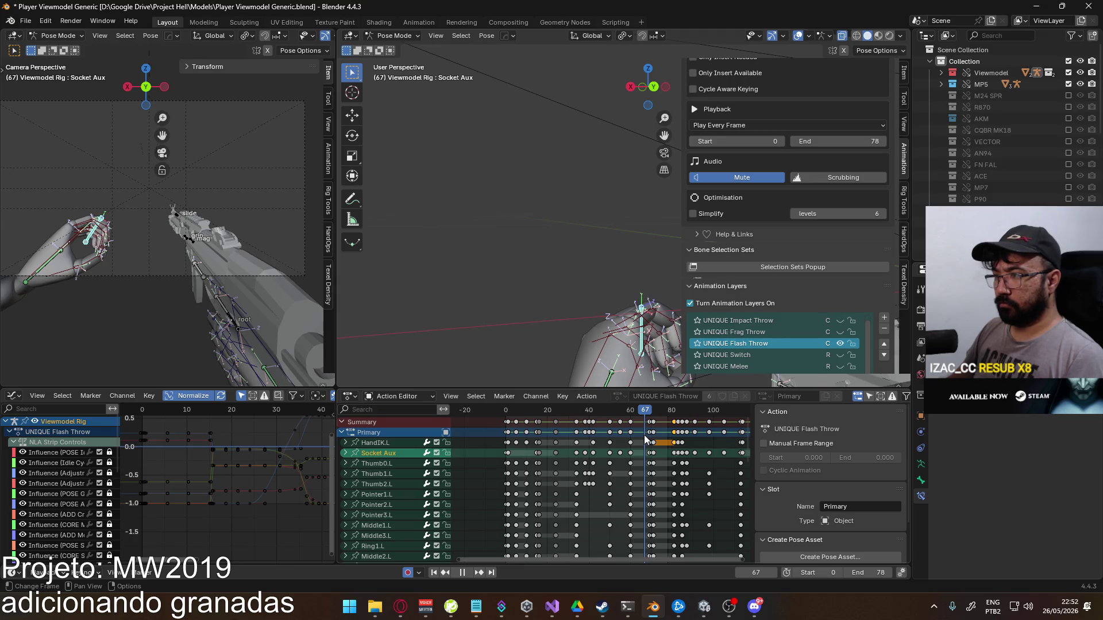
drag(644, 440, 645, 440)
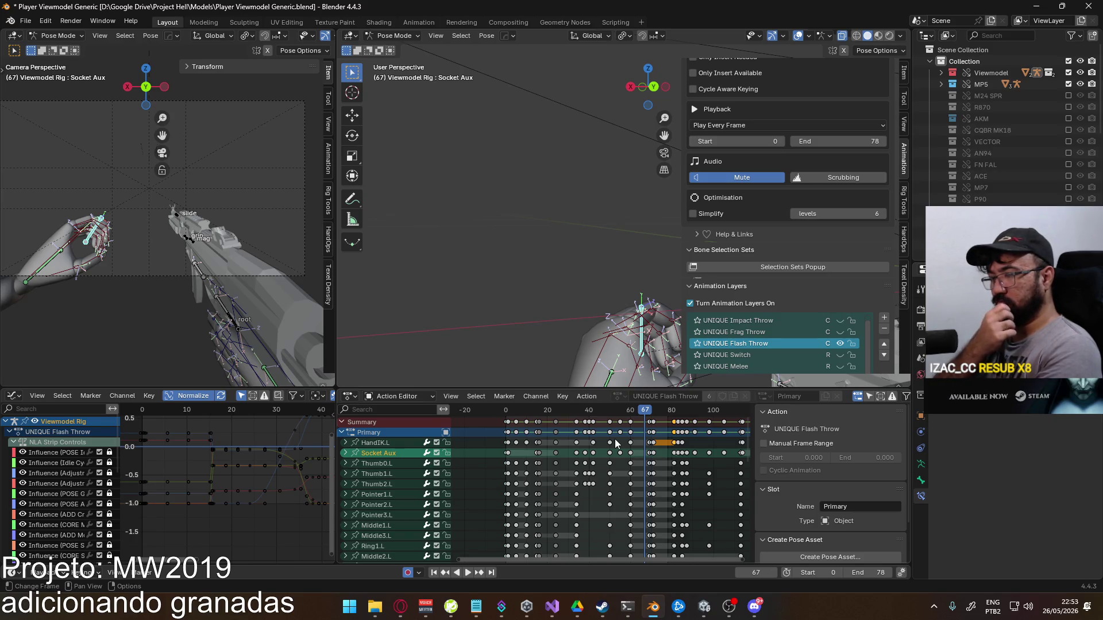
click(553, 606)
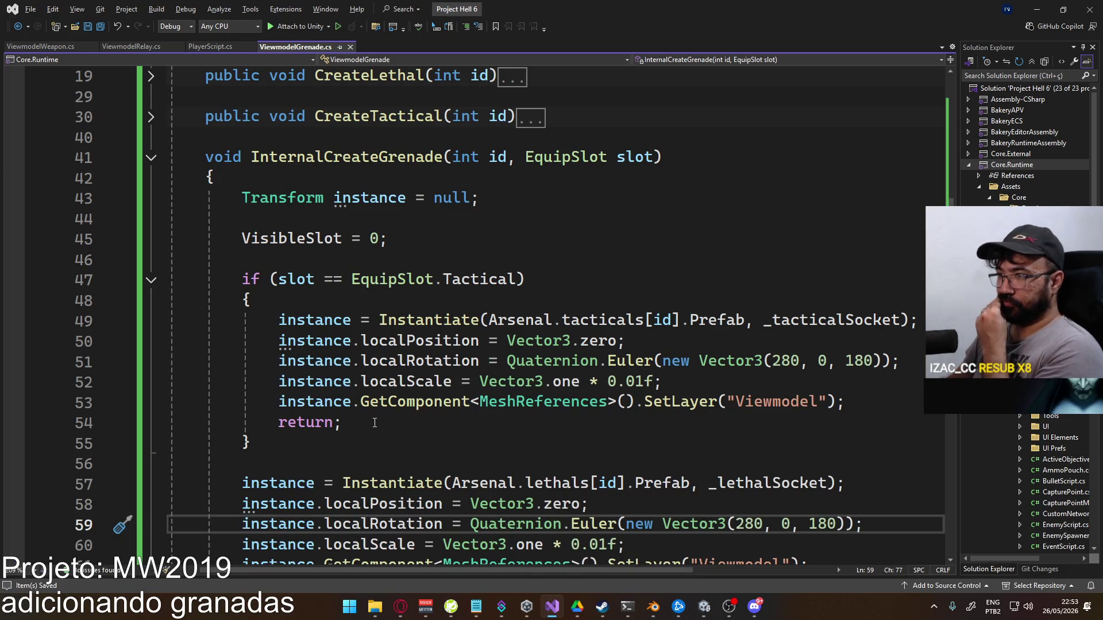
Add [SerializeField] Transform _handLeftSocket; and _handRightSocket; after the _tacticalSocket line
scroll(547, 357, up, 6)
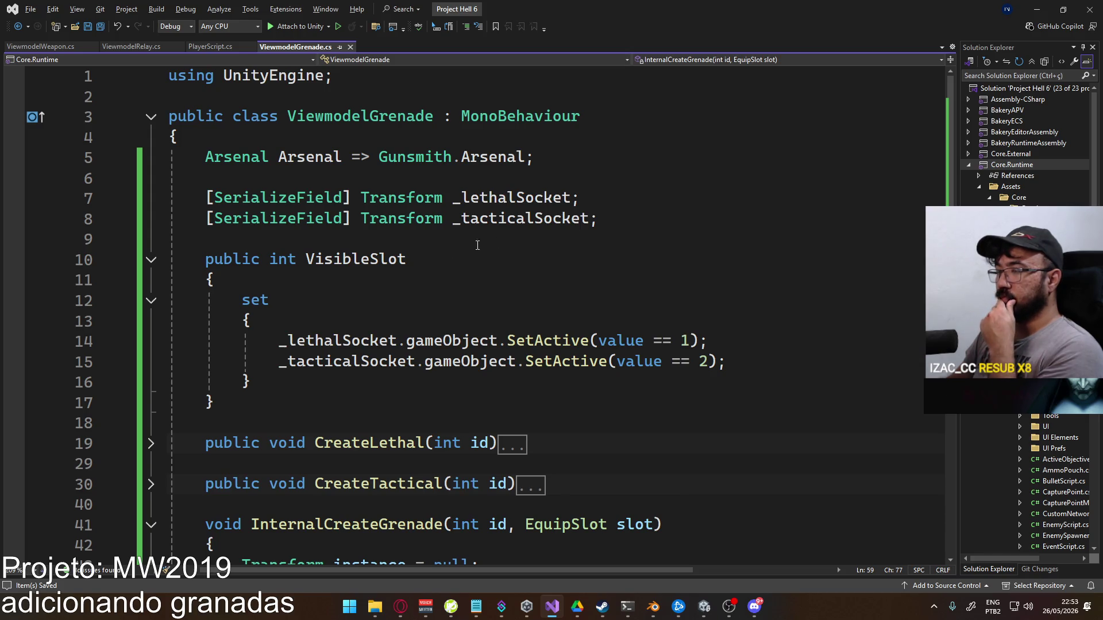
click(632, 217)
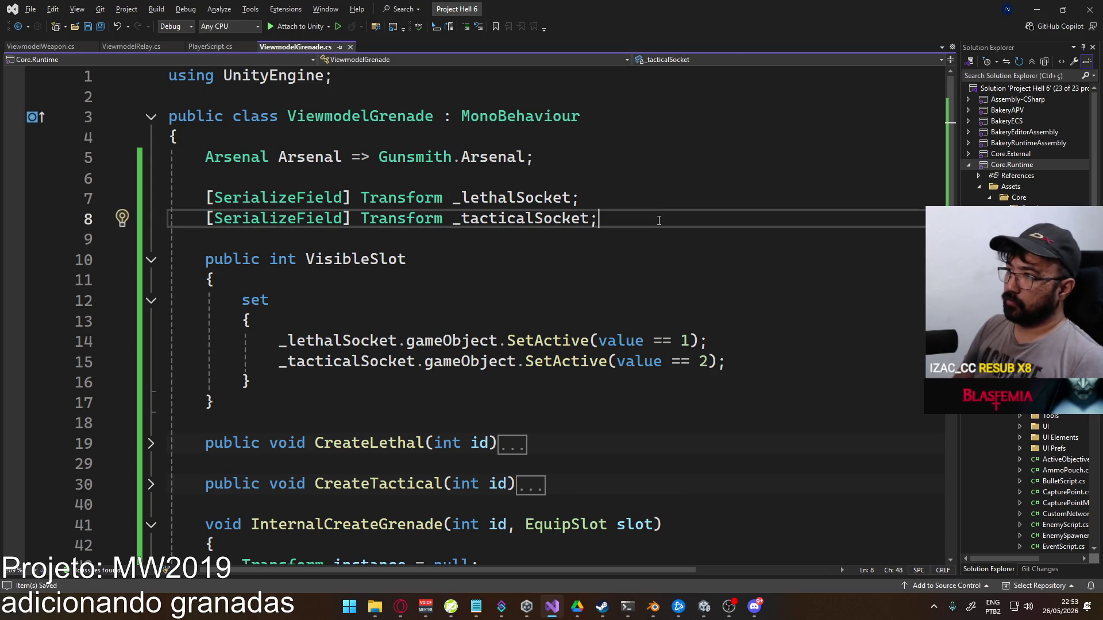
key(Return)
key(Return)
text([SerializeField] Transform)
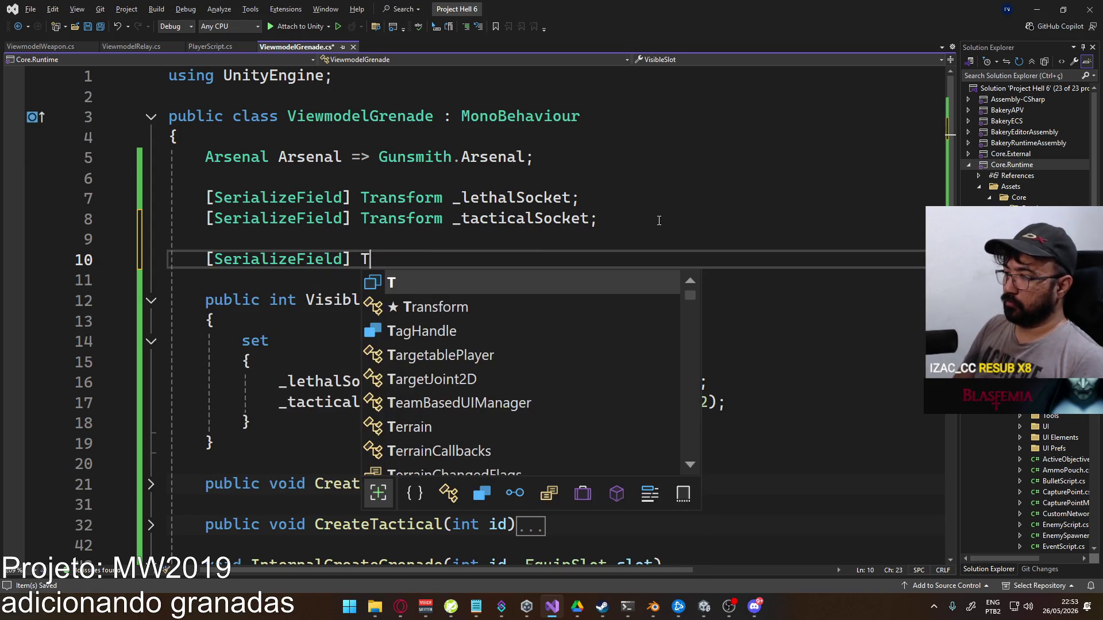
text( _hand)
key(BackSpace)
key(BackSpace)
key(BackSpace)
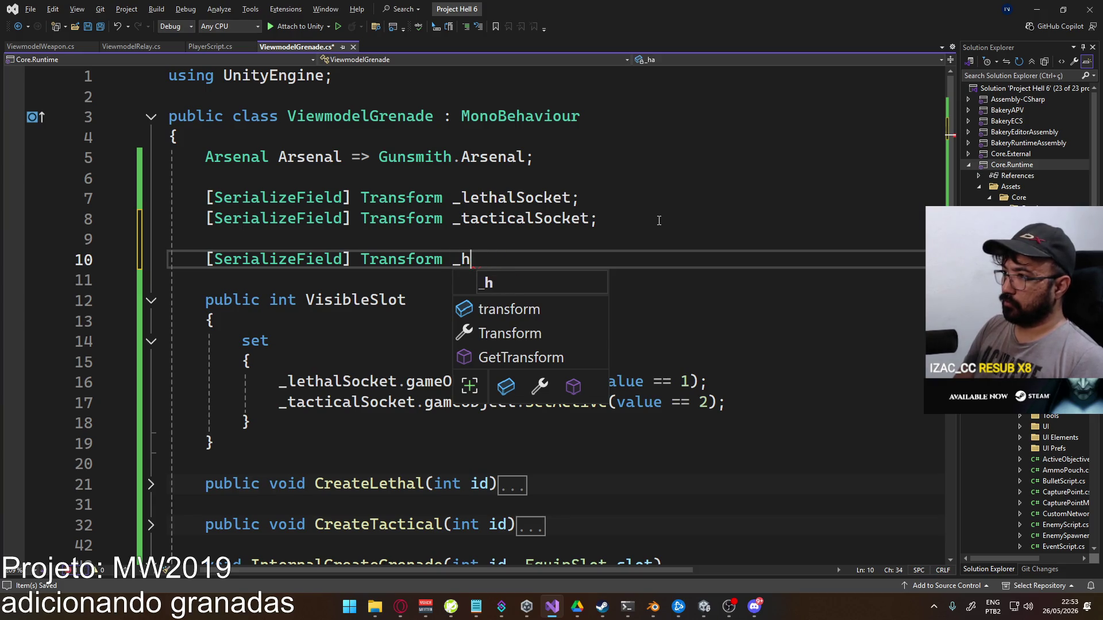
text(_handLeftSocket;)
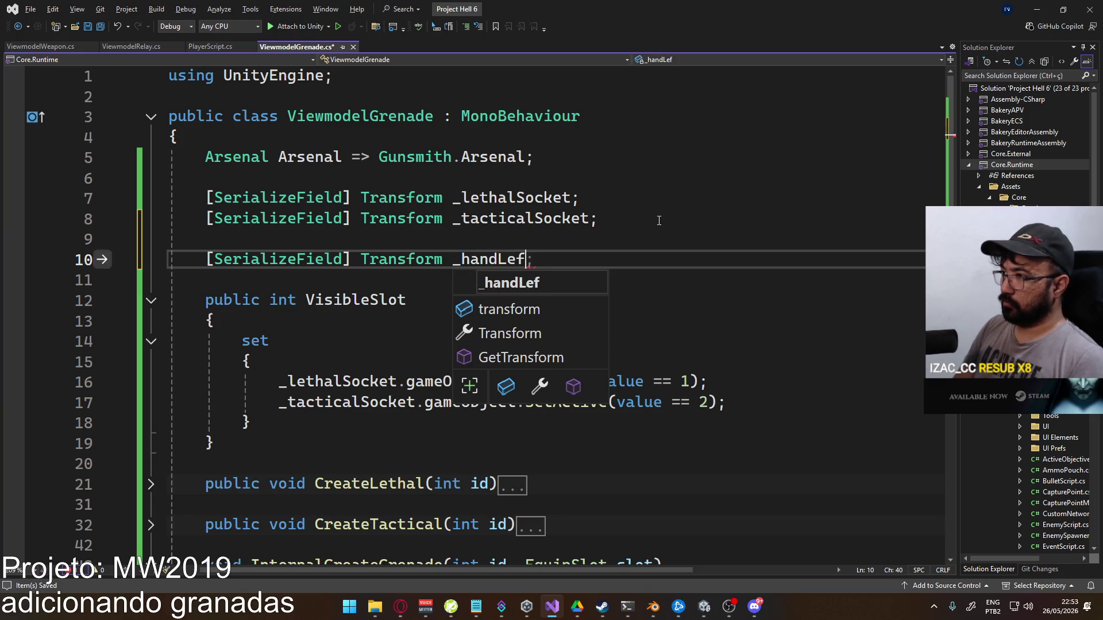
key(Return)
text([)
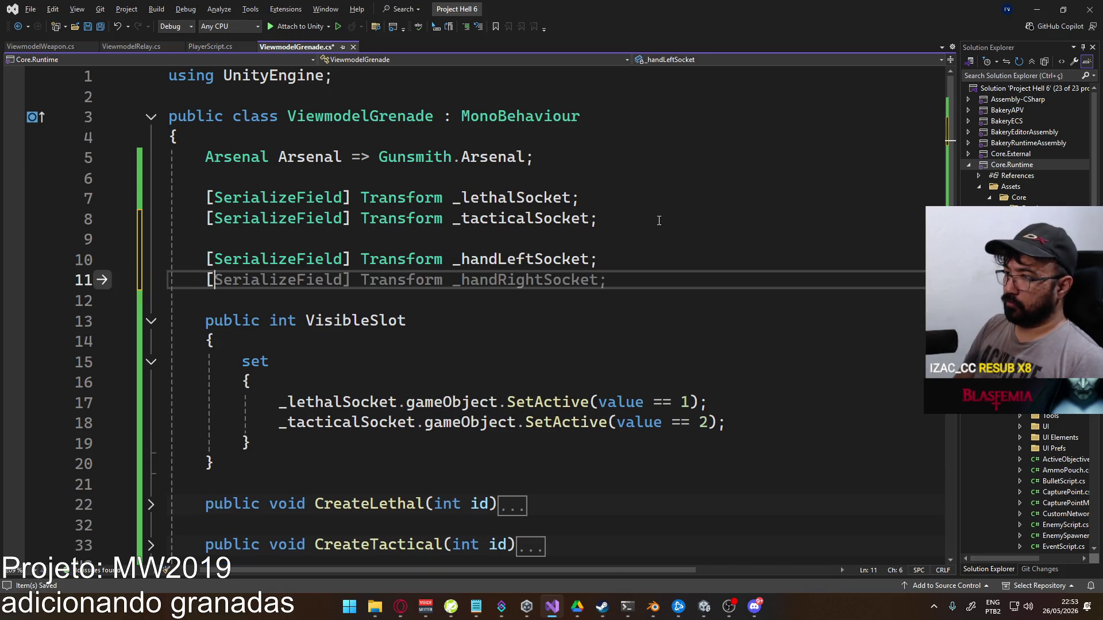
text(SerializeField] Transform)
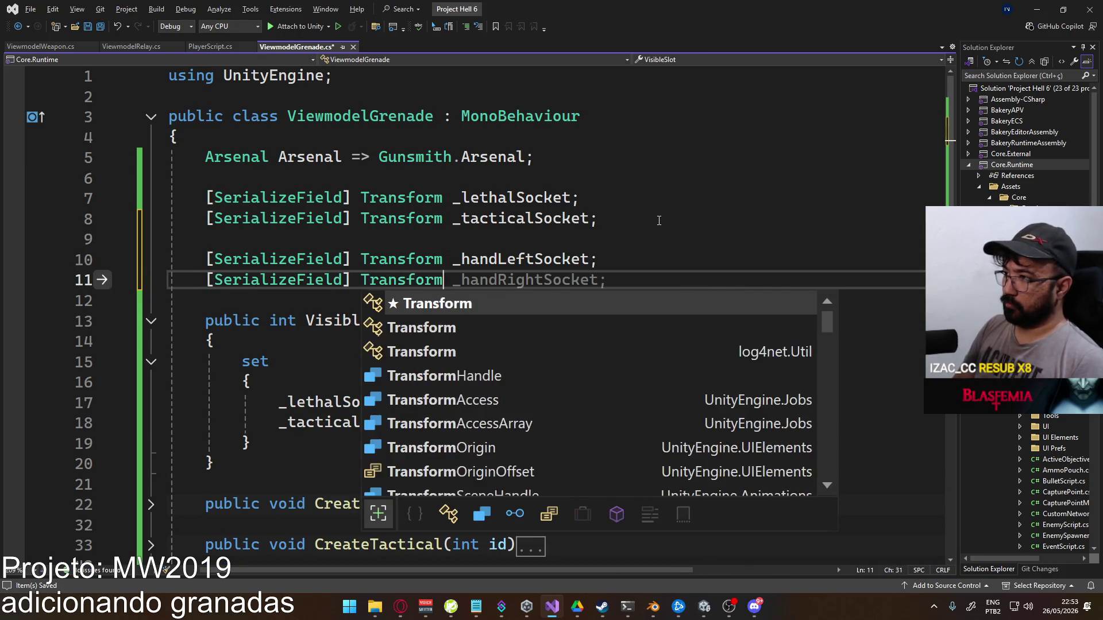
text( _handRightSocket;)
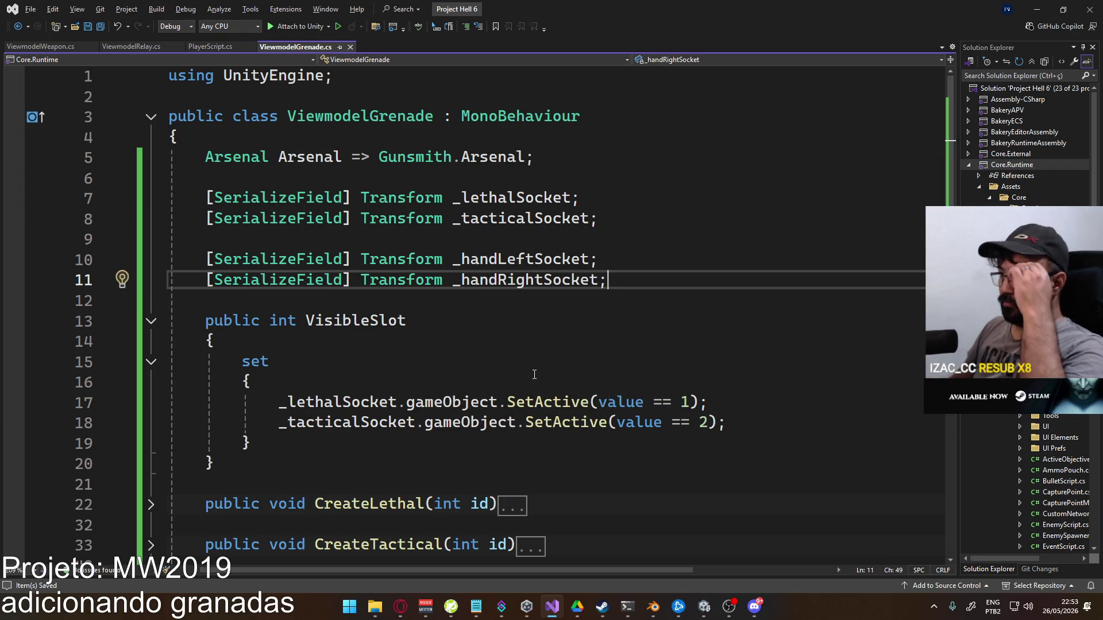
scroll(532, 375, down, 14)
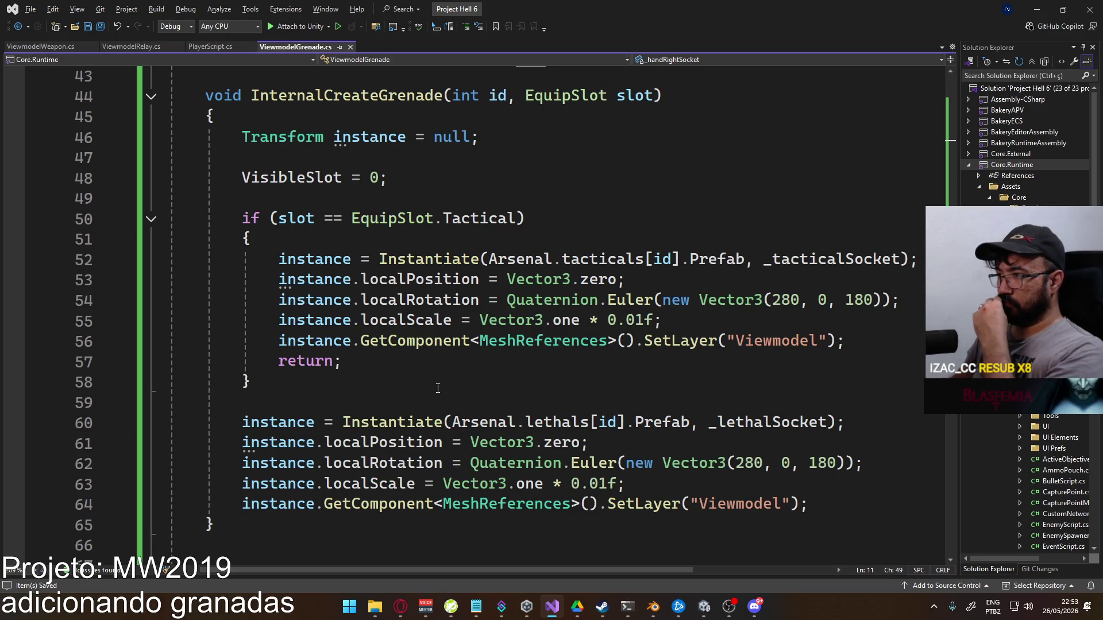
Add instance.SetParent(_handLeftSocket, true); to the tactical branch after line 56
click(869, 344)
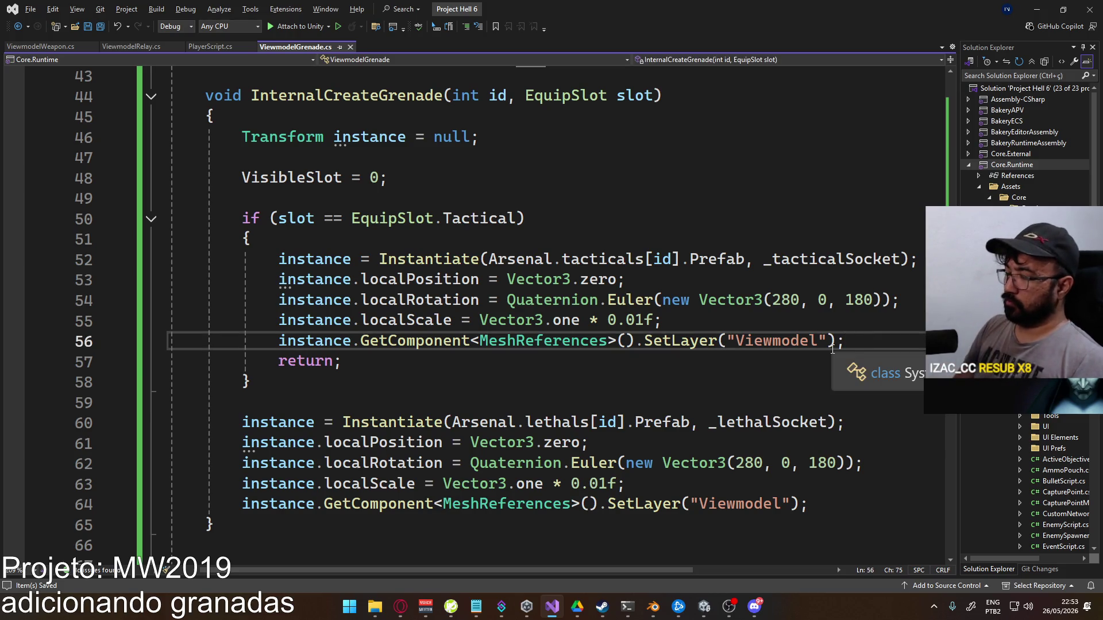
key(Return)
text(instance.setpare)
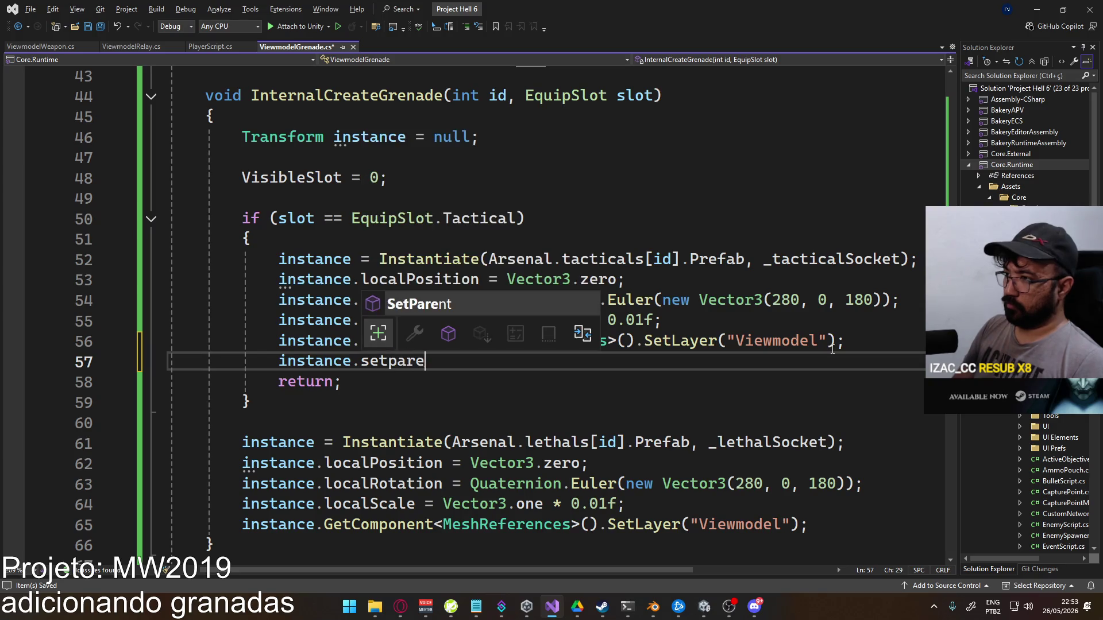
key(Tab)
text((_)
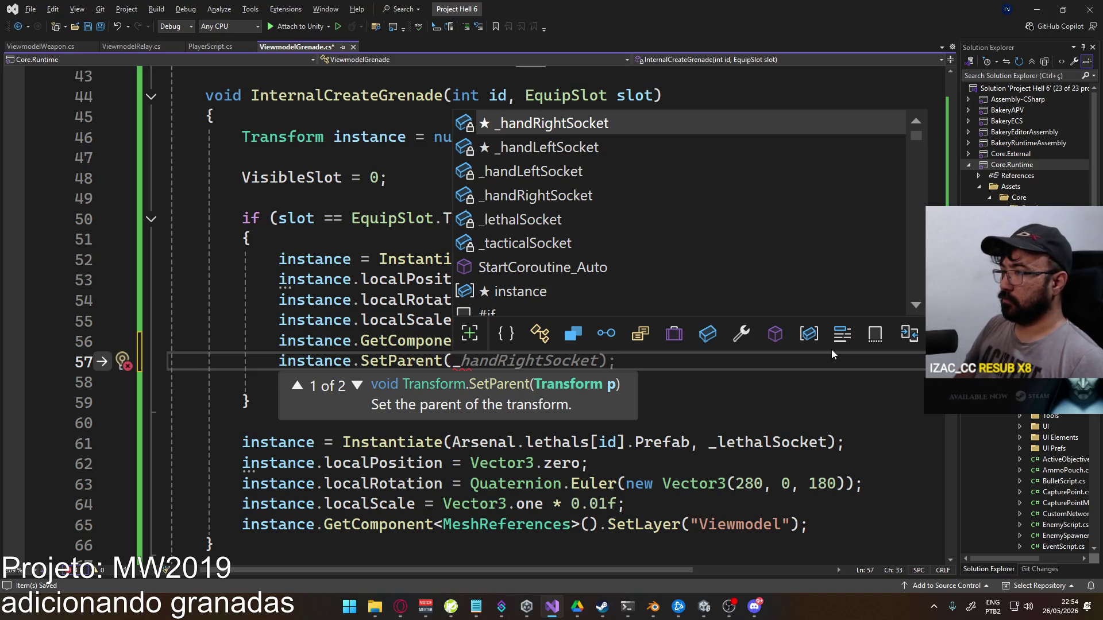
key(Down)
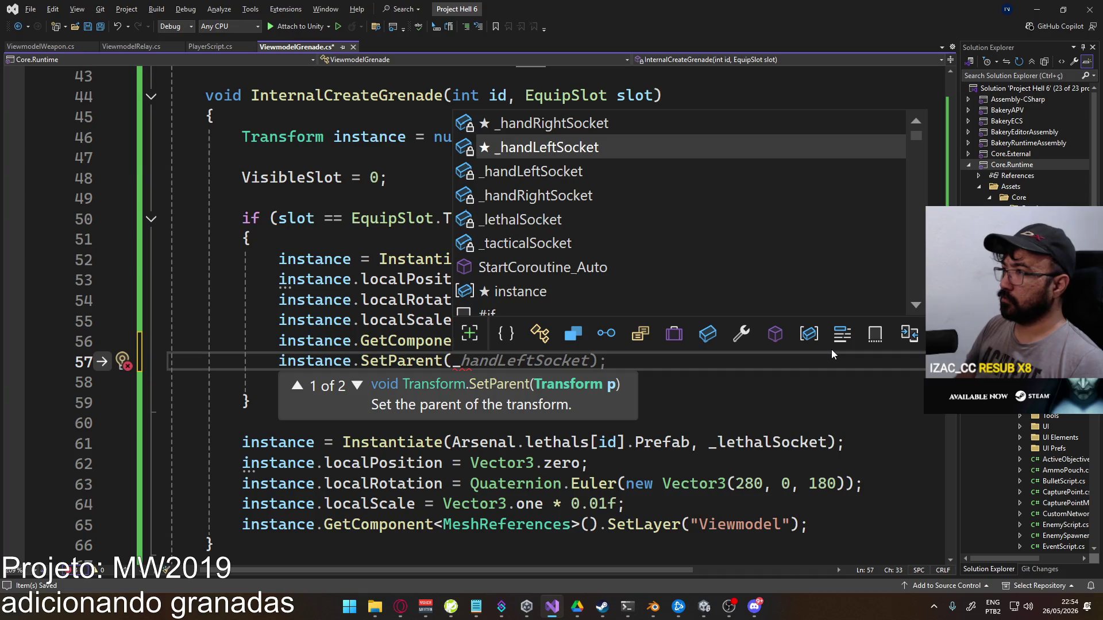
key(Tab)
text(.)
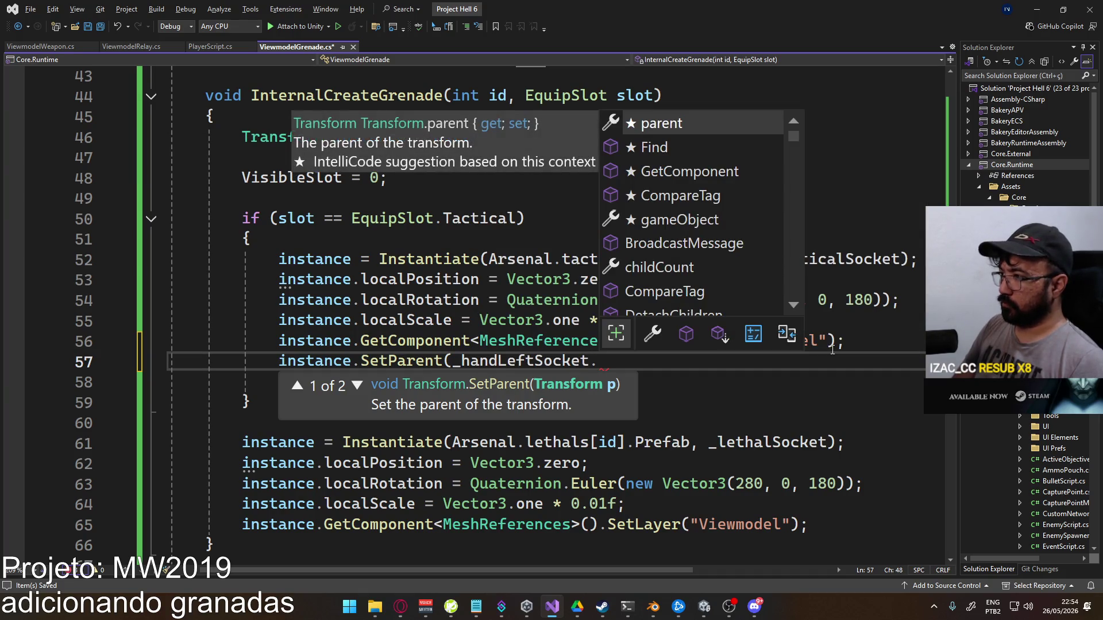
key(BackSpace)
text(,)
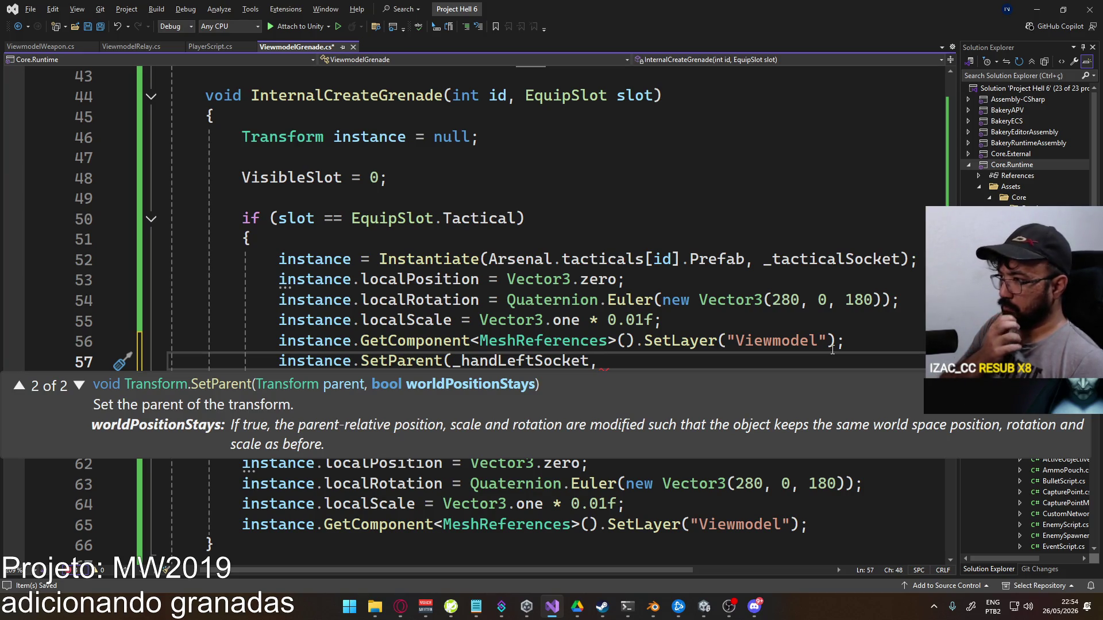
text(true);)
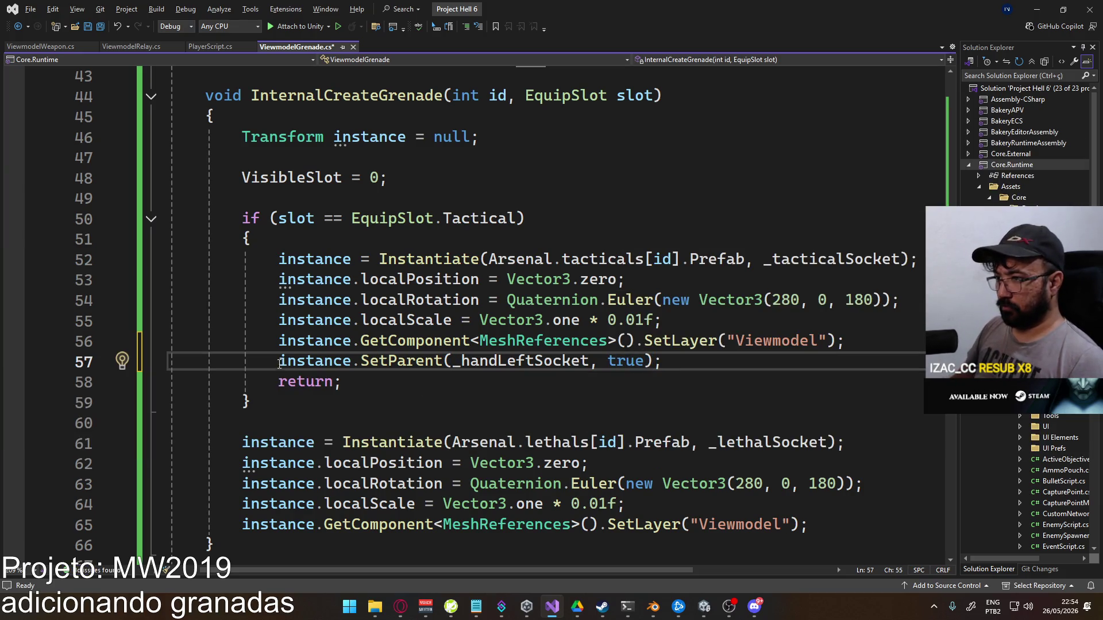
Paste the SetParent line into the lethal branch using _handRightSocket, and save
shift+click(280, 361)
click(829, 521)
key(Return)
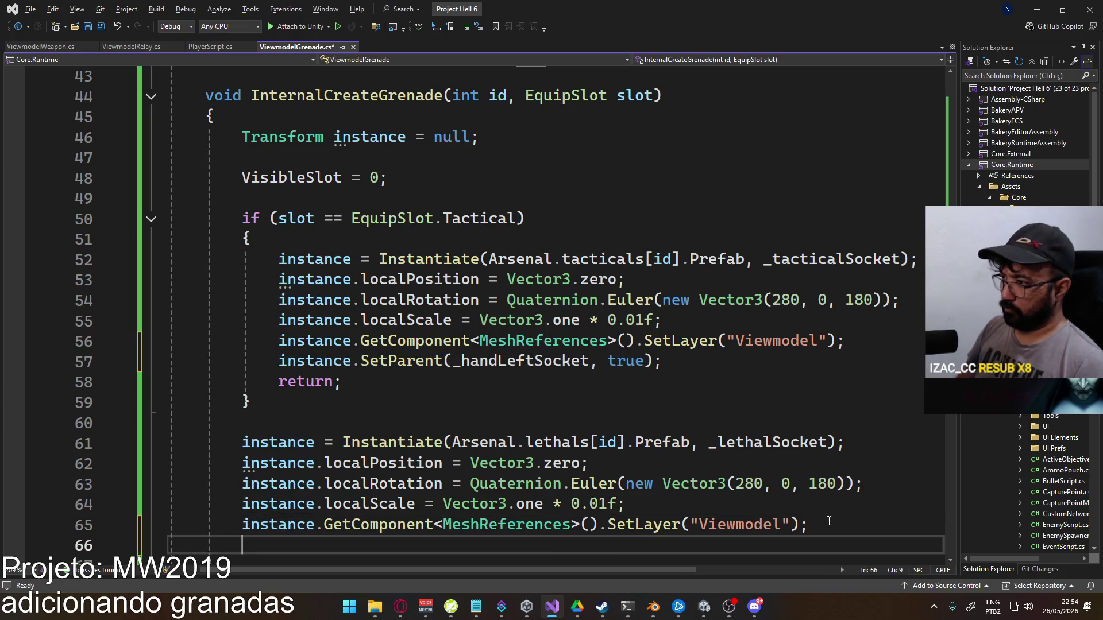
text(instance.SetParent(_handLeftSocket, true);)
click(498, 545)
key(BackSpace)
key(BackSpace)
key(BackSpace)
text(Right)
key(ctrl+s)
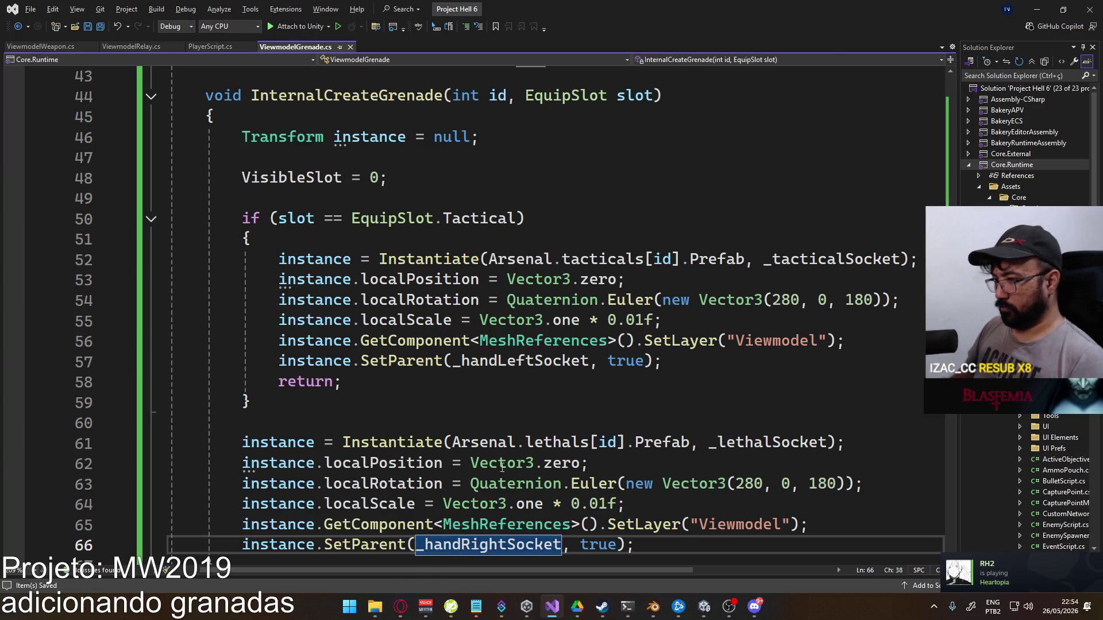
key(alt+Tab)
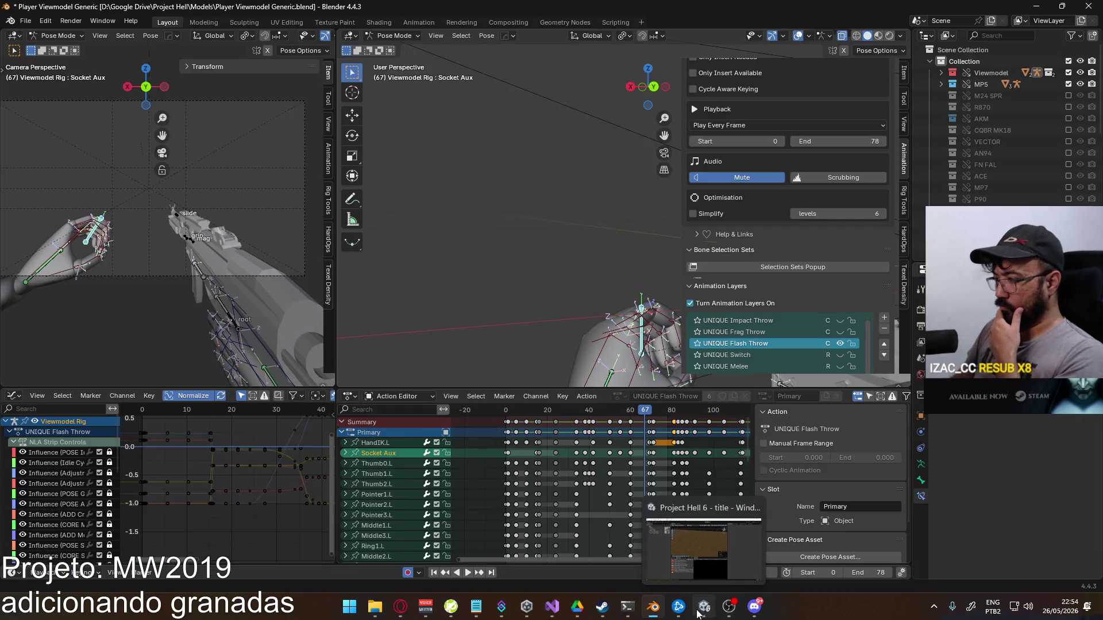
Back in Unity, open the Player prefab from the Project's Prefabs folder
click(698, 613)
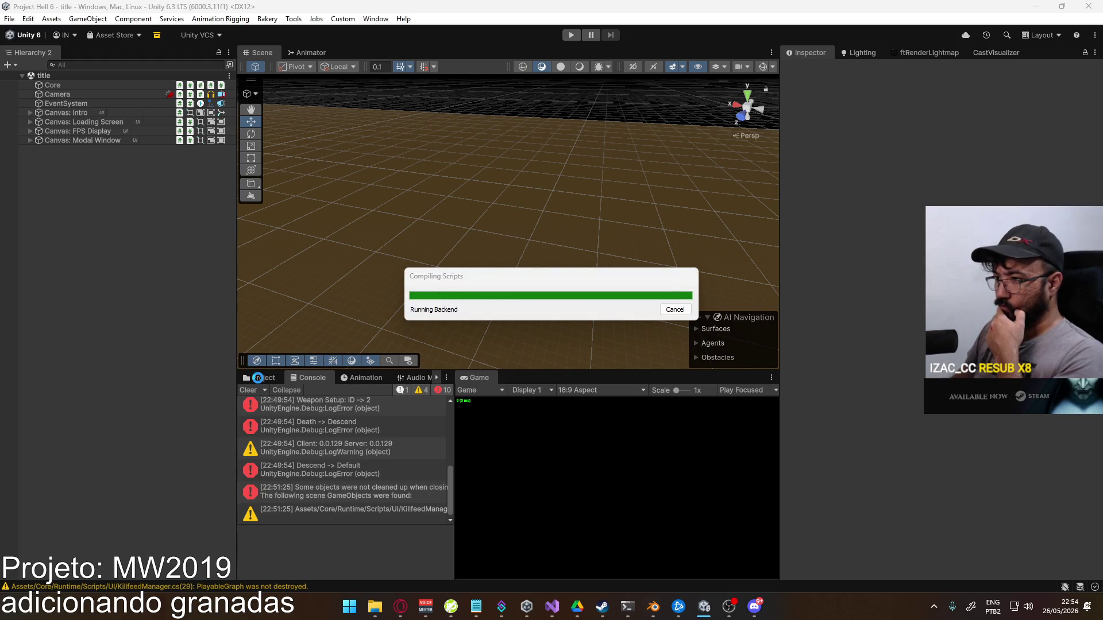
click(263, 378)
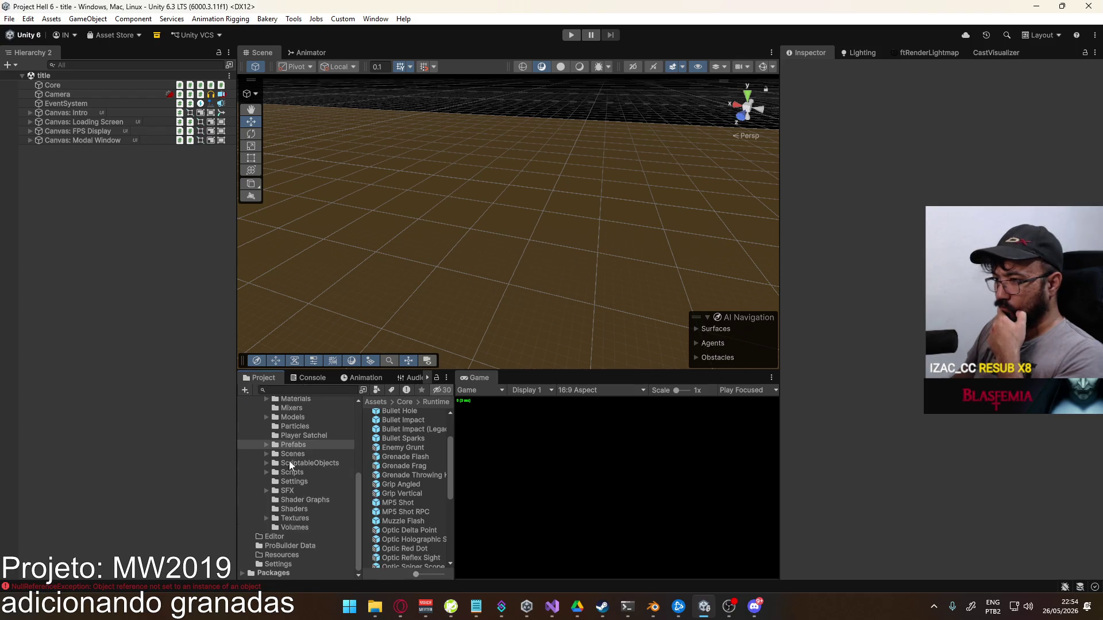
scroll(412, 509, down, 5)
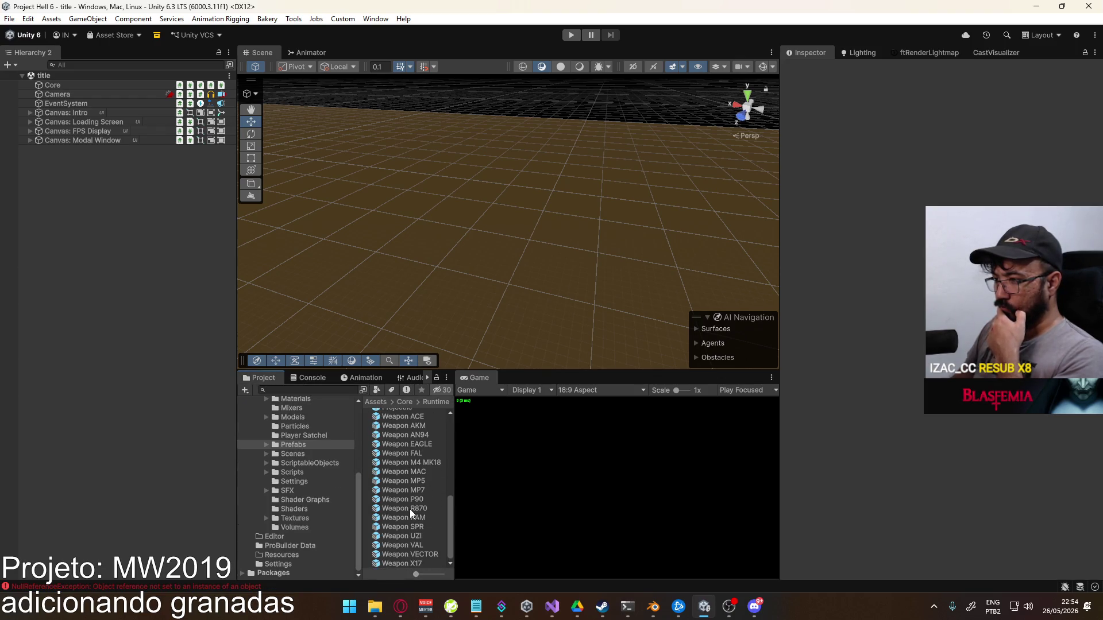
double_click(402, 468)
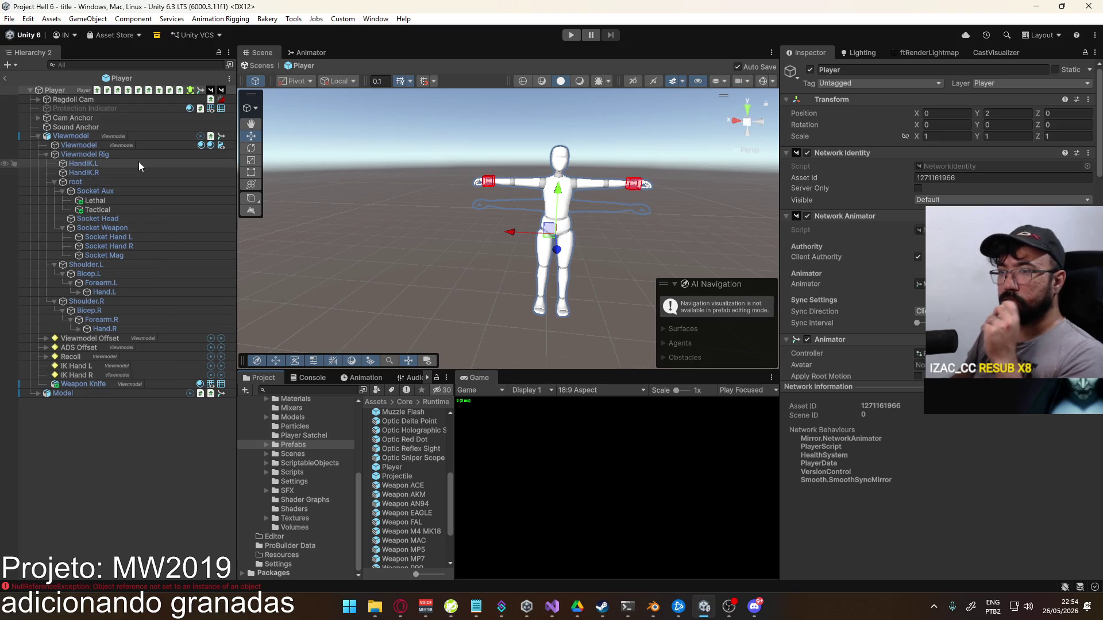
Assign Socket Hand L and Socket Hand R to the Viewmodel Grenade hand sockets, then play
scroll(868, 244, down, 4)
scroll(867, 242, down, 10)
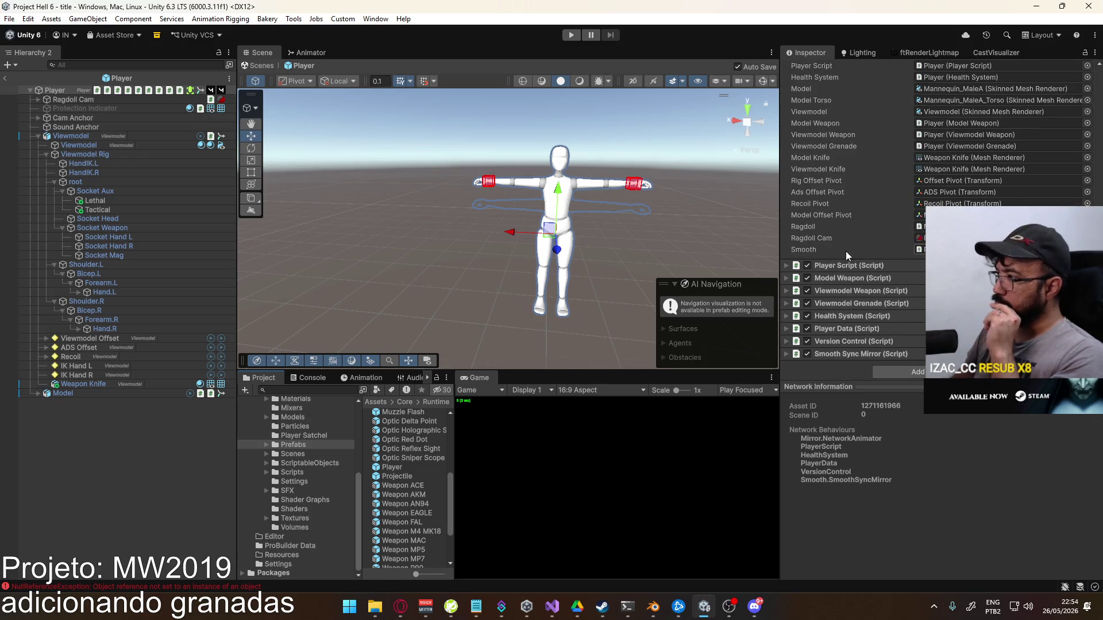
click(843, 305)
scroll(843, 305, down, 2)
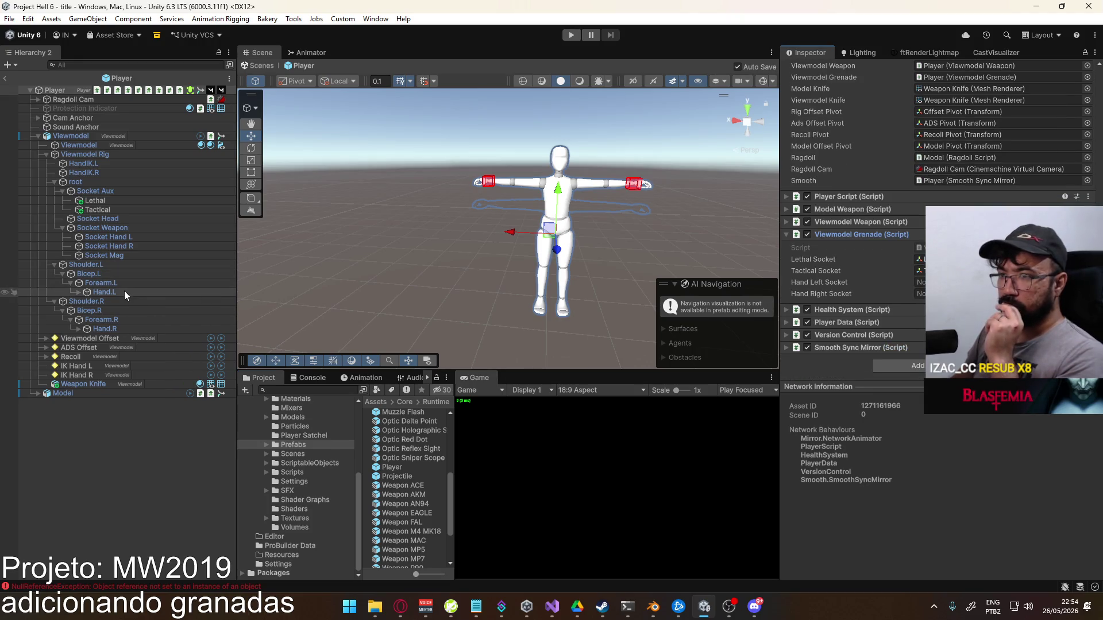
drag(120, 236, 920, 282)
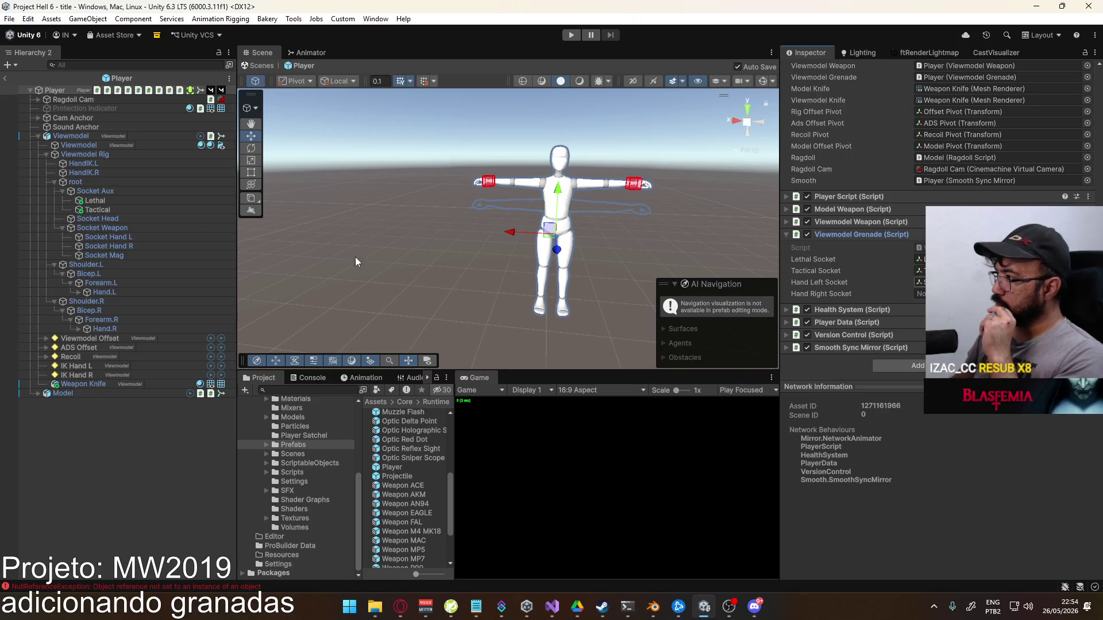
drag(108, 246, 919, 294)
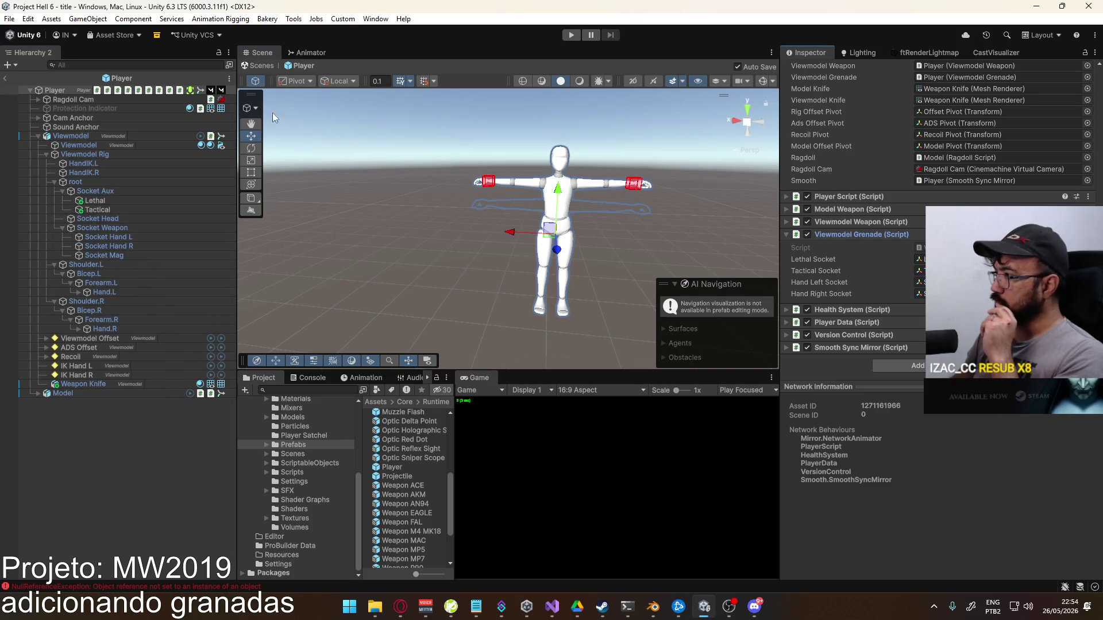
click(5, 78)
click(581, 35)
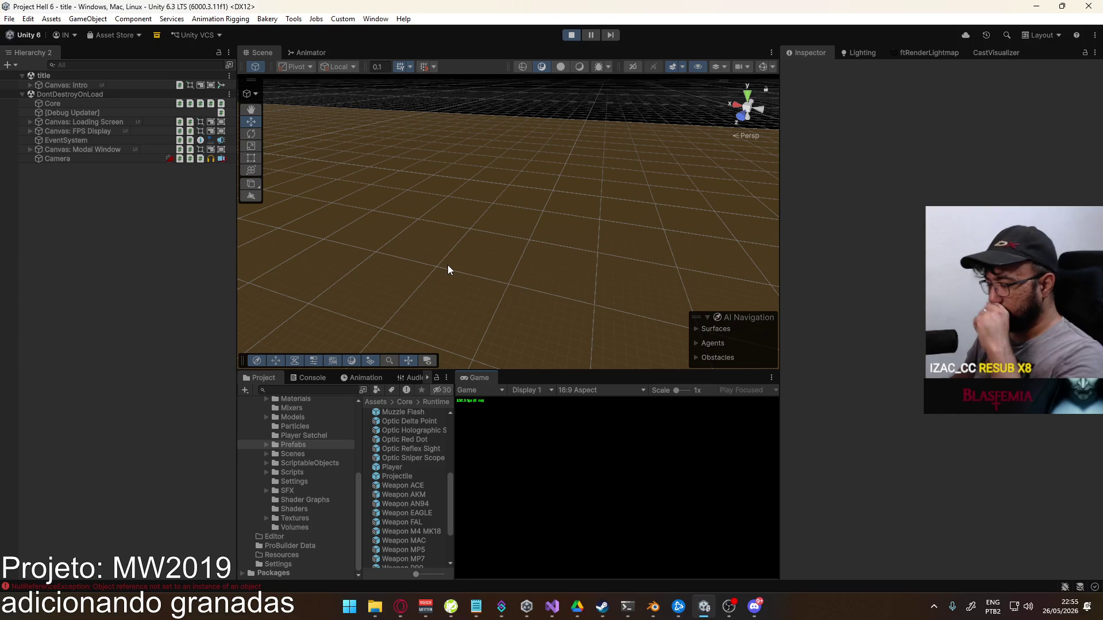
Clear the Console, start a shipment match, throw a grenade, and stop Play mode
click(313, 381)
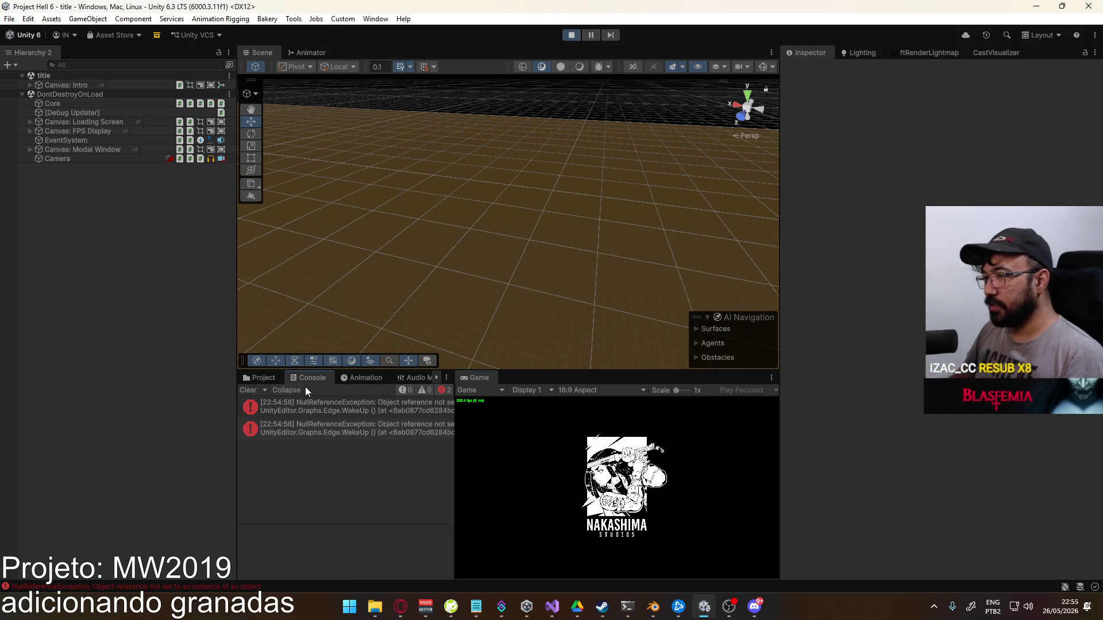
click(250, 390)
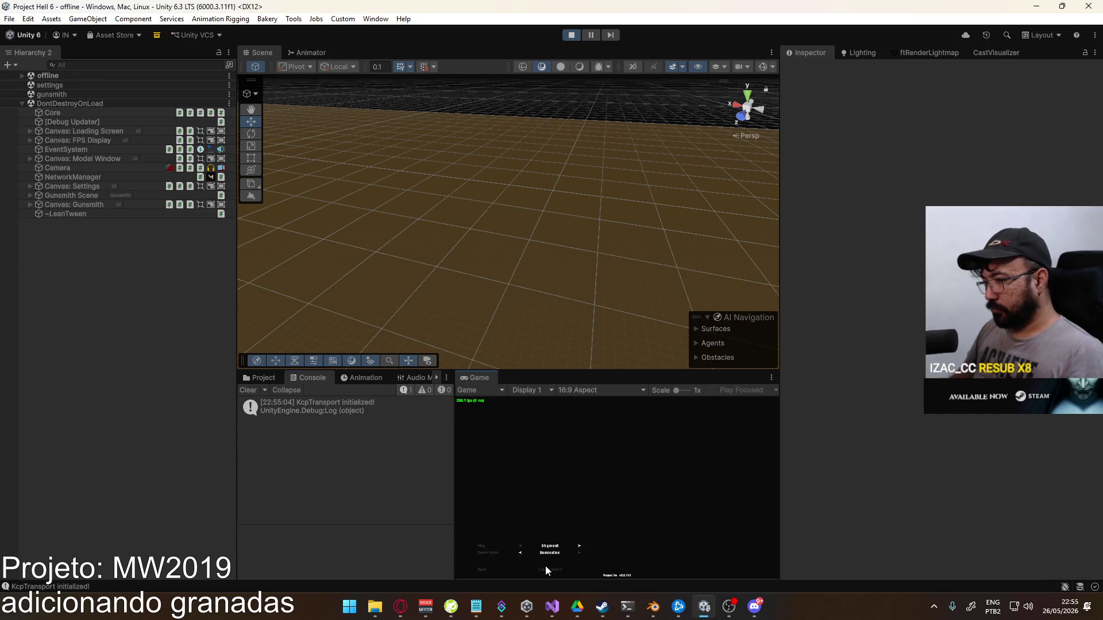
click(545, 567)
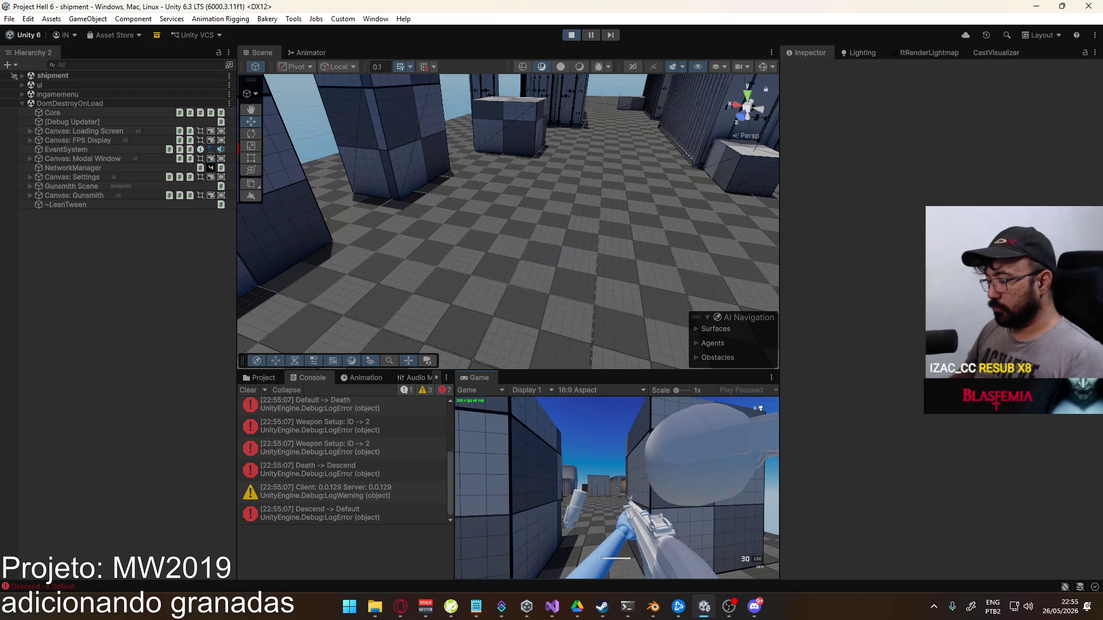
key(g)
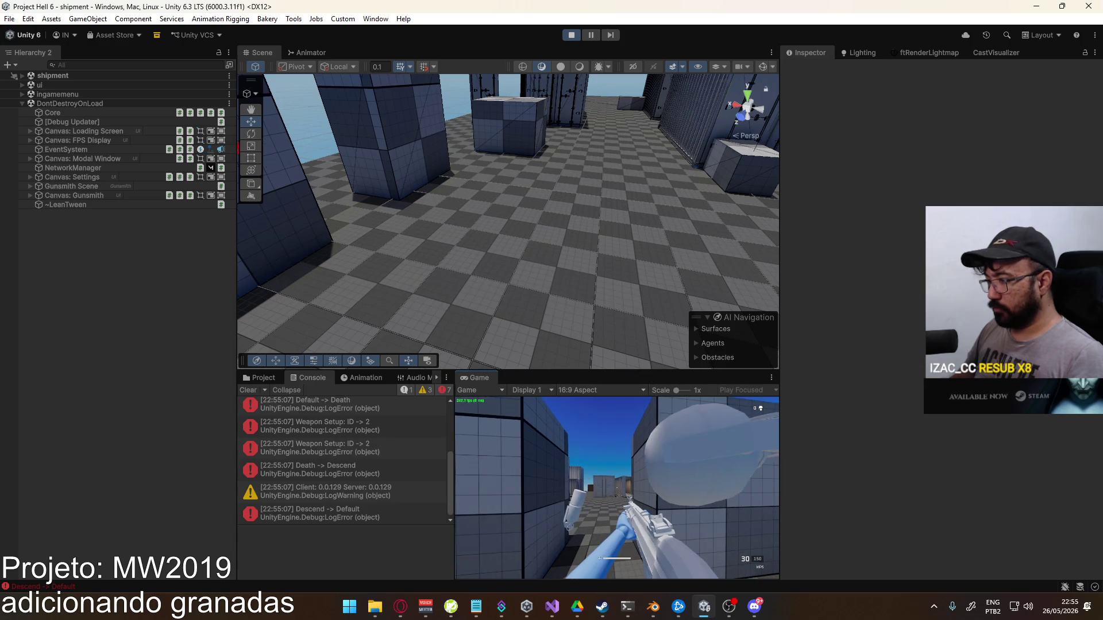
key(super)
click(571, 35)
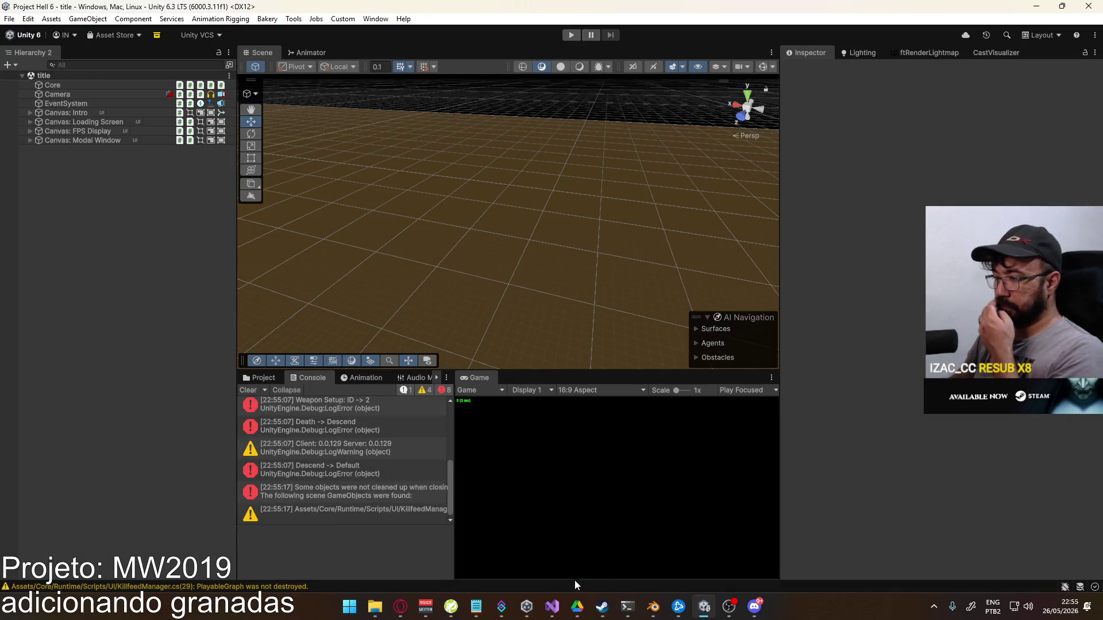
Delete the true argument from the SetParent calls on lines 57 and 66, then save ViewmodelGrenade.cs
click(552, 607)
scroll(593, 405, down, 2)
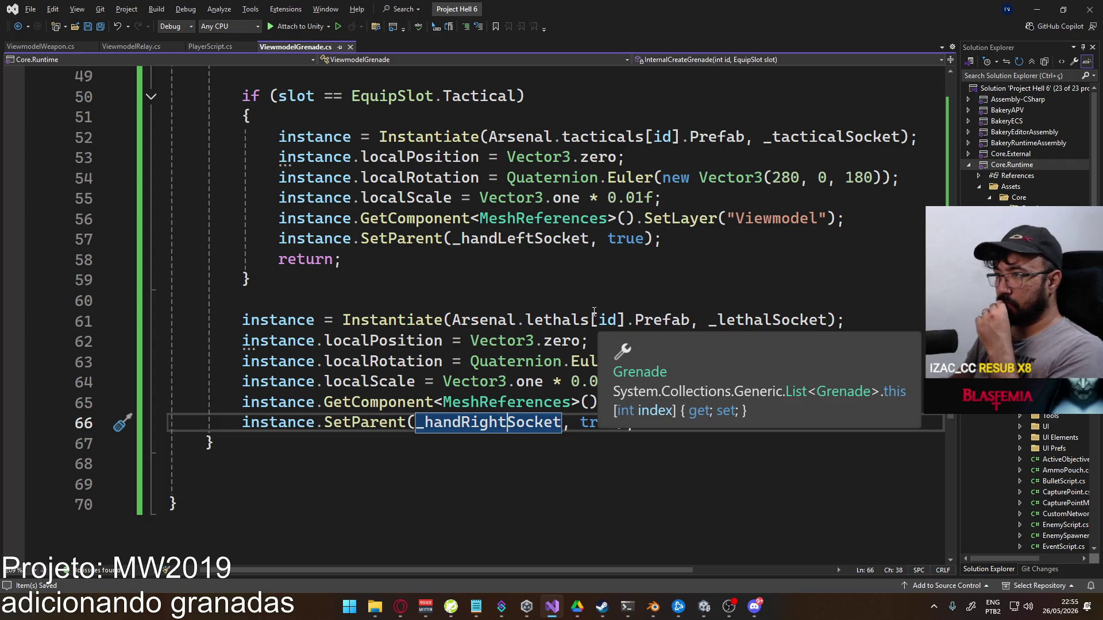
scroll(591, 313, up, 1)
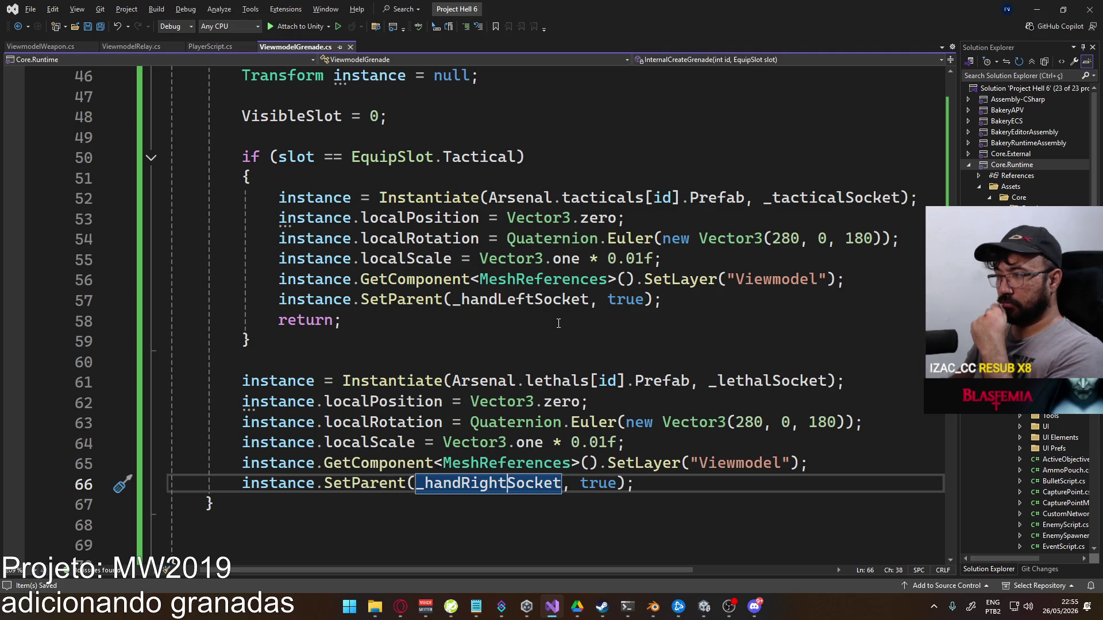
drag(590, 299, 644, 299)
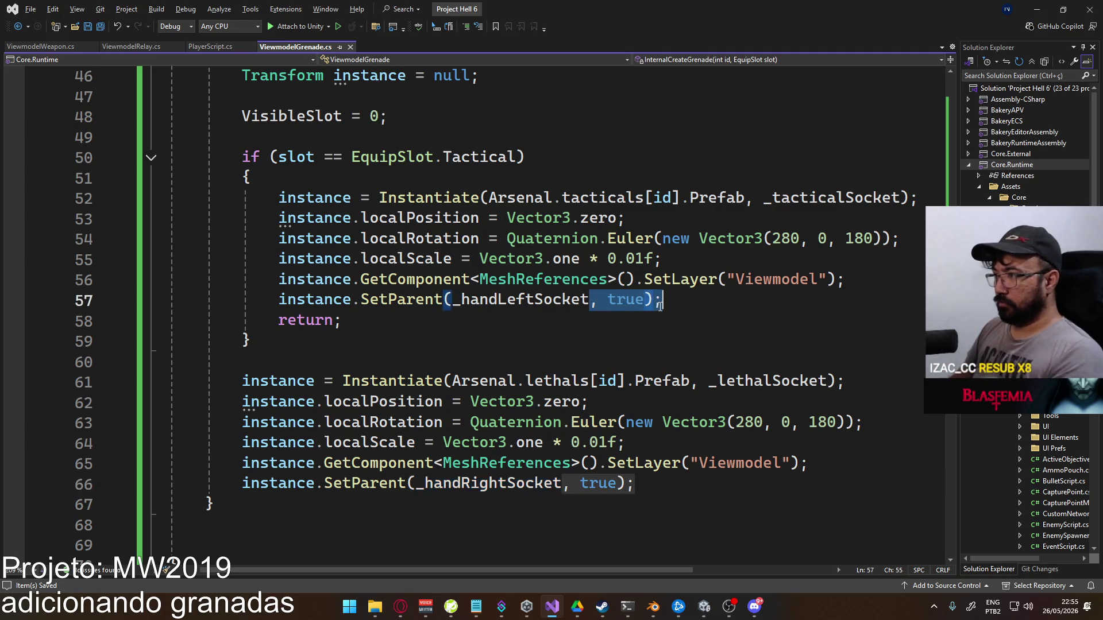
key(BackSpace)
drag(573, 475, 617, 484)
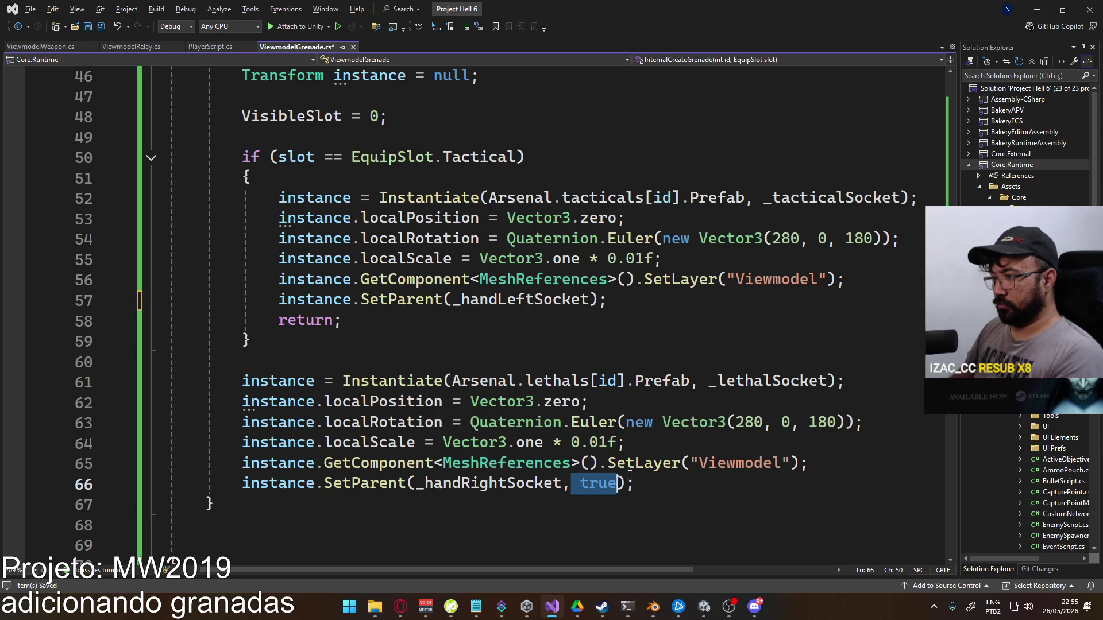
key(BackSpace)
key(BackSpace)
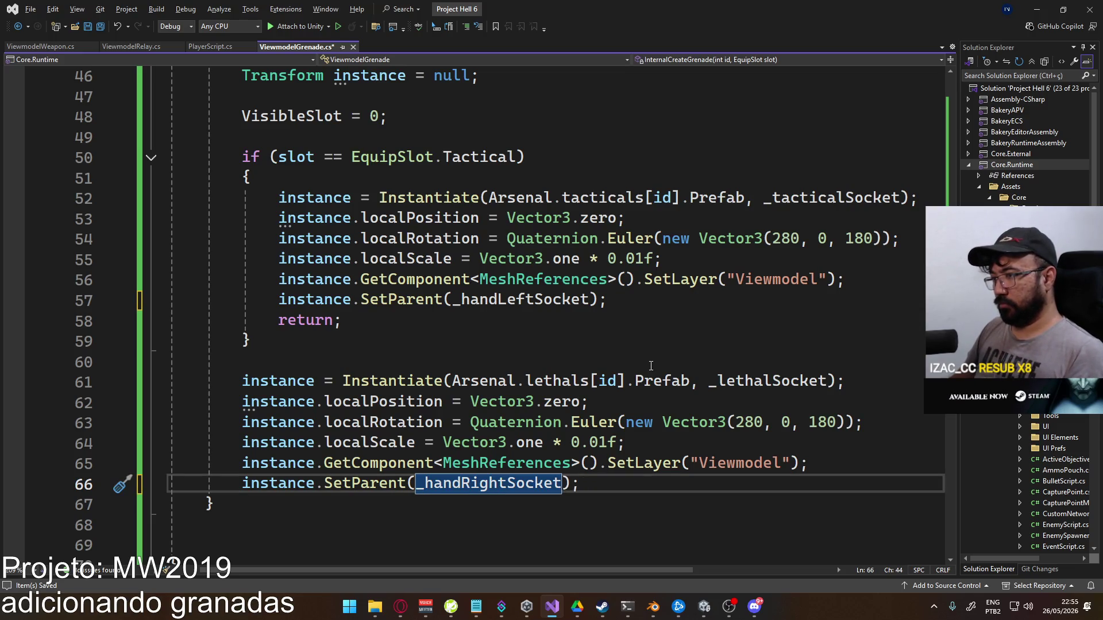
key(ctrl+s)
key(alt+Tab)
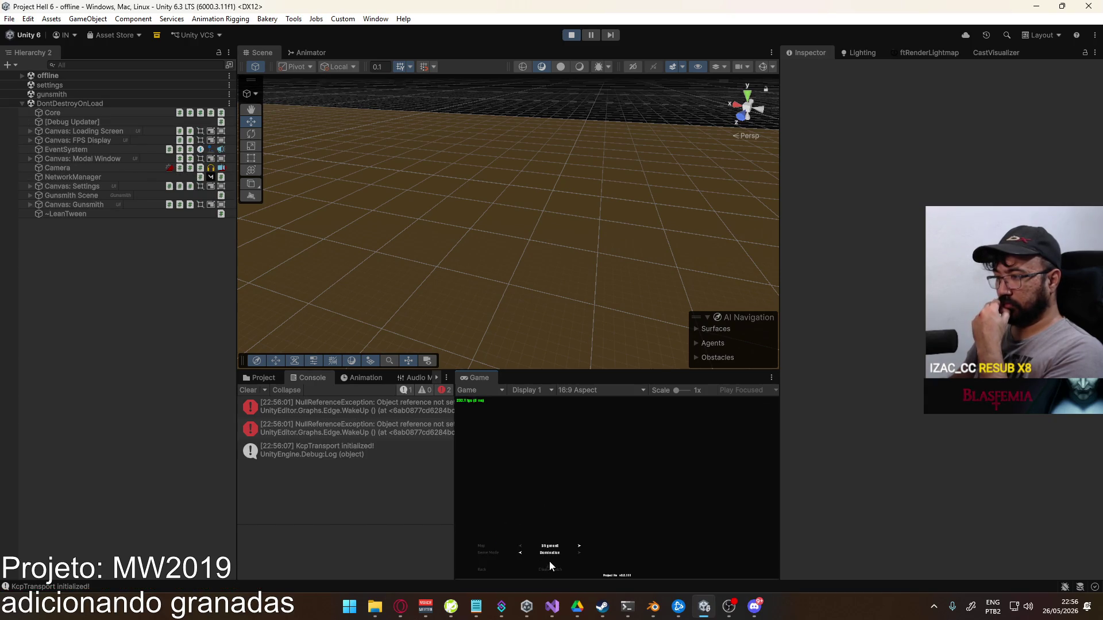
Run another shipment test match, stop Play mode, and bring ViewmodelGrenade.cs back up
click(546, 568)
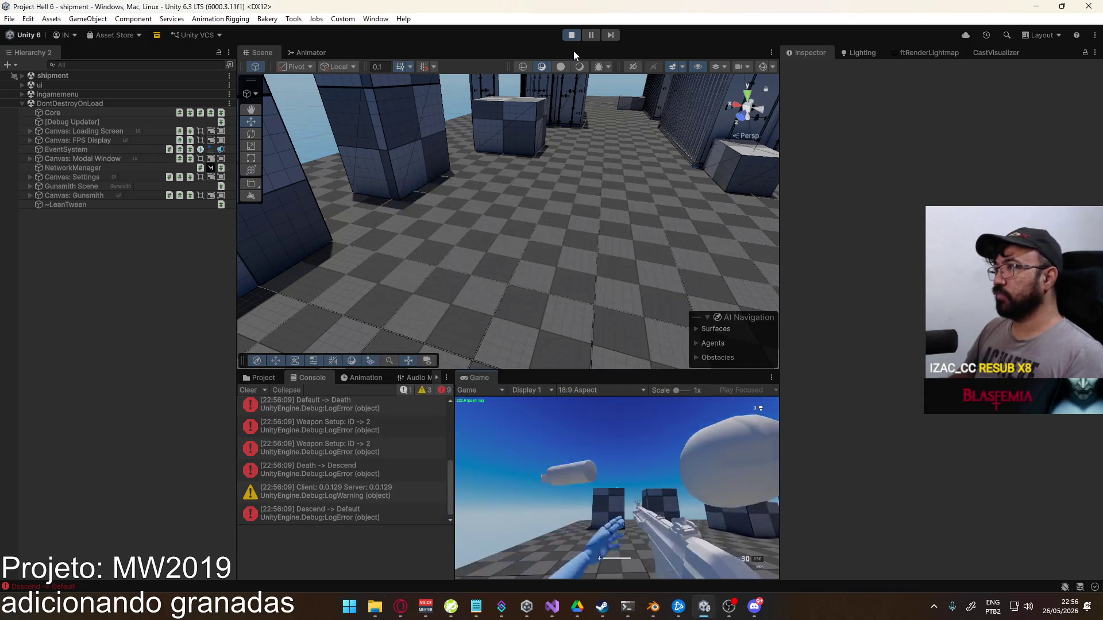
click(571, 35)
click(553, 607)
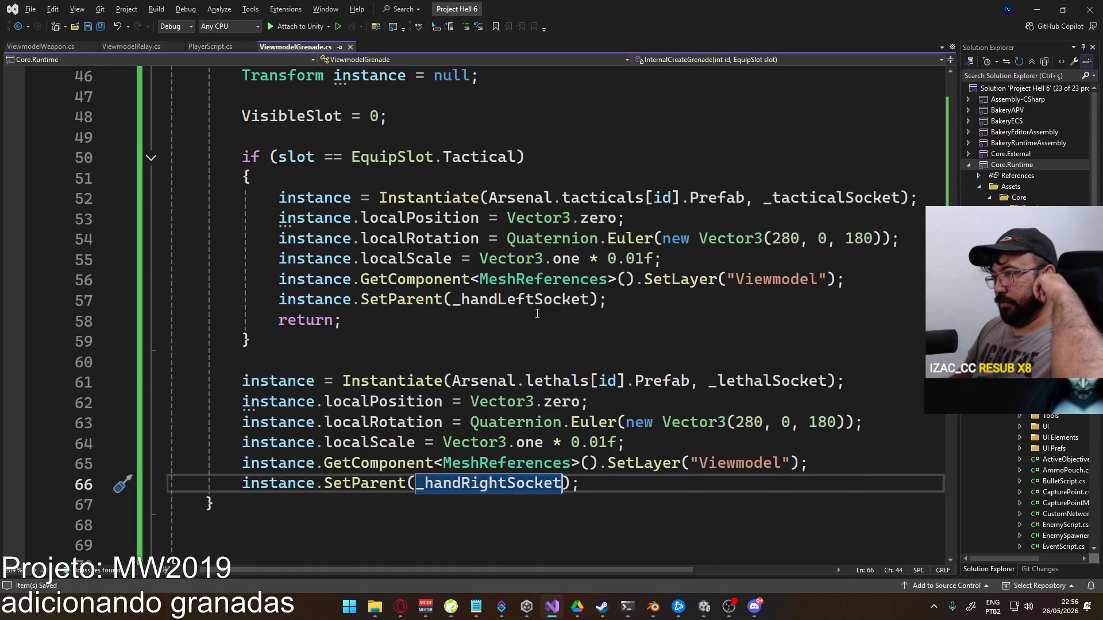
Comment out the _lethalSocket and _tacticalSocket field declarations
scroll(535, 278, up, 8)
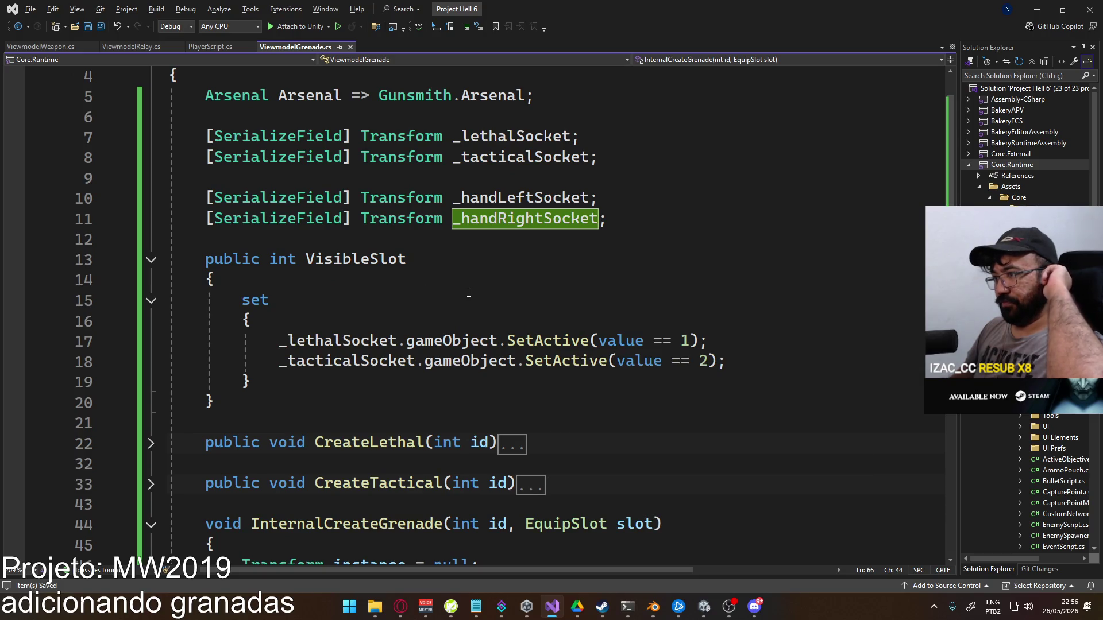
scroll(469, 292, up, 1)
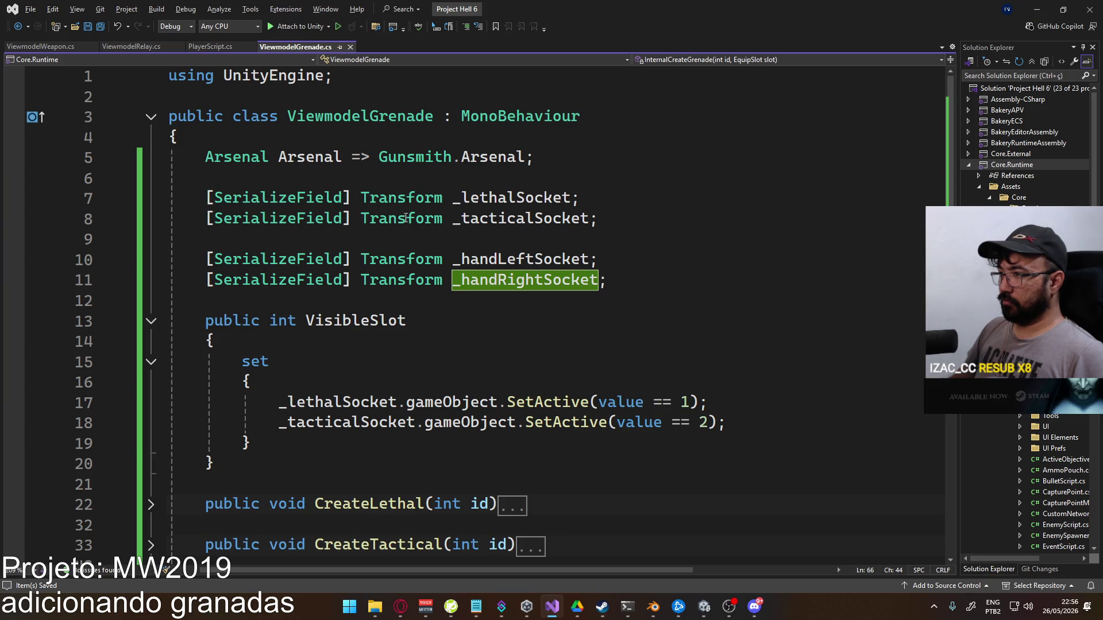
scroll(400, 216, down, 7)
scroll(347, 251, up, 7)
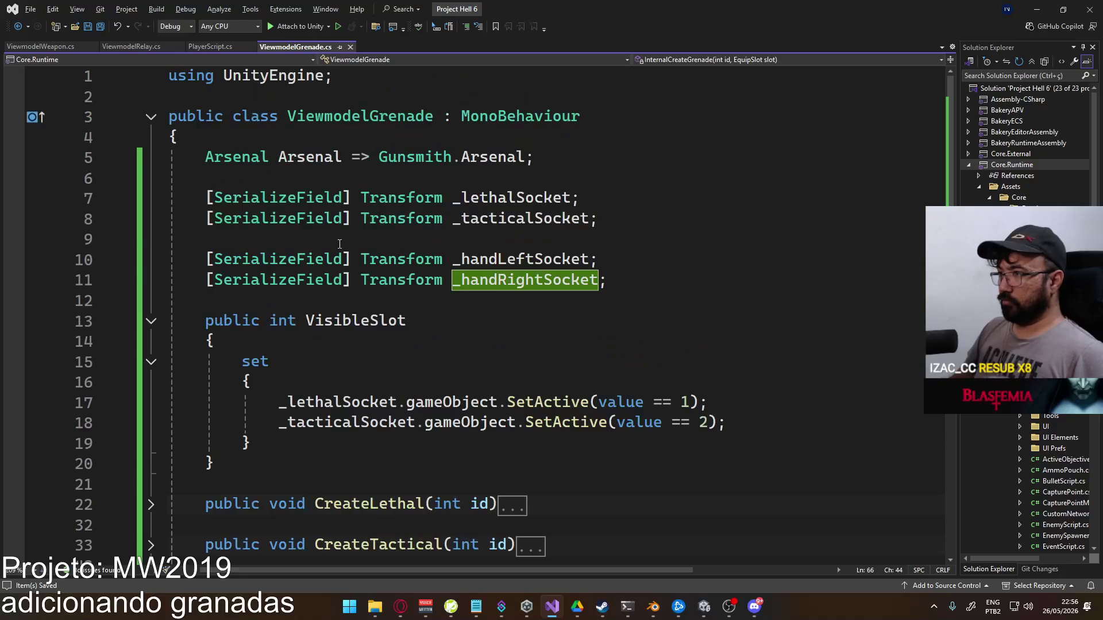
click(207, 197)
text(//)
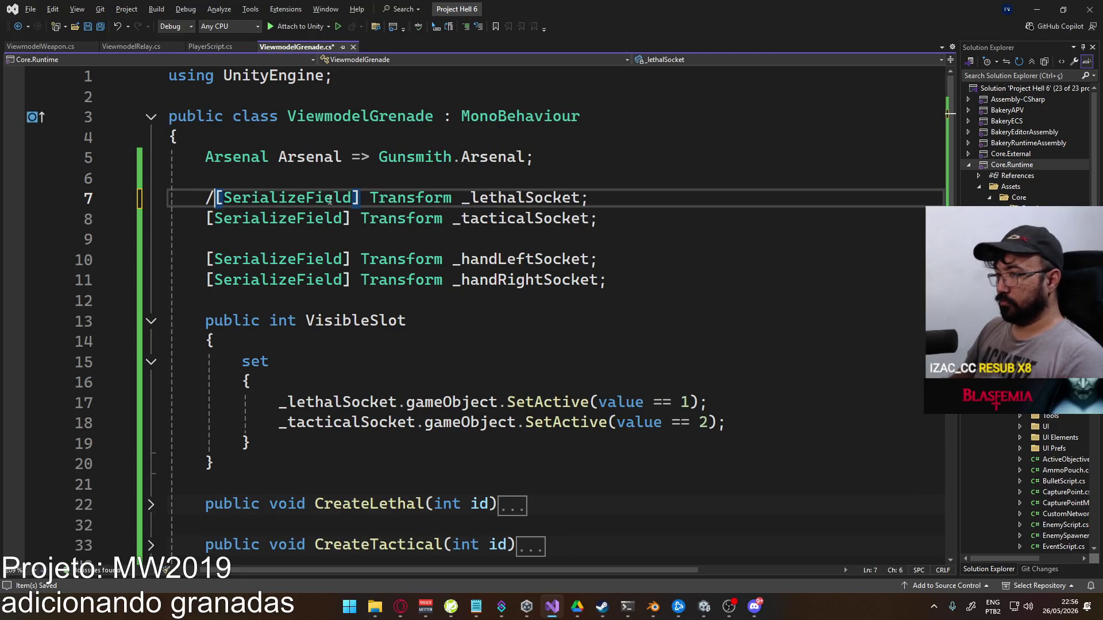
key(Down)
key(Home)
text(//)
Add protected Transform fields _lethal and _tactical below _handRightSocket
key(Down)
key(Down)
click(680, 279)
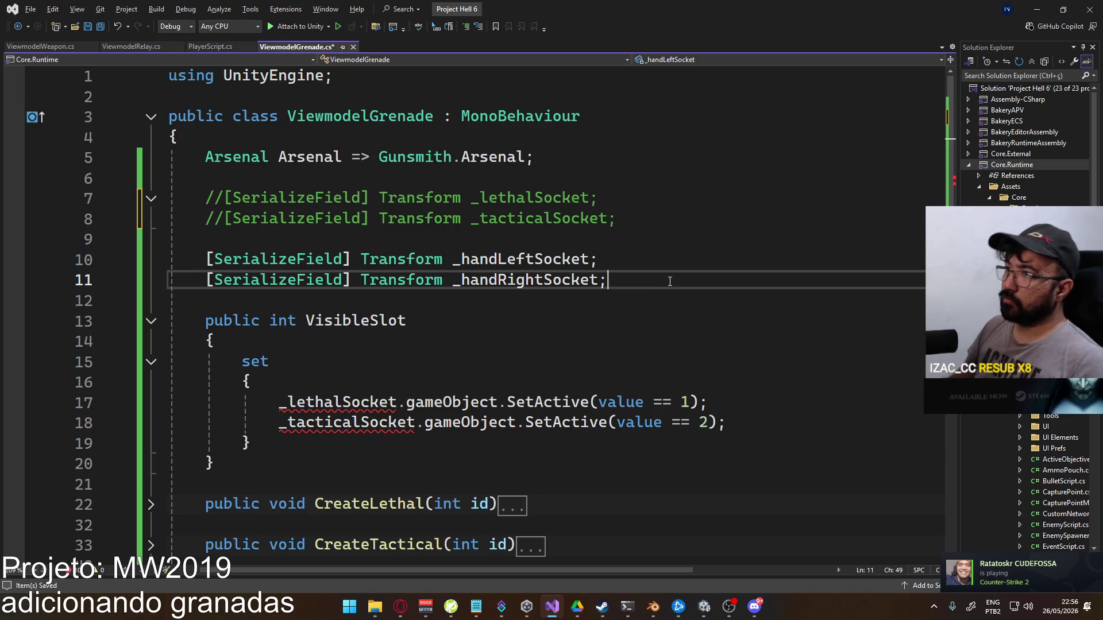
key(Return)
key(Return)
text(protected )
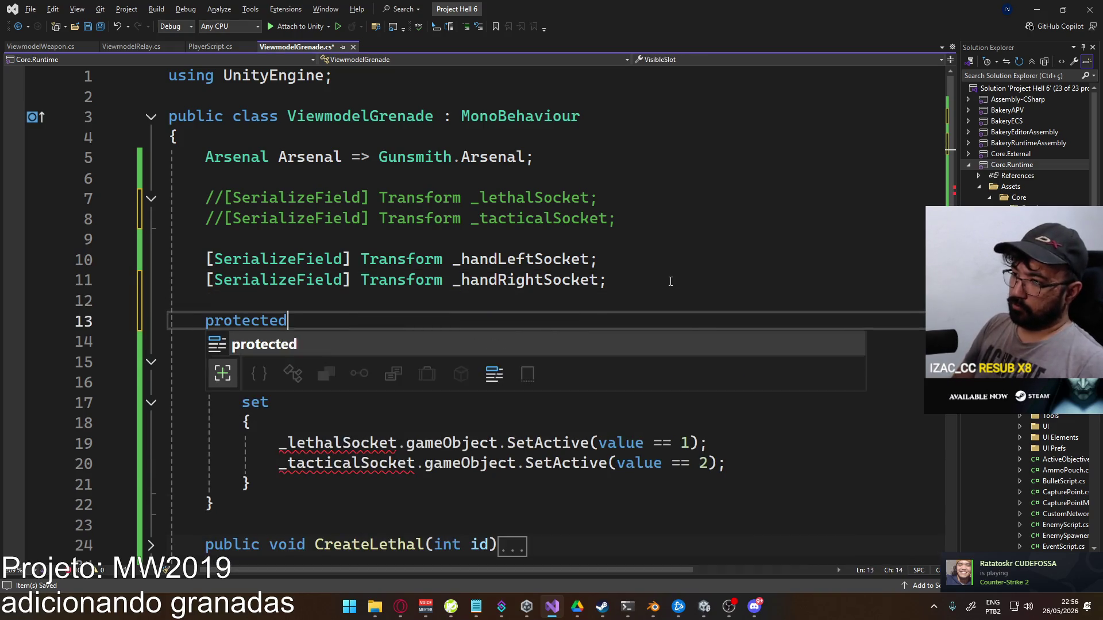
text(Transf)
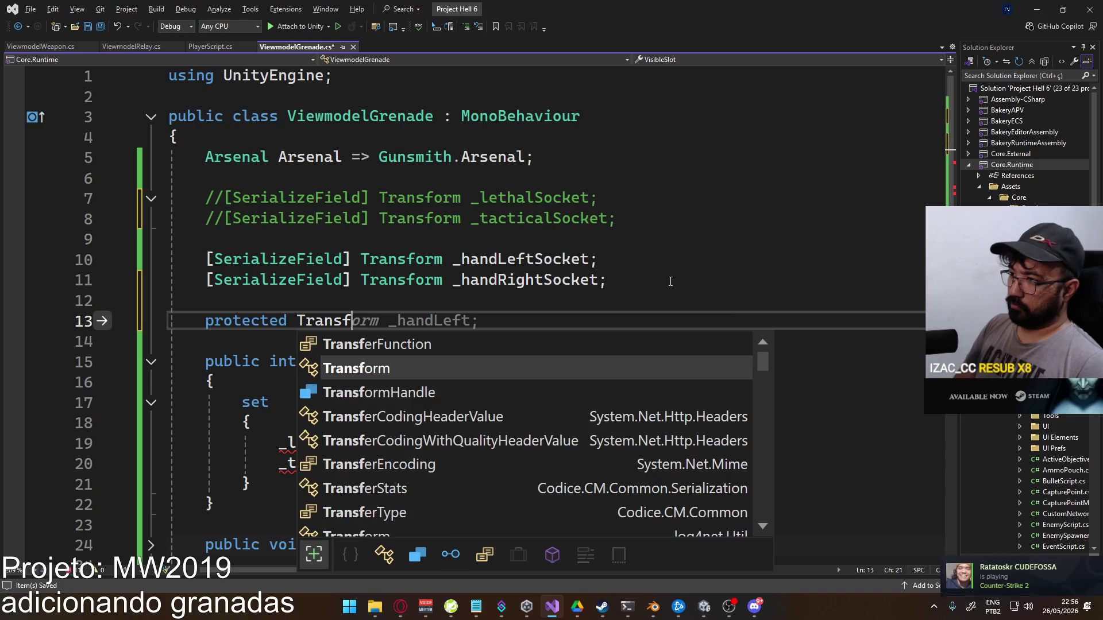
text(orm _lethal;)
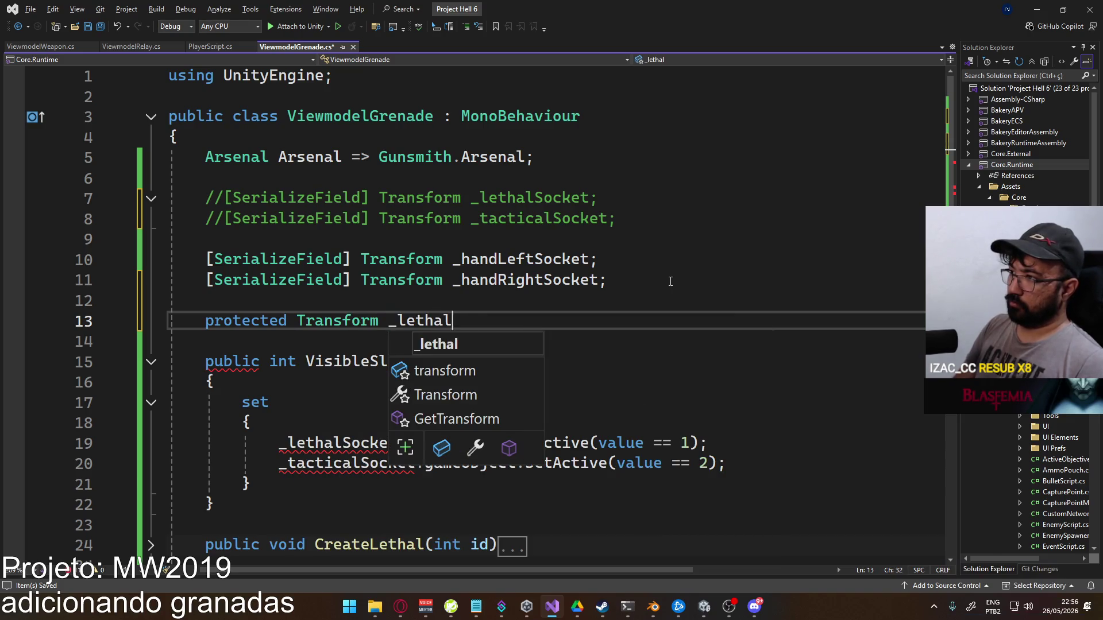
key(Return)
key(Tab)
key(BackSpace)
key(BackSpace)
key(BackSpace)
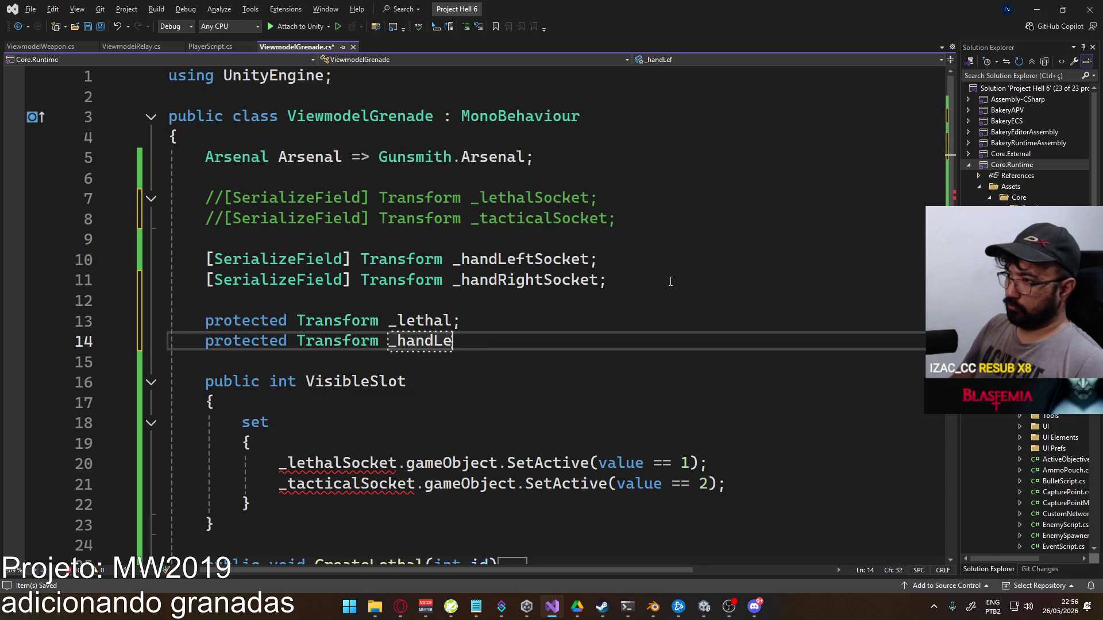
text(tactical)
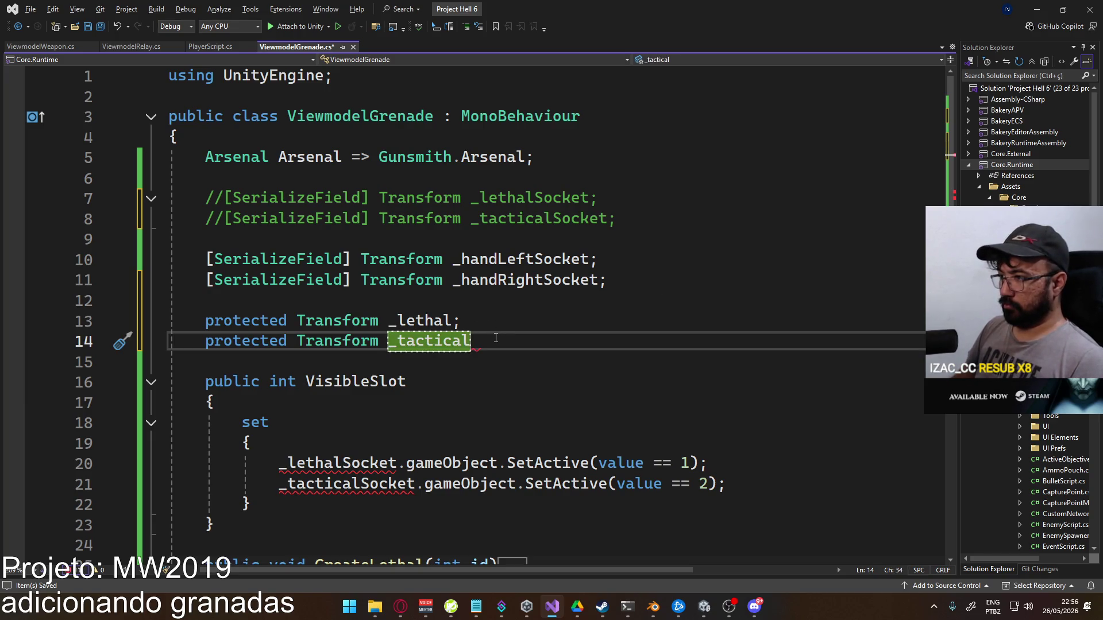
text(;)
Replace _lethalSocket and _tacticalSocket in the VisibleSlot setter with _lethal and _tactical
double_click(454, 321)
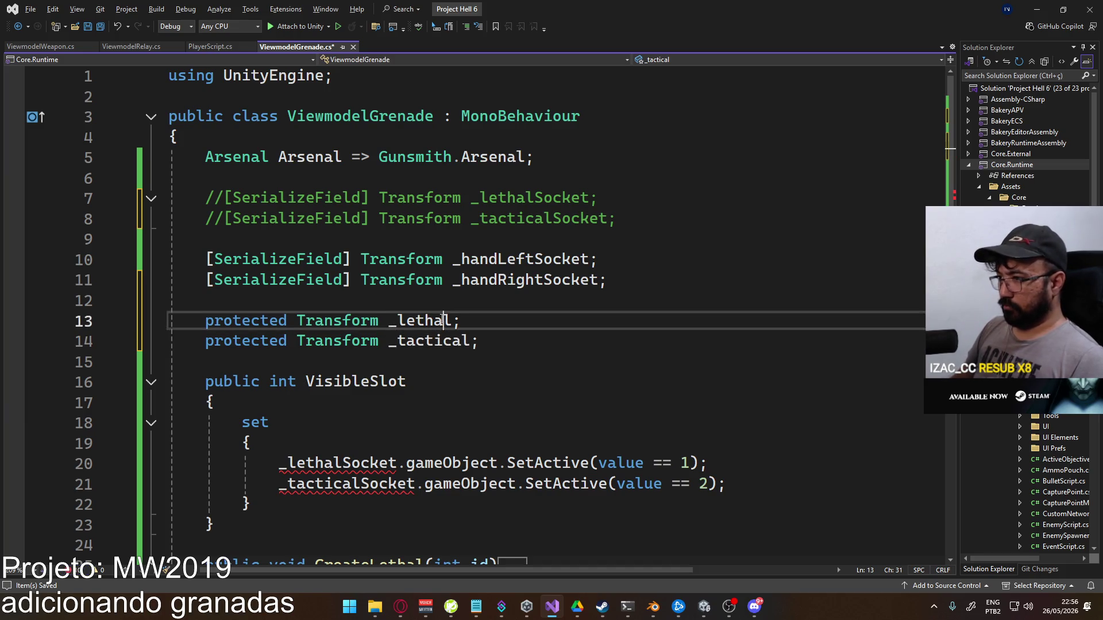
key(ctrl+c)
double_click(322, 463)
key(ctrl+v)
double_click(438, 341)
key(ctrl+c)
double_click(345, 484)
key(ctrl+v)
scroll(420, 414, down, 2)
scroll(419, 414, down, 1)
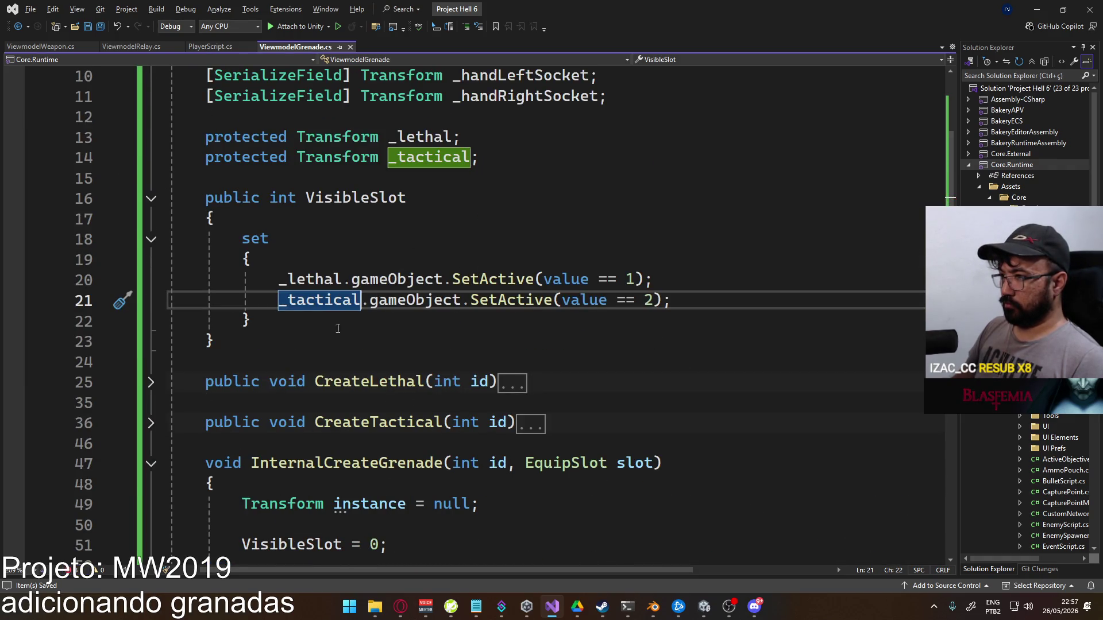
scroll(425, 345, down, 5)
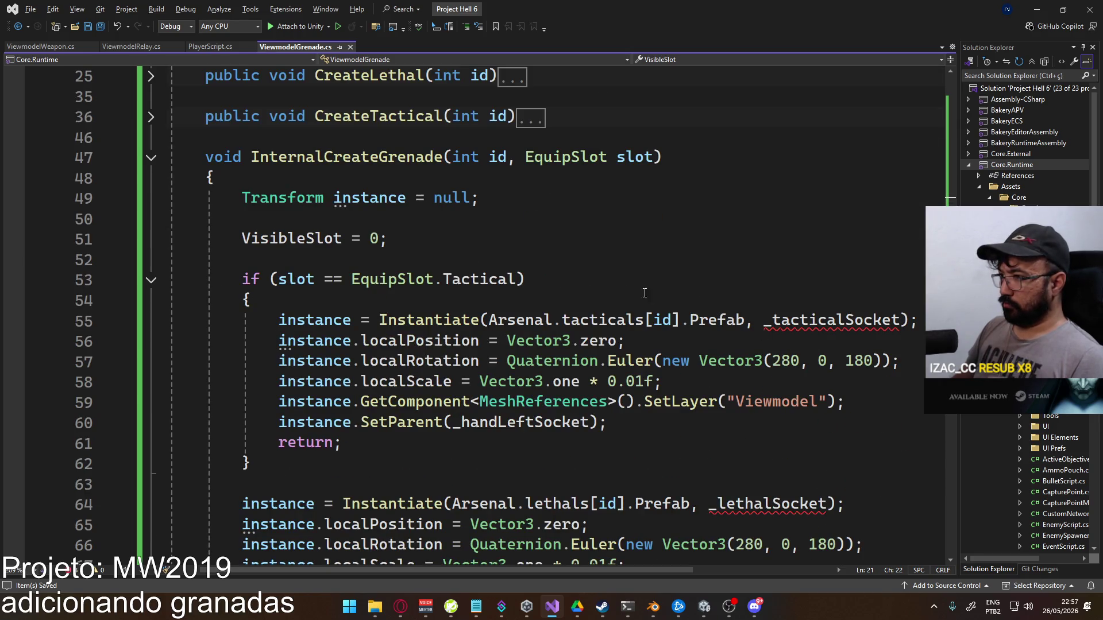
Instantiate tactical grenades under _handLeftSocket and delete the tactical SetParent line
double_click(838, 307)
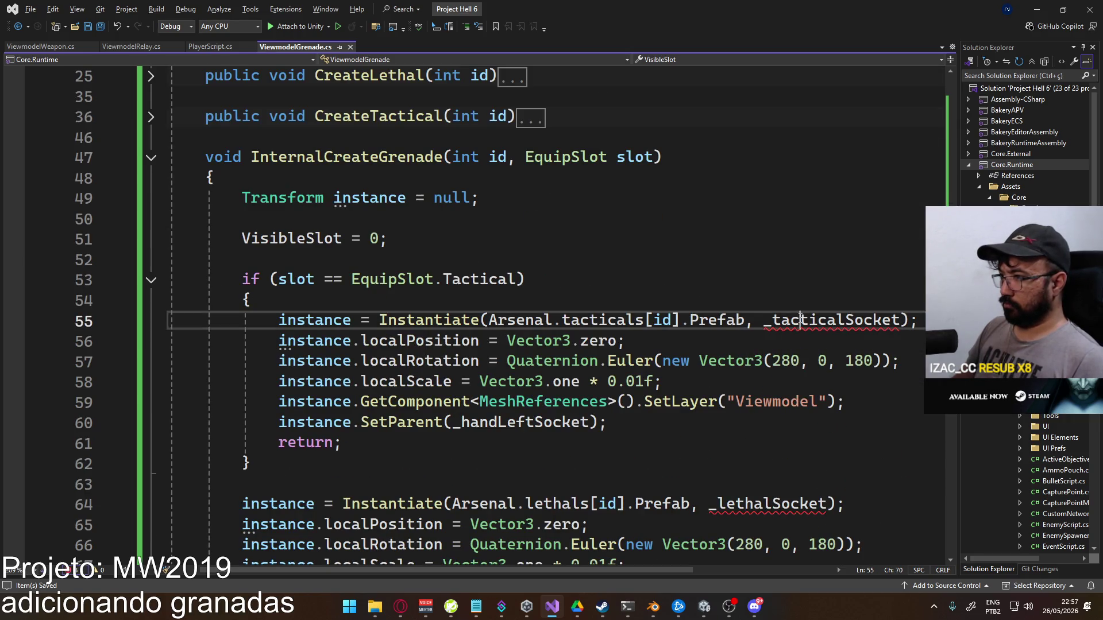
text(_hand)
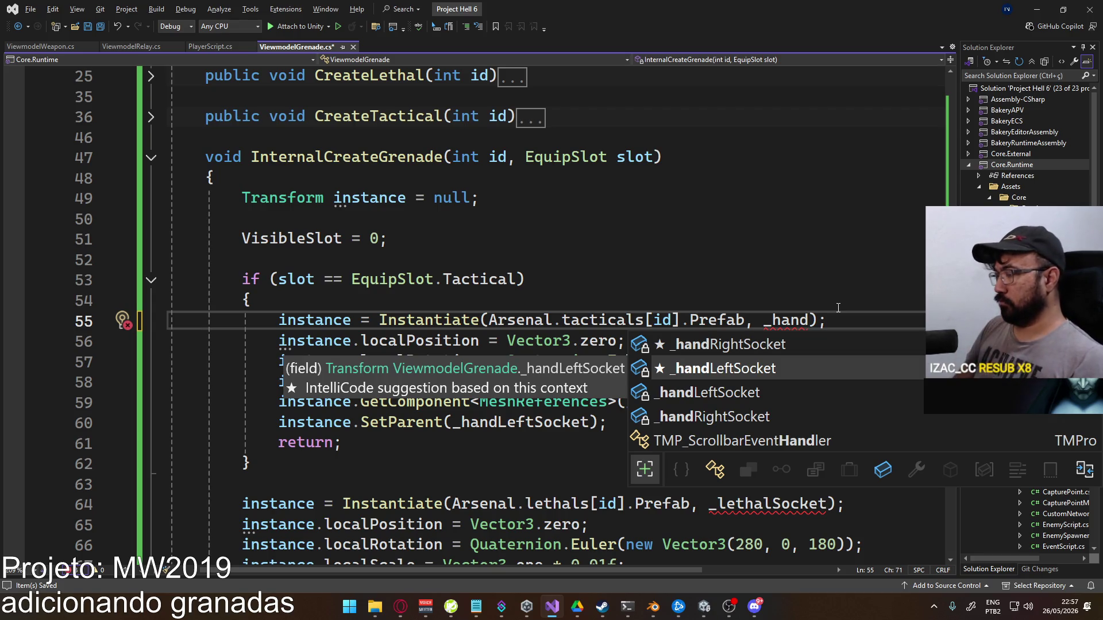
key(Tab)
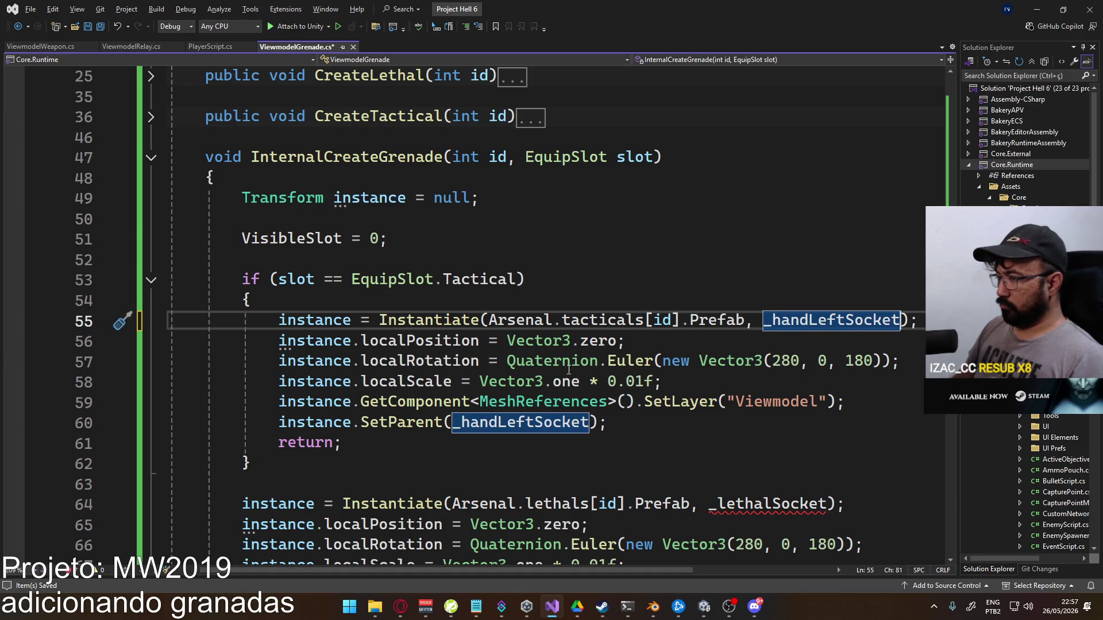
click(619, 424)
key(ctrl+x)
Instantiate lethal grenades under _handRightSocket and delete the lethal SetParent line
scroll(754, 364, down, 2)
click(754, 362)
double_click(755, 362)
text(_handri)
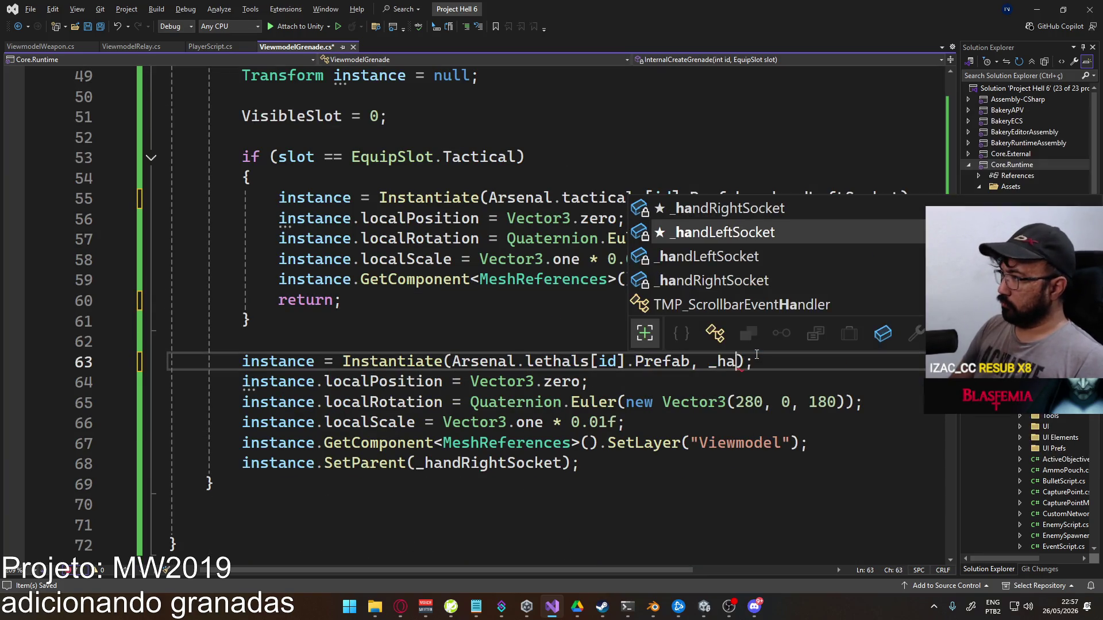
key(Tab)
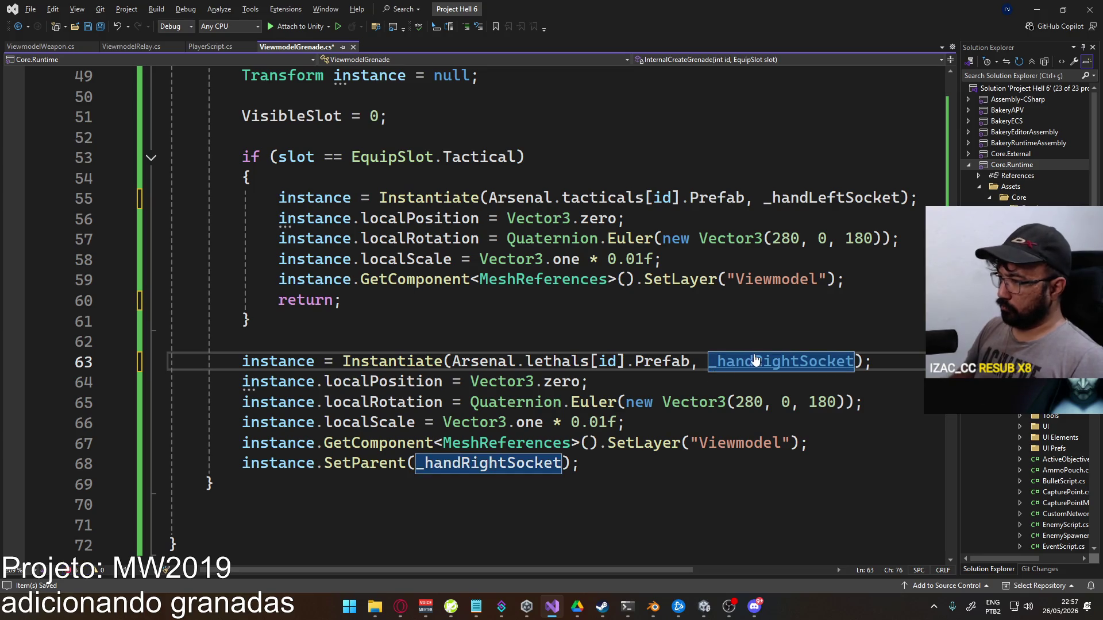
click(595, 458)
key(ctrl+x)
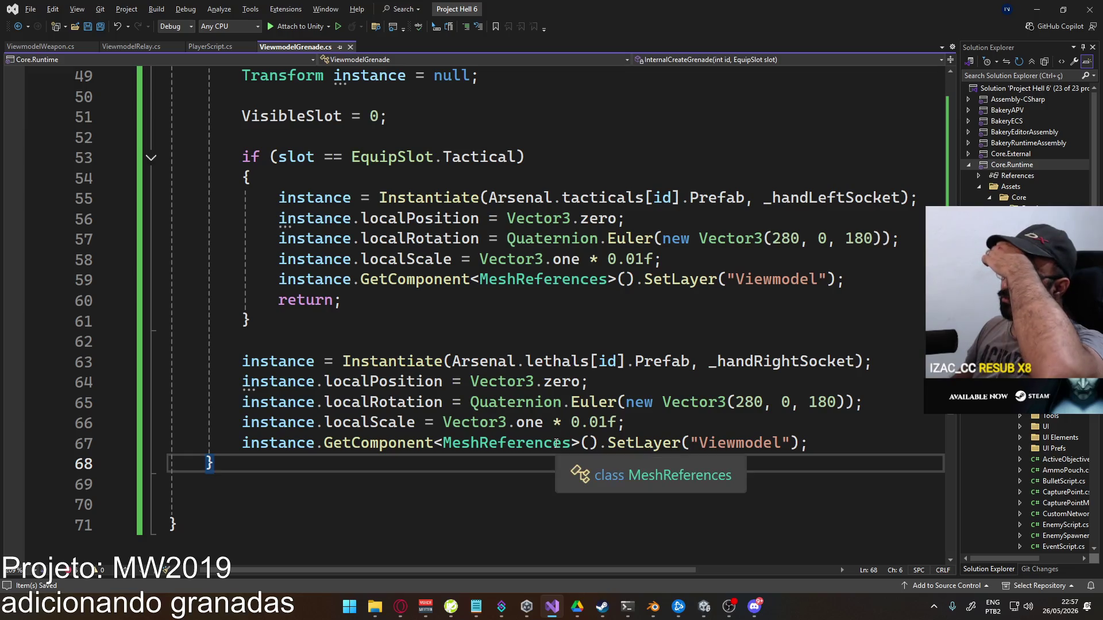
Hide warnings in Unity's Console and open the first CS0103 error in Visual Studio
mouse_move(706, 616)
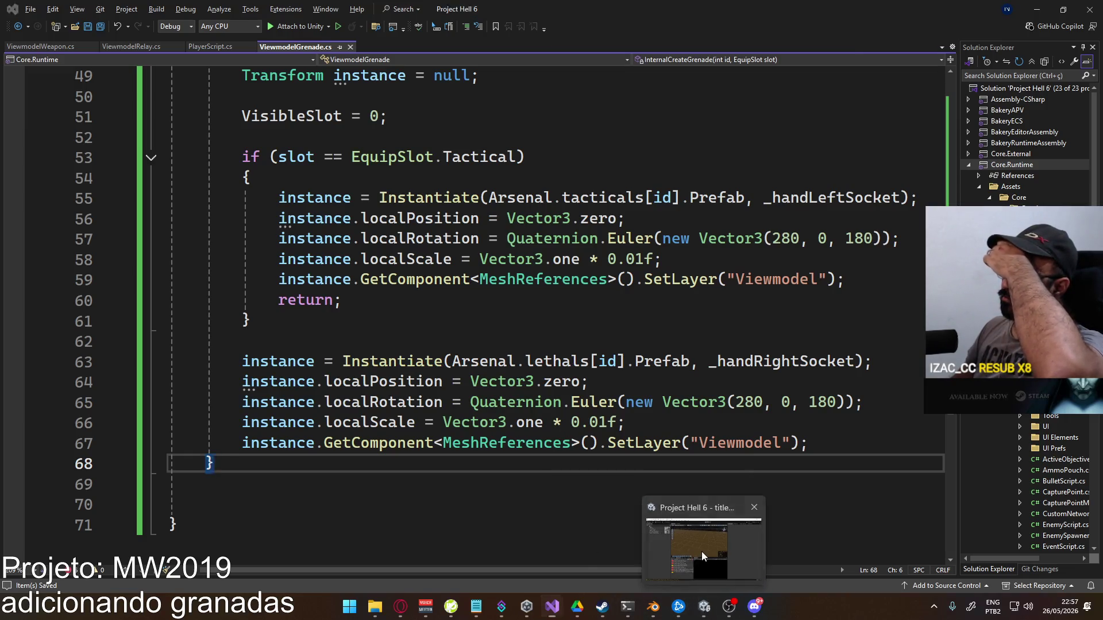
click(702, 551)
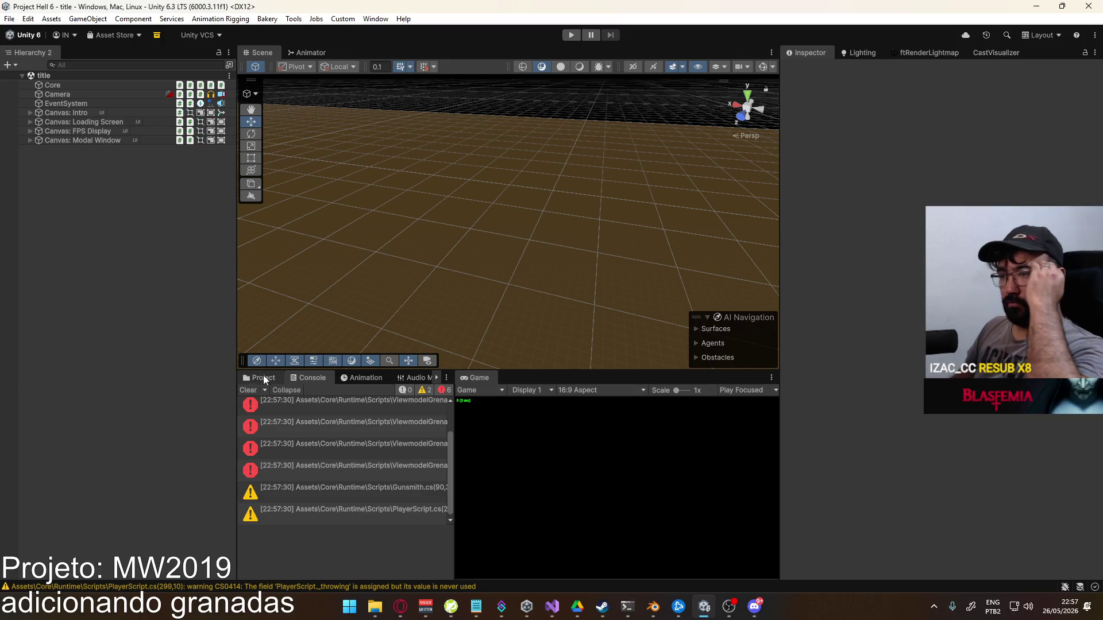
click(249, 391)
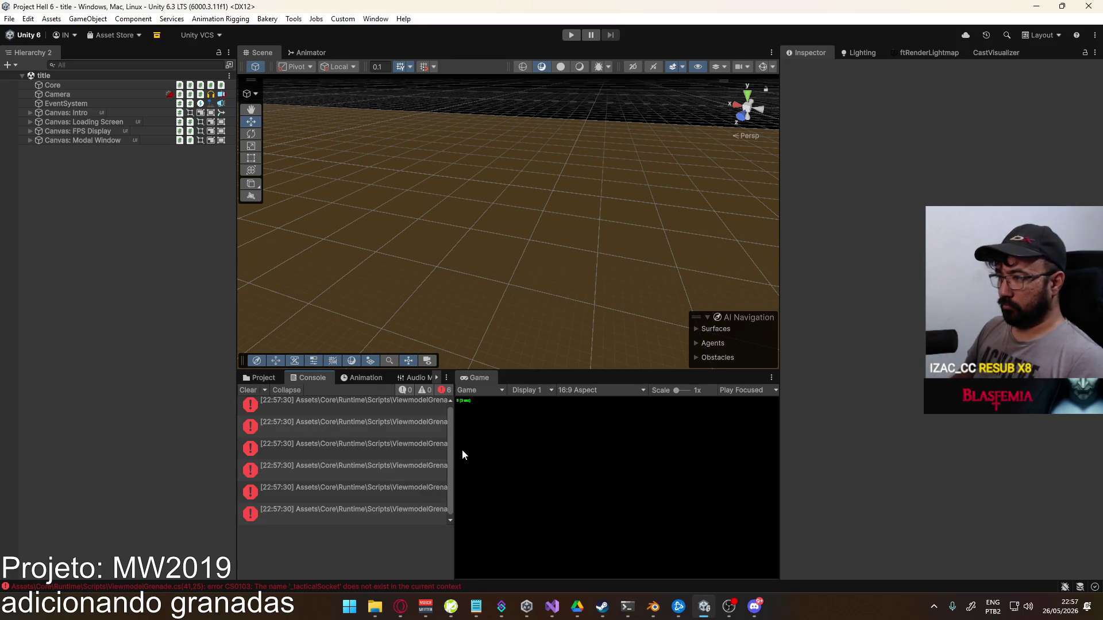
drag(457, 448, 570, 446)
double_click(474, 410)
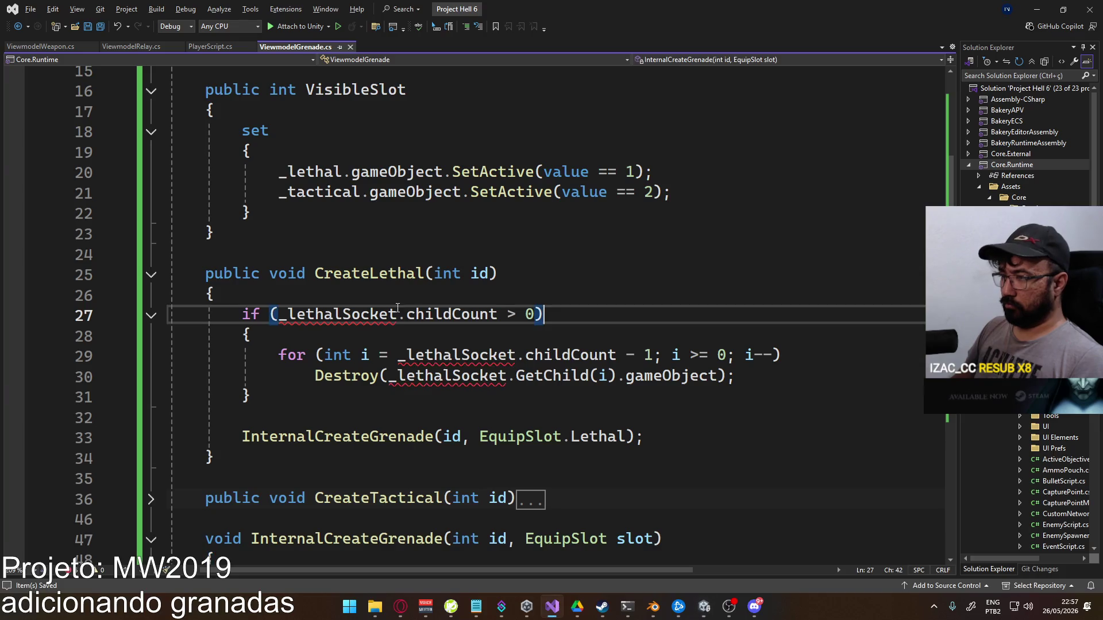
Change CreateLethal's condition to check _lethal != null instead of the socket's childCount
double_click(312, 315)
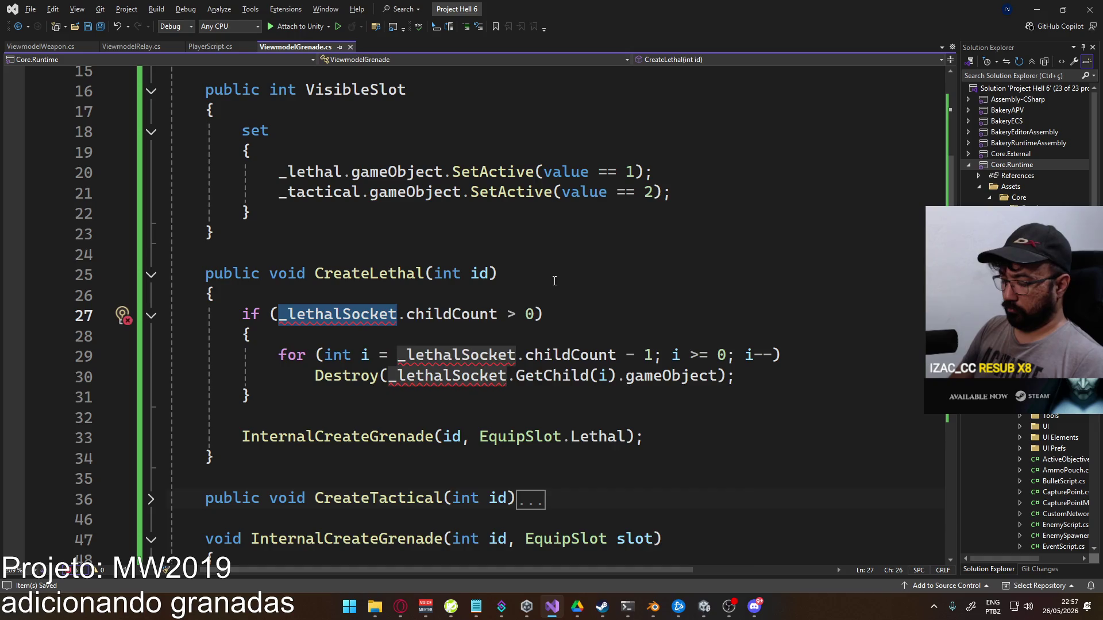
text(_leth)
key(Tab)
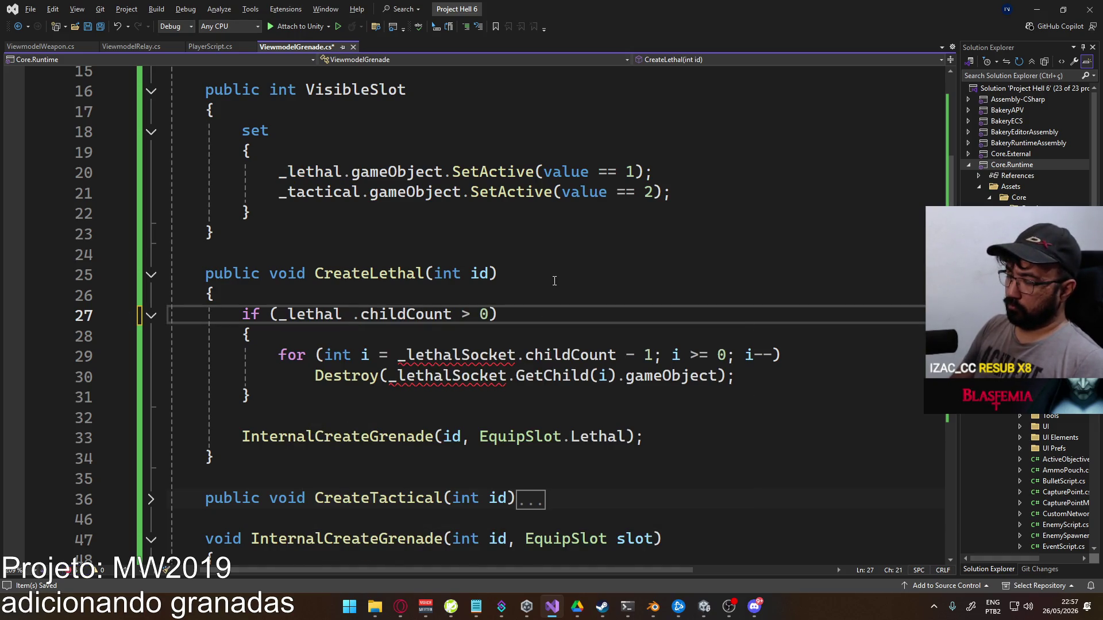
text(!= null)
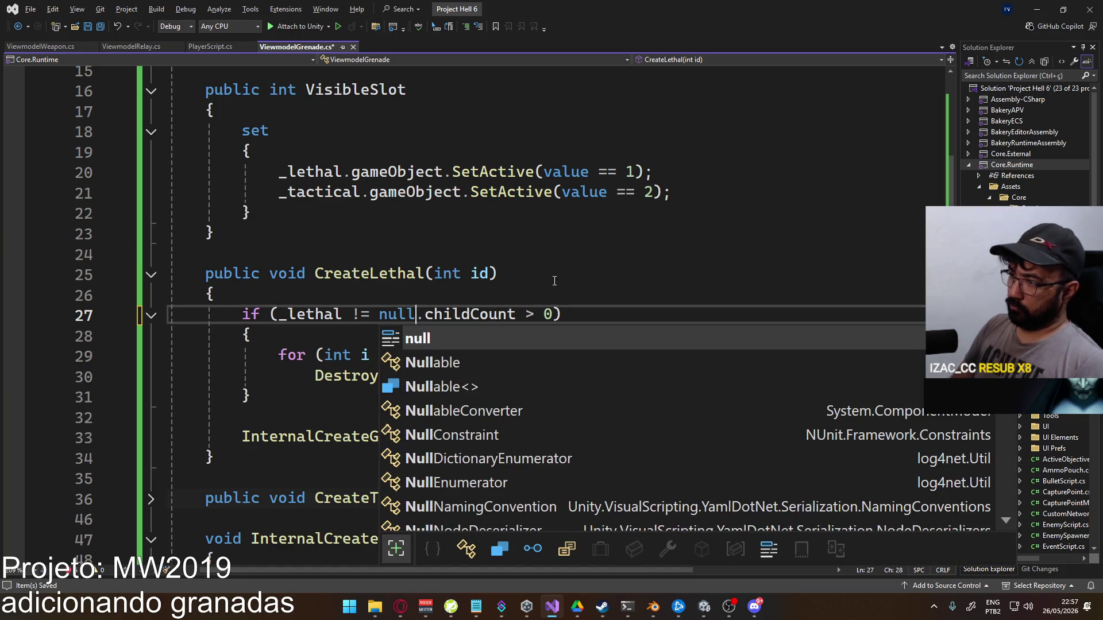
key(Delete)
key(Delete)
key(Delete)
key(Delete)
click(586, 253)
Remove the childCount for loop and its braces so Destroy sits under the null check
mouse_move(743, 379)
mouse_down()
mouse_move(233, 356)
mouse_move(277, 355)
mouse_up()
click(261, 393)
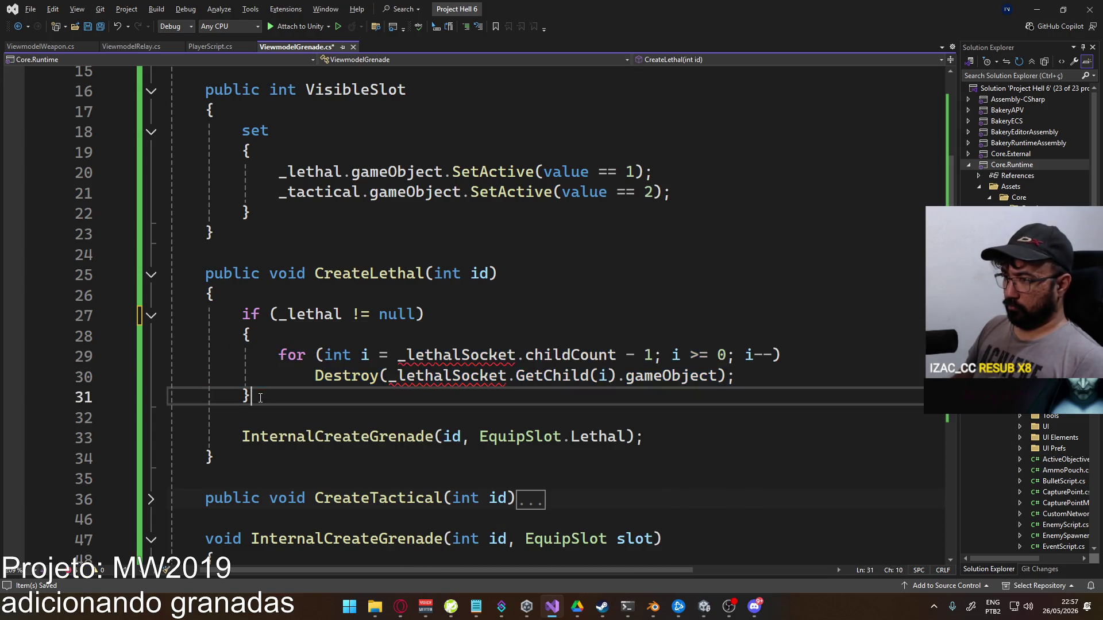
key(BackSpace)
key(Up)
key(Up)
key(Up)
key(Delete)
key(ctrl+x)
key(ctrl+x)
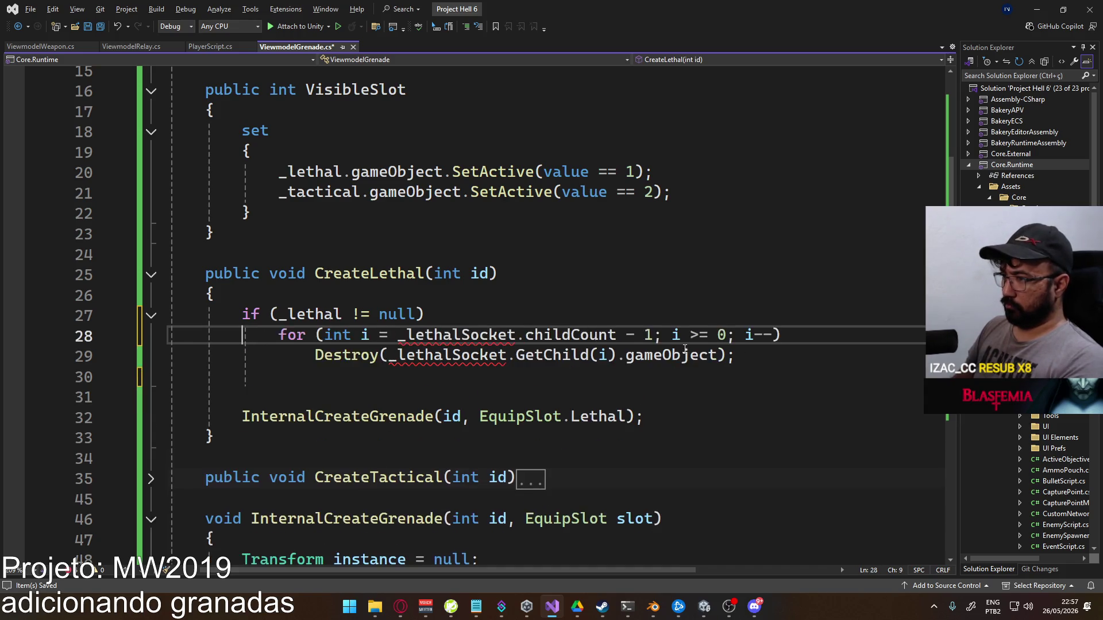
key(Home)
key(BackSpace)
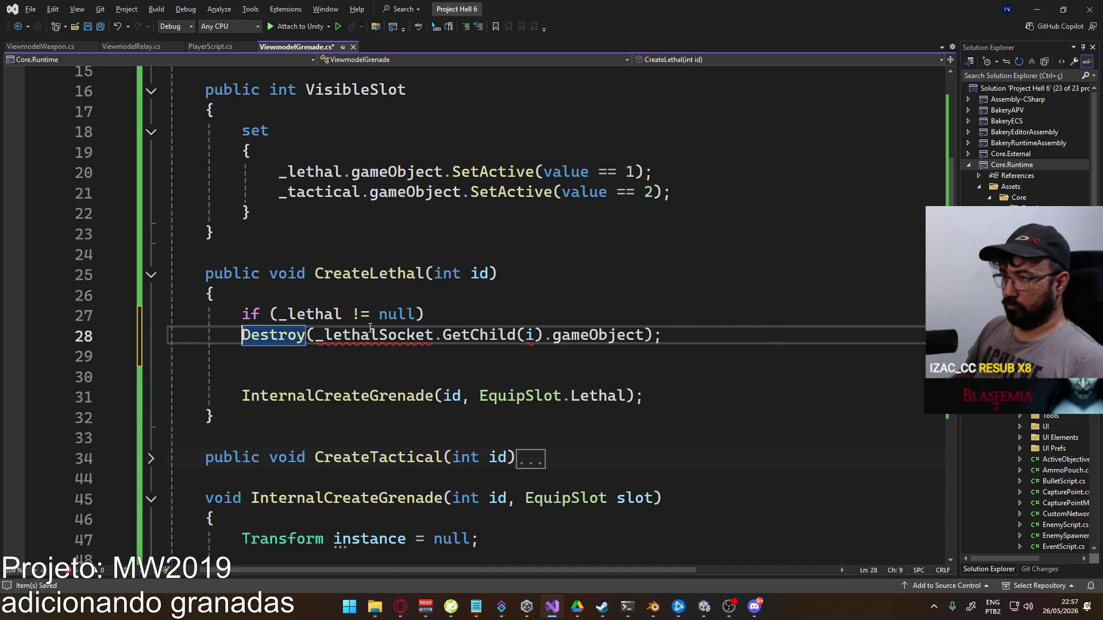
Make CreateLethal's Destroy call destroy _lethal.gameObject
double_click(405, 335)
text(_le)
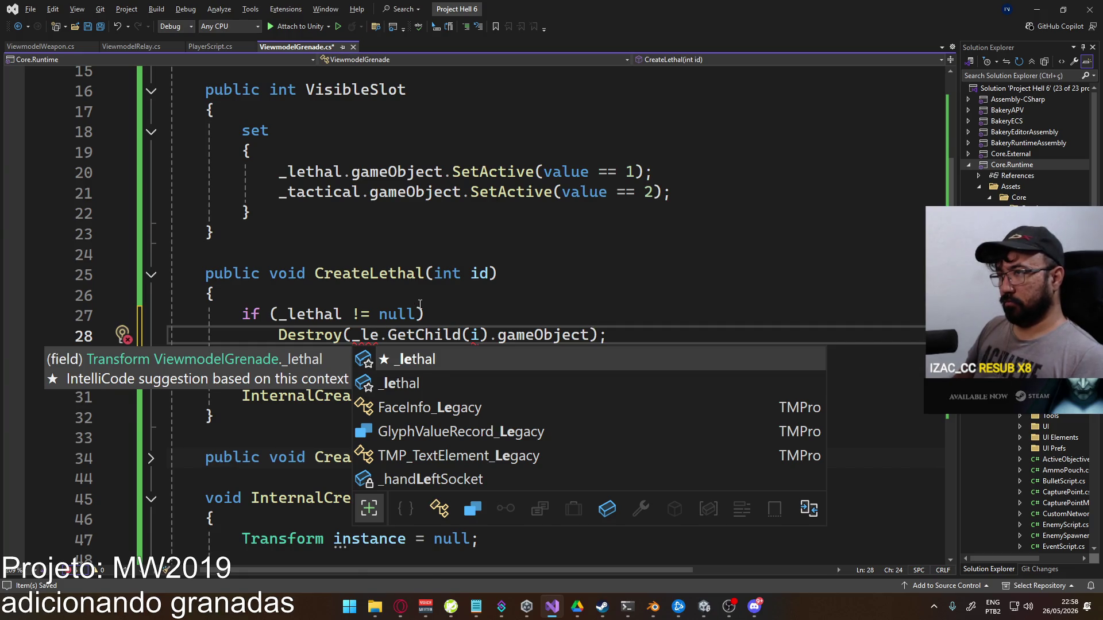
scroll(420, 304, up, 2)
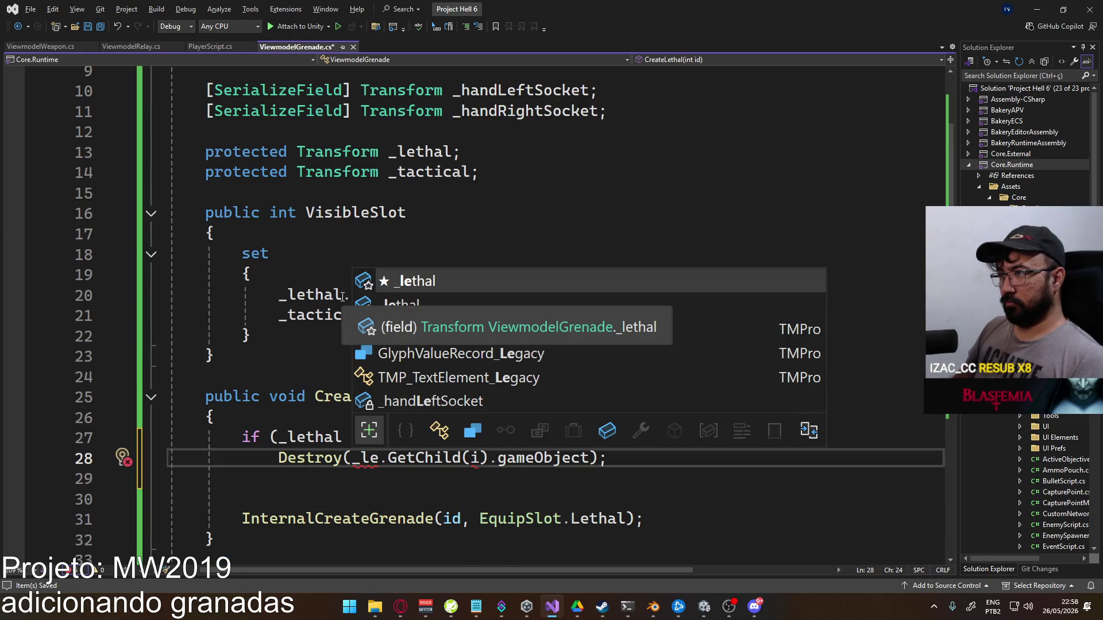
scroll(376, 309, down, 3)
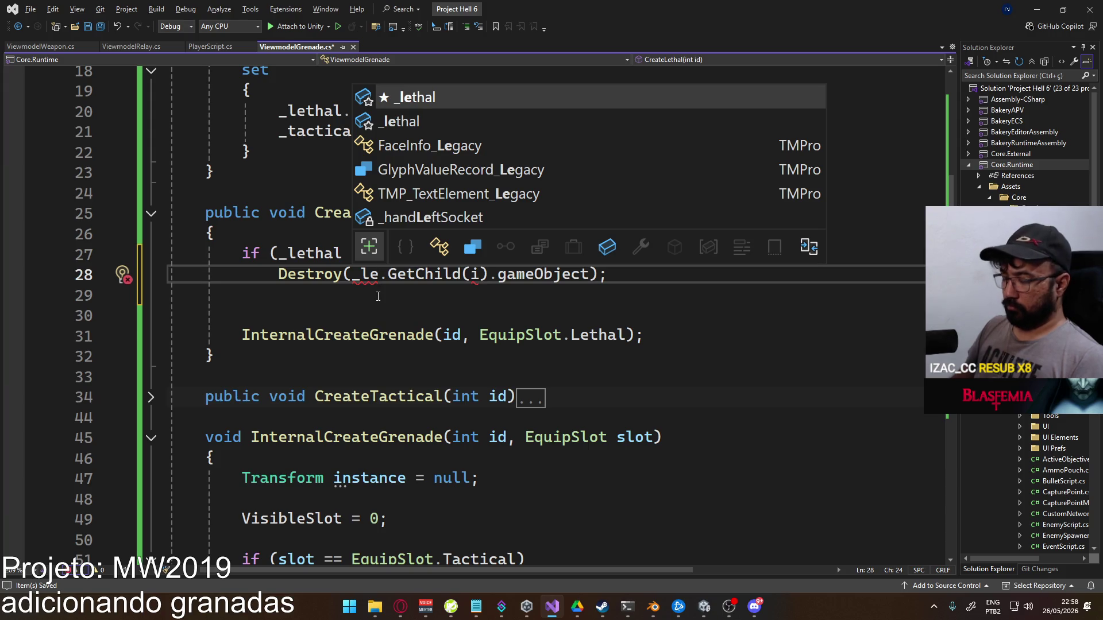
text(thal.gam)
key(Tab)
text(.)
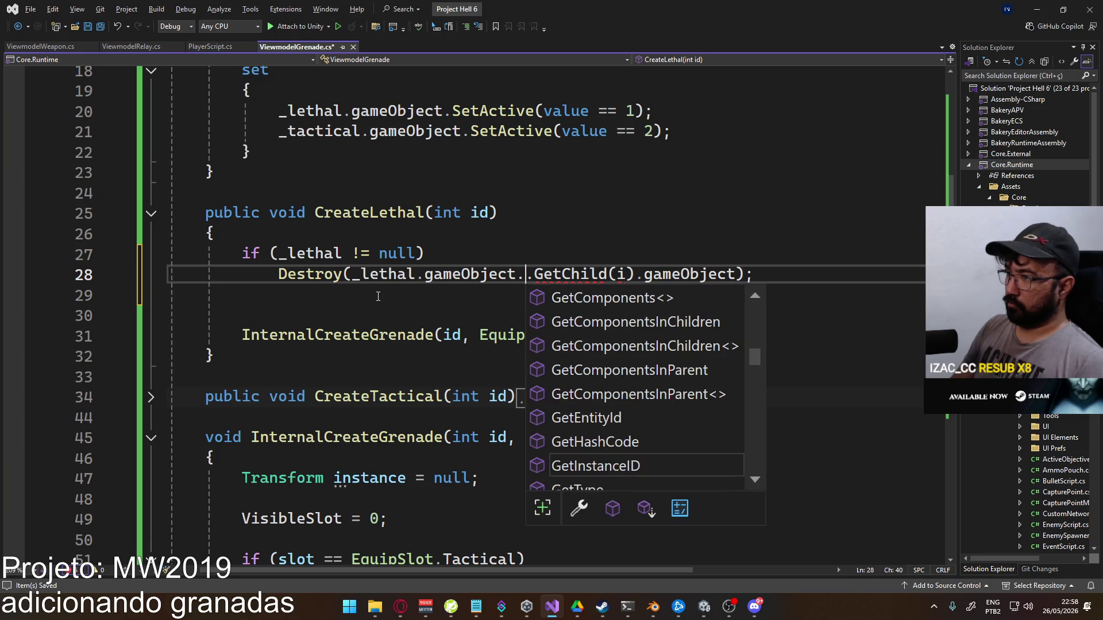
key(BackSpace)
text())
key(shift+End)
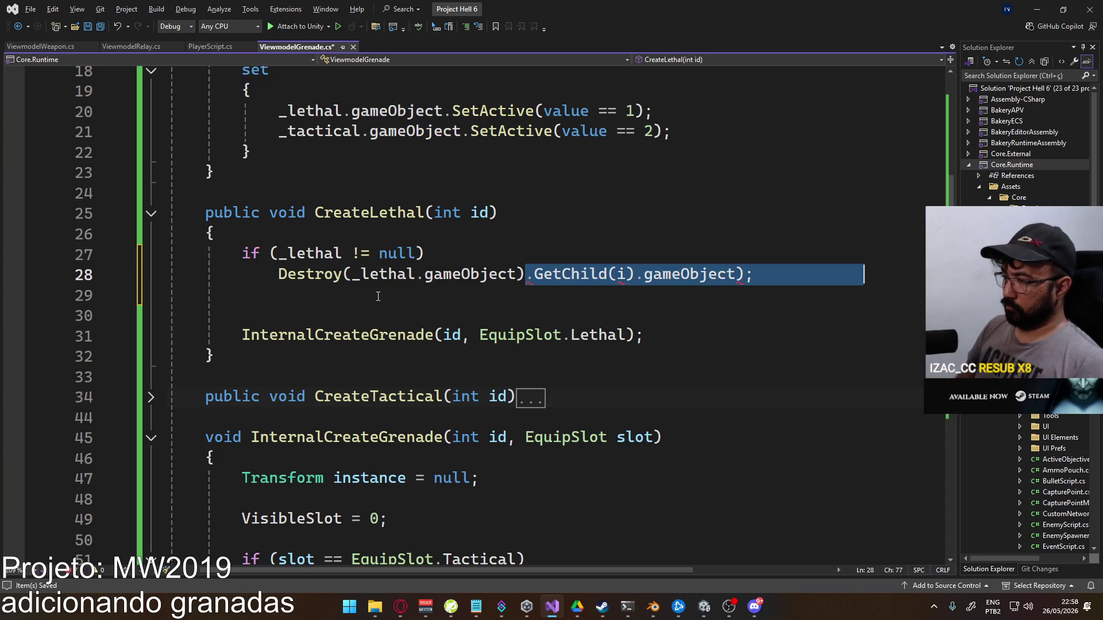
key(BackSpace)
text(;)
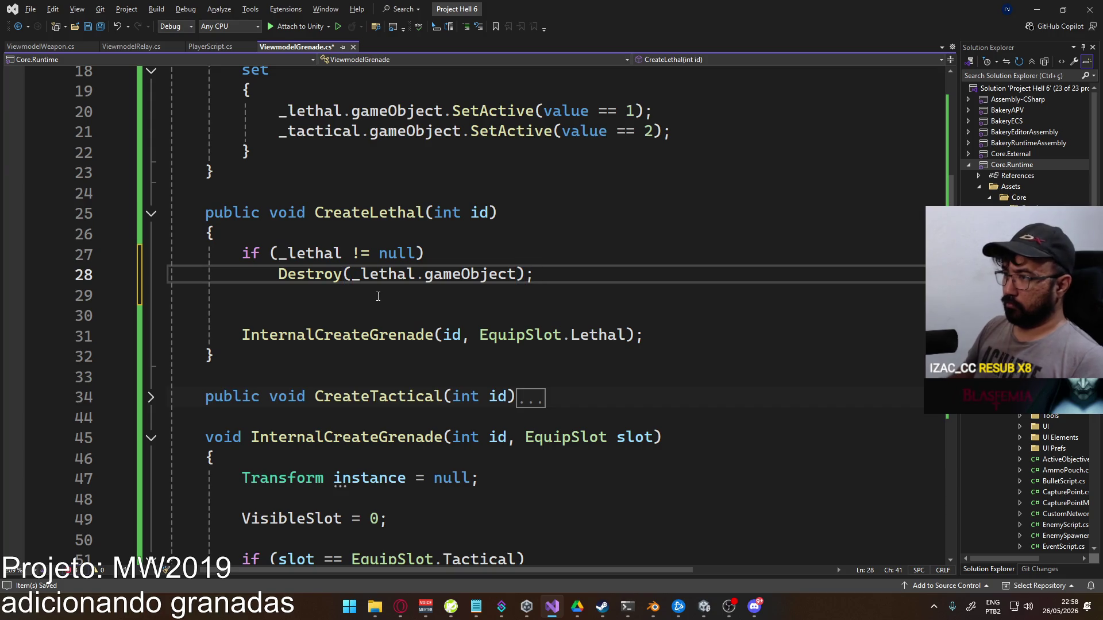
key(Delete)
Paste the lethal null-check block over CreateTactical's socket cleanup loop
key(shift+Home)
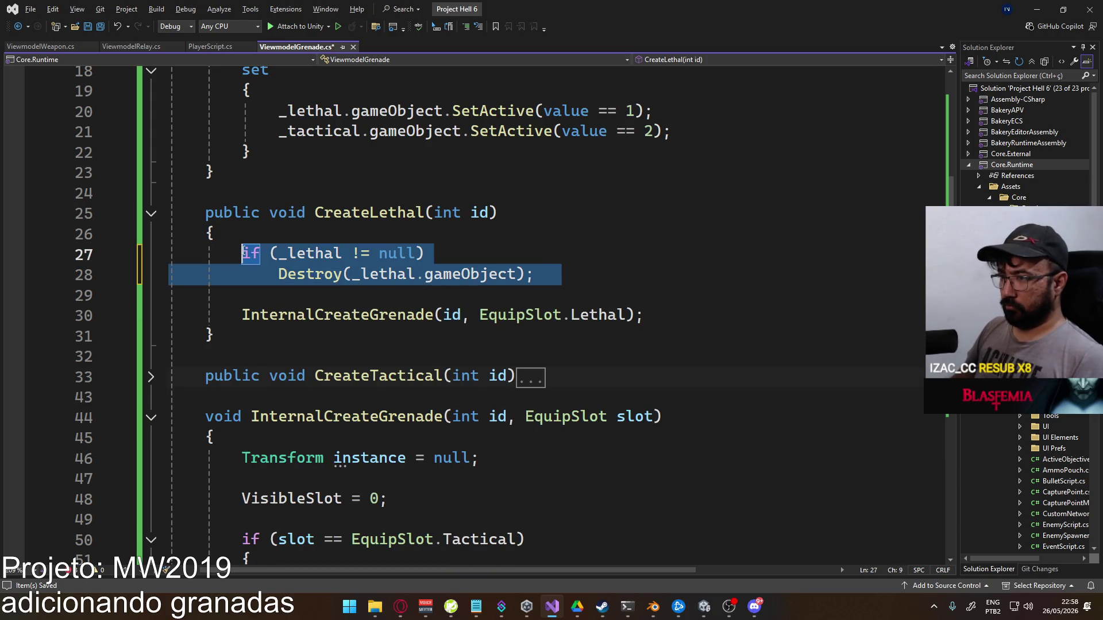
click(151, 378)
scroll(382, 382, down, 1)
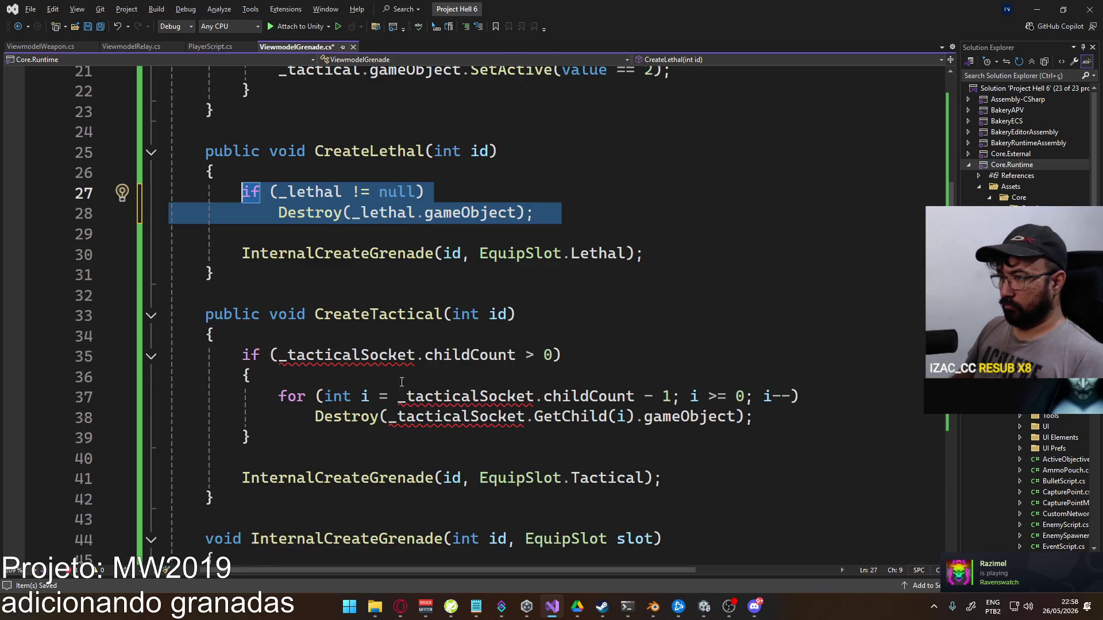
drag(334, 432, 242, 355)
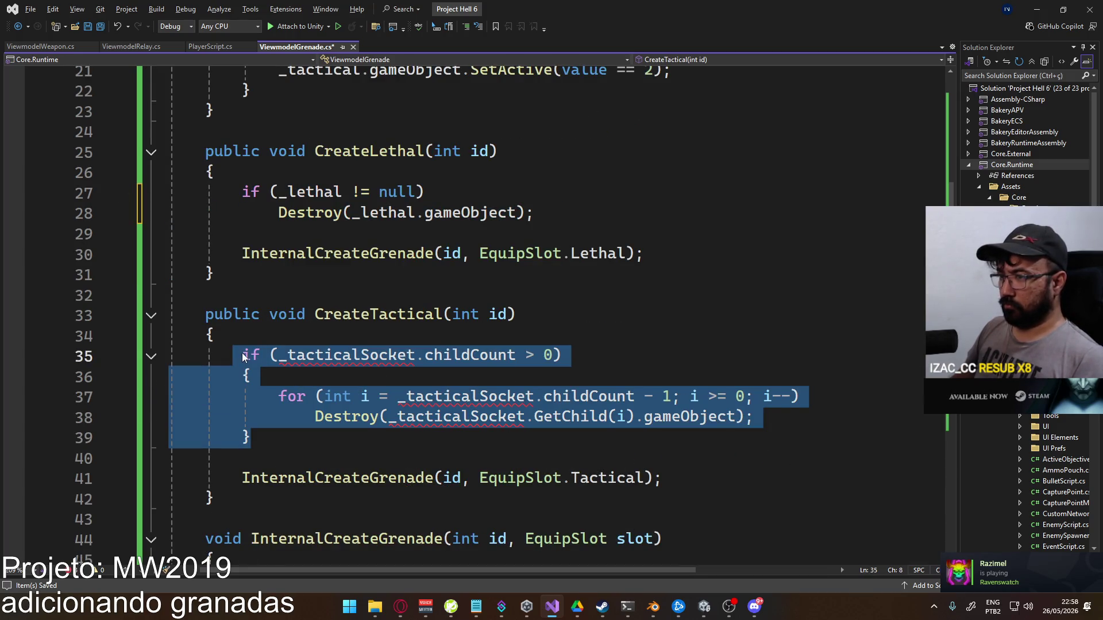
key(ctrl+v)
Rename _lethal to _tactical in CreateTactical's pasted null check and Destroy call
double_click(308, 355)
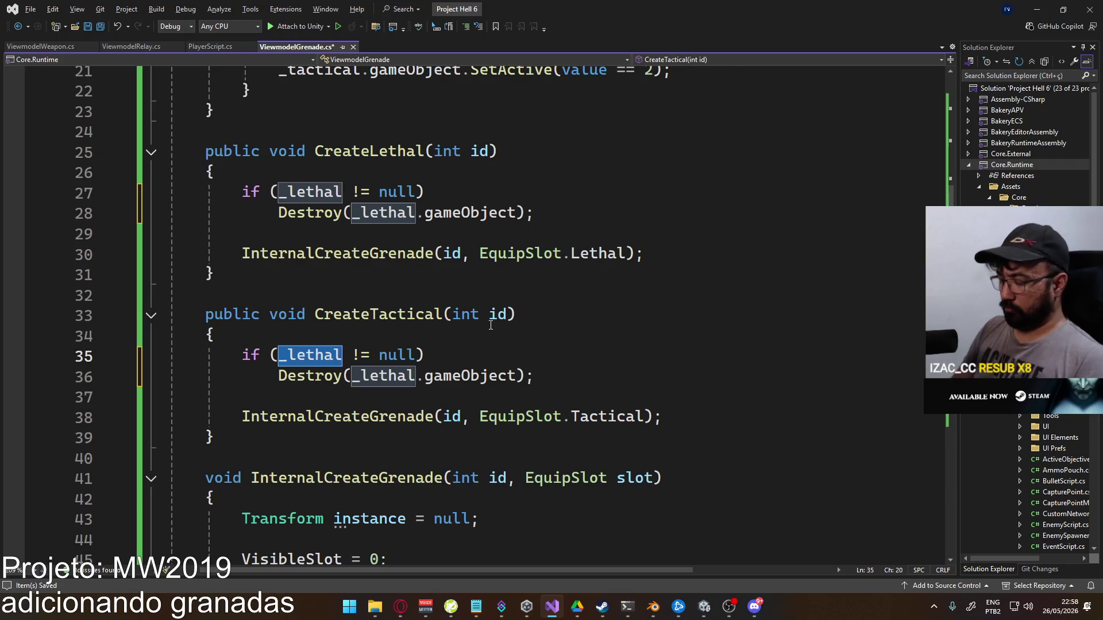
text(_tac)
key(Tab)
click(327, 355)
double_click(324, 355)
key(ctrl+c)
double_click(311, 376)
key(ctrl+v)
click(492, 339)
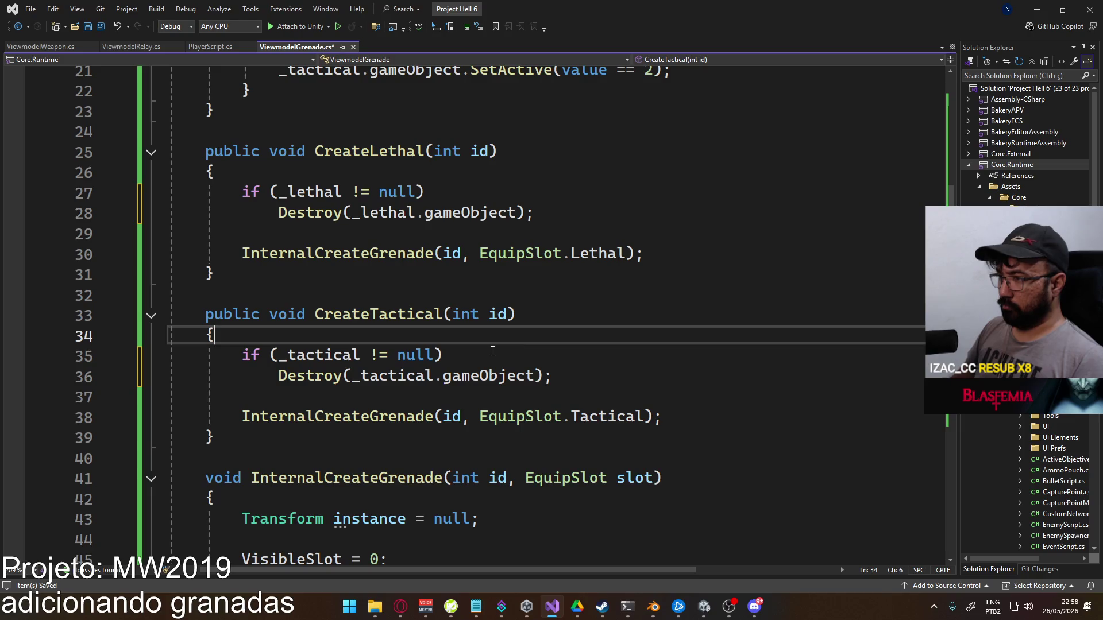
key(alt+Tab)
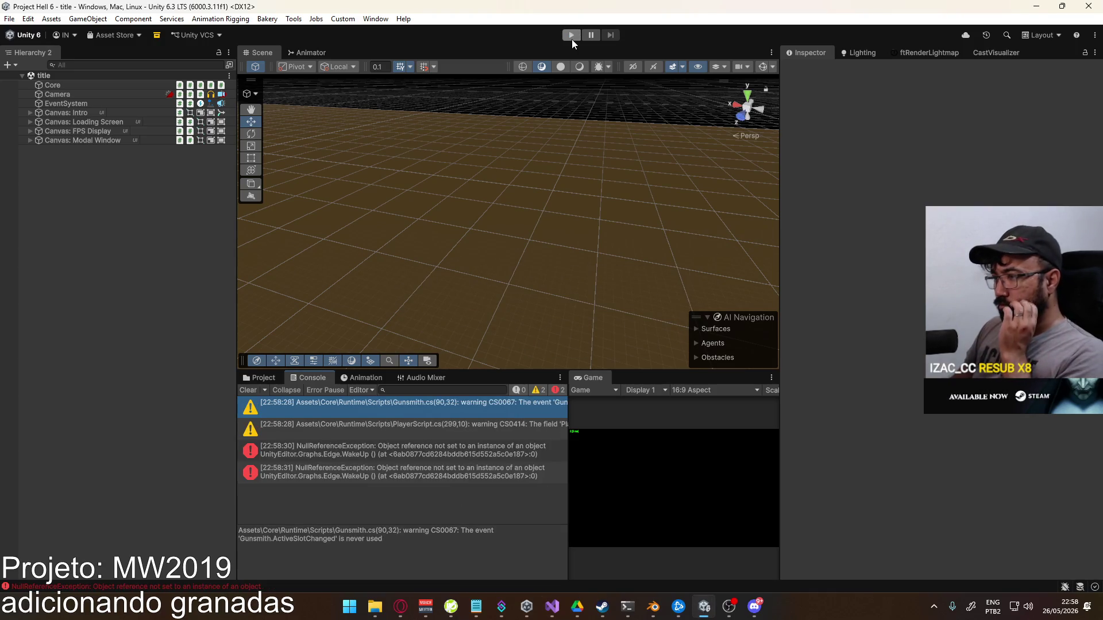
Clear the Console, host a test match on the shipment map, and stop playing
click(248, 390)
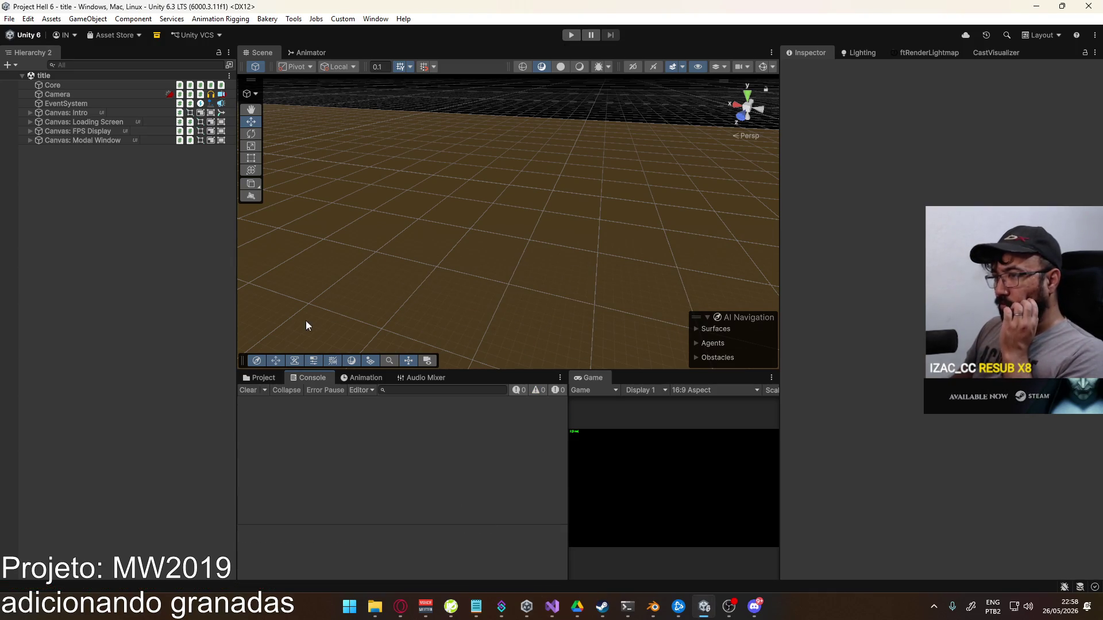
click(572, 35)
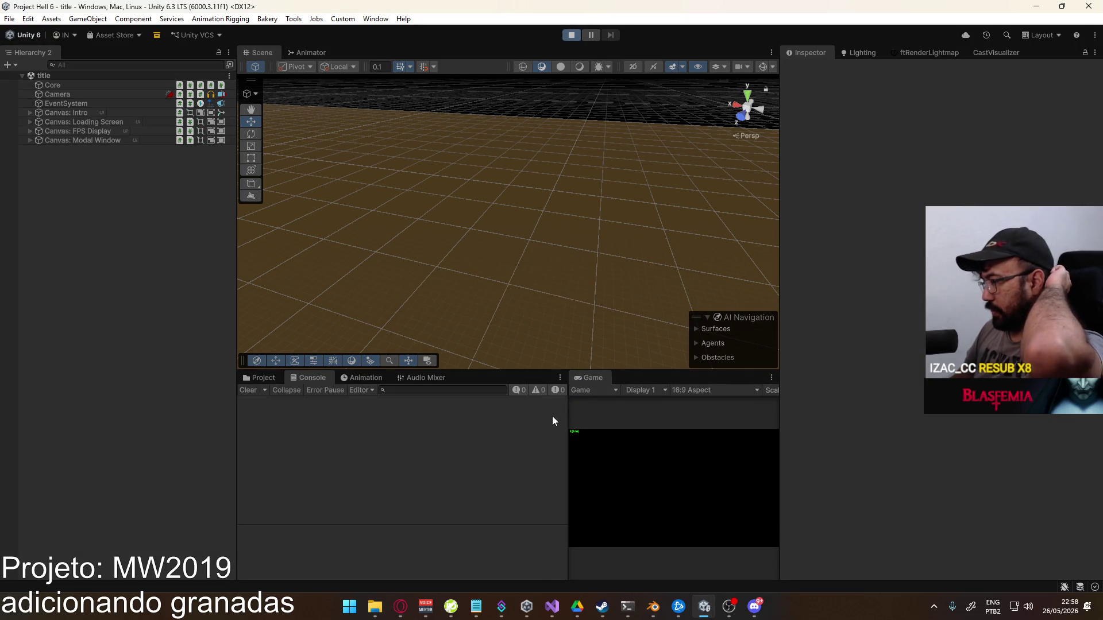
drag(567, 415, 272, 402)
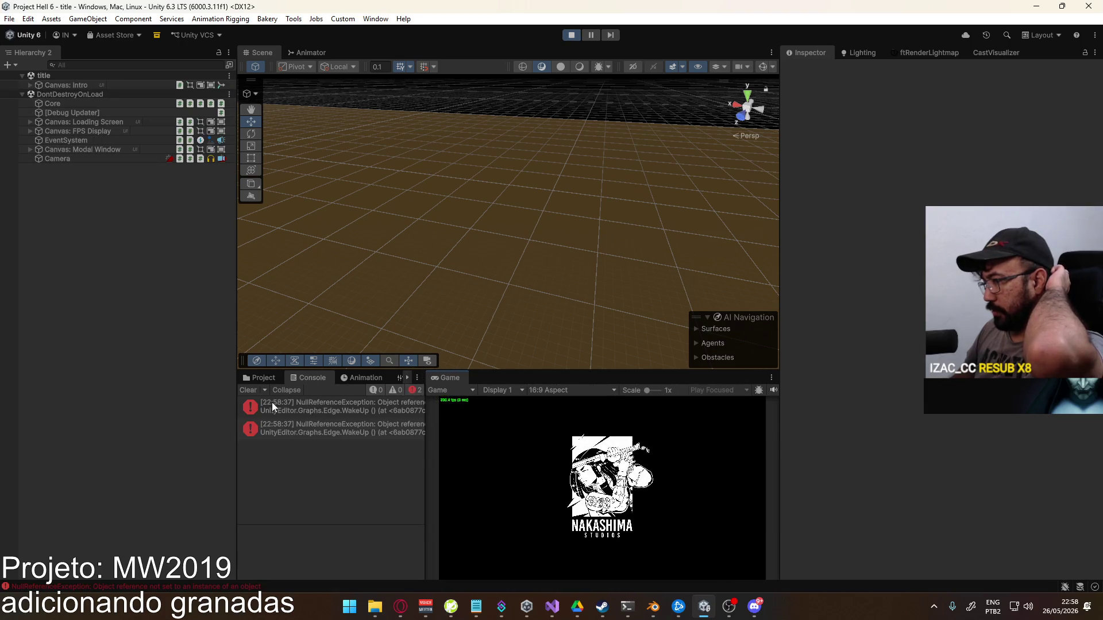
click(248, 391)
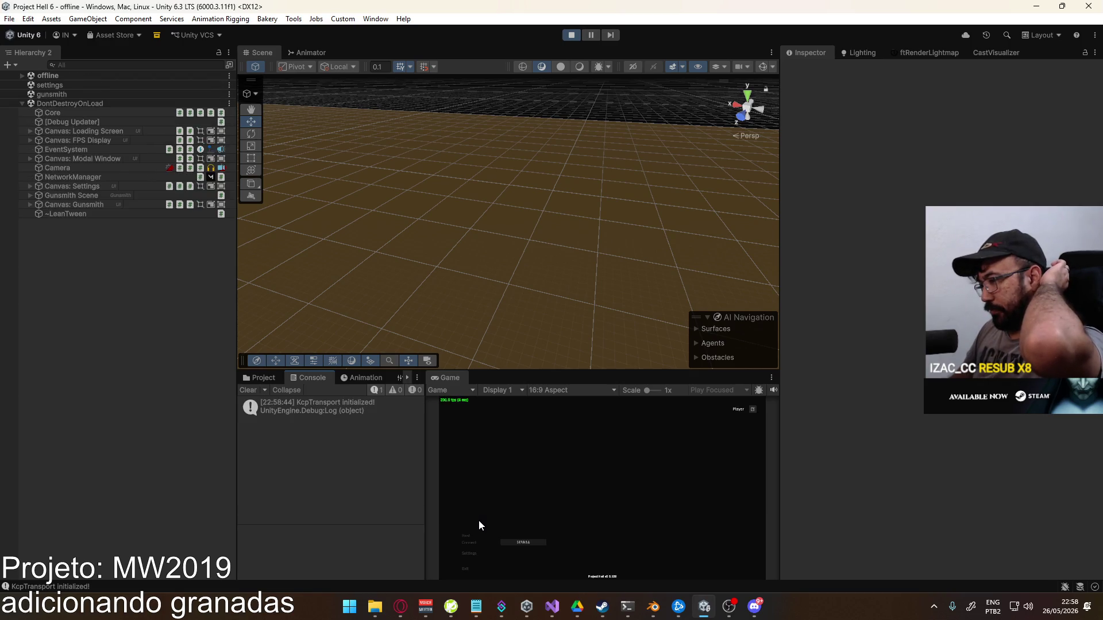
click(470, 537)
click(532, 572)
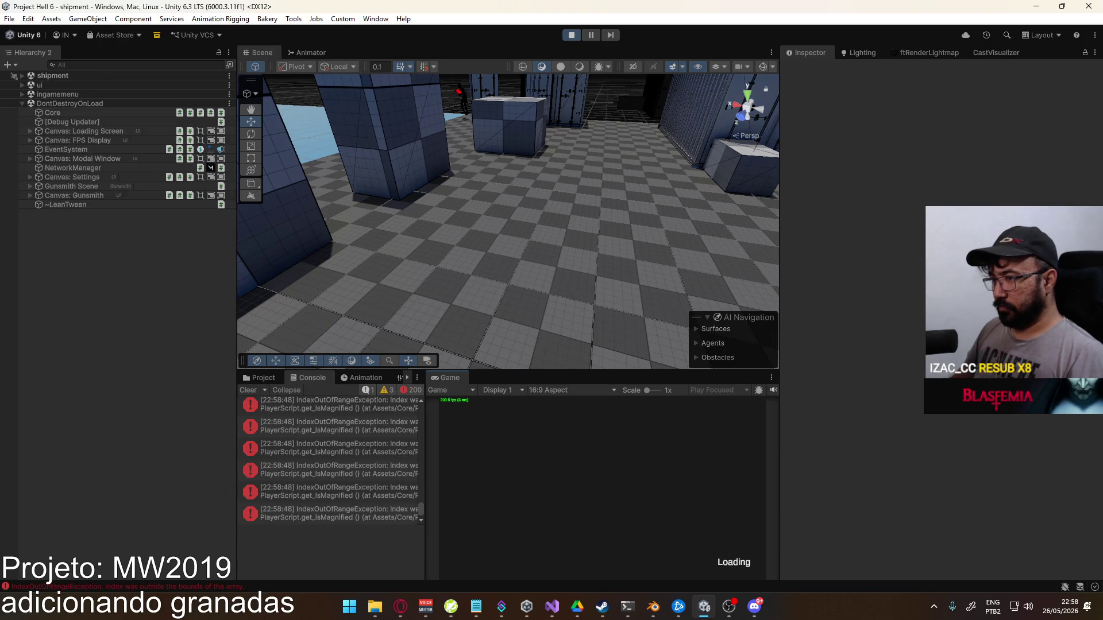
key(super)
click(571, 35)
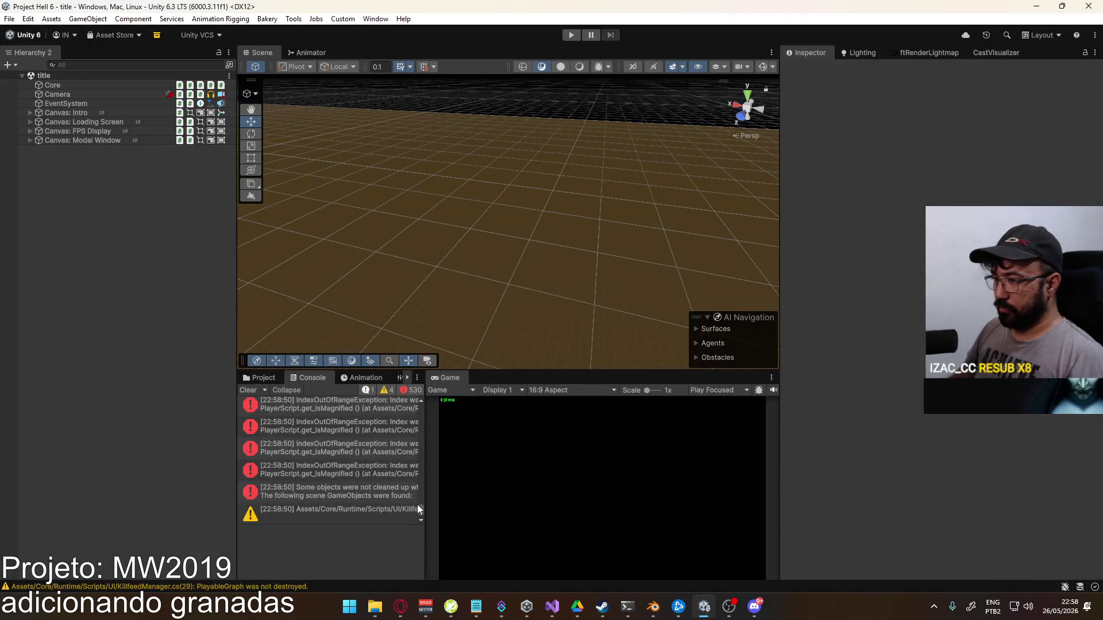
Inspect the NullReferenceException stack trace pointing to ViewmodelGrenade's VisibleSlot setter
drag(418, 508, 431, 416)
scroll(392, 440, up, 3)
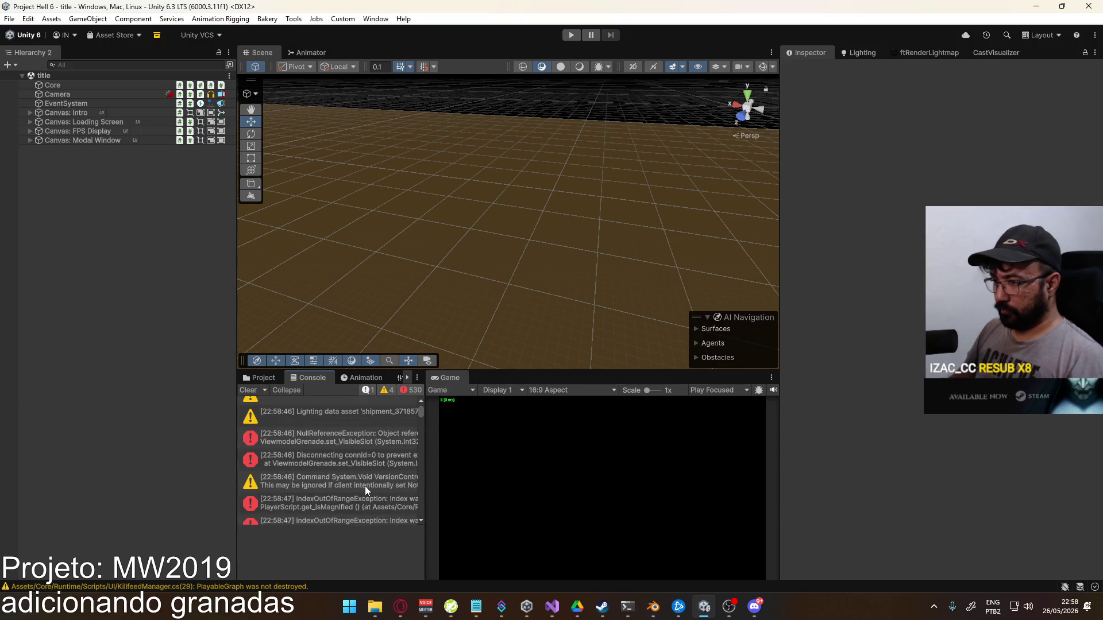
click(370, 458)
scroll(392, 555, down, 1)
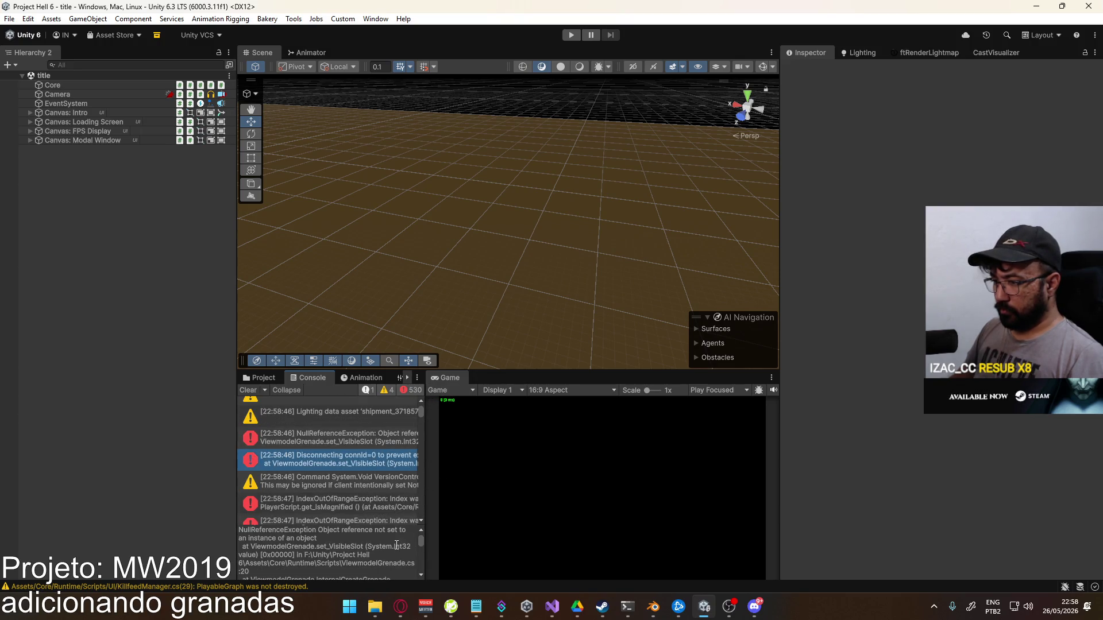
scroll(398, 555, down, 1)
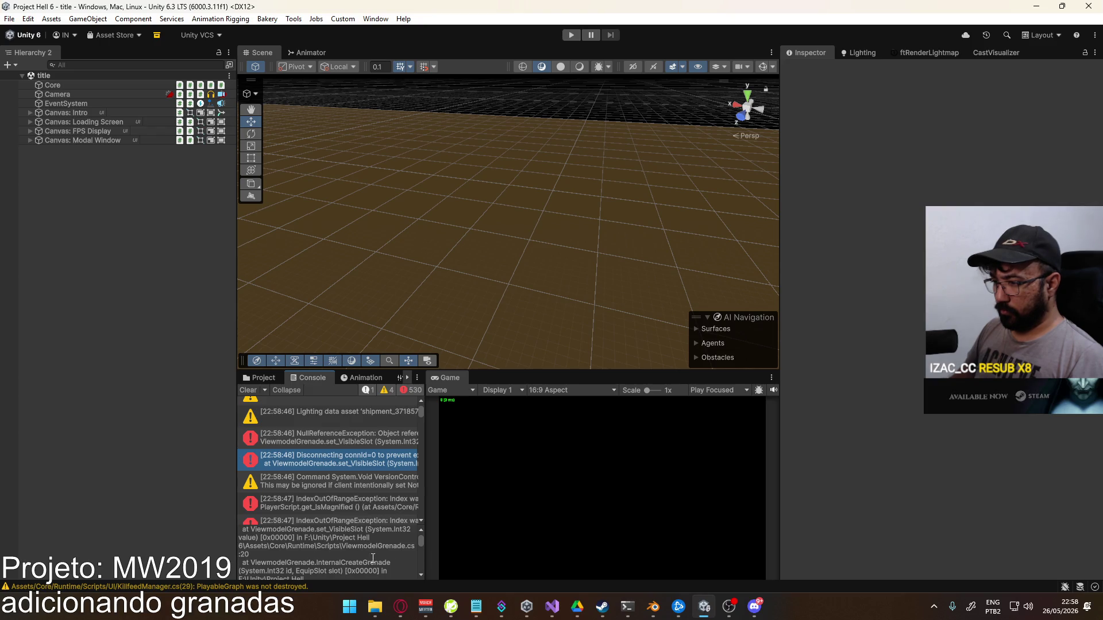
scroll(373, 558, down, 1)
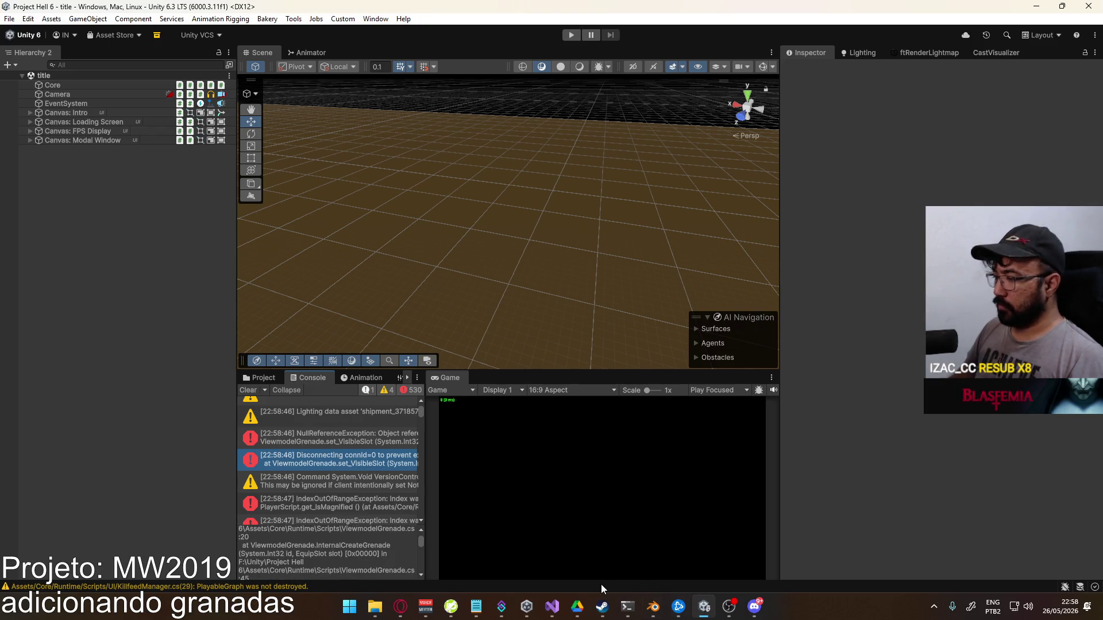
click(552, 607)
scroll(404, 360, up, 5)
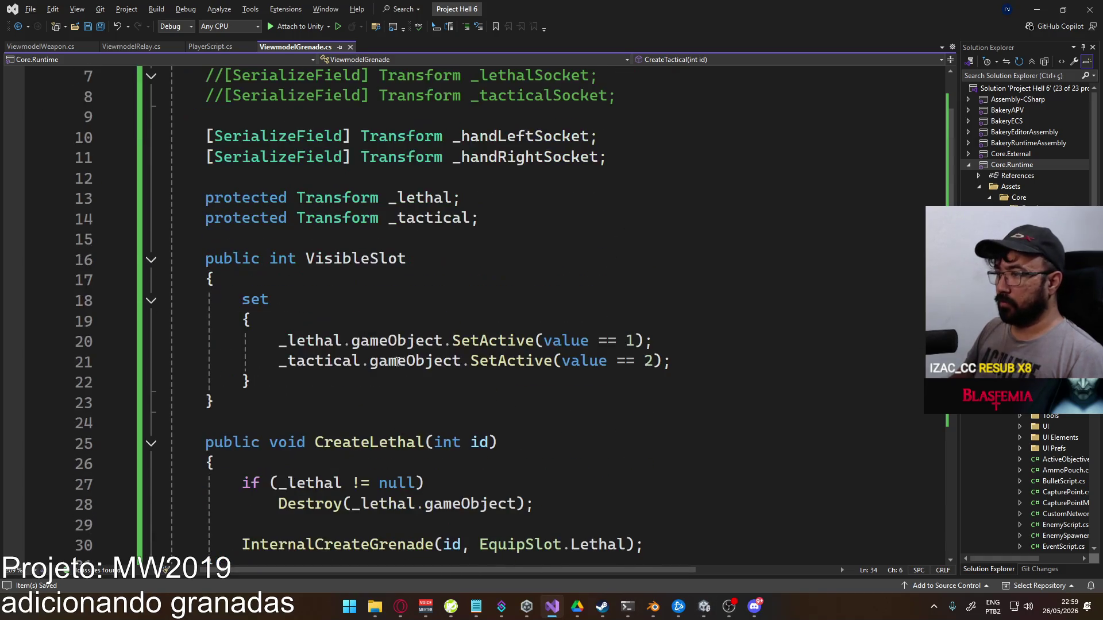
Guard VisibleSlot's _lethal and _tactical SetActive calls with != null checks and save the script
click(292, 346)
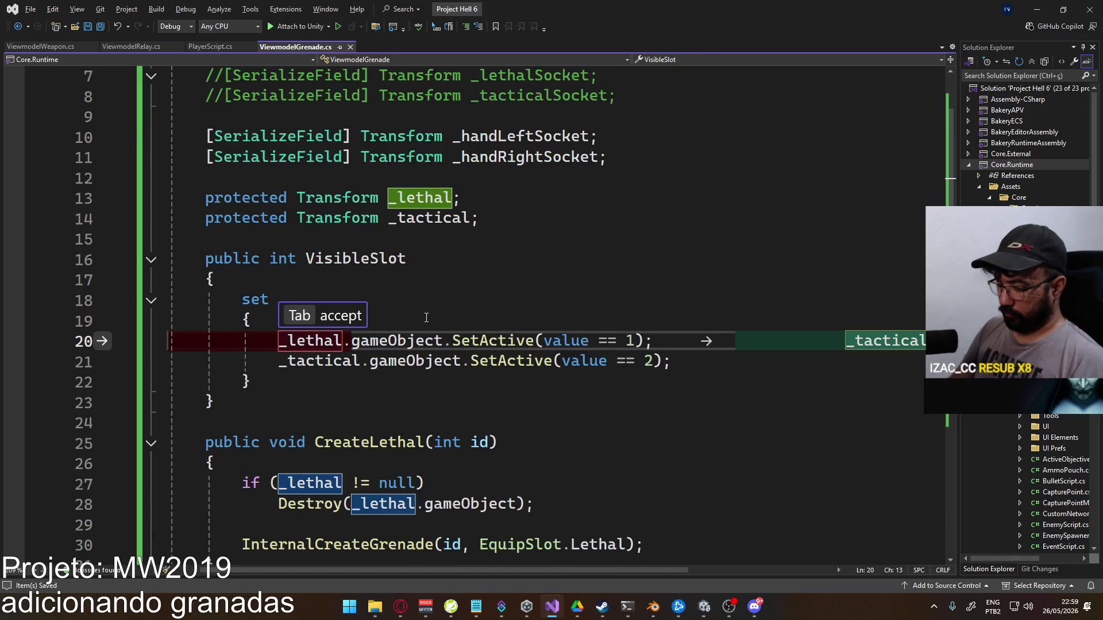
text(if (_lethal != nu)
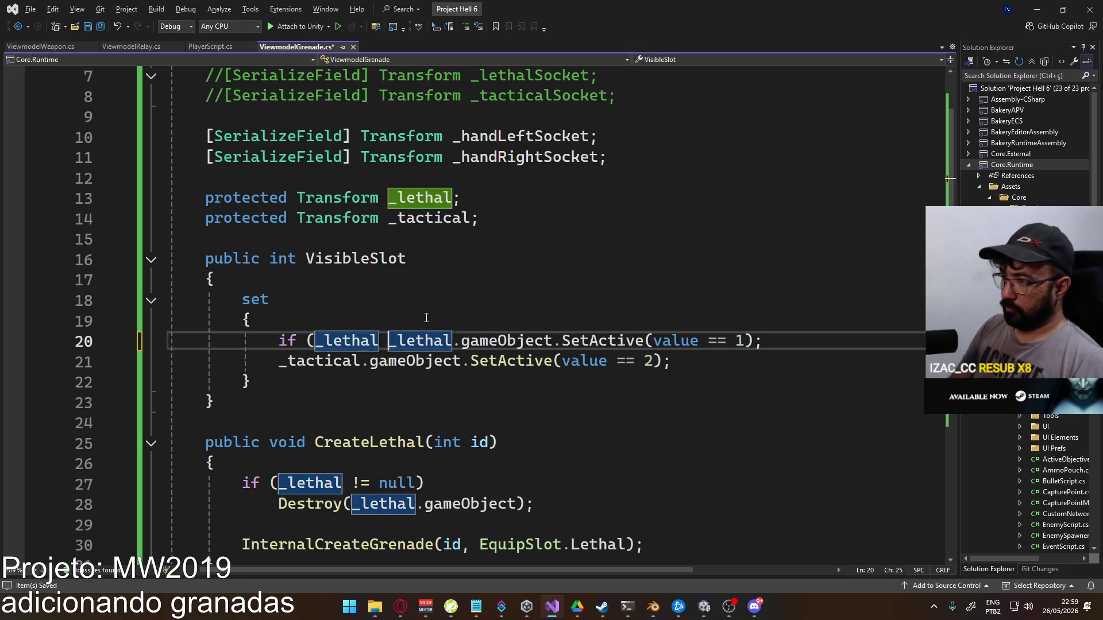
text(ll))
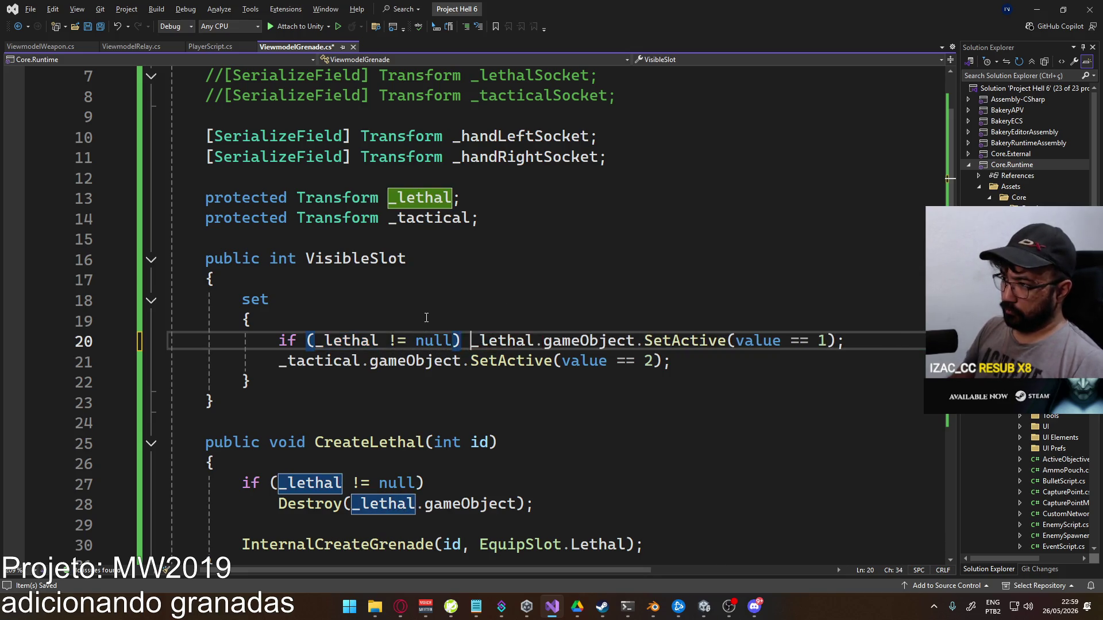
drag(278, 339, 463, 341)
key(ctrl+c)
click(279, 361)
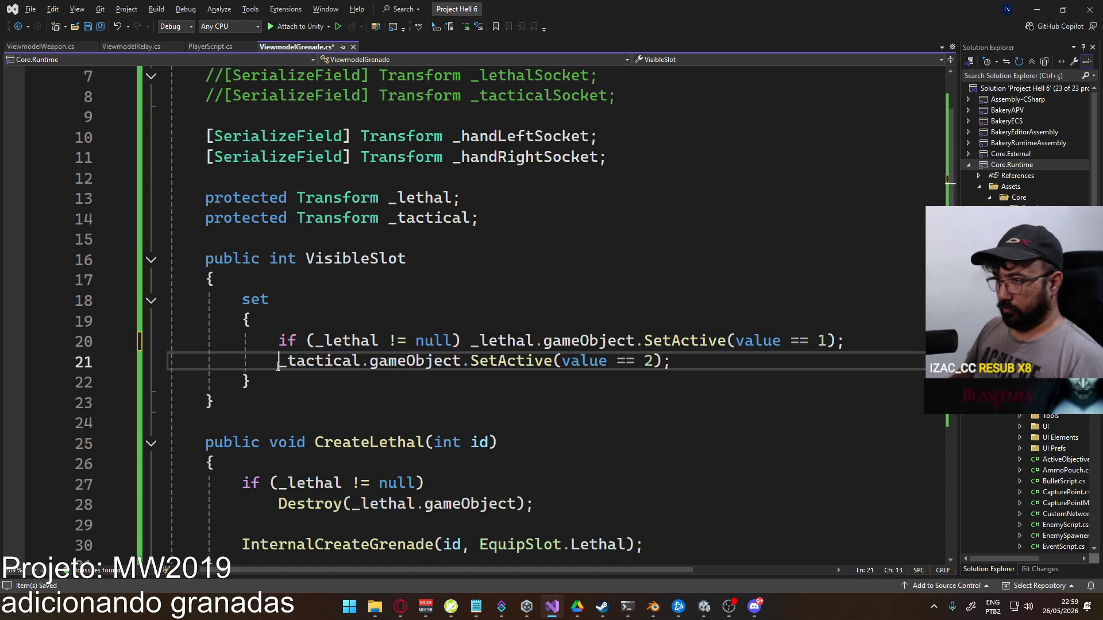
key(ctrl+v)
double_click(357, 368)
text(_ta)
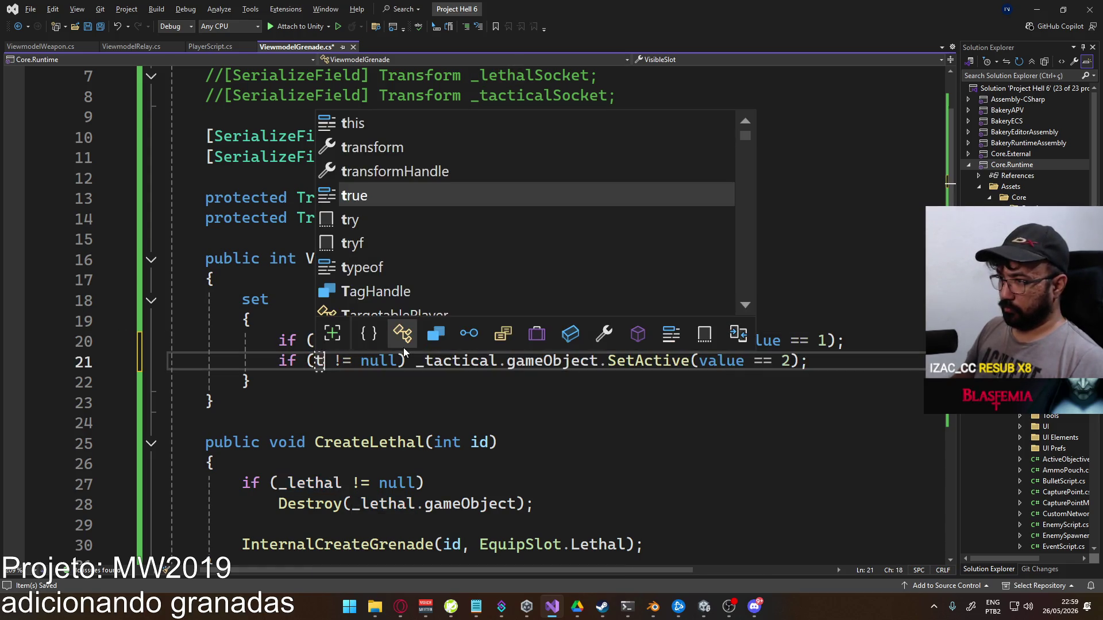
key(Tab)
key(ctrl+s)
key(alt+Tab)
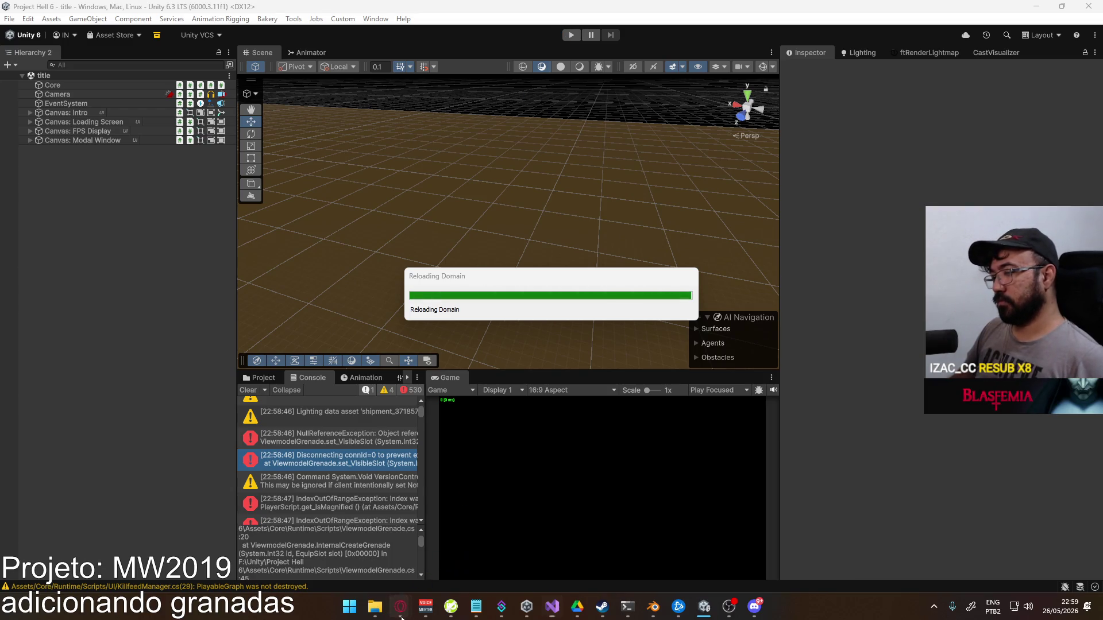
Bring up the Street Fighter video in the browser and expand it to the full video page
mouse_move(400, 606)
click(356, 550)
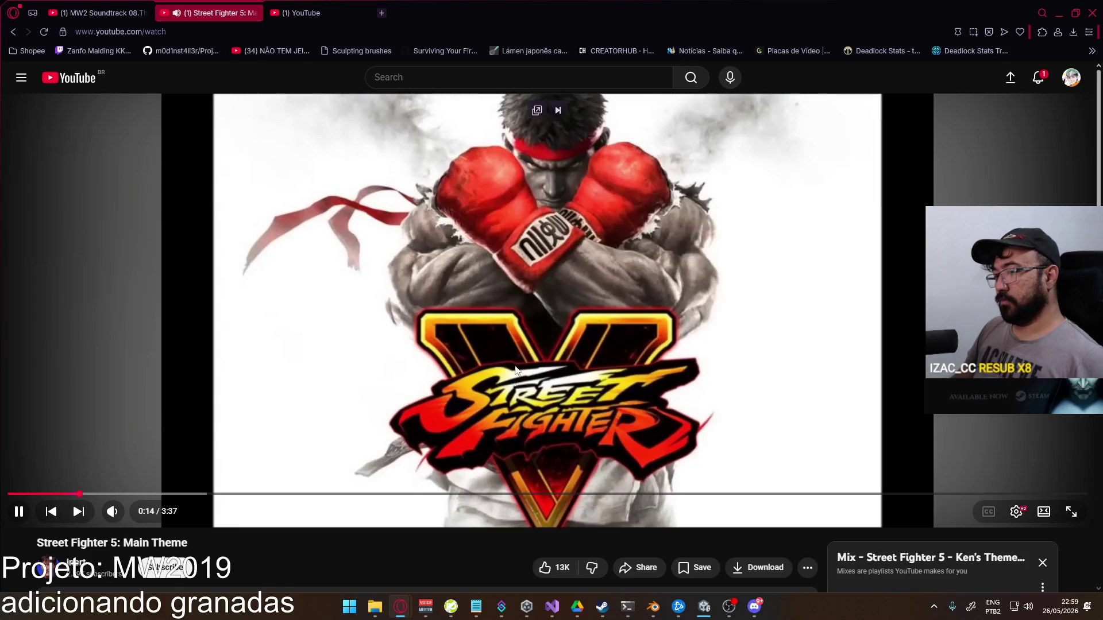
scroll(520, 426, down, 4)
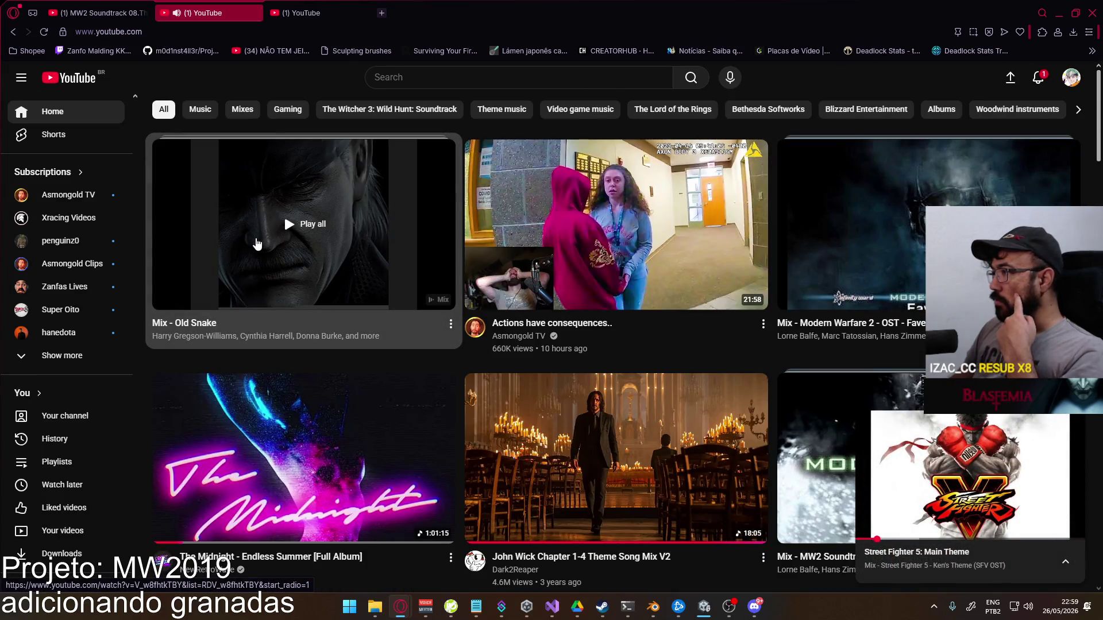
scroll(312, 320, down, 3)
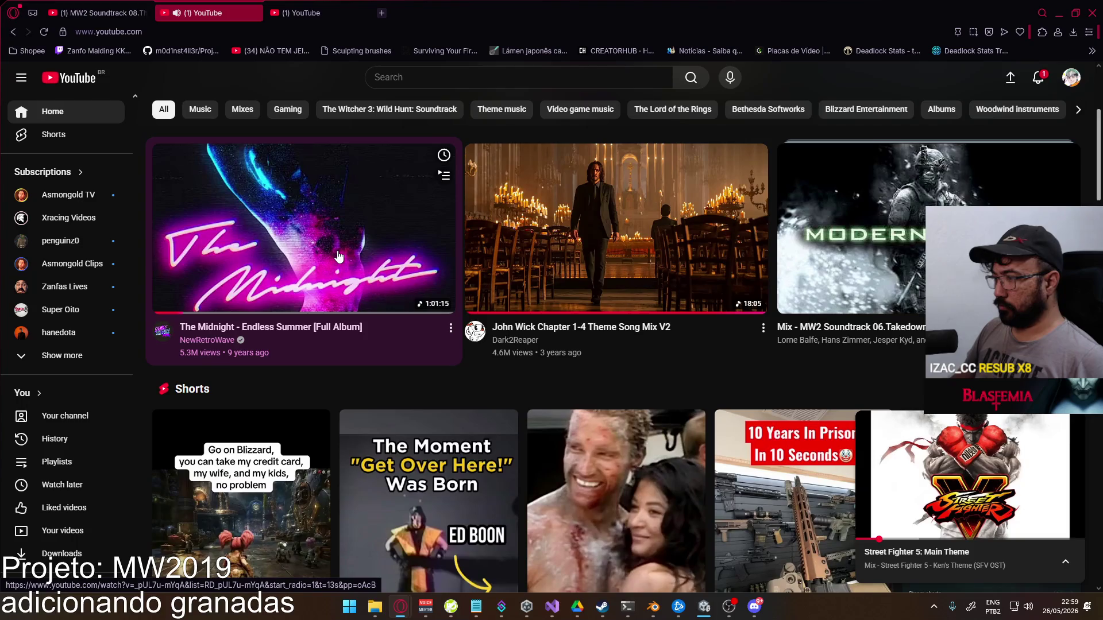
key(i)
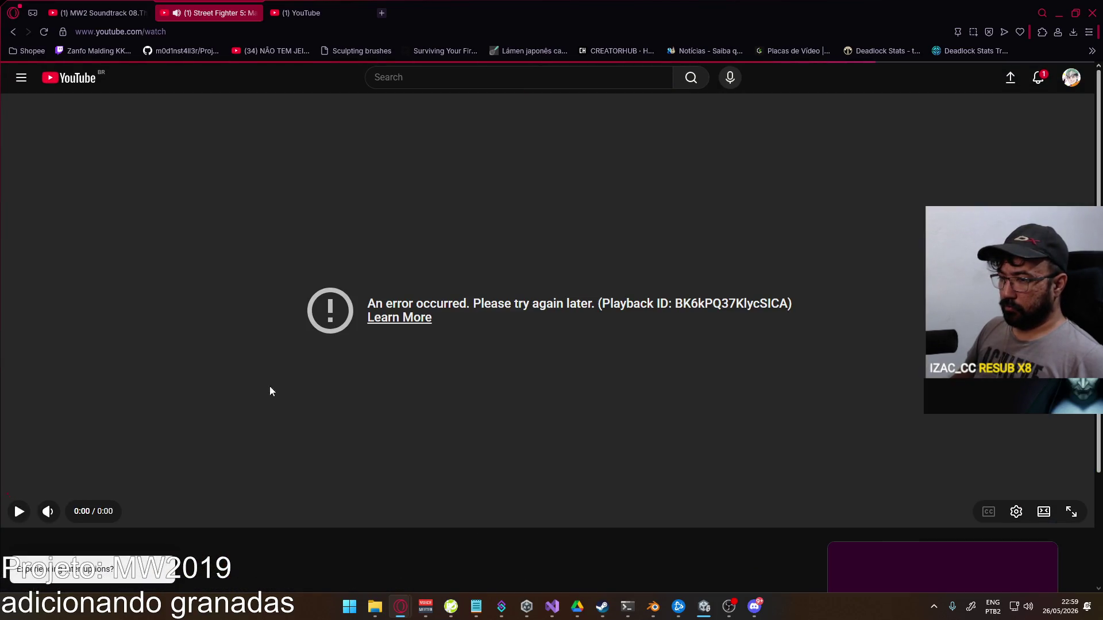
Return to Unity, clear the console, and start a new play test
click(1058, 13)
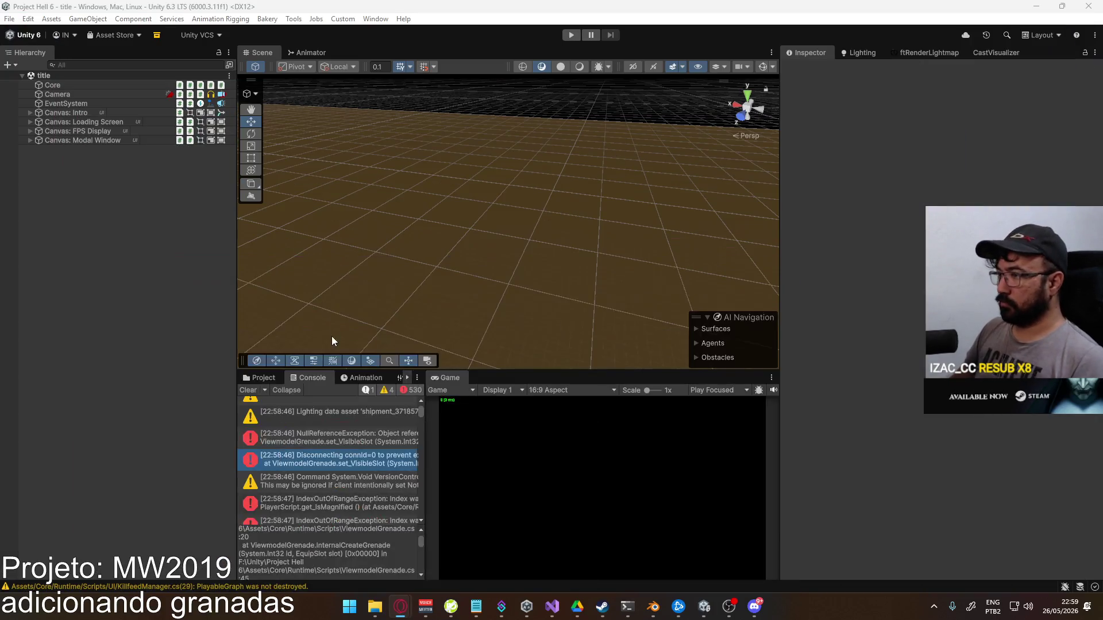
click(247, 390)
click(573, 35)
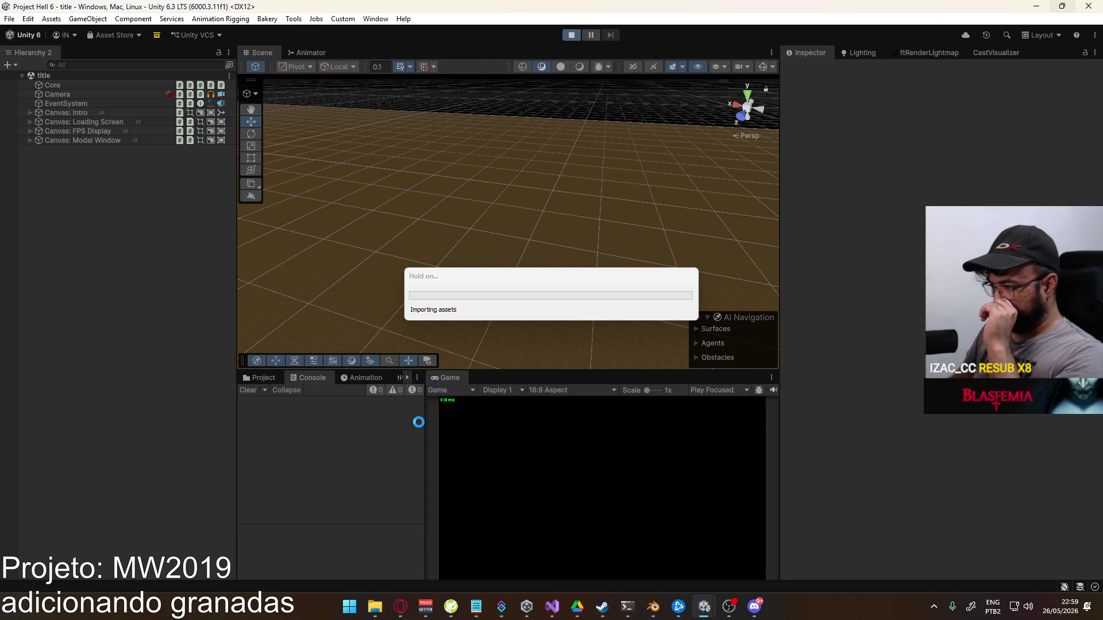
Search YouTube for "the midnight jason", then return to the running Unity game's match creation screen
mouse_move(401, 607)
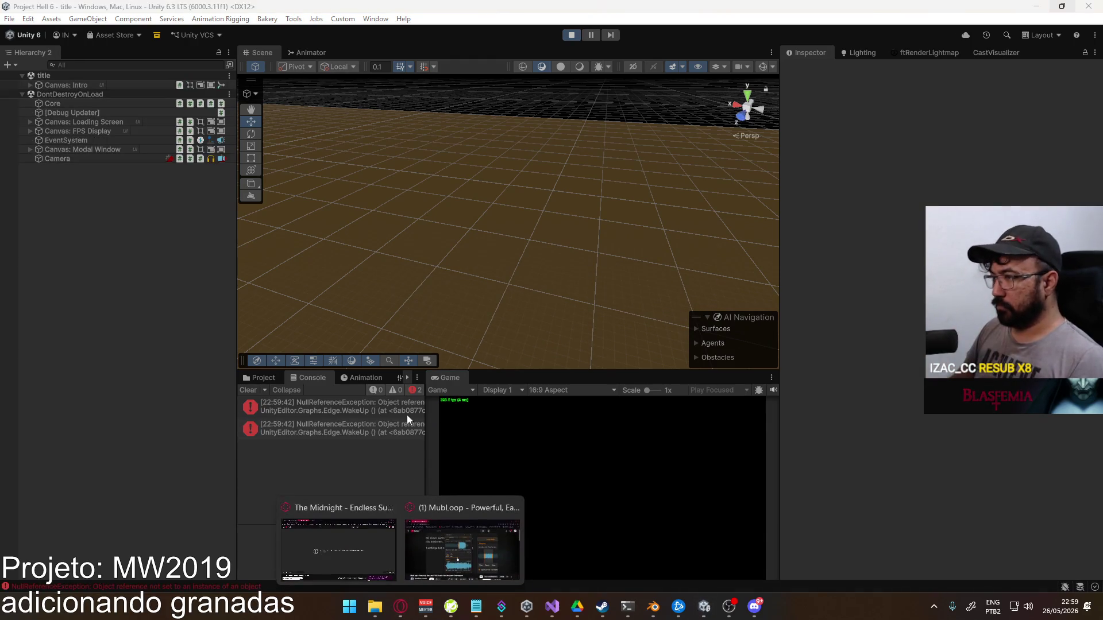
click(365, 519)
click(461, 77)
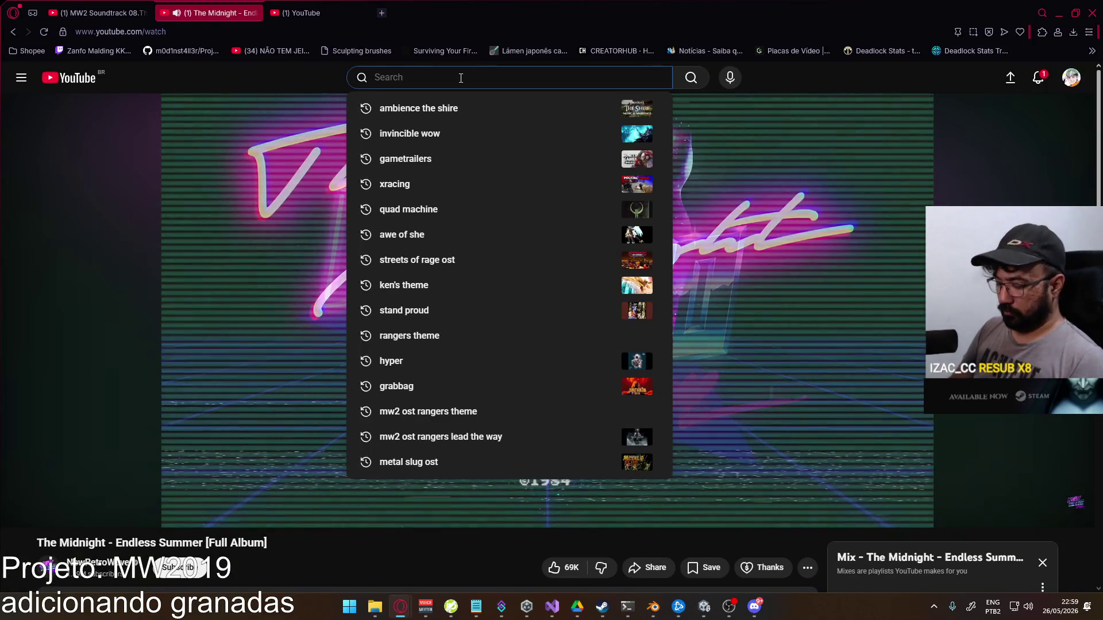
text(the mid)
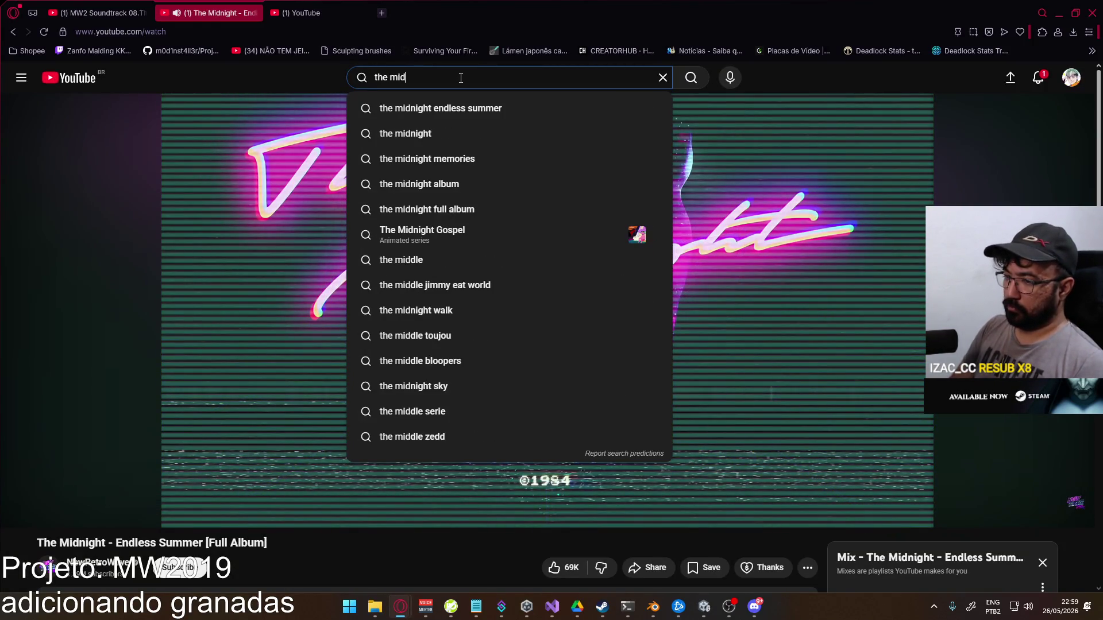
text(night jason)
key(Return)
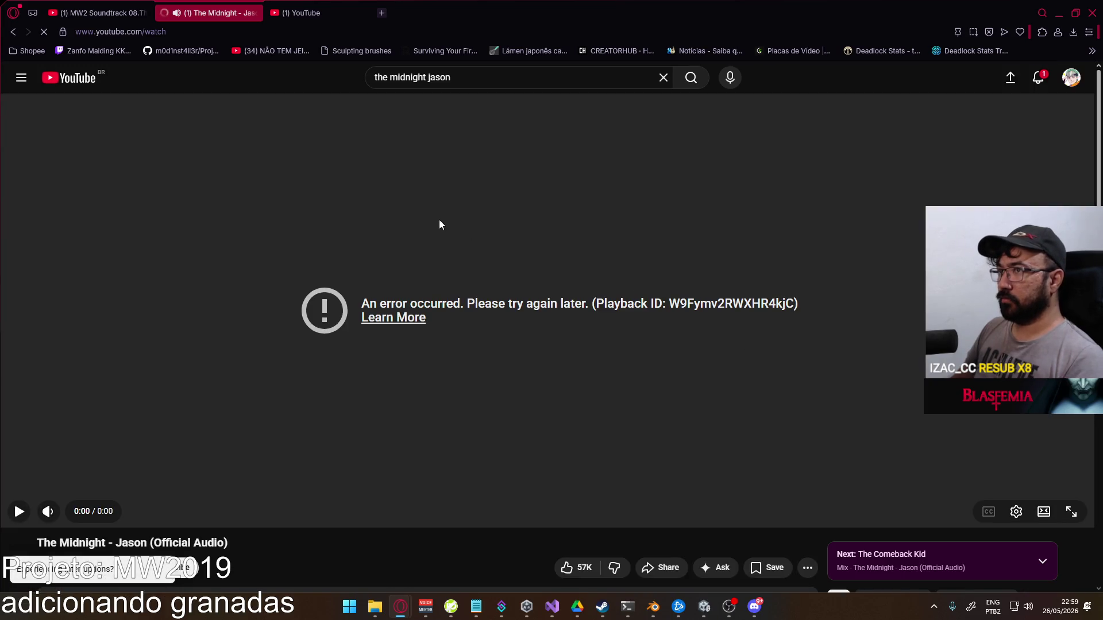
key(alt+Tab)
click(467, 538)
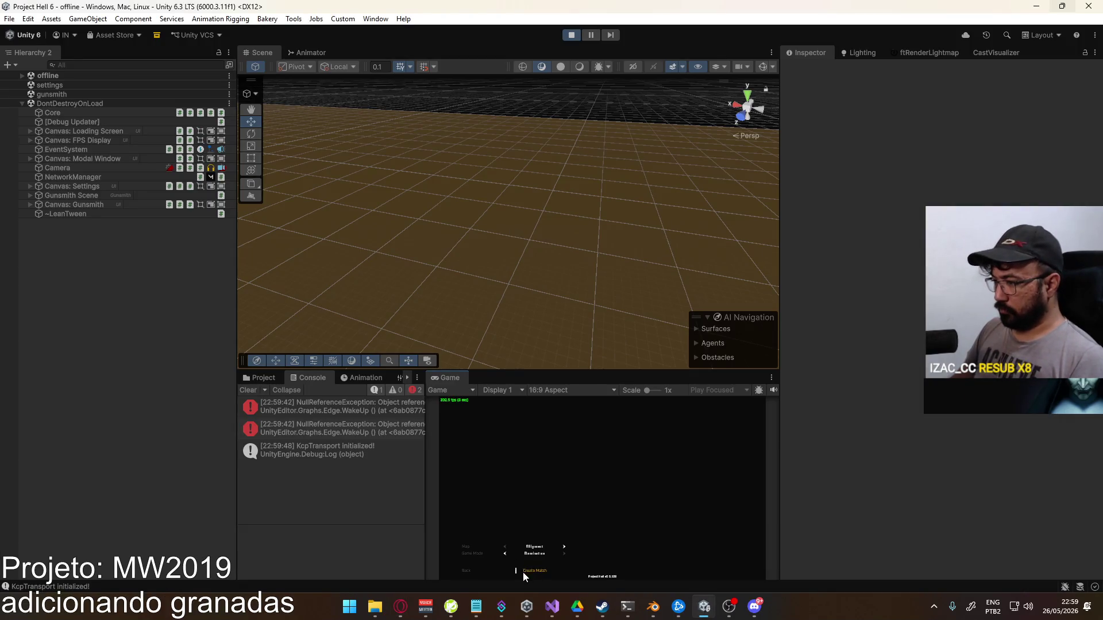
Play a match on the shipment map, walk toward the containers, then stop the play test
click(539, 572)
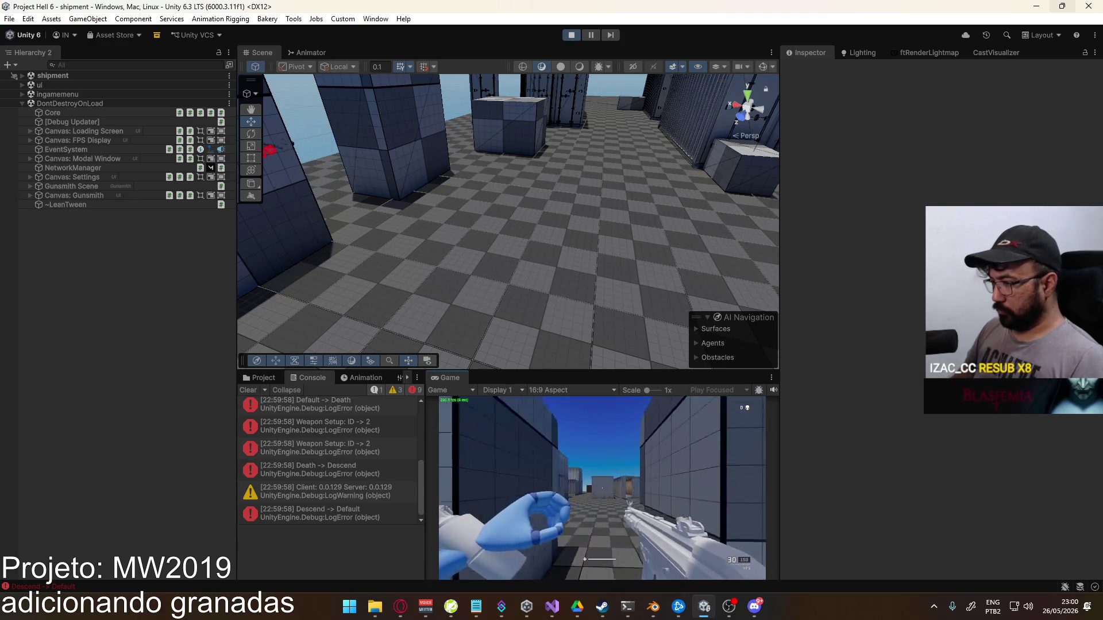
key(w)
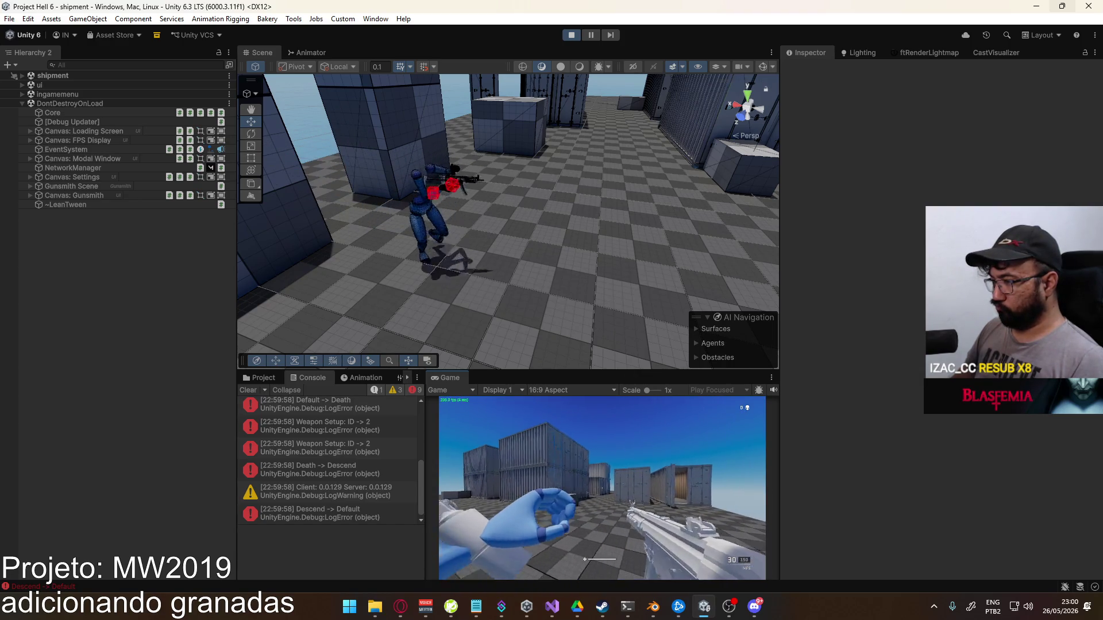
key(w)
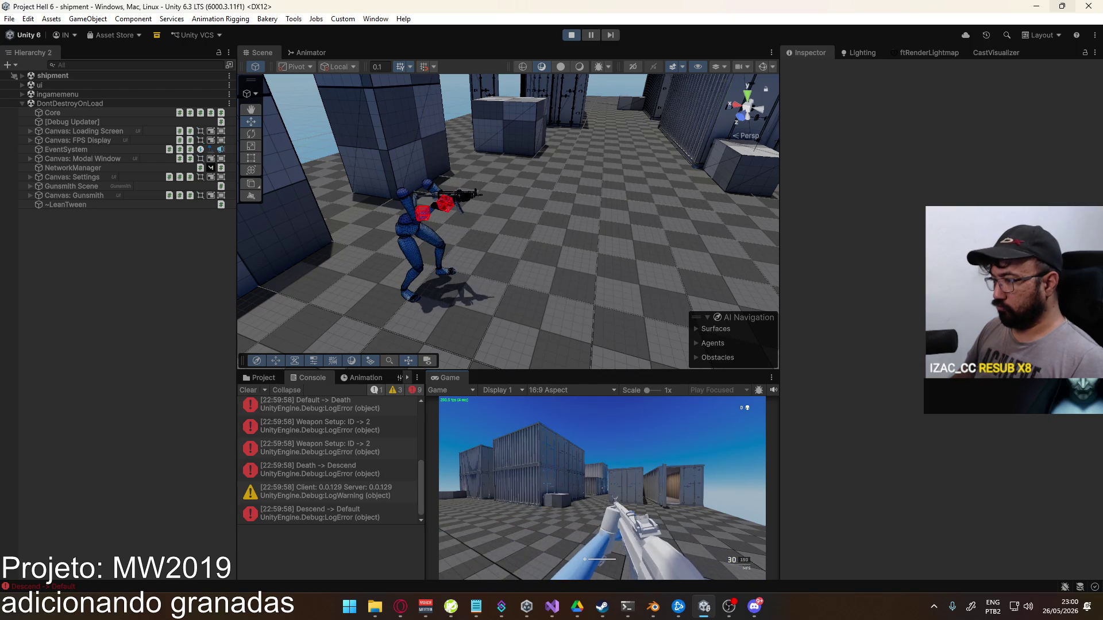
key(super)
key(super)
click(571, 35)
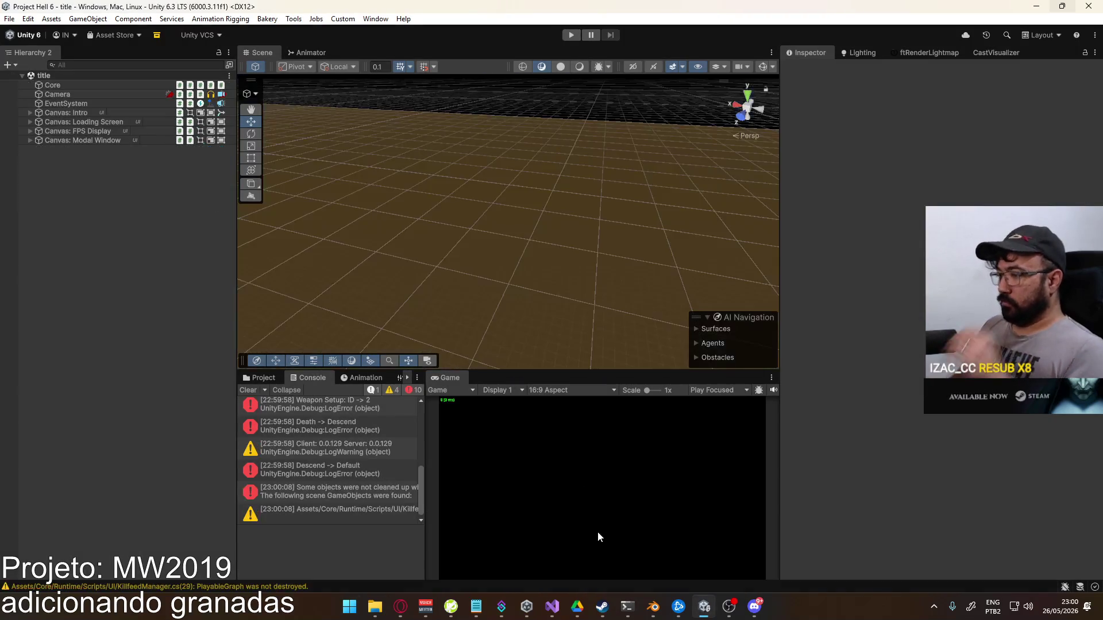
click(553, 606)
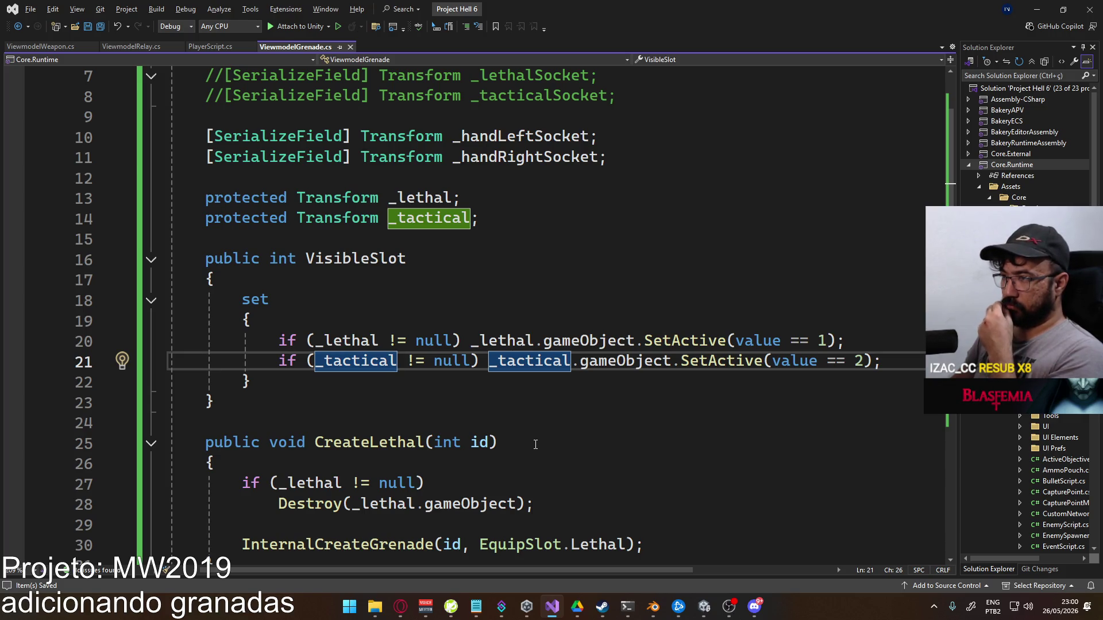
Remove the commented-out _lethalSocket and _tacticalSocket declarations from ViewmodelGrenade.cs
scroll(536, 445, down, 2)
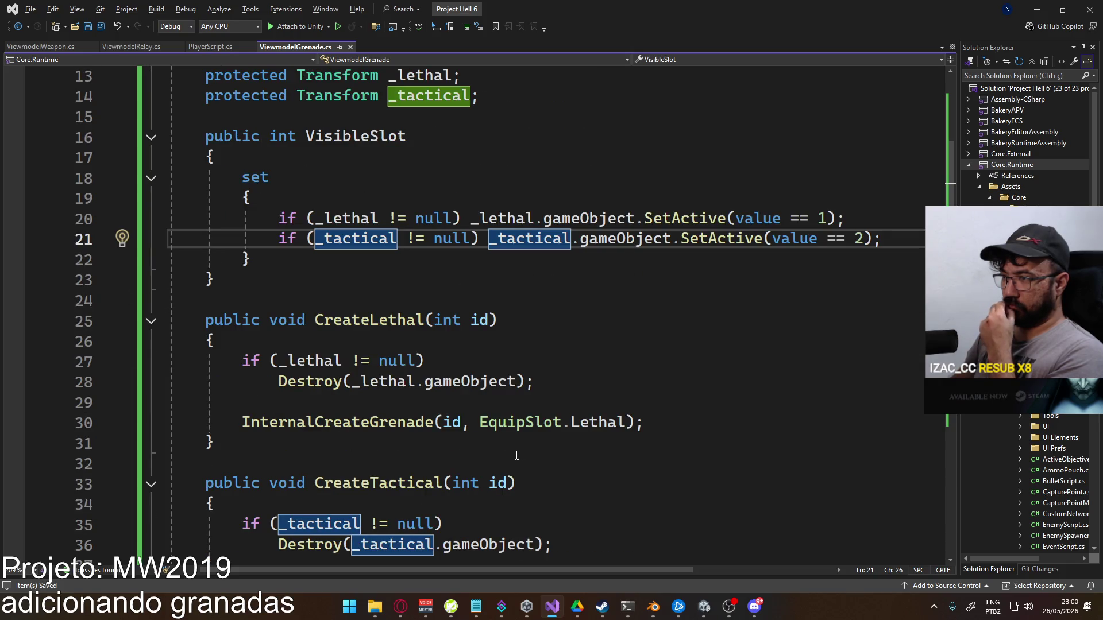
scroll(506, 458, down, 2)
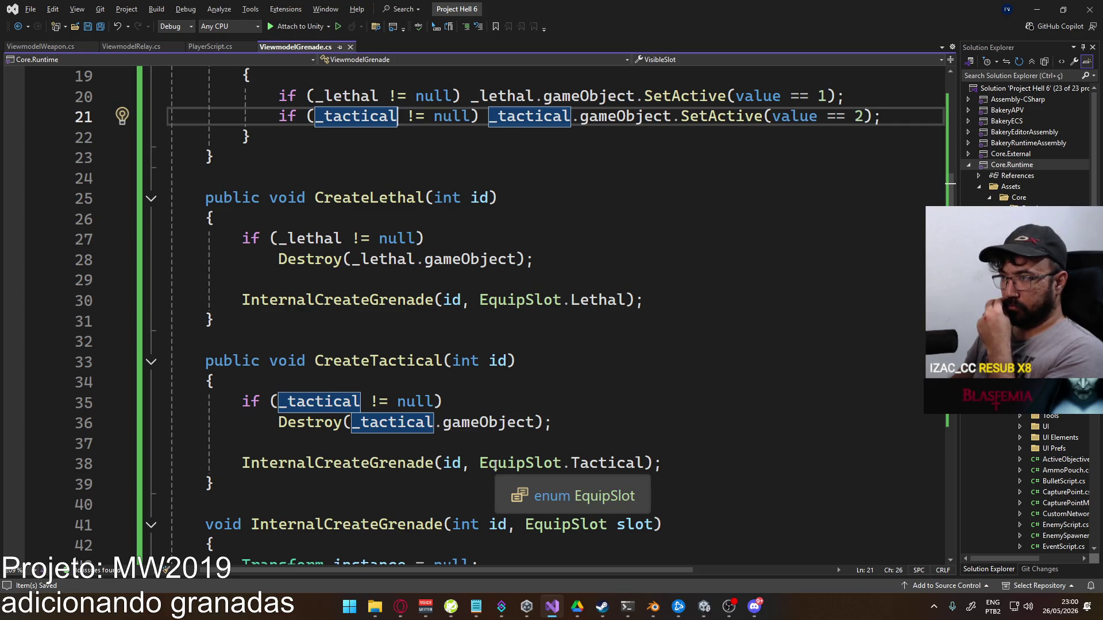
scroll(494, 467, down, 1)
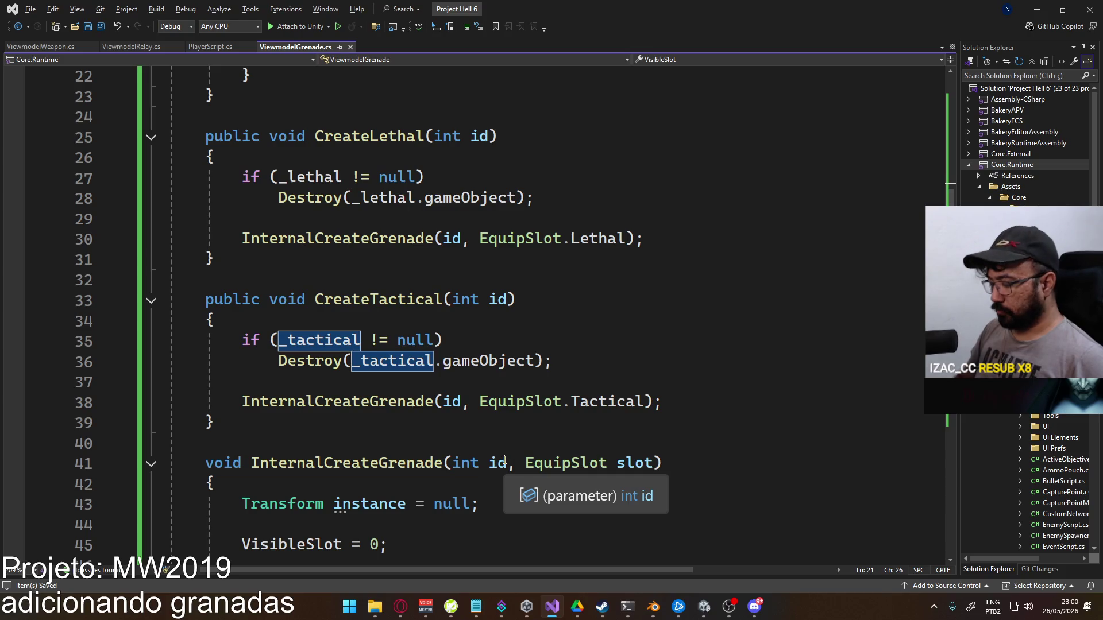
scroll(505, 459, up, 6)
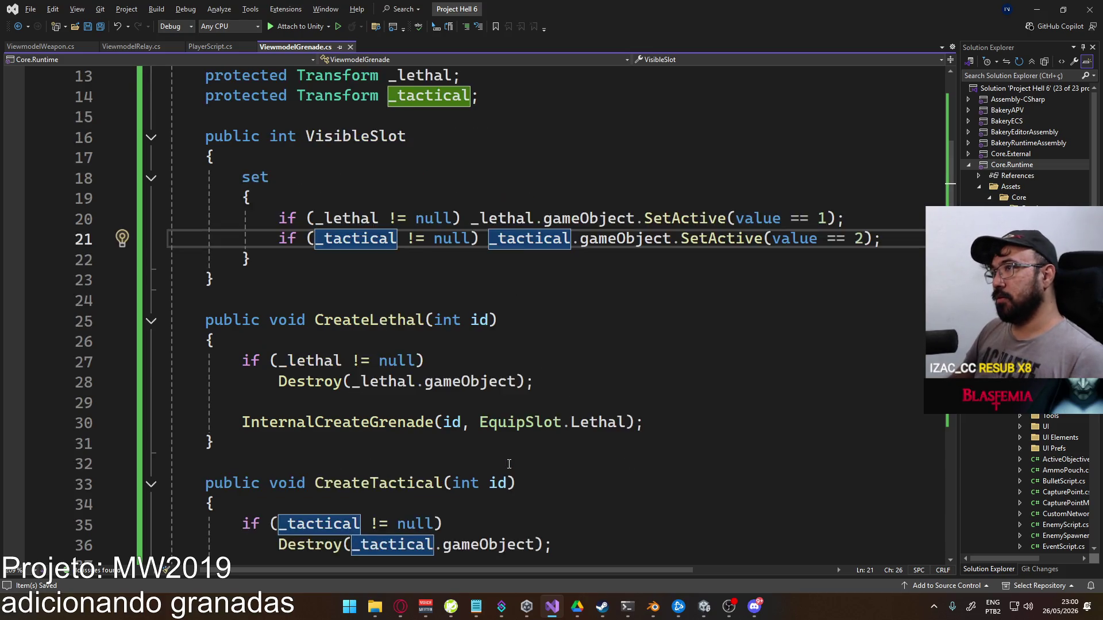
mouse_move(616, 156)
mouse_down()
mouse_move(177, 138)
mouse_move(205, 138)
mouse_up()
key(BackSpace)
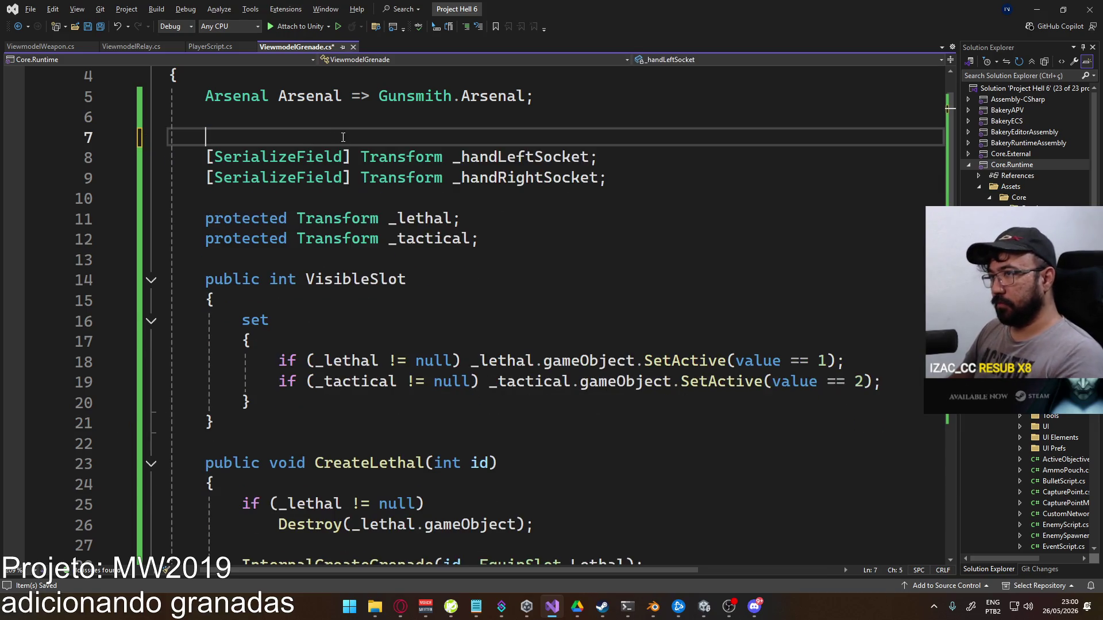
Add a [SerializeField] Transform _socketAux field declaration on line 7
text([Se)
key(Tab)
text(] )
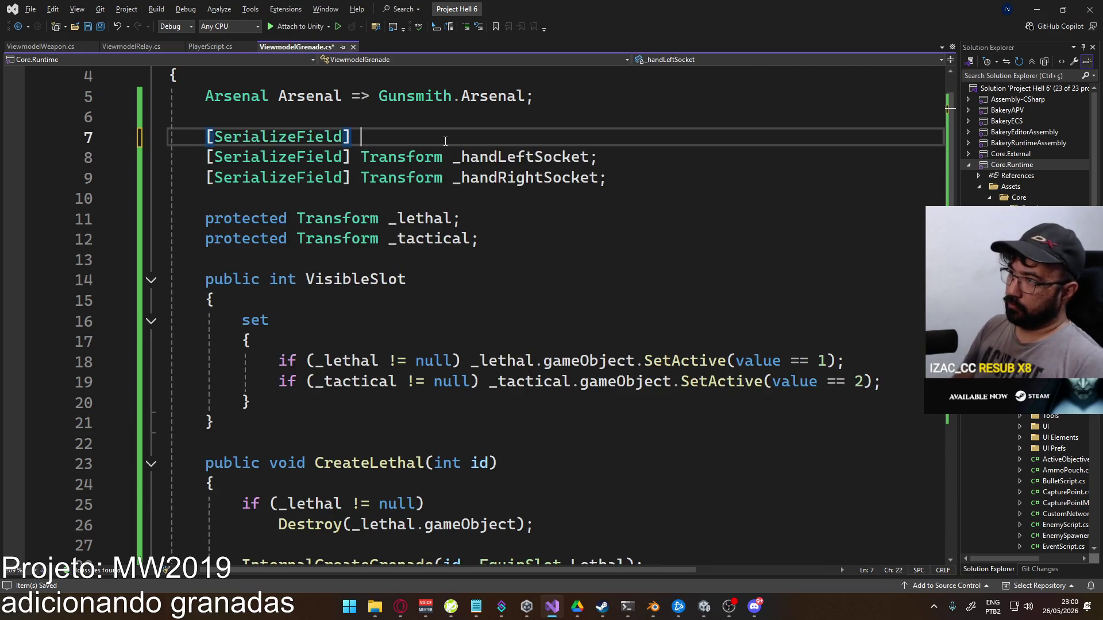
text(Transform )
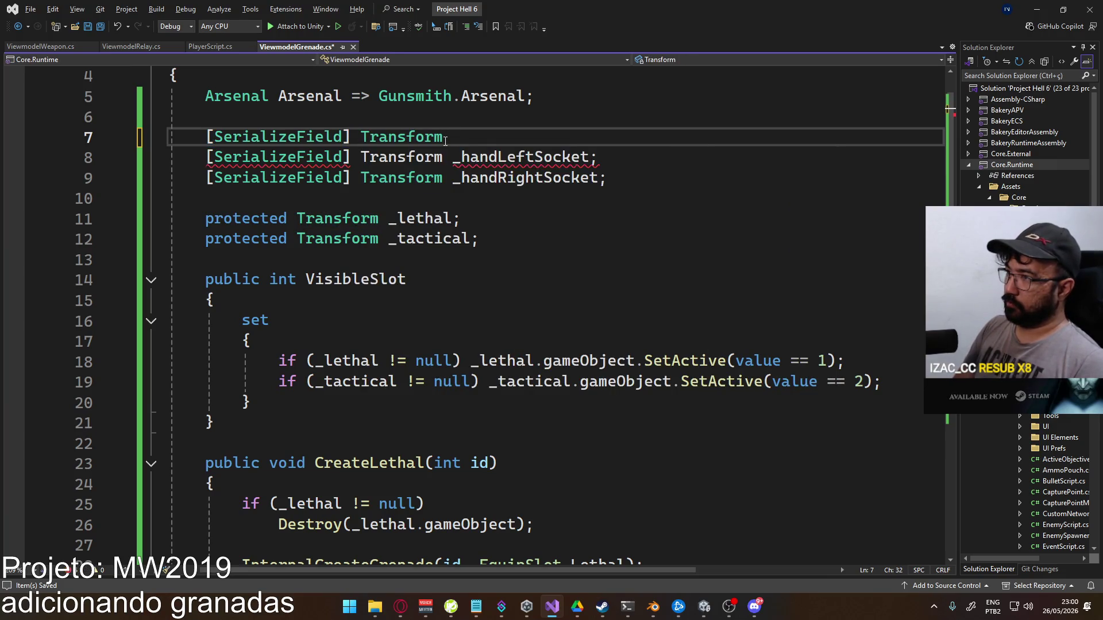
text(_socketAux)
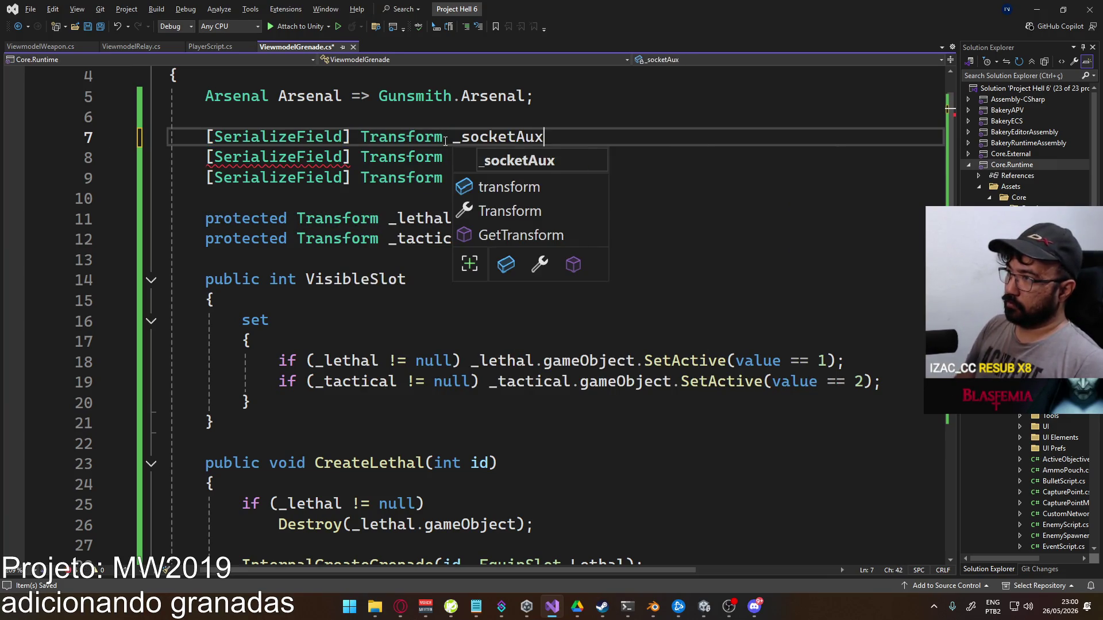
key(End)
Rename _handLeftSocket to _socketHandLeft throughout the file
double_click(481, 158)
key(ctrl+r)
key(ctrl+r)
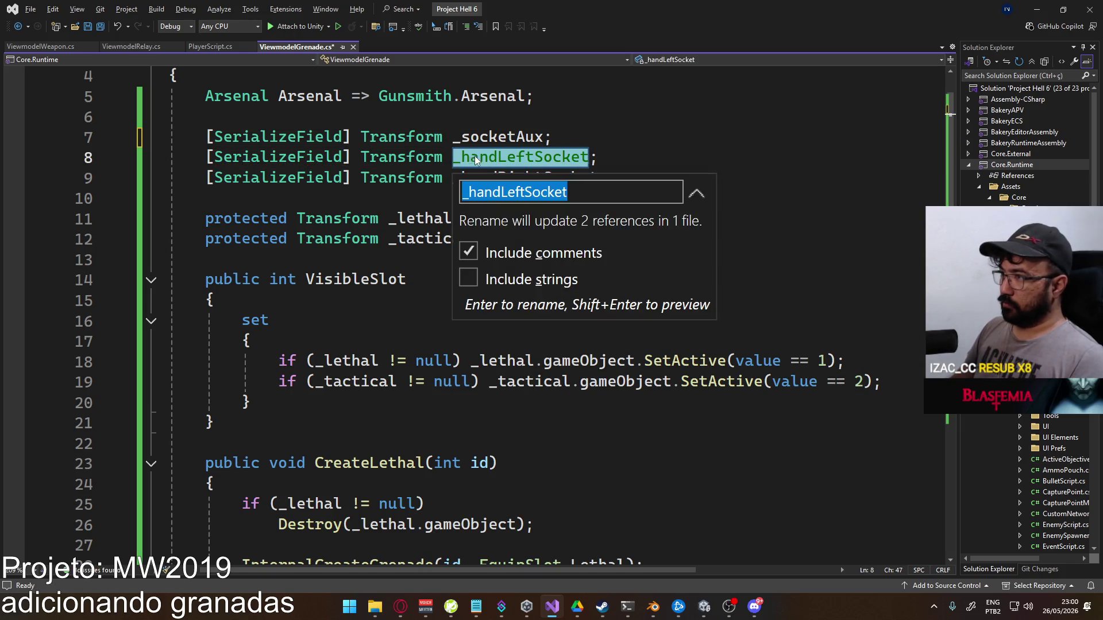
click(470, 193)
text(socket)
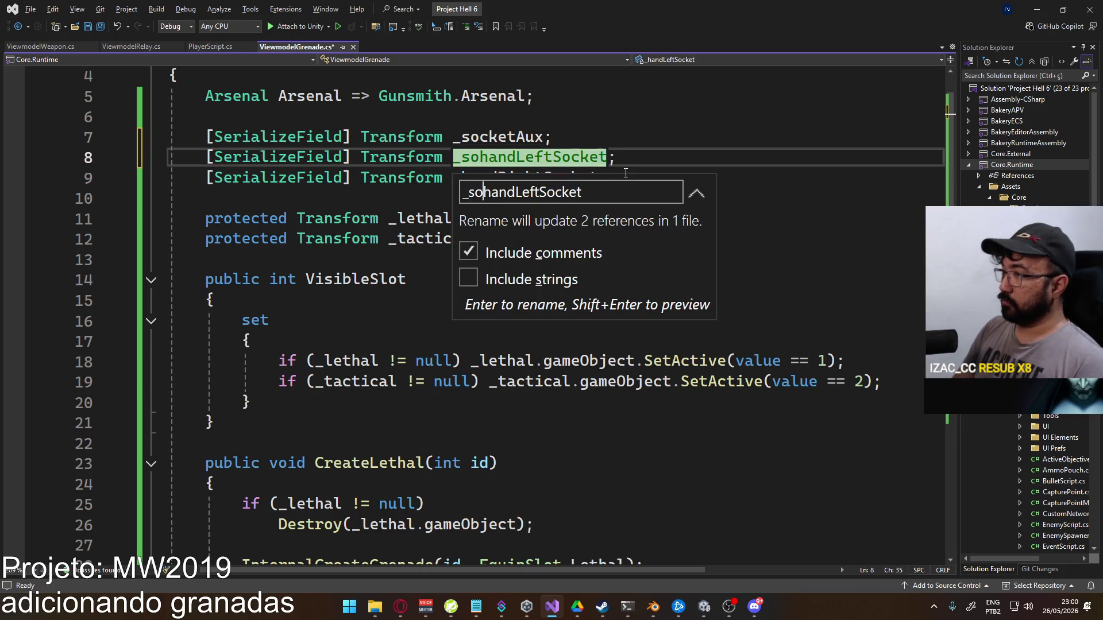
key(Delete)
text(H)
key(End)
key(BackSpace)
key(BackSpace)
key(BackSpace)
key(BackSpace)
key(Return)
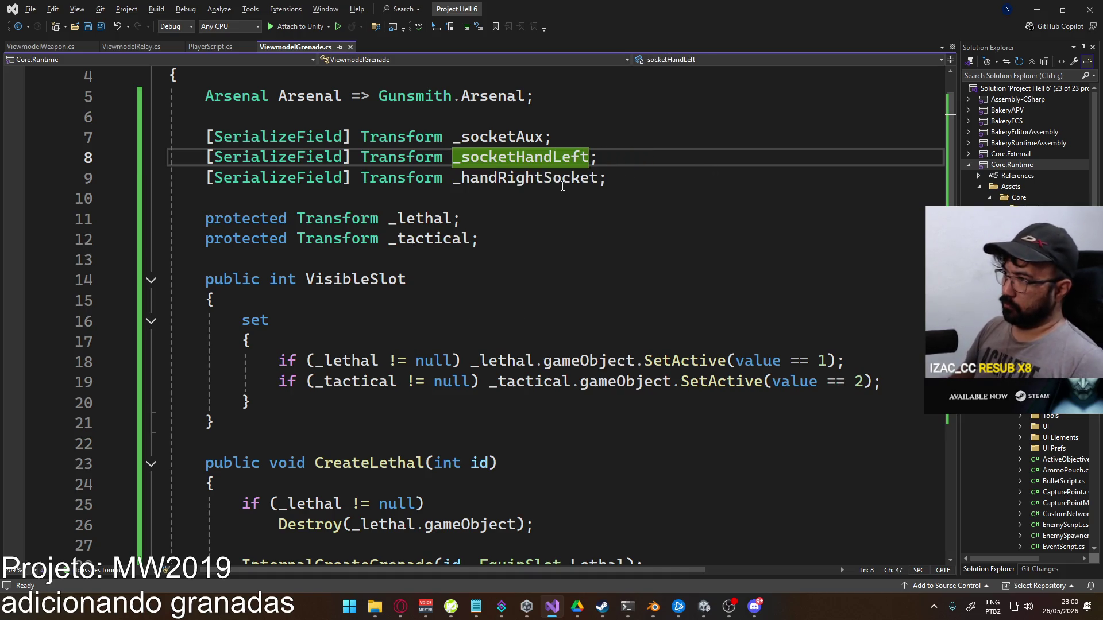
Rename _handRightSocket to _socketHandRight and save ViewmodelGrenade.cs
double_click(543, 181)
key(ctrl+r)
key(ctrl+r)
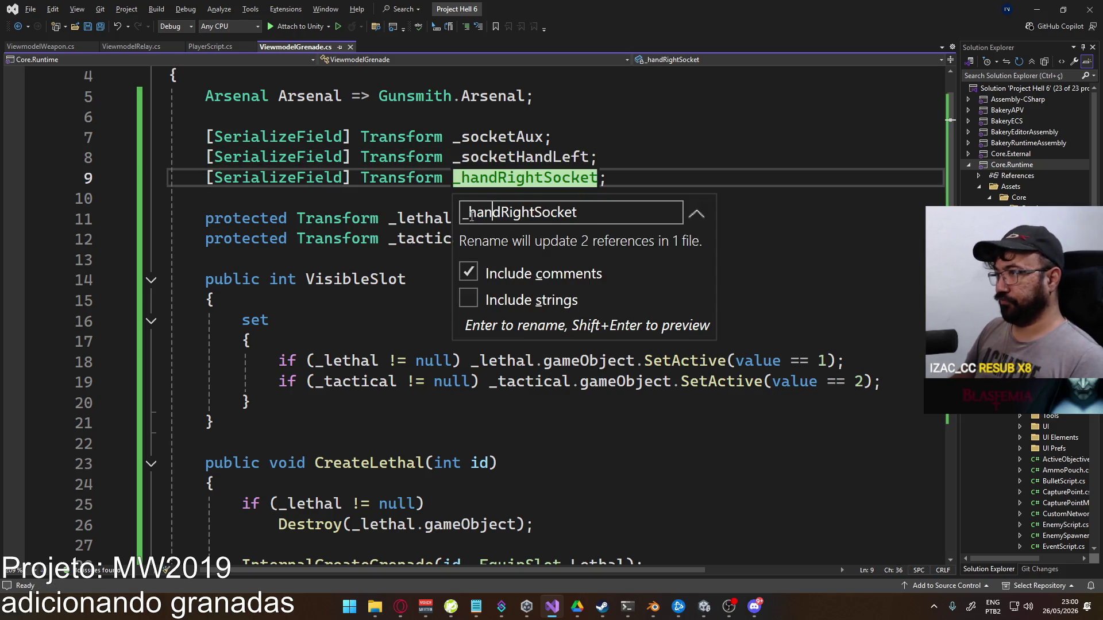
text(socket)
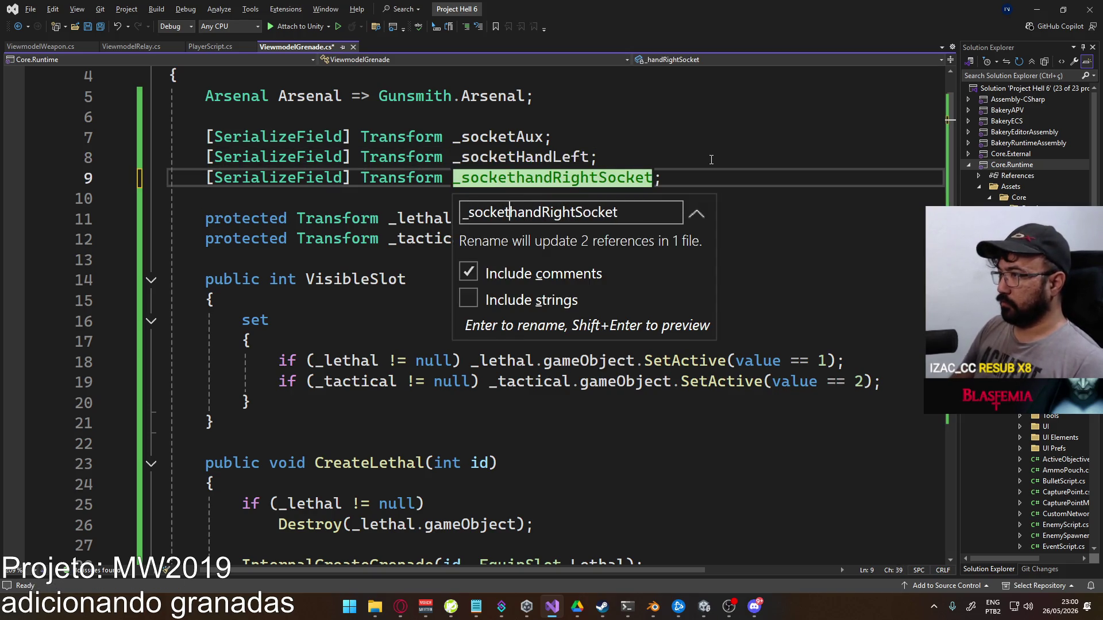
key(Delete)
text(H)
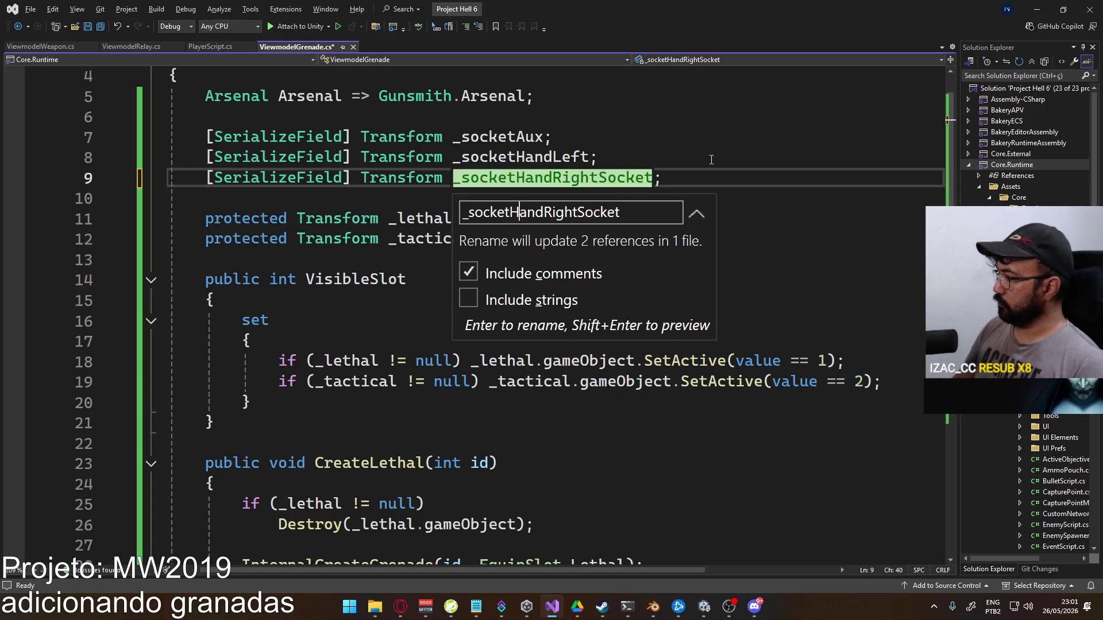
key(BackSpace)
key(BackSpace)
key(BackSpace)
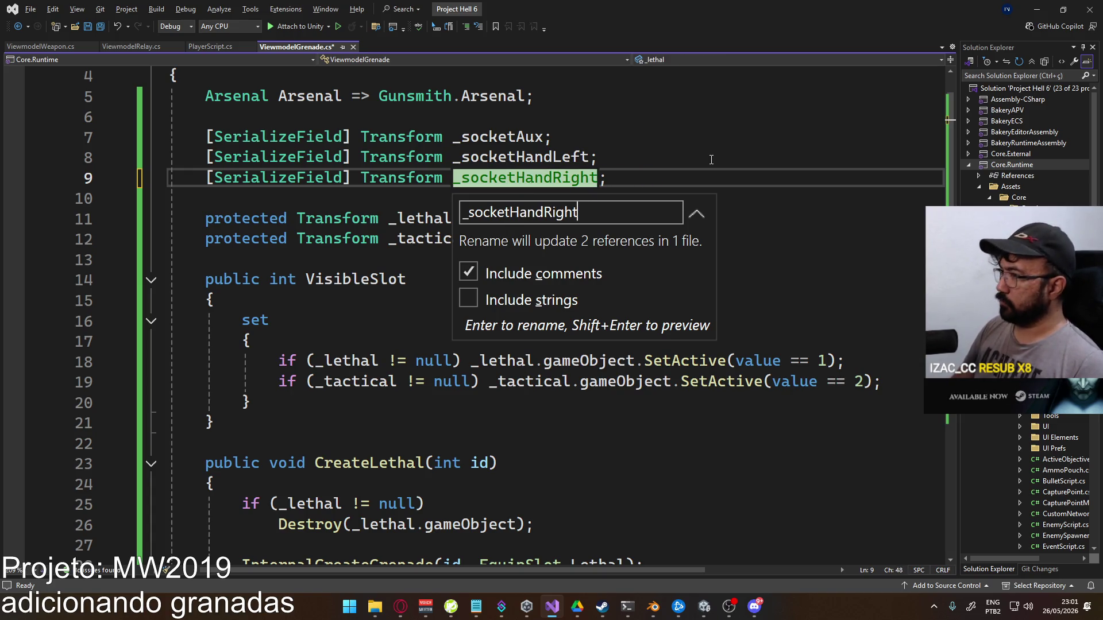
text(;)
key(BackSpace)
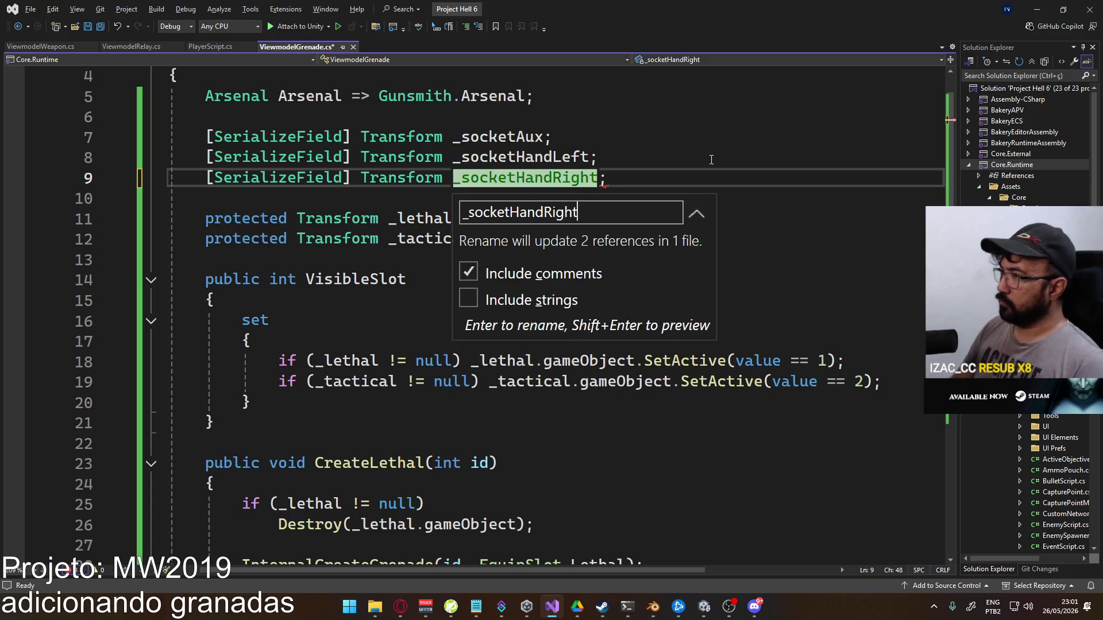
key(Return)
key(ctrl+s)
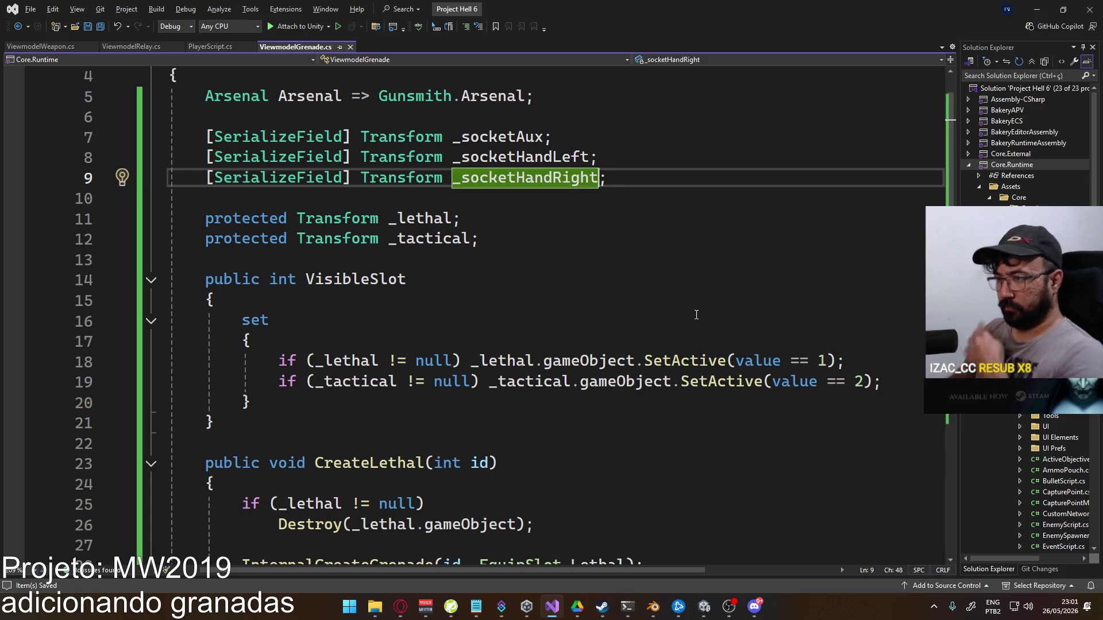
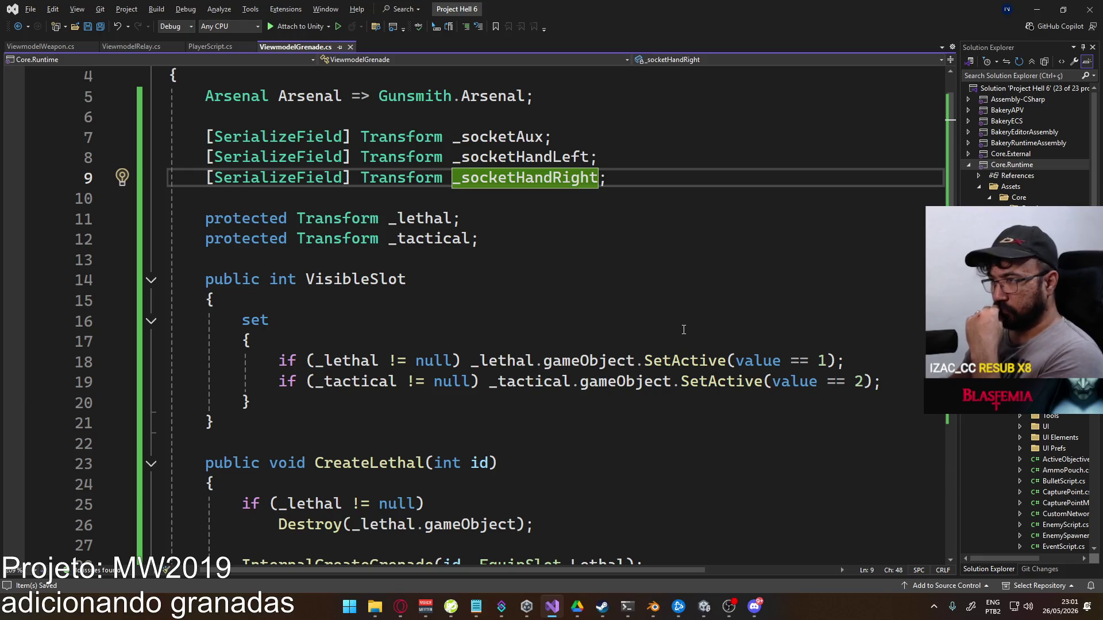
Delete the VisibleSlot property from ViewmodelGrenade.cs
click(214, 423)
shift+click(172, 260)
key(Delete)
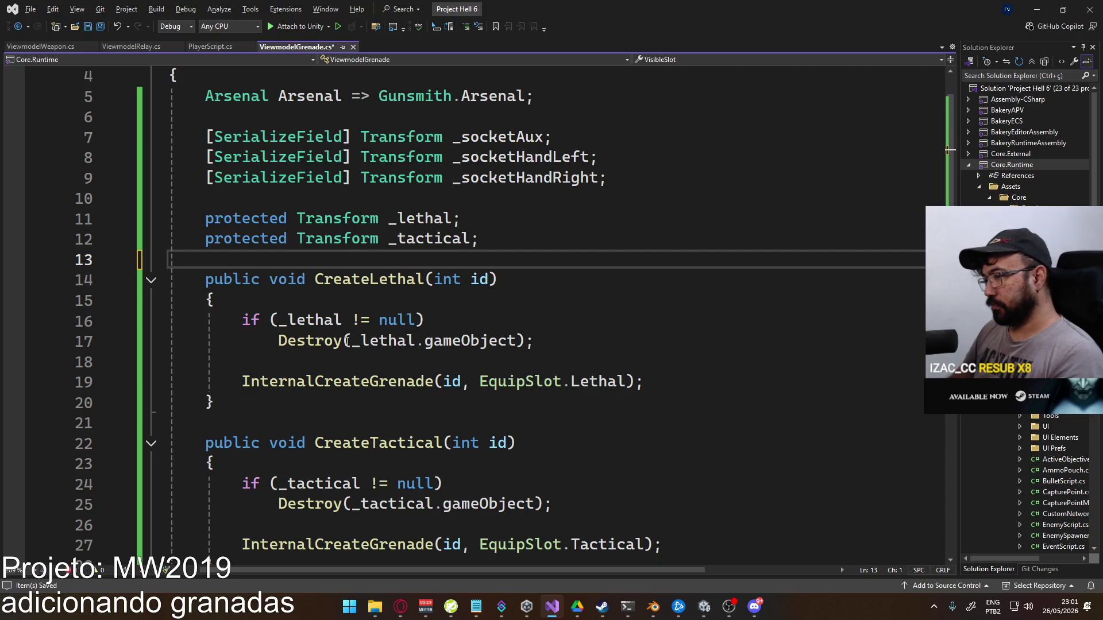
Remove the 'VisibleSlot = 0;' and 'Transform instance = null;' lines from InternalCreateGrenade
scroll(313, 463, down, 6)
scroll(372, 215, down, 5)
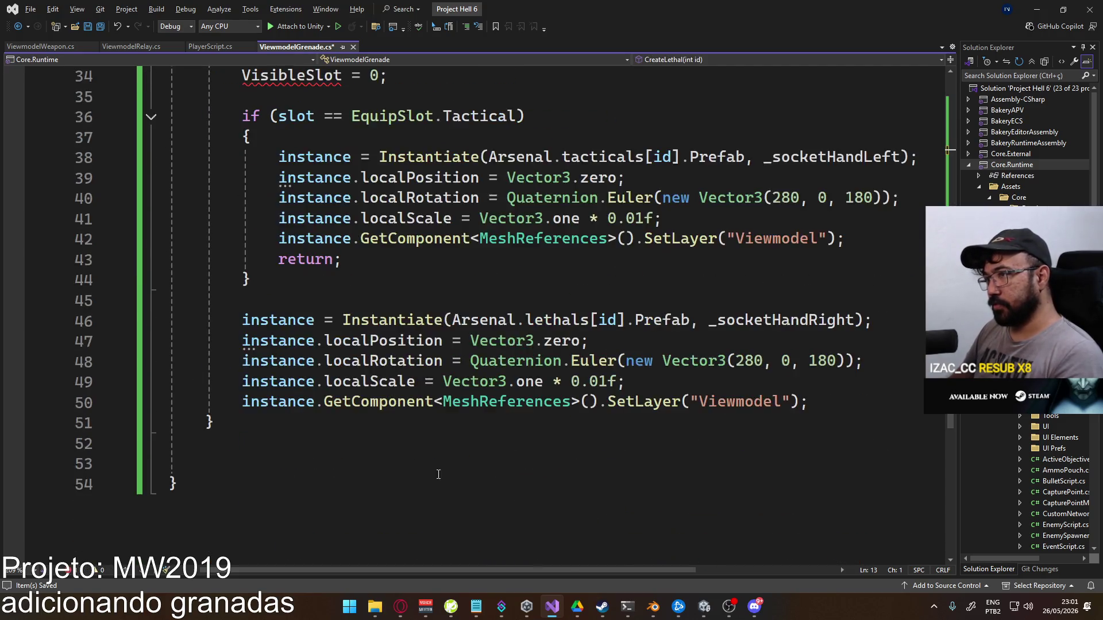
scroll(402, 320, up, 3)
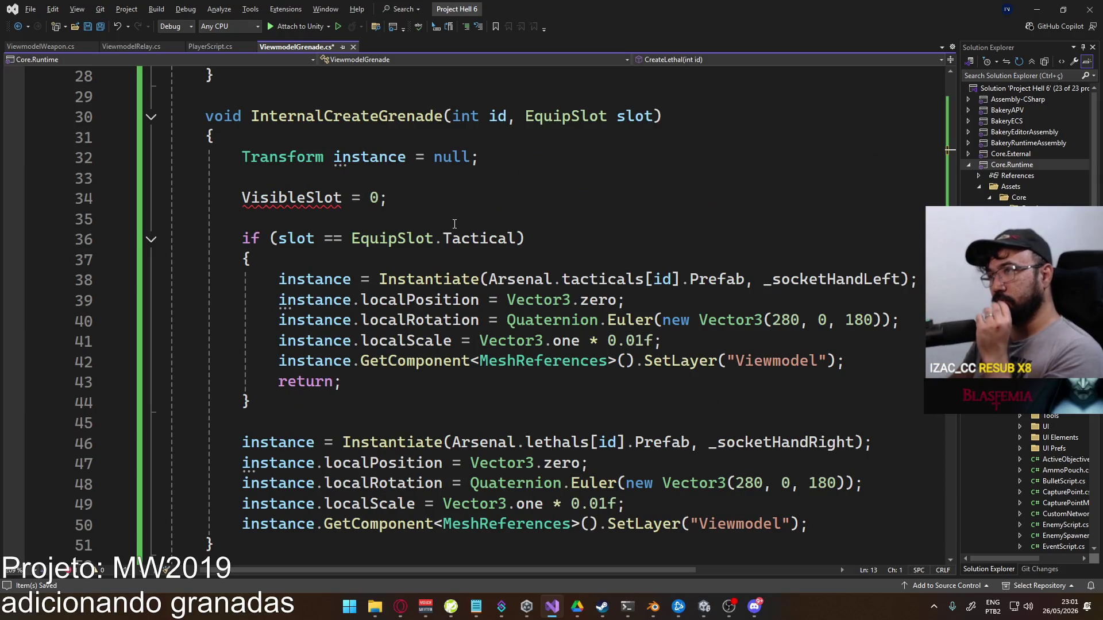
scroll(482, 245, down, 2)
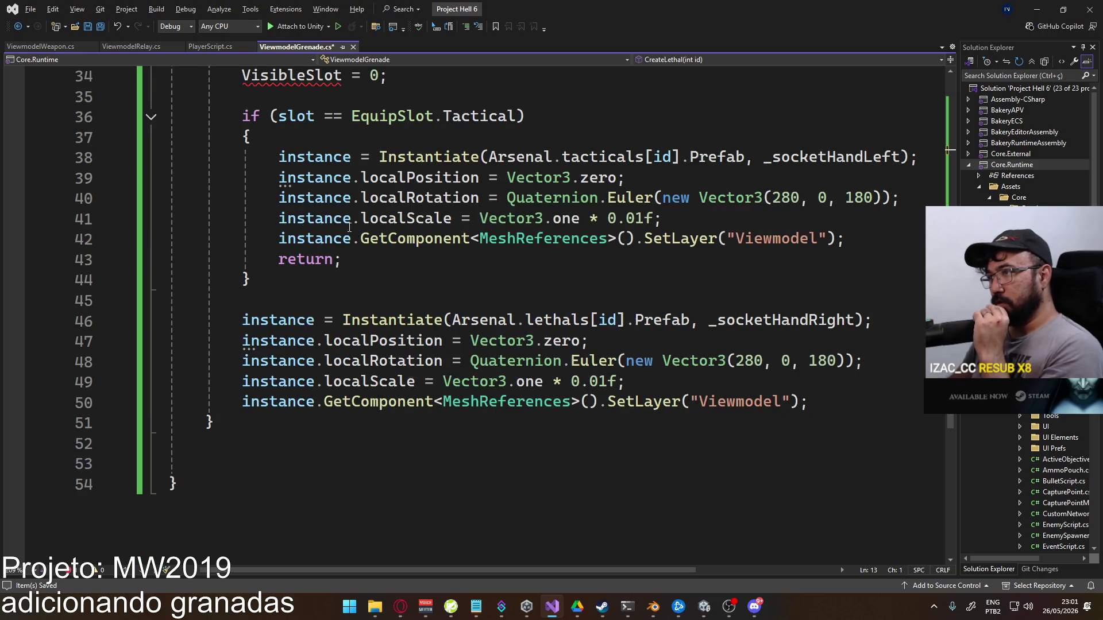
scroll(436, 270, up, 2)
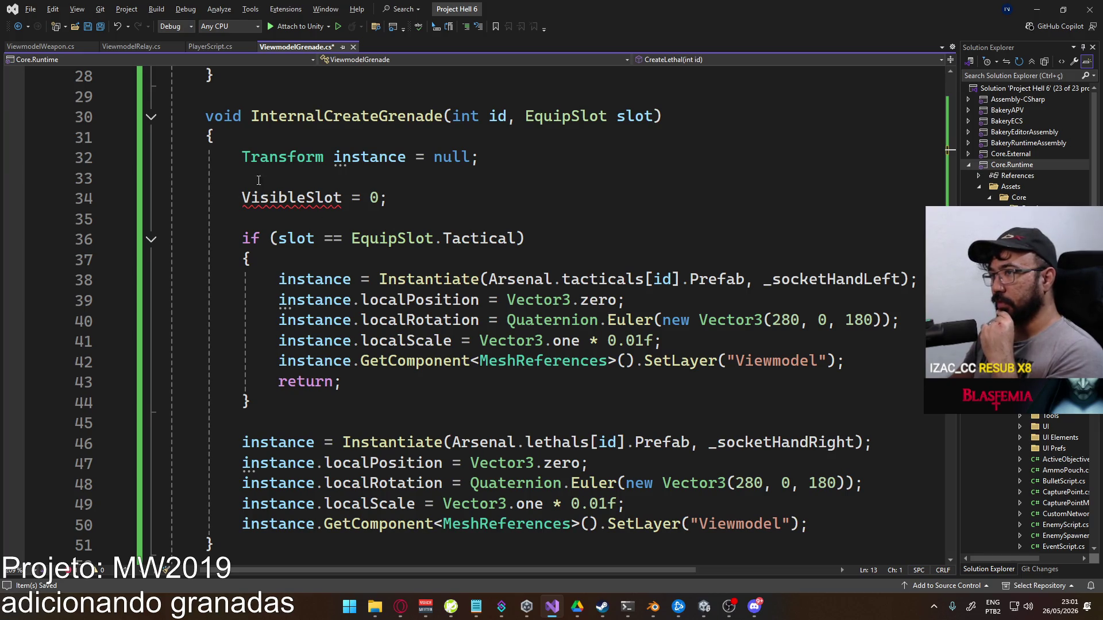
mouse_move(389, 198)
mouse_down()
mouse_move(242, 198)
mouse_move(170, 180)
mouse_up()
key(Delete)
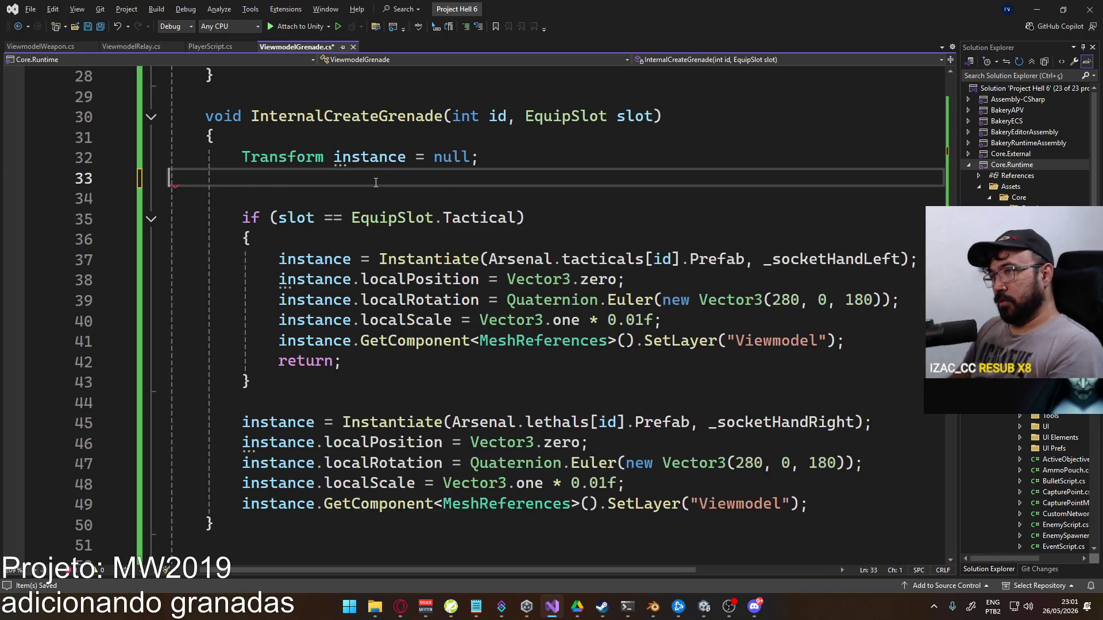
drag(252, 185, 287, 145)
key(BackSpace)
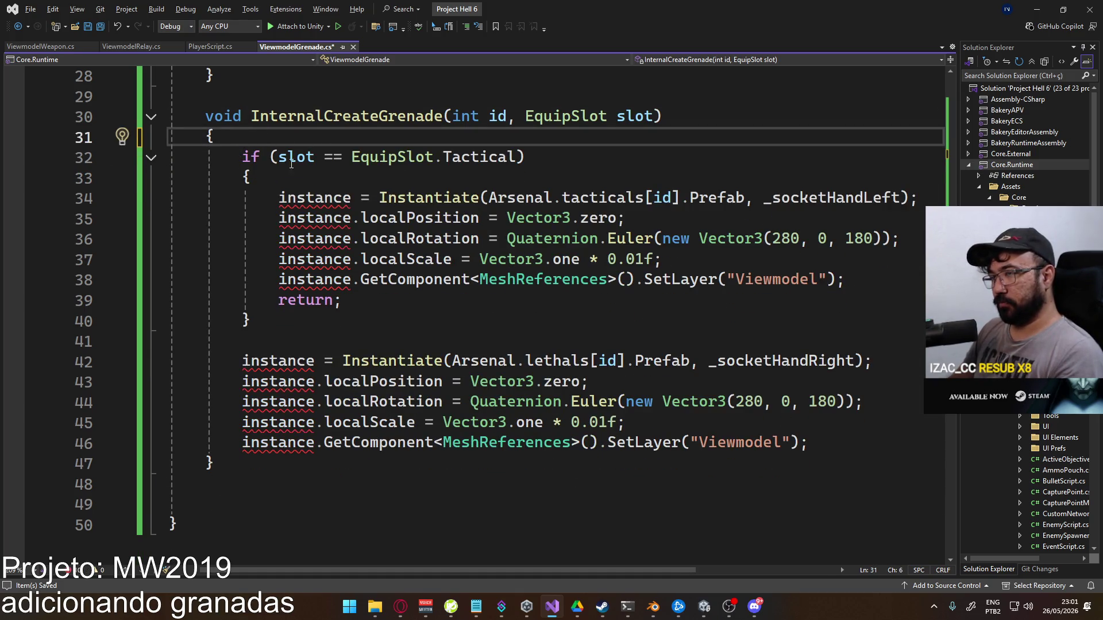
key(Return)
Block-comment InternalCreateGrenade's body with /* */ and save the grenade script
text(/*)
click(837, 461)
text(*/)
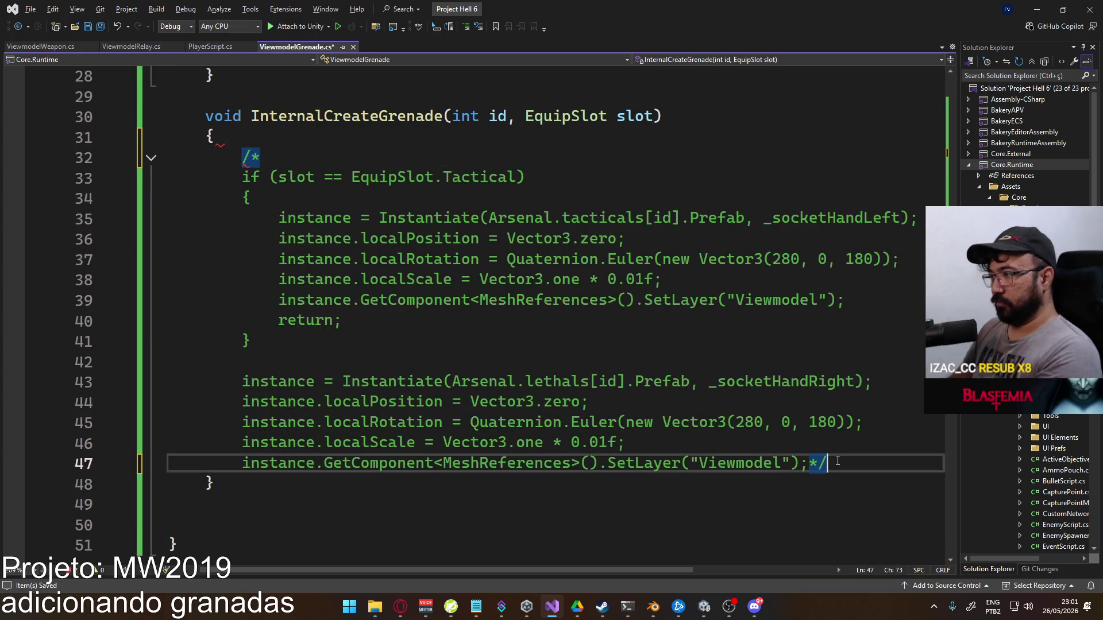
key(ctrl+s)
Replace the _lethal and _tactical field declarations with a single '_grenade;' field
scroll(456, 339, up, 6)
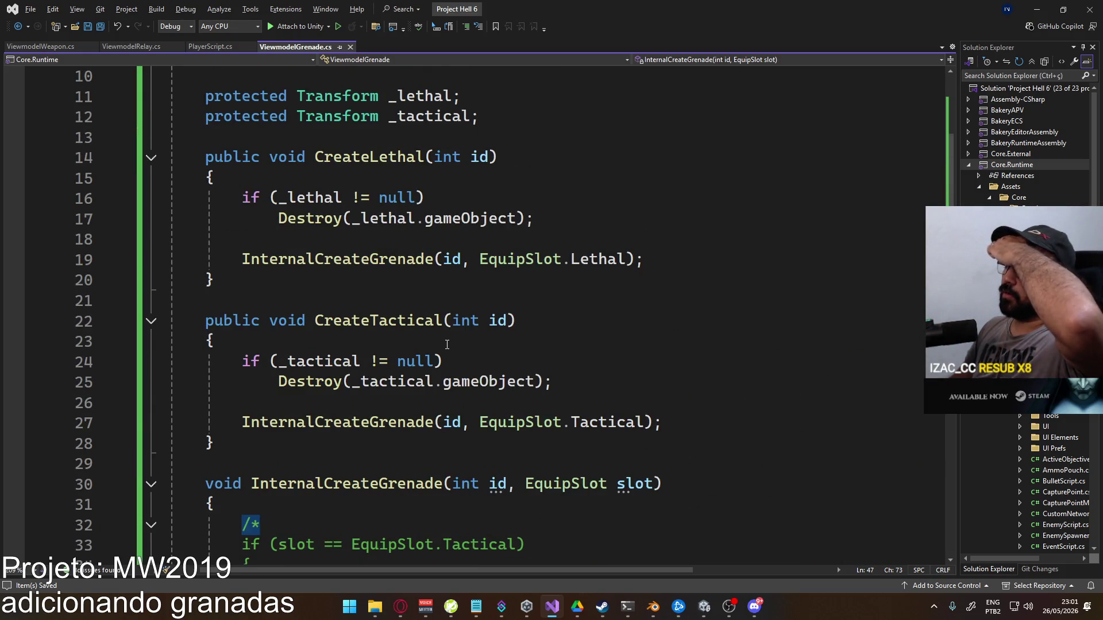
scroll(446, 345, up, 2)
drag(481, 239, 388, 219)
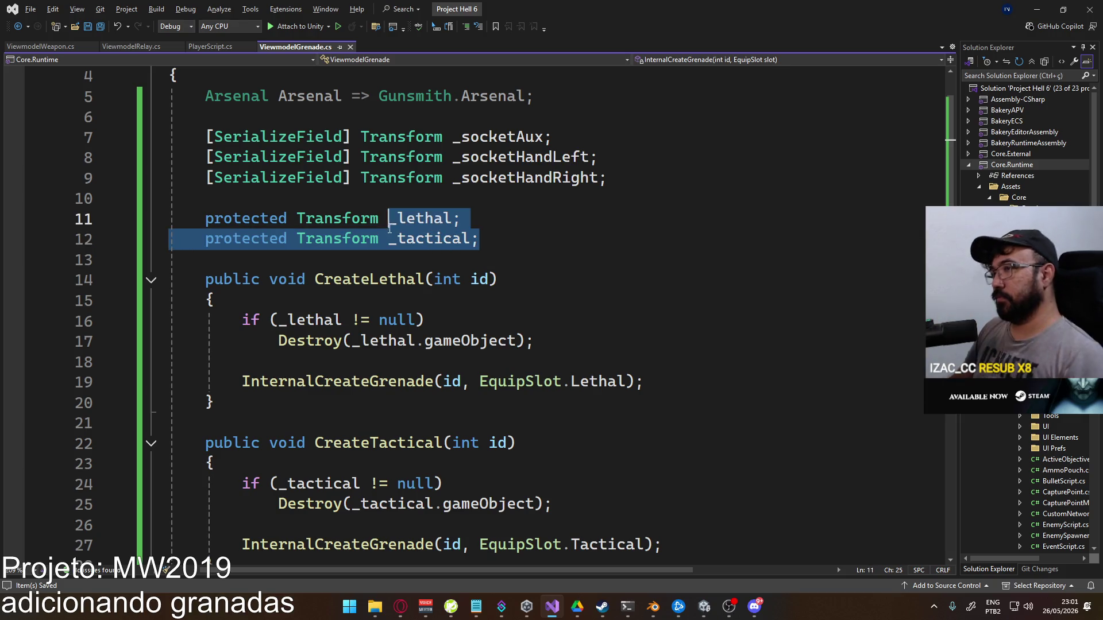
text(_grenade)
click(647, 197)
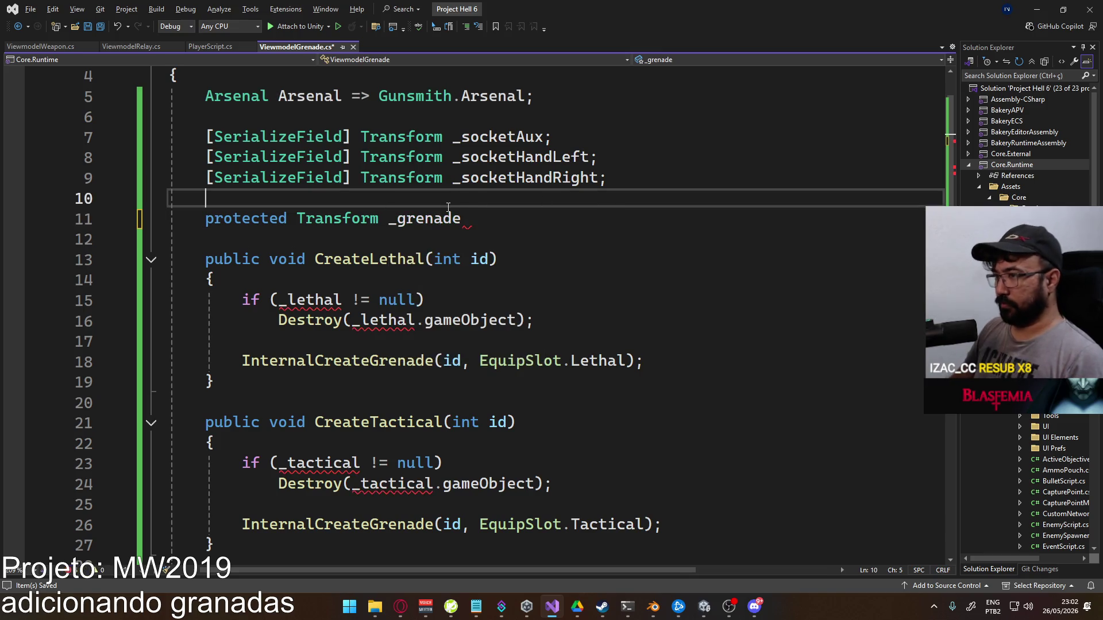
click(464, 219)
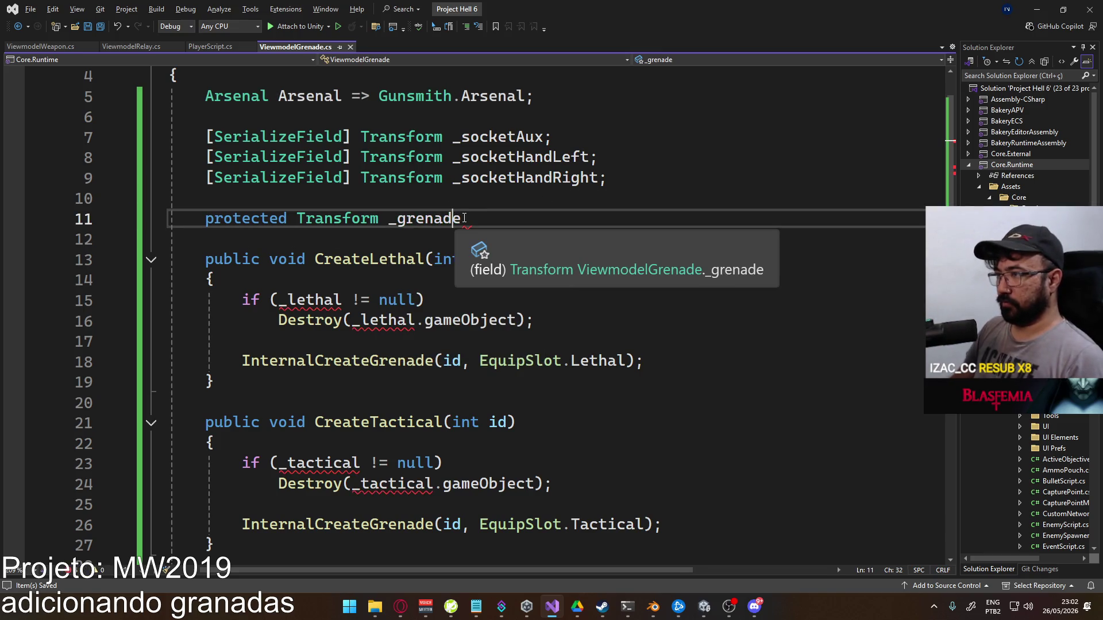
text(;)
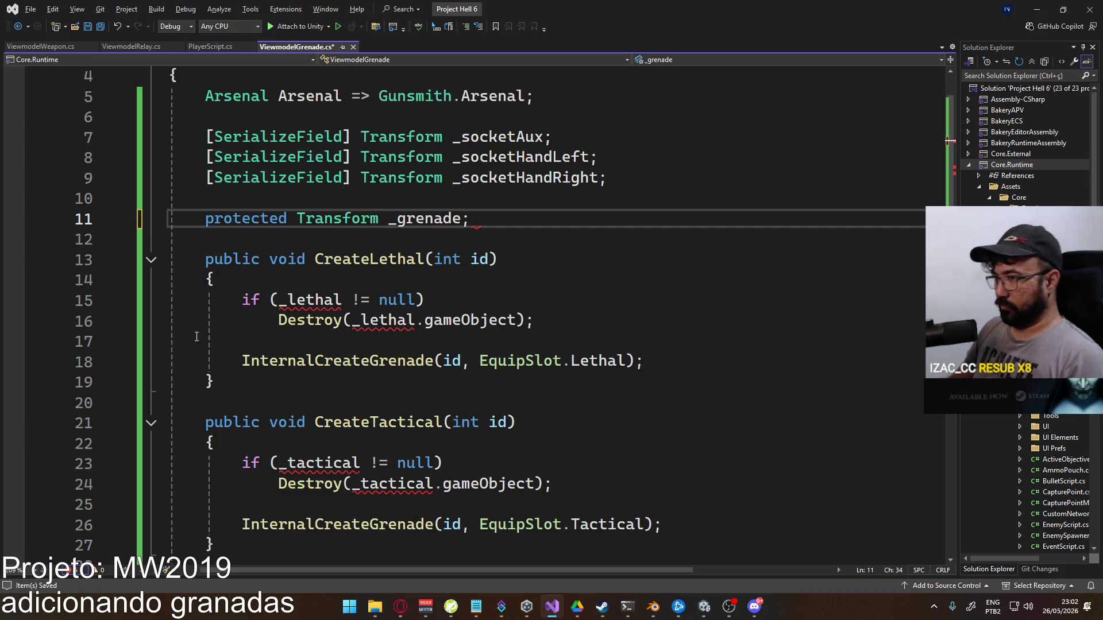
Comment out the lethal and tactical null-check and Destroy lines with //
click(242, 300)
text(//)
click(242, 320)
text(//)
click(245, 465)
text(//)
click(243, 484)
text(//)
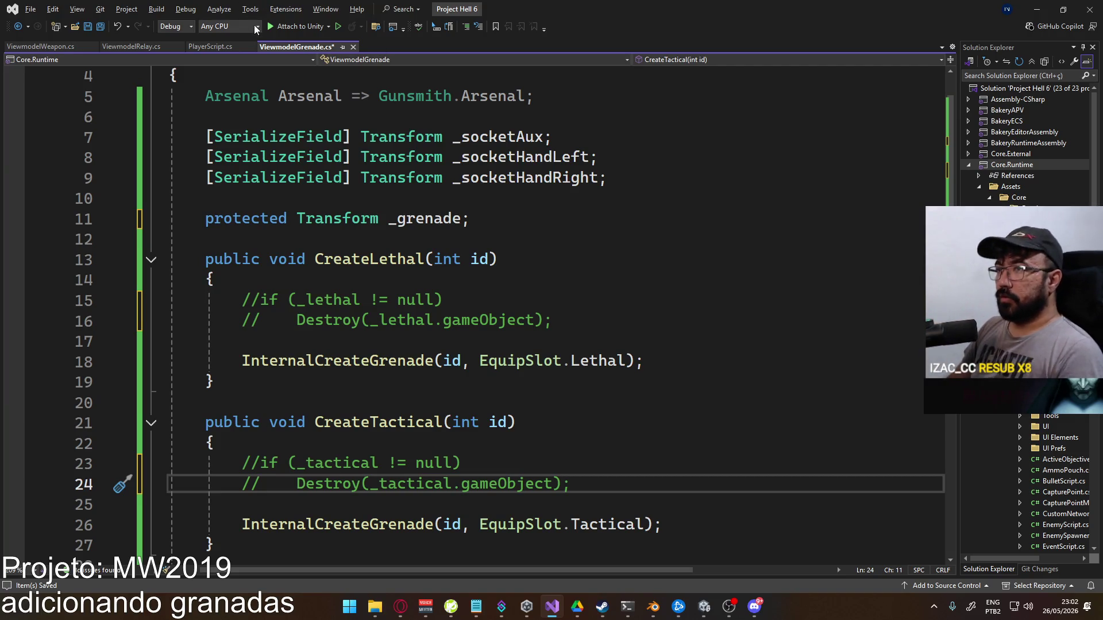
key(ctrl+Tab)
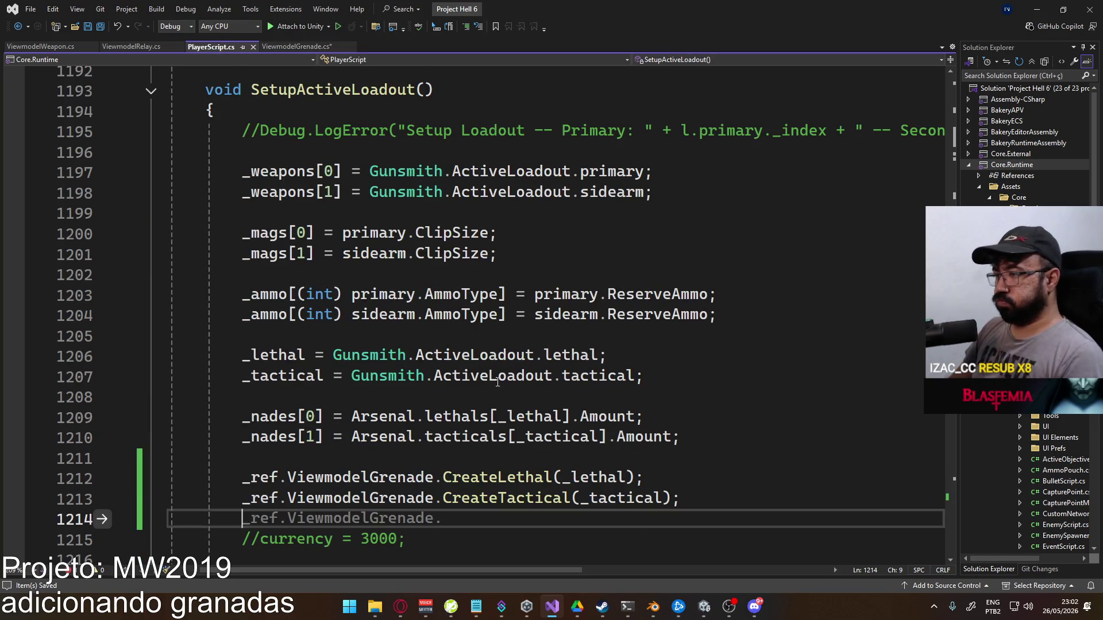
Cut the ViewmodelGrenade CreateLethal/CreateTactical calls from SetupActiveLoadout in PlayerScript.cs
key(Up)
key(Up)
key(Up)
key(End)
scroll(422, 406, down, 1)
key(Down)
key(Down)
key(Down)
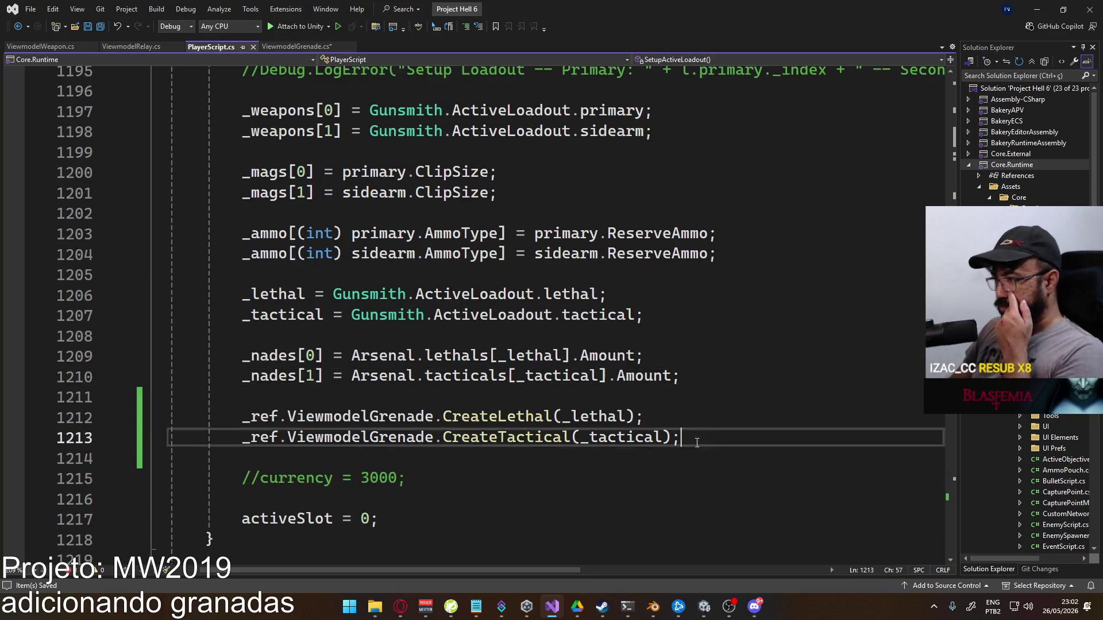
key(shift+Up)
key(shift+Up)
key(ctrl+x)
Collapse the melee property and locate the ThrowMode method declaration
scroll(153, 463, up, 7)
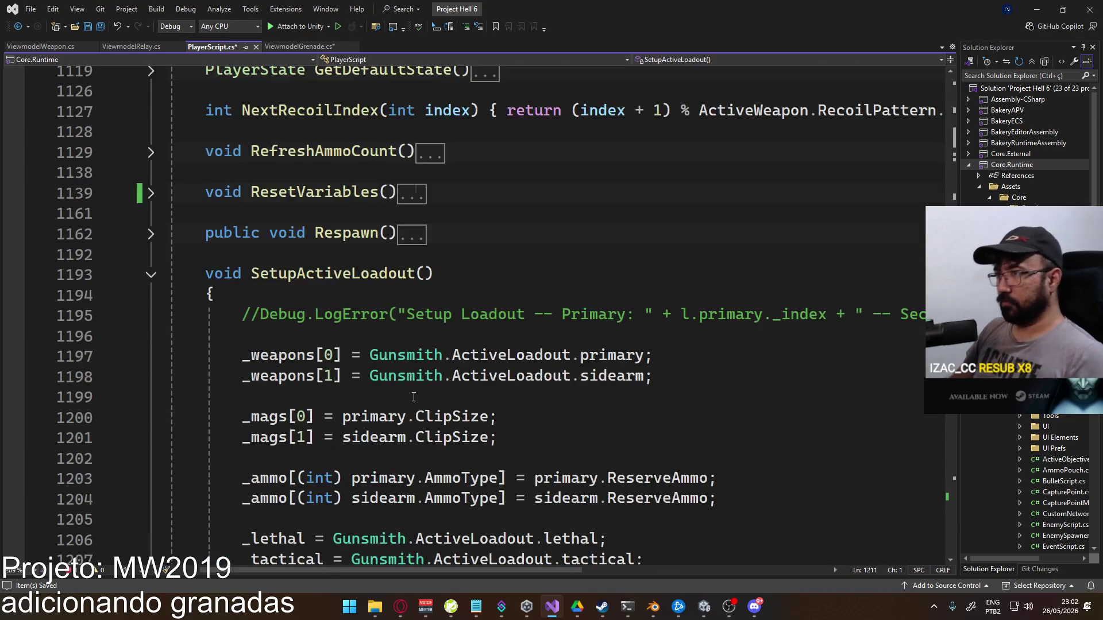
scroll(152, 462, up, 18)
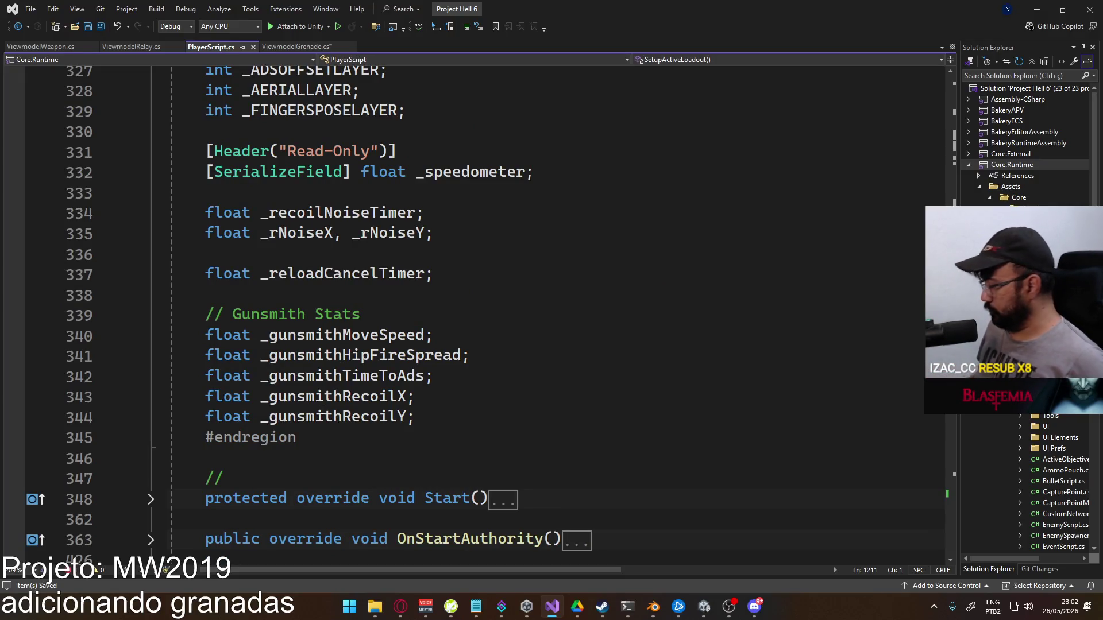
scroll(431, 301, up, 10)
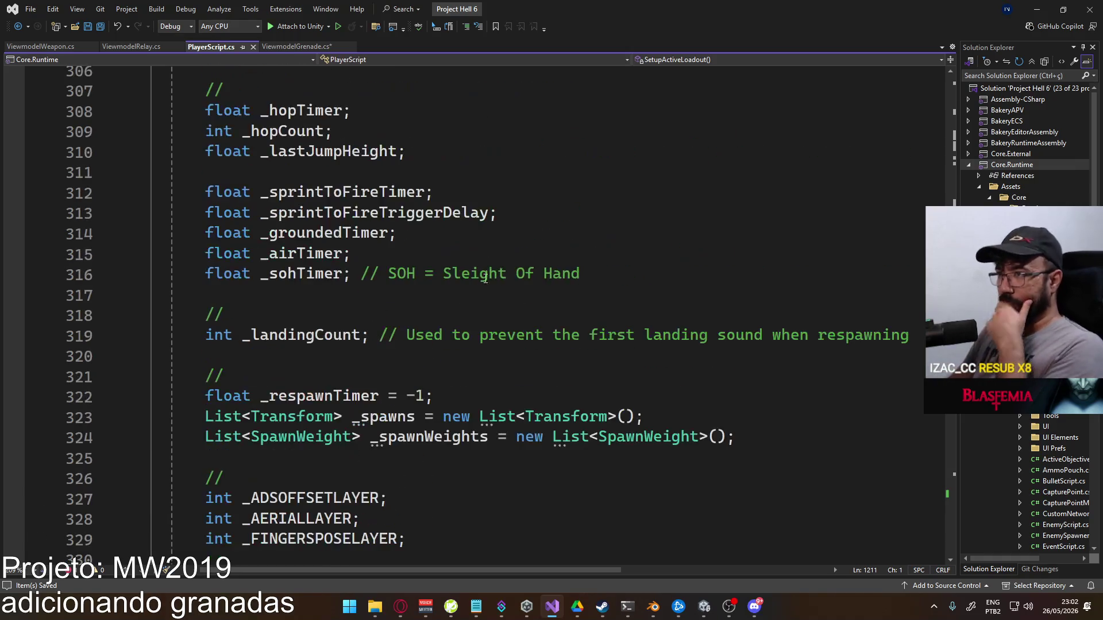
scroll(431, 301, up, 8)
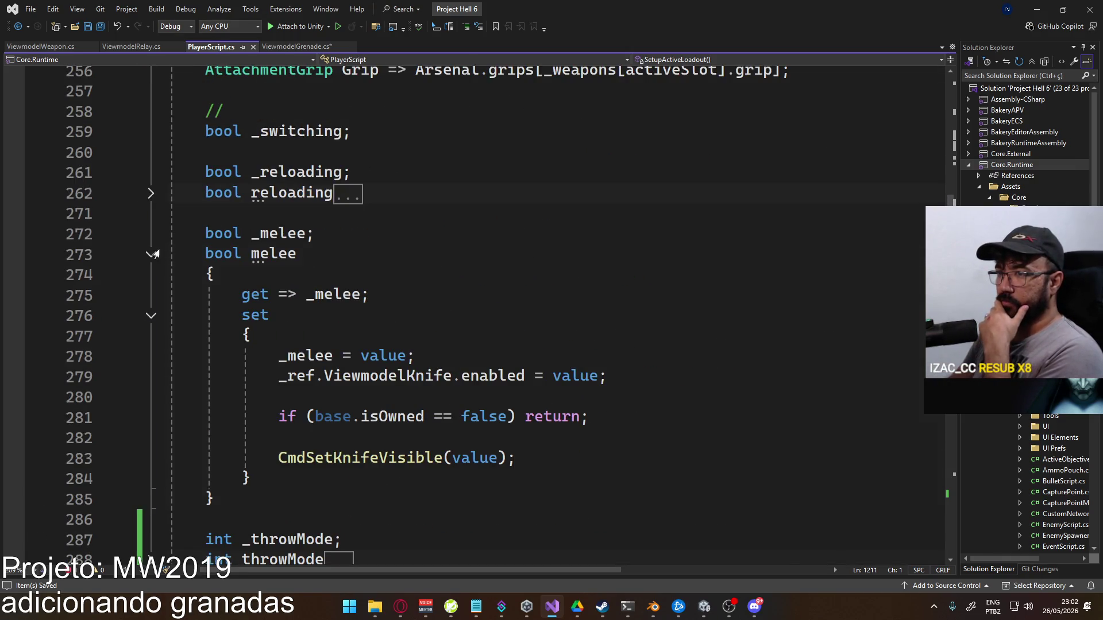
click(152, 254)
scroll(343, 384, down, 20)
scroll(343, 384, down, 16)
scroll(333, 386, down, 4)
scroll(325, 381, down, 2)
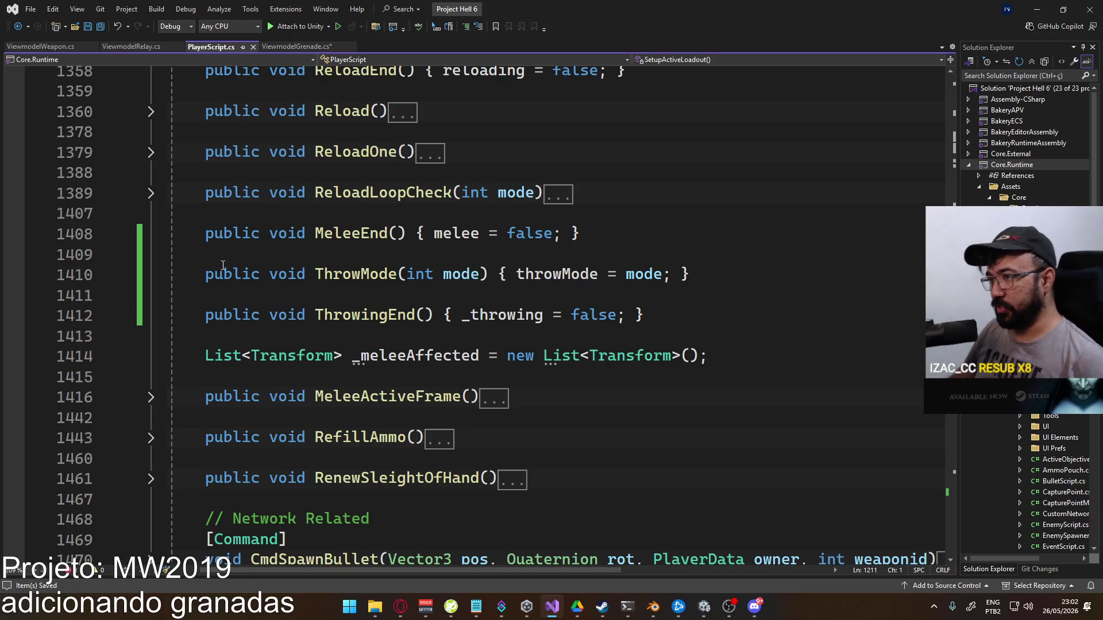
click(356, 296)
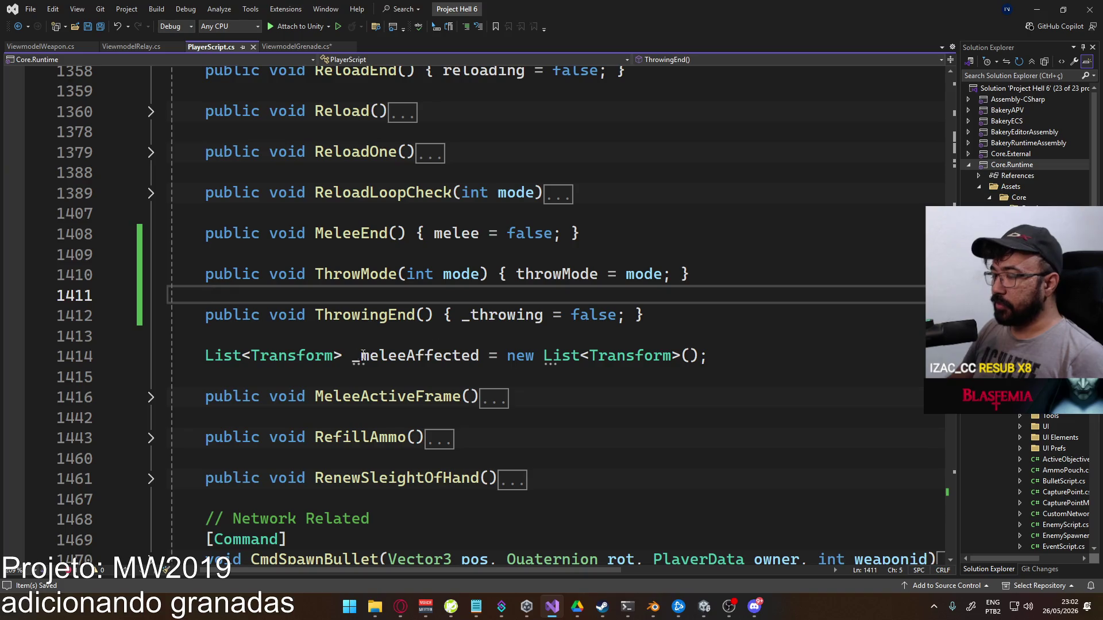
scroll(439, 411, down, 2)
scroll(489, 408, down, 2)
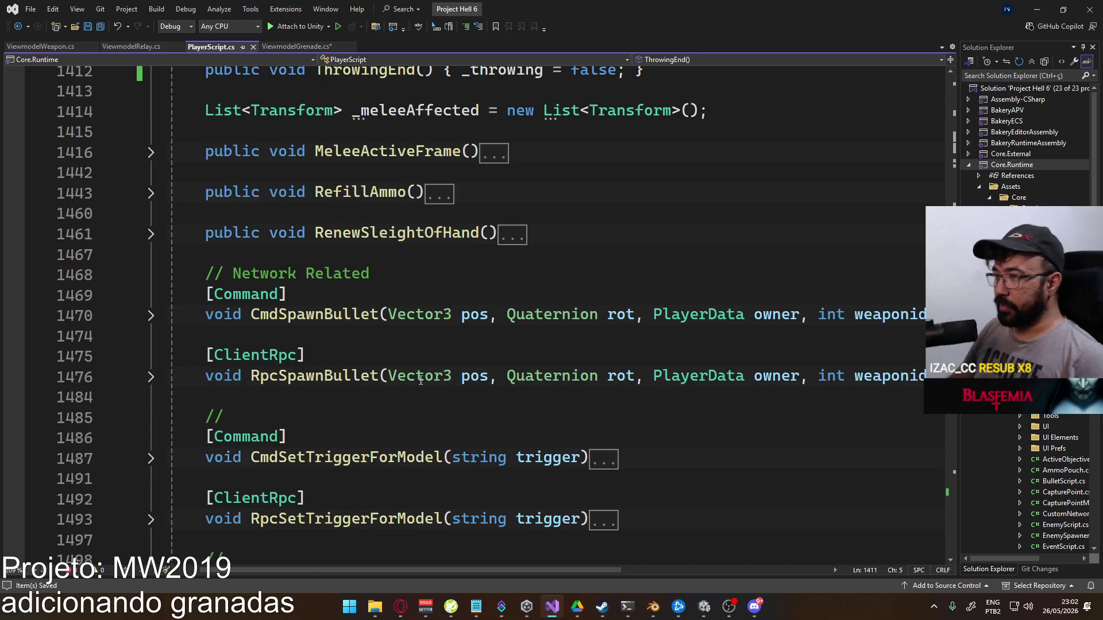
scroll(417, 377, down, 4)
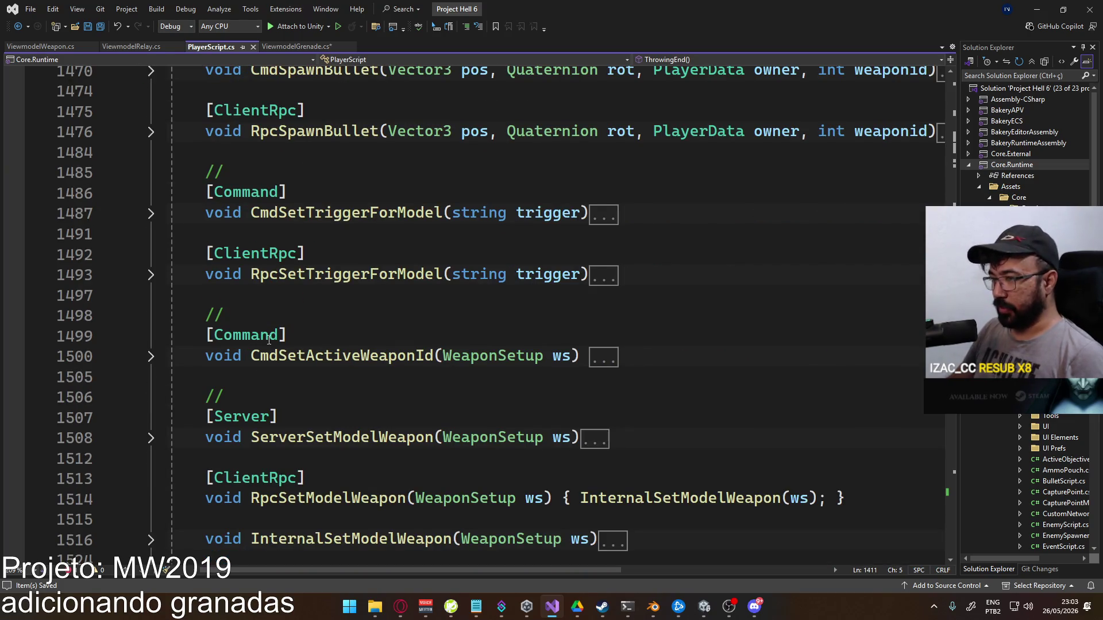
scroll(281, 316, up, 8)
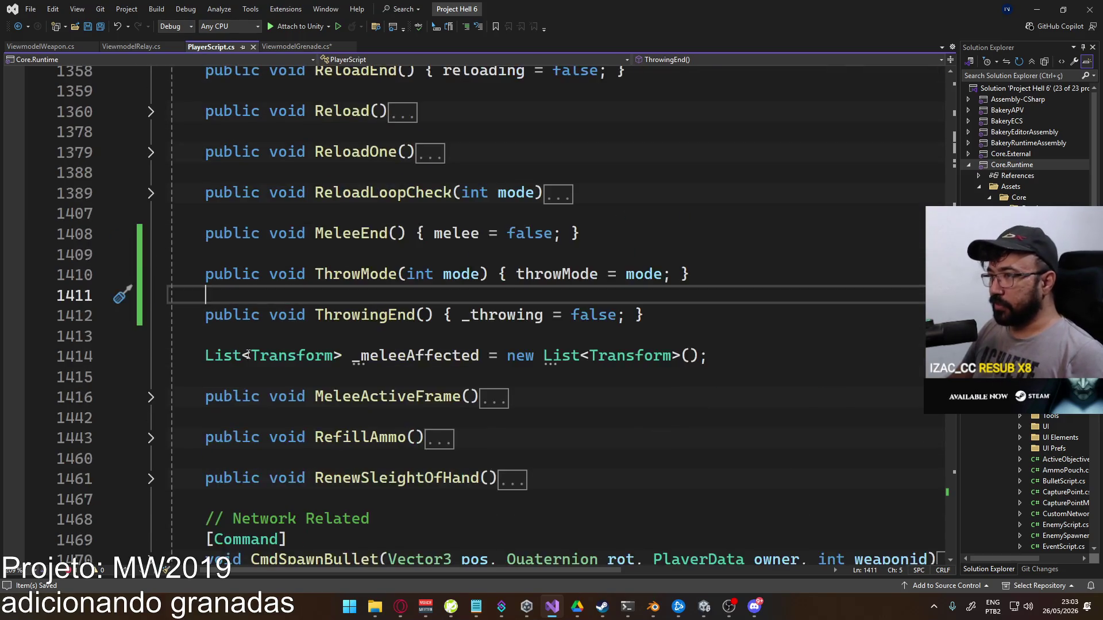
scroll(420, 356, up, 5)
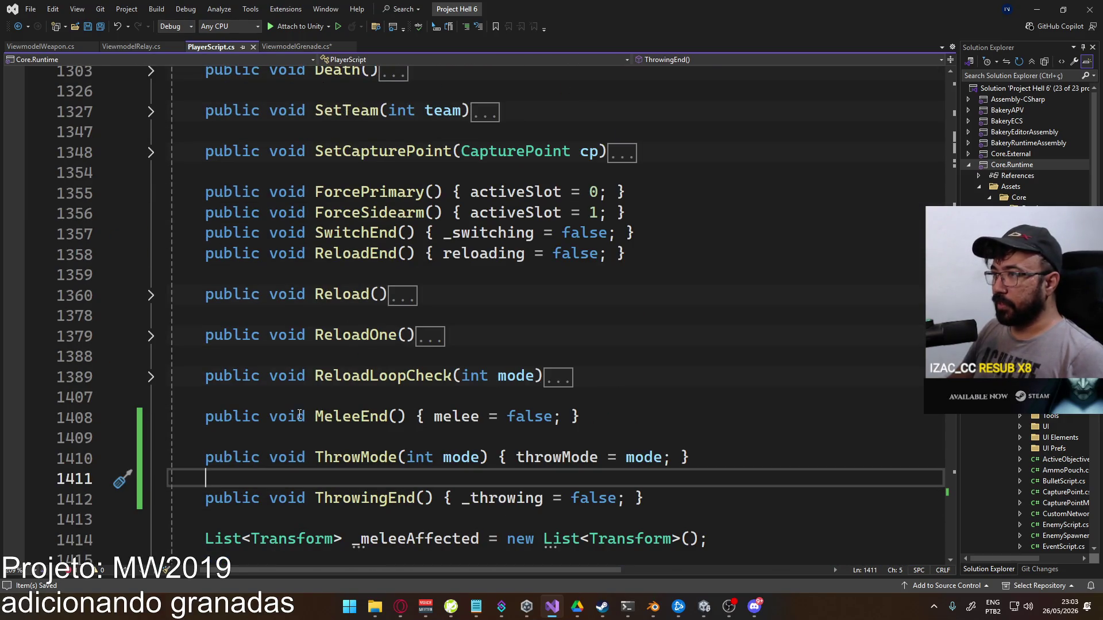
scroll(399, 400, down, 2)
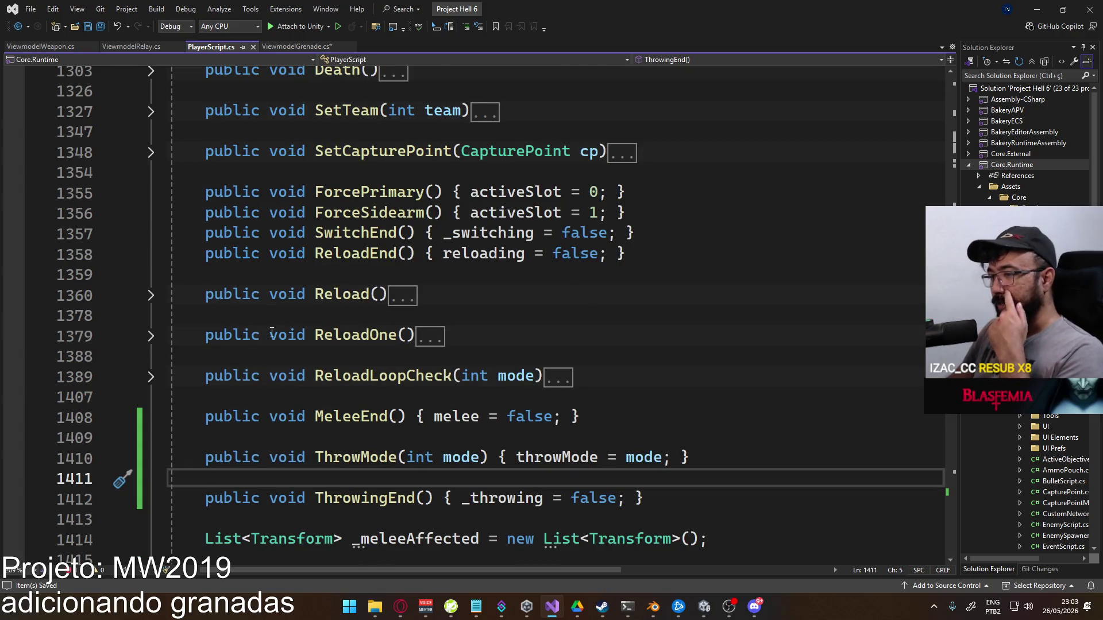
scroll(271, 334, down, 3)
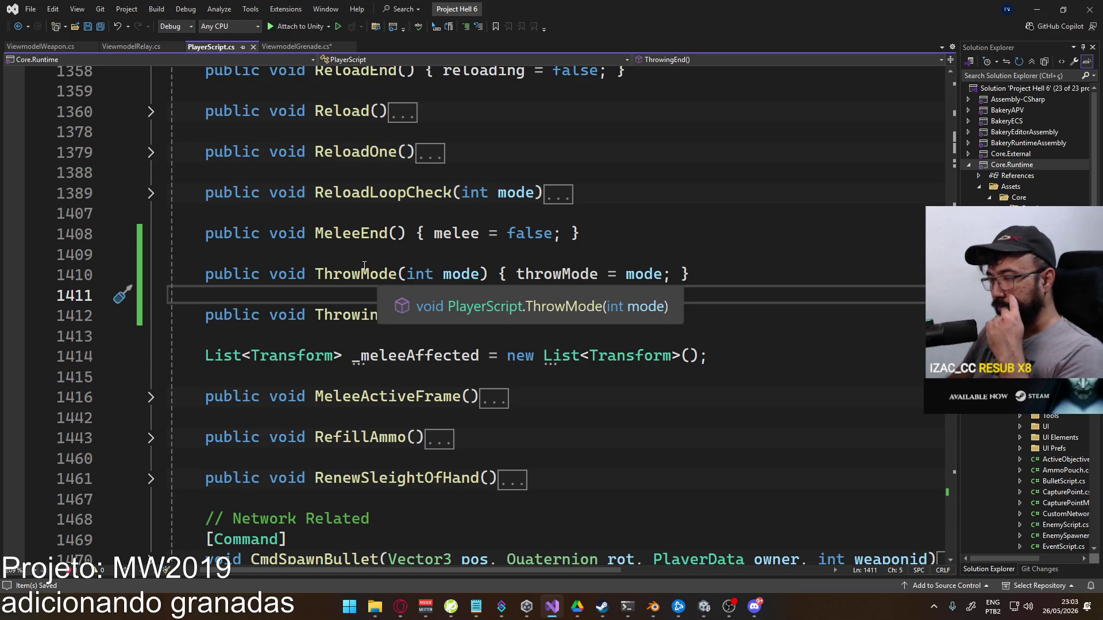
click(399, 274)
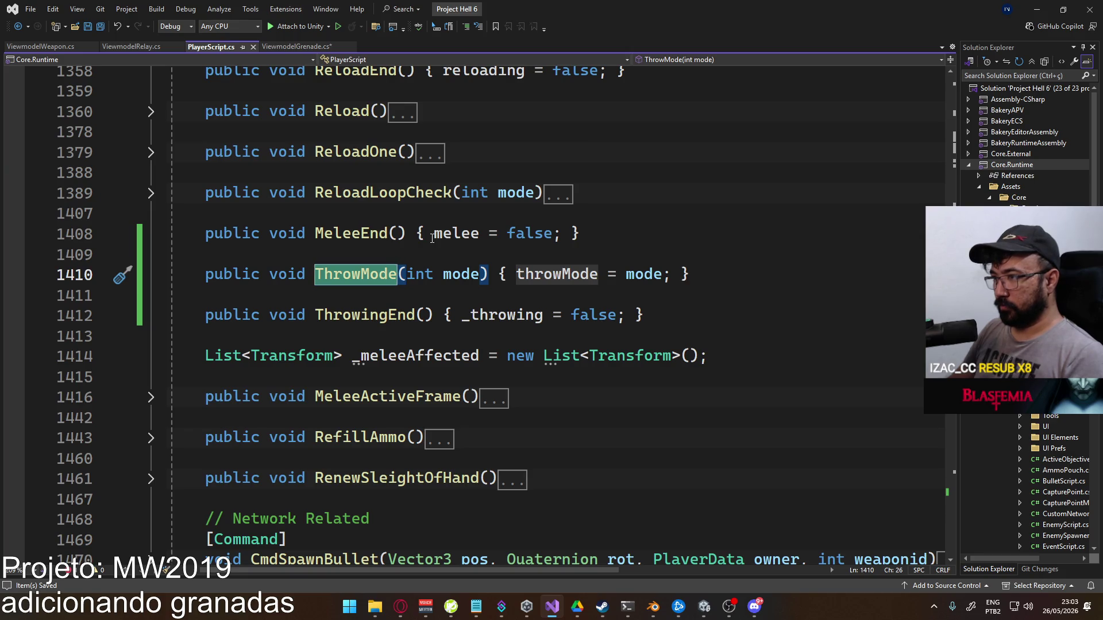
Rename ThrowMode to CreateGrenade and remove its int mode parameter
key(ctrl+BackSpace)
text(Create)
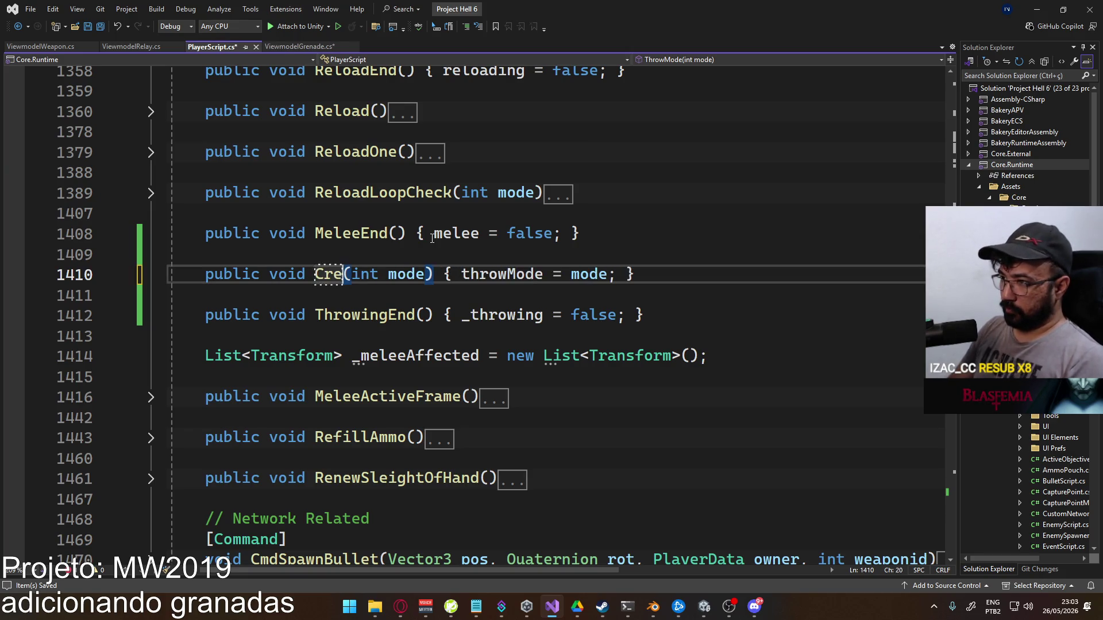
text(Grebade)
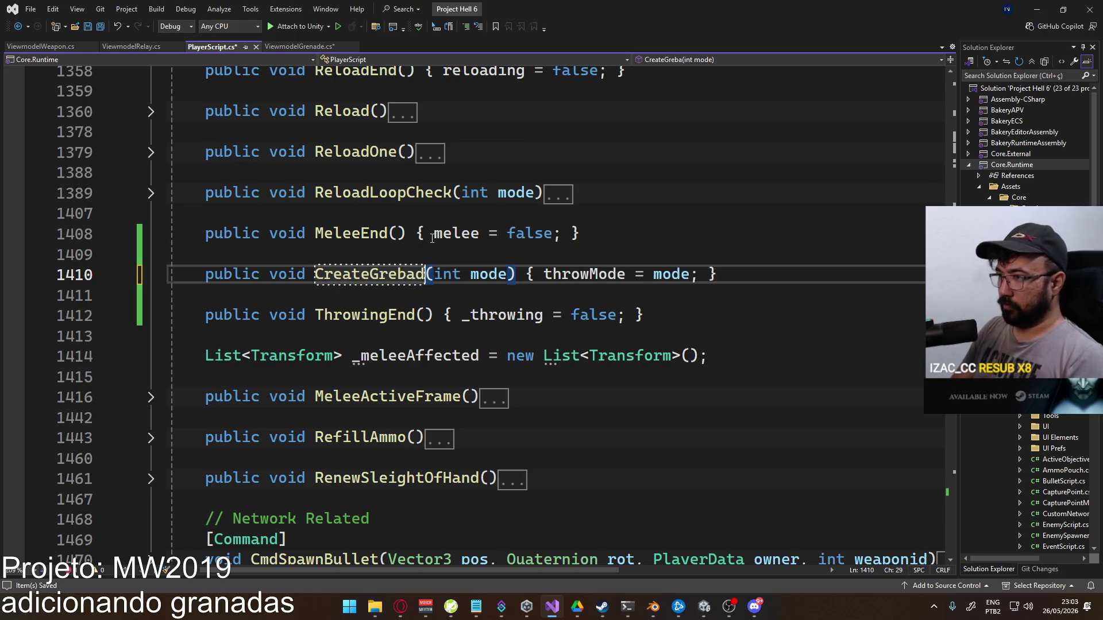
drag(443, 274, 520, 274)
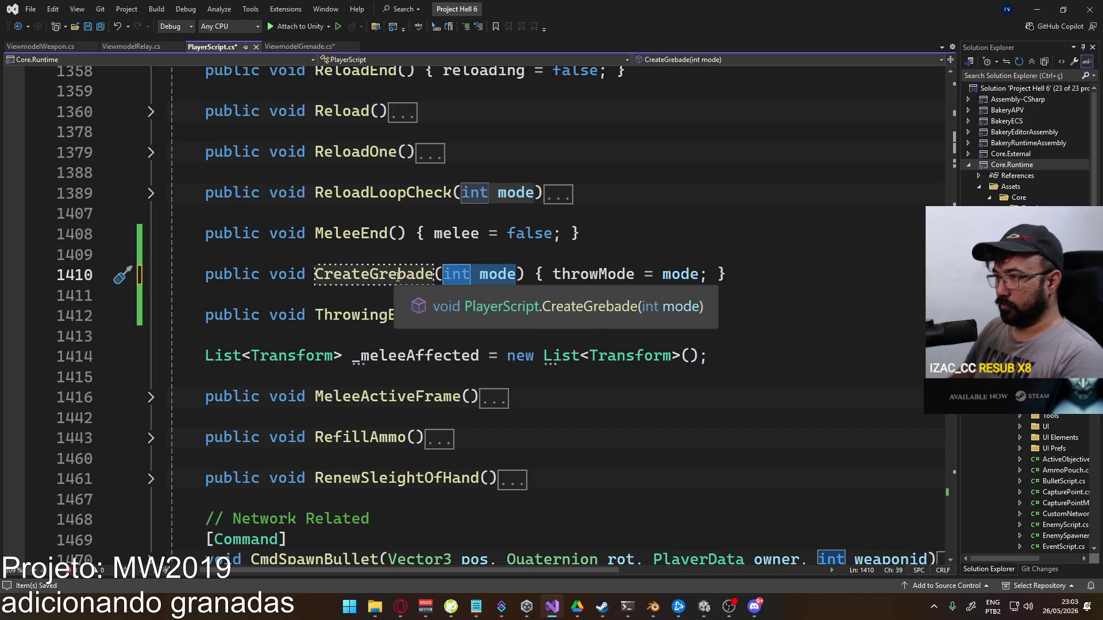
key(BackSpace)
click(407, 274)
key(BackSpace)
text(n)
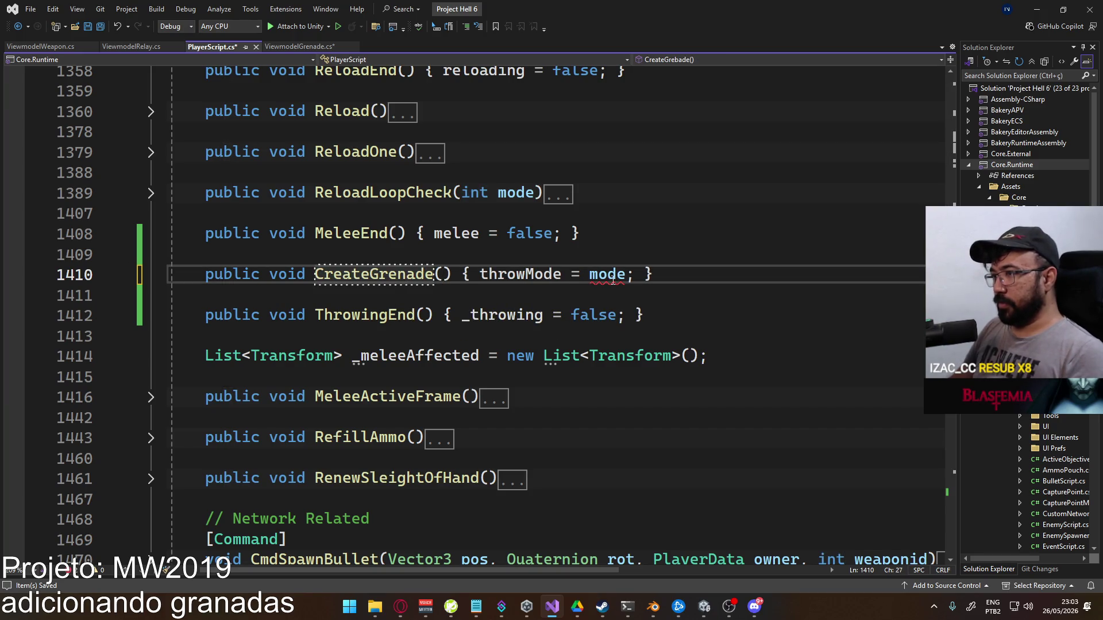
Delete the throwMode assignment and spread CreateGrenade's braces onto separate lines
drag(470, 274, 632, 275)
key(BackSpace)
key(Left)
key(Return)
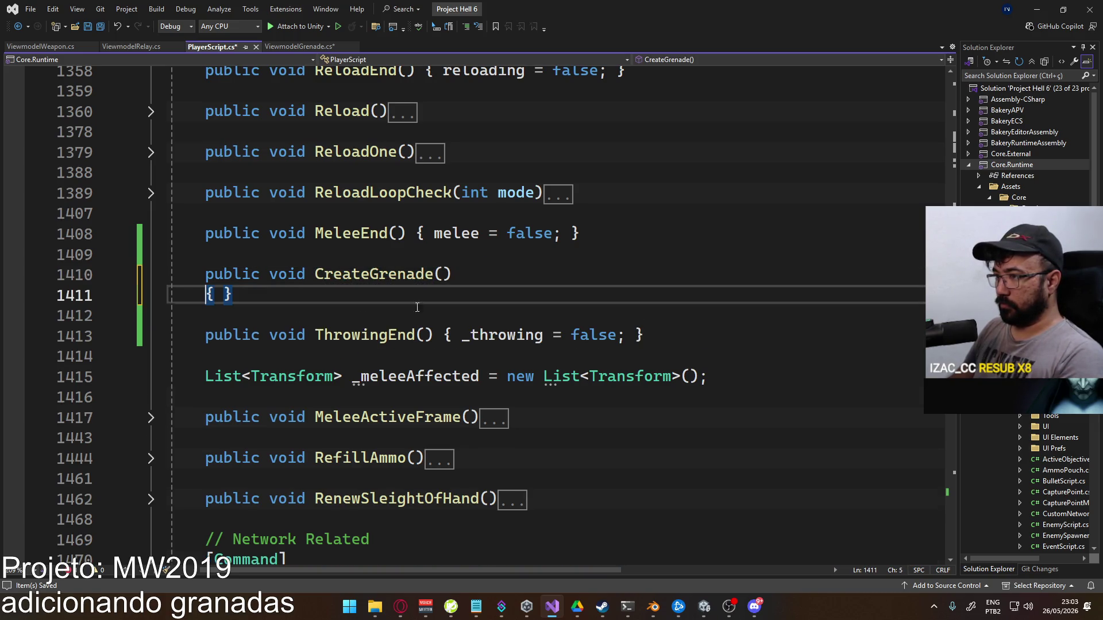
key(Right)
key(Return)
key(Return)
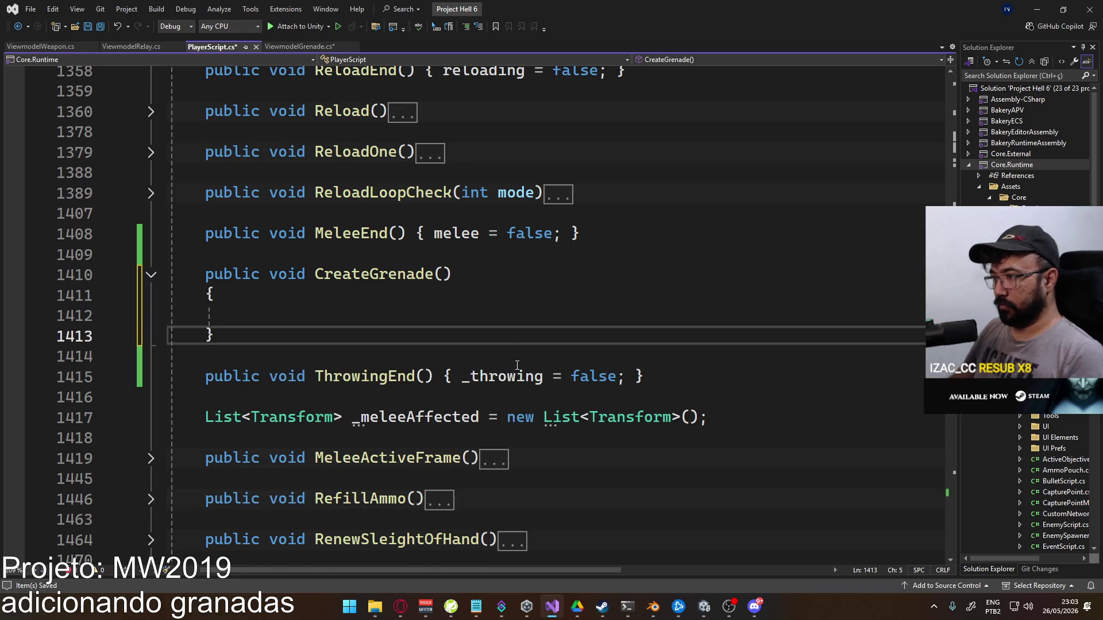
Expand the collapsed throwMode property higher up in PlayerScript.cs
scroll(517, 365, up, 20)
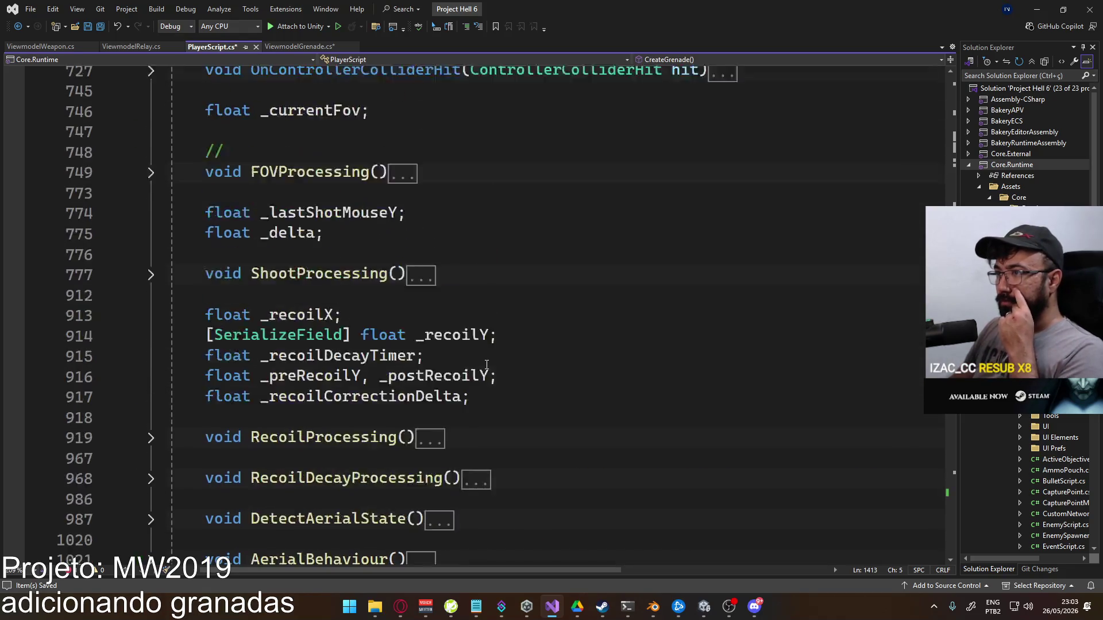
scroll(486, 366, up, 12)
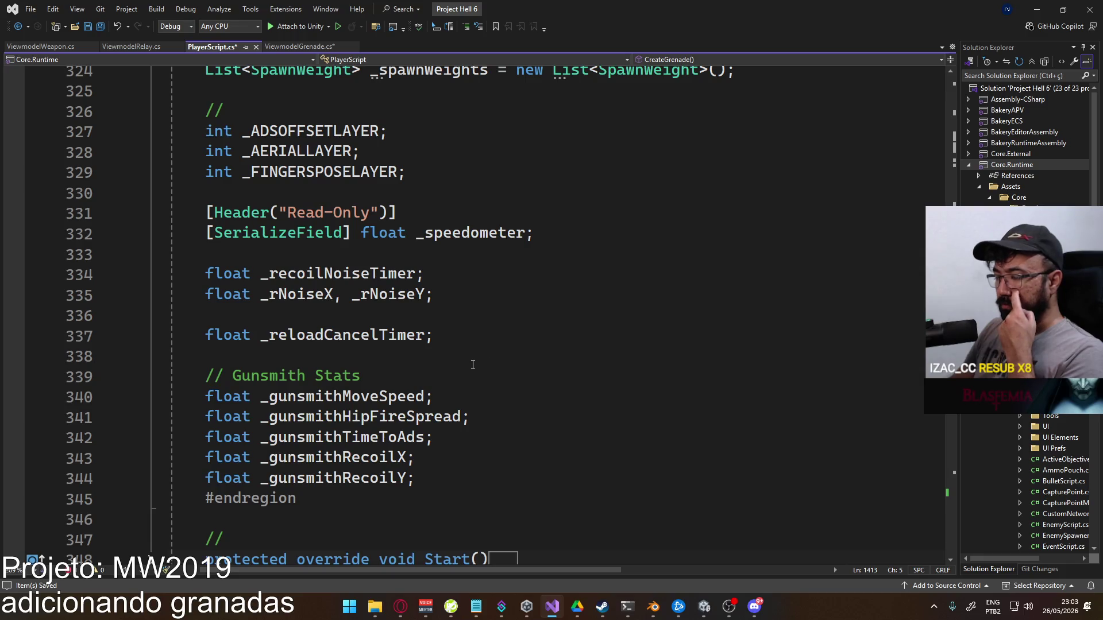
scroll(471, 366, up, 3)
scroll(471, 366, up, 3)
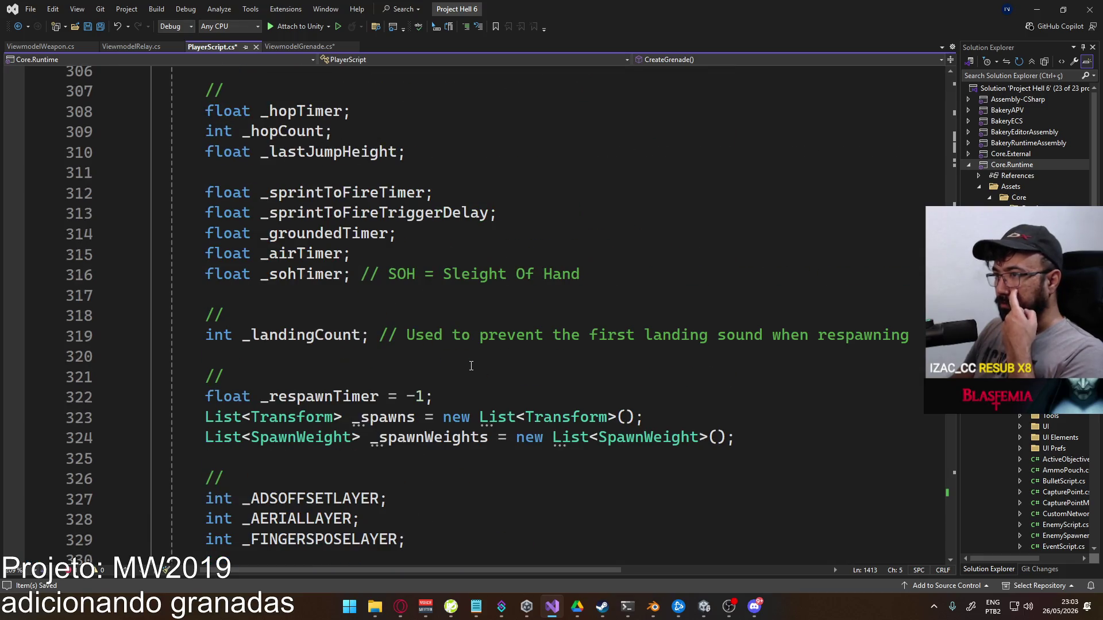
scroll(464, 360, down, 8)
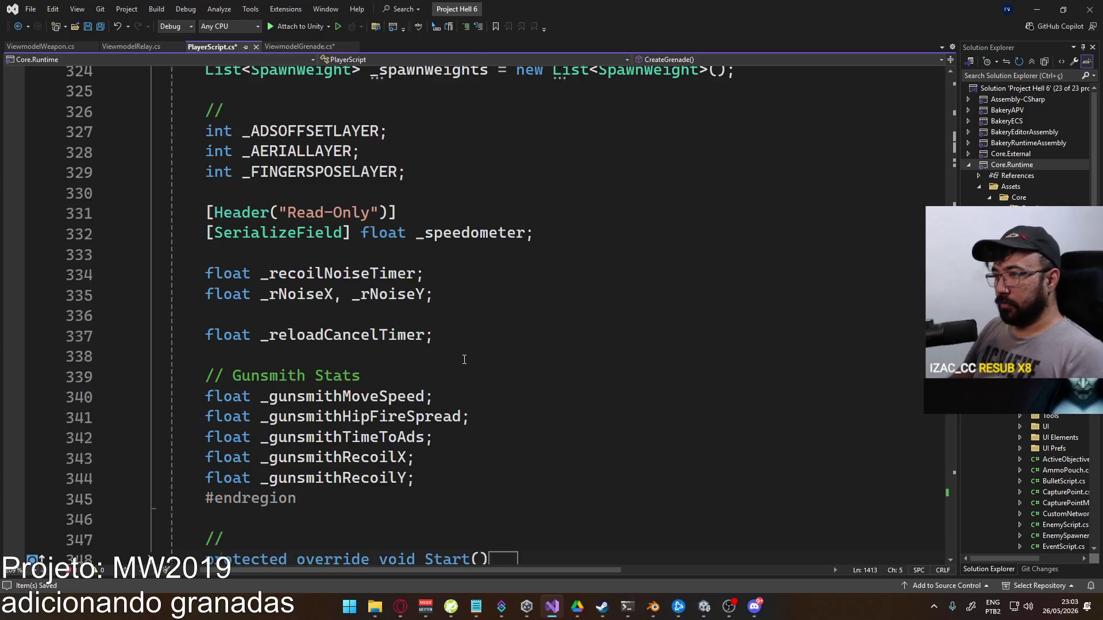
scroll(487, 363, up, 7)
scroll(487, 364, up, 12)
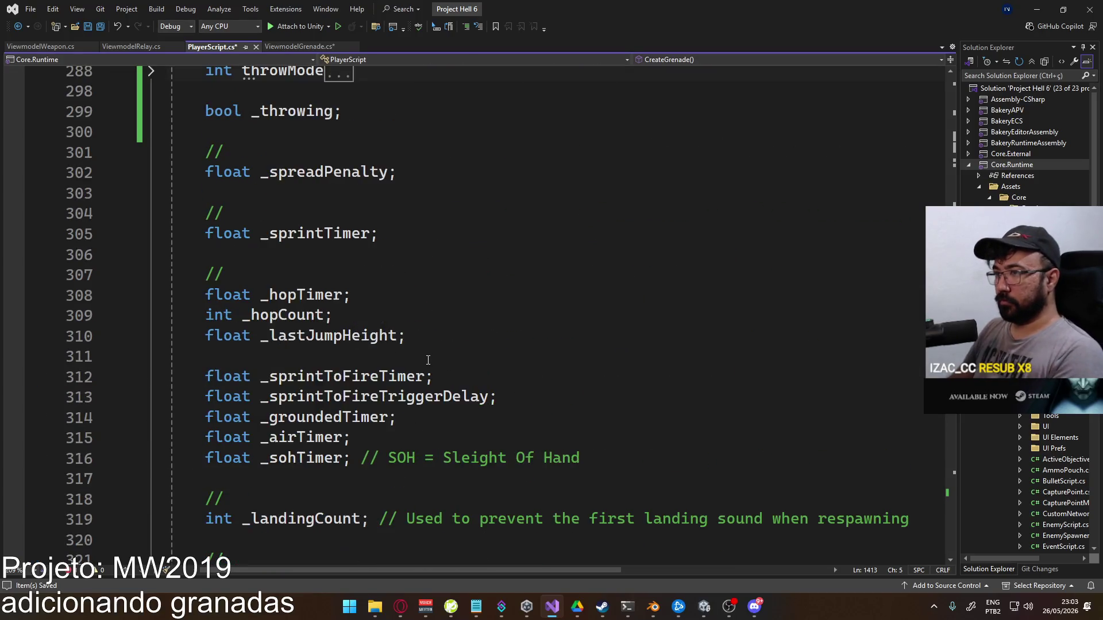
click(151, 255)
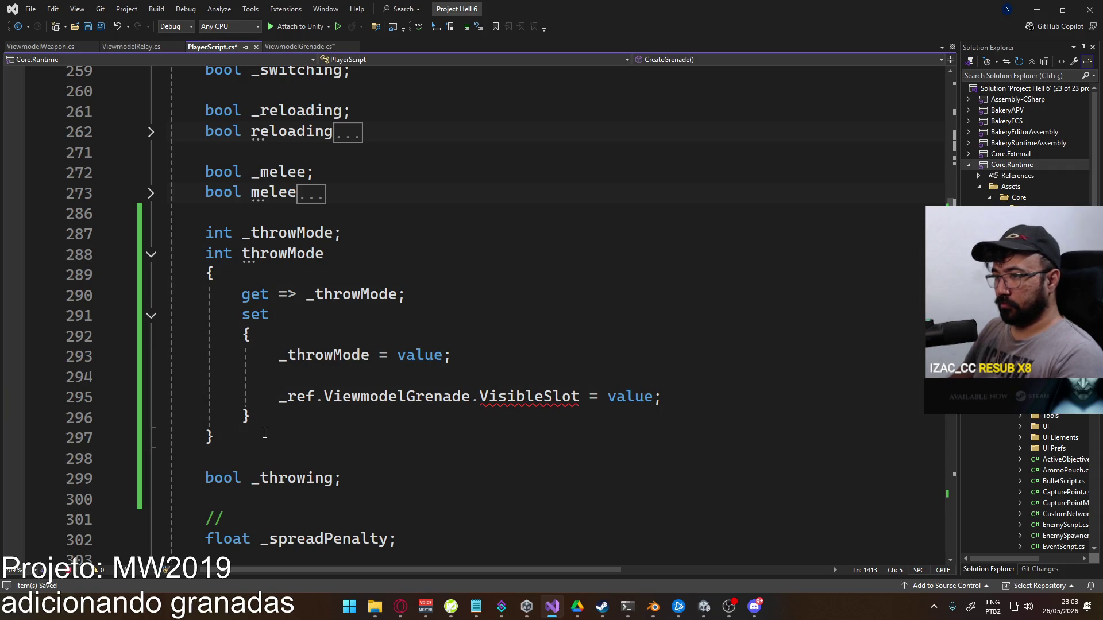
Delete the _throwMode field and throwMode property plus leftover blank lines, then save PlayerScript.cs
drag(265, 434, 162, 245)
key(Delete)
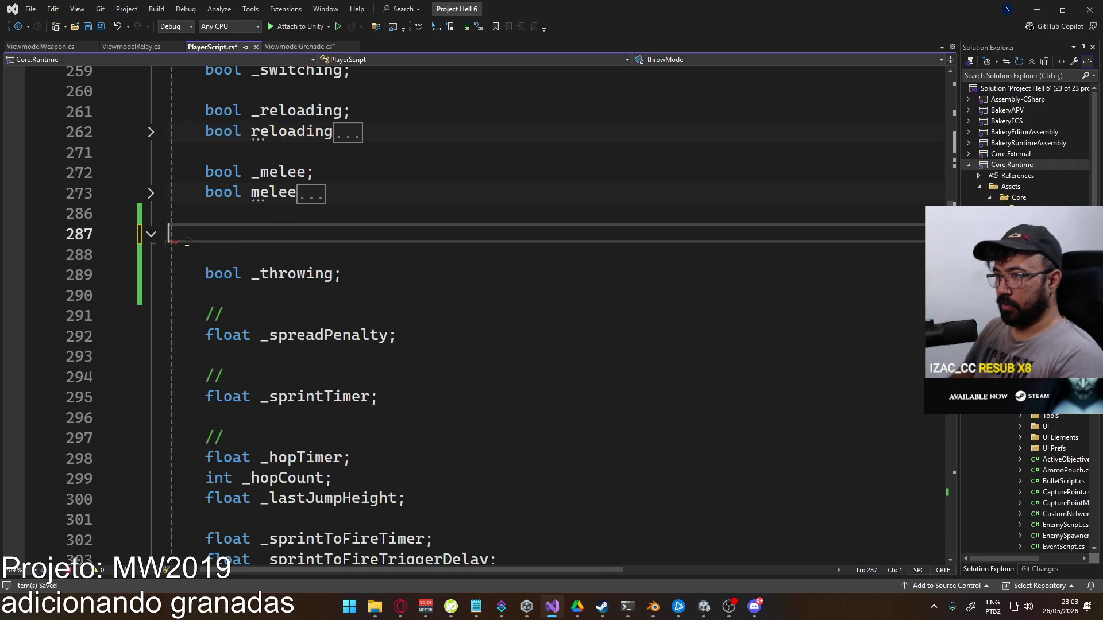
key(Delete)
key(BackSpace)
key(ctrl+s)
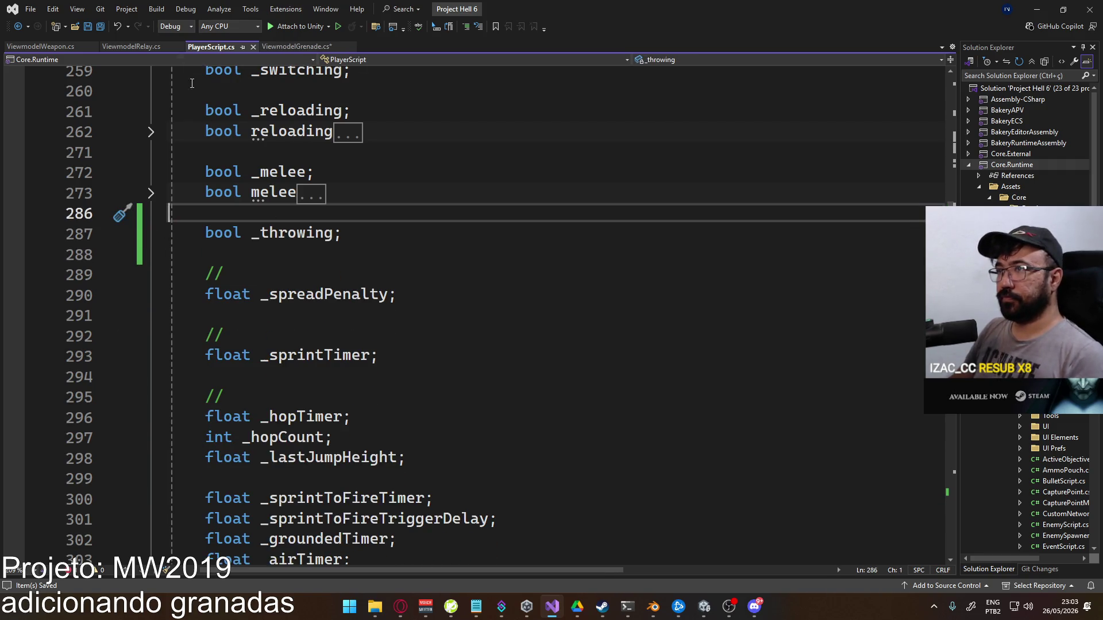
click(295, 46)
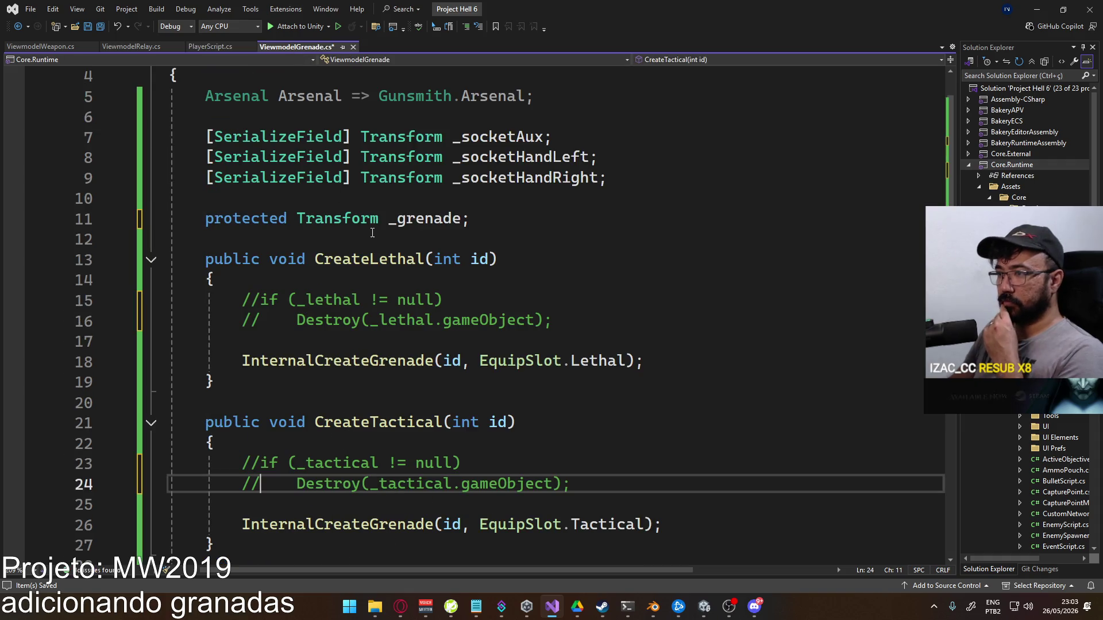
click(201, 49)
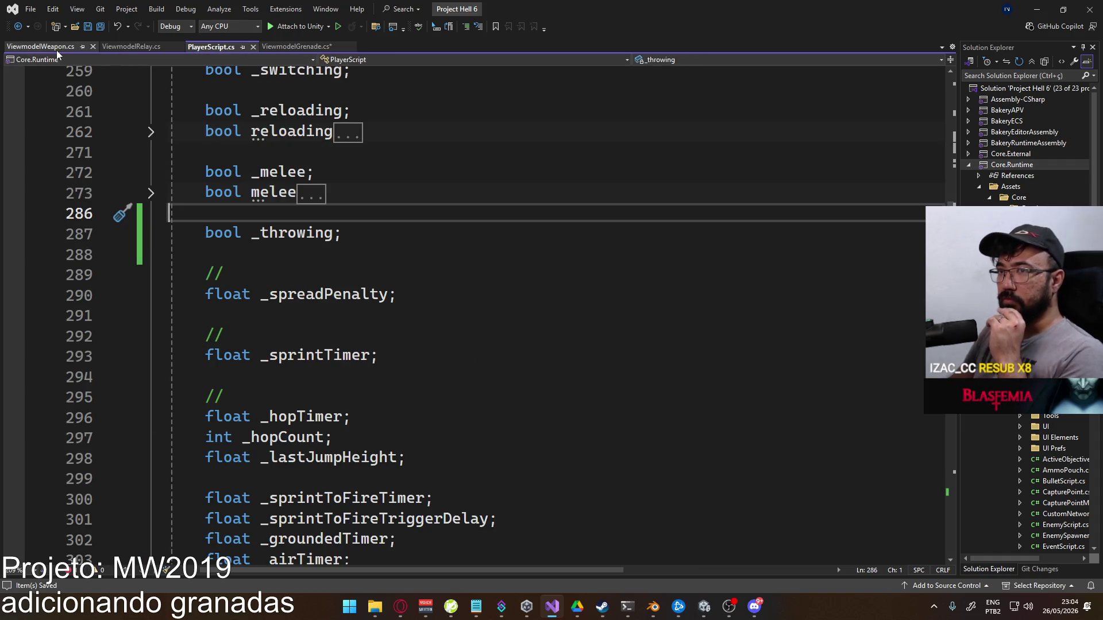
Fix Unity's _grenade compile error with a semicolon, save, and open the ViewmodelRelay ThrowMode error
click(41, 47)
scroll(427, 319, down, 20)
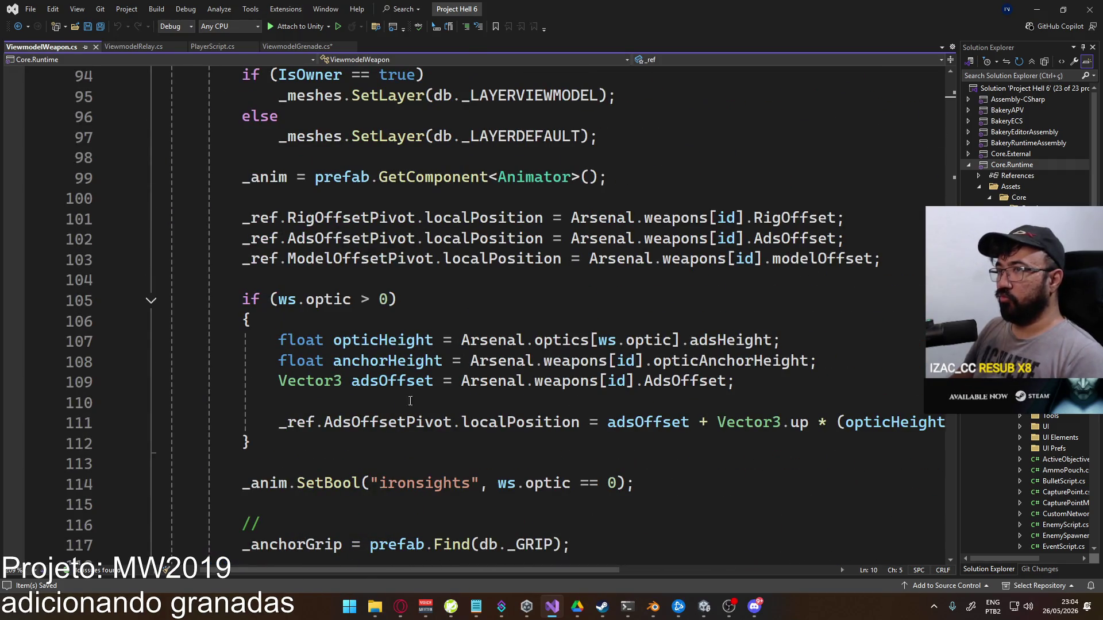
click(704, 606)
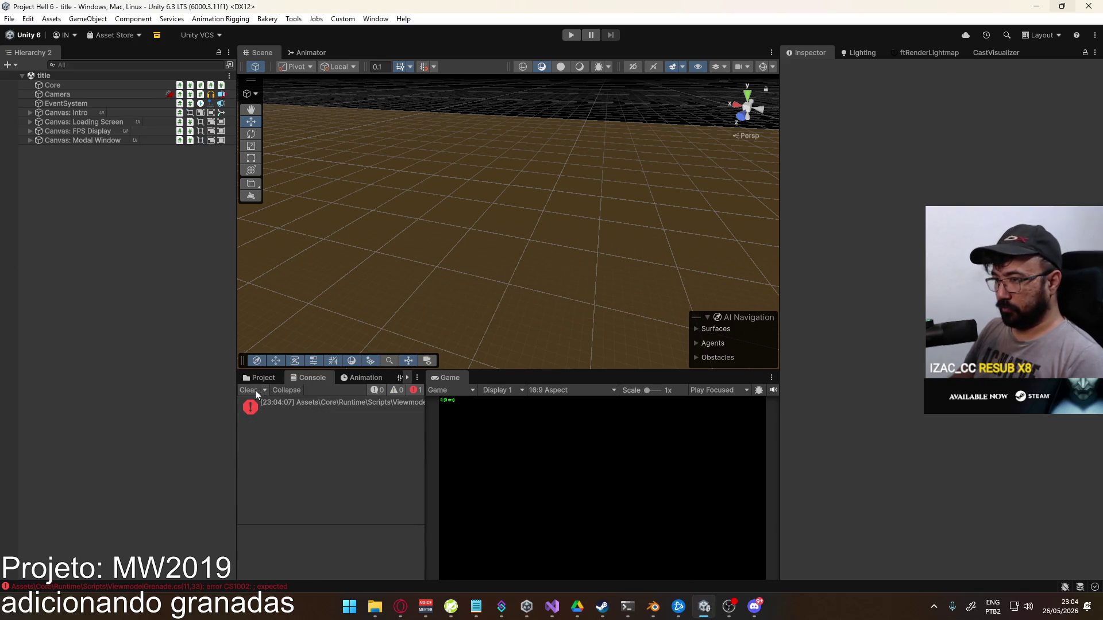
double_click(336, 408)
text(;)
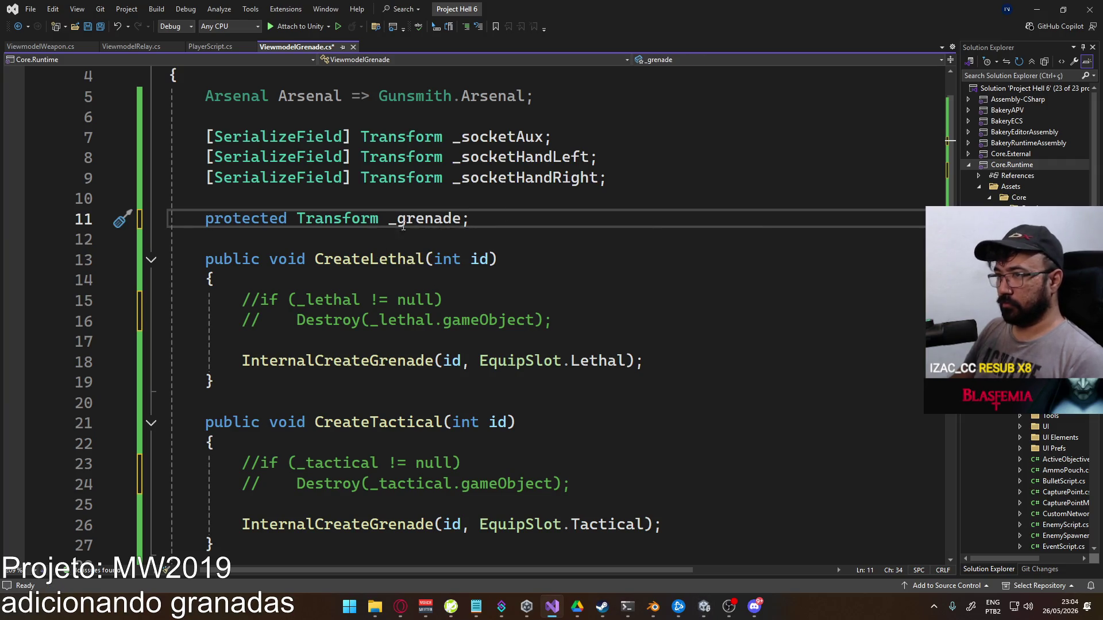
key(ctrl+s)
key(alt+Tab)
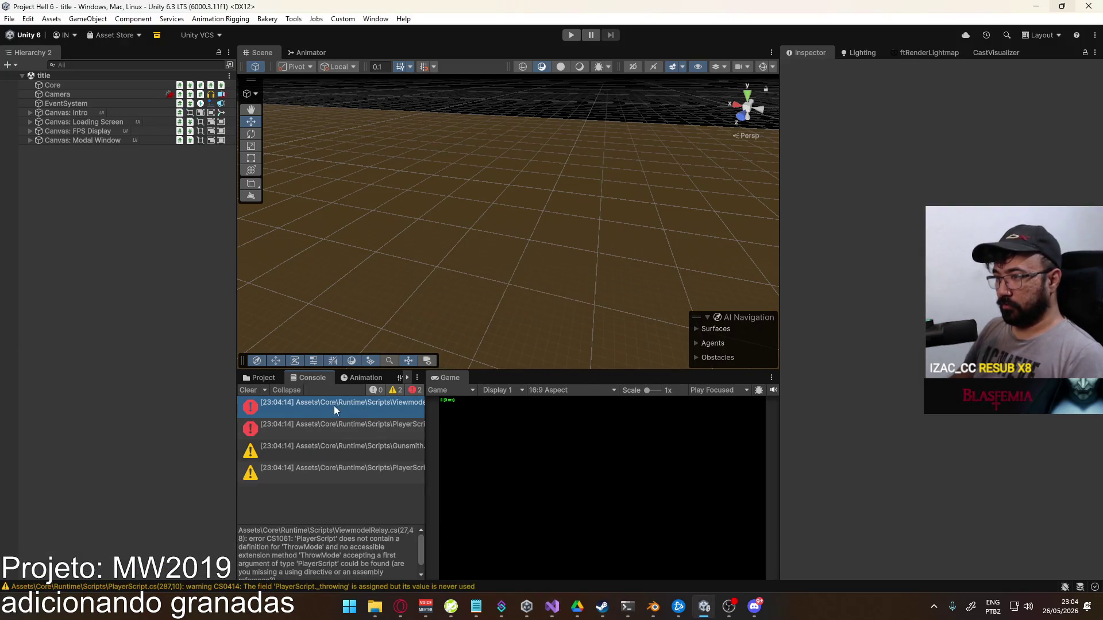
double_click(359, 407)
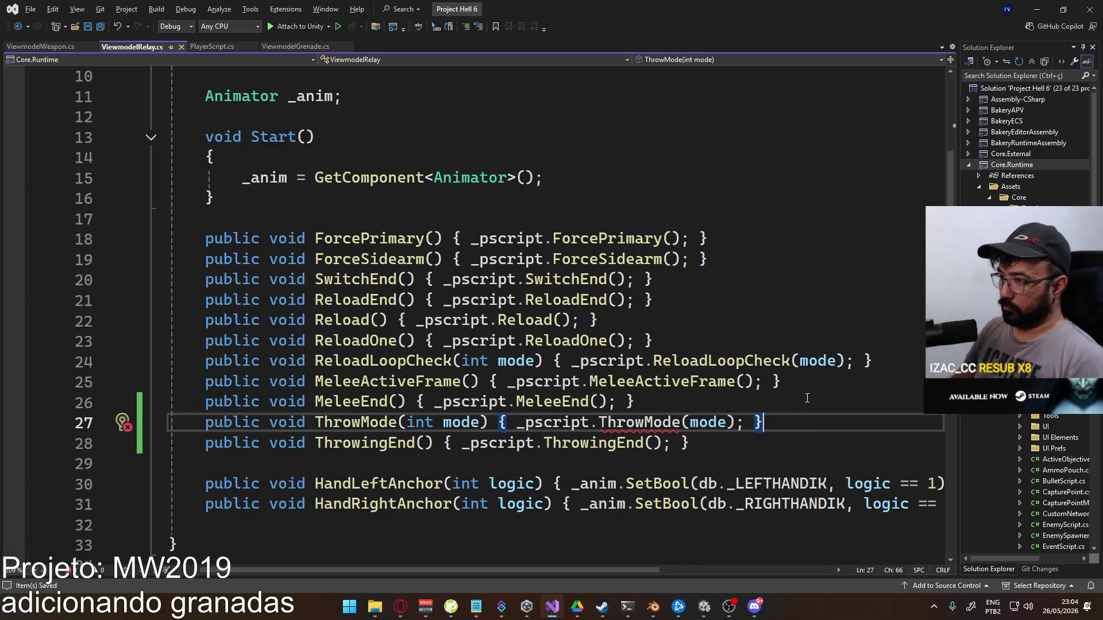
Replace ViewmodelRelay's ThrowMode relay with CreateGrenade() calling _pscript.CreateGrenade, and save
key(Right)
drag(764, 422, 315, 423)
text(CreateG)
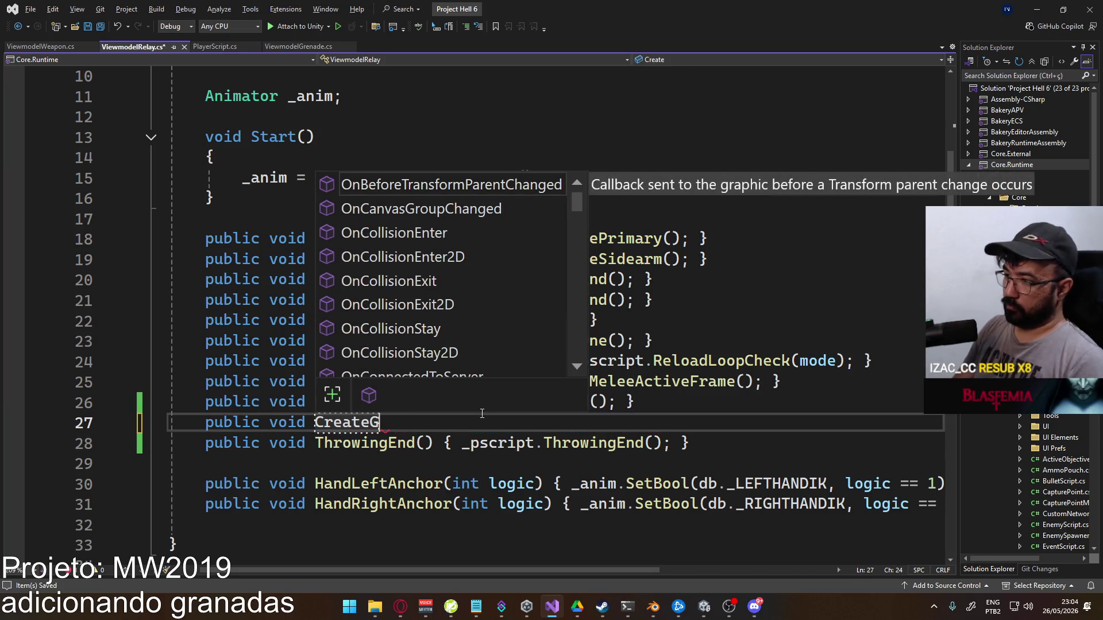
text(renade() { _pscript)
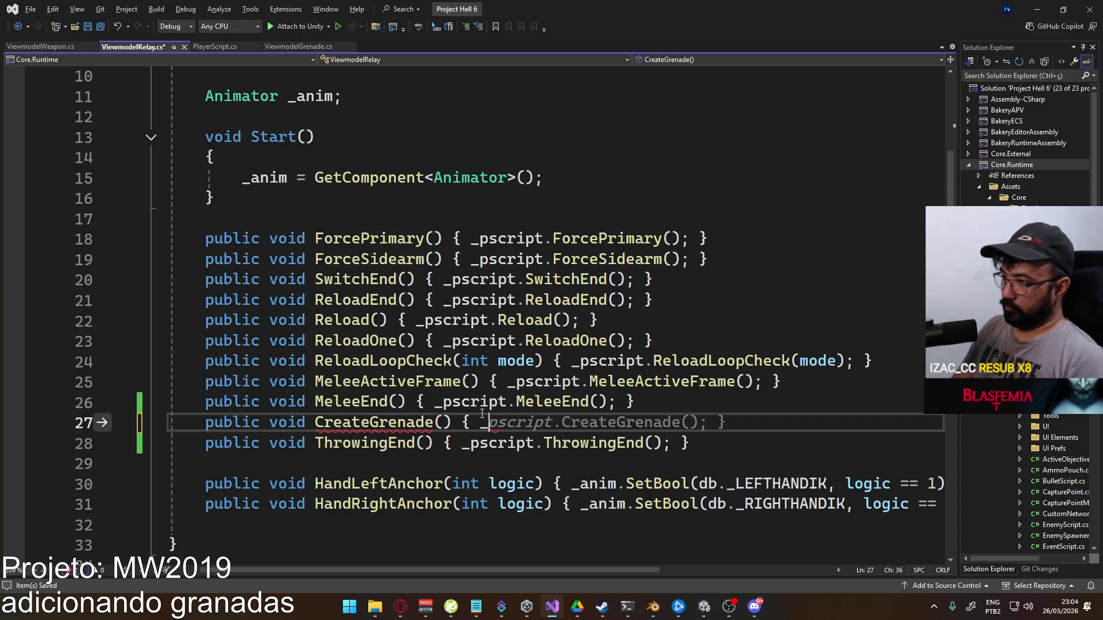
key(Tab)
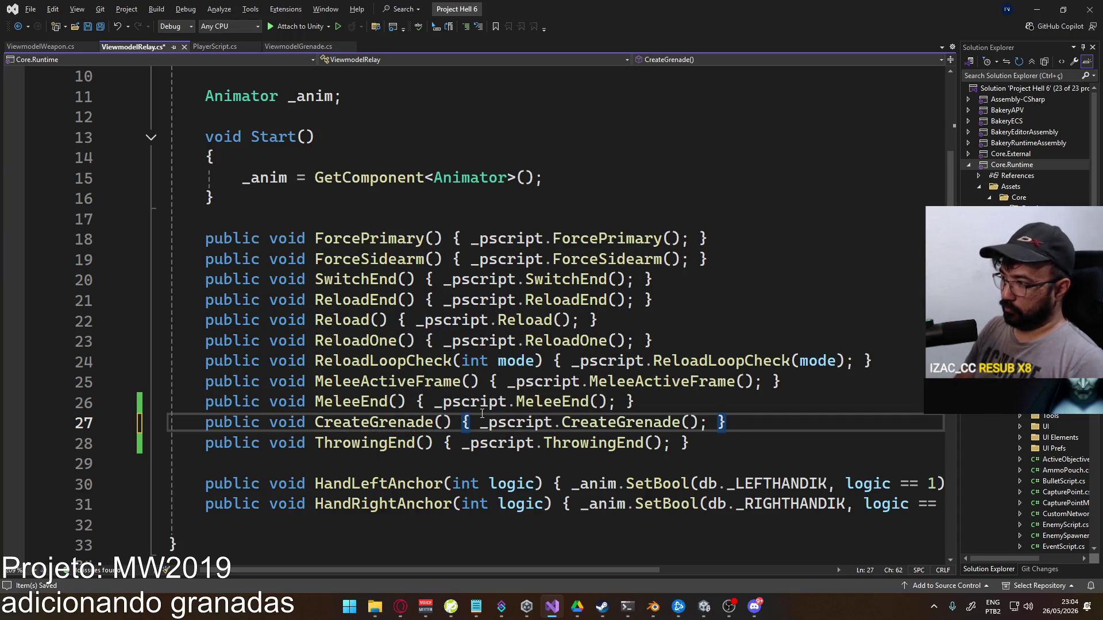
key(ctrl+s)
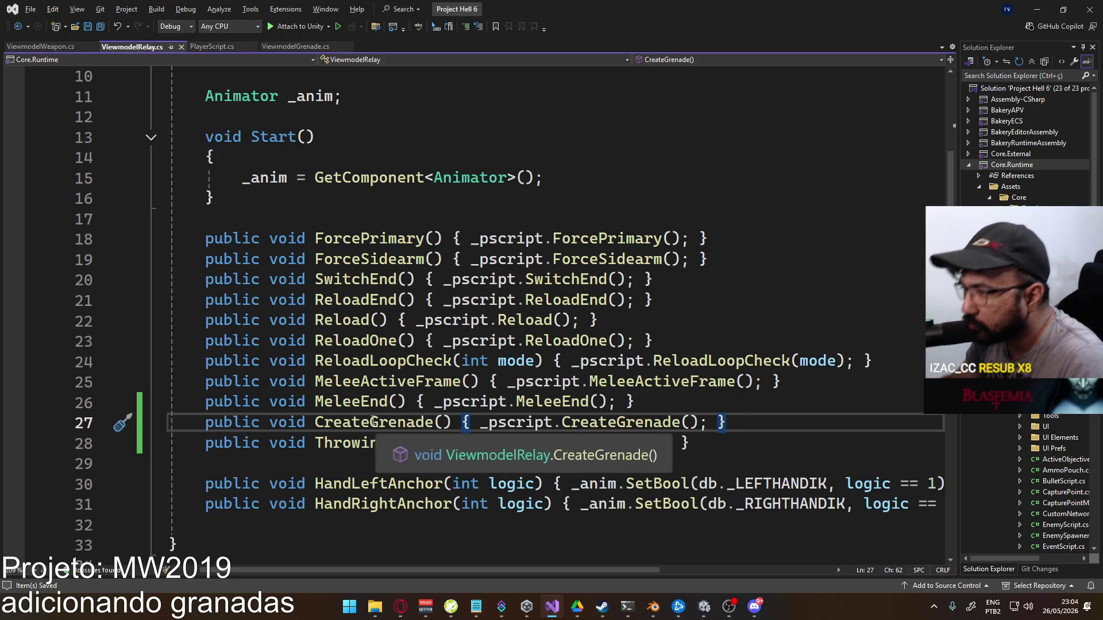
Rename the relay to CreateLethal and add CreateTactical() calling _pscript.CreateGrenade(), then save
double_click(428, 424)
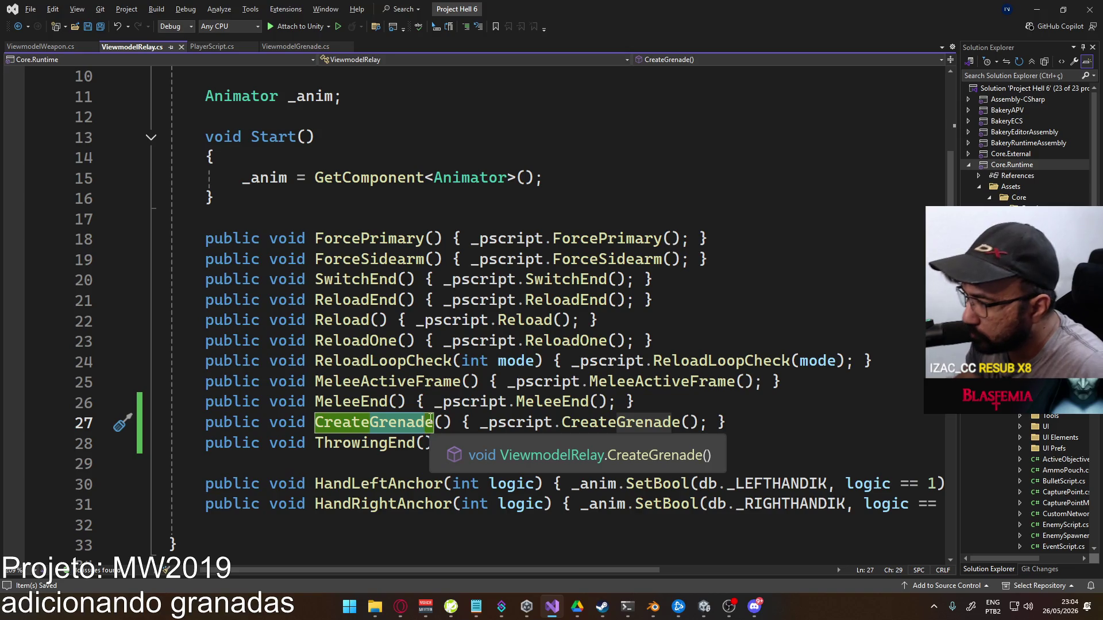
click(436, 419)
text(Lethal)
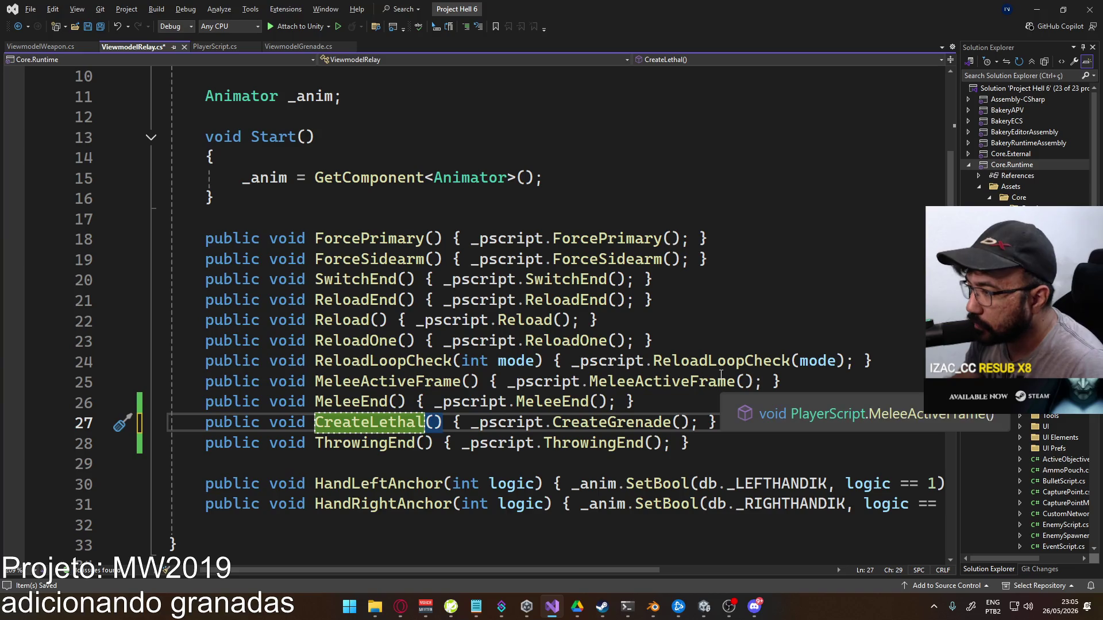
click(743, 423)
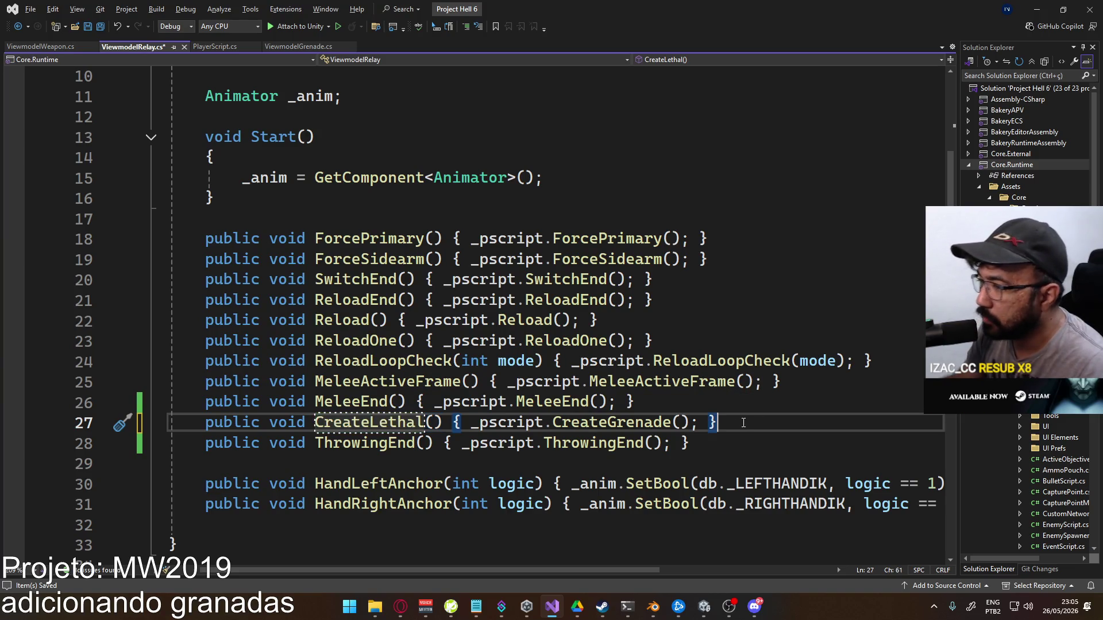
key(Return)
text(public v)
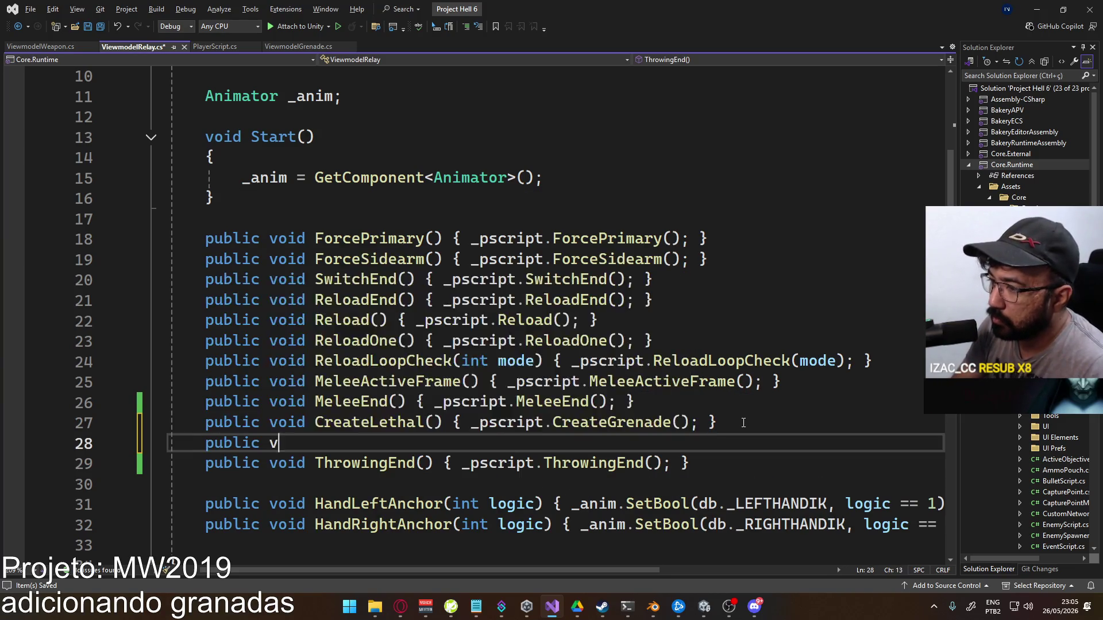
text(oid CreateTac)
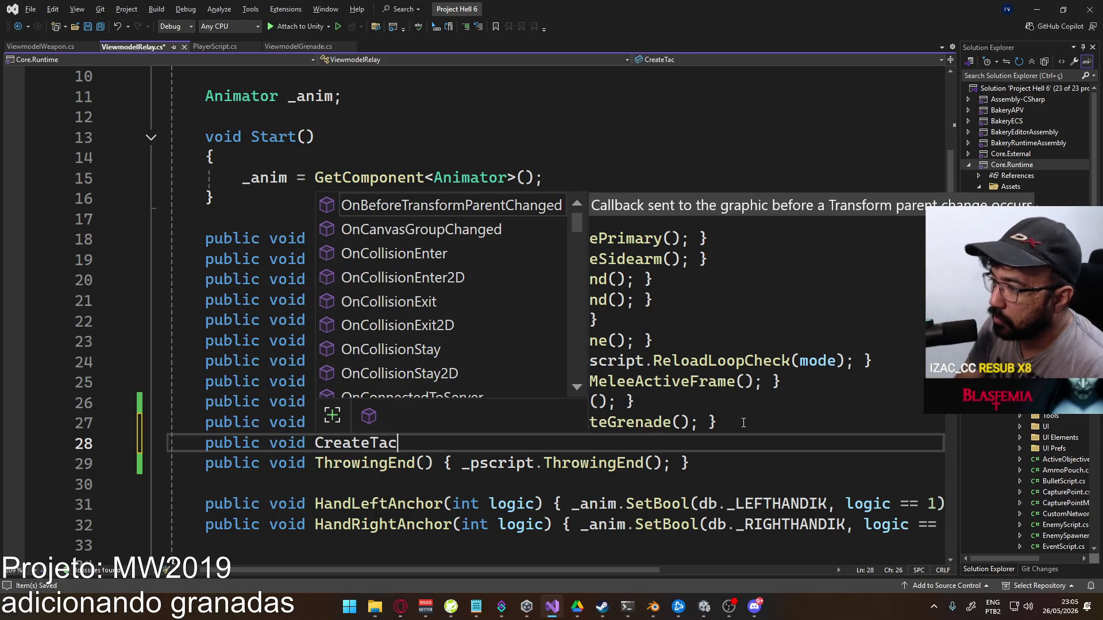
text(tical() {)
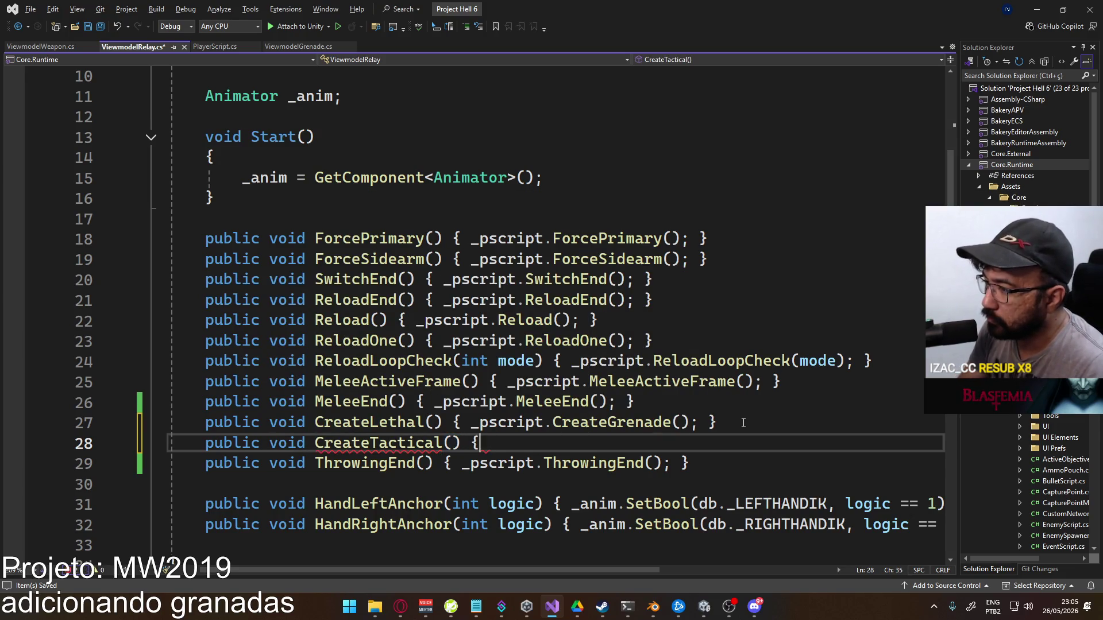
text( _pscript.c)
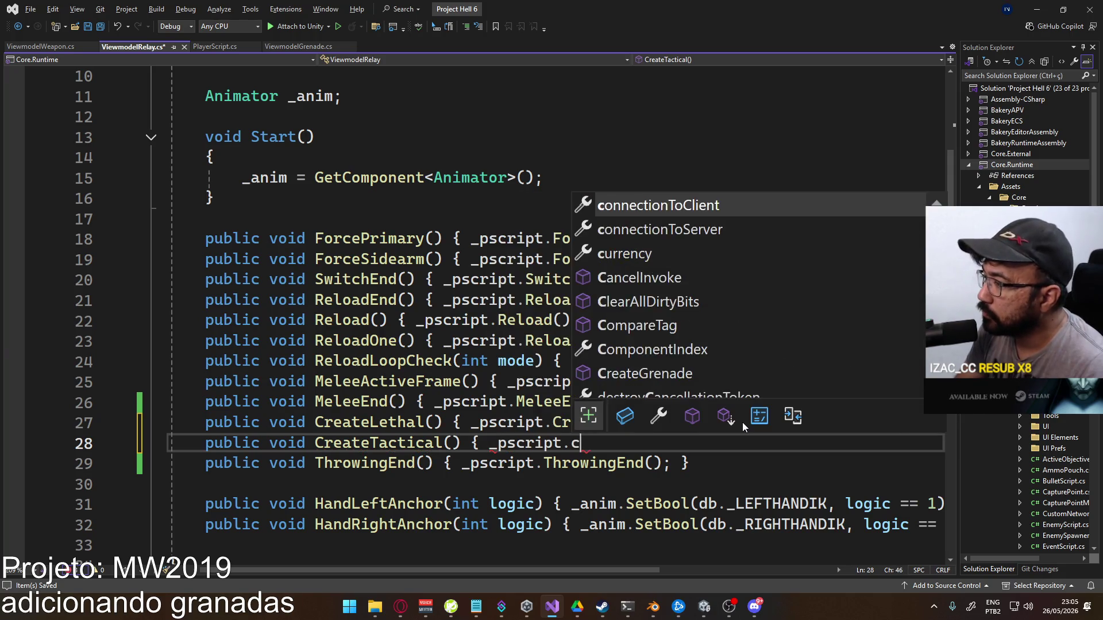
text(reateT)
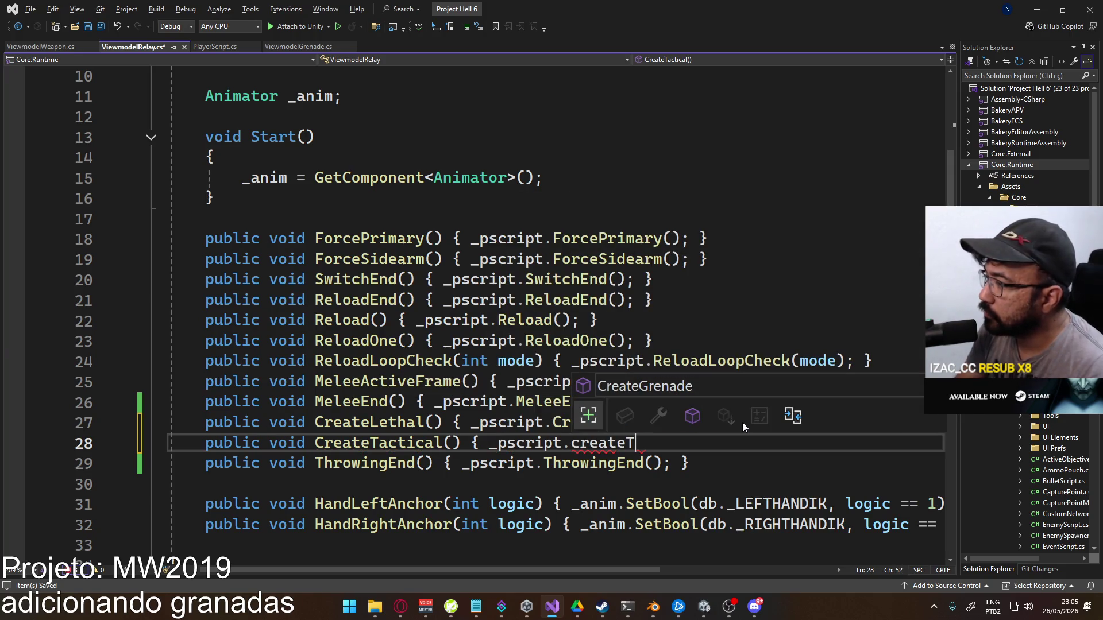
key(BackSpace)
text(())
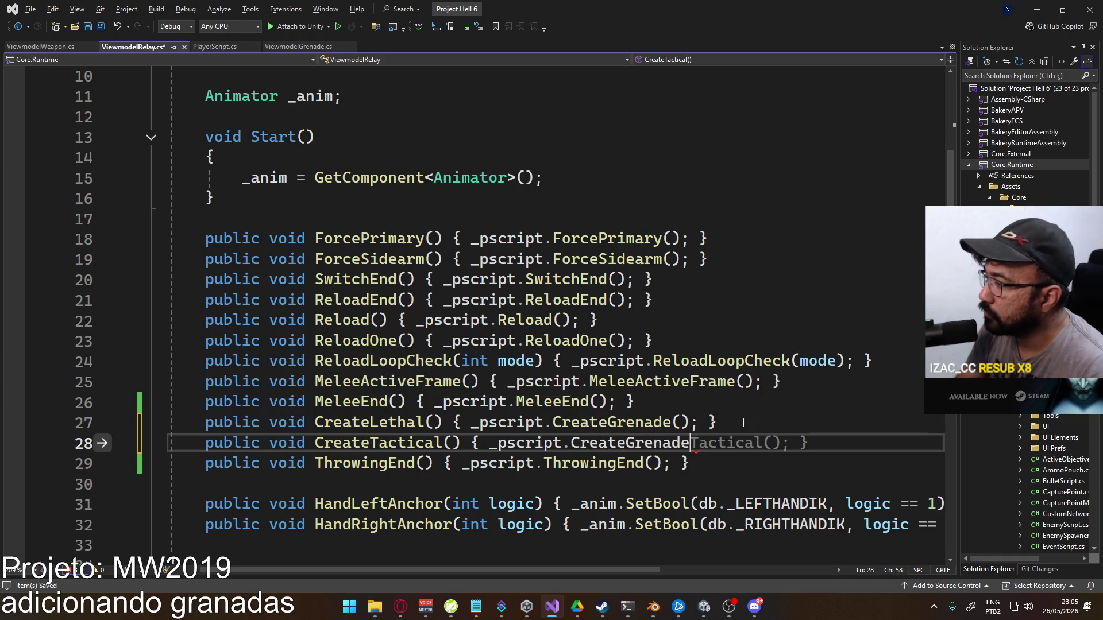
text(; })
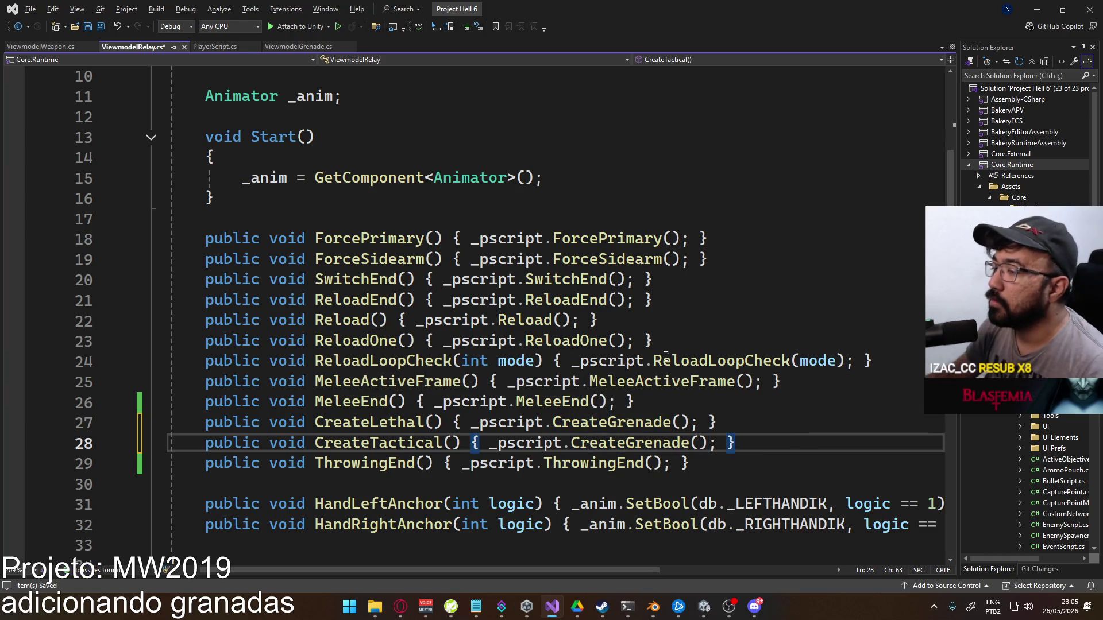
key(ctrl+s)
click(235, 45)
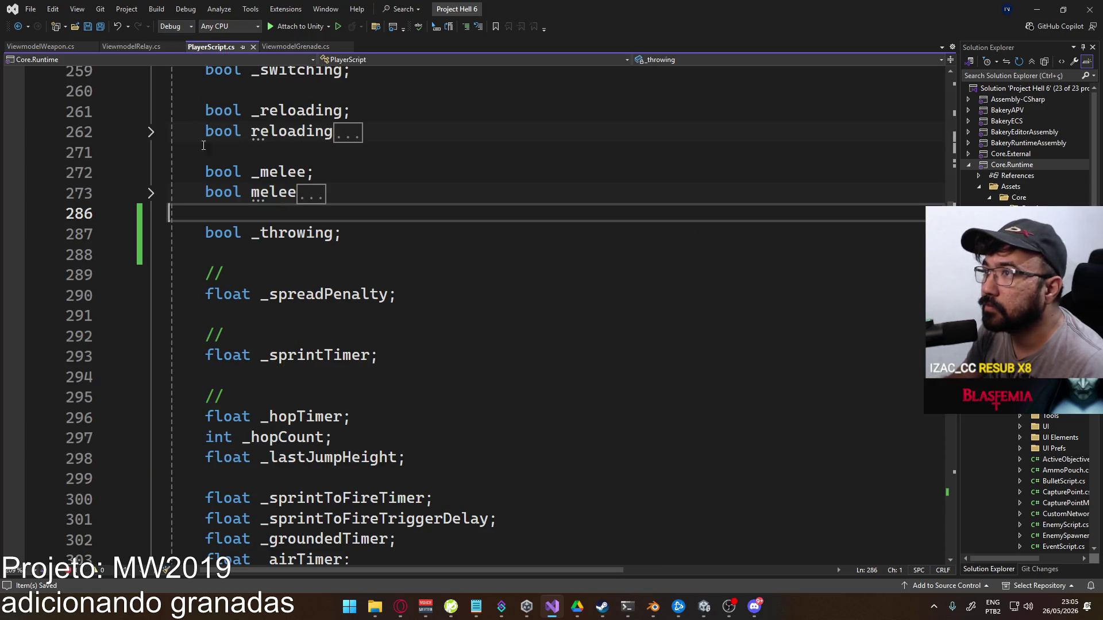
Add an int slot parameter to PlayerScript's CreateGrenade and save
scroll(203, 138, down, 20)
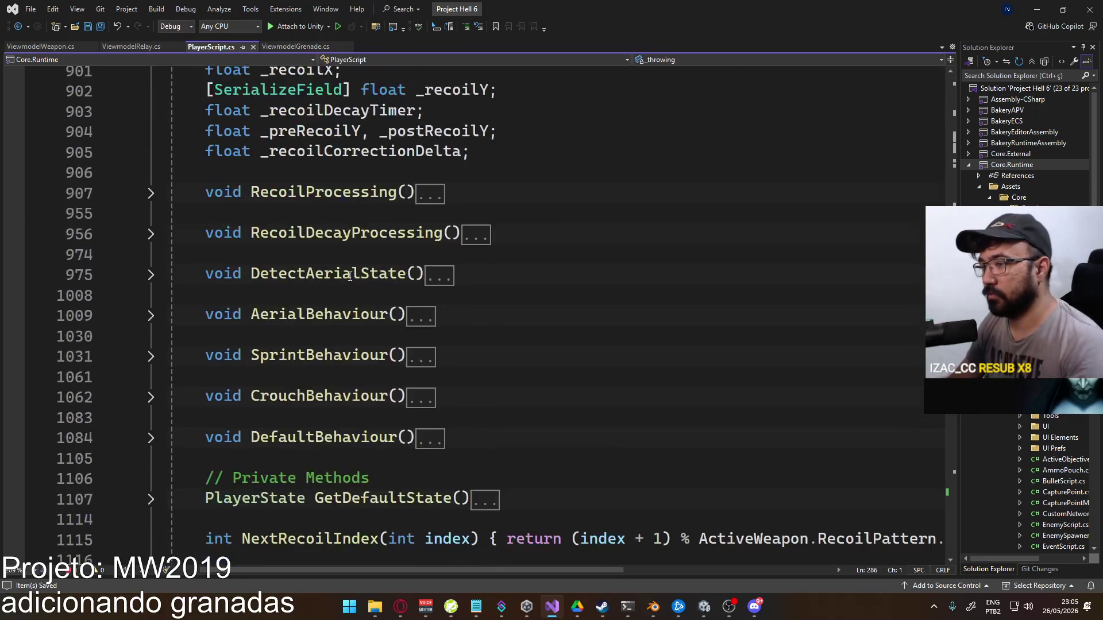
scroll(349, 274, down, 14)
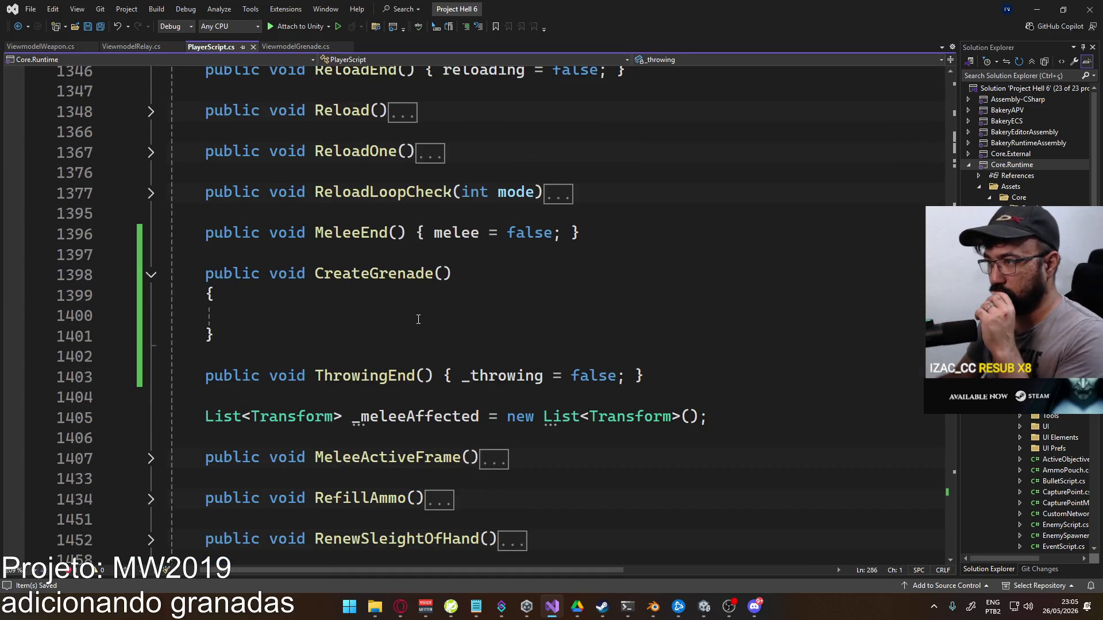
click(442, 275)
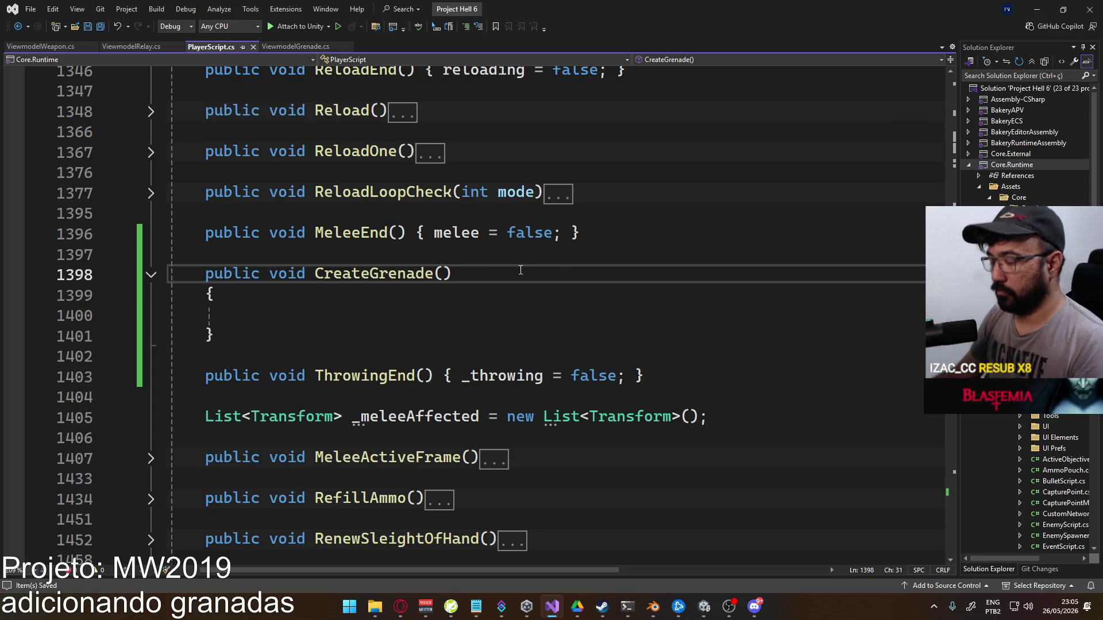
text(int slot)
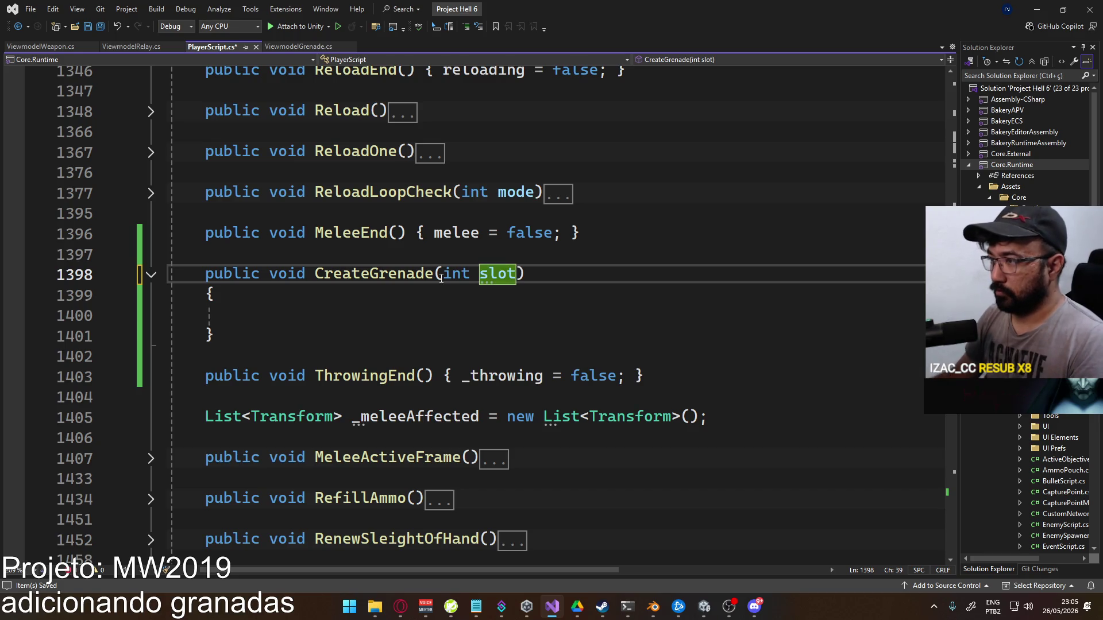
key(Down)
key(Down)
key(ctrl+s)
key(Tab)
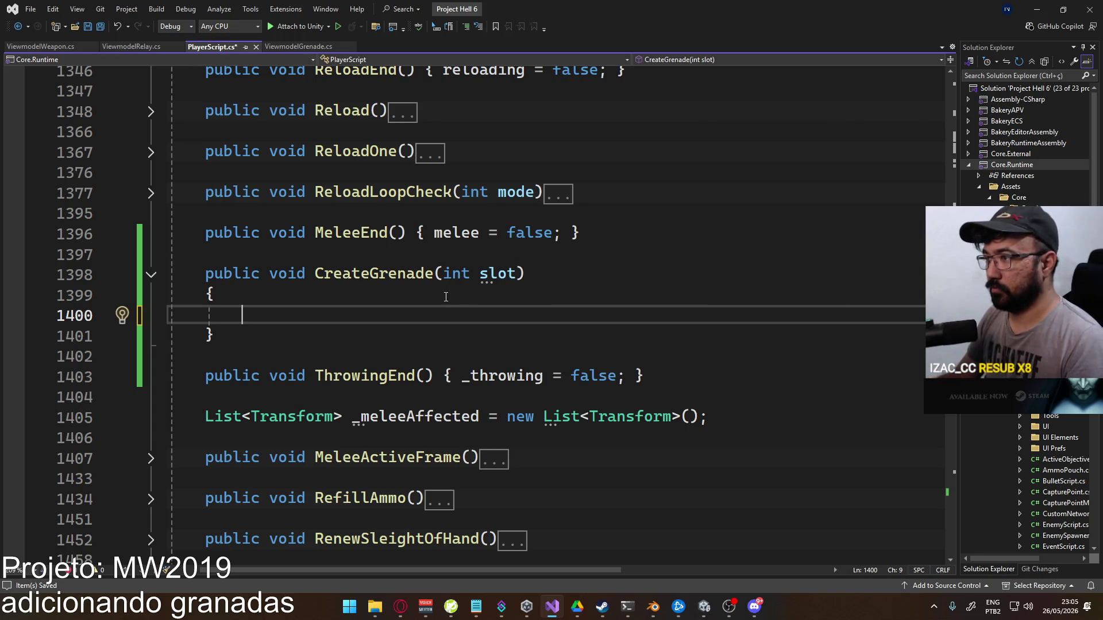
key(ctrl+s)
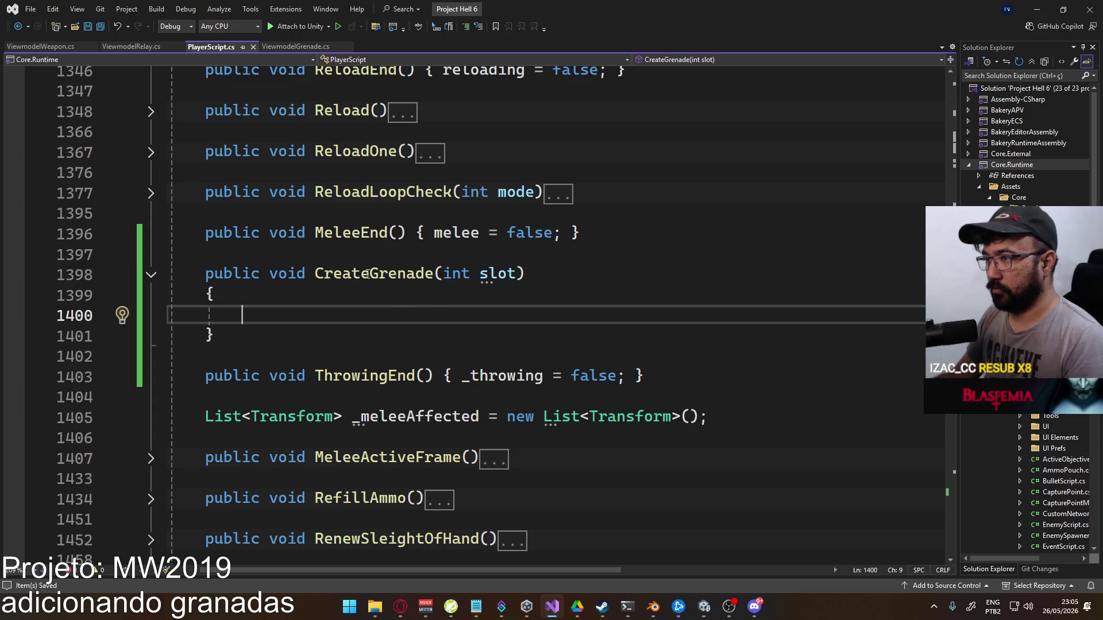
Rename CreateGrenade to CreateLethal() and add an empty public void CreateTactical() below it
click(368, 273)
shift+click(552, 274)
text(Lethal())
key(Down)
key(Down)
key(Down)
key(Return)
key(Return)
text(public)
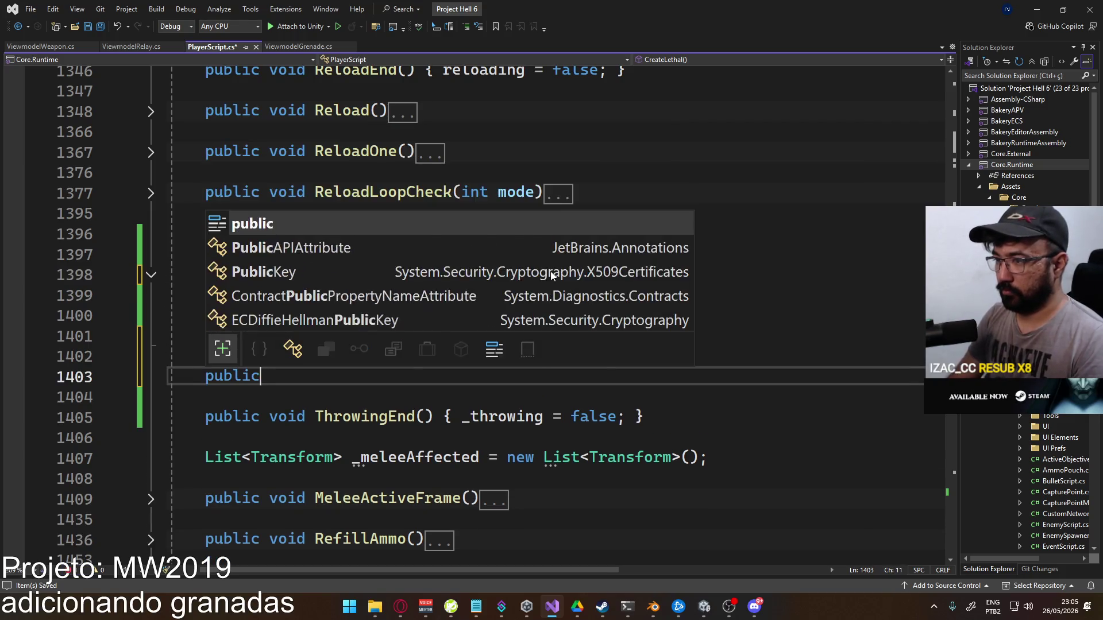
text( void CreateTacti)
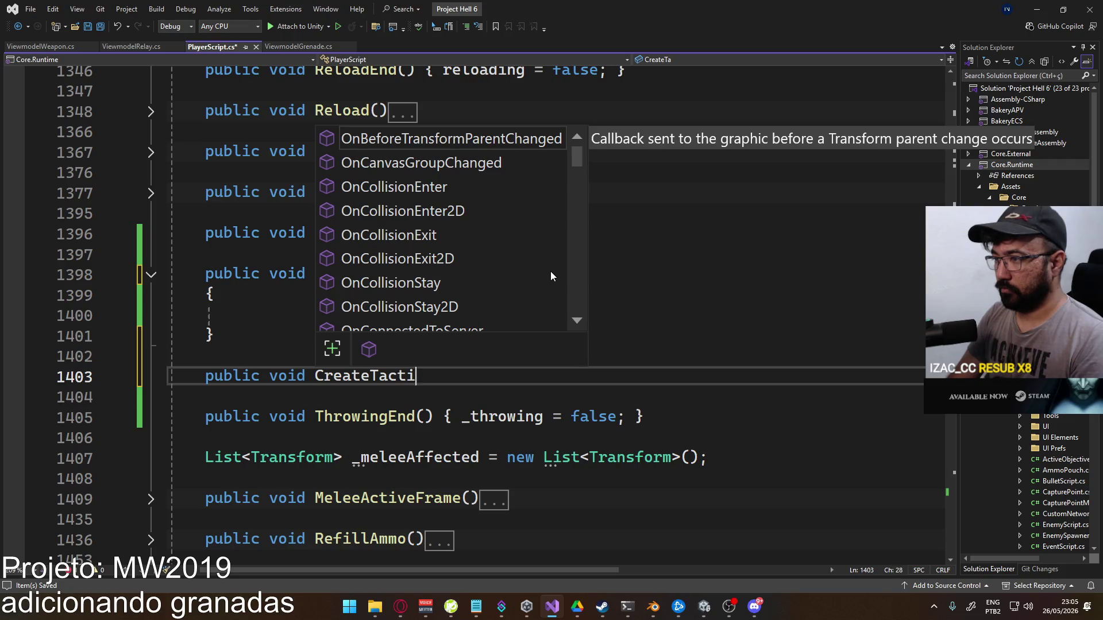
text(cal())
key(Return)
text({)
key(Return)
key(Return)
text(})
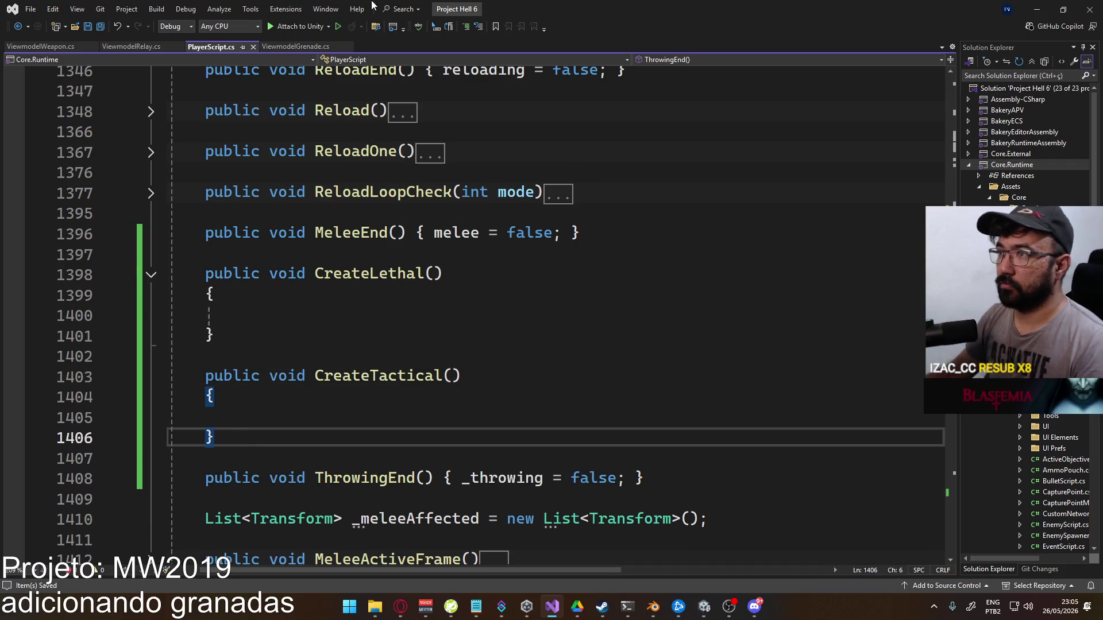
click(285, 46)
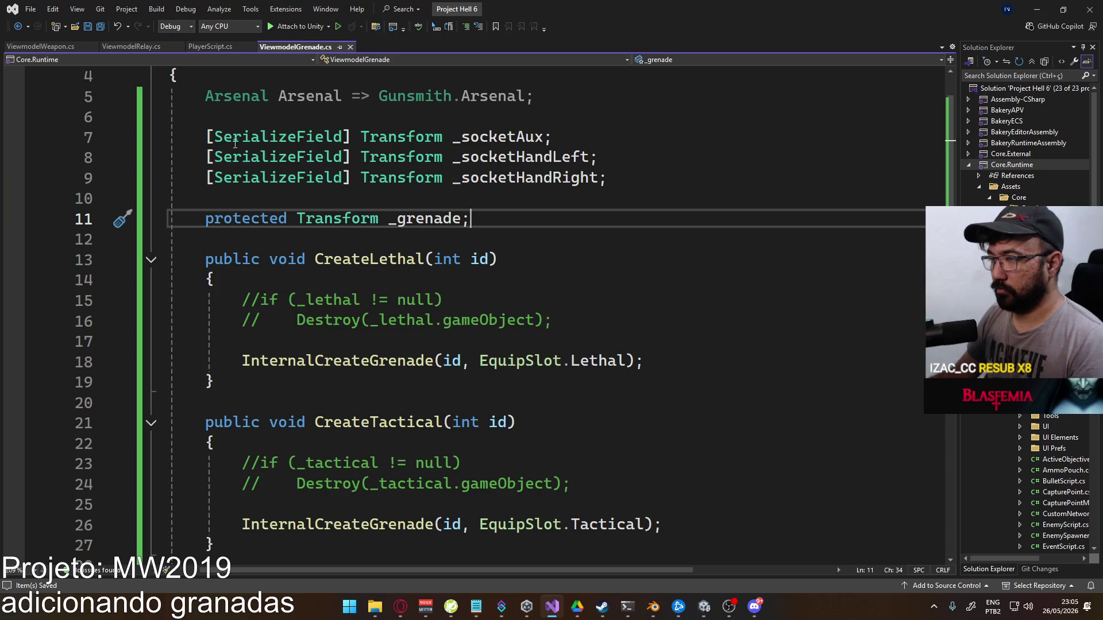
Glance at ViewmodelWeapon and ViewmodelRelay, then reload the YouTube page in the browser
click(69, 48)
click(119, 47)
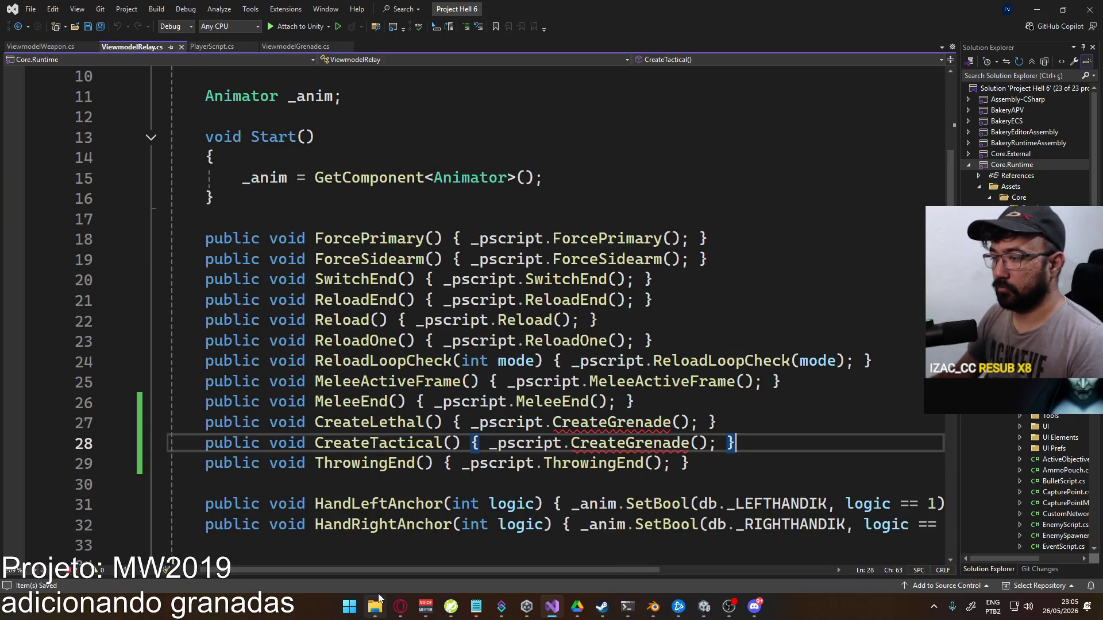
mouse_move(401, 607)
click(340, 561)
key(F5)
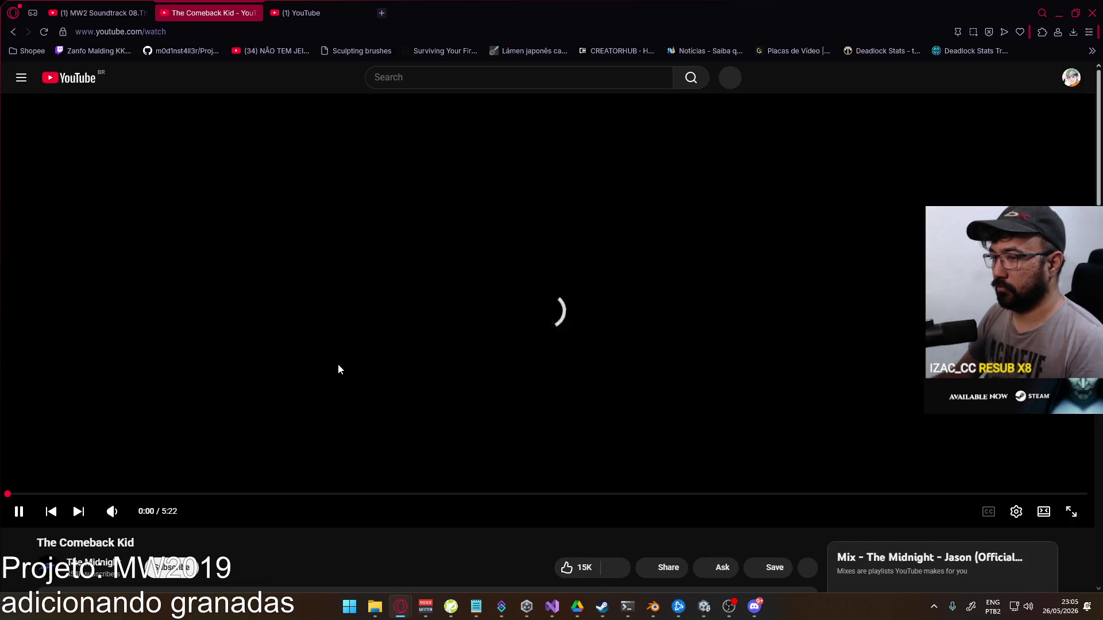
key(alt+Tab)
Replace both relay CreateGrenade calls with _pscript.CreateLethal() and _pscript.CreateTactical()
double_click(612, 415)
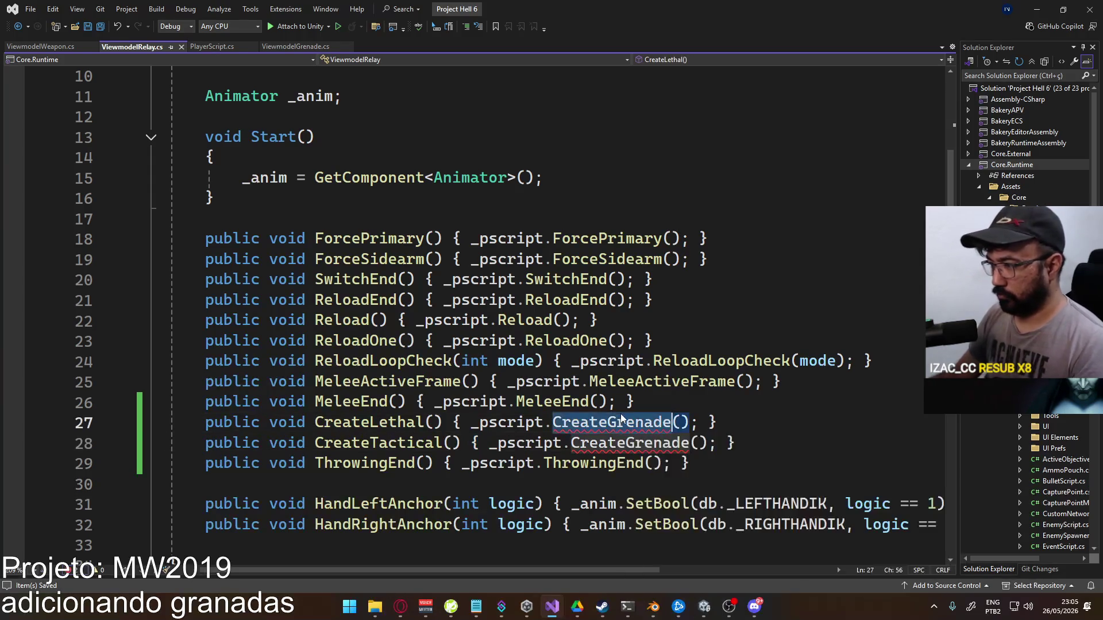
text(Create)
key(Tab)
double_click(629, 443)
text(Create)
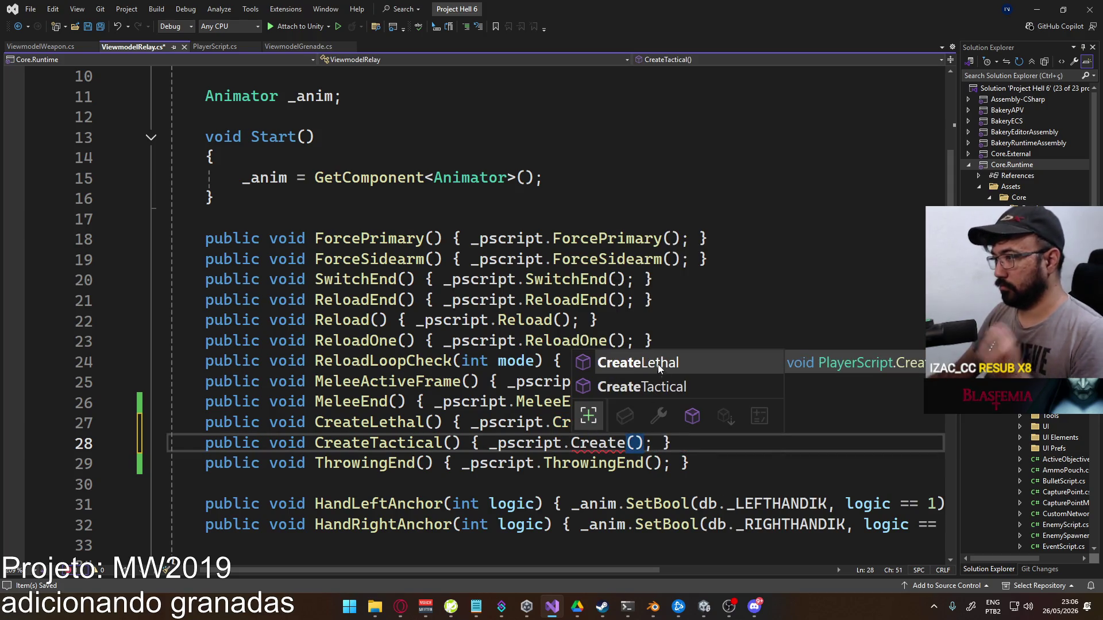
click(692, 394)
key(Tab)
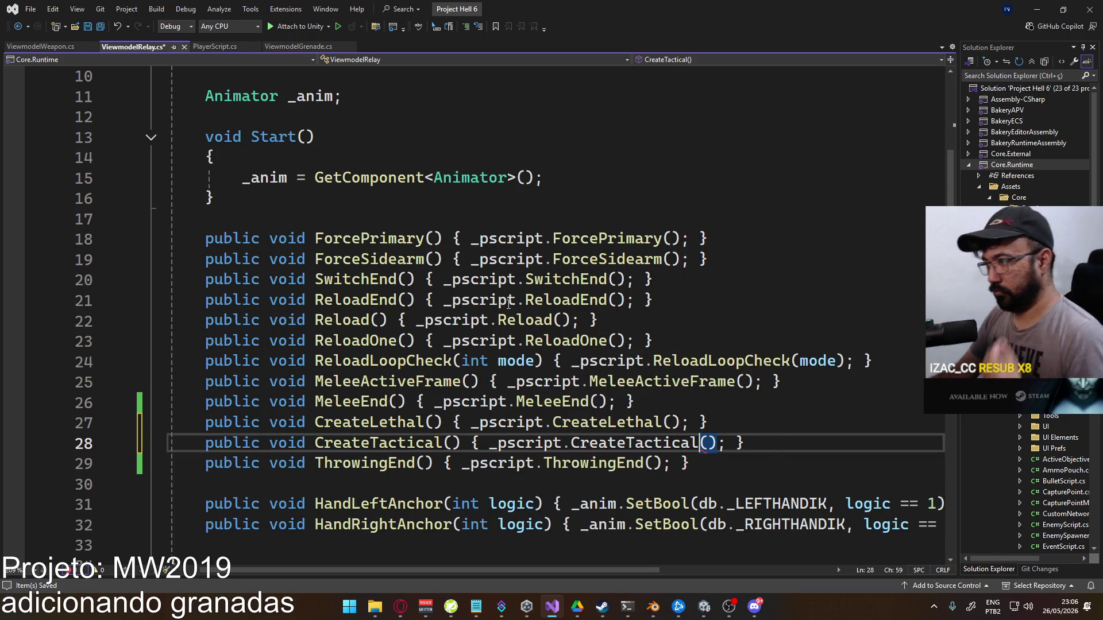
click(52, 48)
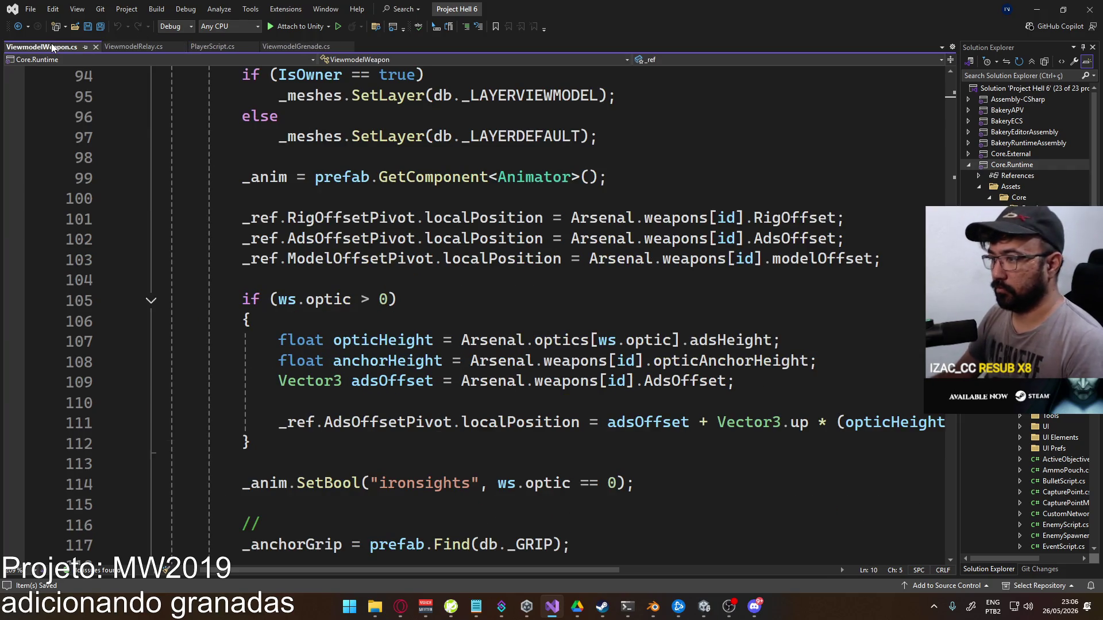
Review the InternalCreateGrenade code in ViewmodelGrenade.cs
click(298, 49)
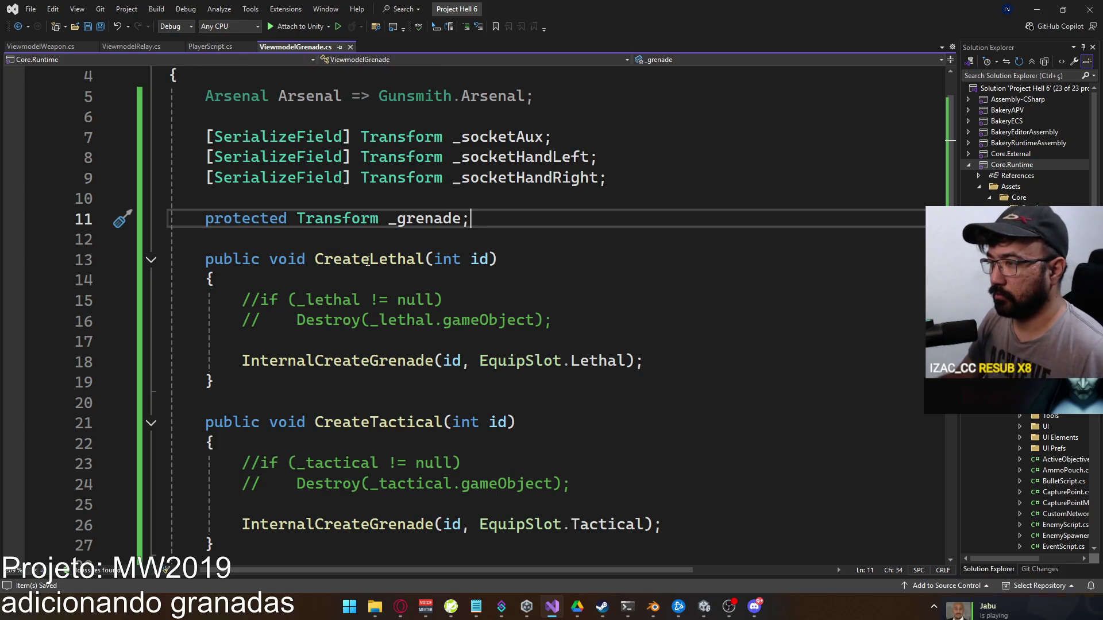
scroll(391, 253, down, 8)
scroll(391, 253, up, 1)
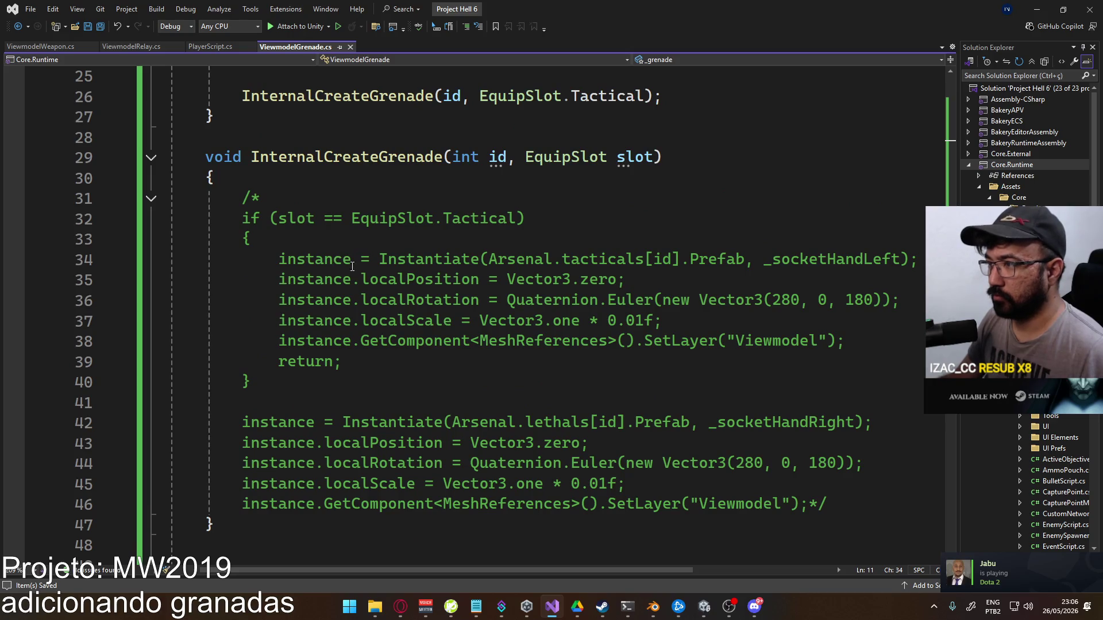
scroll(388, 269, up, 7)
Return to PlayerScript.cs with the caret after the CreateLethal() signature
click(43, 46)
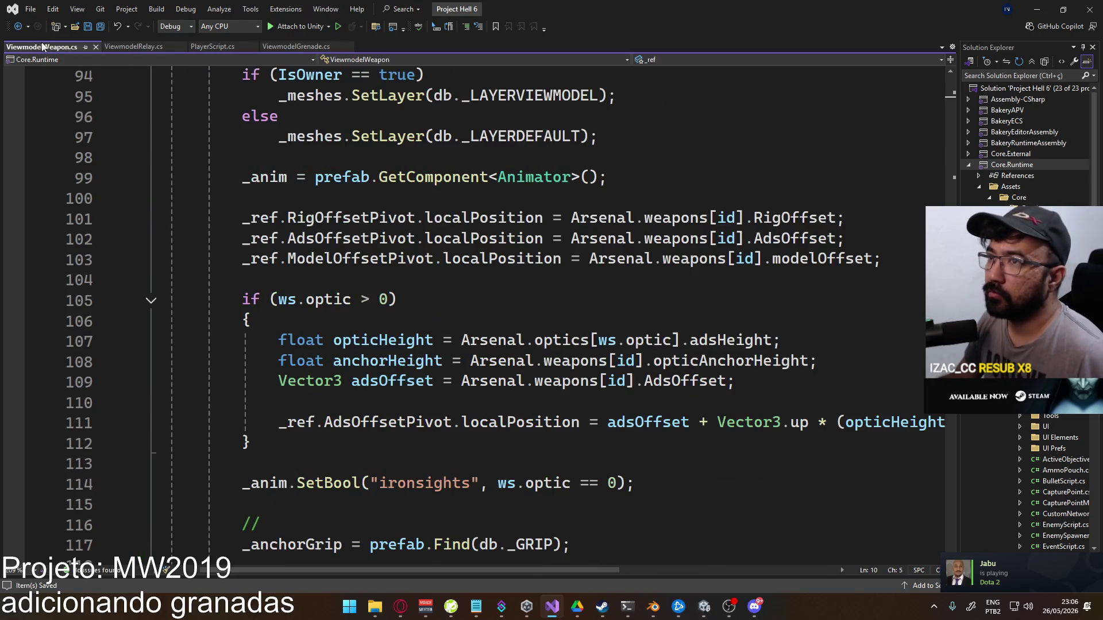
click(212, 47)
click(442, 315)
click(525, 273)
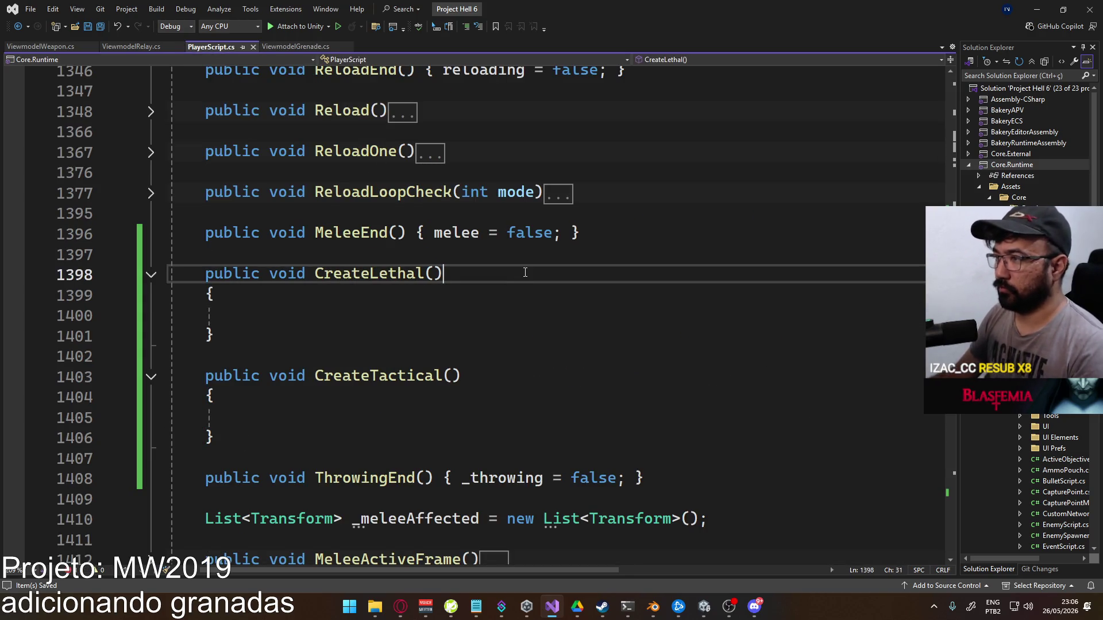
Collapse CreateLethal to one line calling _ref.ViewmodelGrenade.CreateLethal(_lethal)
key(Delete)
key(Delete)
key(Delete)
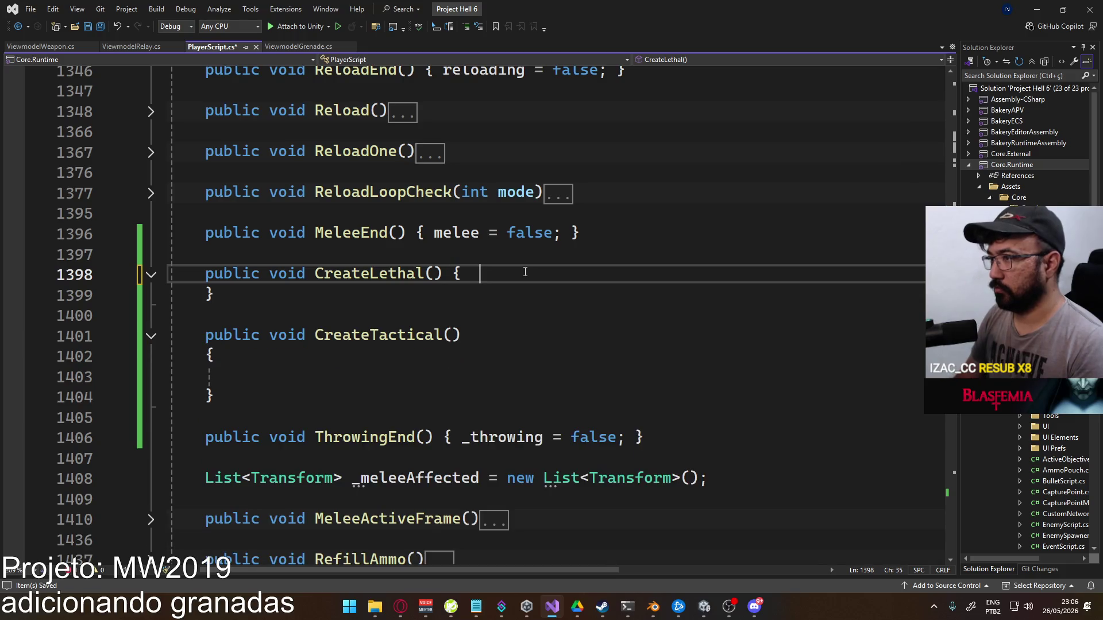
key(Left)
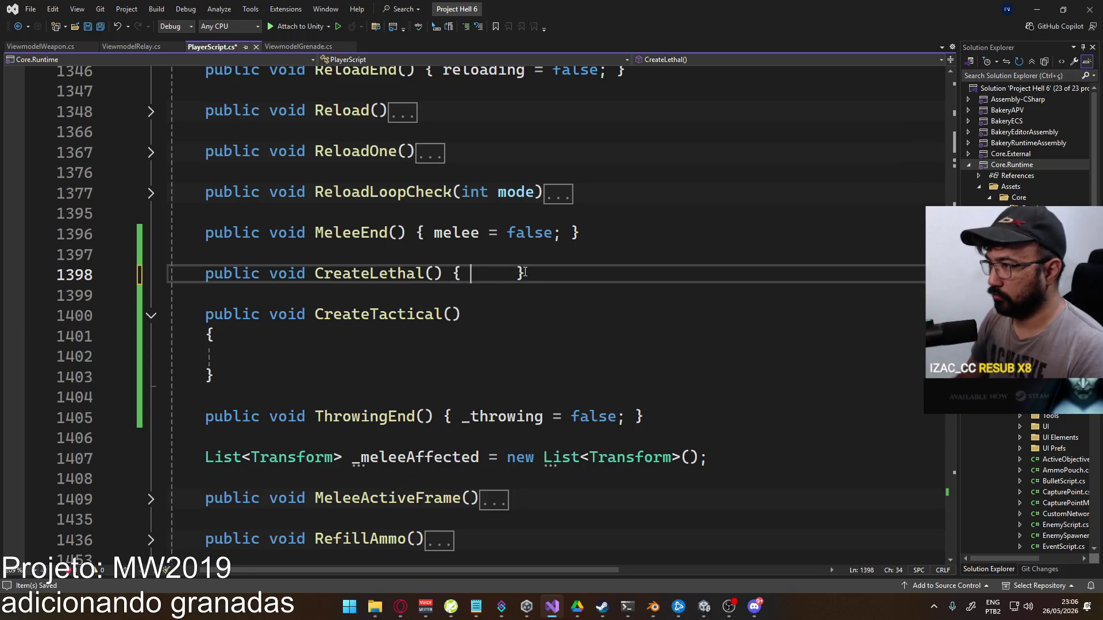
text(_ref.viewmo)
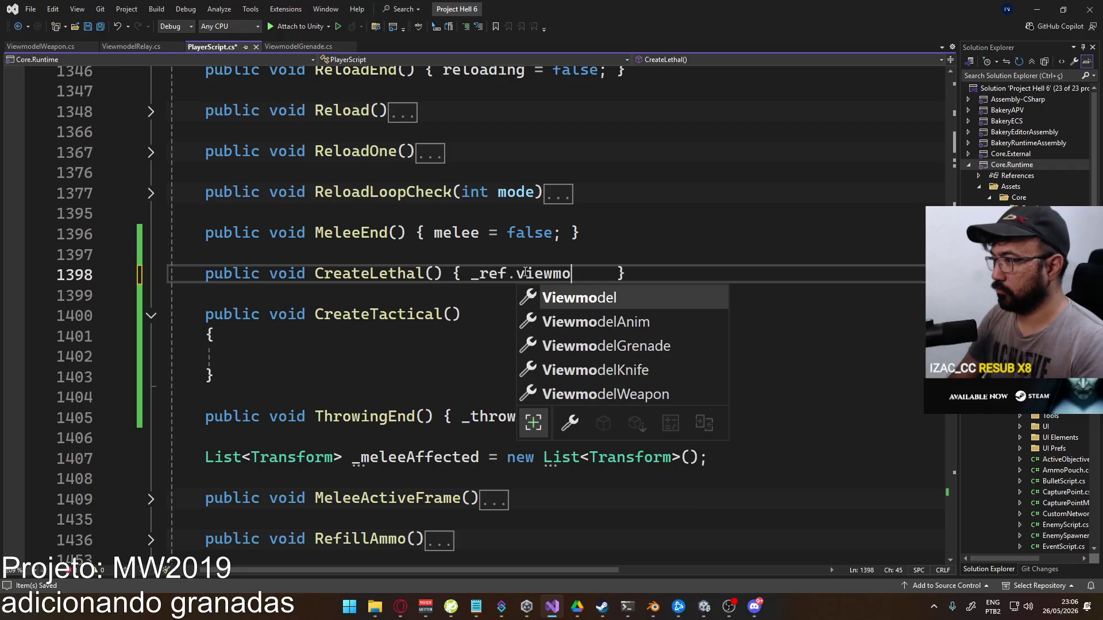
key(Down)
key(Down)
text(.crea)
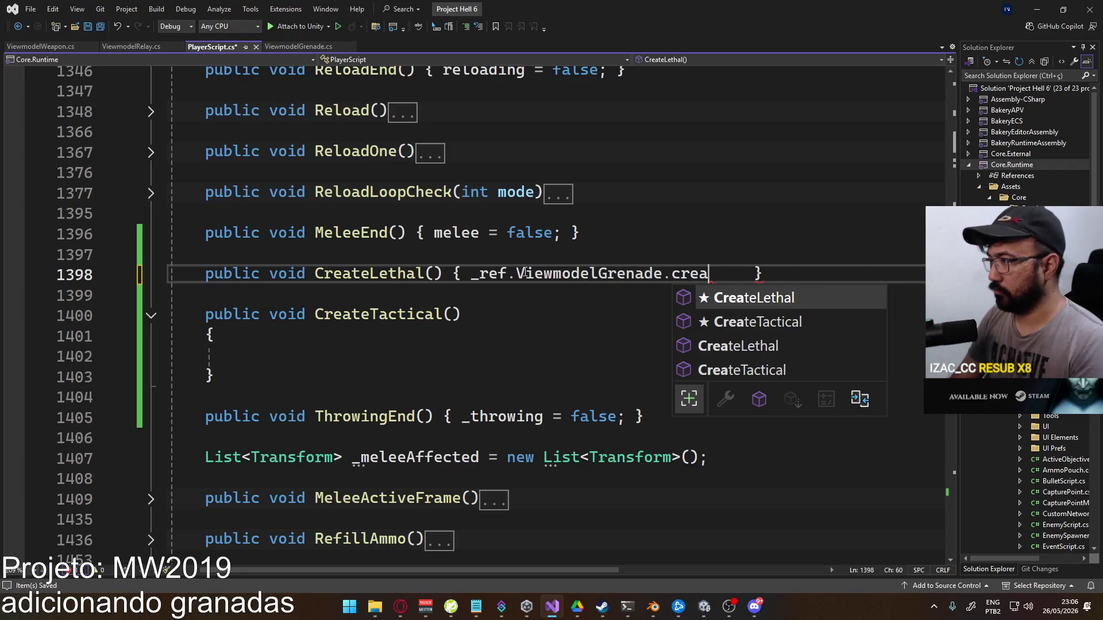
key(Tab)
text(();)
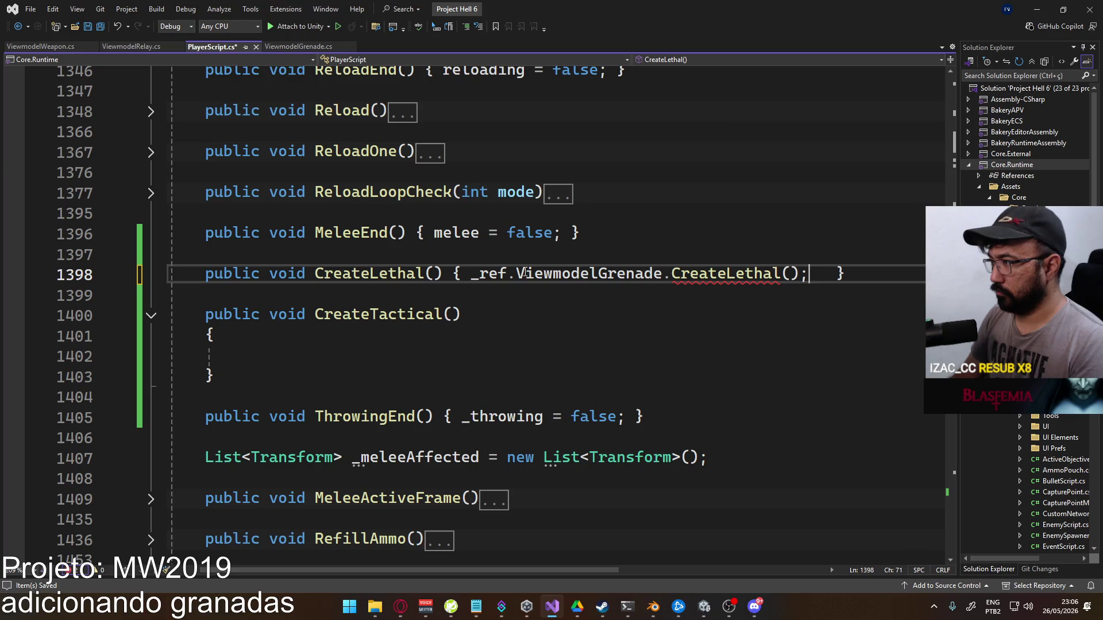
mouse_move(703, 269)
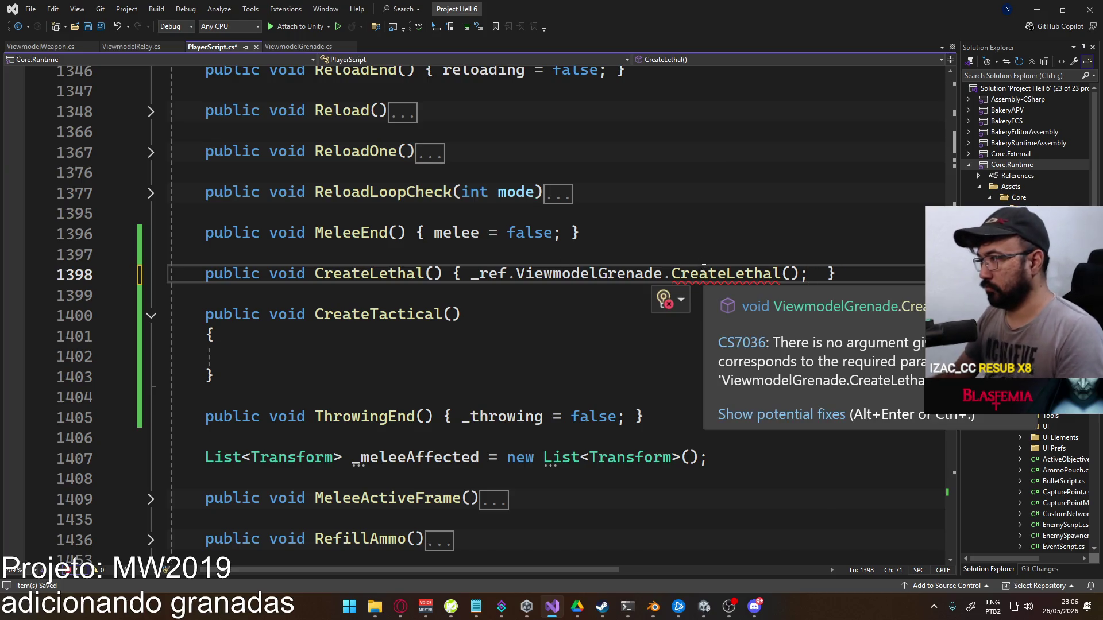
click(791, 273)
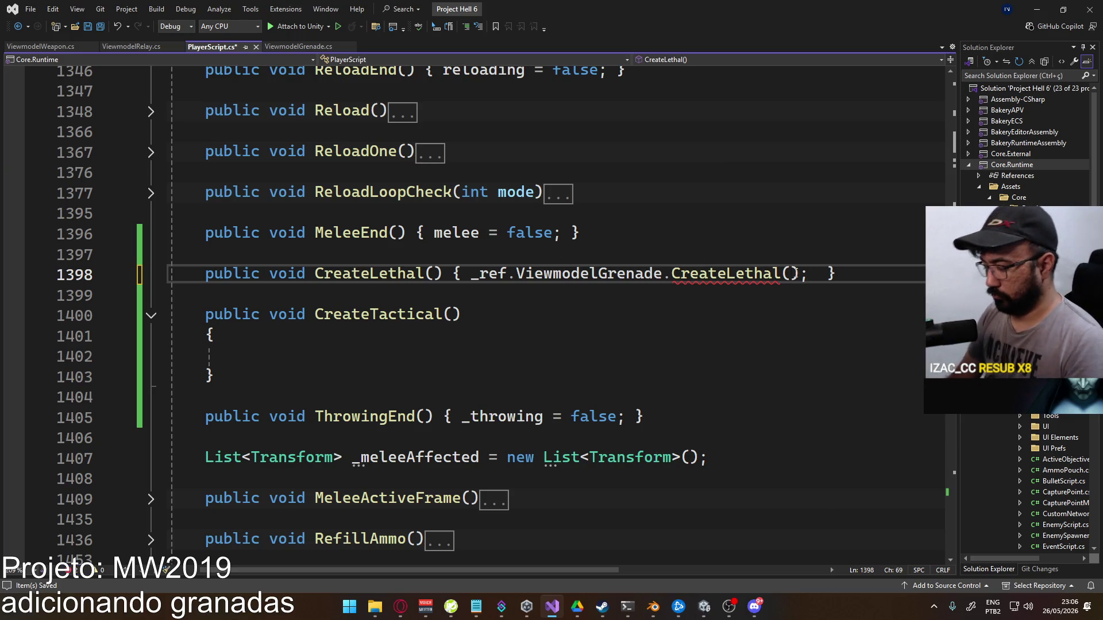
text(_lethal)
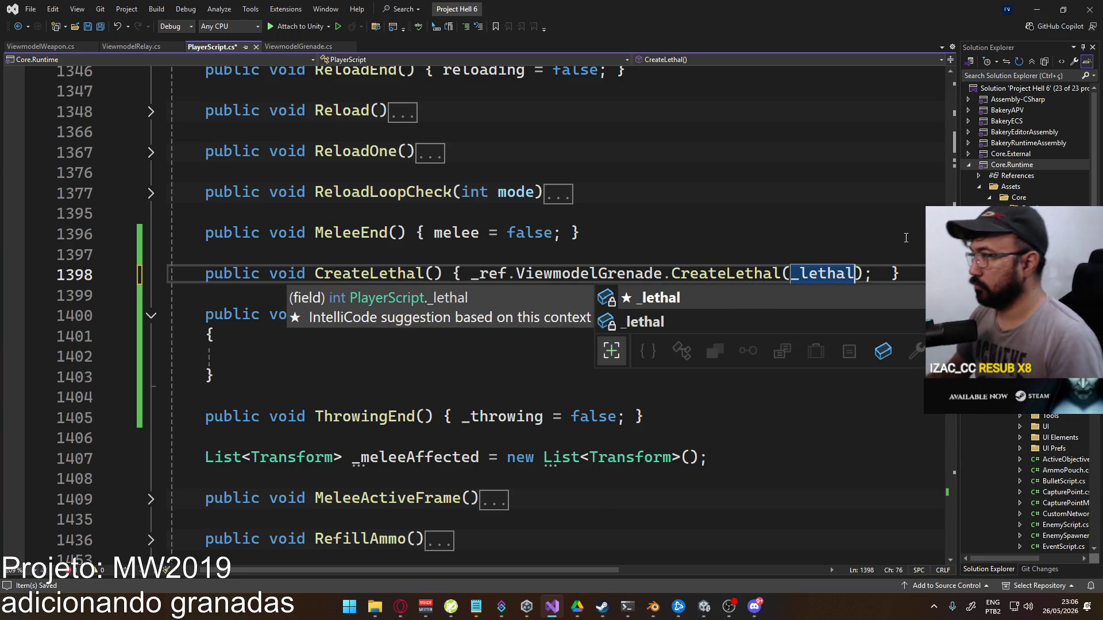
click(905, 242)
click(882, 274)
key(Delete)
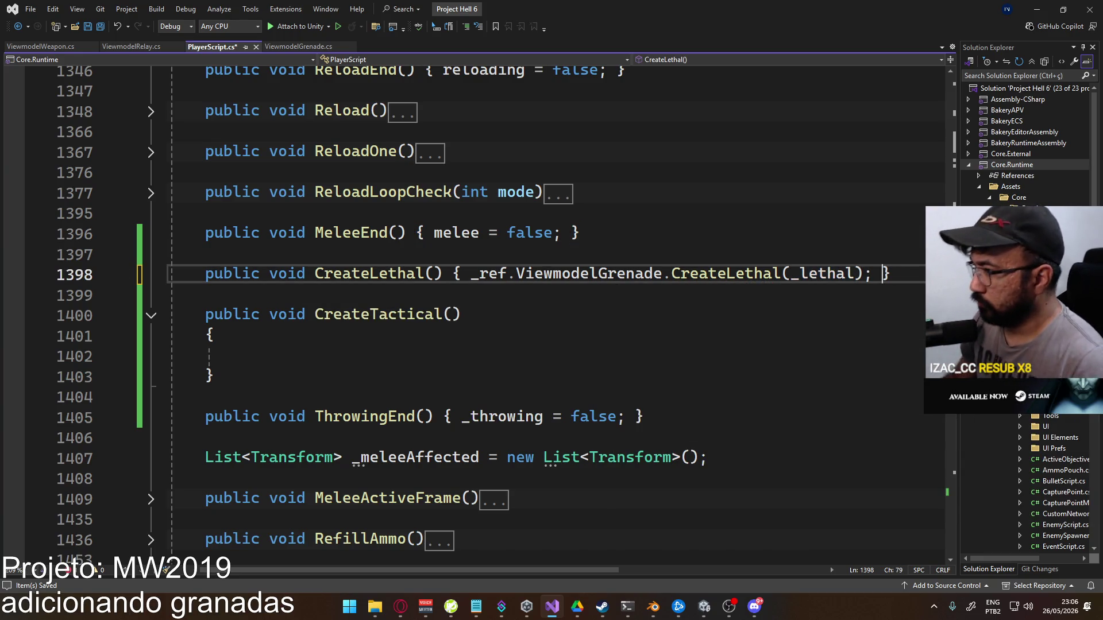
Collapse CreateTactical to one line calling _ref.ViewmodelGrenade.CreateTactical(_tactical), and save
click(611, 315)
key(Delete)
key(Delete)
key(Delete)
key(End)
key(Delete)
key(Delete)
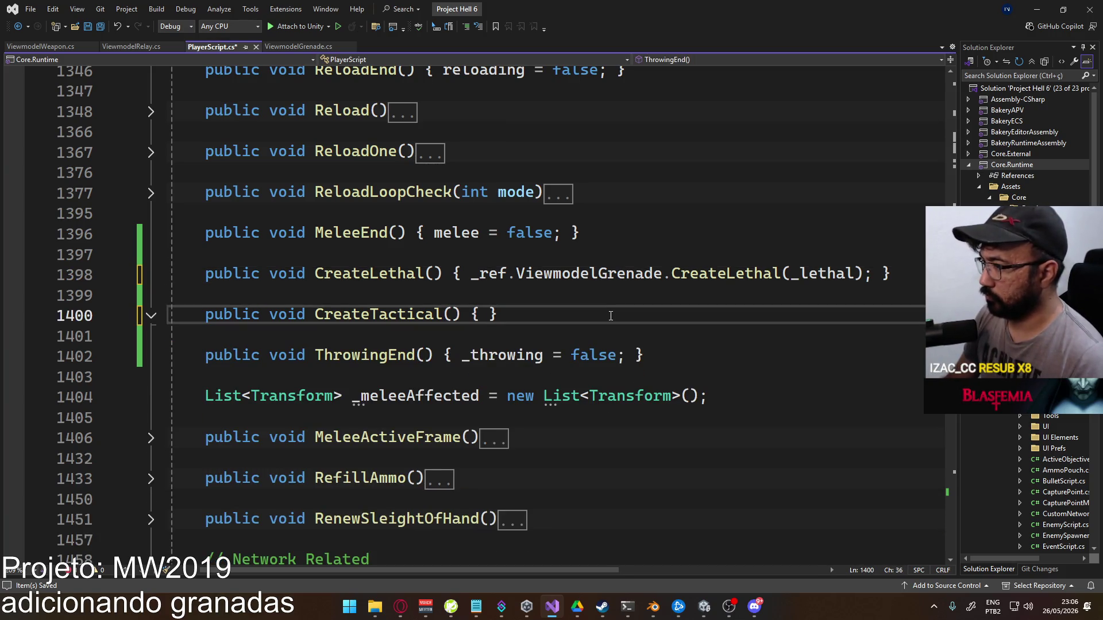
text(_ref.viewmo)
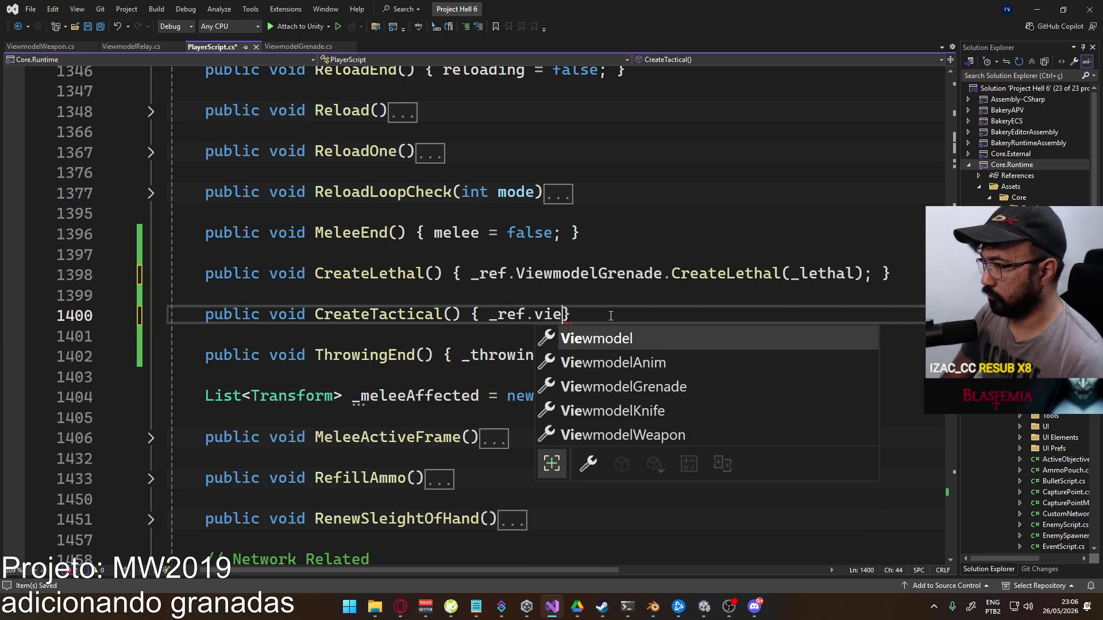
key(Tab)
text(Gren.Crea)
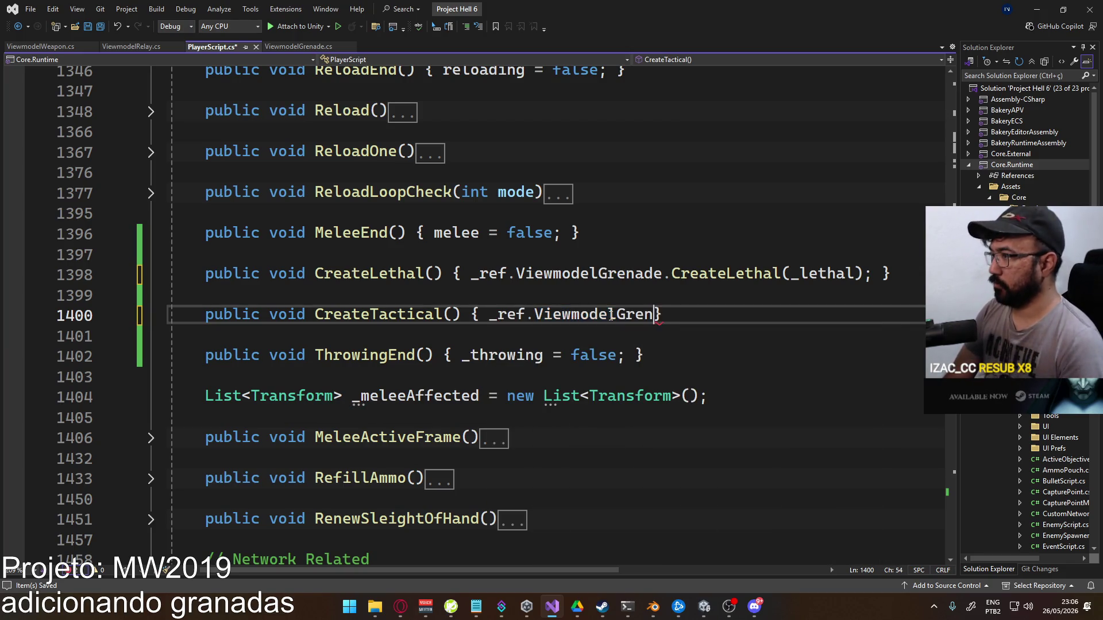
key(Tab)
text((_tactical))
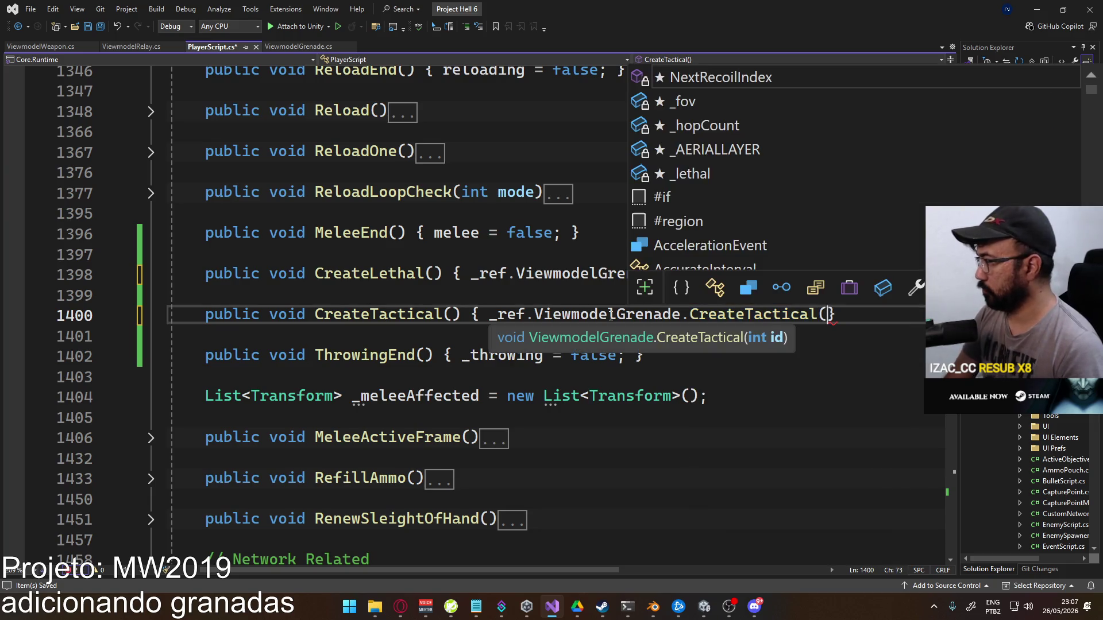
text(;)
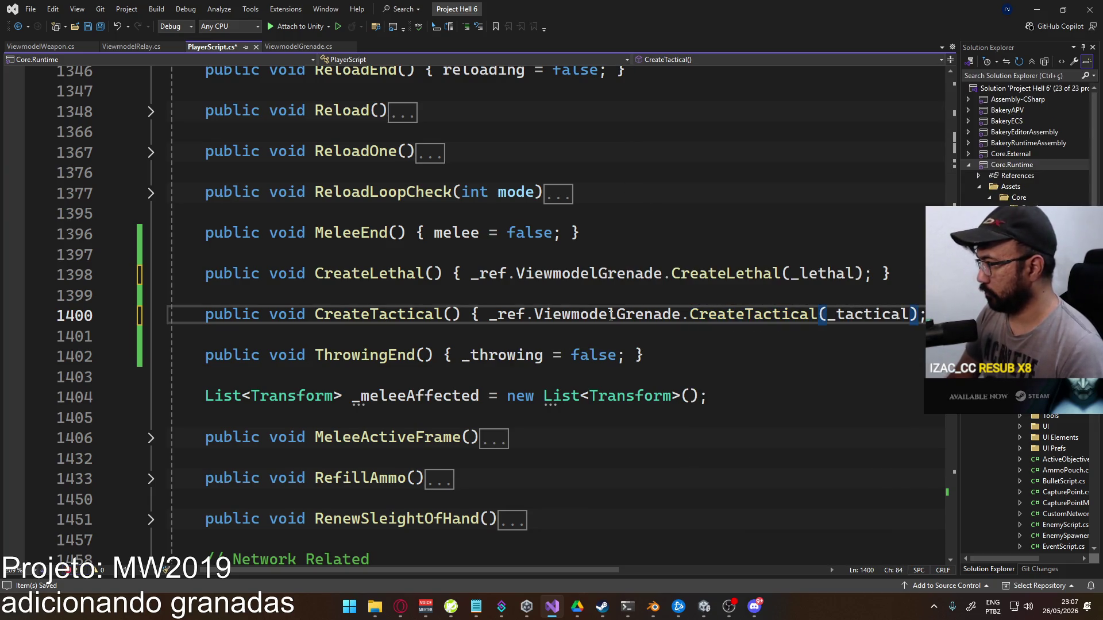
key(ctrl+s)
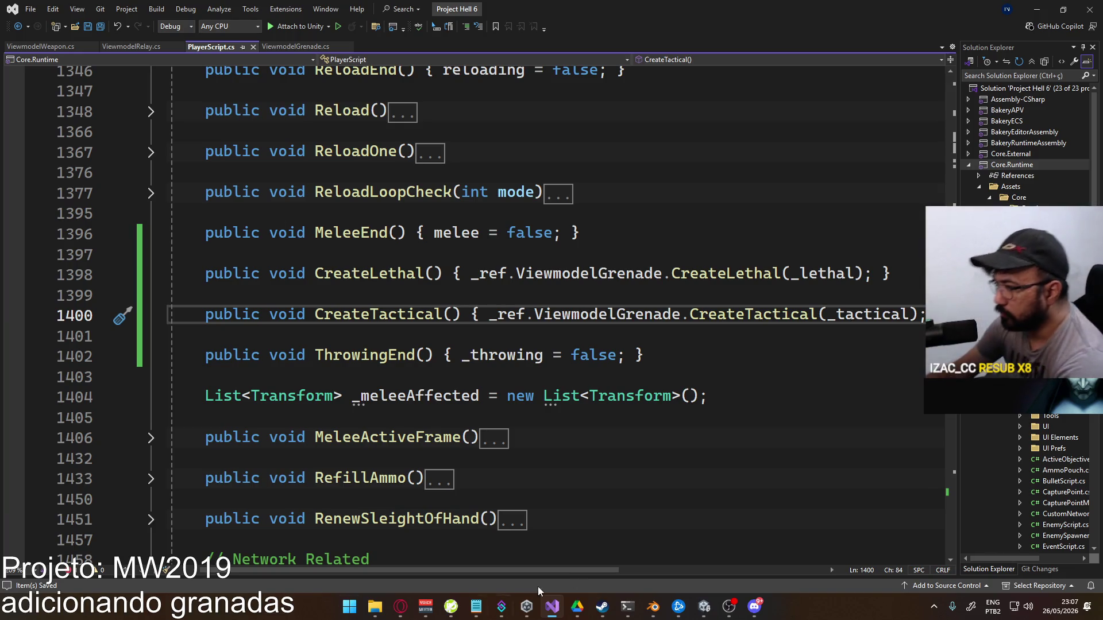
Remove the obsolete throwMode = 0 line flagged in the Error List and save PlayerScript
mouse_move(553, 573)
mouse_down()
mouse_move(598, 564)
mouse_move(551, 569)
mouse_up()
click(67, 571)
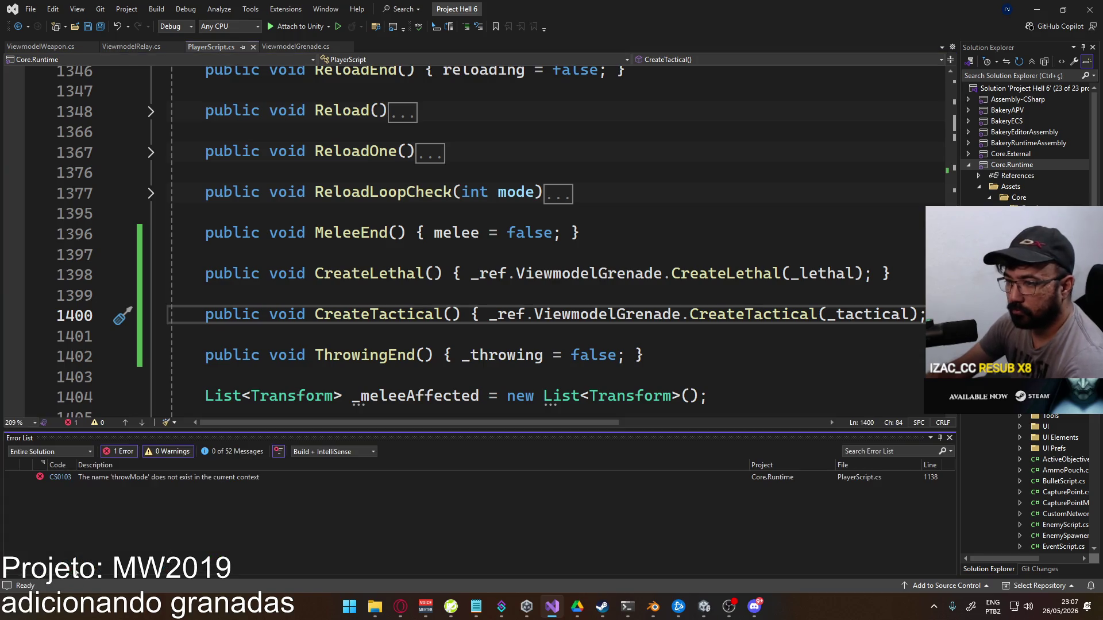
double_click(160, 482)
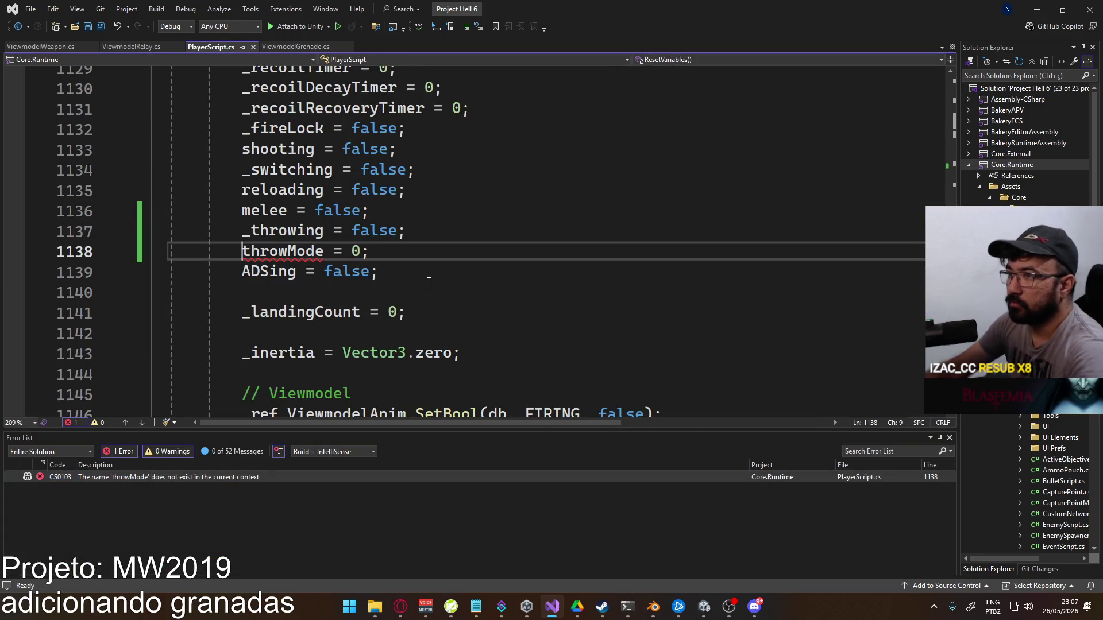
key(ctrl+x)
click(91, 25)
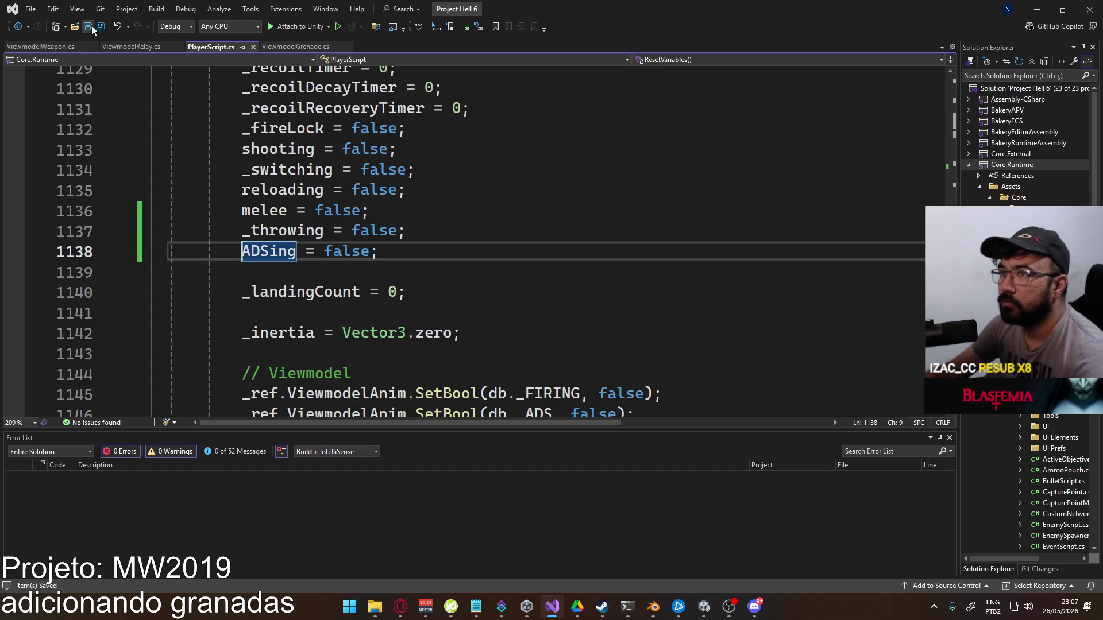
Check ViewmodelWeapon, ViewmodelRelay and PlayerScript, close the Error List, and show ViewmodelGrenade.cs
click(61, 46)
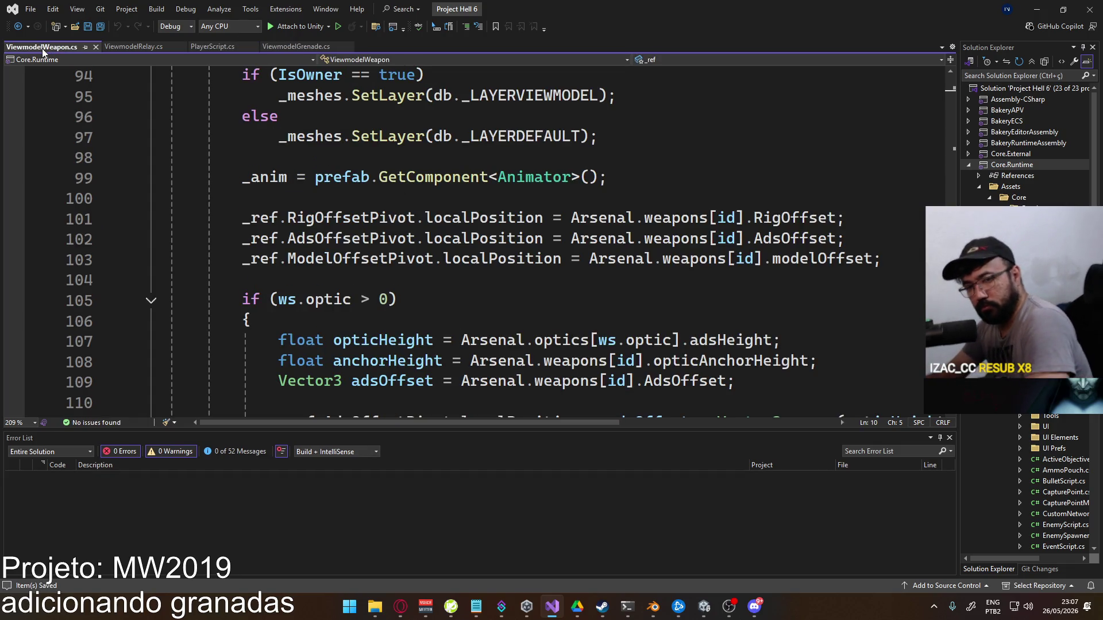
click(127, 47)
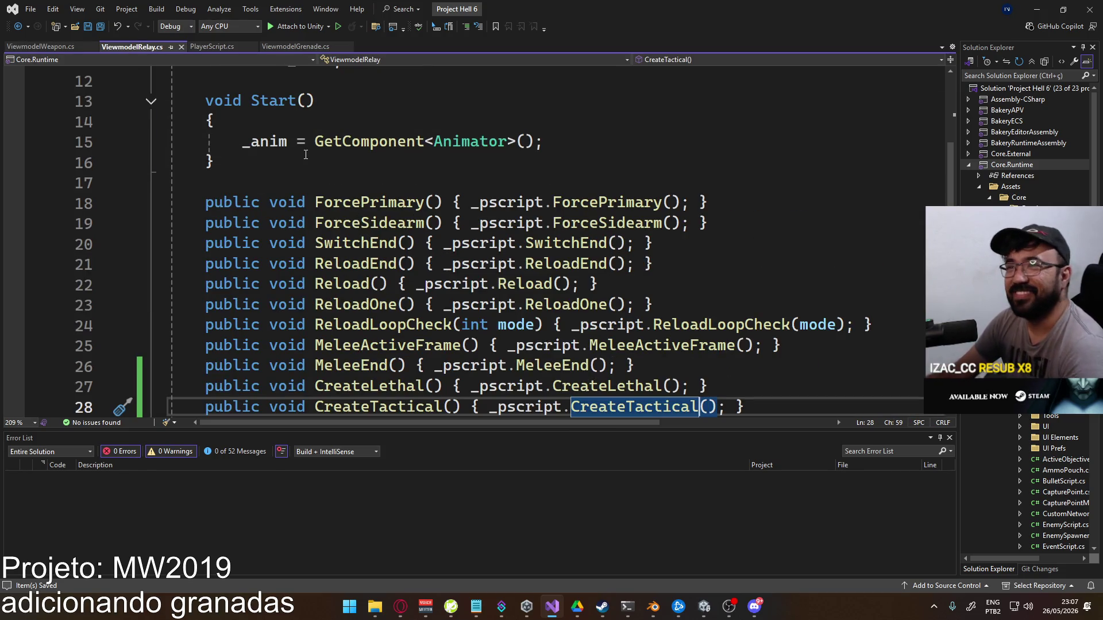
click(219, 49)
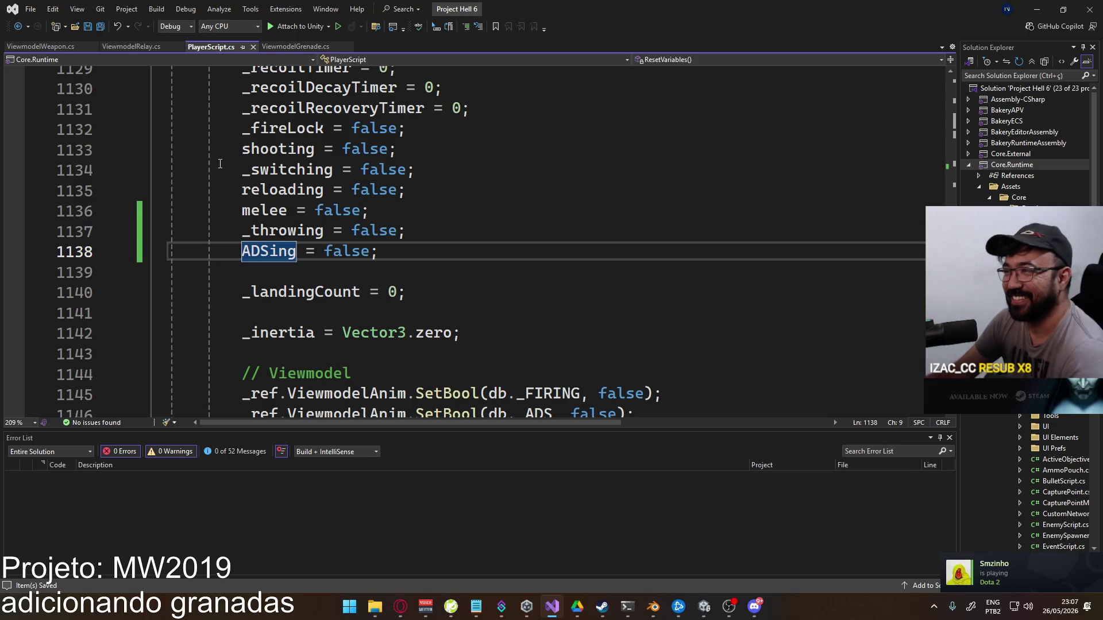
click(950, 438)
click(300, 48)
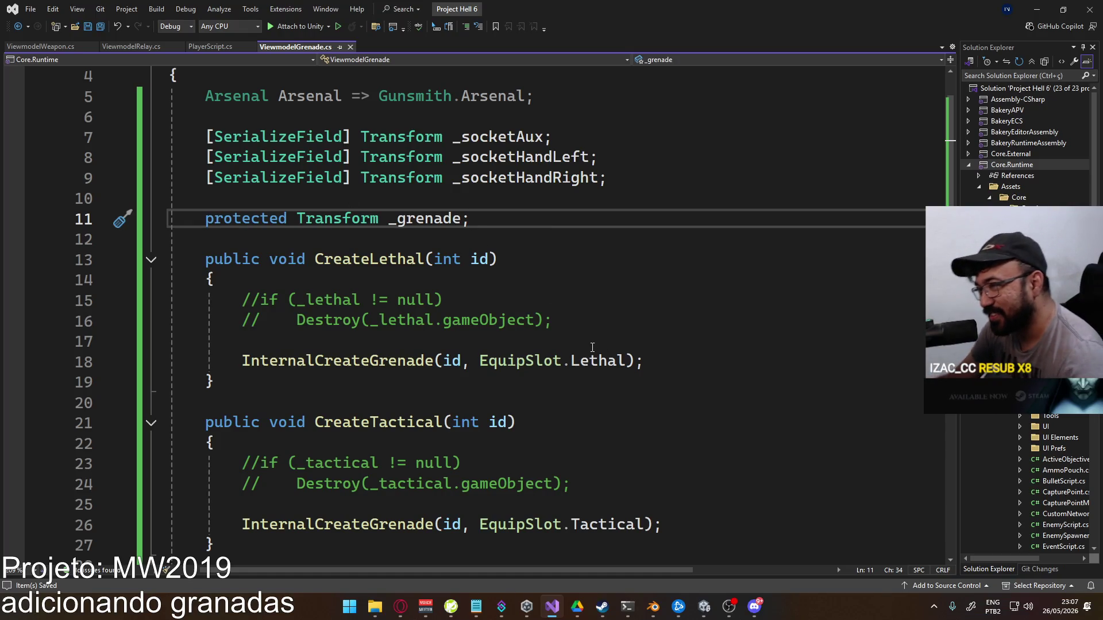
scroll(596, 376, down, 1)
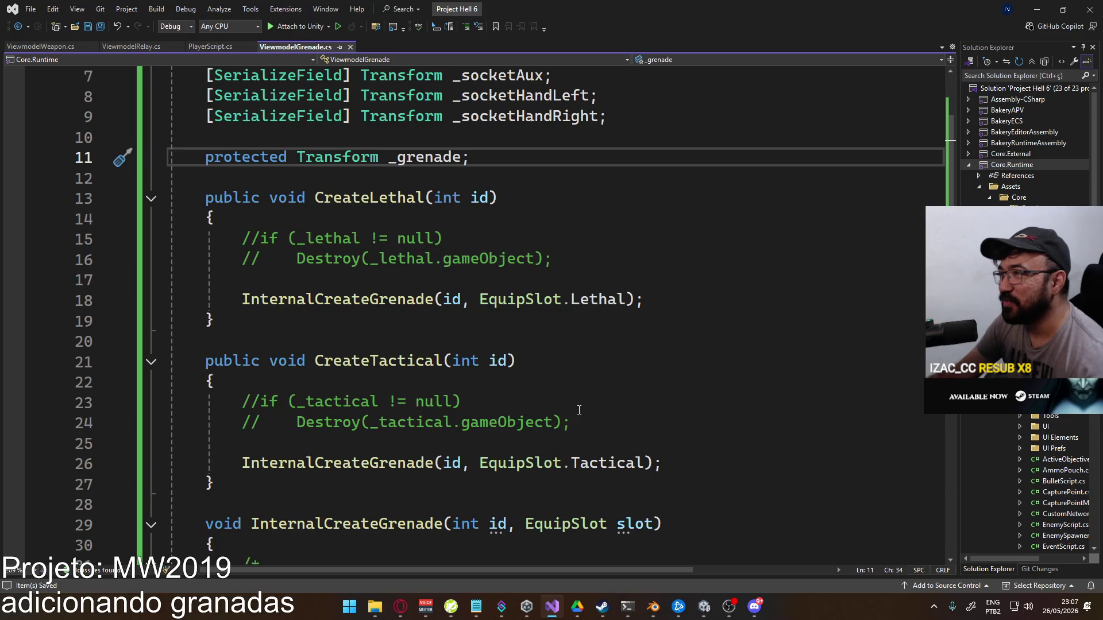
scroll(579, 410, up, 2)
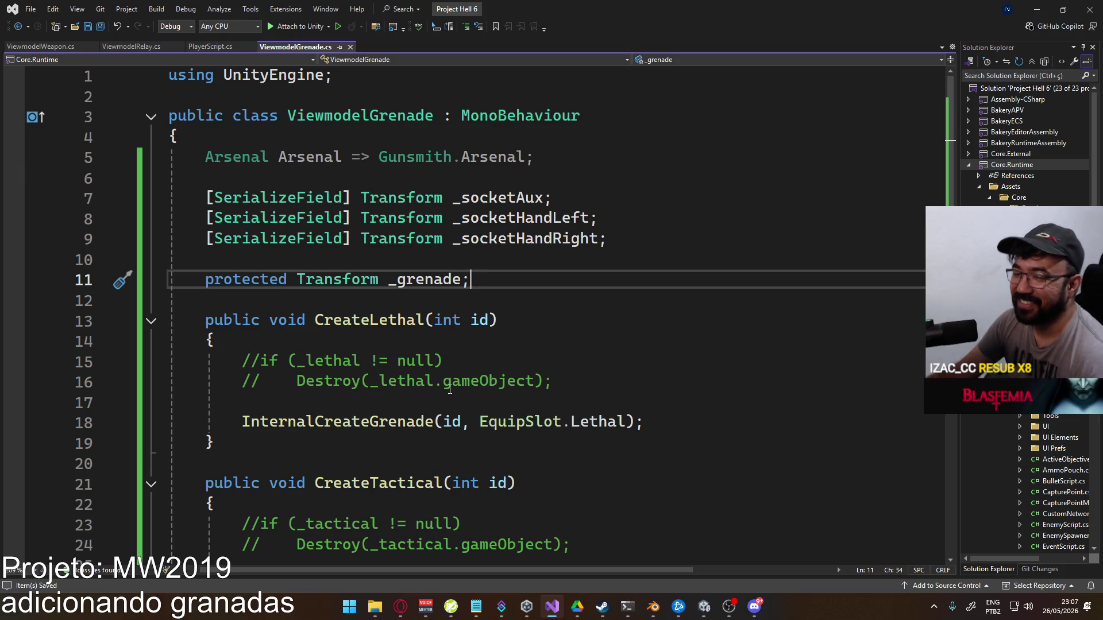
scroll(533, 397, down, 4)
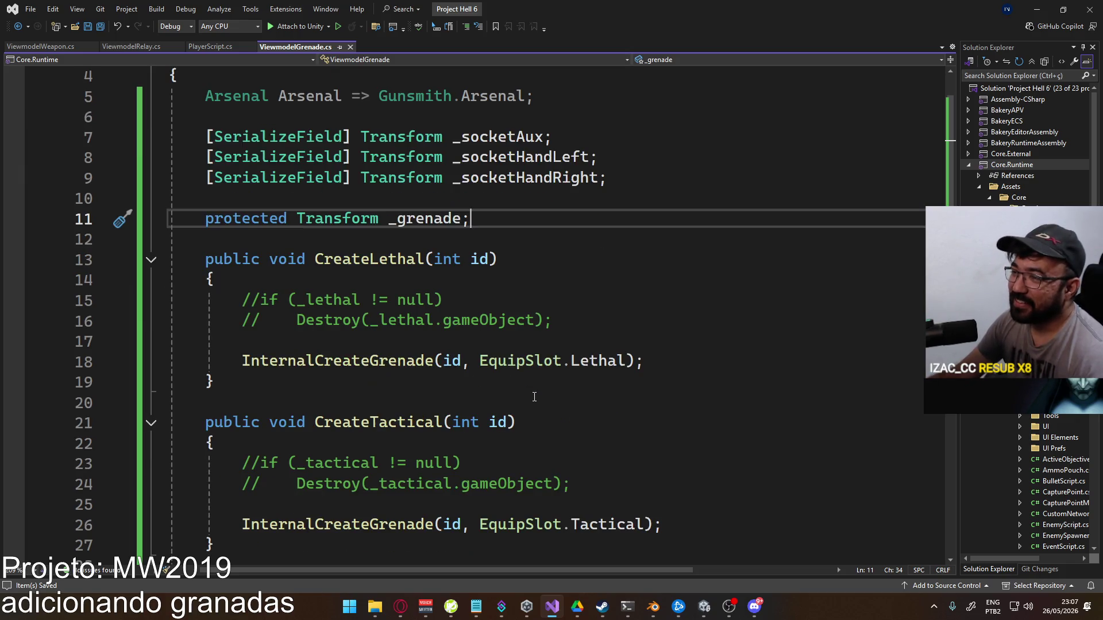
scroll(533, 397, down, 3)
scroll(529, 395, up, 3)
scroll(524, 395, down, 4)
scroll(523, 395, up, 7)
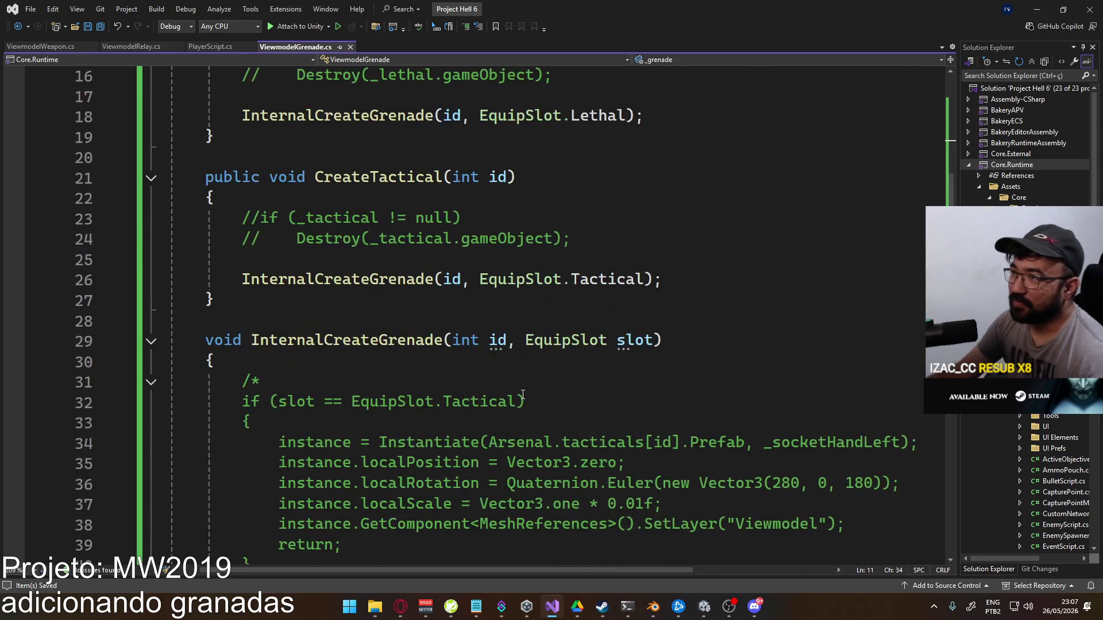
scroll(518, 396, down, 3)
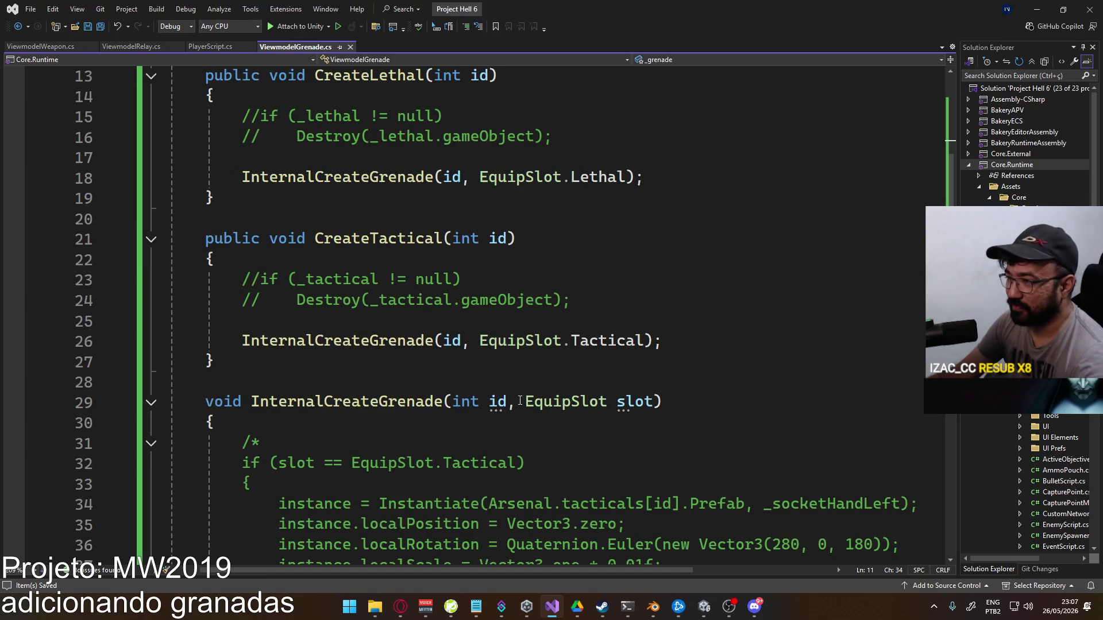
scroll(520, 400, down, 2)
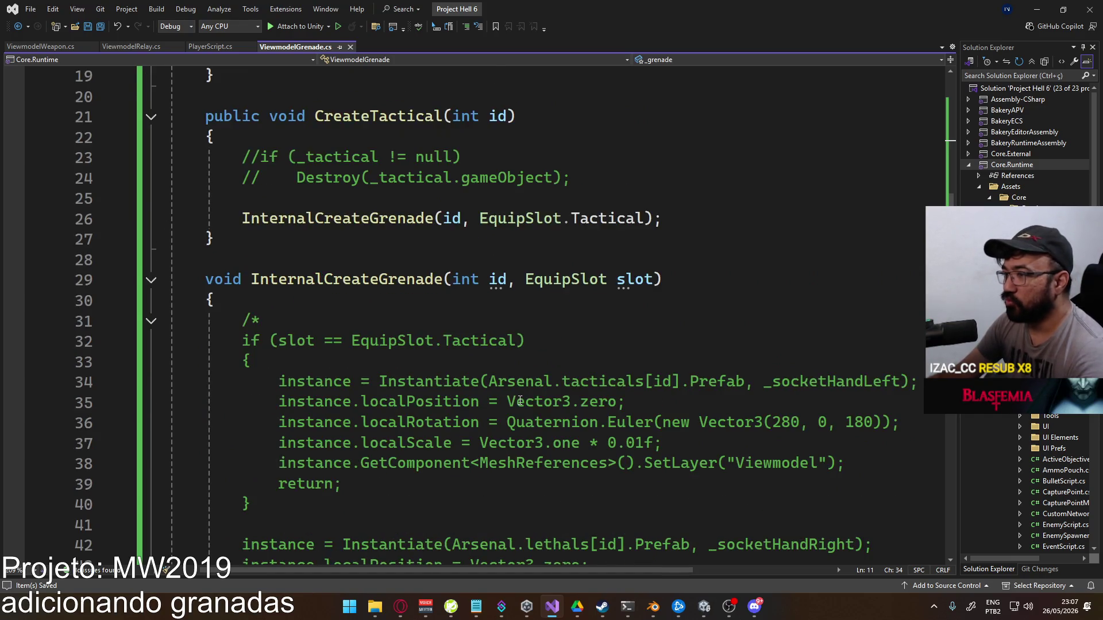
scroll(519, 401, up, 3)
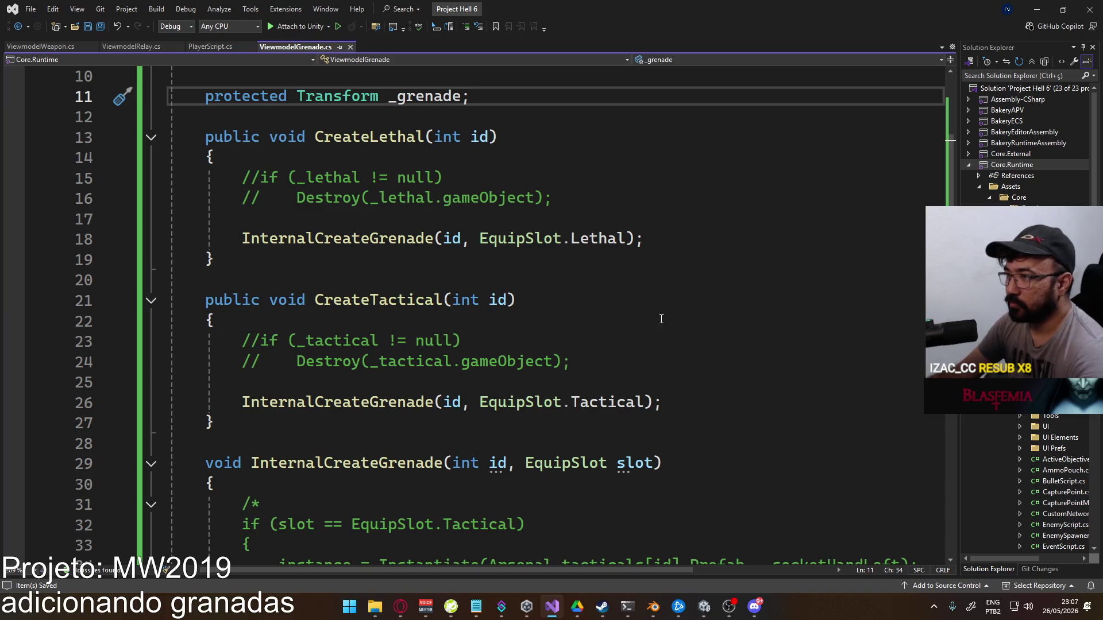
scroll(652, 327, down, 3)
scroll(573, 309, up, 2)
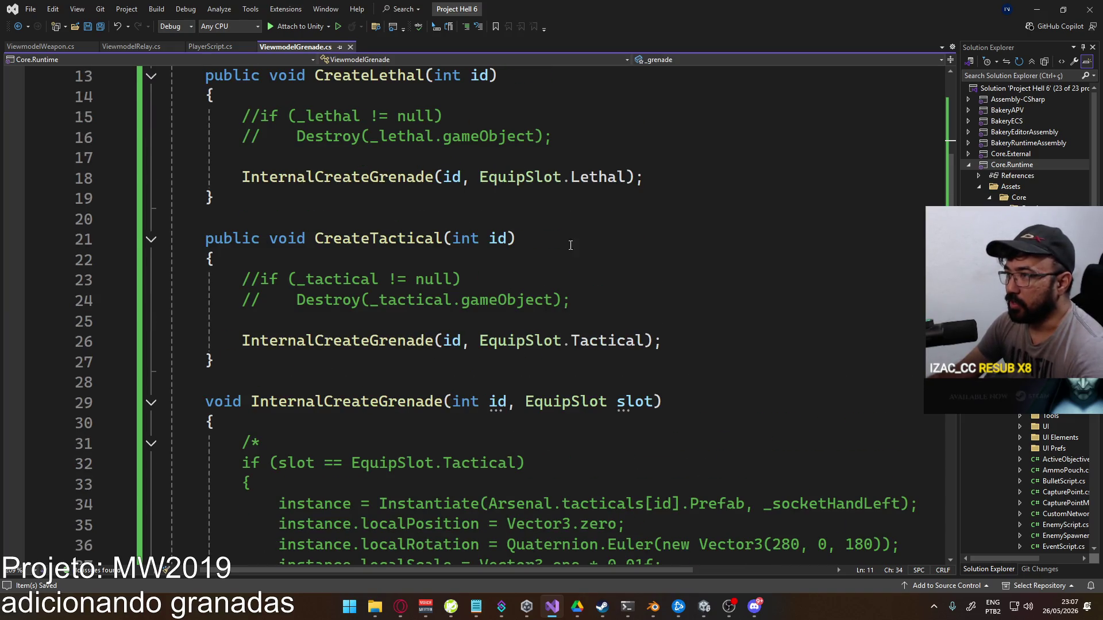
Delete the InternalCreateGrenade call and commented lines, leaving CreateTactical's body empty
click(663, 181)
key(ctrl+x)
click(555, 121)
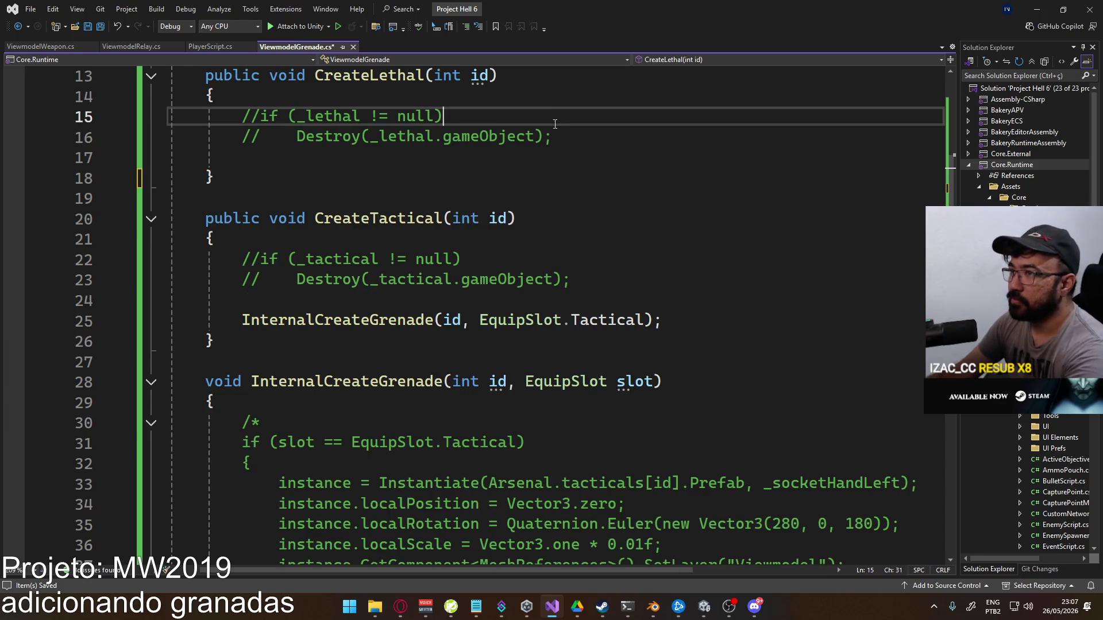
key(ctrl+x)
key(ctrl+x)
click(547, 218)
key(ctrl+x)
key(ctrl+x)
key(ctrl+x)
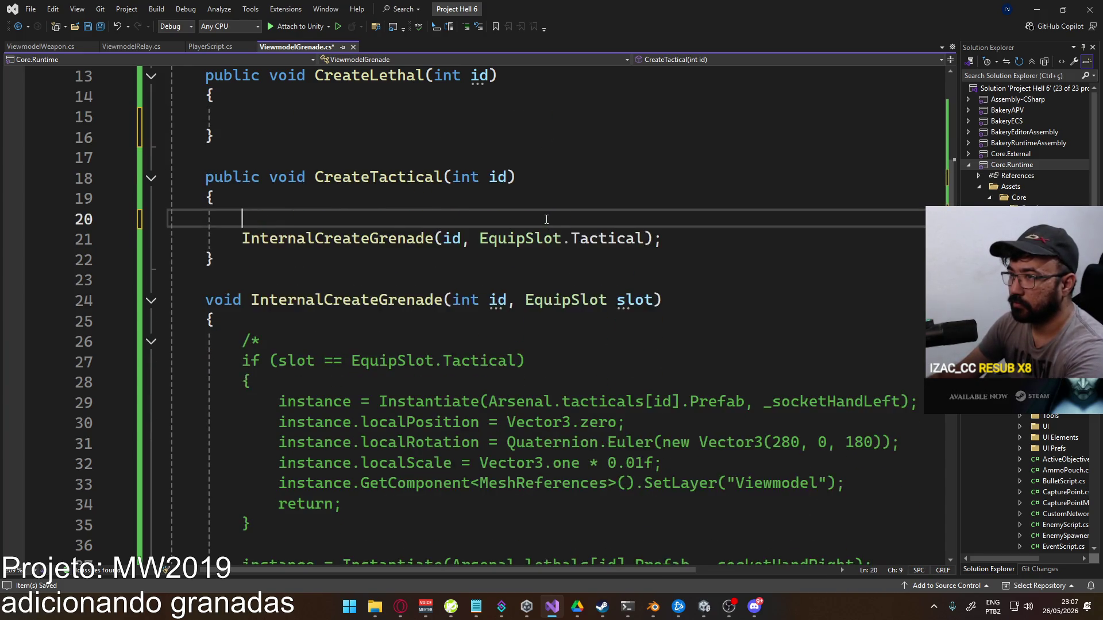
key(Return)
Begin a '_grenade =' assignment on line 15 inside CreateLethal
scroll(416, 243, up, 4)
click(539, 260)
key(Down)
key(Down)
key(Down)
key(Up)
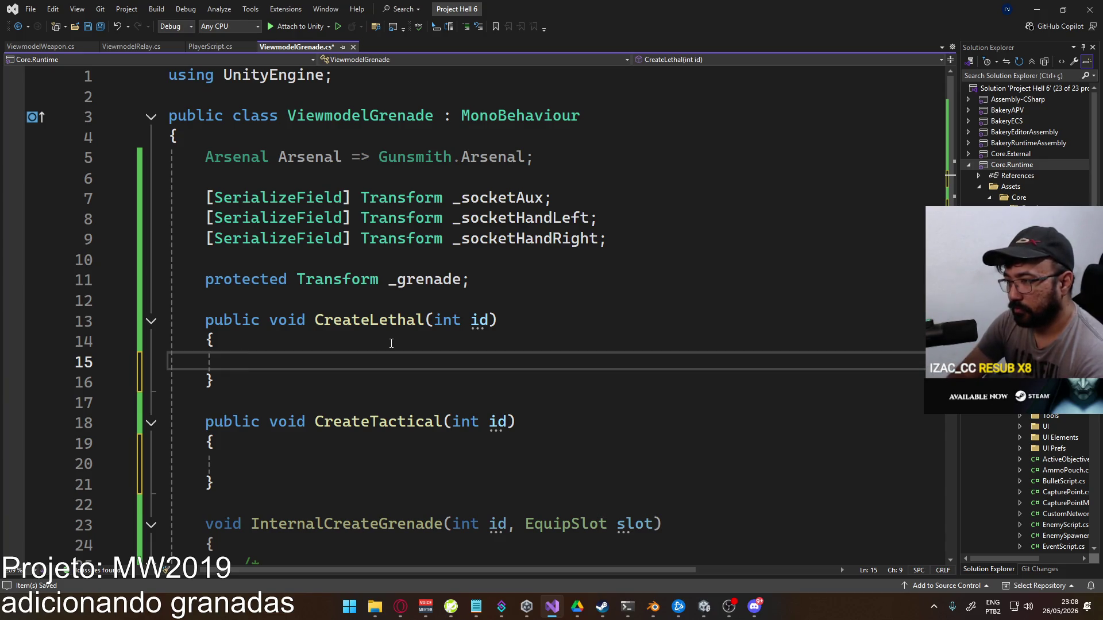
text(_)
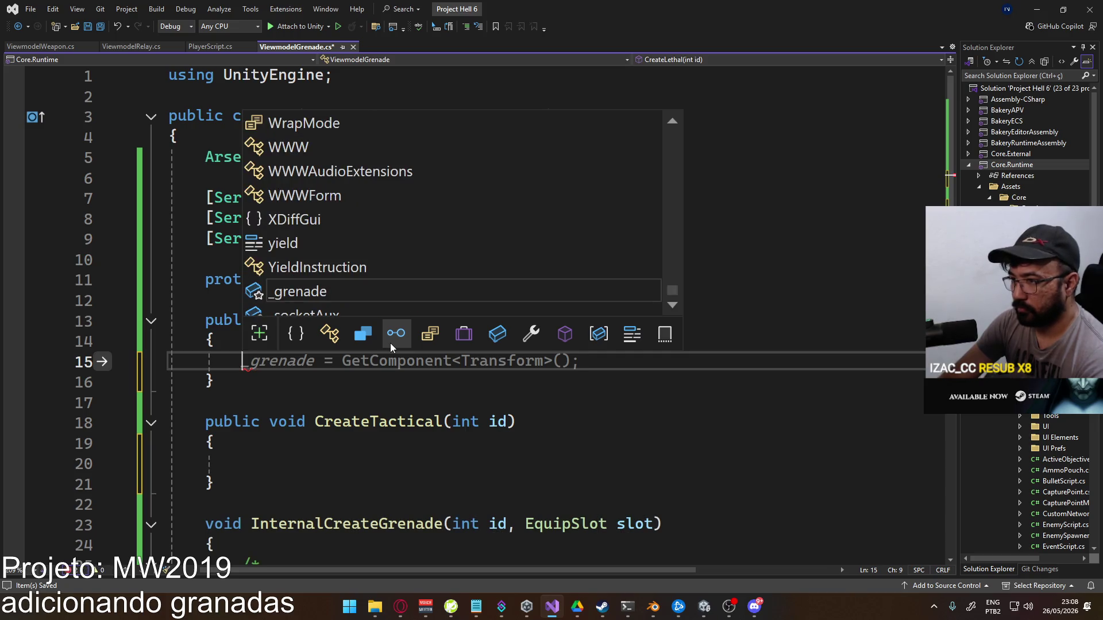
text(grenade =)
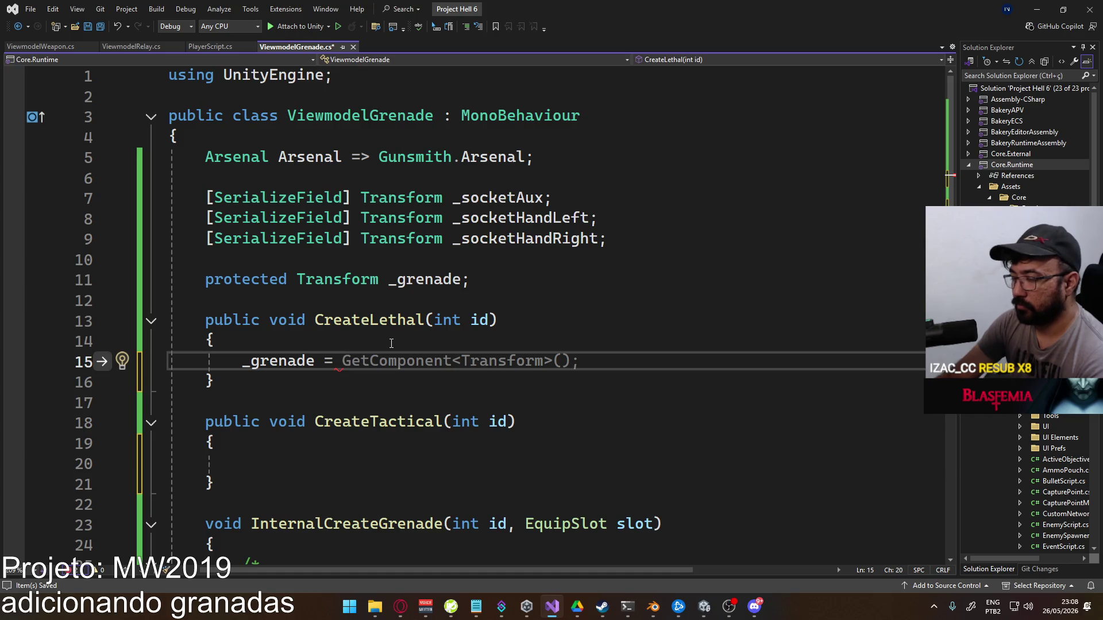
Select the old tactical instantiate lines in the commented code for reuse
scroll(391, 343, down, 7)
scroll(435, 346, up, 2)
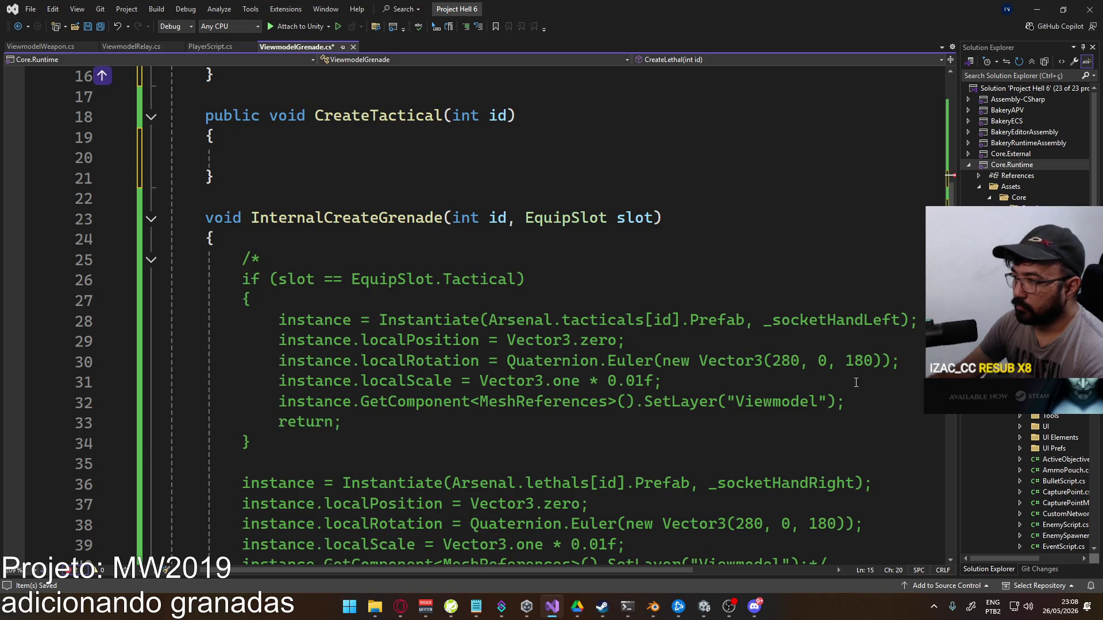
drag(874, 403, 323, 323)
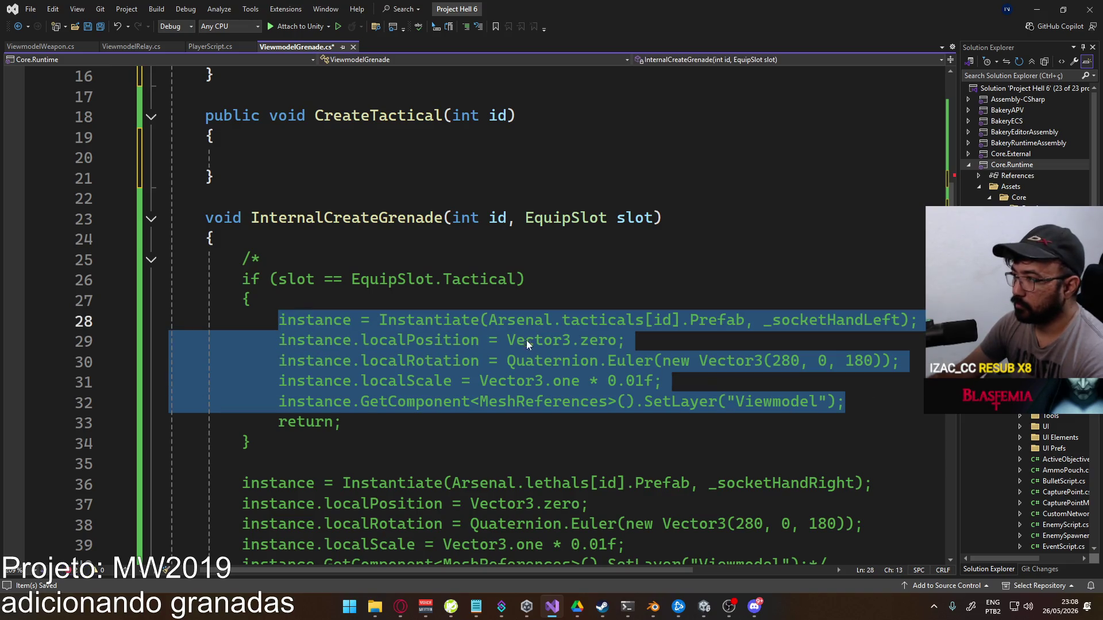
Paste the instantiate lines into CreateLethal as _grenade, parented to _socketAux
scroll(516, 320, up, 2)
click(376, 187)
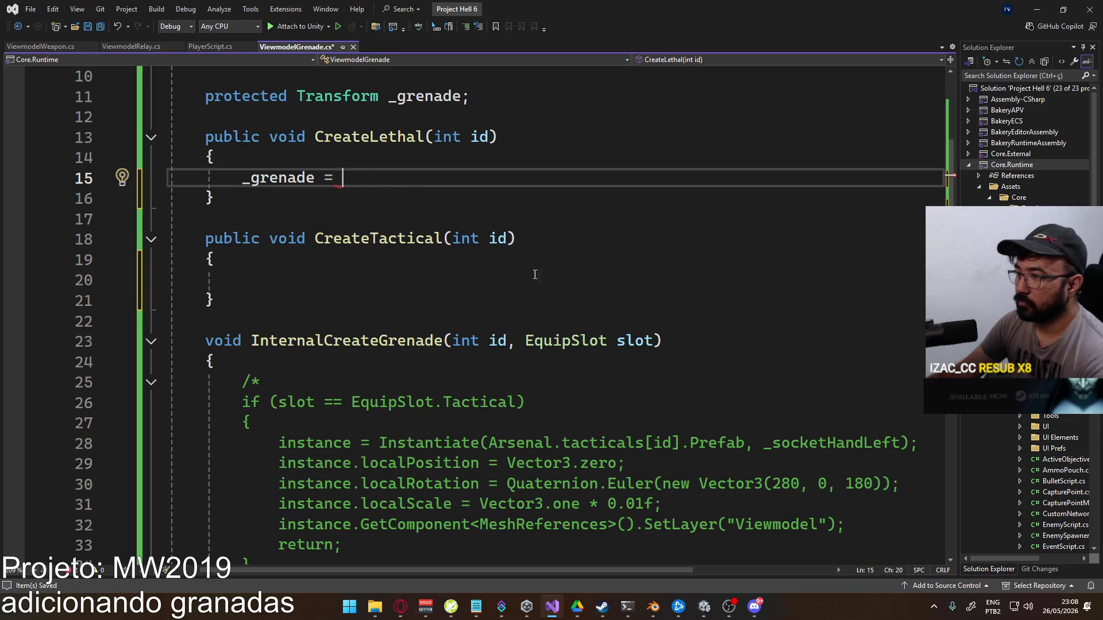
key(shift+Home)
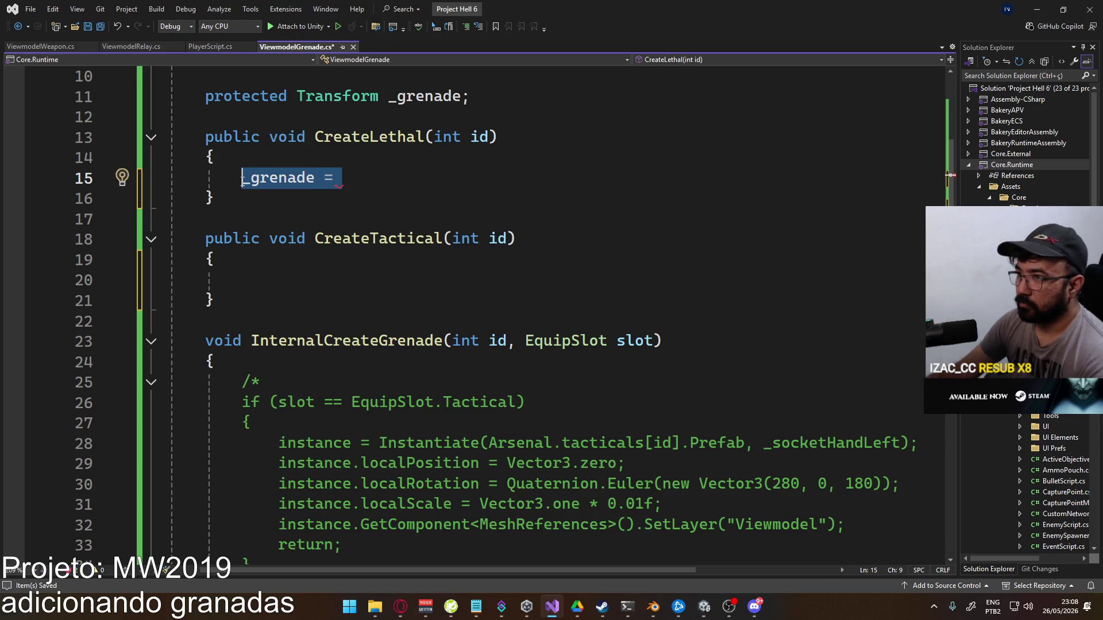
key(ctrl+v)
double_click(278, 177)
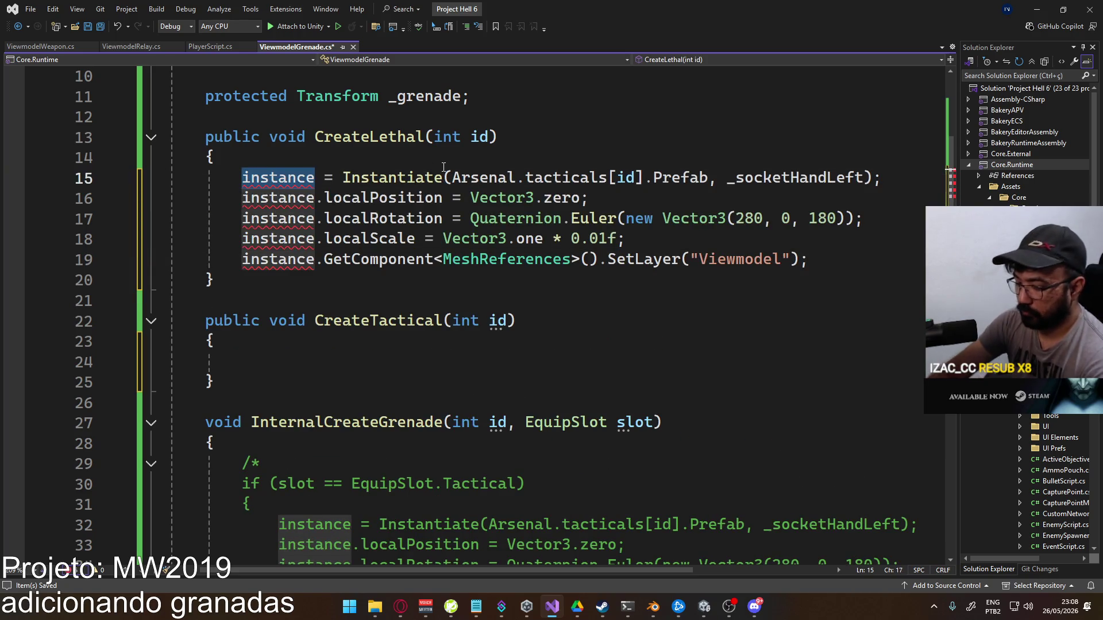
text(_grenade)
key(Escape)
key(Up)
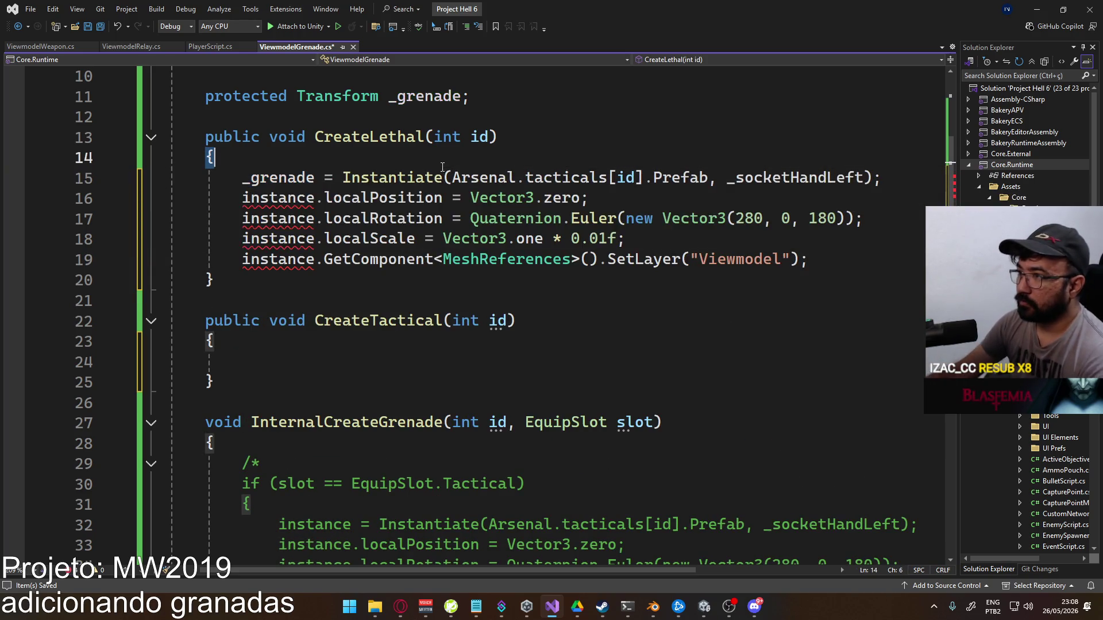
scroll(444, 166, up, 2)
double_click(835, 295)
text(_)
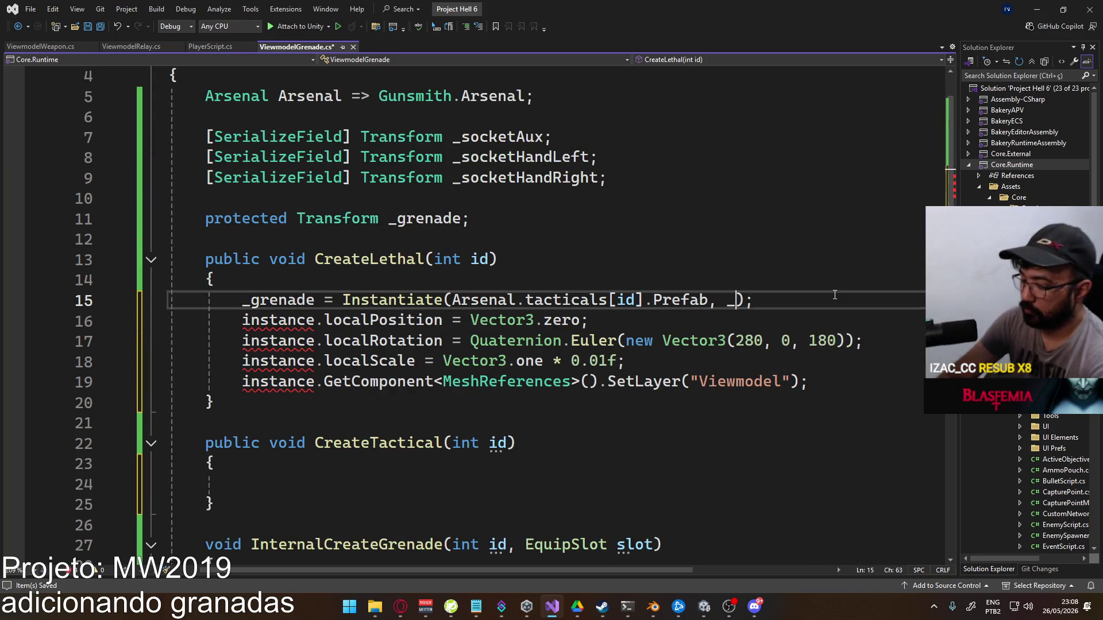
text(sock)
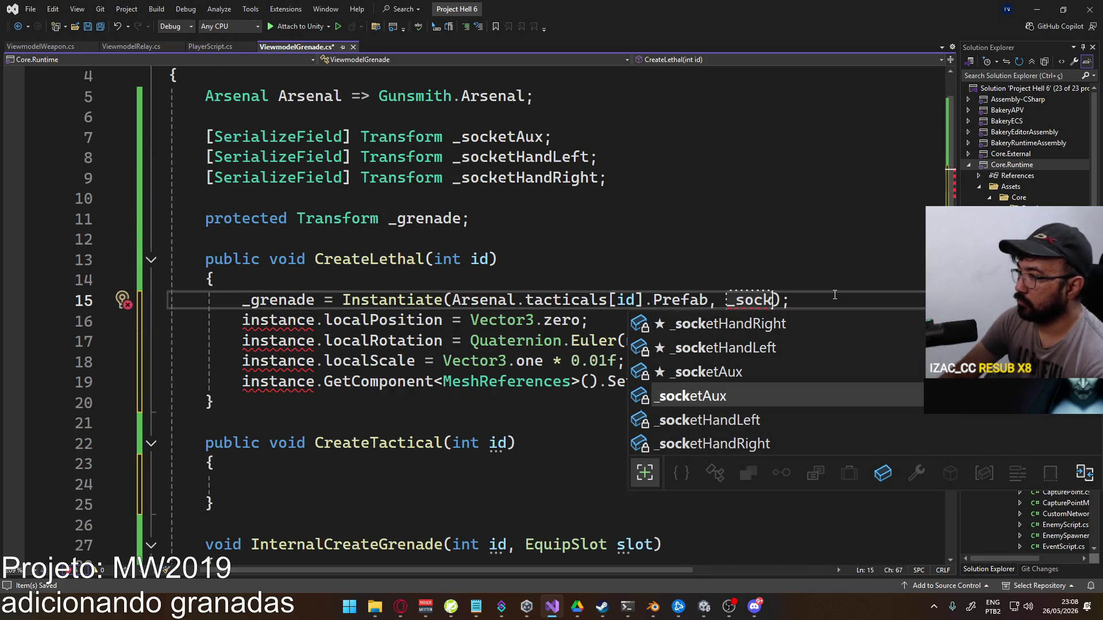
key(Tab)
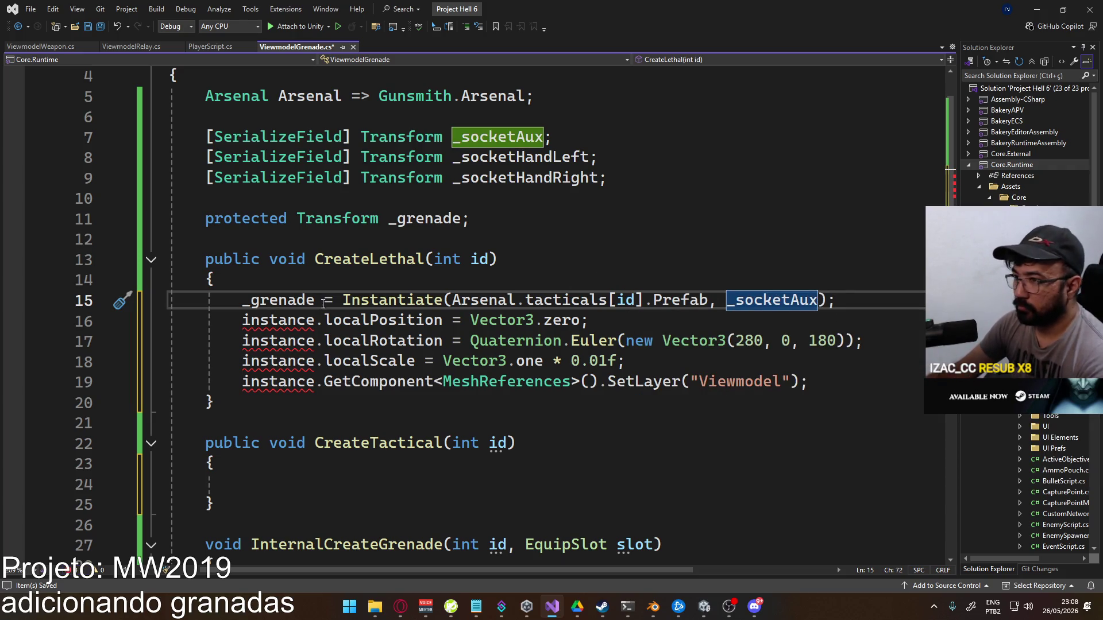
Replace the remaining instance references in CreateLethal with _grenade
double_click(282, 300)
key(ctrl+c)
double_click(278, 320)
key(ctrl+v)
double_click(278, 341)
key(ctrl+v)
double_click(278, 360)
key(ctrl+v)
double_click(278, 382)
key(ctrl+v)
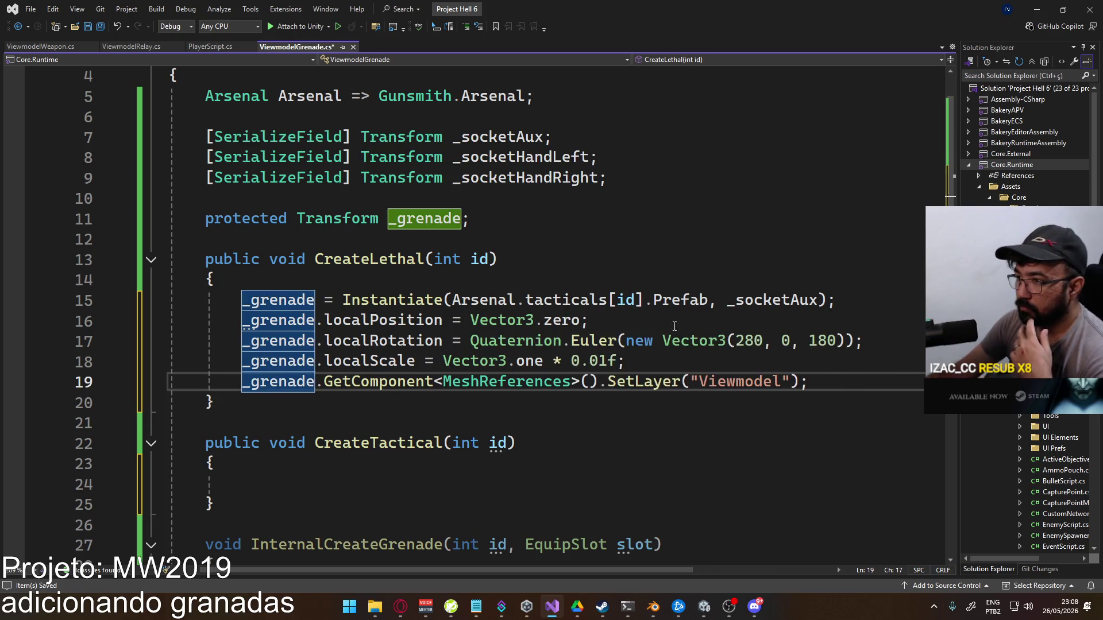
Change the rotation from 280 to 270 and spawn from the Arsenal.lethals list
click(751, 341)
key(BackSpace)
text(7)
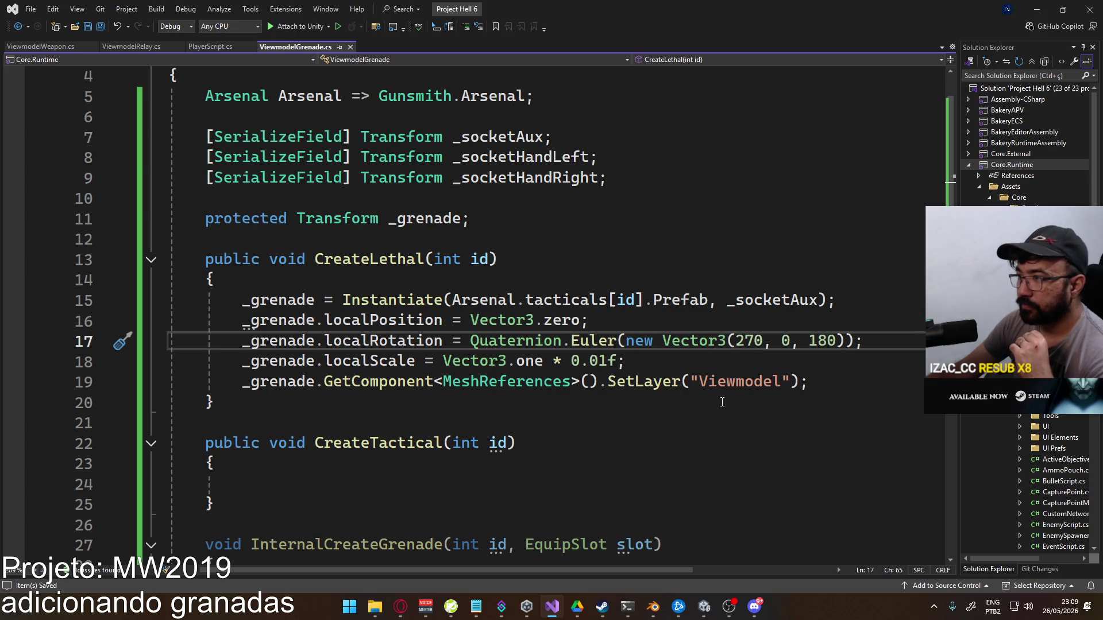
click(541, 289)
double_click(584, 291)
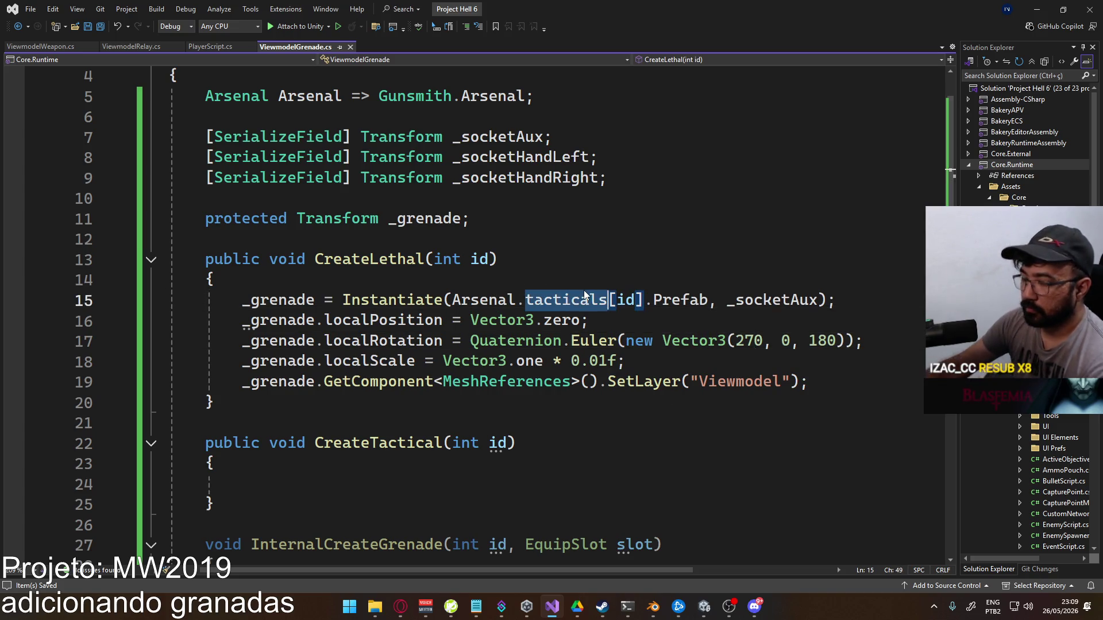
text(lethal)
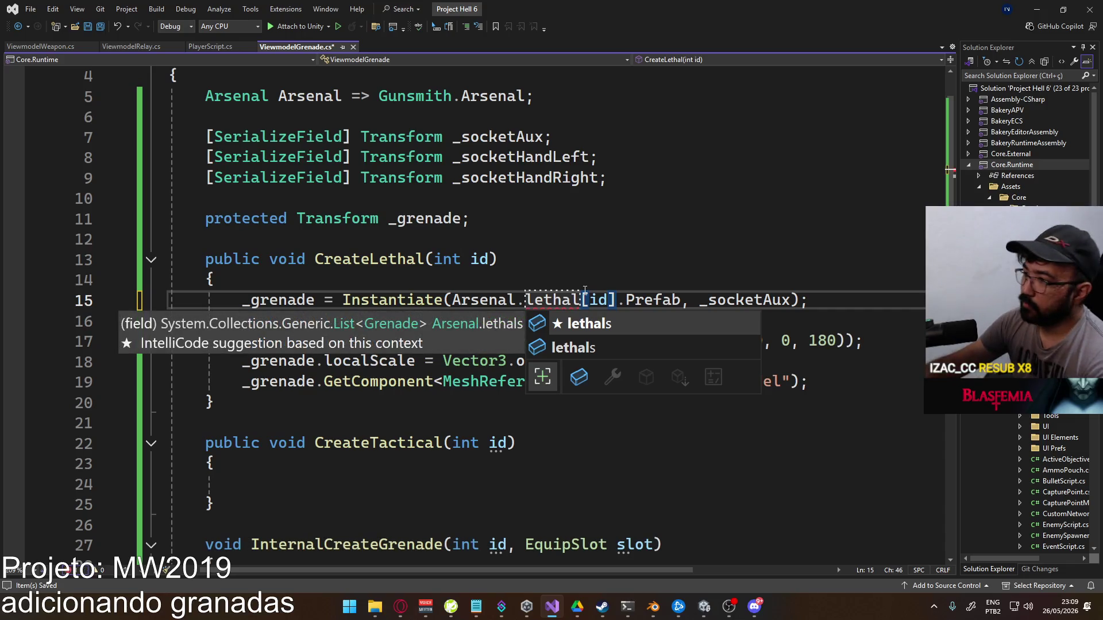
double_click(607, 327)
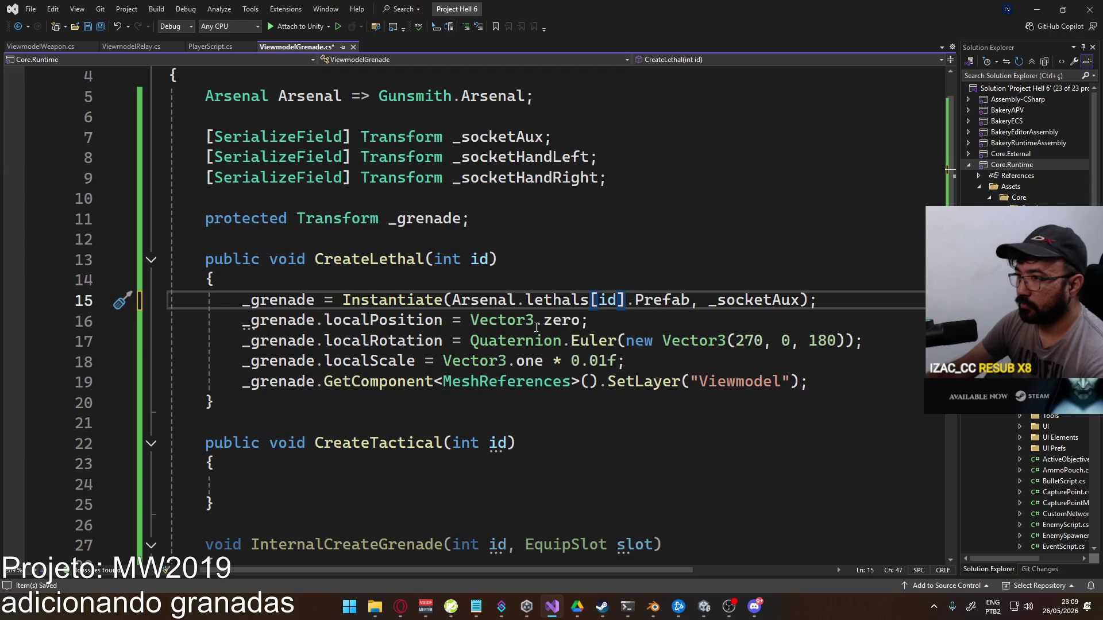
Copy the finished CreateLethal block into CreateTactical and save
mouse_move(808, 383)
mouse_down()
mouse_move(242, 319)
mouse_move(242, 299)
mouse_up()
key(ctrl+c)
key(ctrl+s)
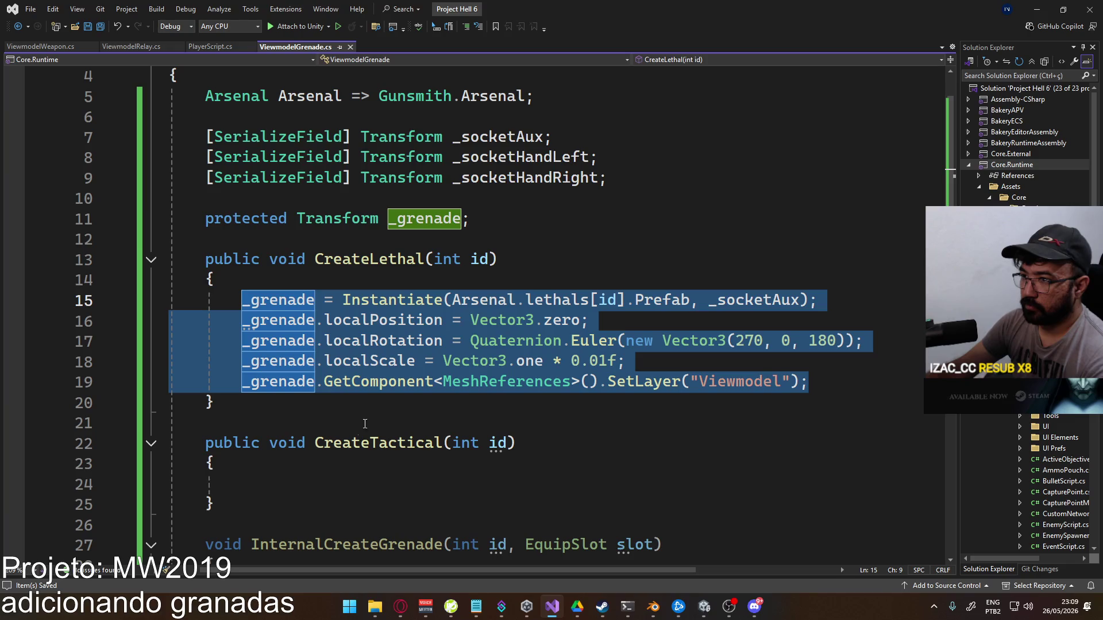
click(487, 483)
key(ctrl+v)
scroll(407, 441, down, 1)
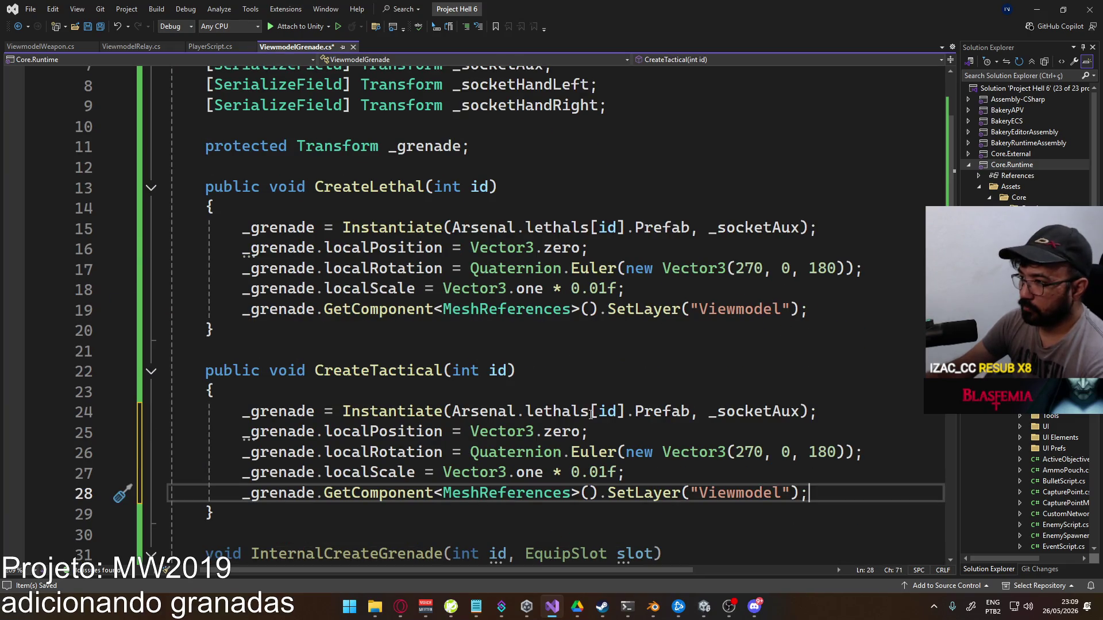
Change CreateTactical's spawn list to Arsenal.tacticals and save
double_click(556, 411)
text(tac)
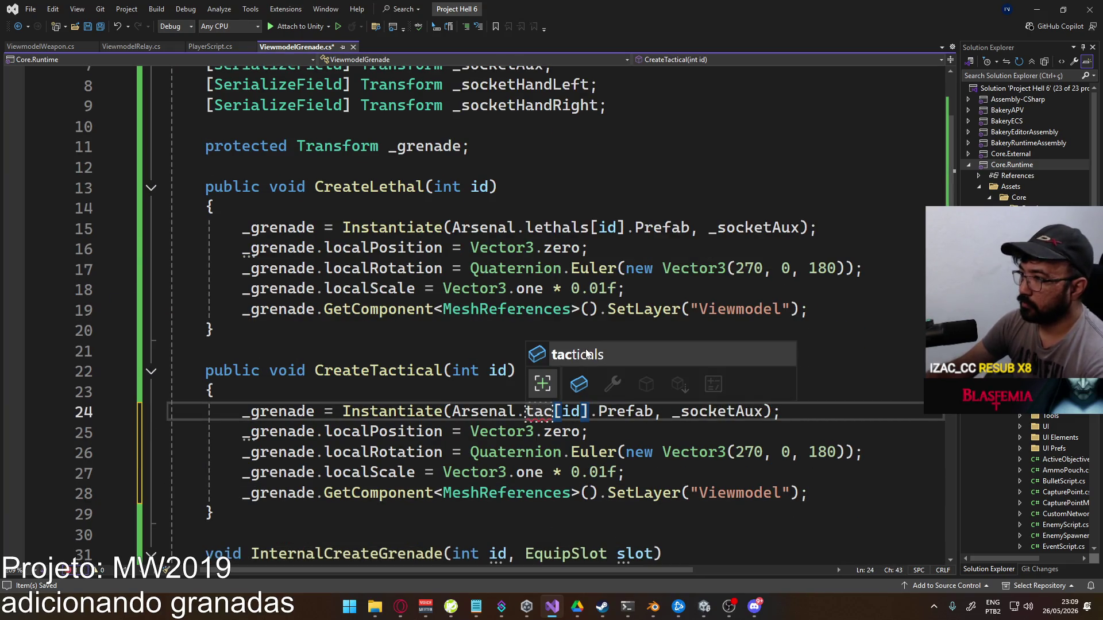
key(Tab)
click(647, 378)
key(ctrl+s)
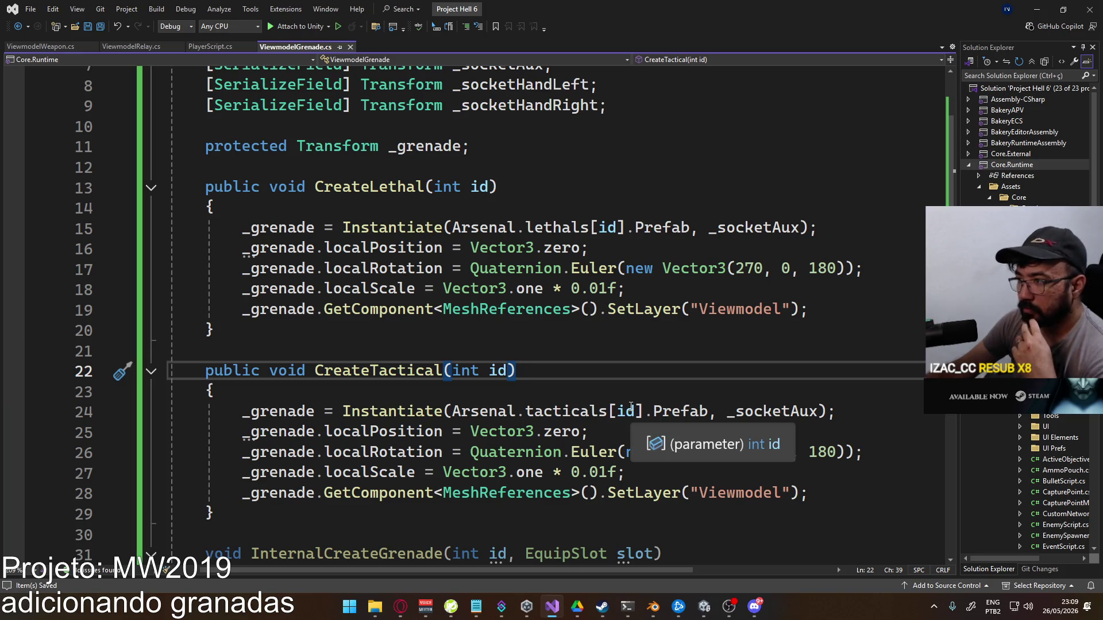
Add _grenade.SetParent(_socketHandLeft, true); after CreateTactical's SetLayer line
click(831, 489)
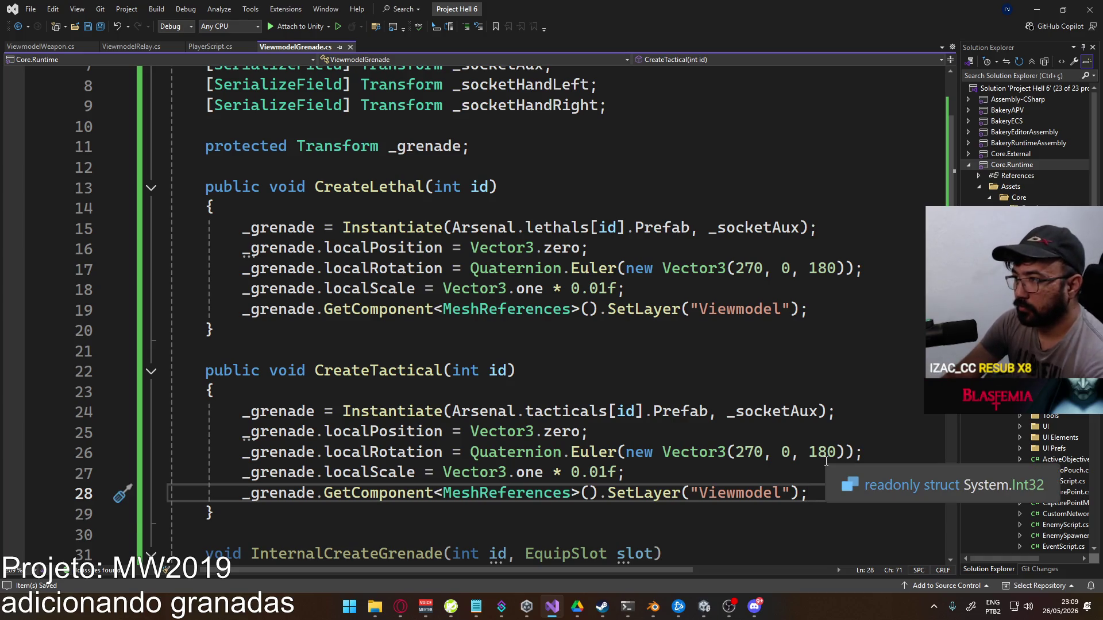
key(Return)
text(_grenade.set)
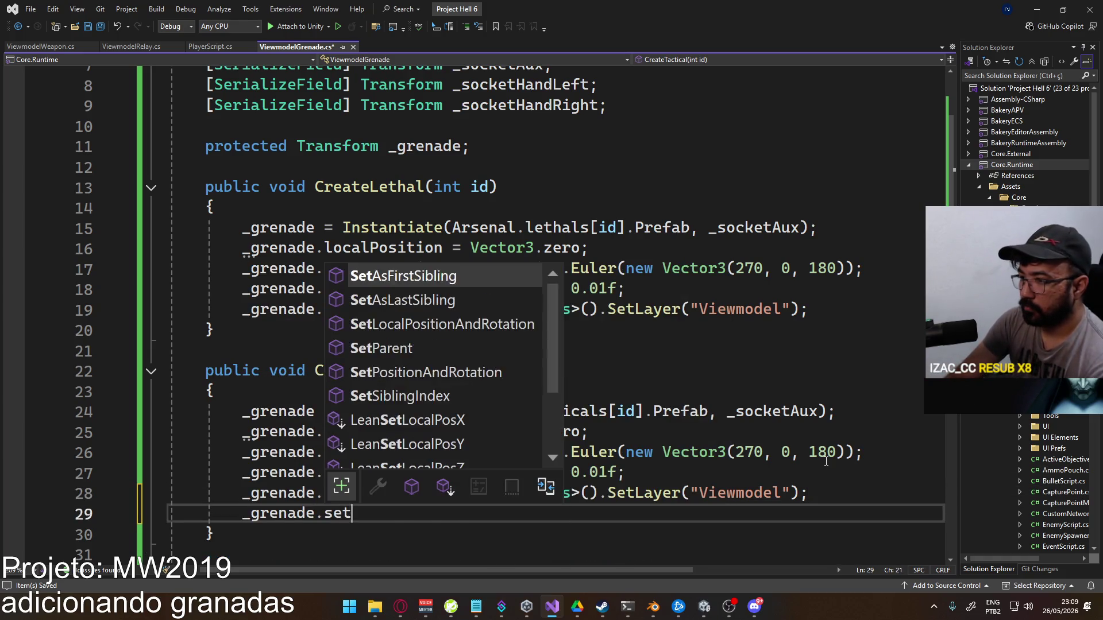
text(Pa)
key(Tab)
text(()
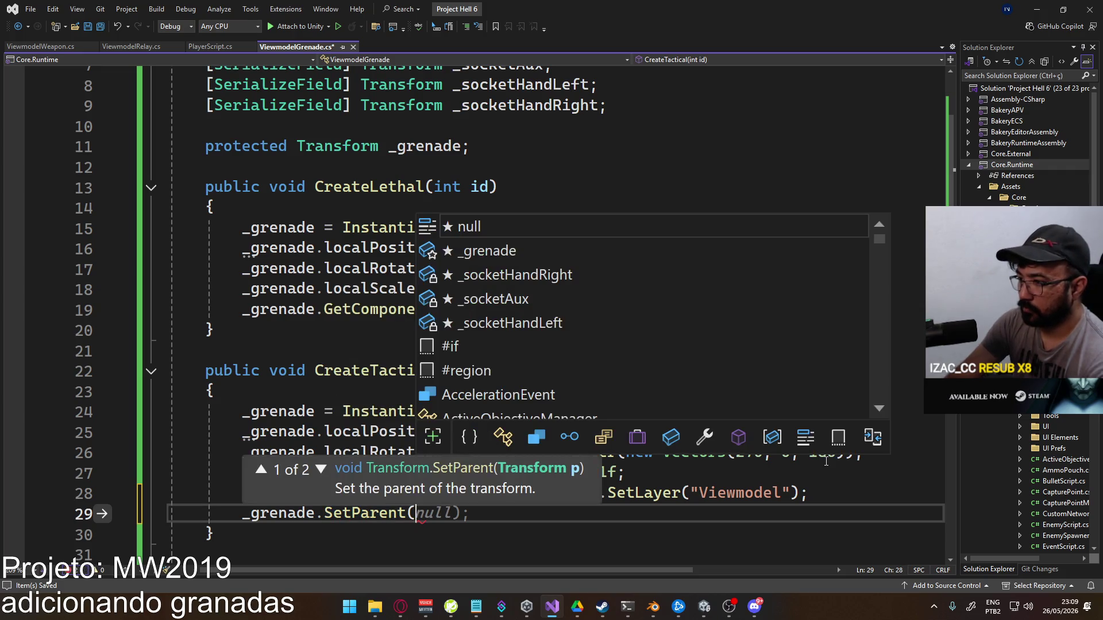
text(_hand)
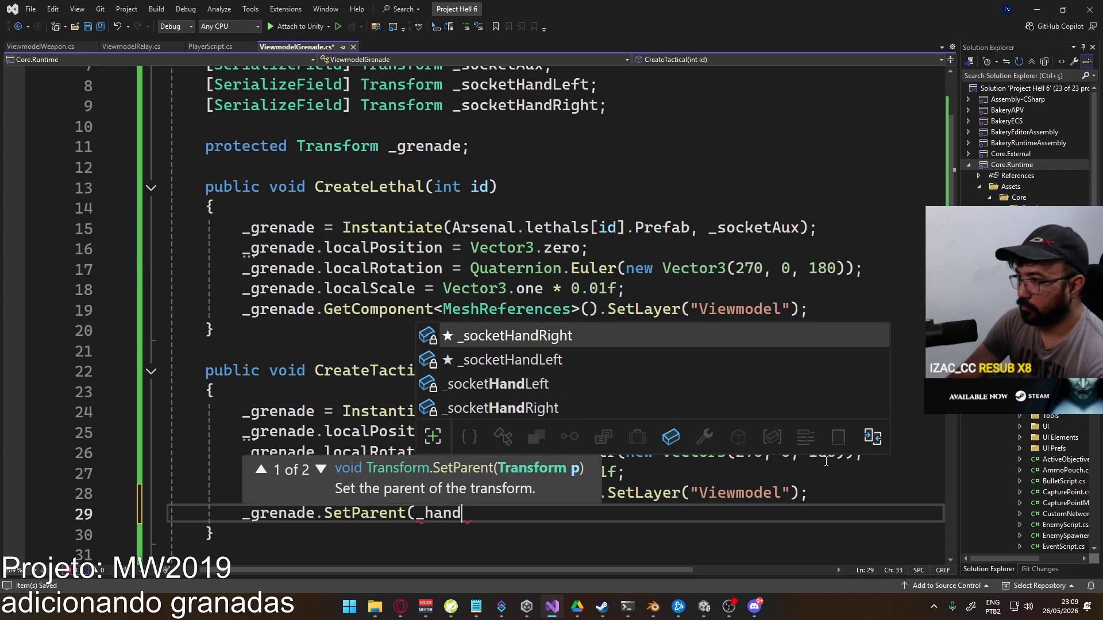
key(Down)
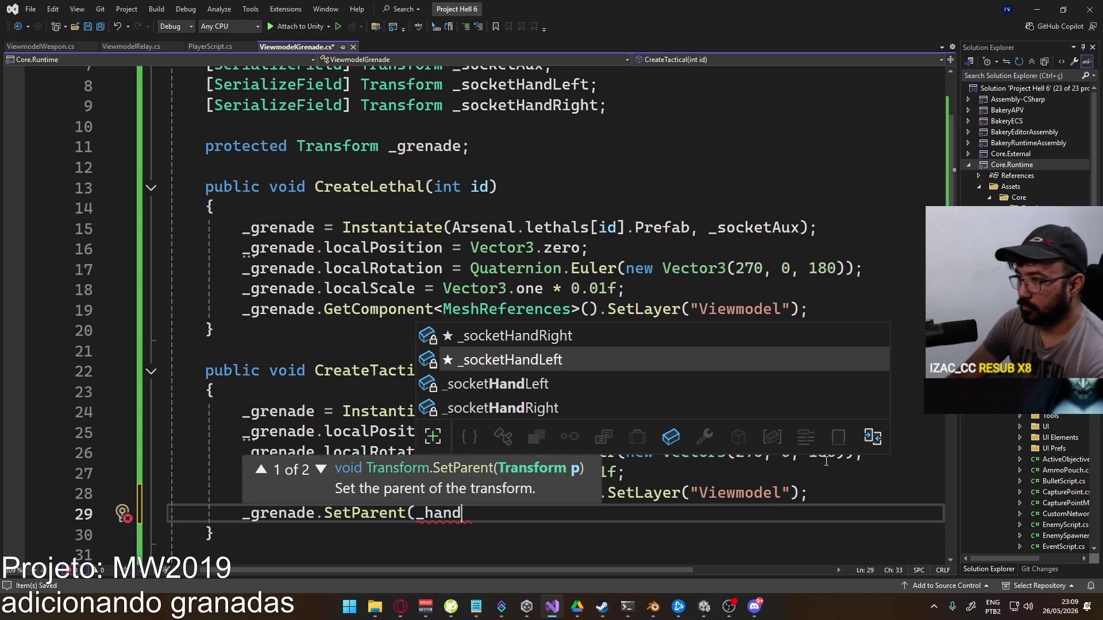
key(Tab)
text(, true);)
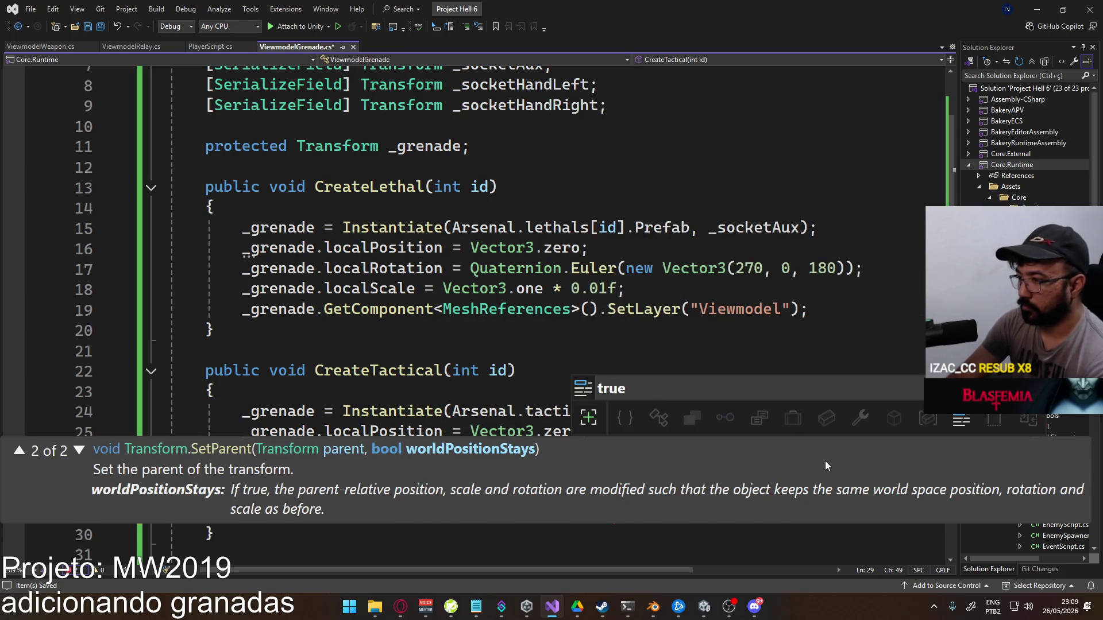
click(832, 315)
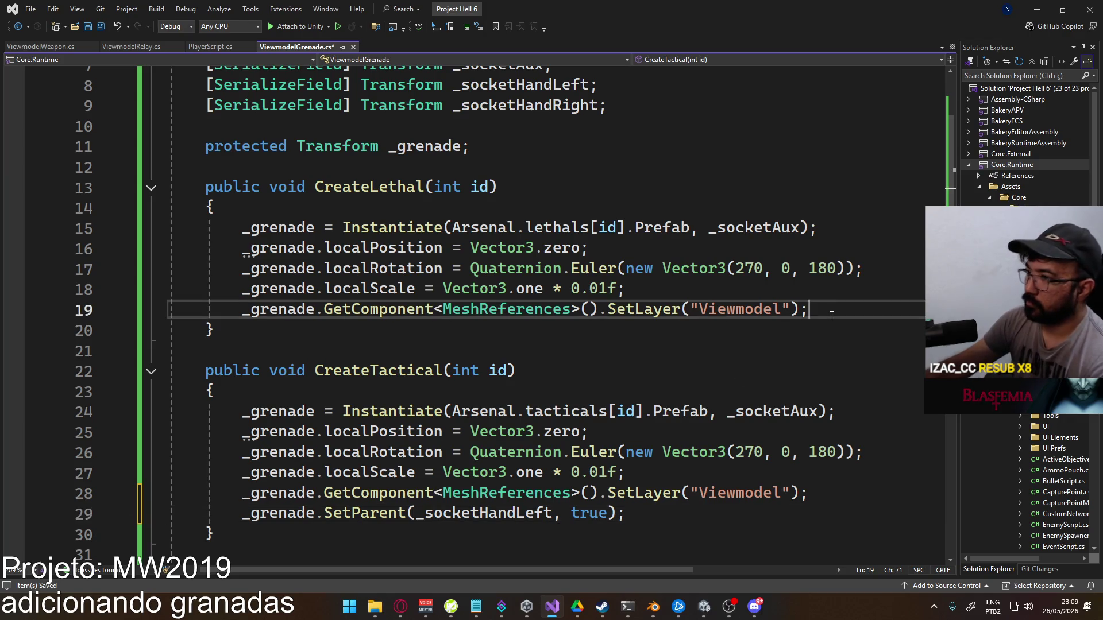
End CreateLethal with _grenade.SetParent(_socketHandRight) and save
key(Return)
text(_g)
key(Tab)
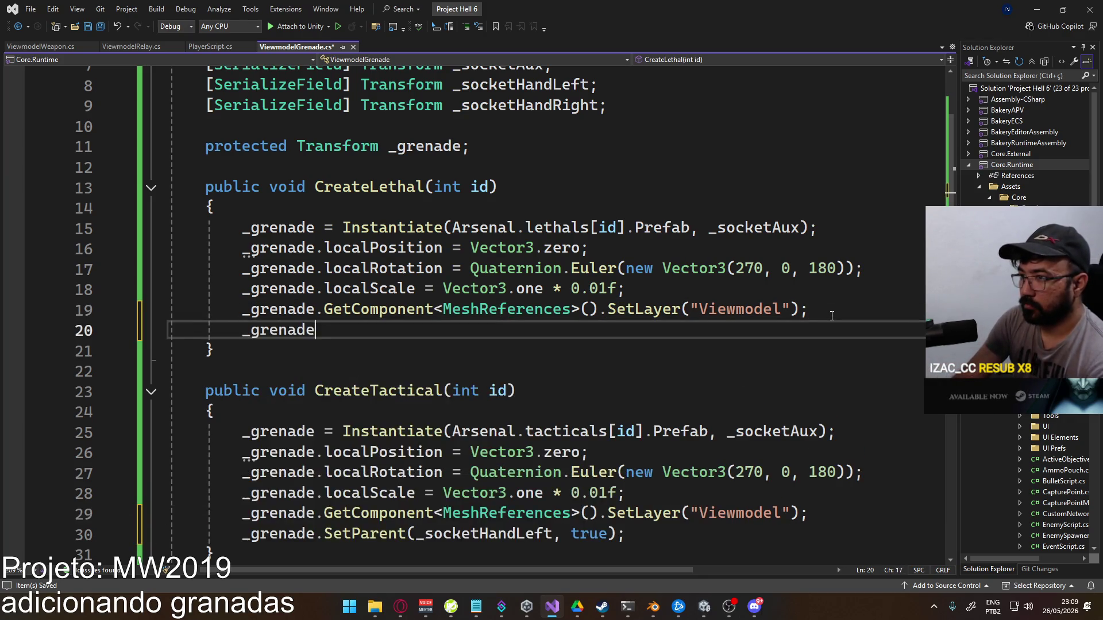
text(.setp)
key(Tab)
text(()
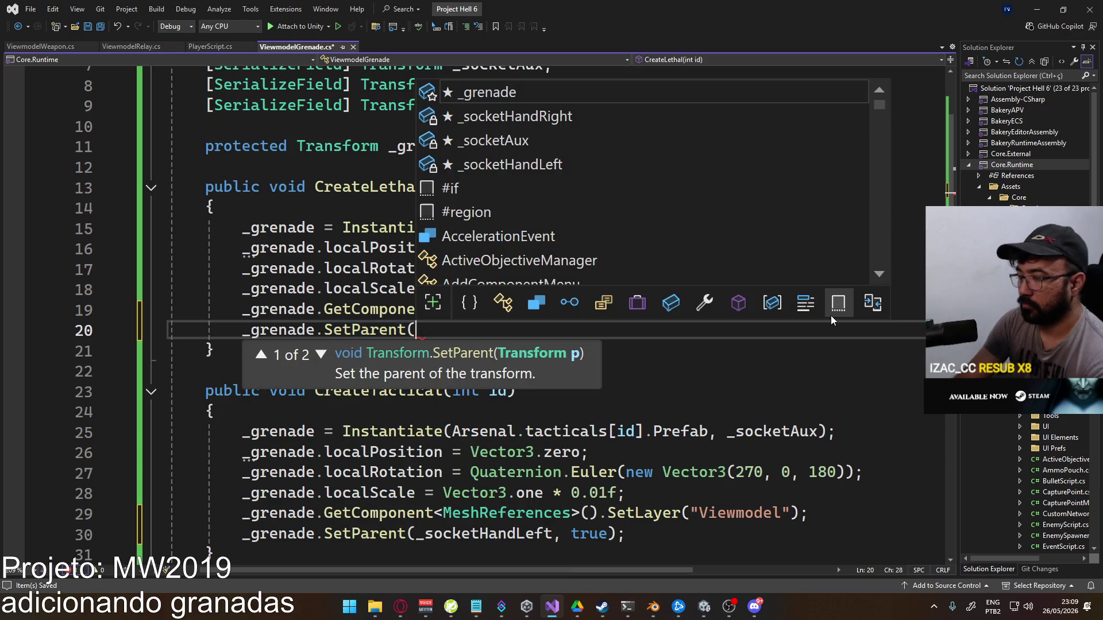
text(_sock)
key(Up)
key(Up)
key(Tab)
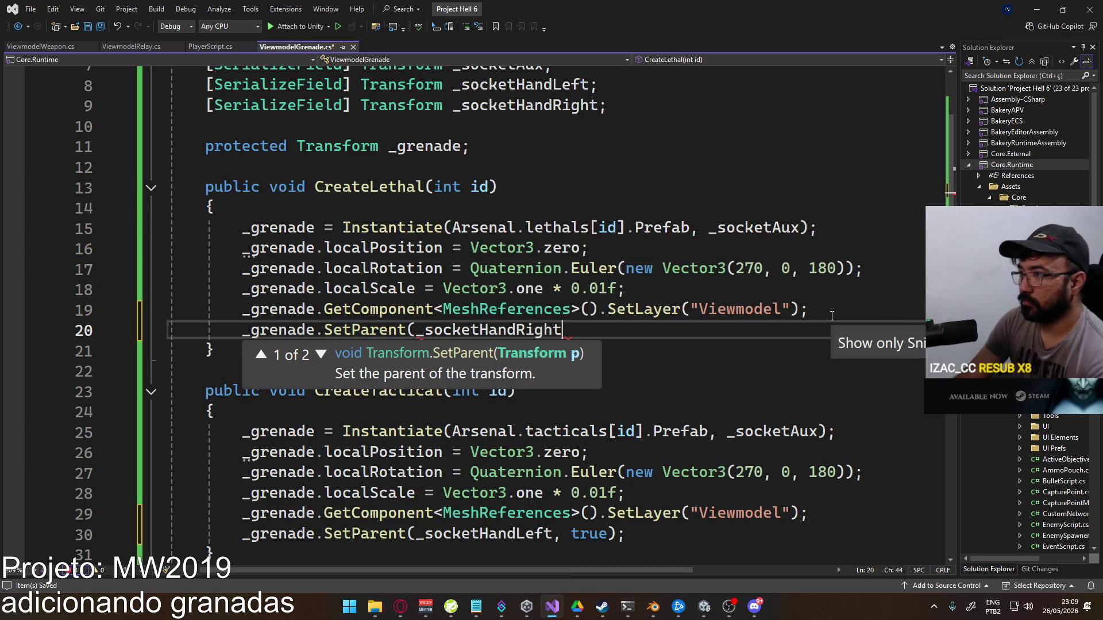
text();)
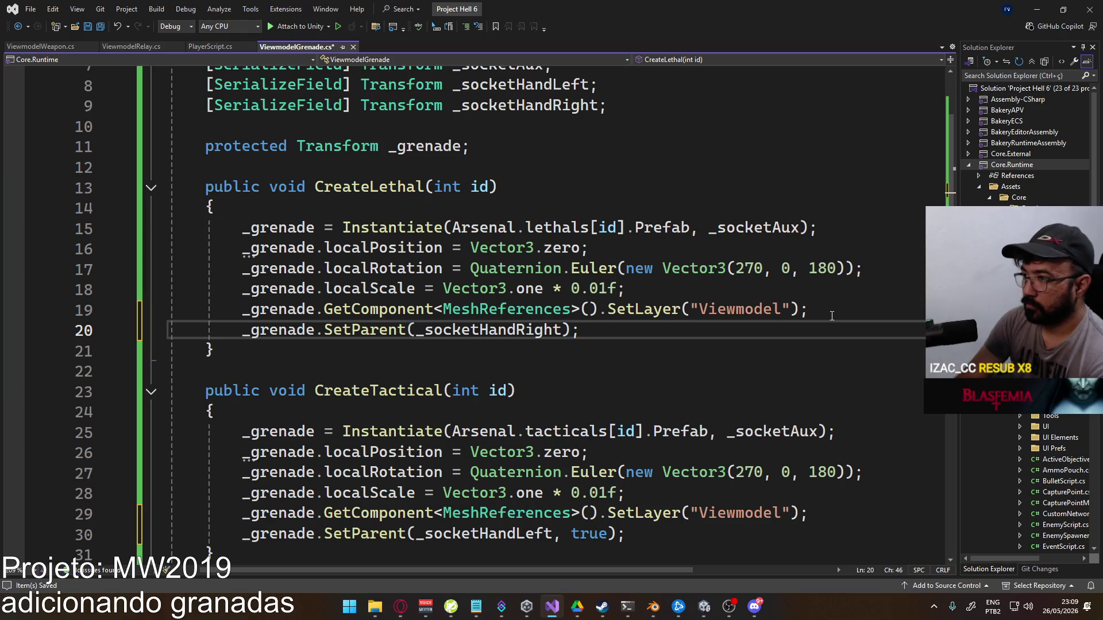
key(ctrl+s)
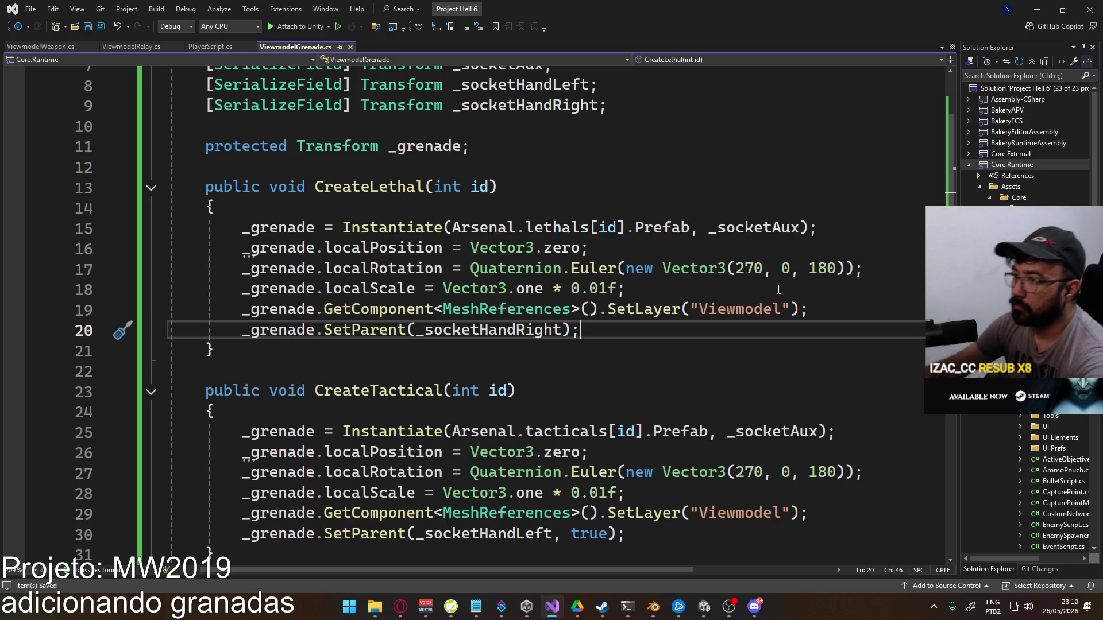
Select and delete the commented-out InternalCreateGrenade method
scroll(778, 289, down, 8)
click(229, 473)
scroll(376, 287, up, 2)
shift+click(377, 210)
key(Delete)
key(Delete)
key(Delete)
scroll(391, 214, up, 5)
Below CreateTactical, add DestroyGrenade(): return if _grenade is null, otherwise destroy _grenade.gameObject
key(Return)
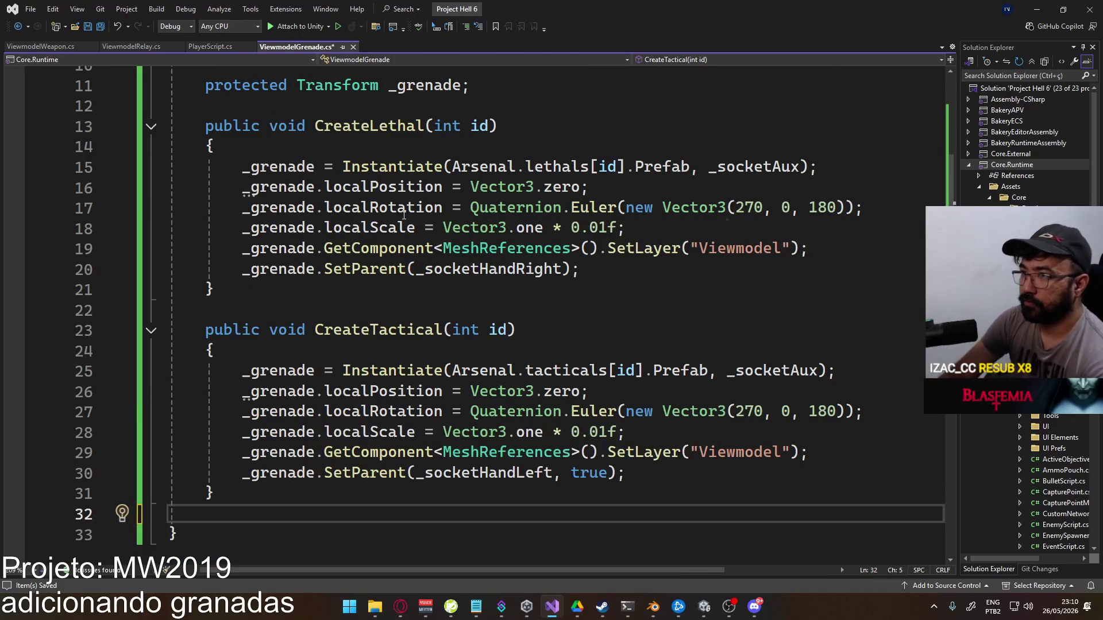
text(public )
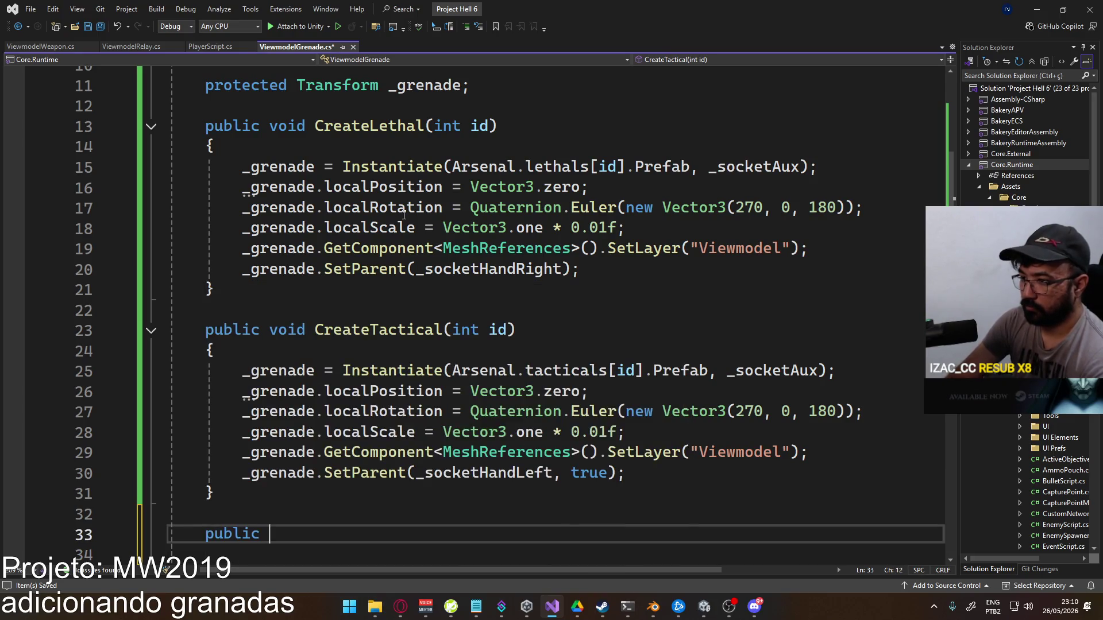
text(void DestroyGrenade())
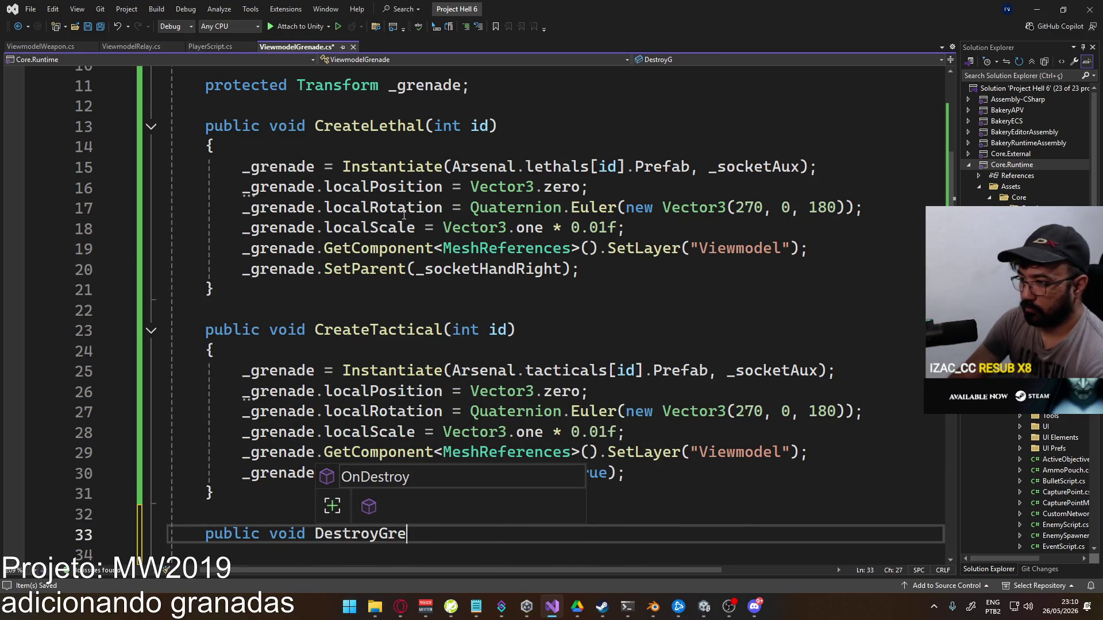
key(Return)
text({)
key(Return)
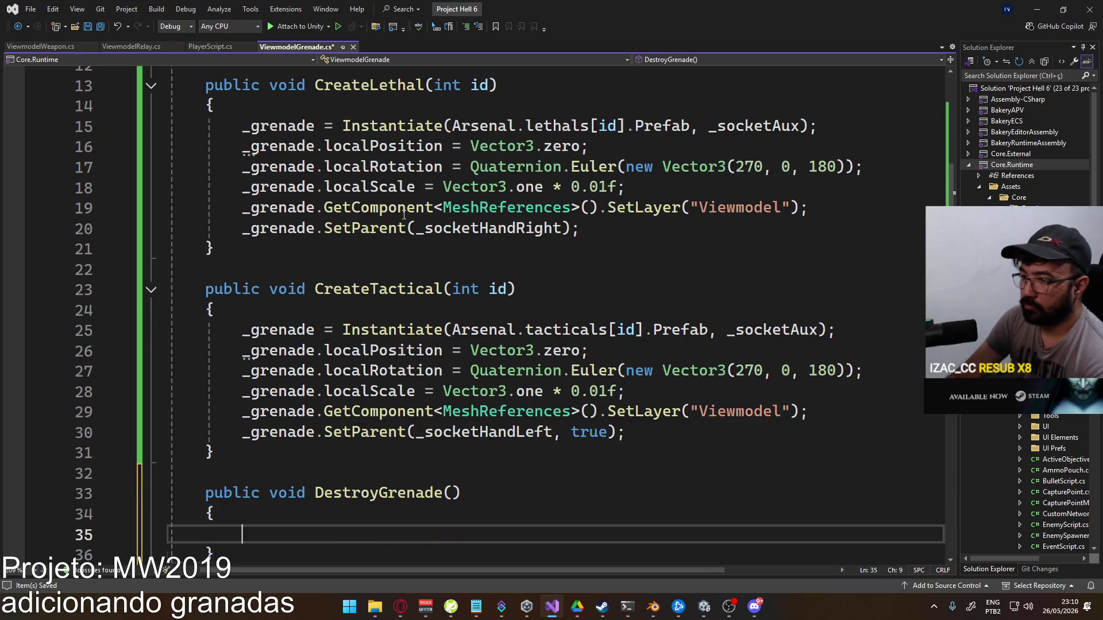
text(if )
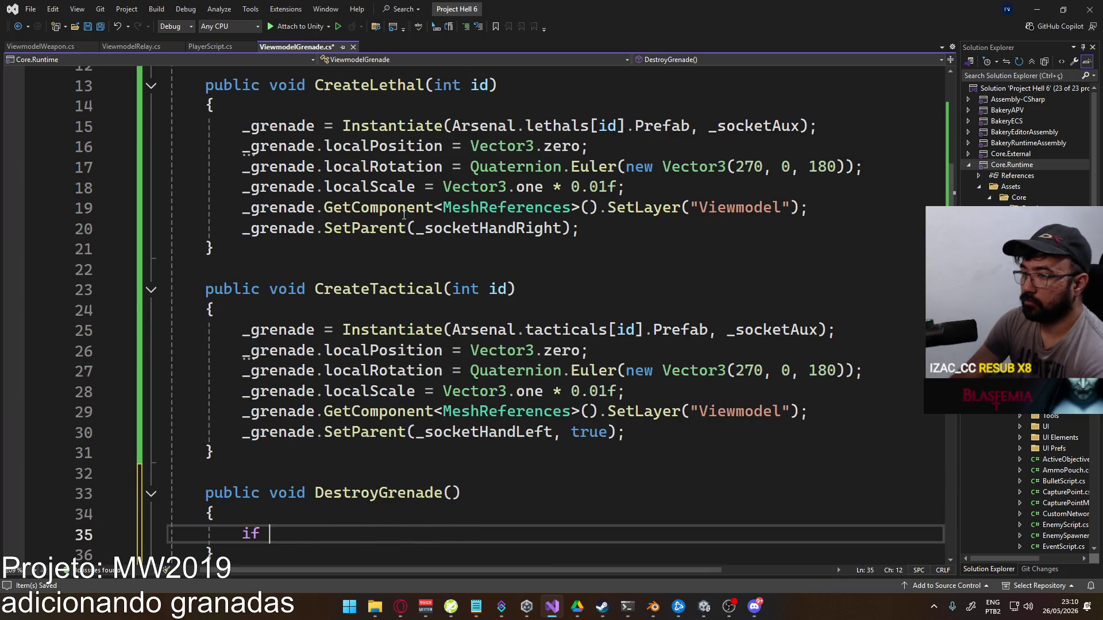
text((_grenade == null) retu)
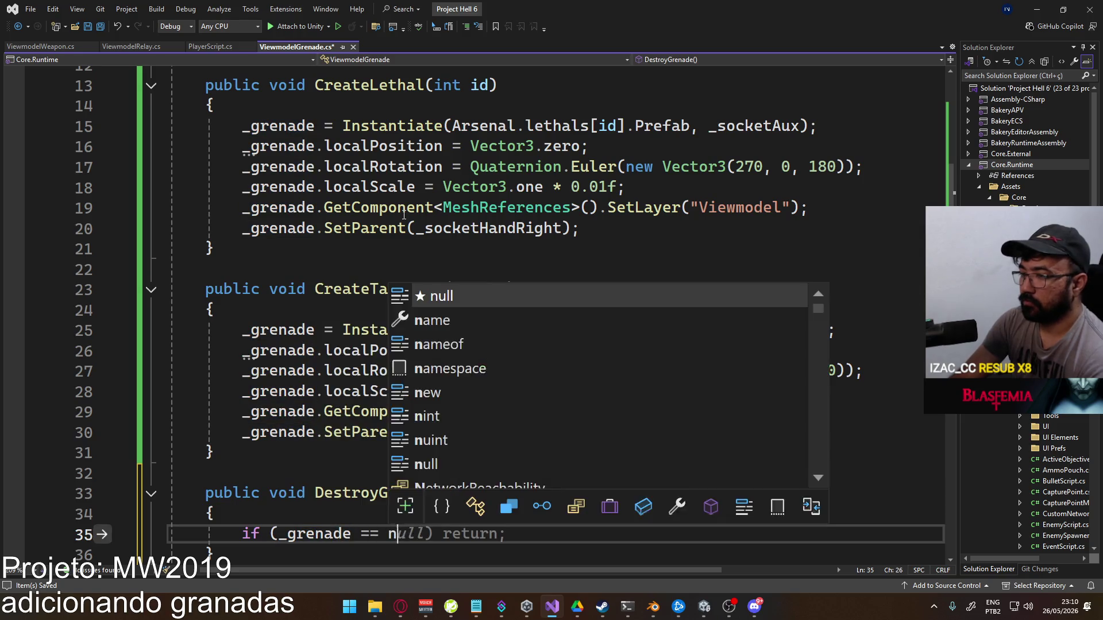
key(Tab)
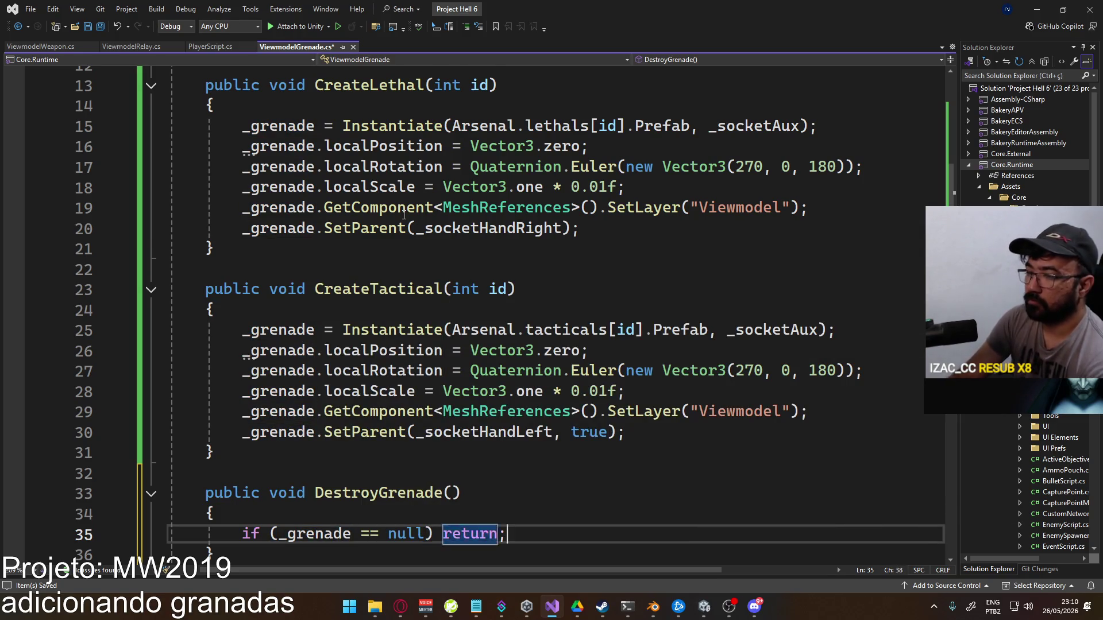
key(Return)
key(Return)
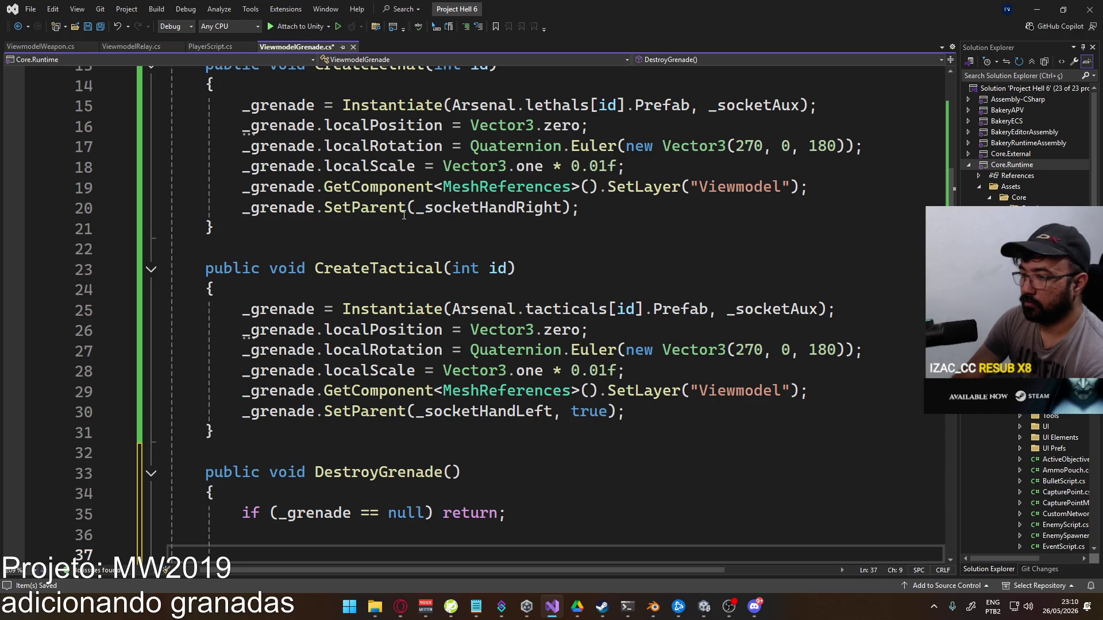
text(Destroy(_grenade.ga)
key(Tab)
text();)
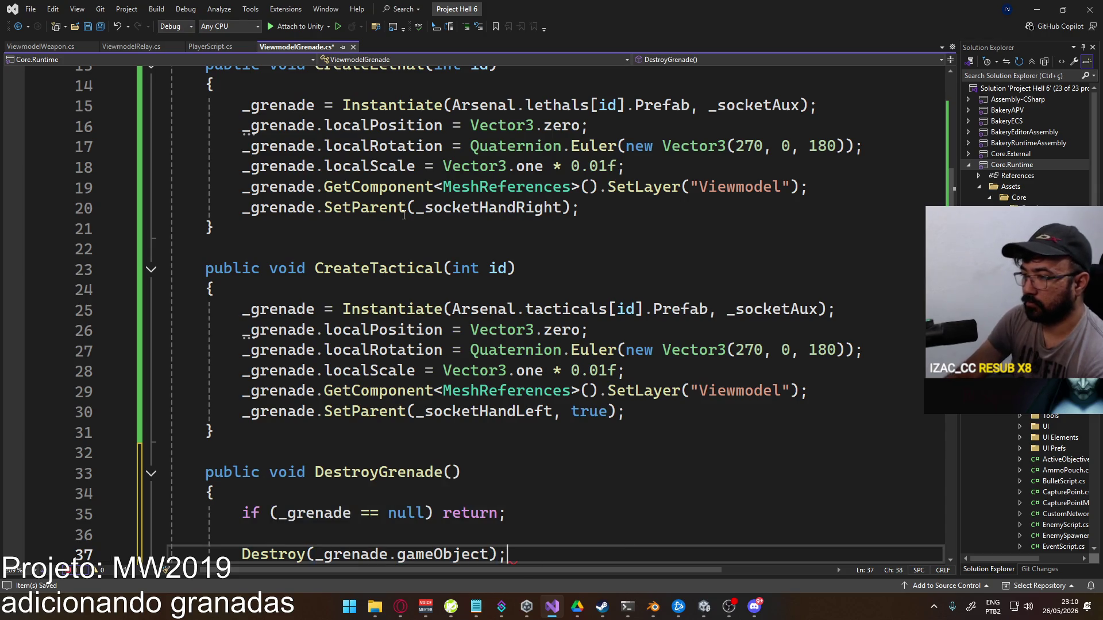
scroll(404, 215, down, 3)
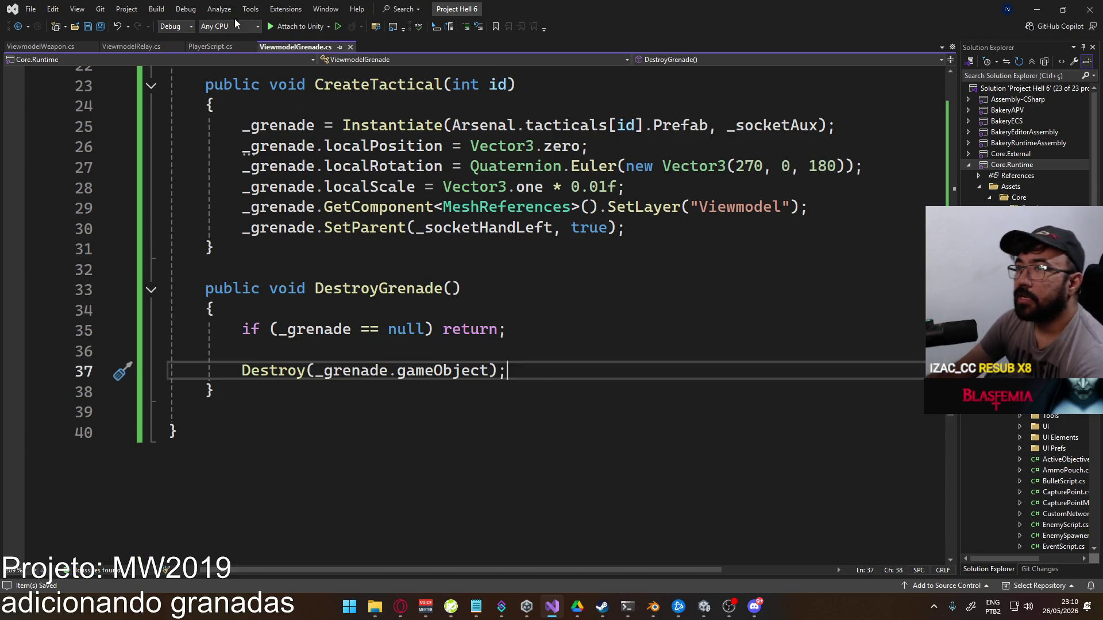
click(211, 46)
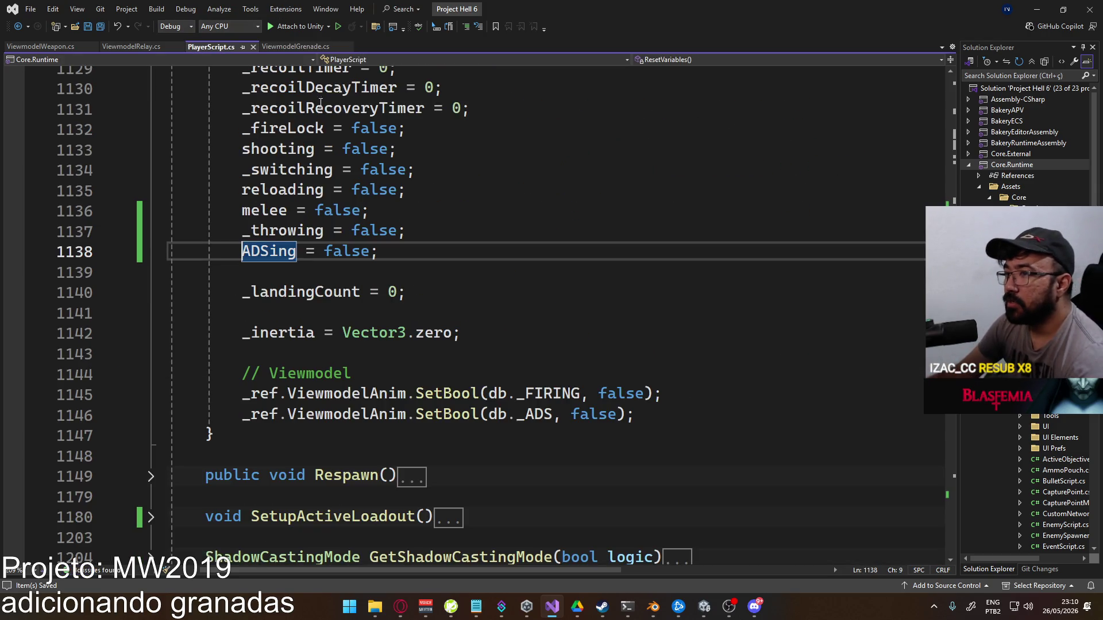
In ViewmodelRelay.cs, declare public void DestroyGrenade() below CreateTactical and save
click(41, 46)
scroll(592, 373, down, 4)
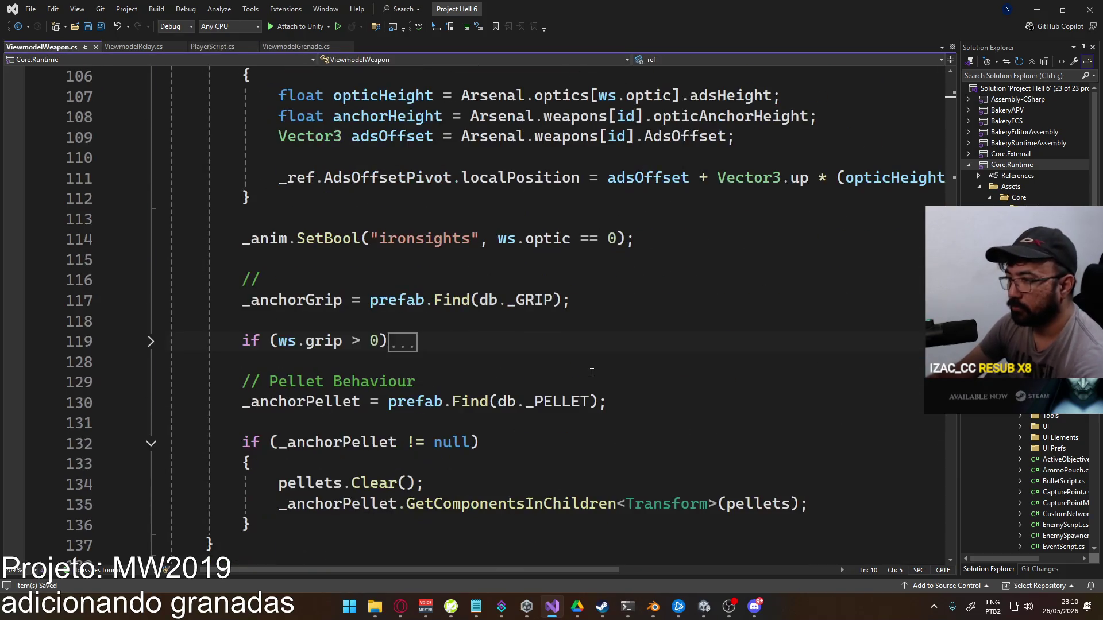
scroll(541, 363, up, 4)
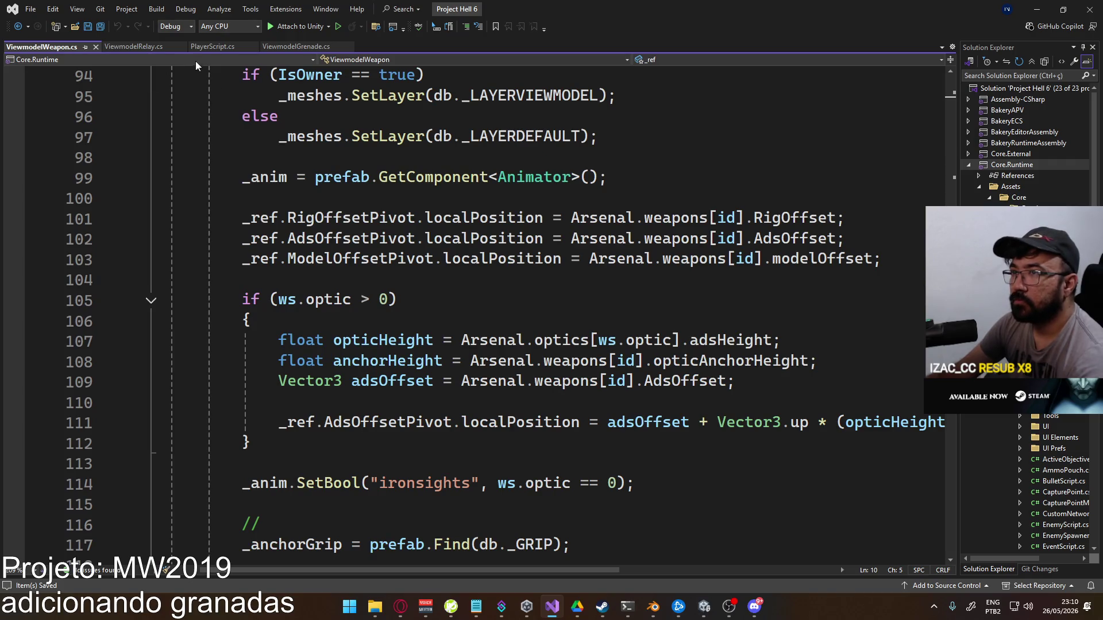
click(131, 49)
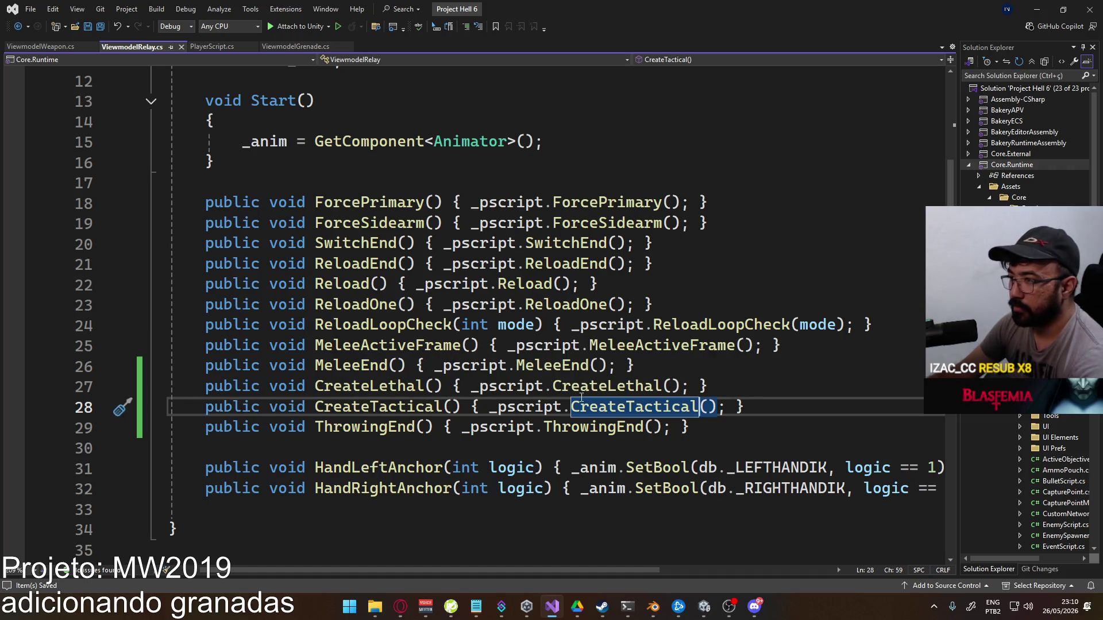
click(768, 408)
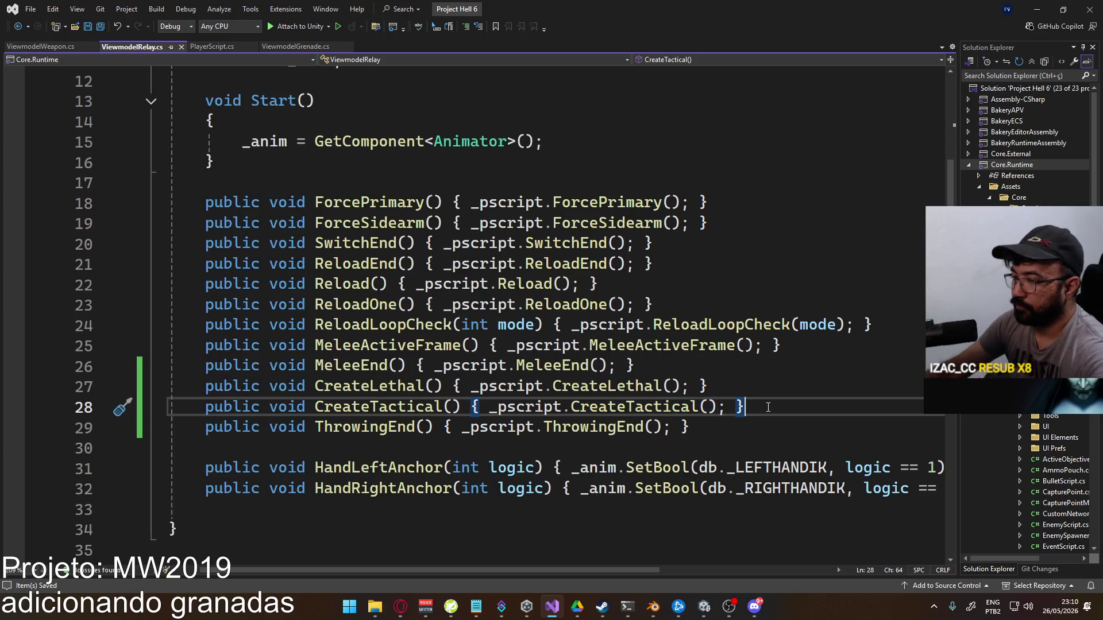
key(Return)
text(public void)
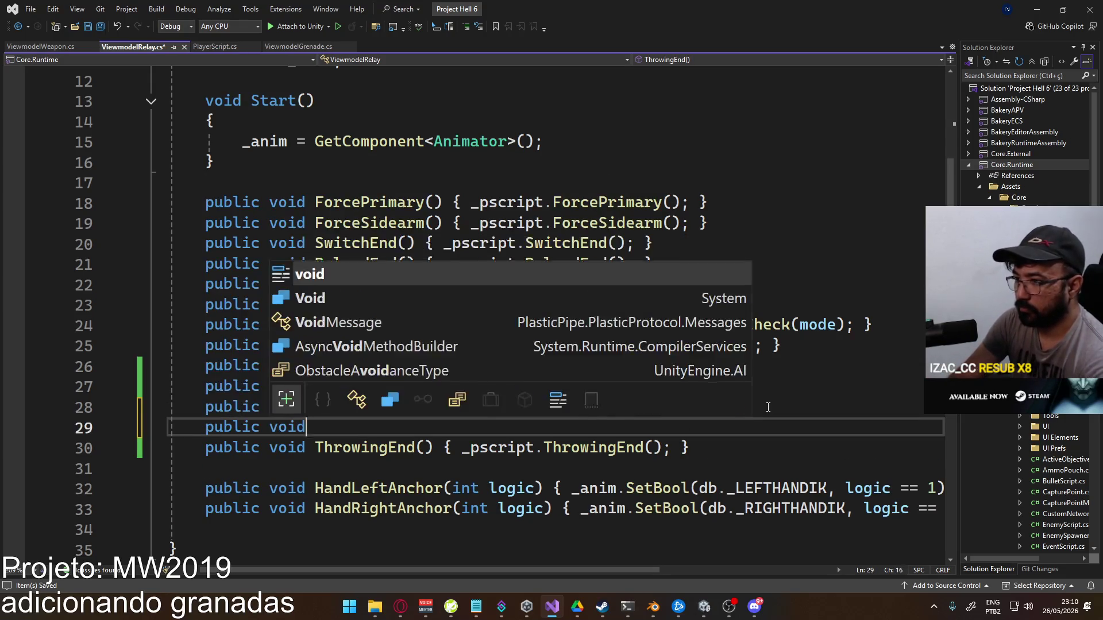
text( DestroyGrenade() )
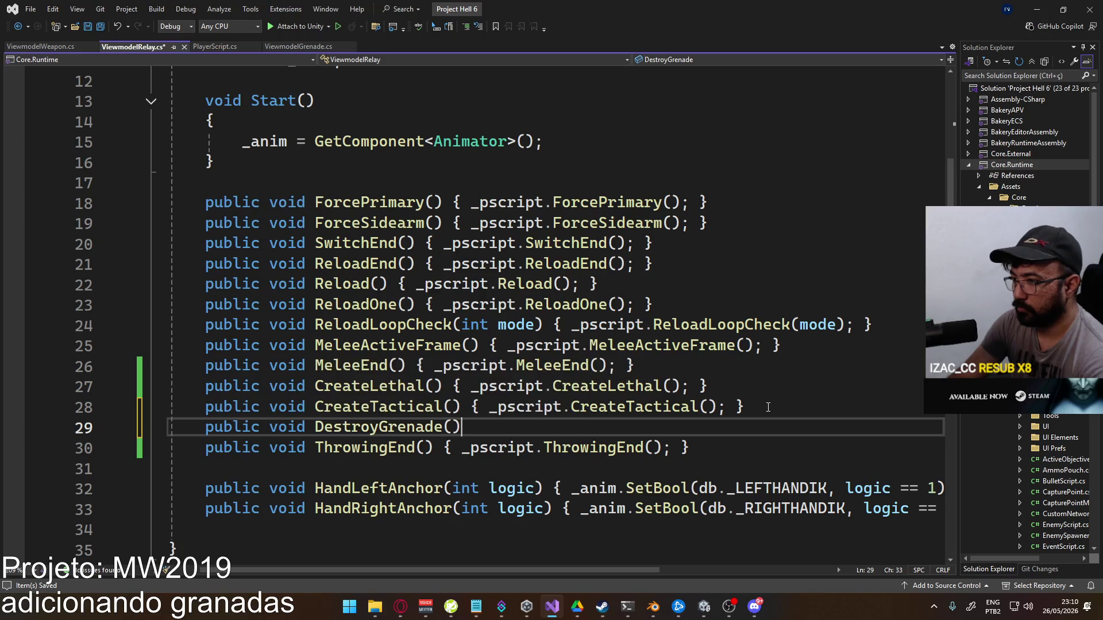
text({)
key(BackSpace)
key(ctrl+s)
click(209, 47)
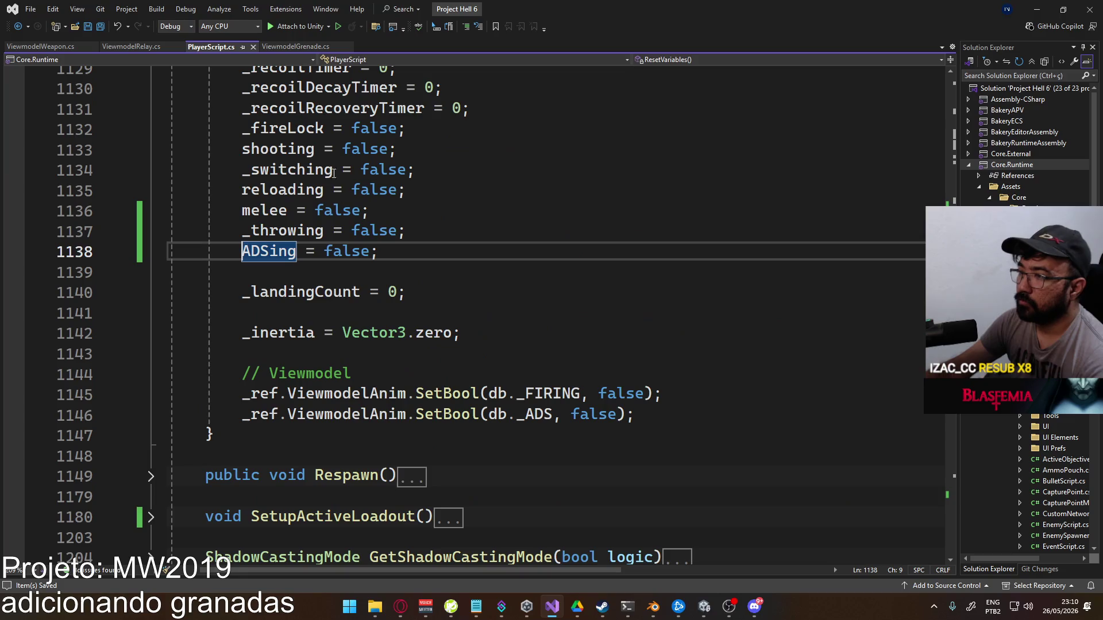
In PlayerScript.cs, add DestroyGrenade() calling _ref.ViewmodelGrenade.DestroyGrenade() below CreateTactical, and save
scroll(413, 333, down, 15)
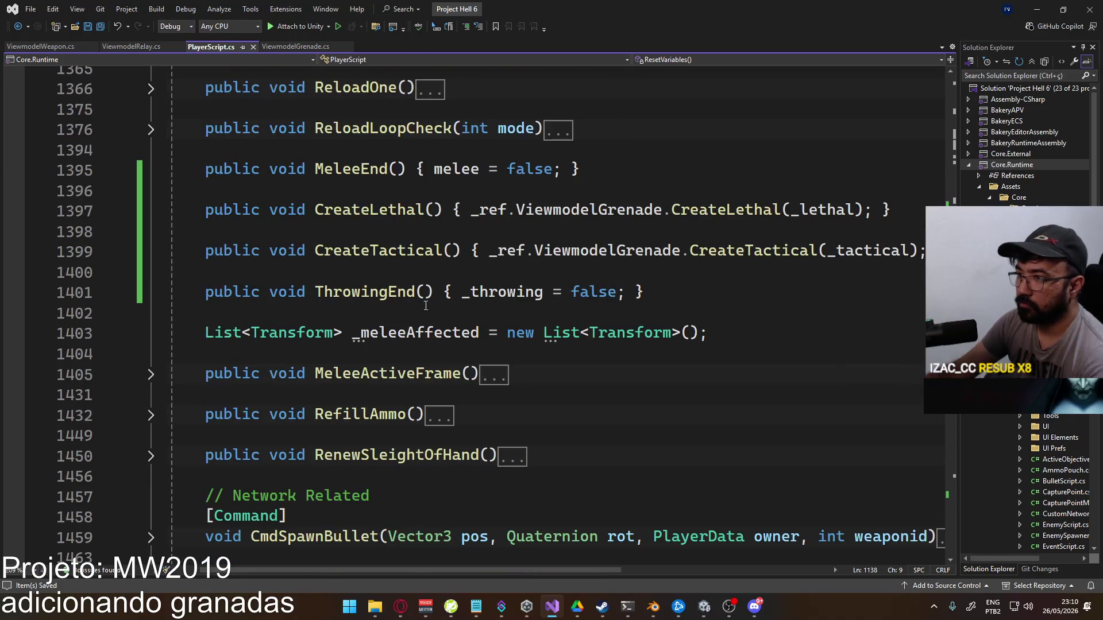
click(441, 252)
key(Down)
key(Return)
key(Return)
key(Up)
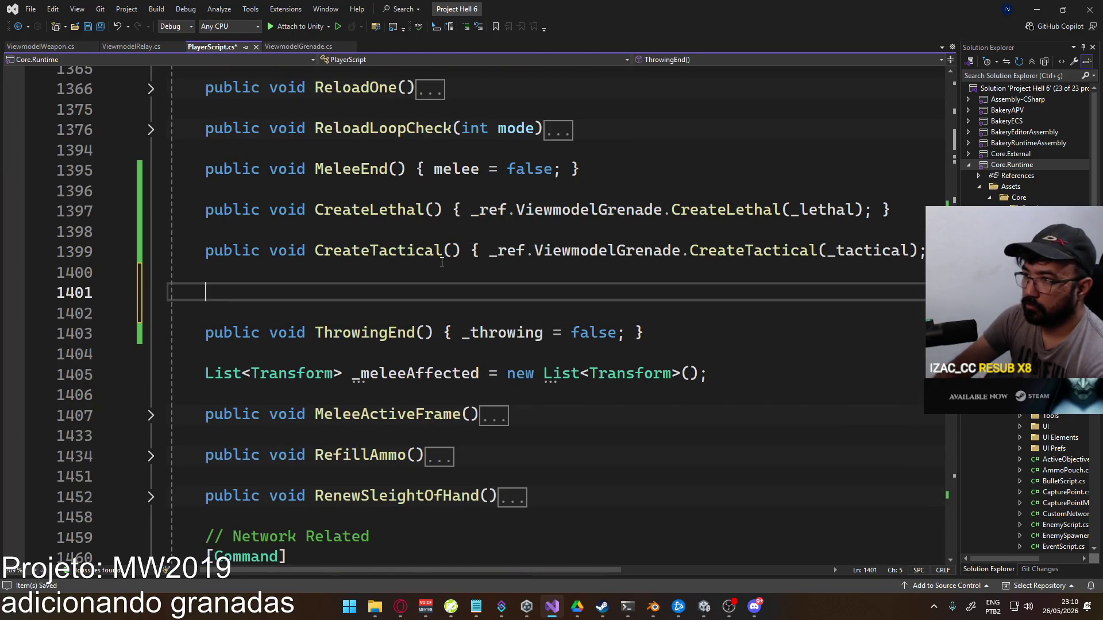
text(public void DEs)
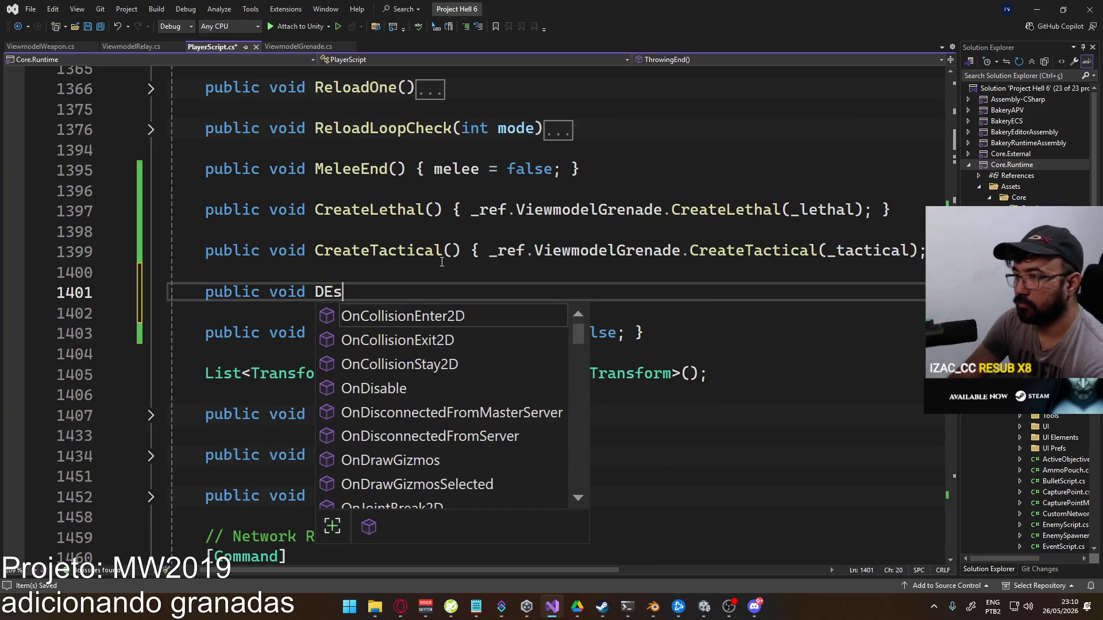
key(BackSpace)
key(BackSpace)
text(estroyGren)
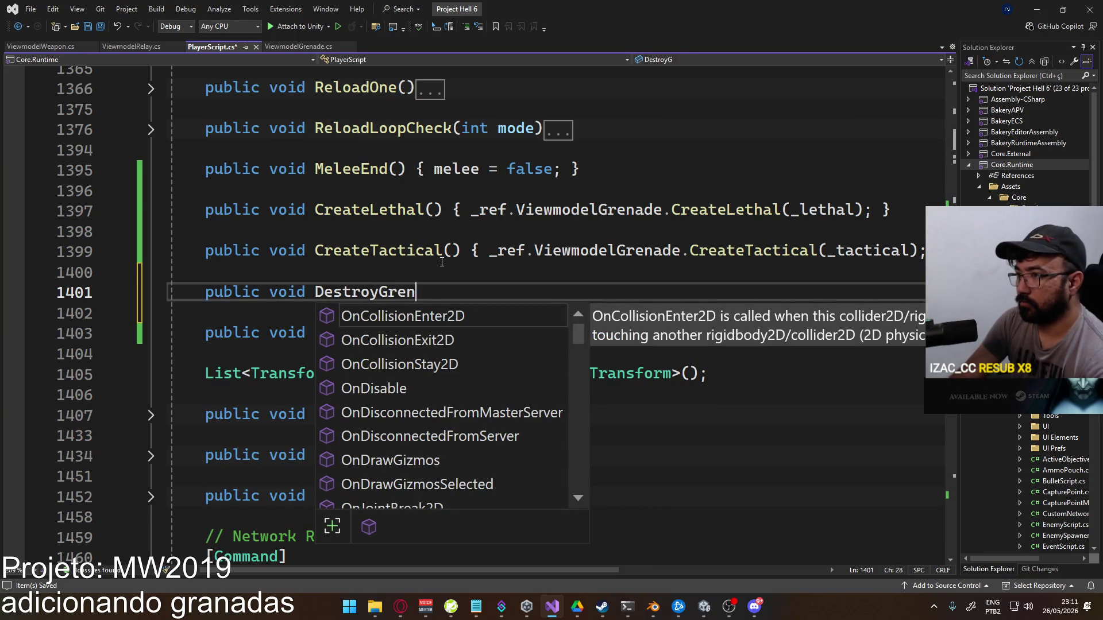
text(ade() {)
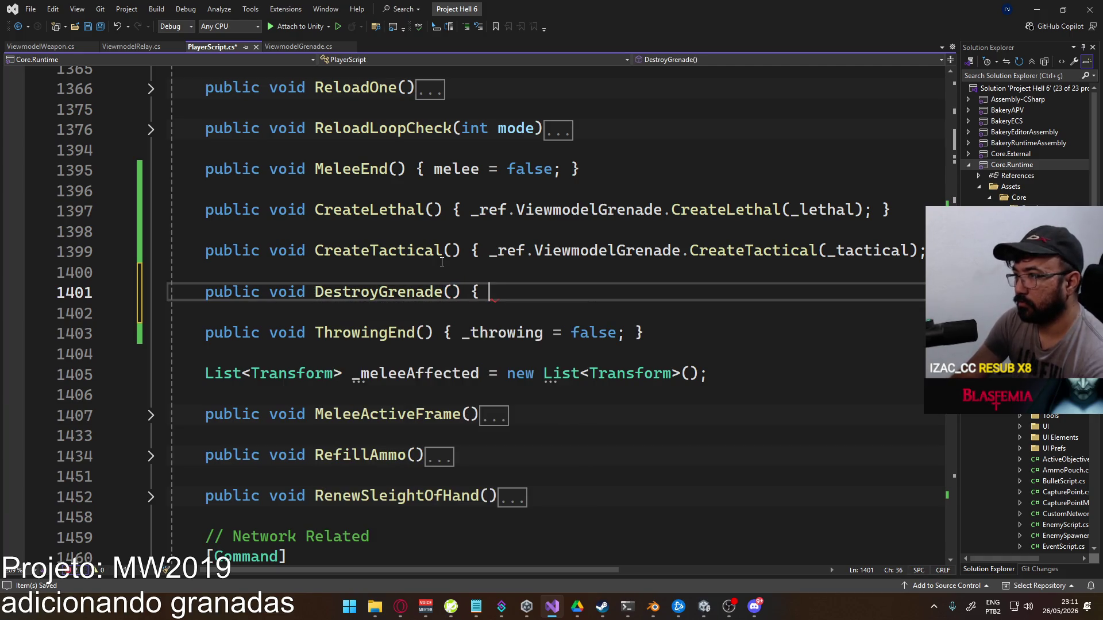
text(_ref.view)
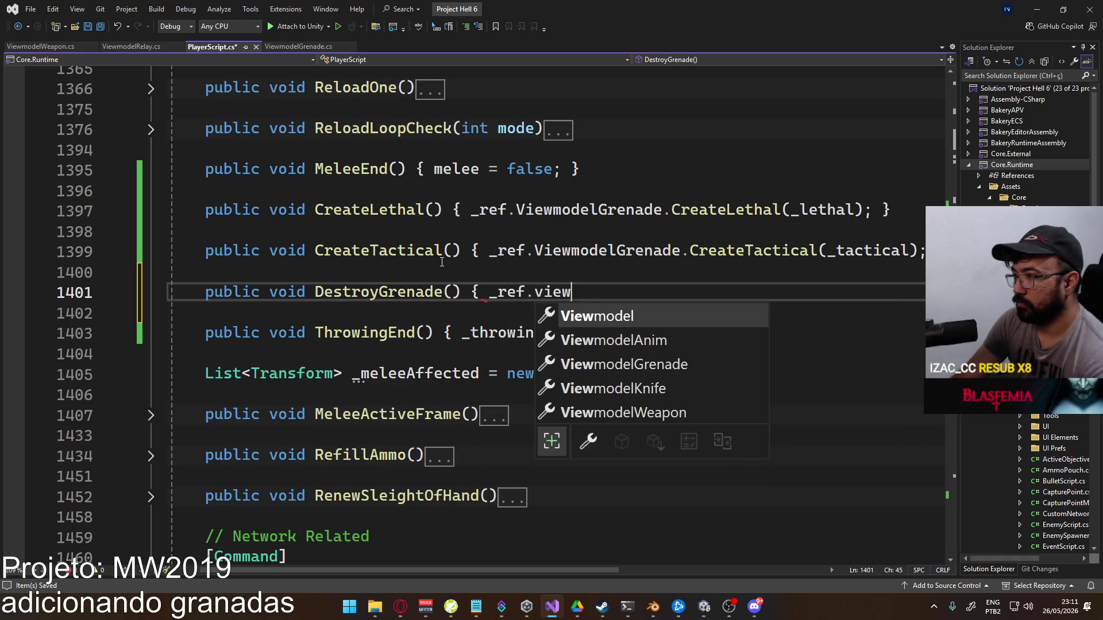
key(Tab)
text(Gr)
text(de.)
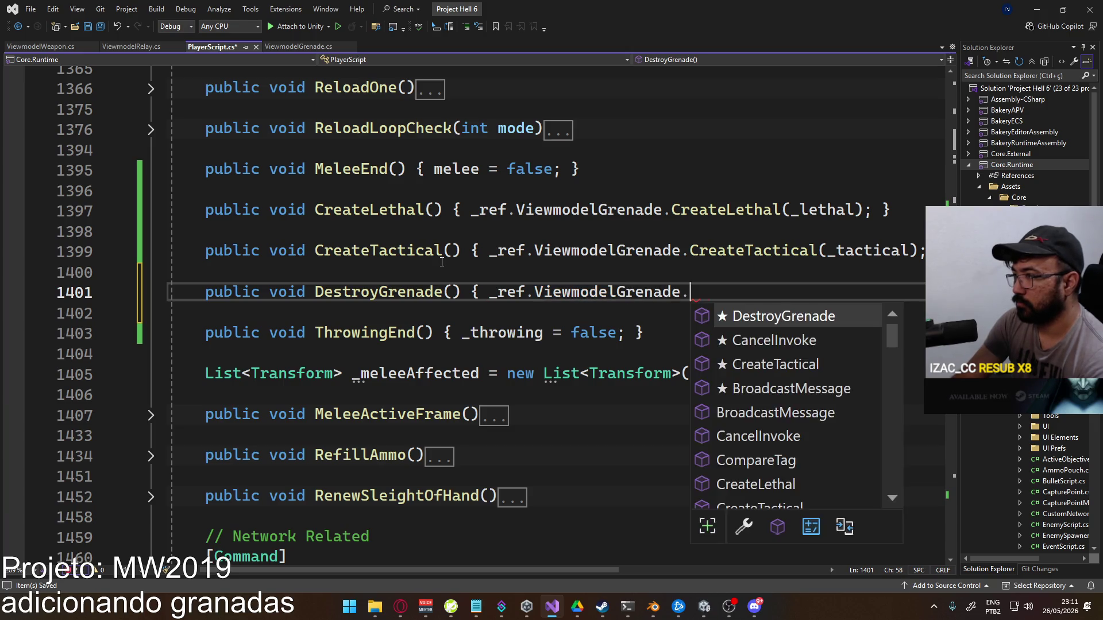
text(des)
key(Down)
key(Tab)
text((); })
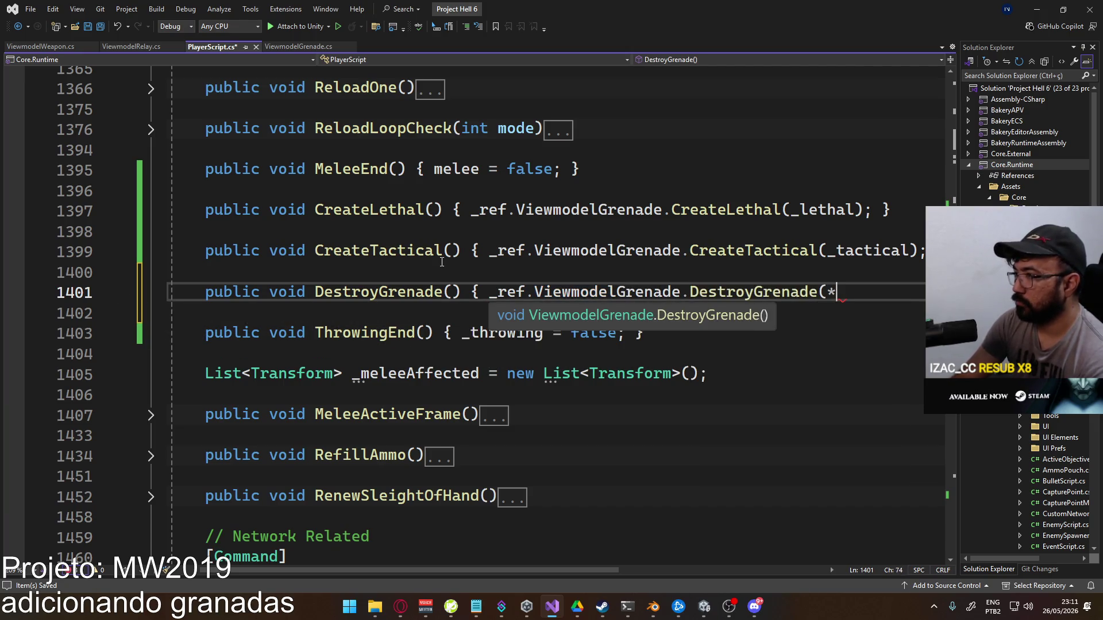
key(ctrl+s)
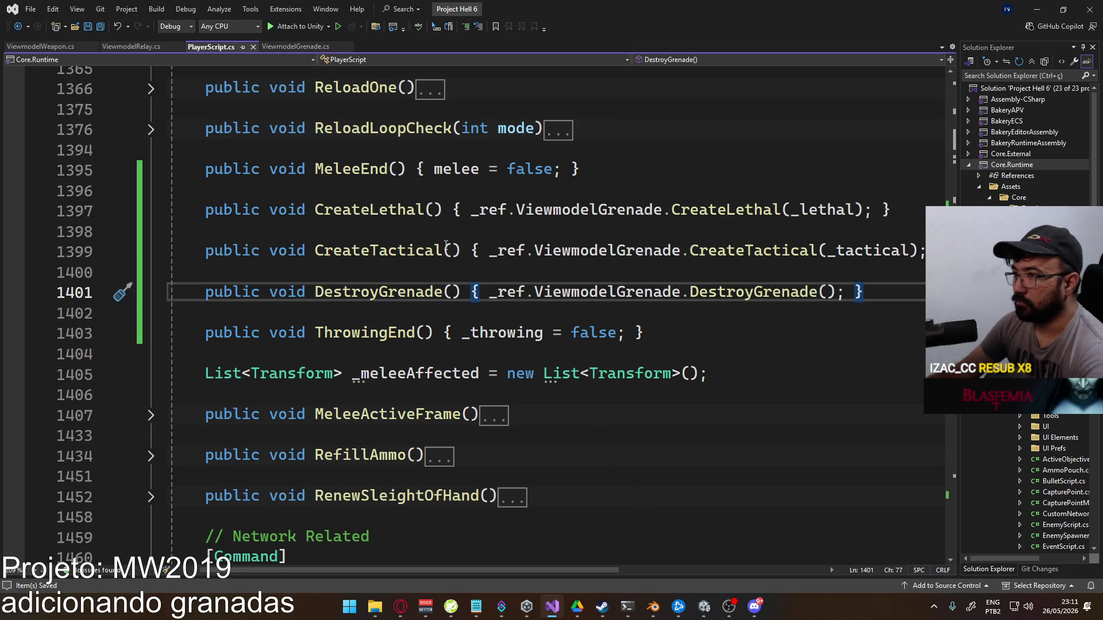
Back in Unity, clear the Console and open the Animations folder in the Project window
click(704, 606)
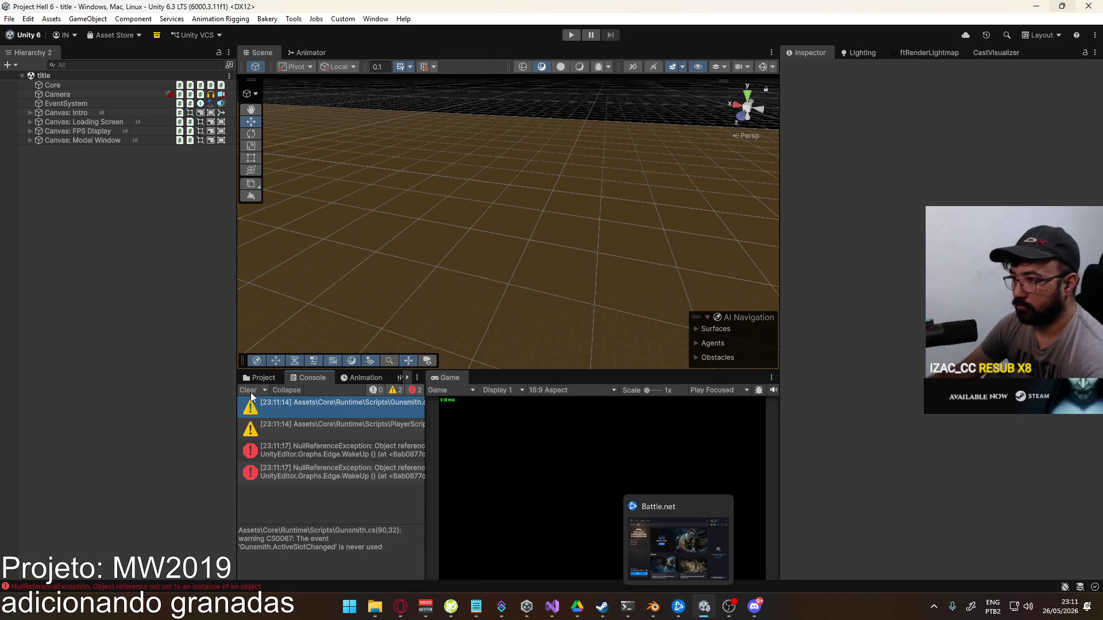
click(250, 392)
click(268, 378)
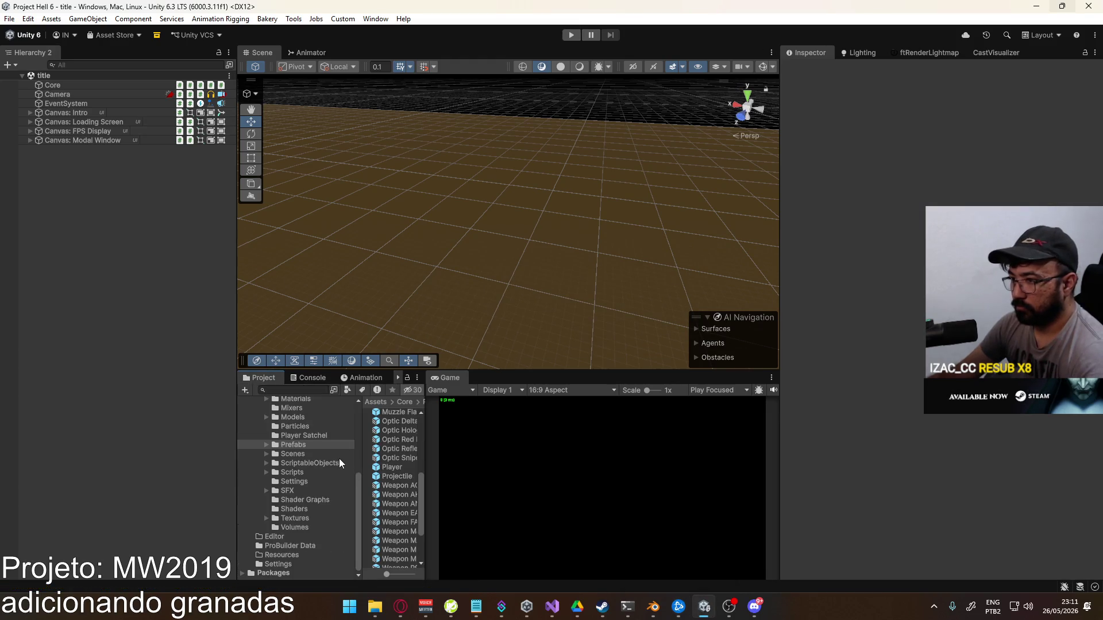
scroll(326, 454, up, 3)
click(304, 423)
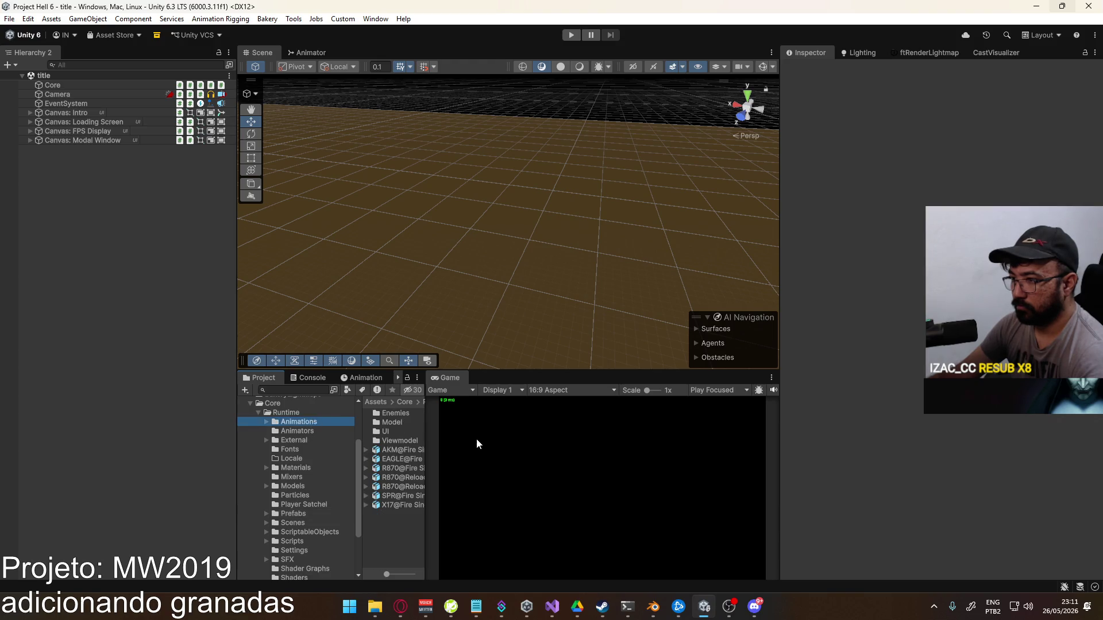
Open the Viewmodel animations folder and select the Primary Throw Prepare Flash Single clip
drag(429, 432, 523, 435)
double_click(425, 441)
scroll(494, 466, down, 5)
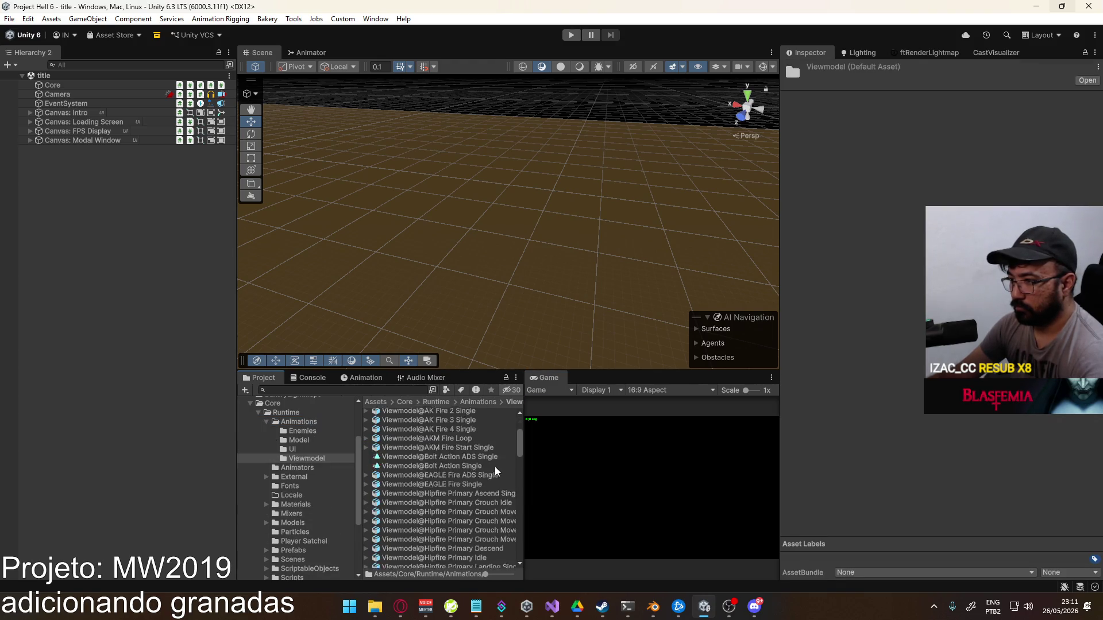
scroll(495, 467, down, 15)
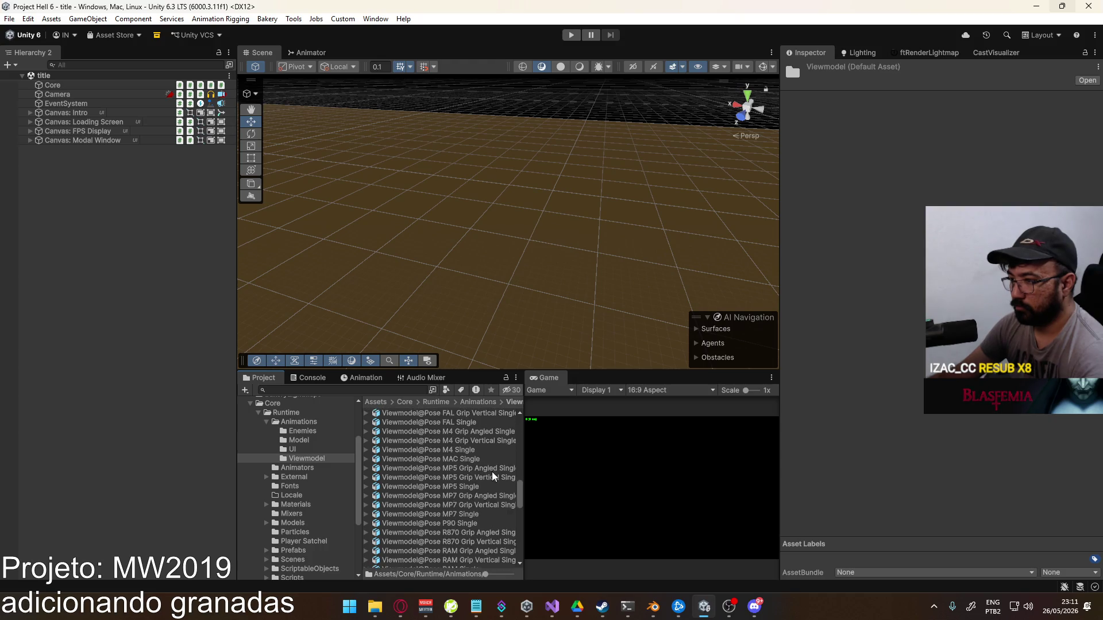
scroll(492, 471, down, 5)
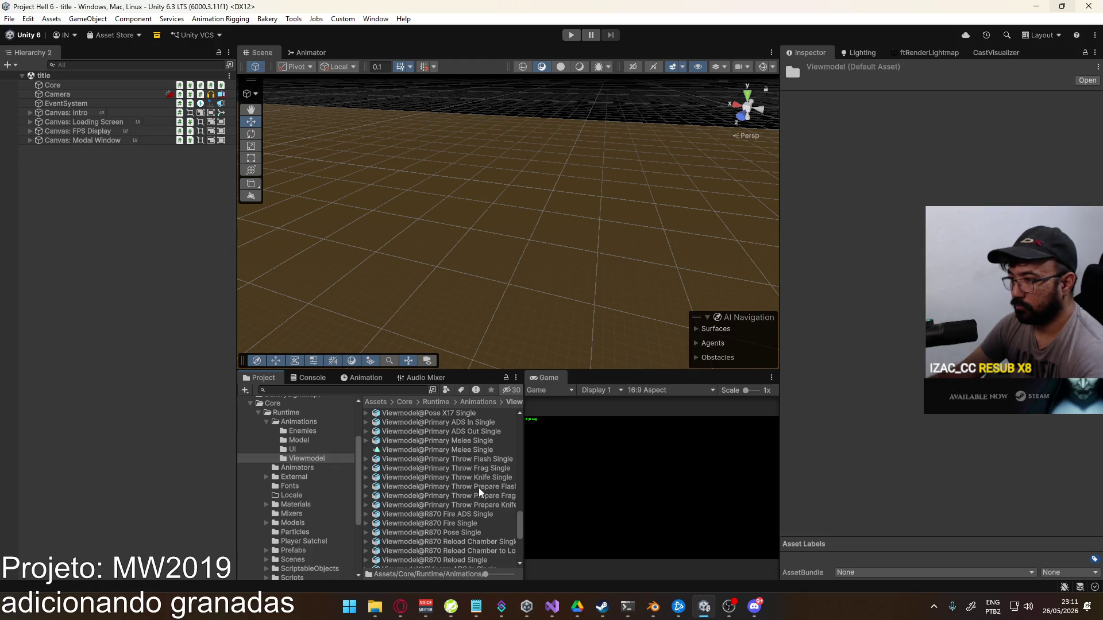
click(478, 488)
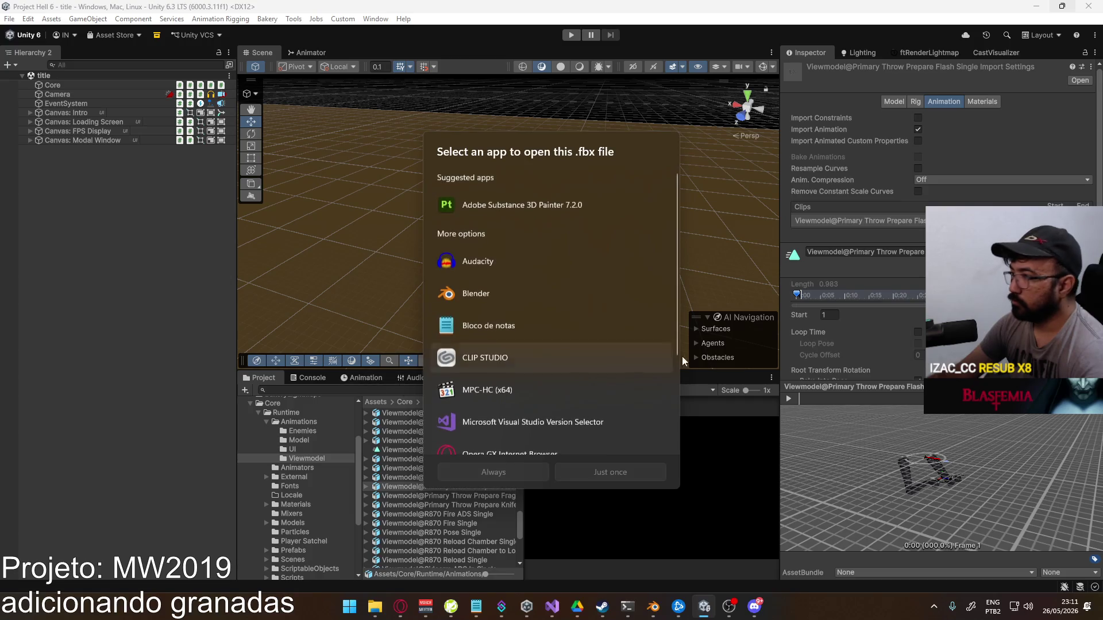
click(727, 584)
Expand the clip's Events section and scrub the preview to frame 24
scroll(869, 230, down, 5)
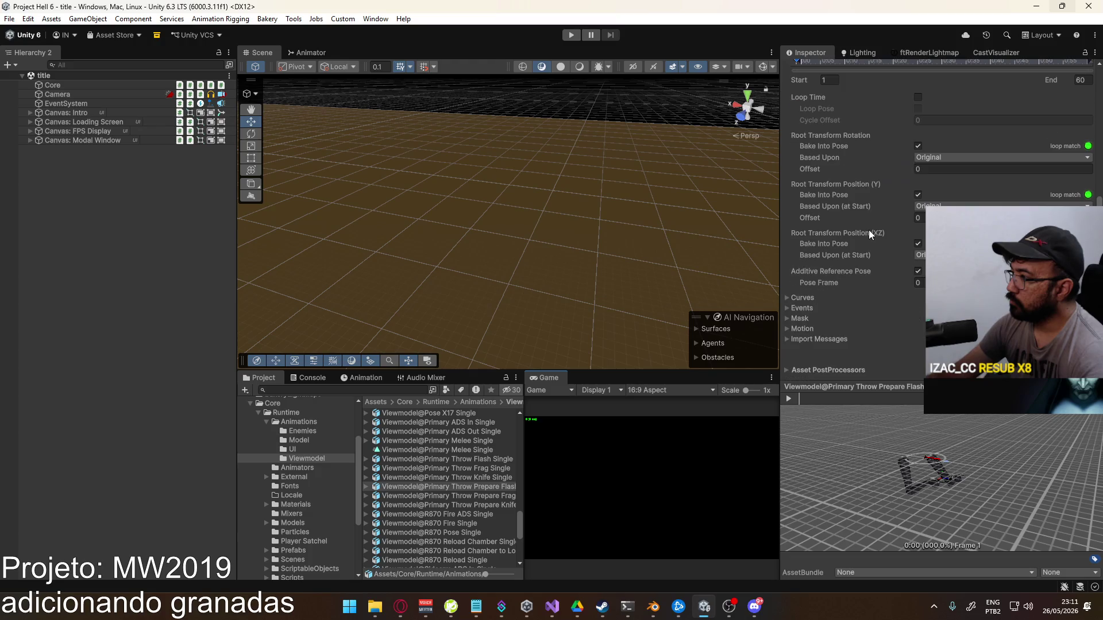
scroll(816, 237, up, 4)
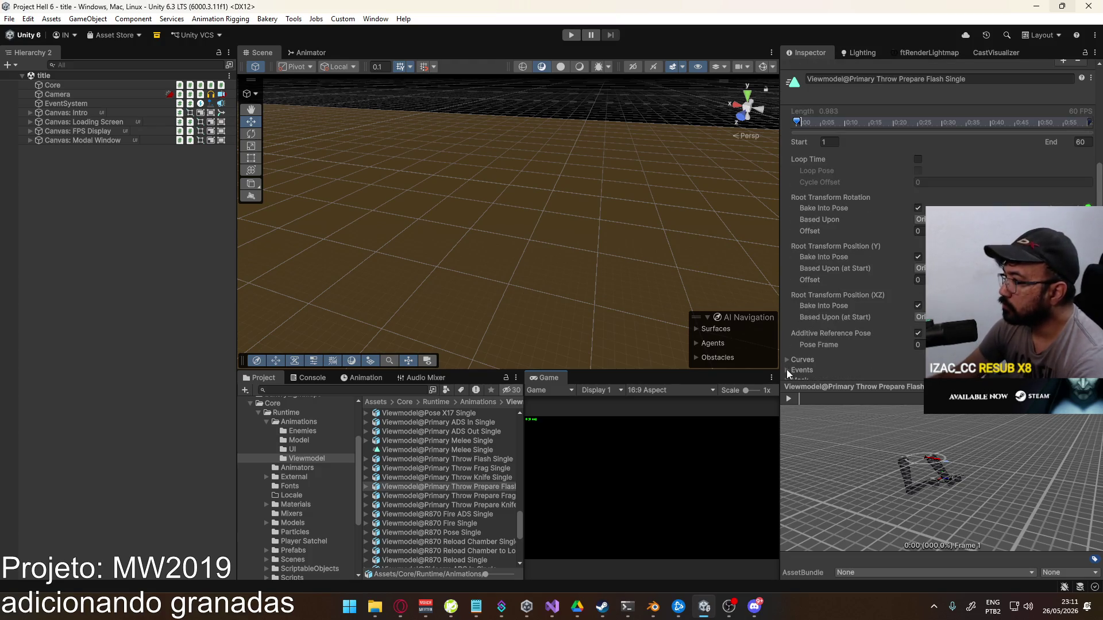
click(787, 370)
scroll(878, 343, down, 3)
mouse_move(809, 398)
mouse_down()
mouse_move(906, 409)
mouse_move(880, 425)
mouse_up()
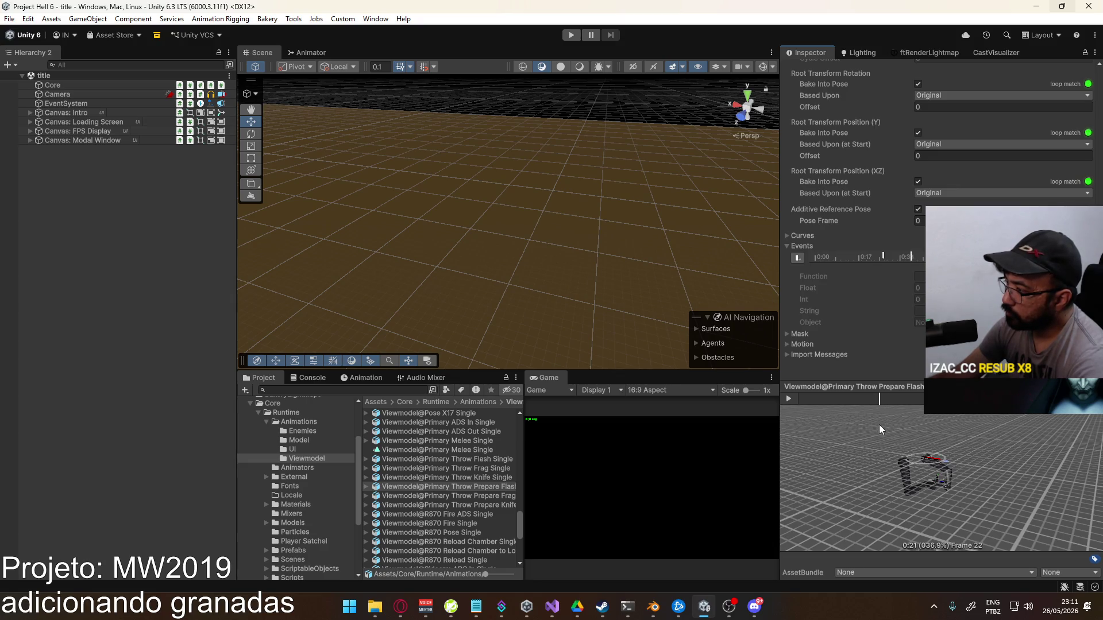
click(653, 608)
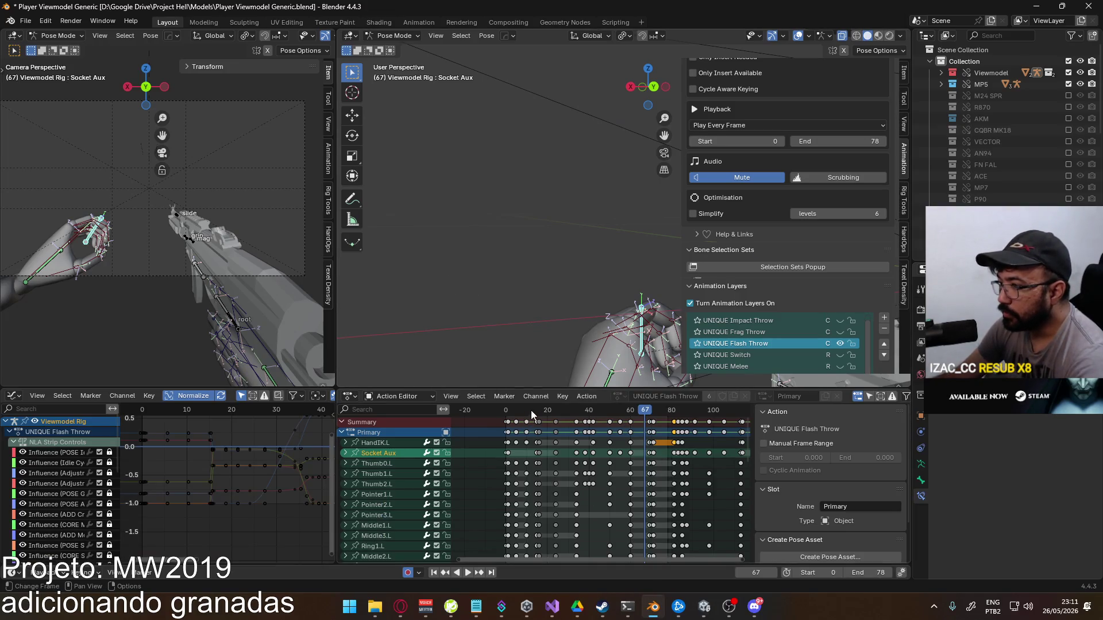
Play the UNIQUE Flash Throw action in Blender and scrub it to frame 16 to check timing
key(space)
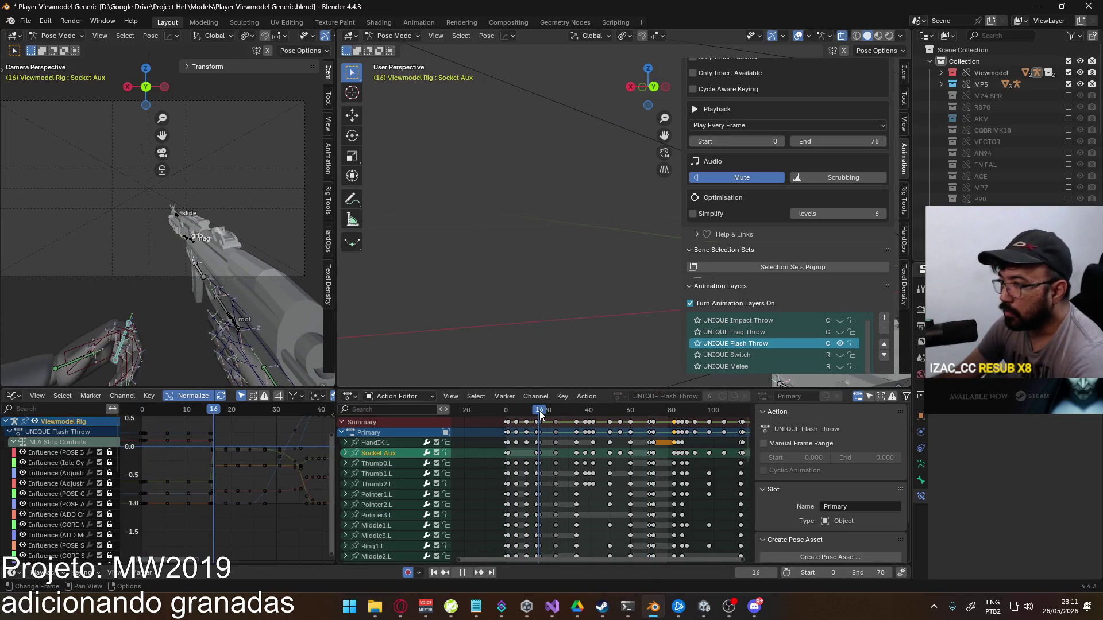
mouse_move(540, 417)
mouse_down()
mouse_move(559, 419)
mouse_move(540, 424)
mouse_up()
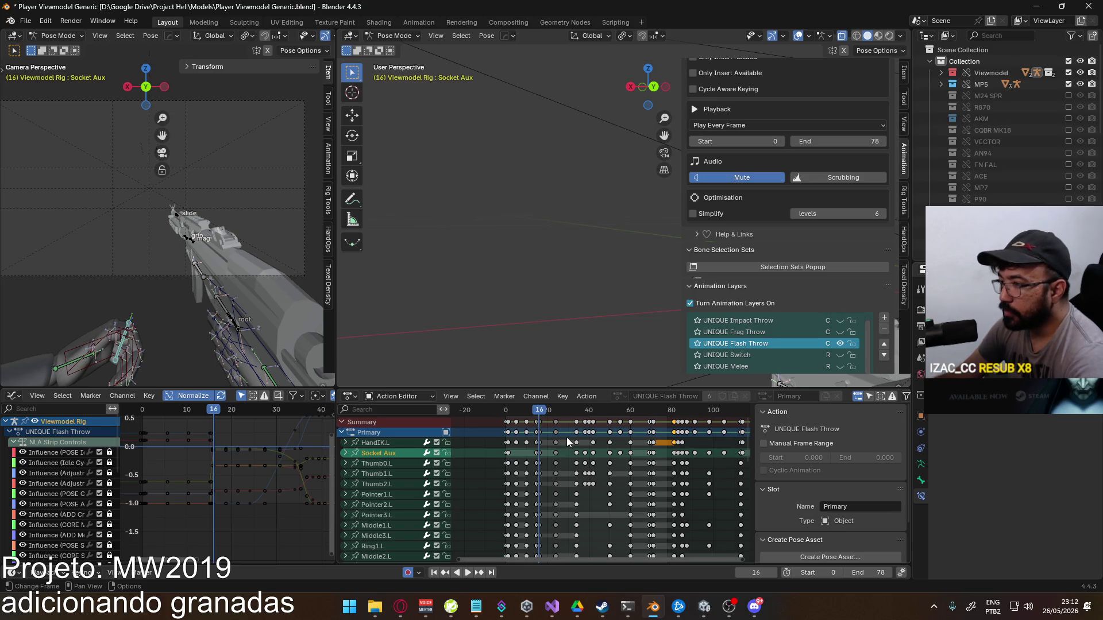
mouse_move(400, 606)
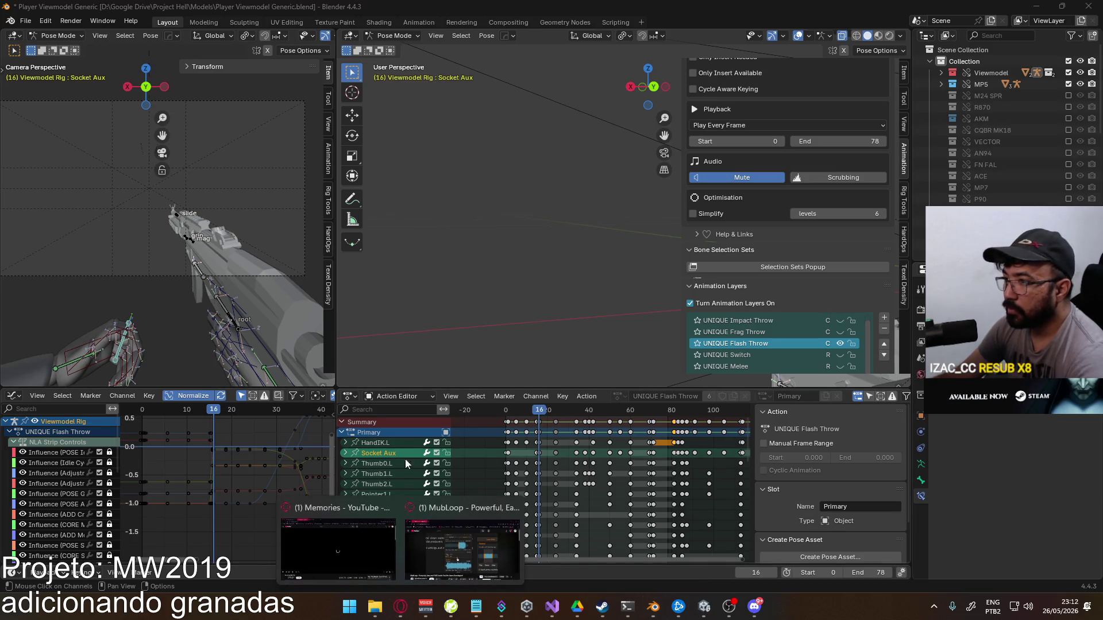
click(368, 506)
click(43, 31)
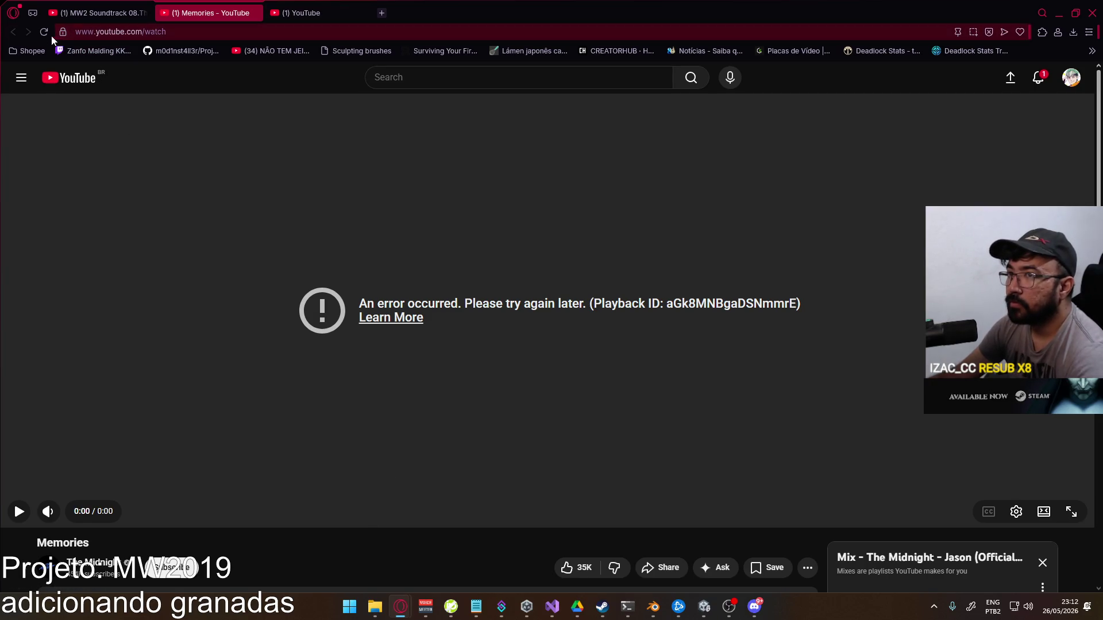
click(693, 606)
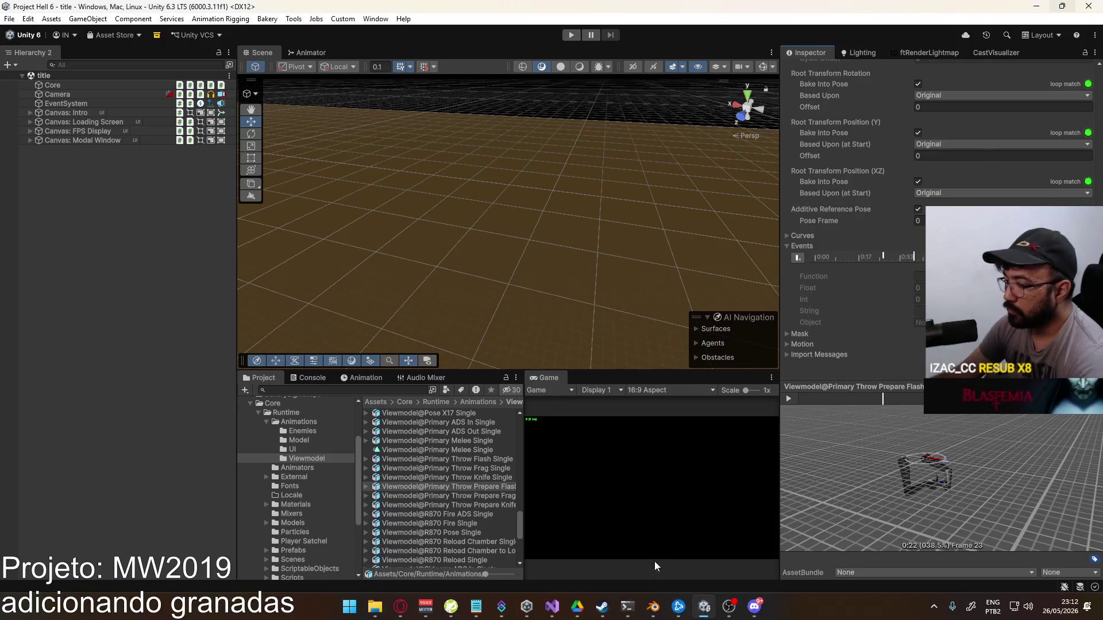
At frame 16, change the Flash clip's existing event to call a Create… function
drag(890, 398, 857, 401)
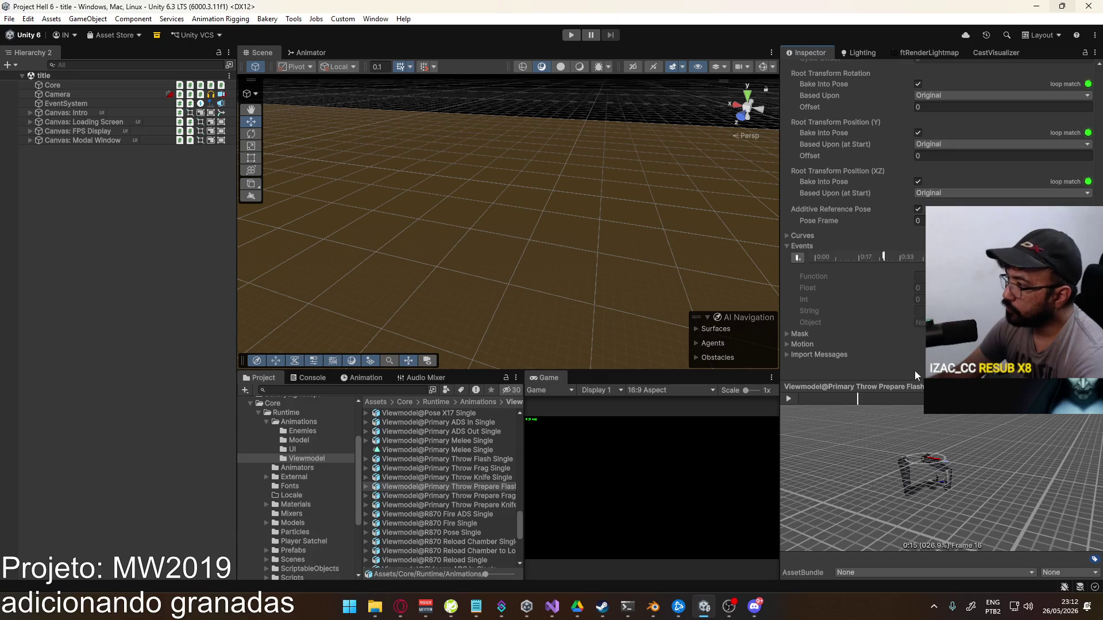
click(882, 256)
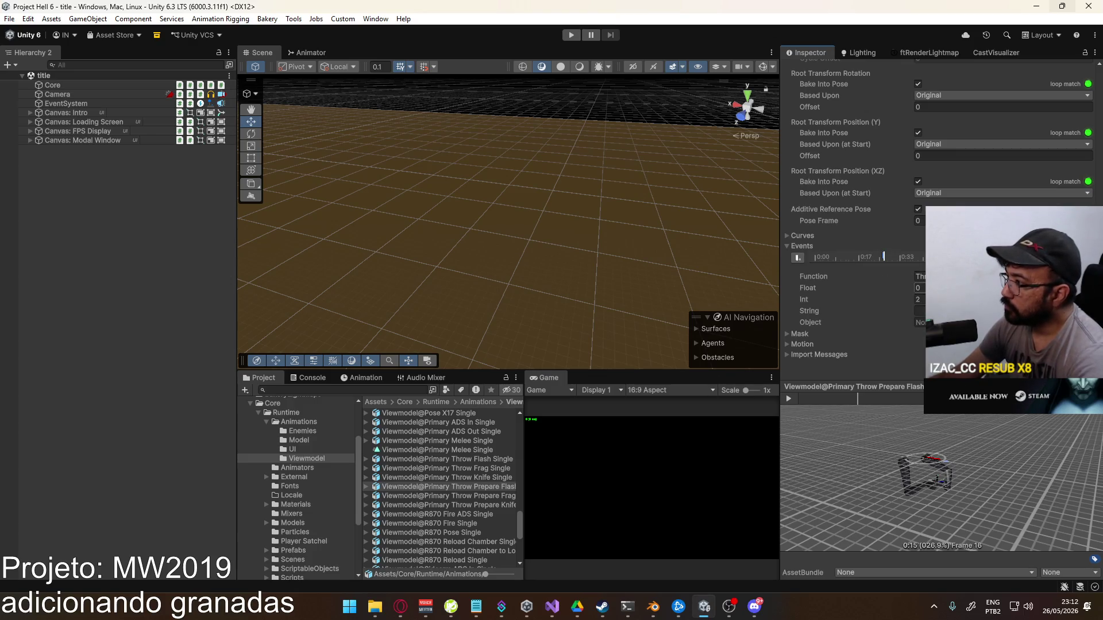
click(919, 277)
text(Cre)
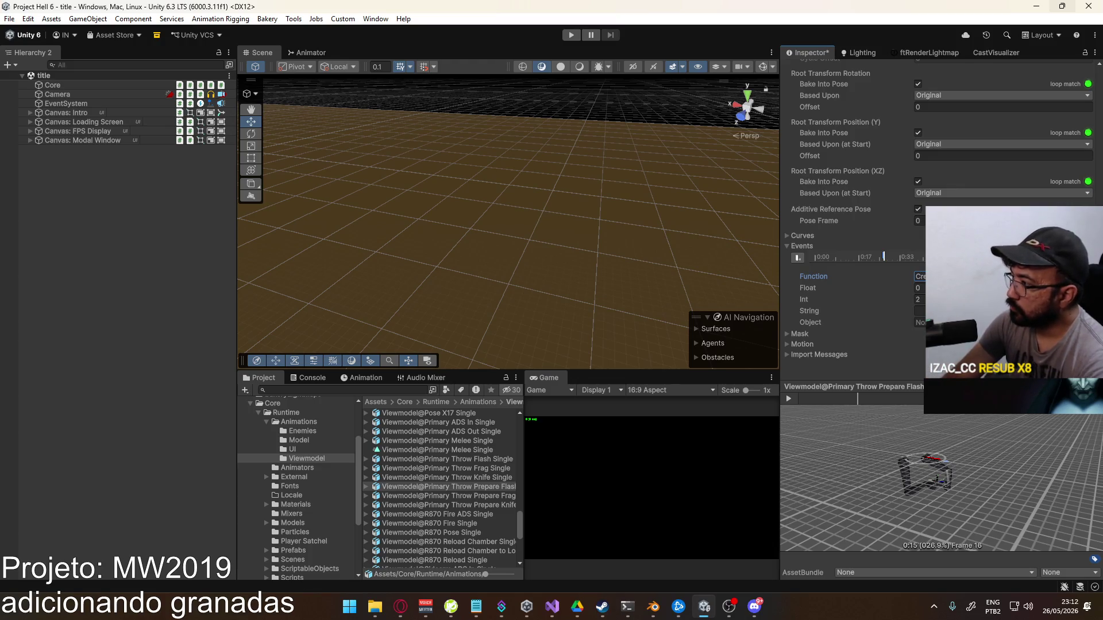
click(918, 300)
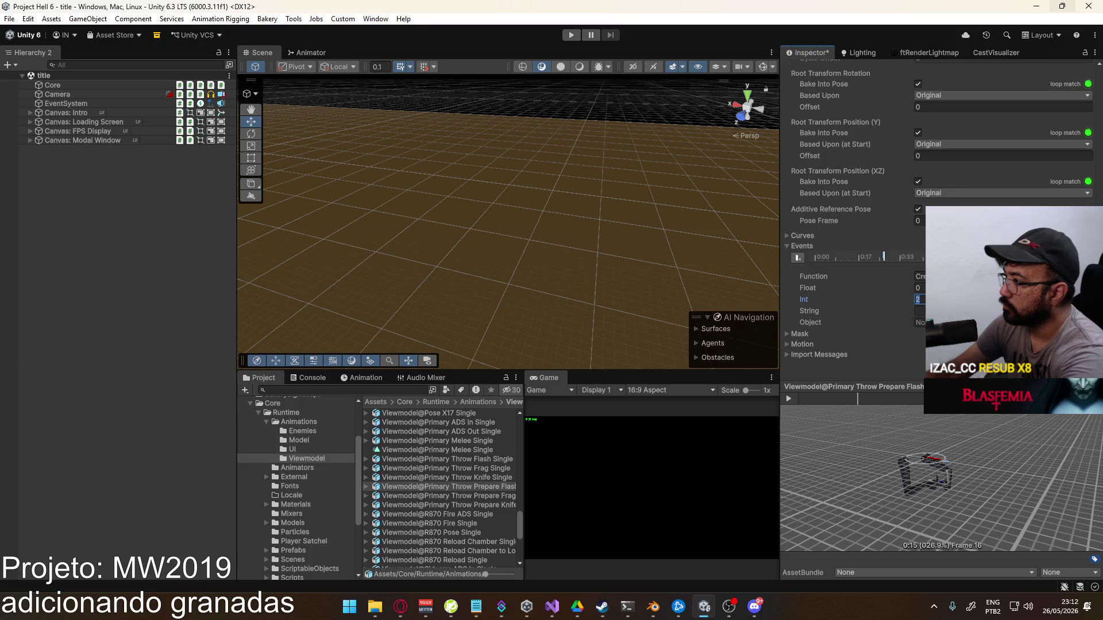
text(0)
Select the Primary Throw Prepare Frag clip, saving the pending changes, and scrub it to frame 10
click(475, 495)
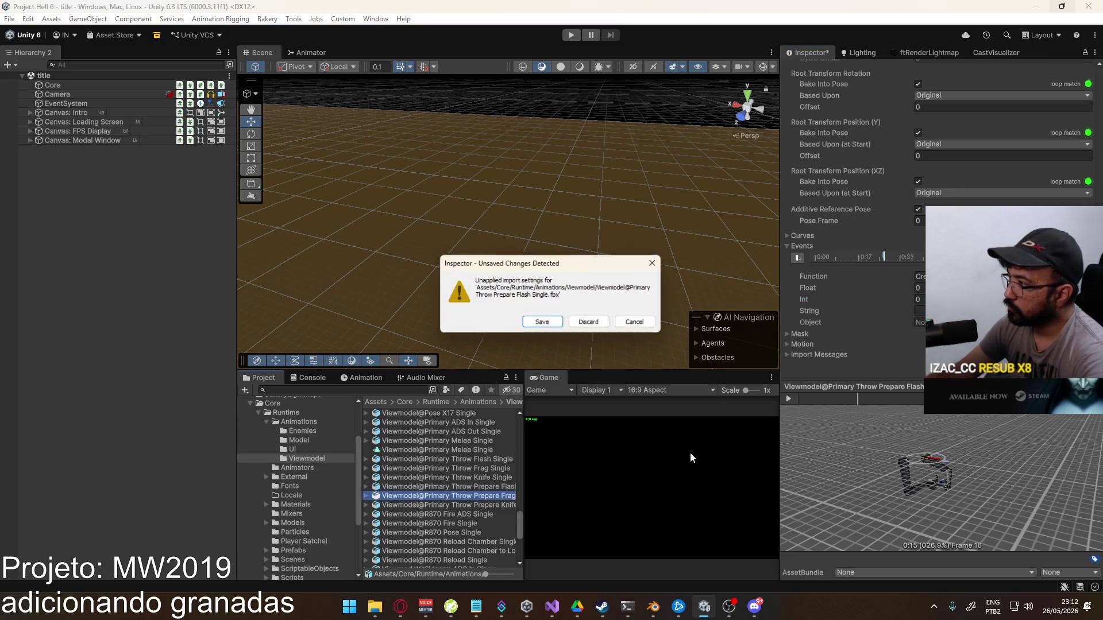
click(544, 326)
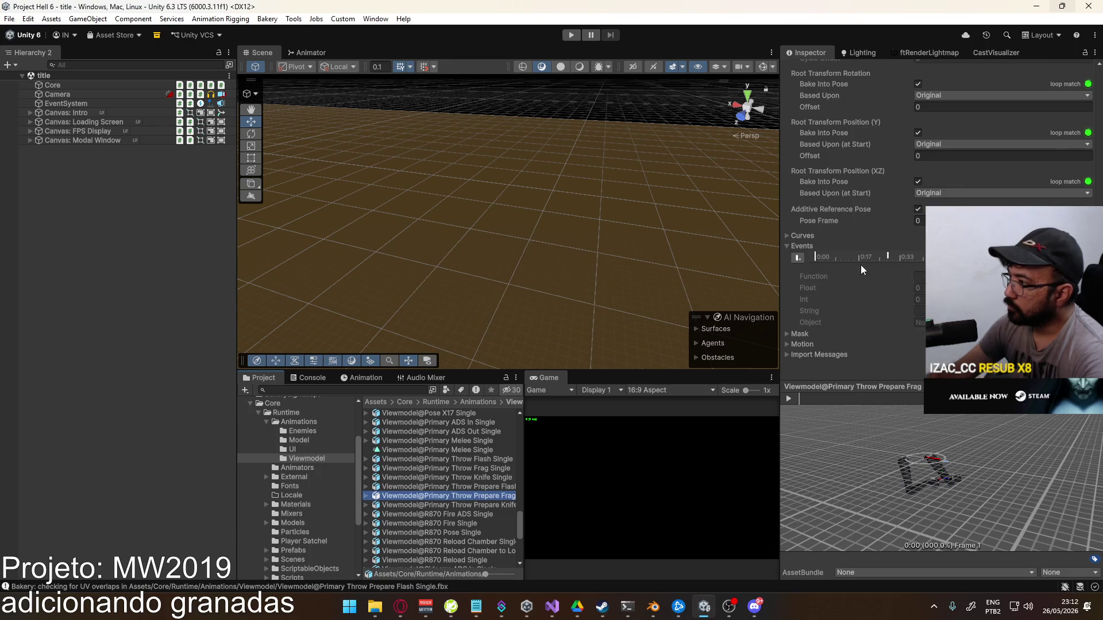
mouse_move(825, 404)
mouse_down()
mouse_move(870, 406)
mouse_move(845, 412)
mouse_move(863, 413)
mouse_up()
In Blender, swap the UNIQUE Flash Throw layer for UNIQUE Frag Throw and review it to frame 10
key(alt+Tab)
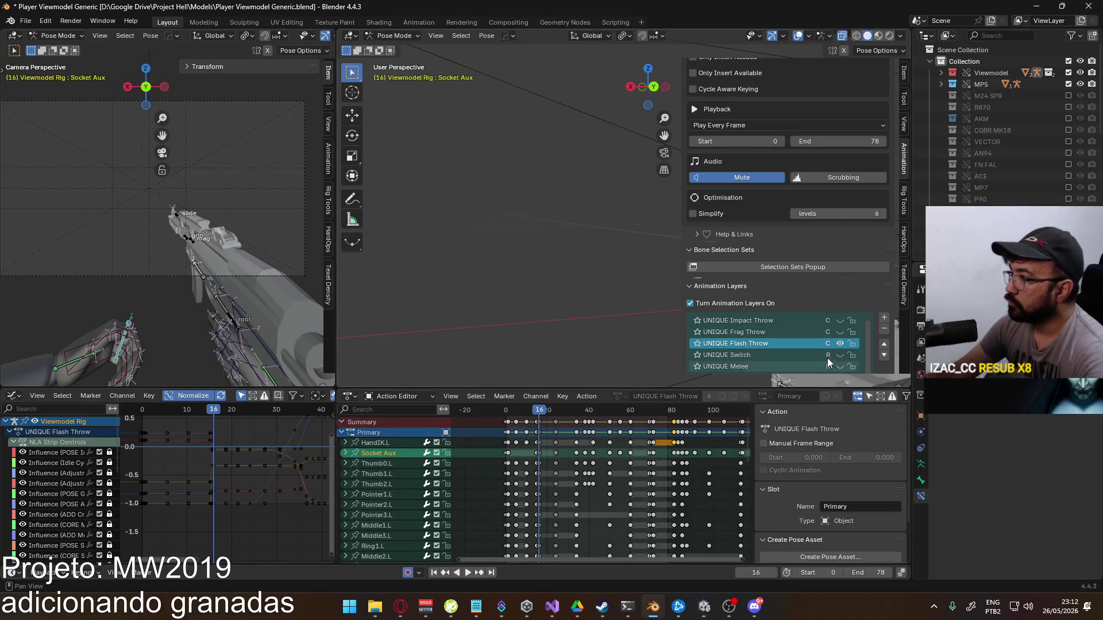
click(841, 345)
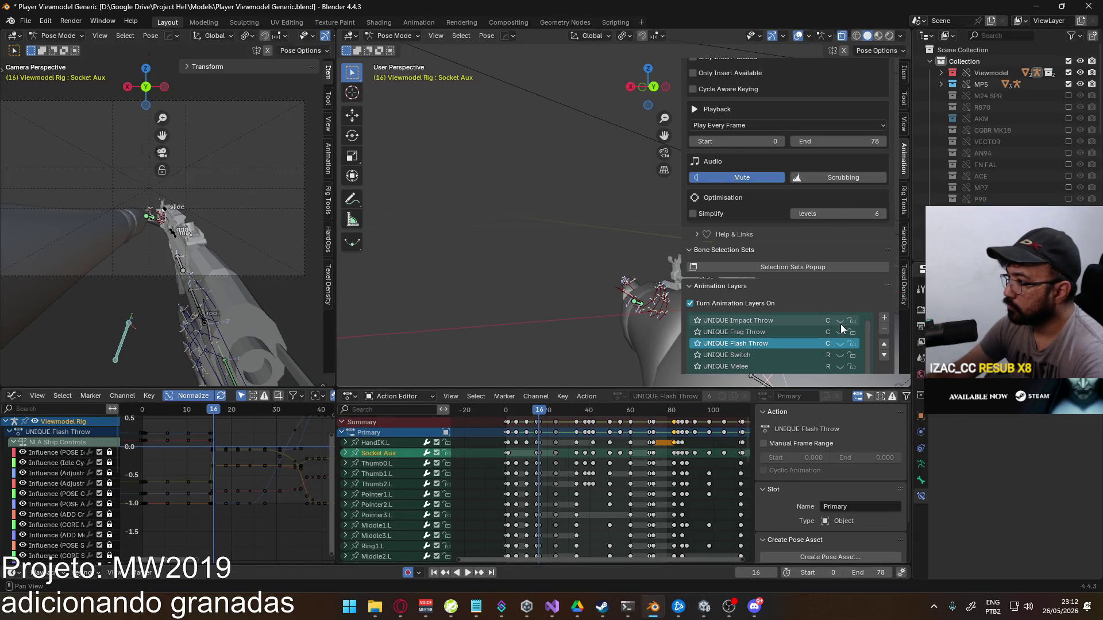
scroll(842, 329, up, 1)
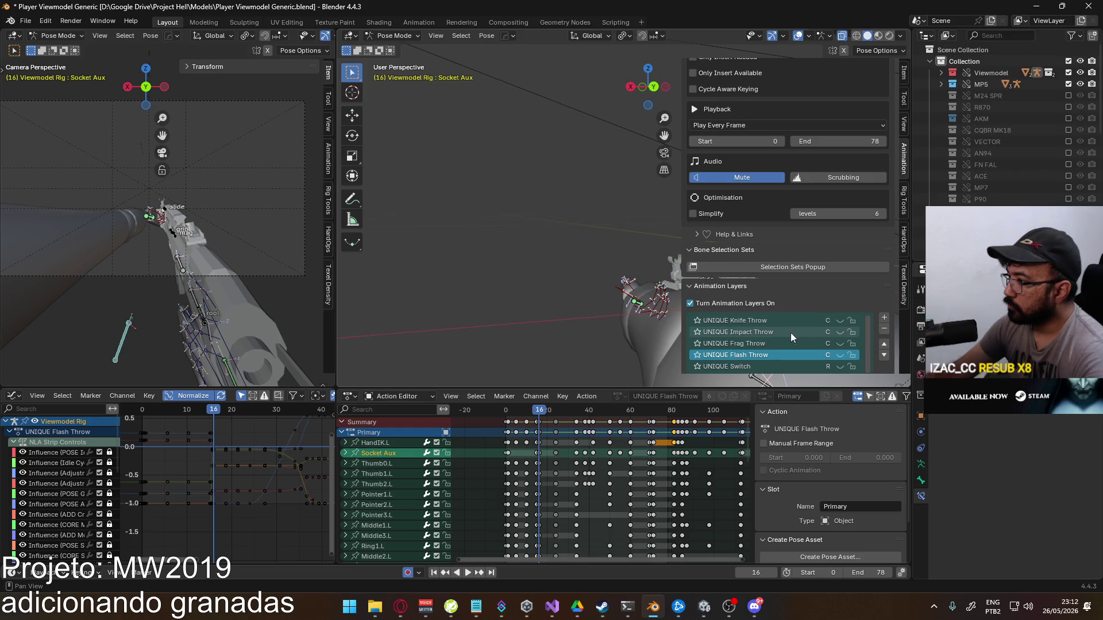
click(840, 344)
key(shift+Left)
key(space)
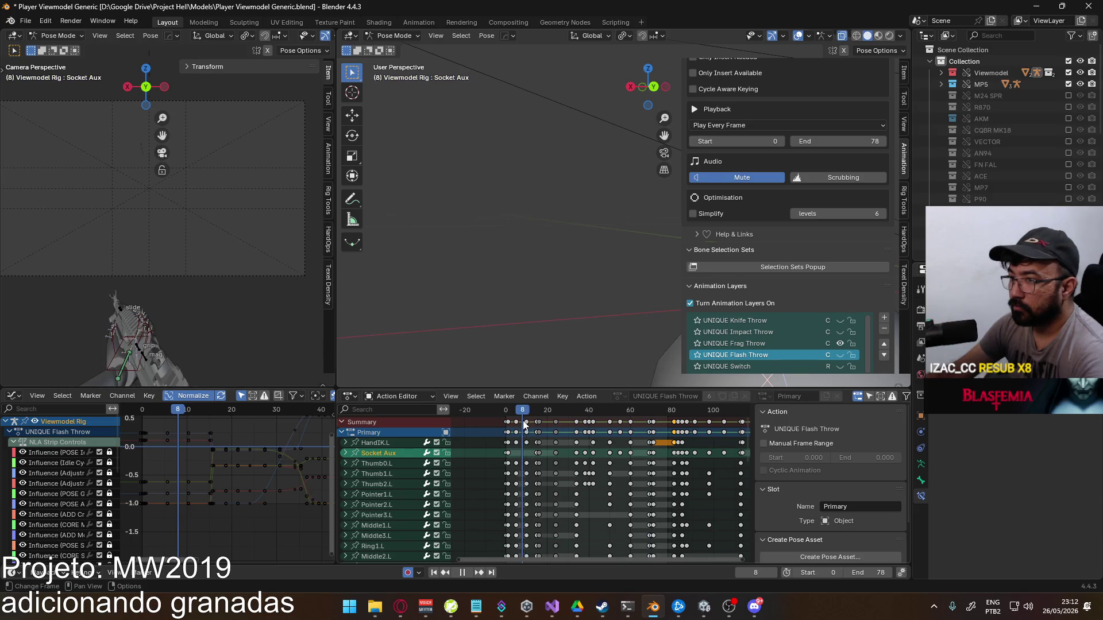
key(space)
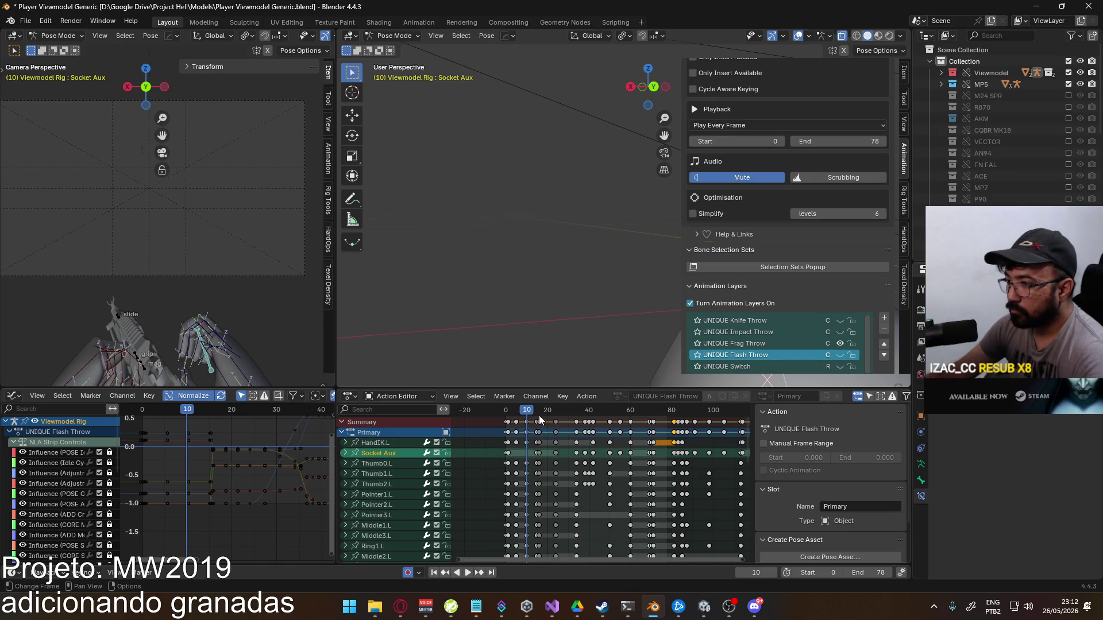
key(space)
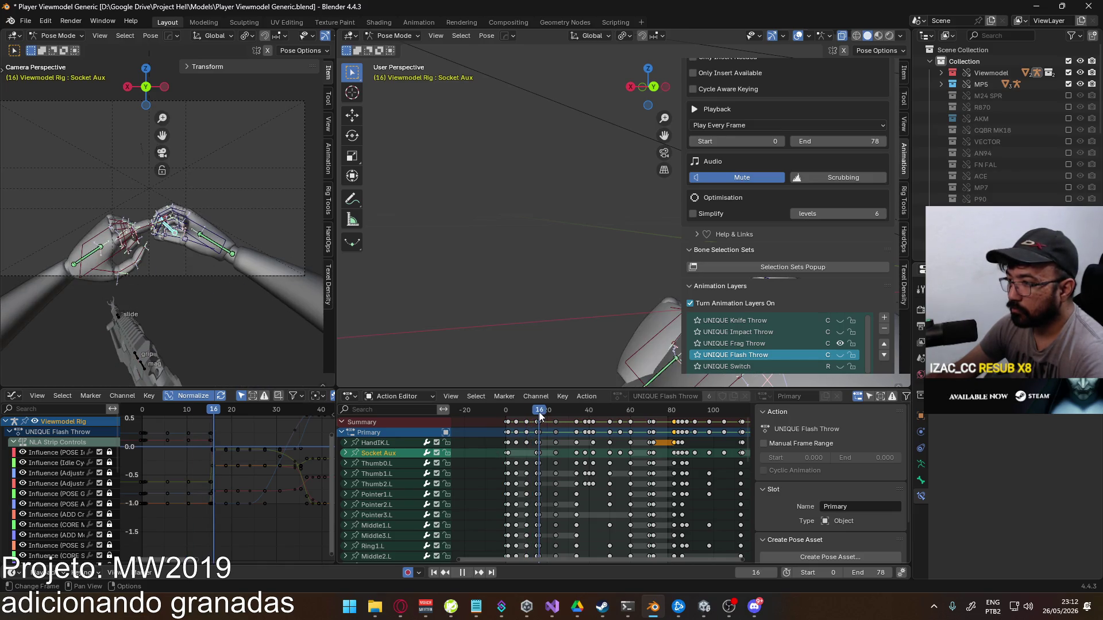
click(509, 416)
drag(509, 420, 529, 423)
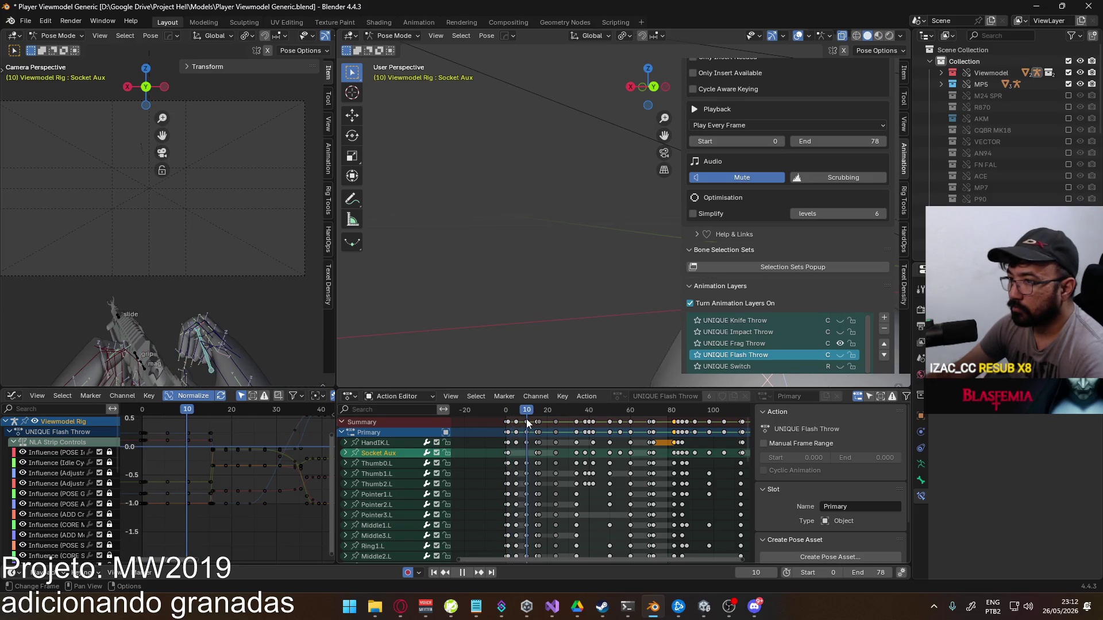
click(704, 606)
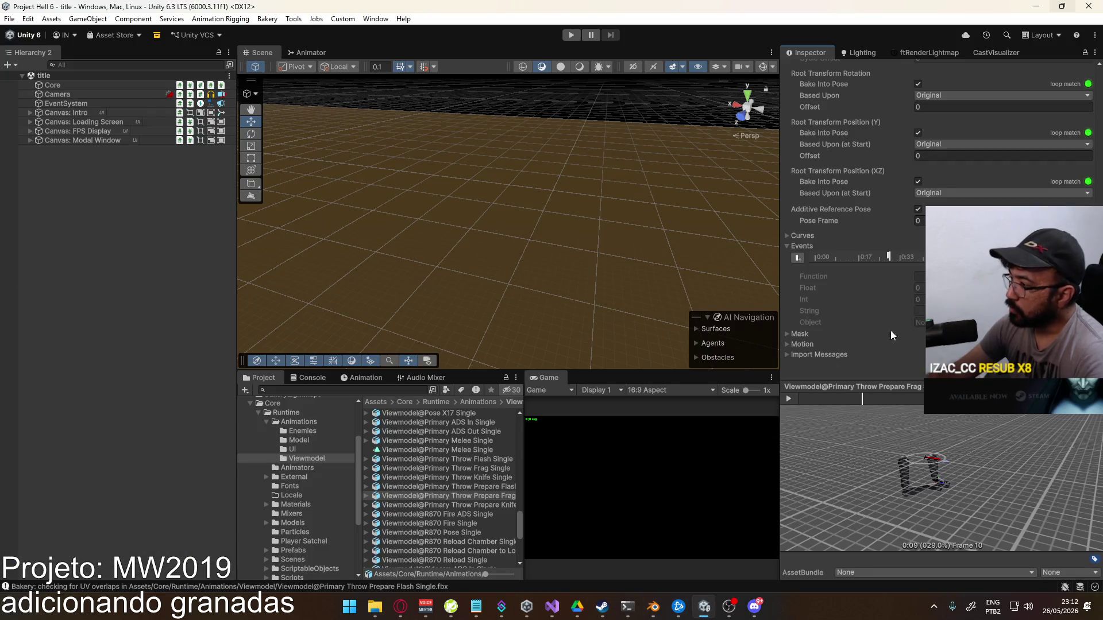
Select the Frag clip's ThrowMode event and retype its function as a Create… call
click(888, 256)
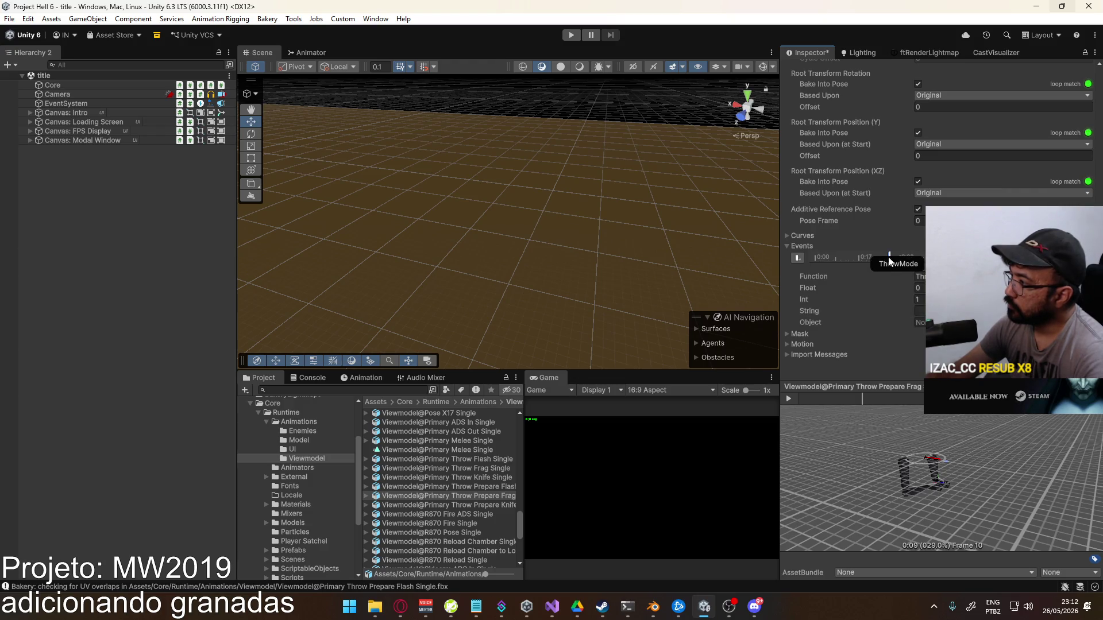
text(C)
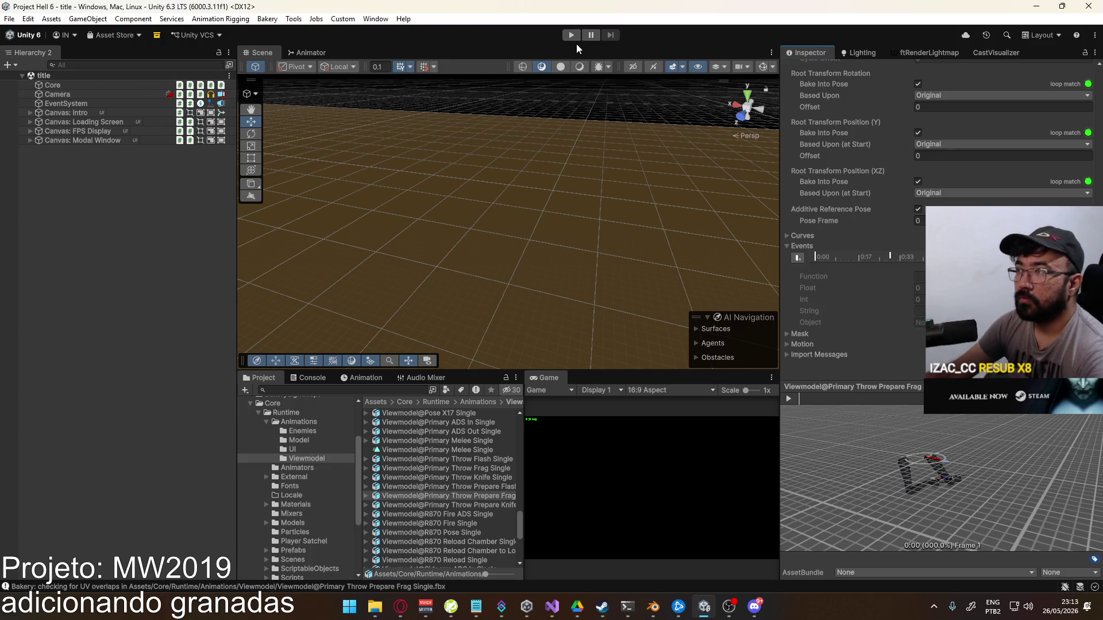
Play-test by hosting on shipment with a cleared Console, throw a grenade with G, then stop
click(572, 36)
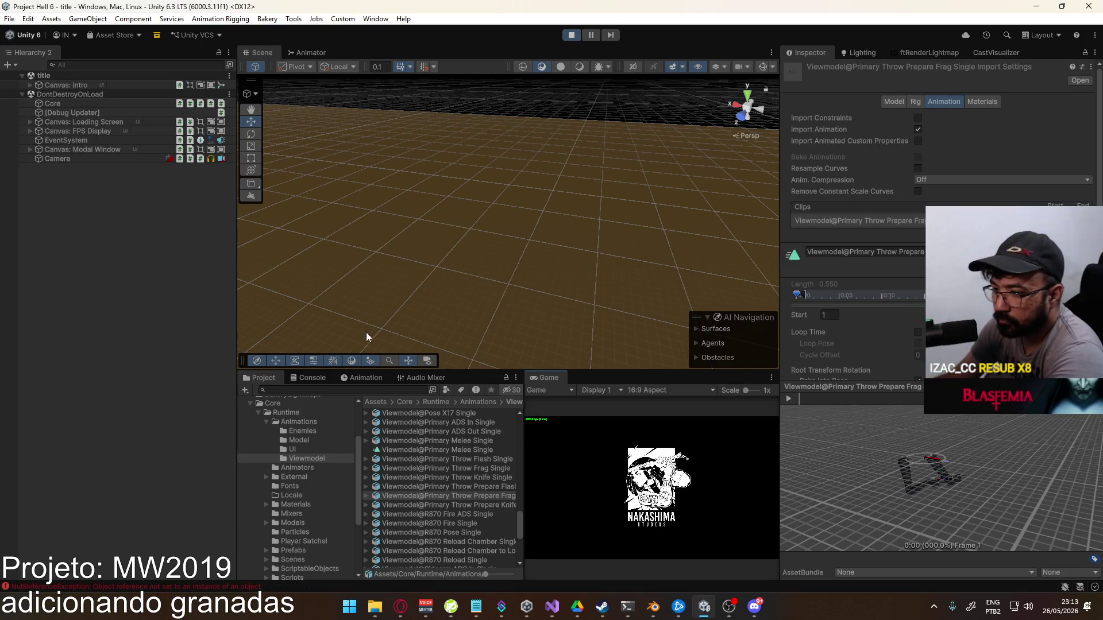
click(315, 378)
click(249, 390)
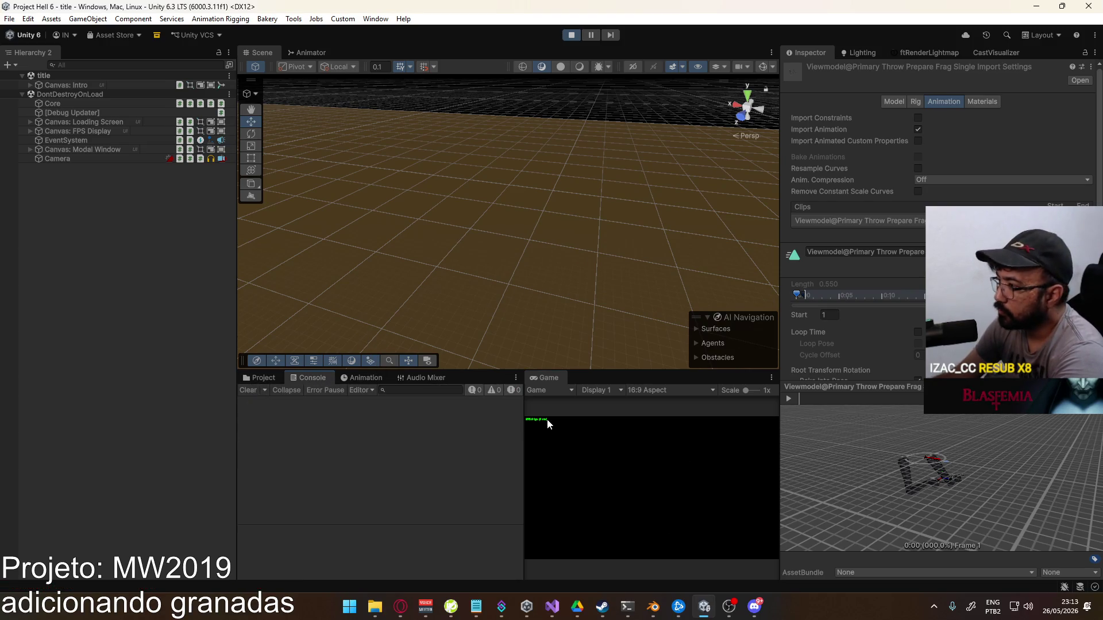
drag(522, 442, 455, 454)
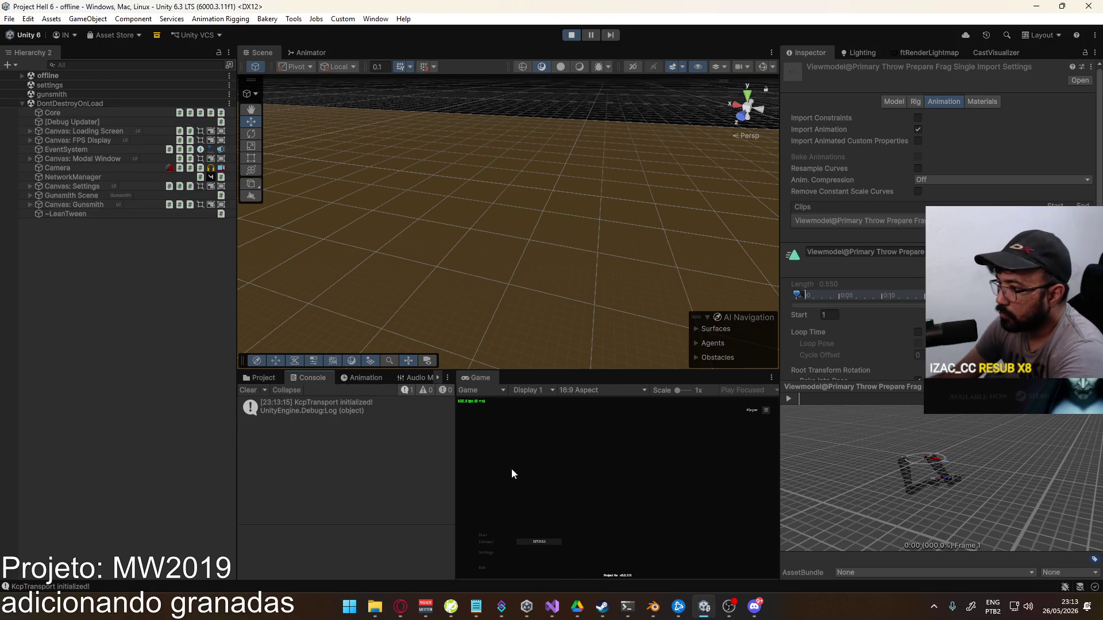
click(484, 536)
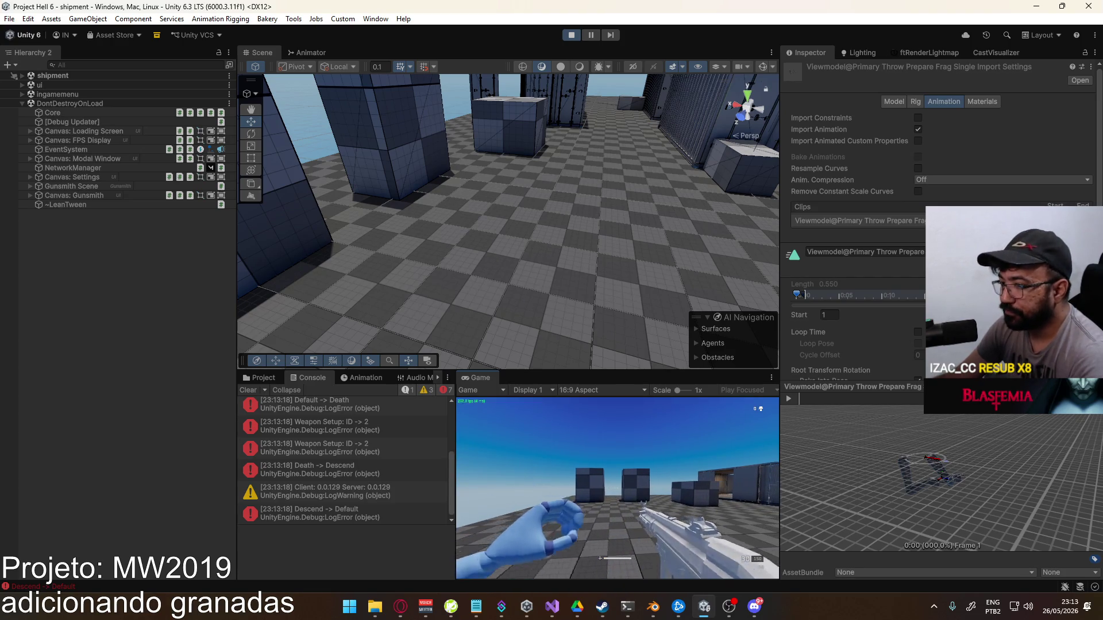
key(g)
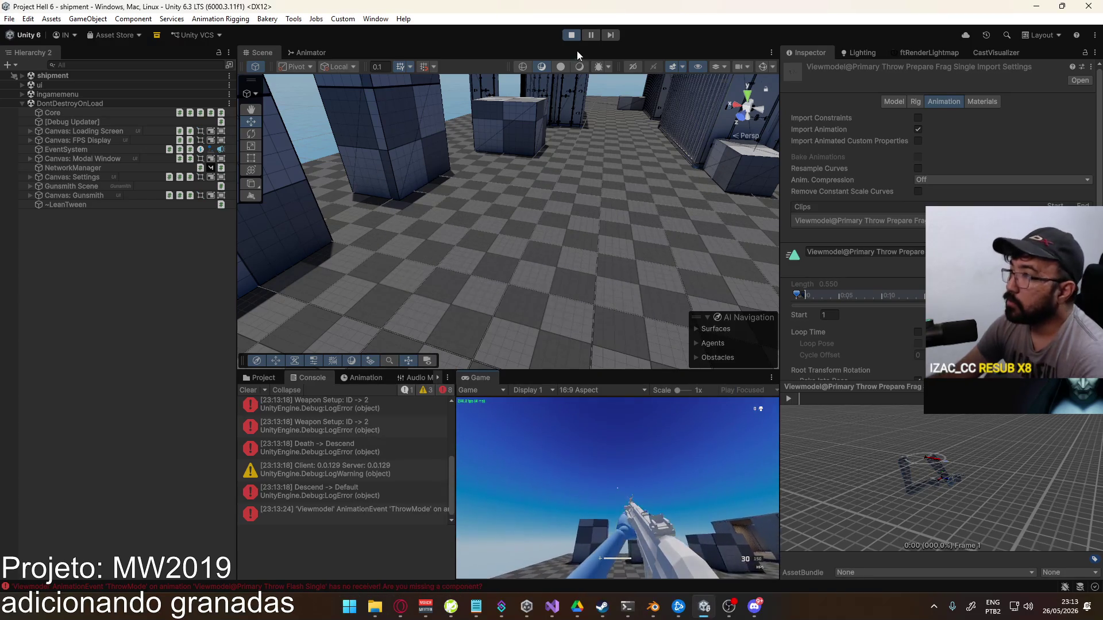
key(ctrl+p)
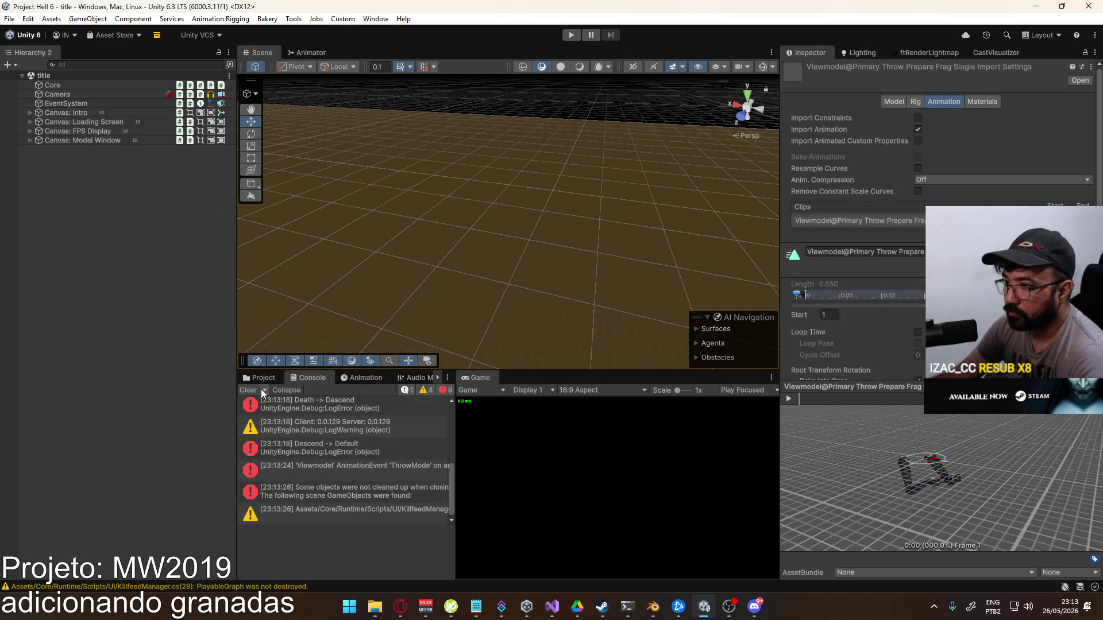
Add a DestroyGrenade event at 0:00 to the Primary Throw Flash Single clip and apply
click(261, 378)
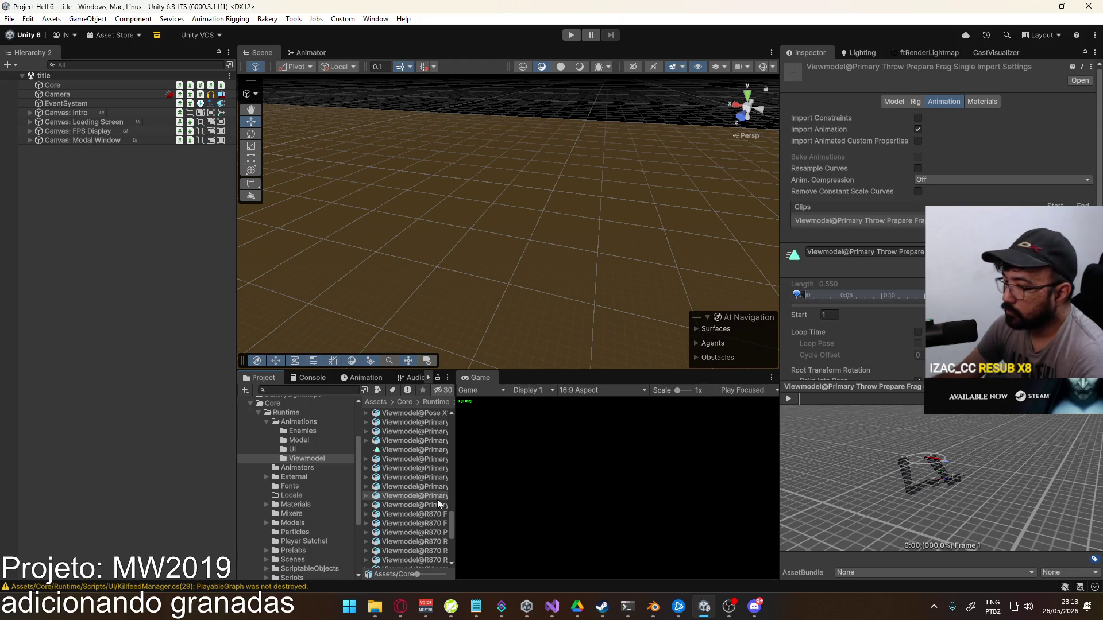
drag(455, 468, 556, 488)
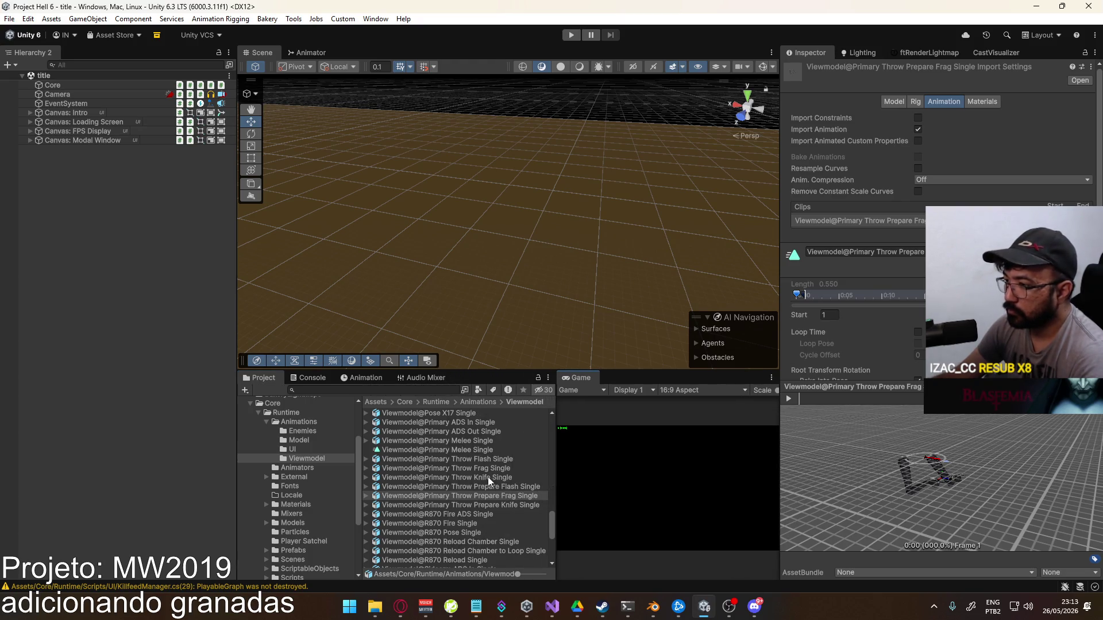
click(498, 463)
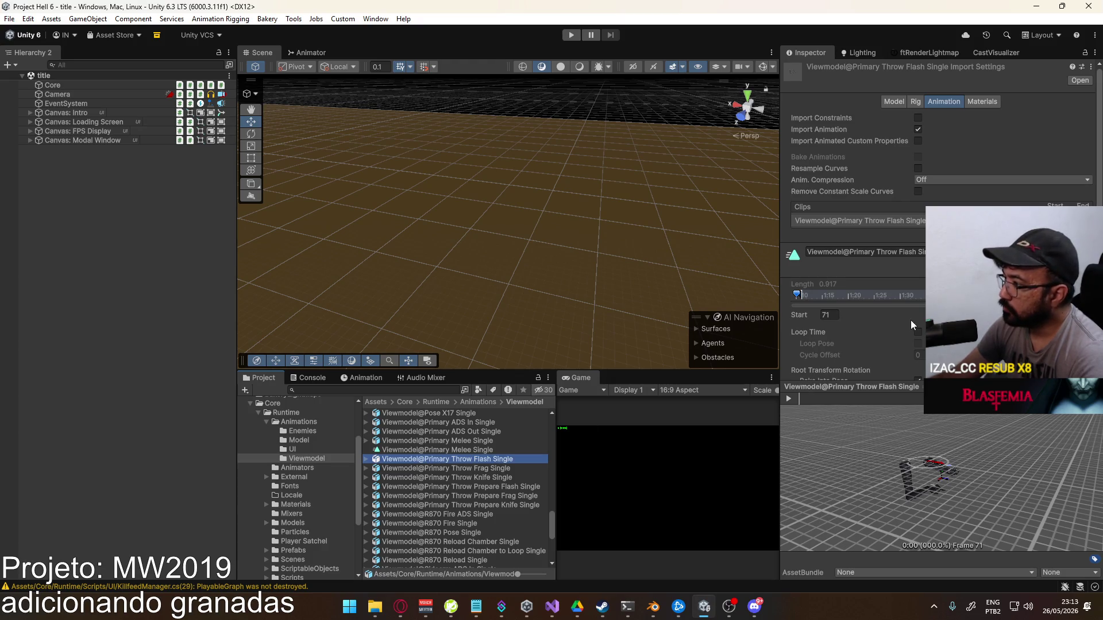
scroll(911, 322, down, 3)
scroll(910, 327, down, 3)
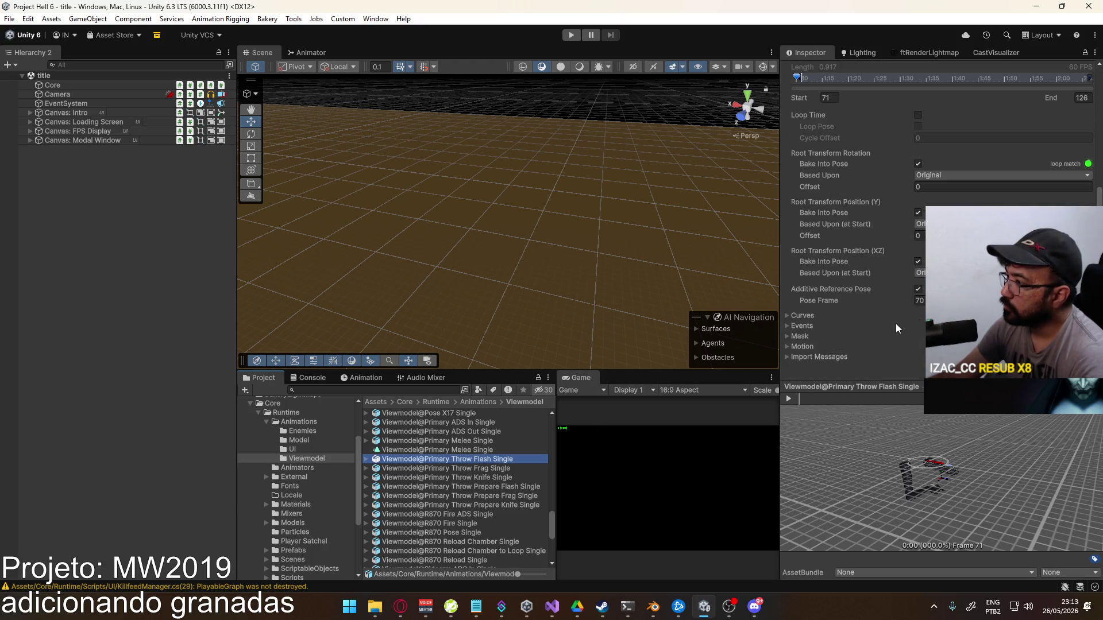
scroll(817, 202, down, 3)
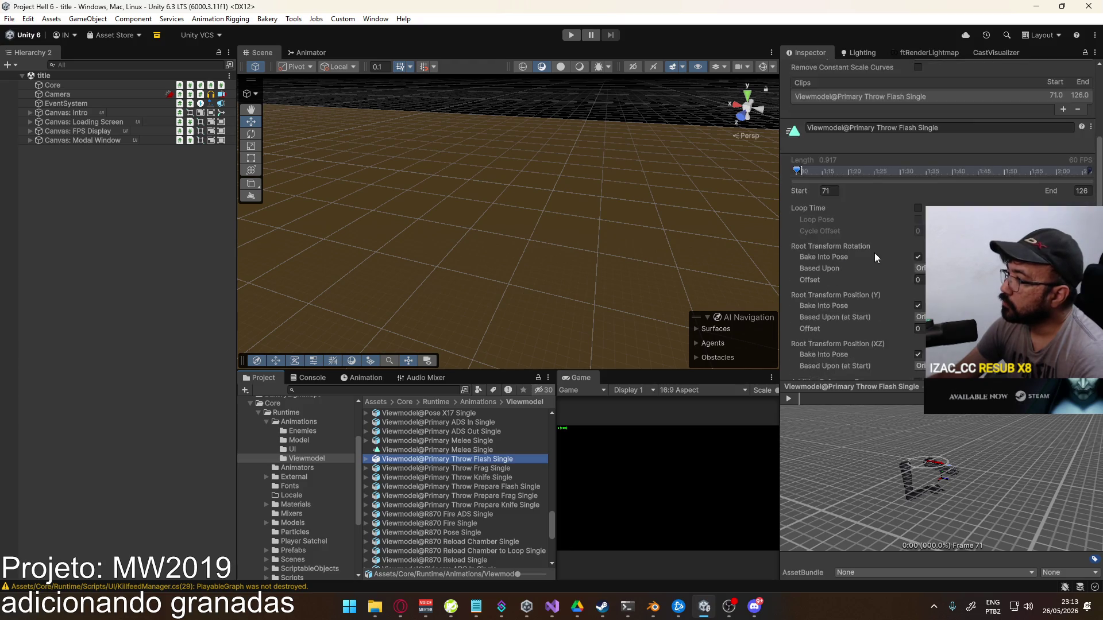
click(788, 308)
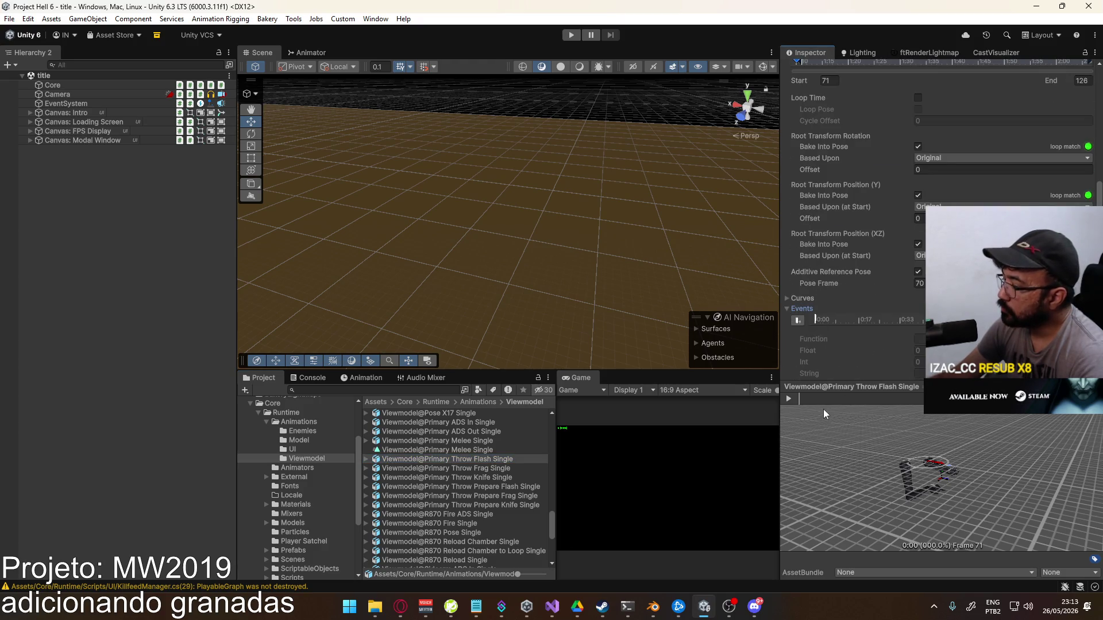
mouse_move(803, 398)
mouse_down()
mouse_move(867, 402)
mouse_move(794, 396)
mouse_up()
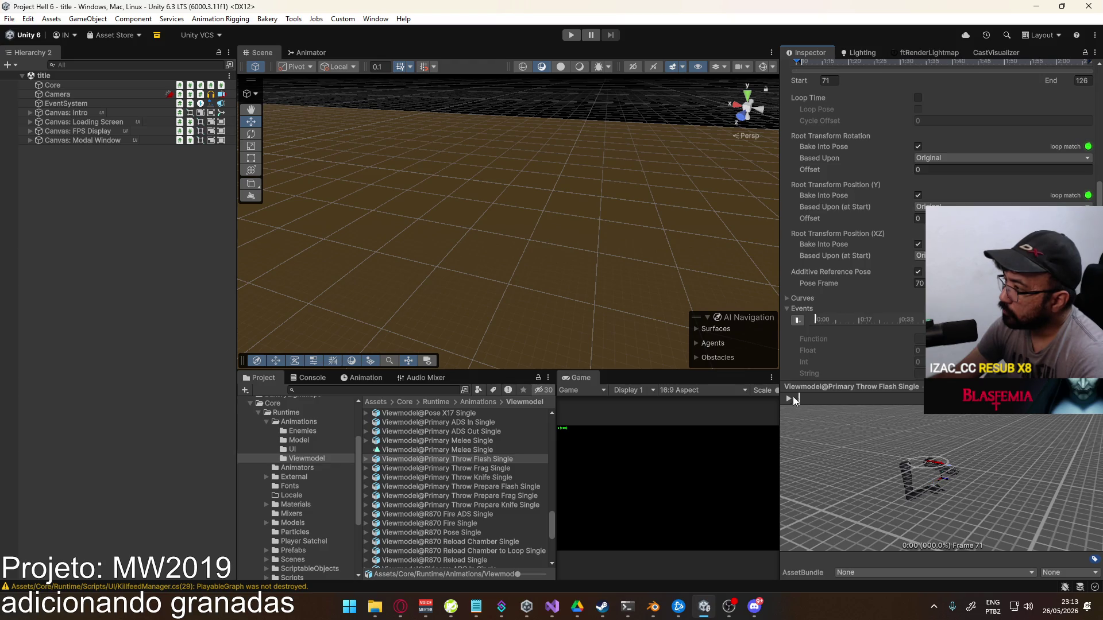
double_click(818, 318)
click(919, 339)
text(D)
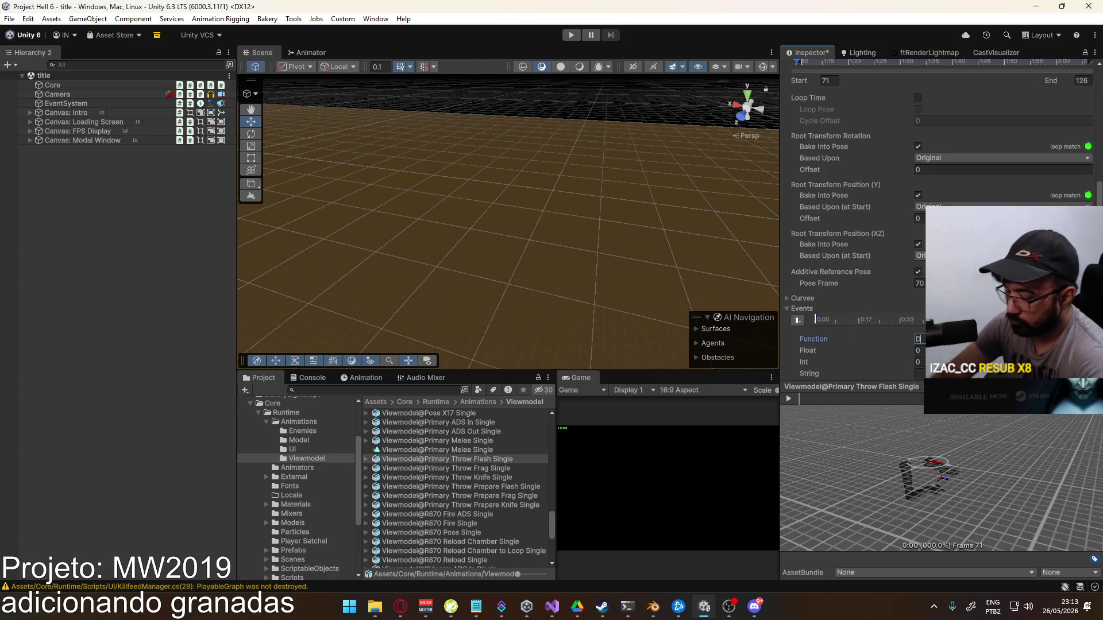
text(es)
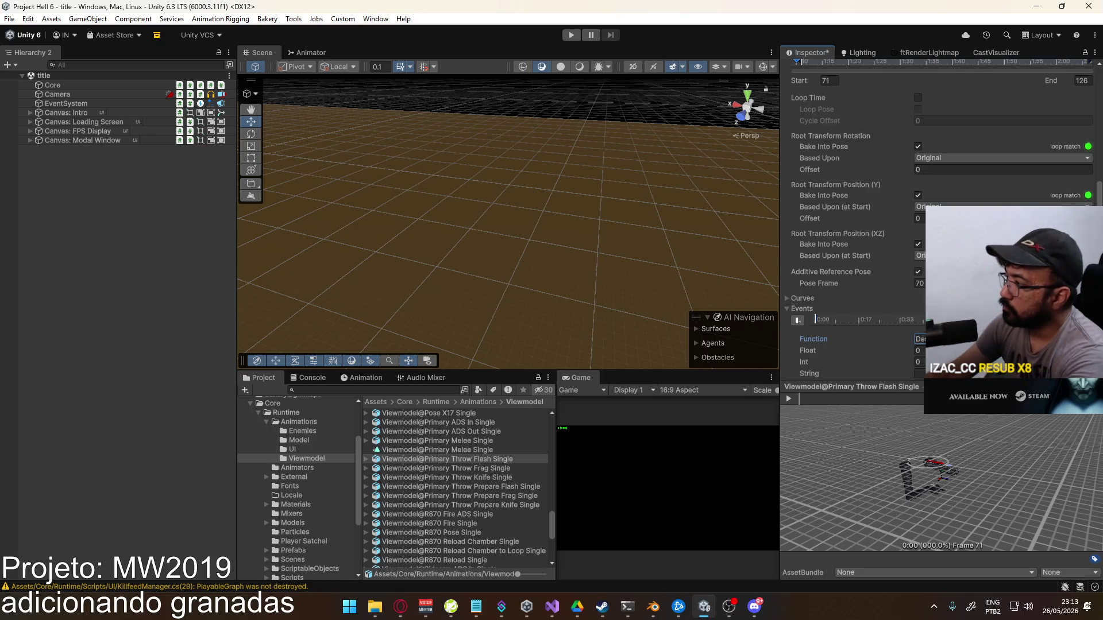
scroll(856, 218, down, 3)
click(1080, 367)
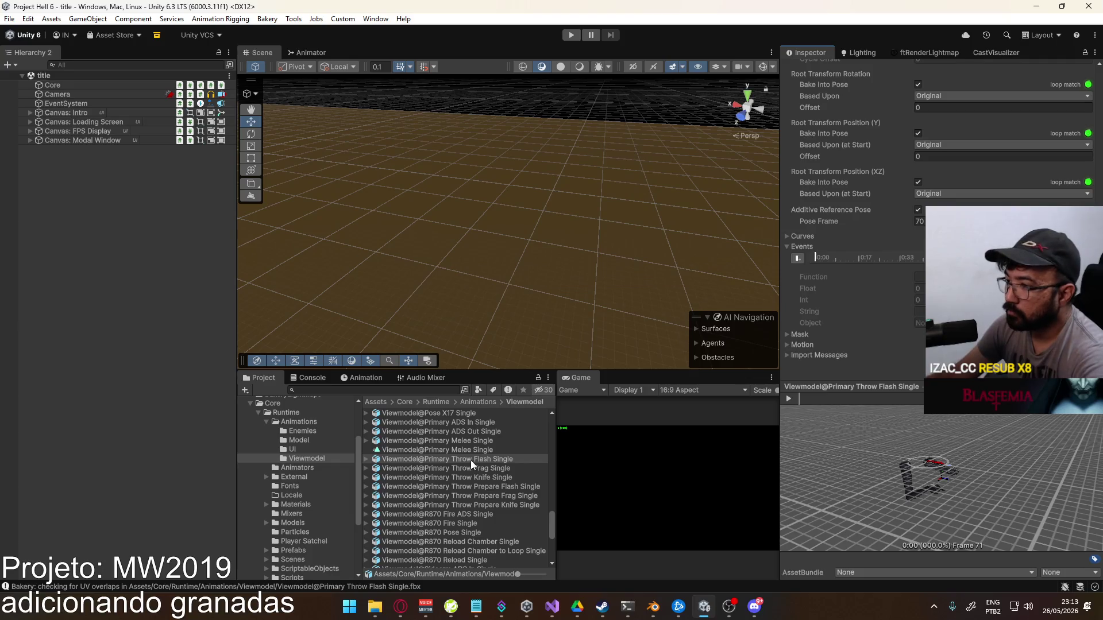
Add a DestroyGrenade event at the start of the Primary Throw Frag Single clip
click(503, 469)
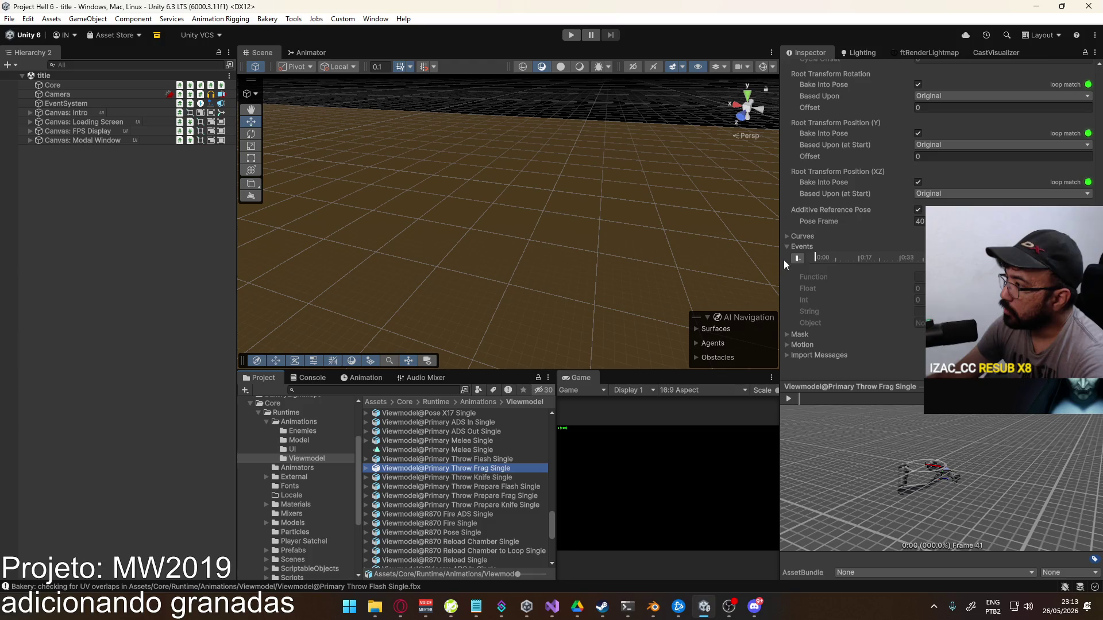
click(817, 257)
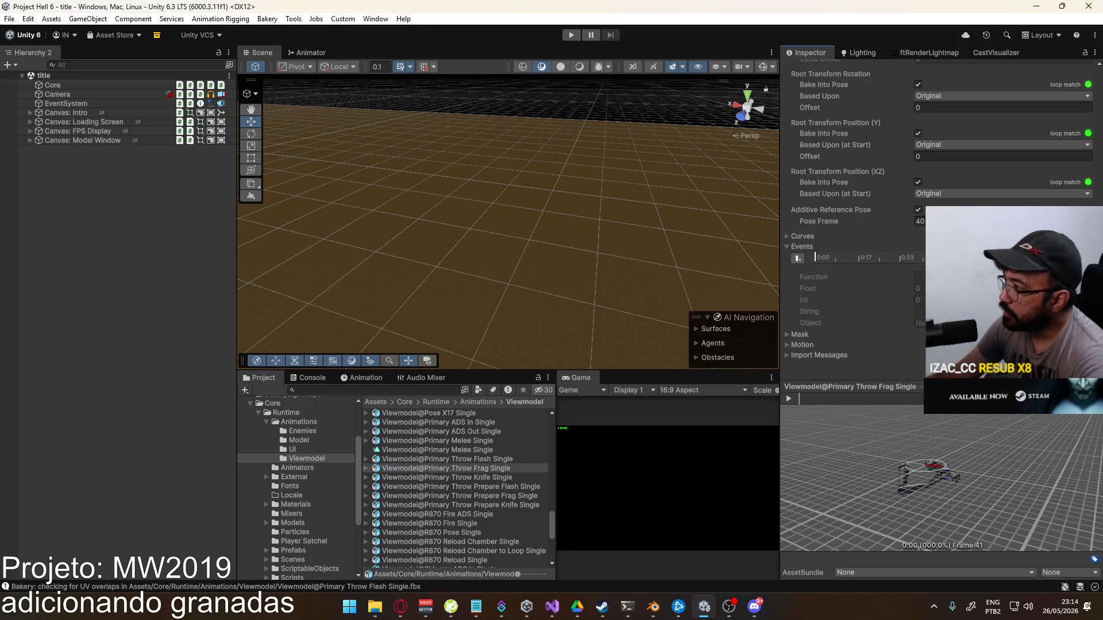
mouse_move(830, 400)
mouse_down()
mouse_move(903, 374)
mouse_move(786, 394)
mouse_up()
click(798, 258)
text(De)
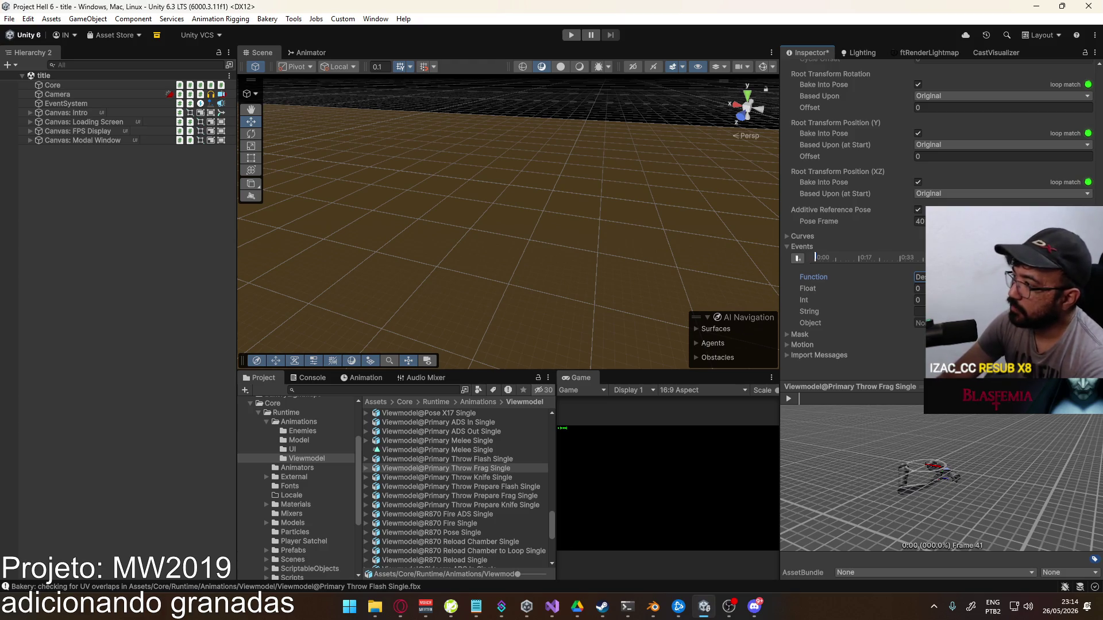
key(Return)
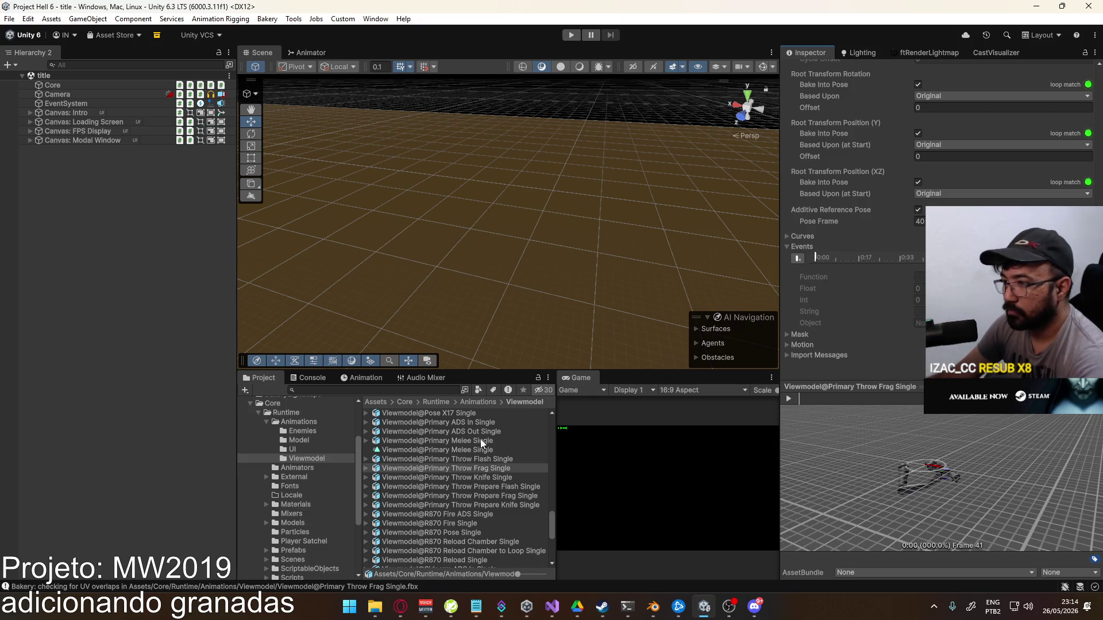
Inspect the Primary Throw Prepare Frag Single clip's existing event at 0:33
click(495, 499)
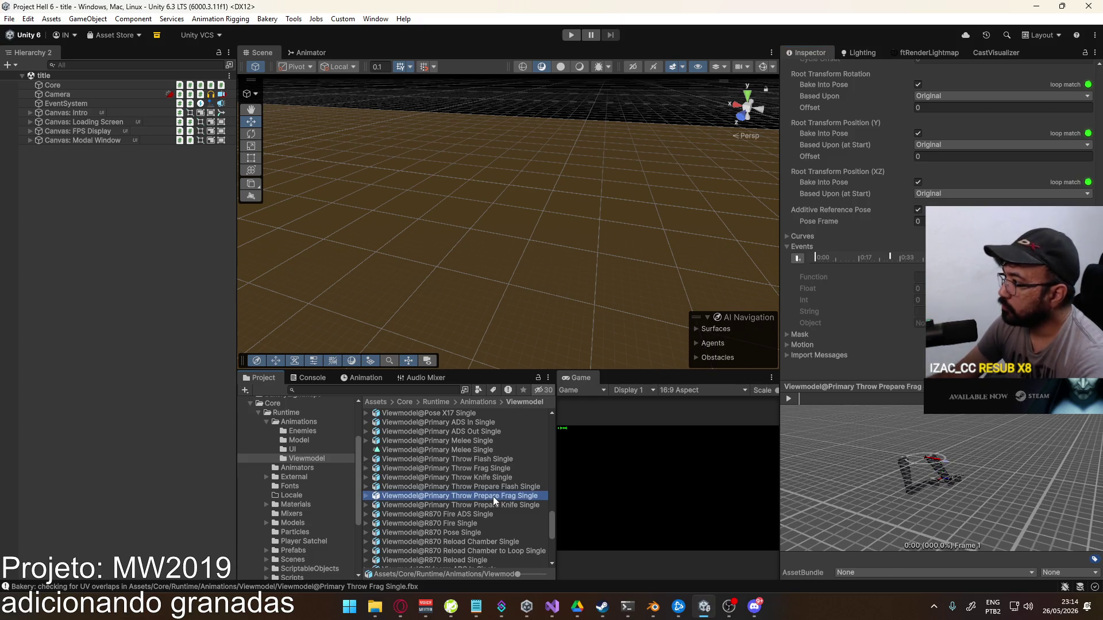
click(892, 257)
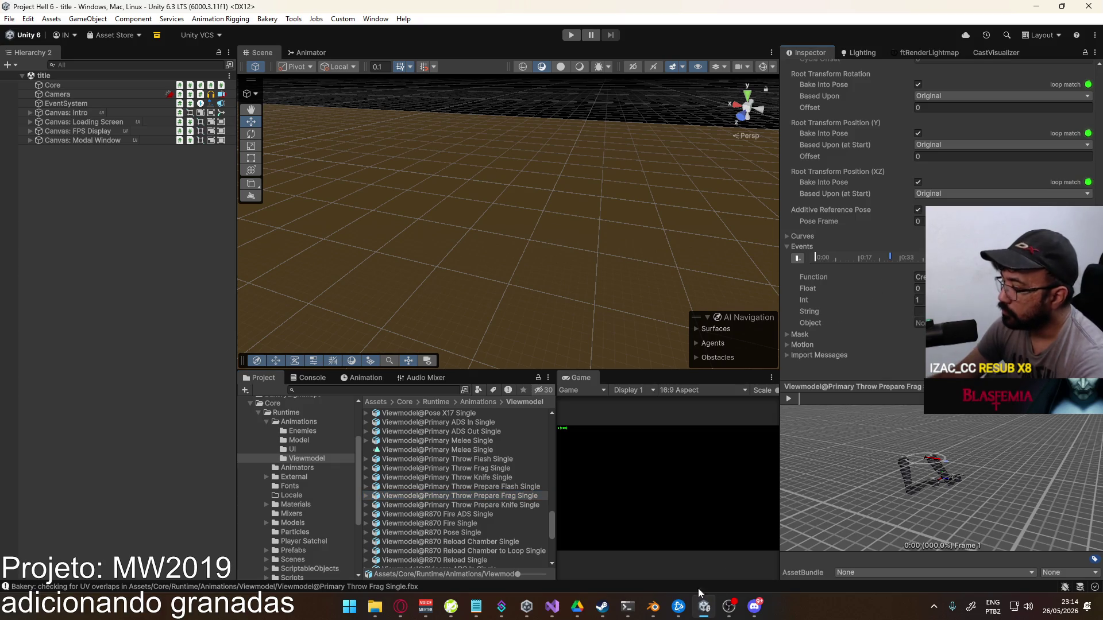
click(563, 537)
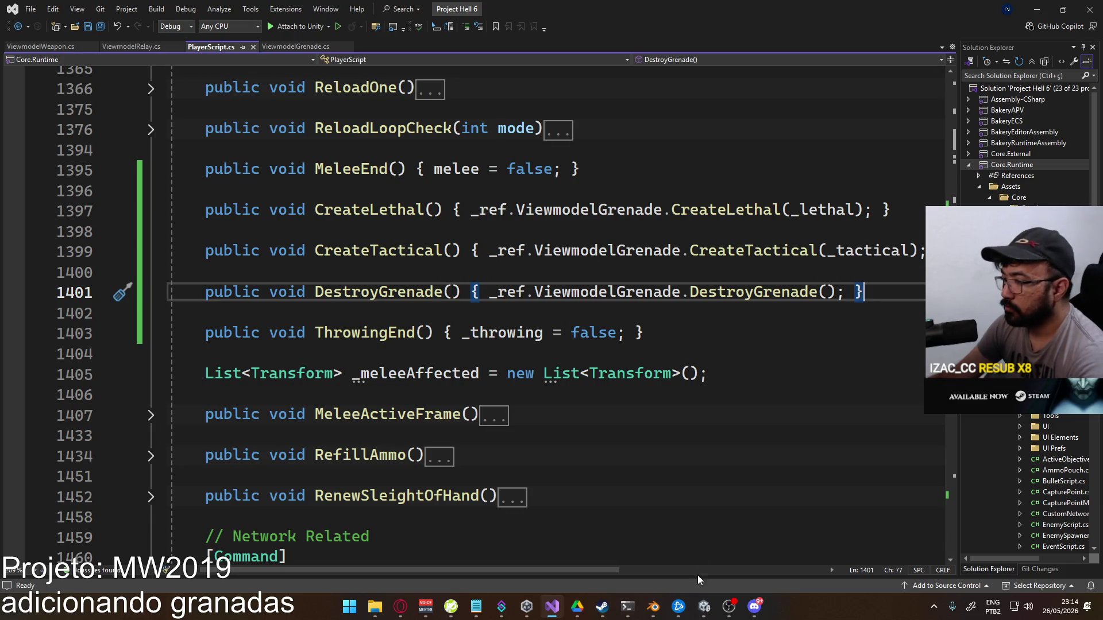
After checking the one-line DestroyGrenade() forwarder in PlayerScript.cs, switch back to the Unity editor
click(704, 606)
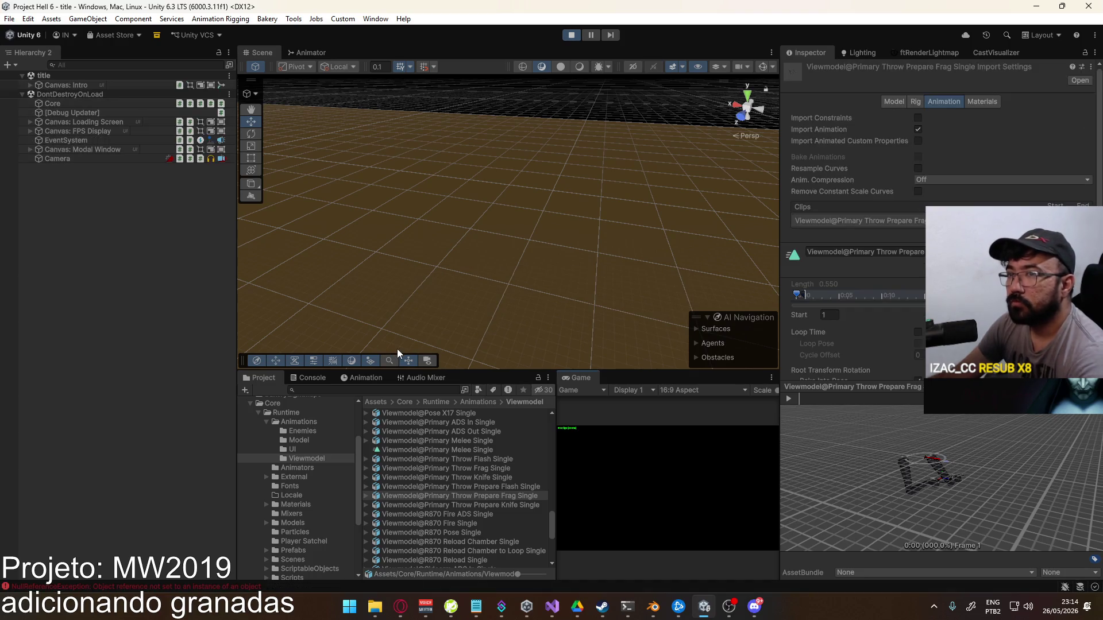
Widen the game view and expand the shipment scene, Player and Viewmodel to select the Player object
drag(555, 420, 453, 420)
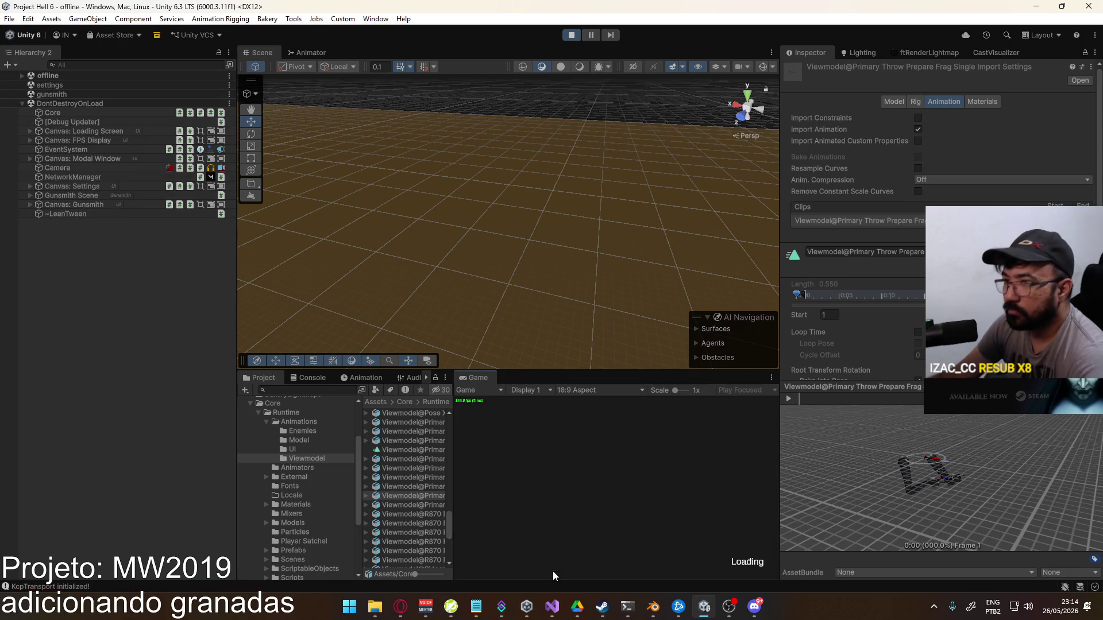
key(super)
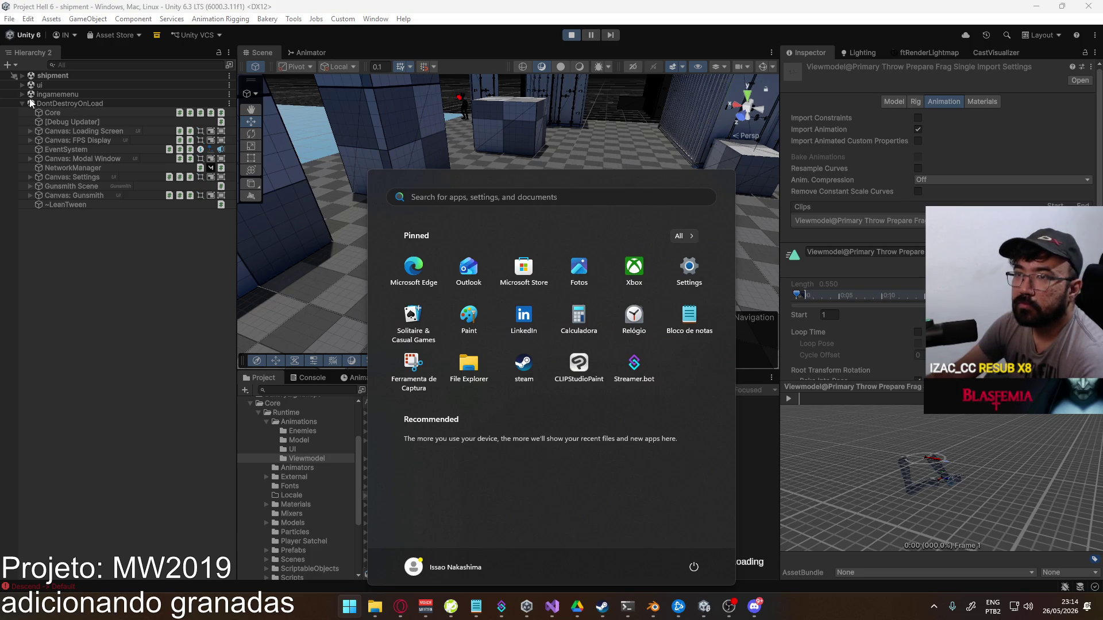
click(23, 77)
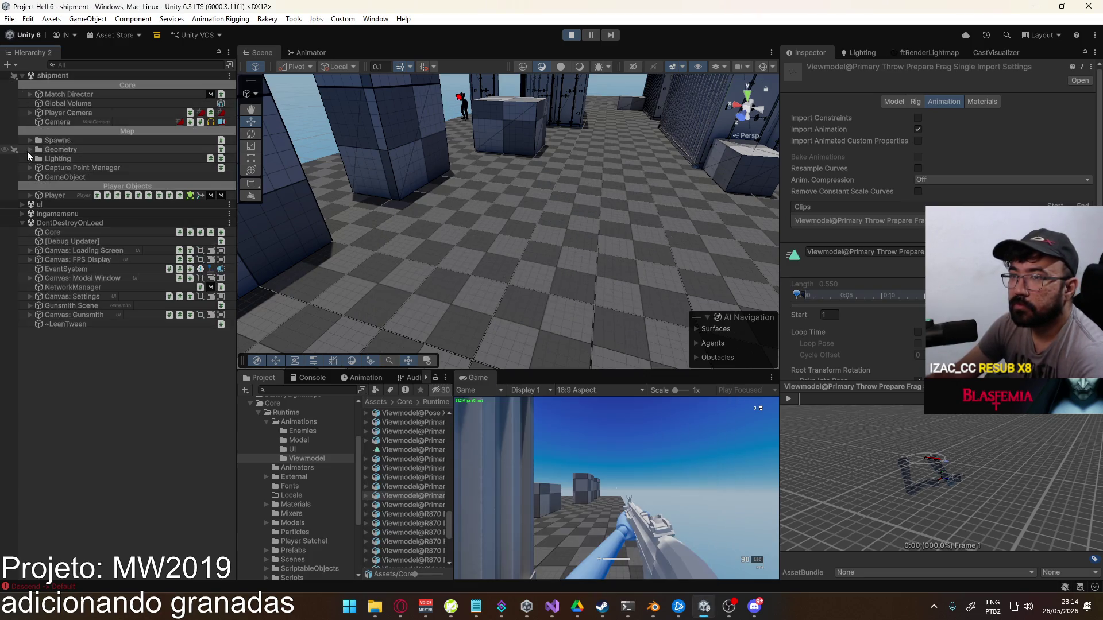
click(30, 196)
click(39, 242)
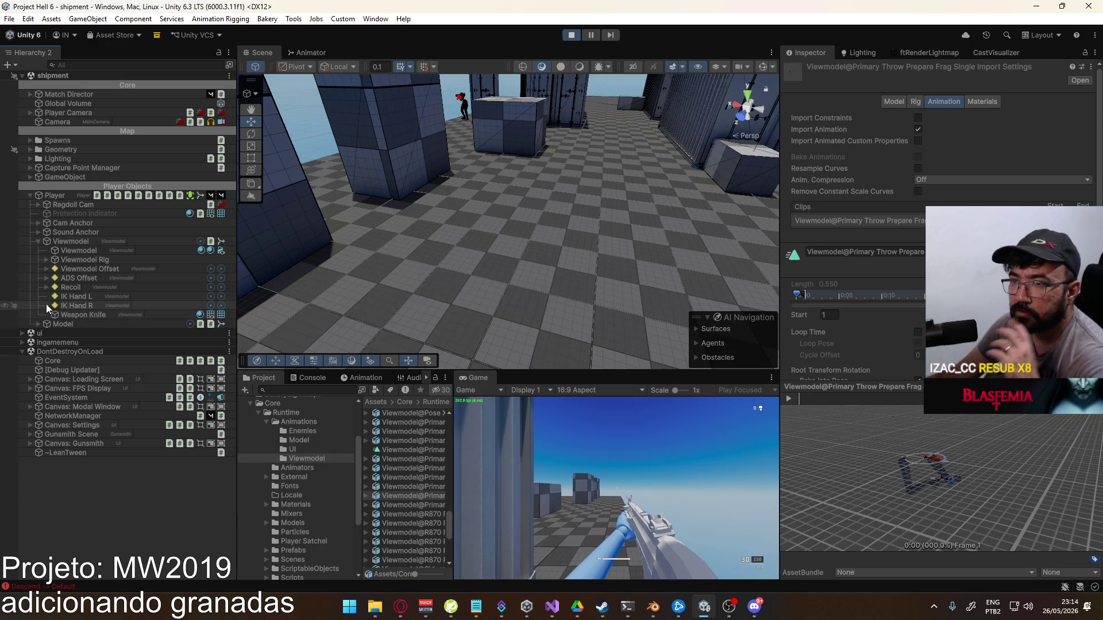
click(59, 196)
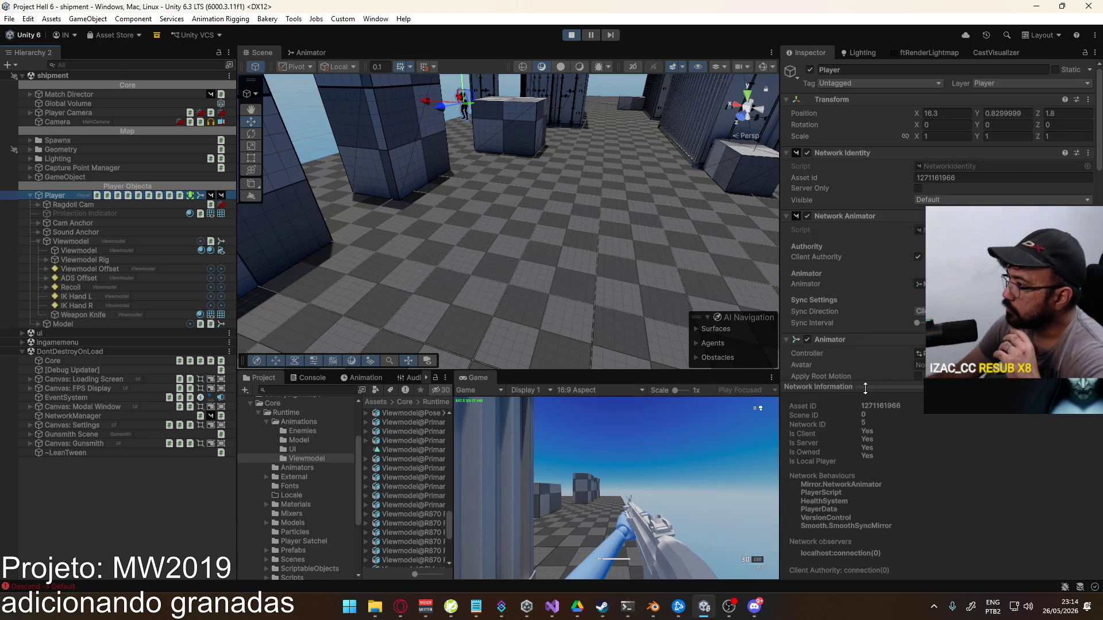
Put the Inspector in Debug mode, find Viewmodel Grenade's unassigned sockets, and stop Play mode
scroll(942, 230, down, 5)
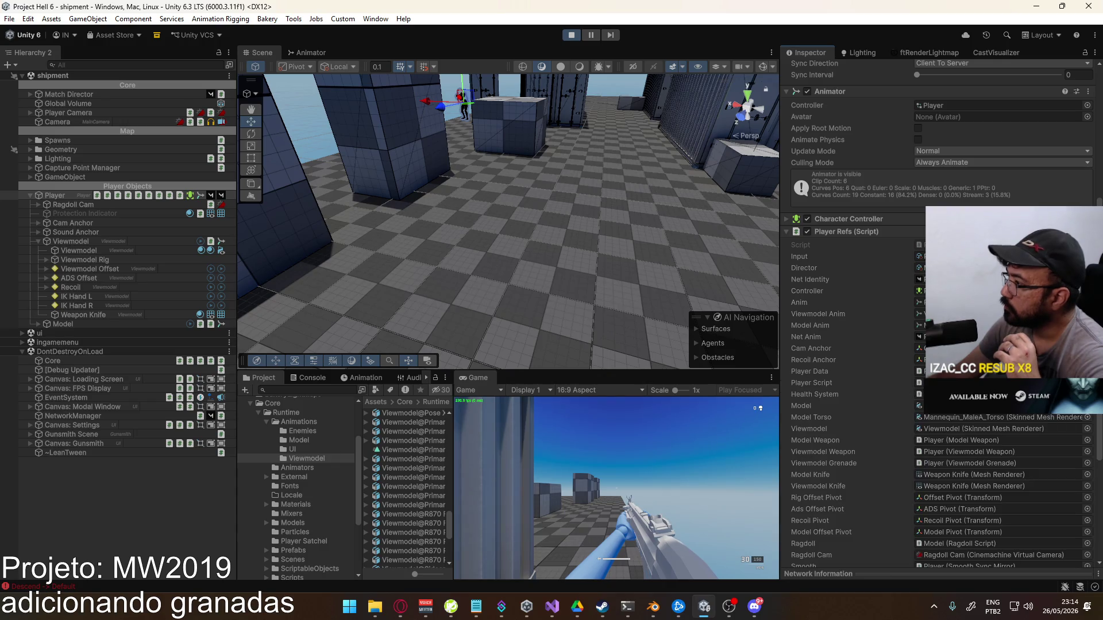
click(1095, 53)
click(948, 108)
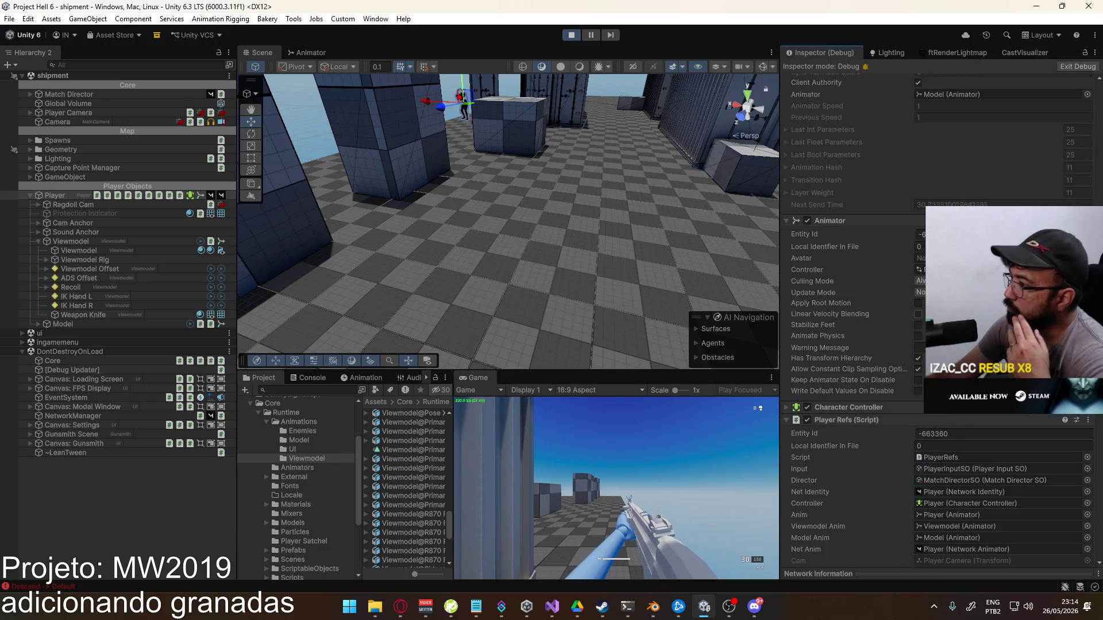
scroll(818, 357, down, 10)
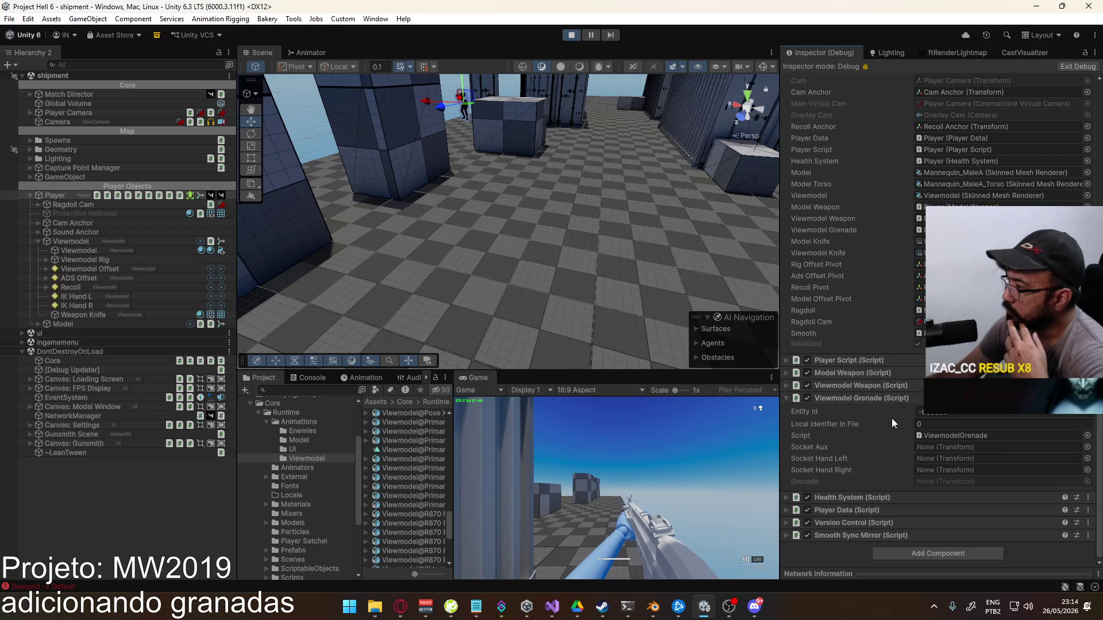
click(571, 34)
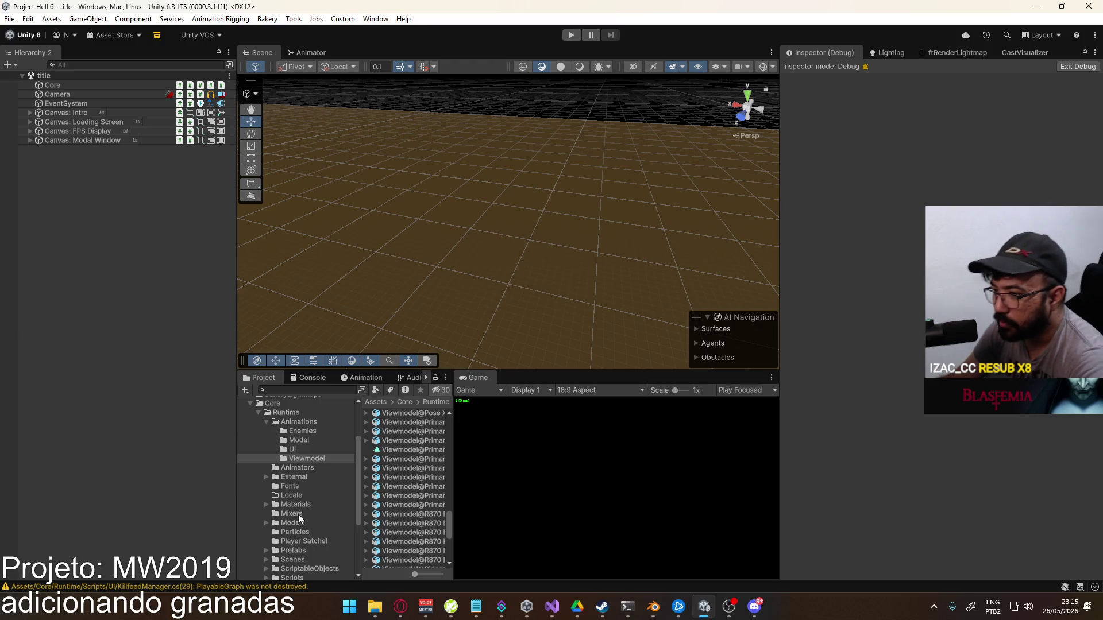
Open the Player prefab from the Prefabs folder and return the Inspector to Normal mode
click(329, 558)
key(Up)
scroll(413, 477, down, 5)
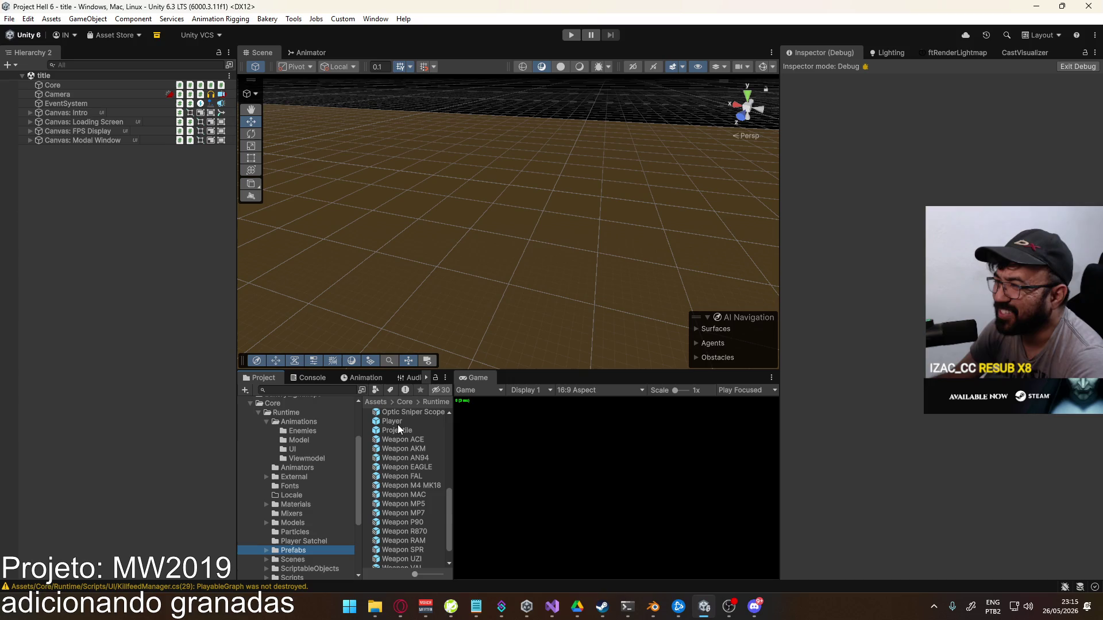
double_click(395, 421)
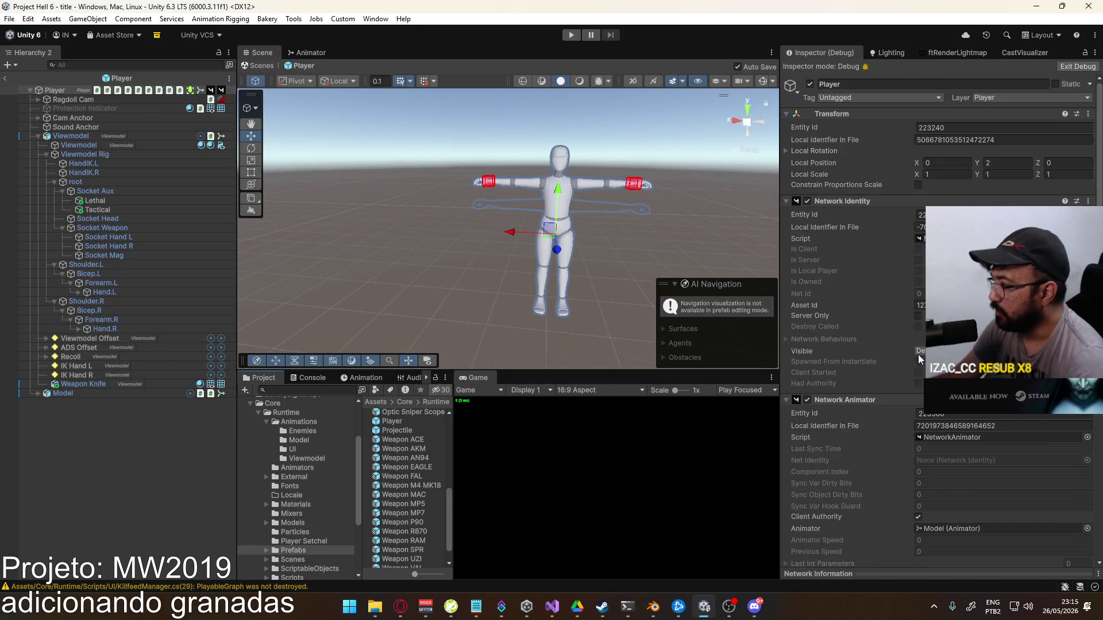
scroll(904, 360, down, 8)
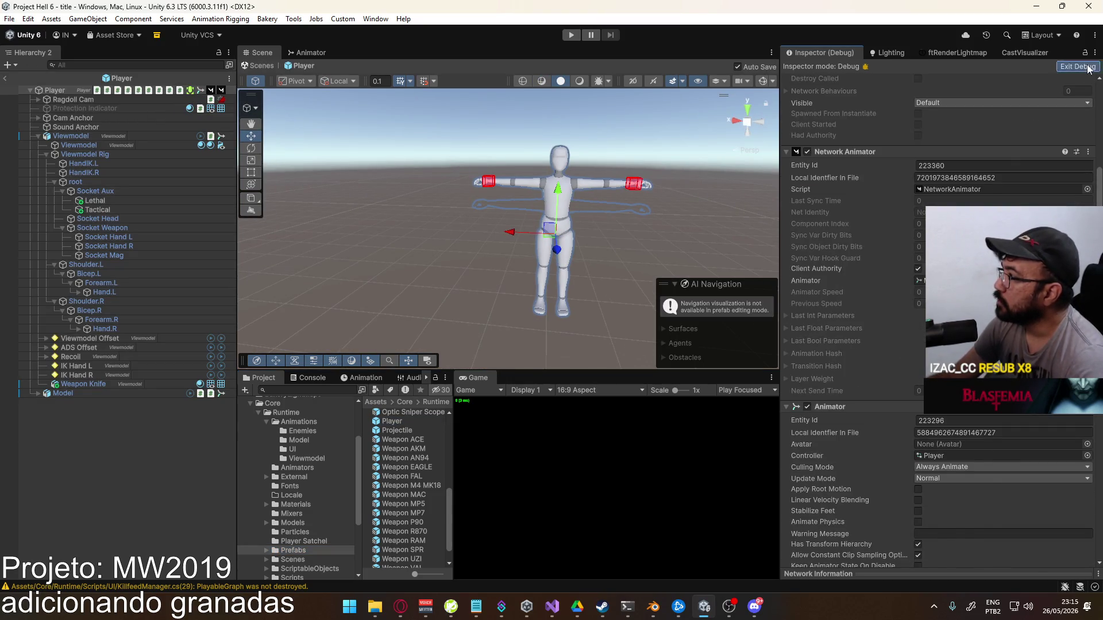
click(1077, 66)
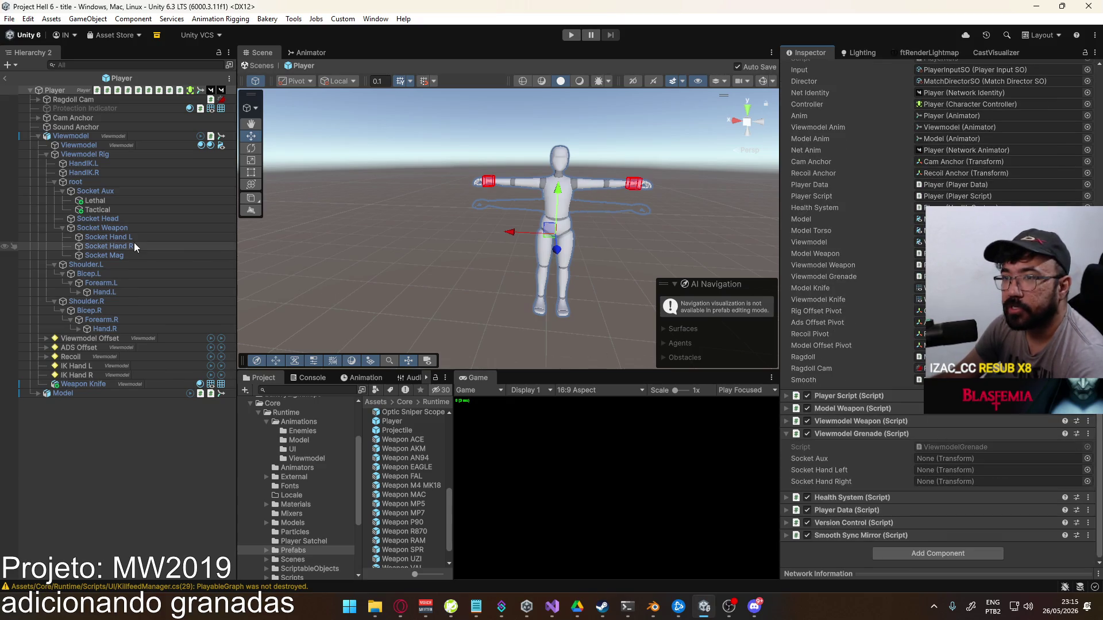
Assign Socket Aux, Socket Hand L and Socket Hand R to Viewmodel Grenade, then exit prefab mode and play
mouse_move(110, 190)
mouse_down()
mouse_move(975, 452)
mouse_move(958, 457)
mouse_up()
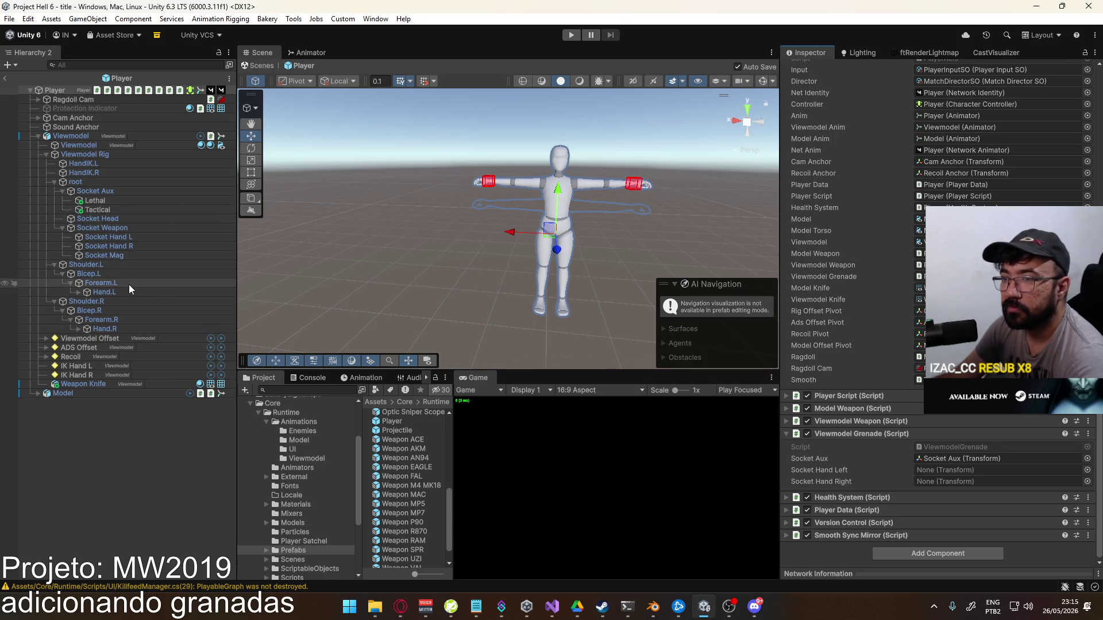
drag(133, 237, 954, 470)
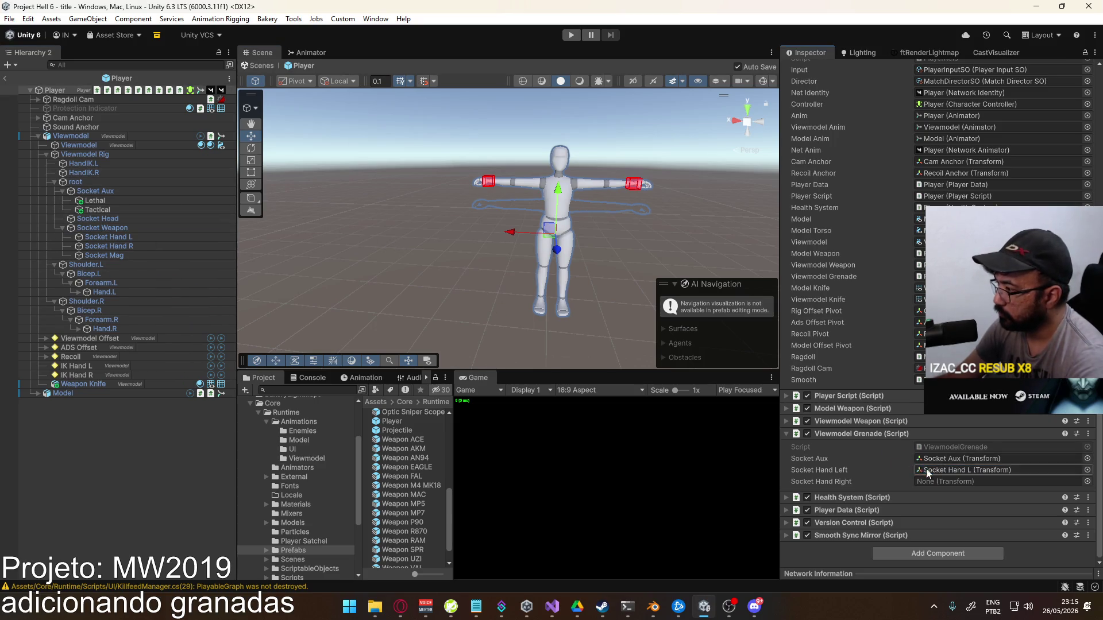
drag(109, 246, 976, 482)
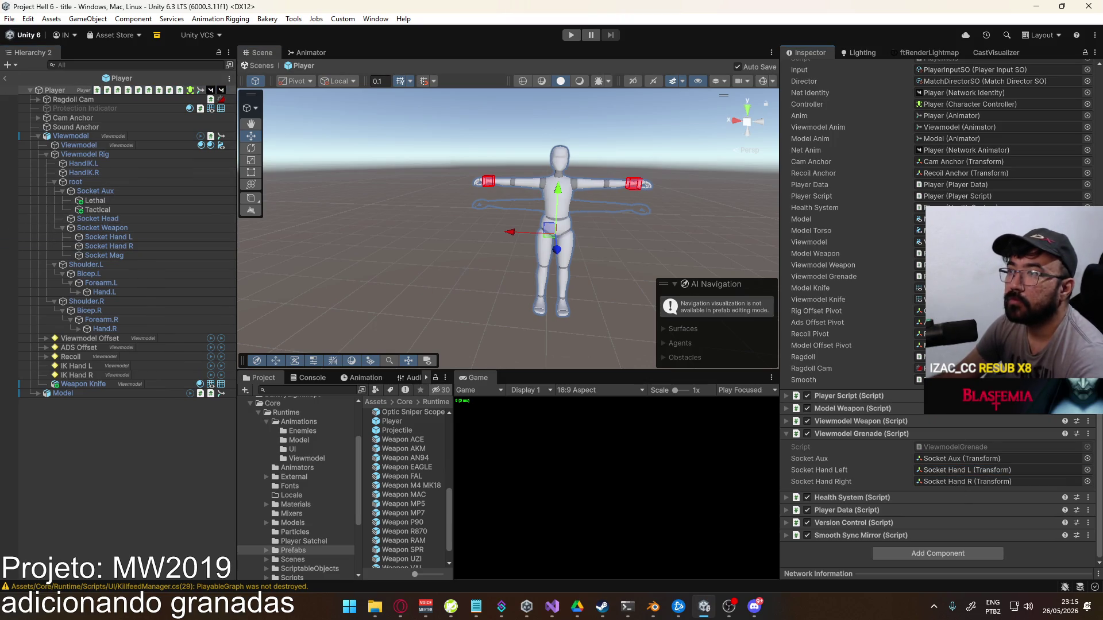
click(6, 78)
click(571, 35)
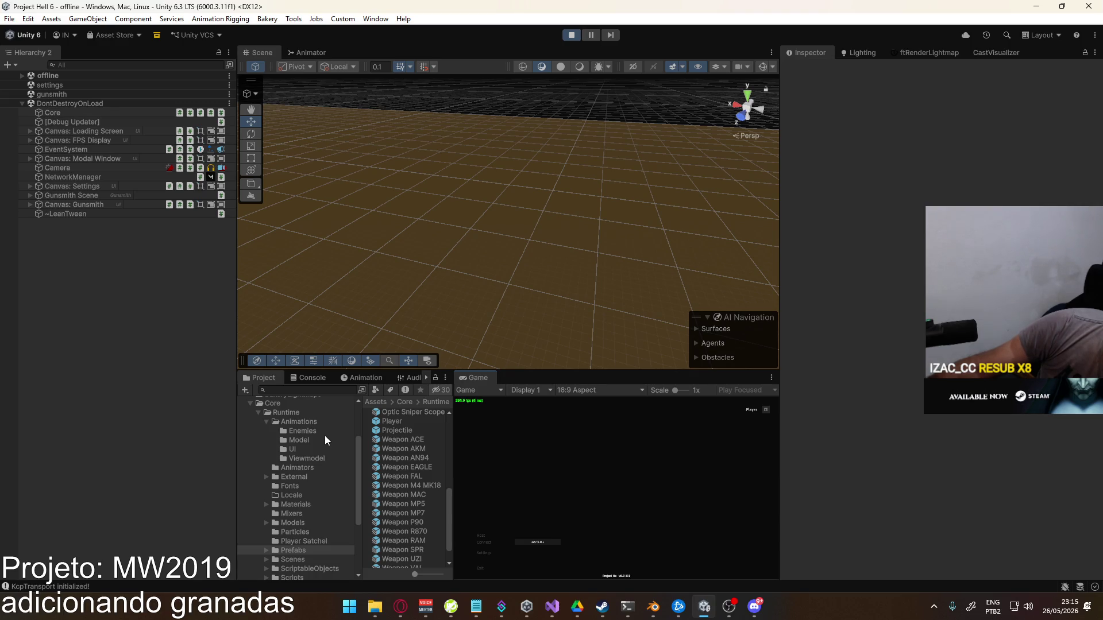
Host a match on the Shipment map, then walk forward and pull out a grenade
click(480, 536)
click(553, 573)
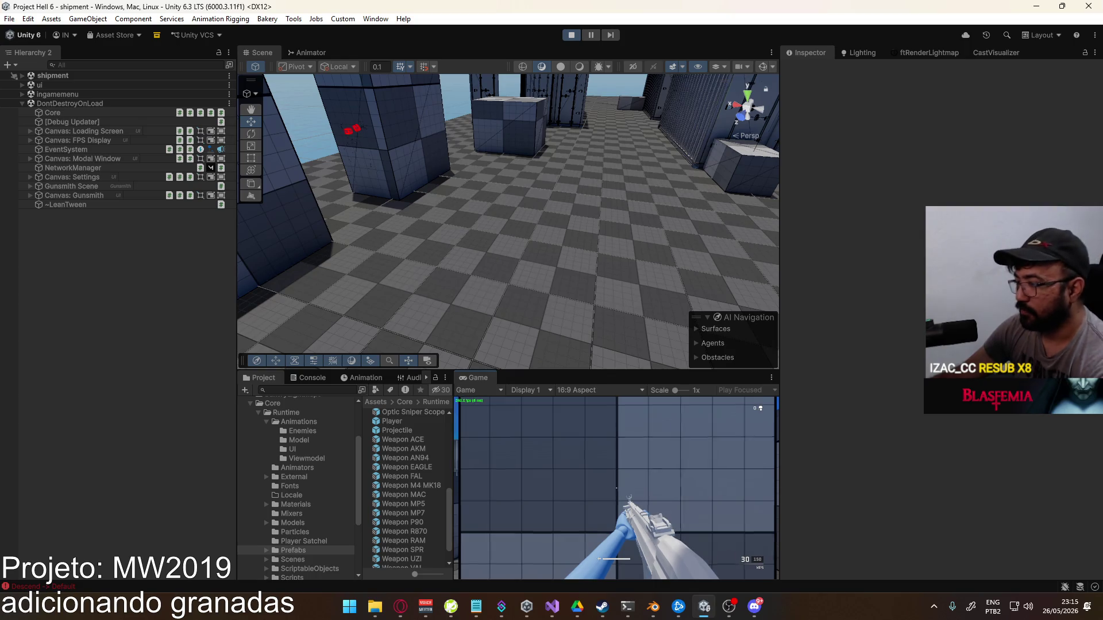
key(w)
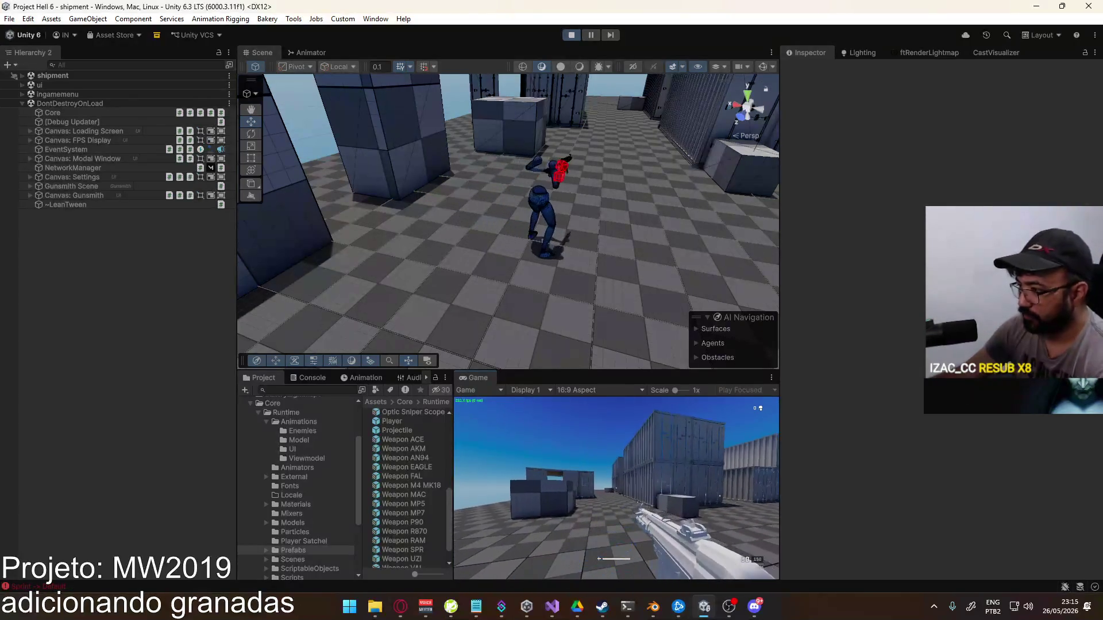
key(g)
Walk the player around the Shipment map, then release input and expand the shipment scene in the Hierarchy
key(w)
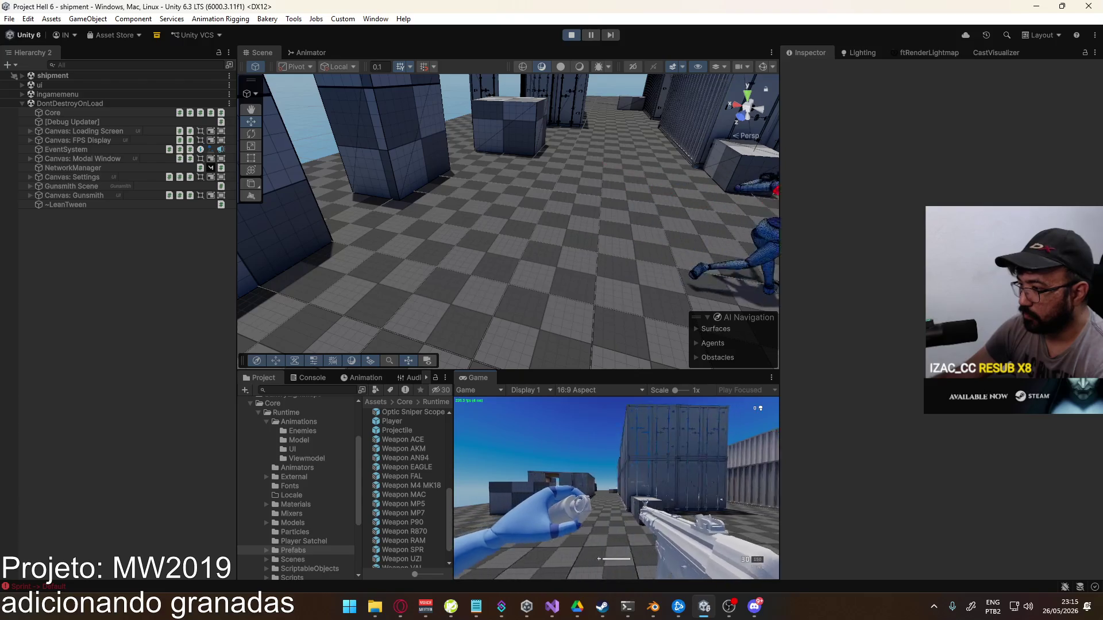
key(w)
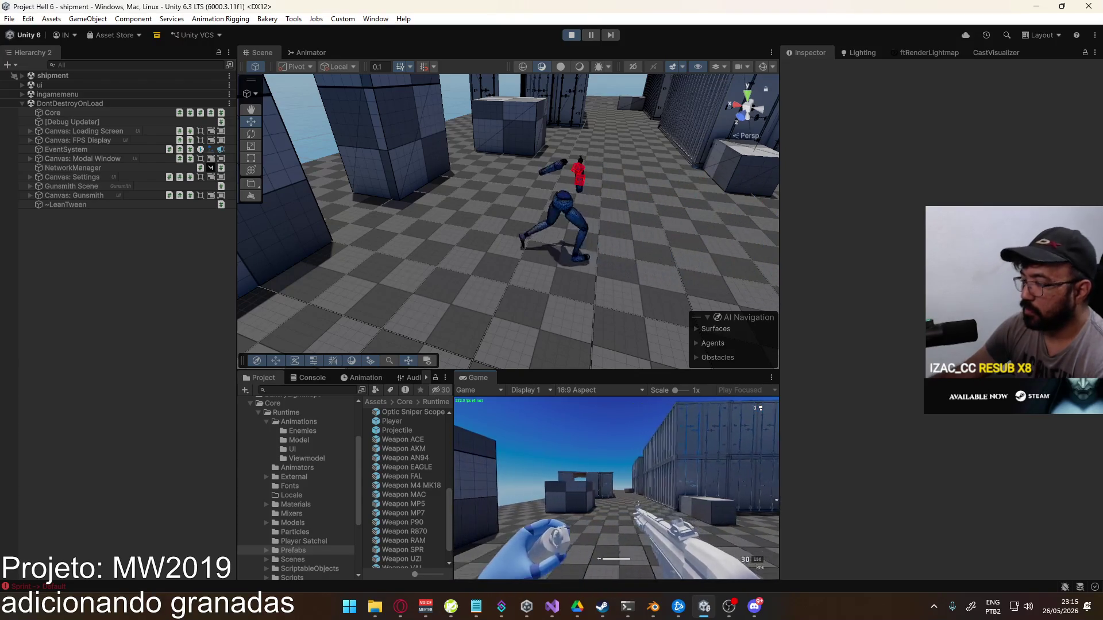
key(w)
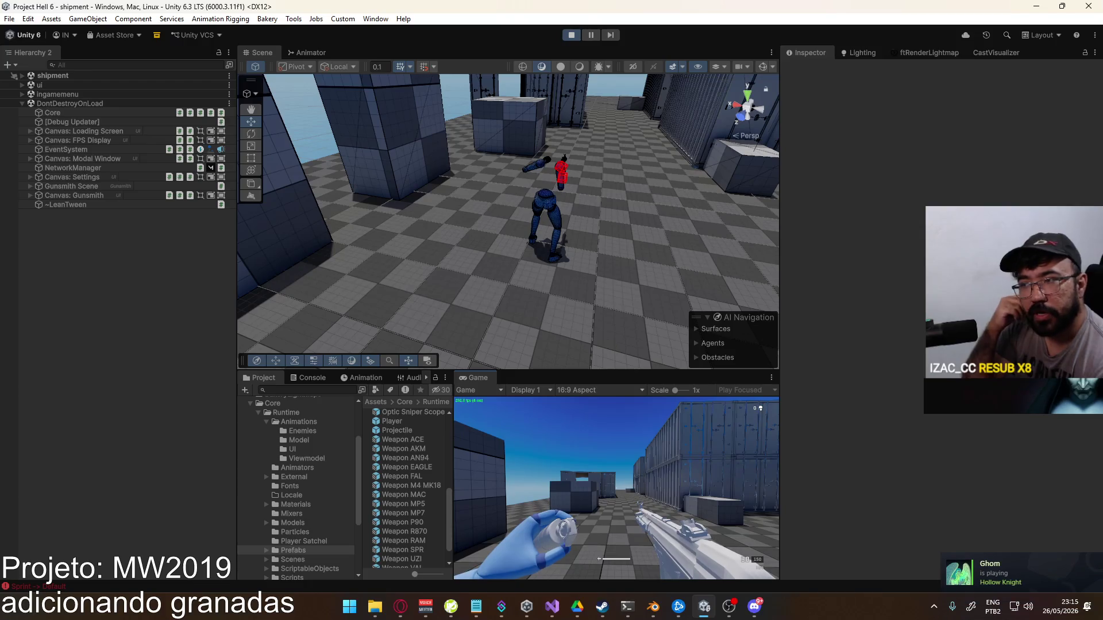
key(w)
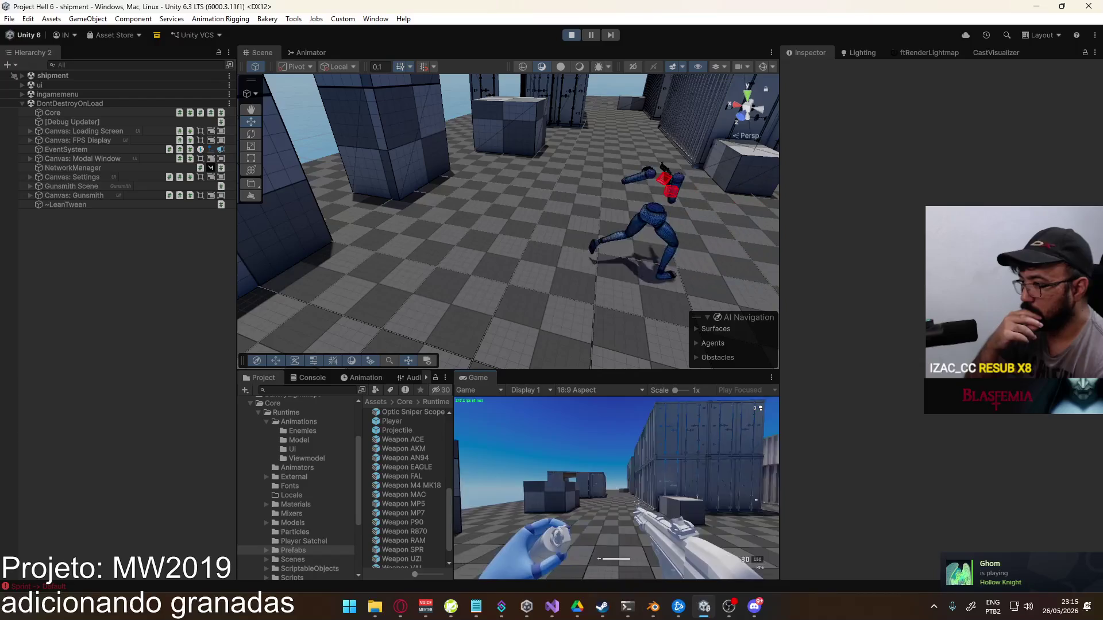
key(w)
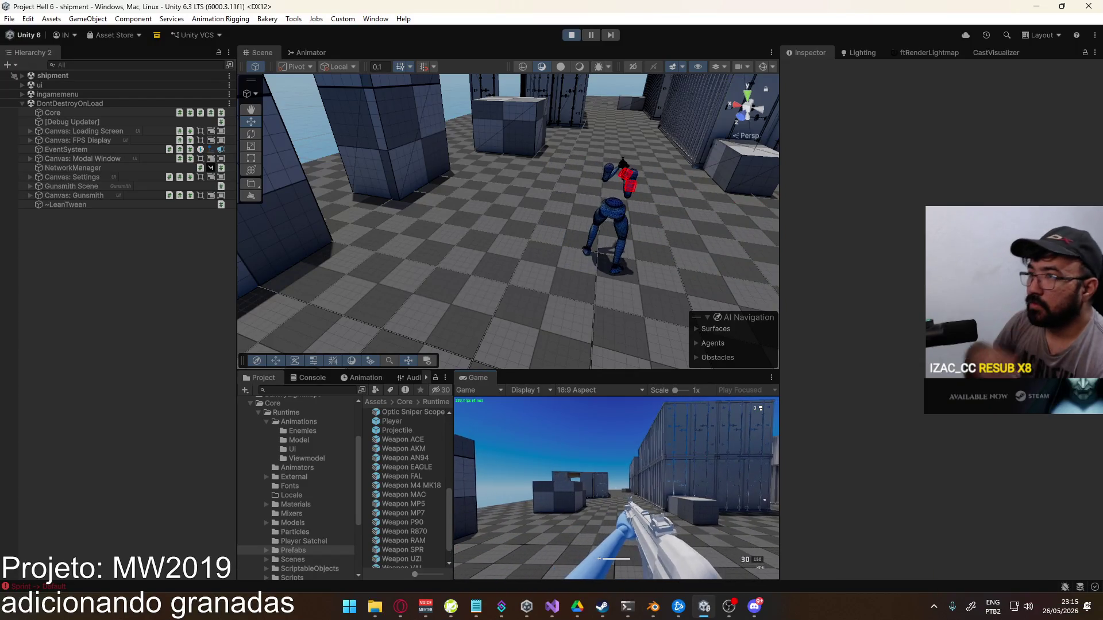
key(super)
key(Escape)
click(22, 76)
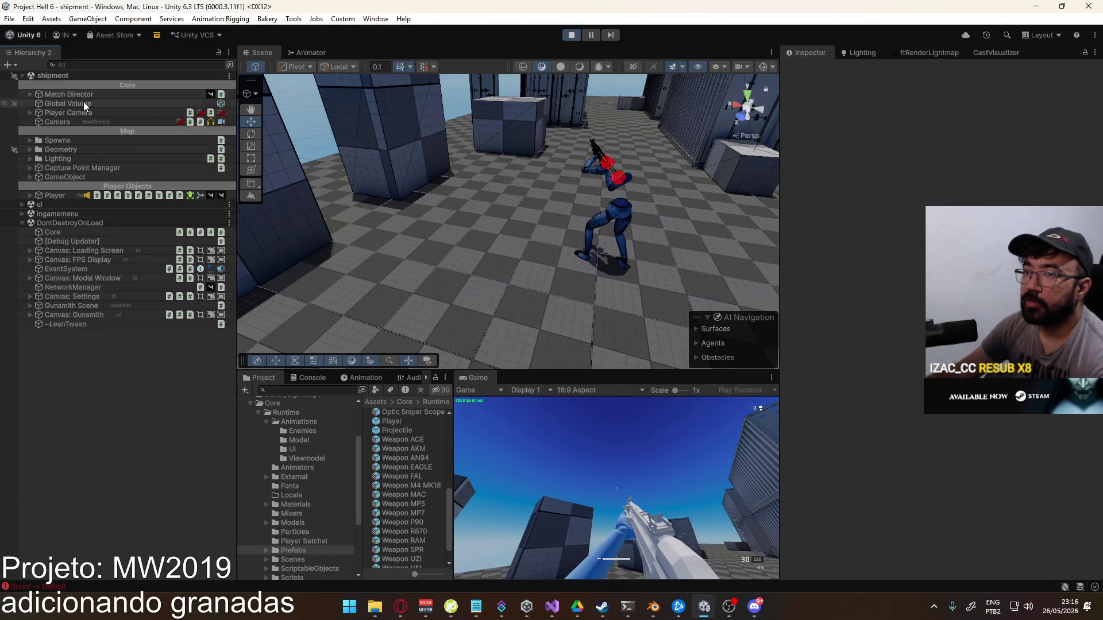
Expand Player in the Hierarchy and inspect the Viewmodel object
click(29, 196)
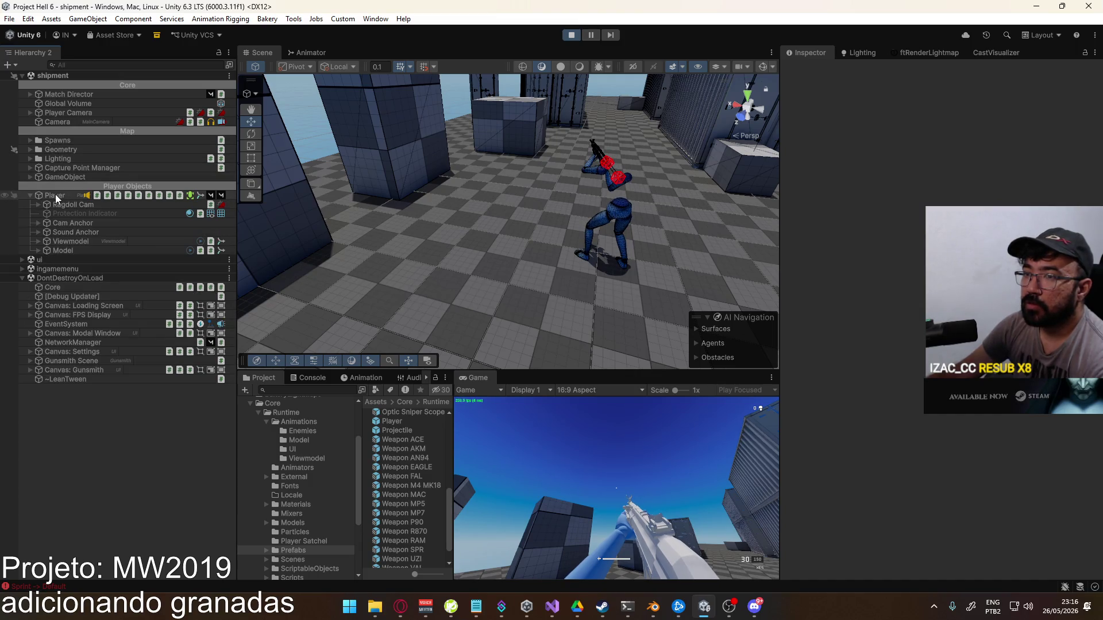
click(68, 241)
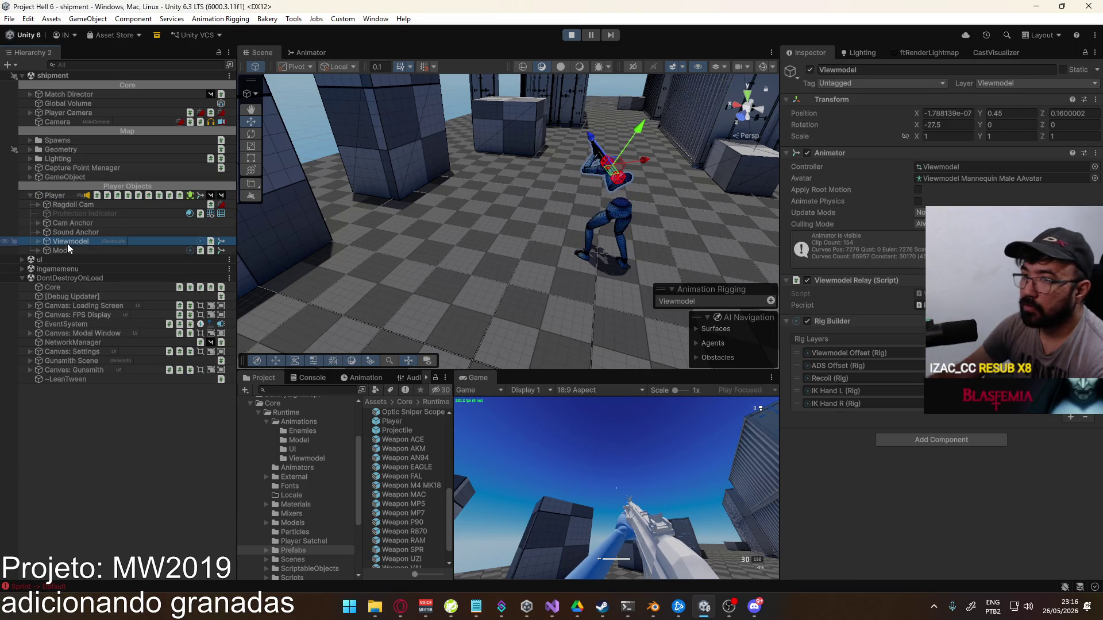
click(59, 249)
click(67, 240)
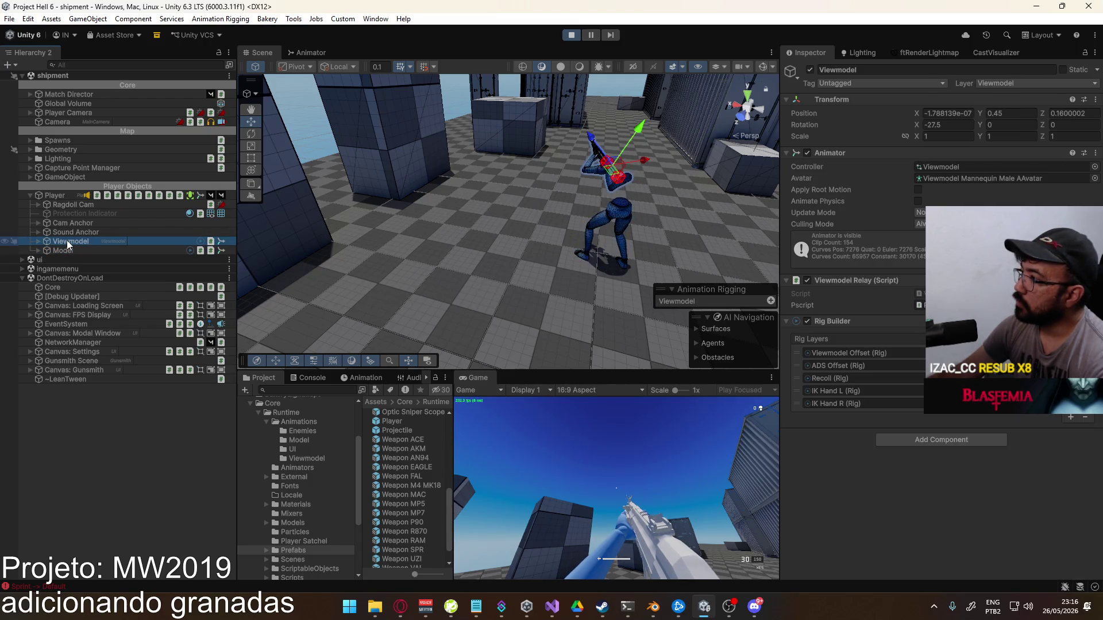
In the running game, equip the grenade, switch back to the rifle with 1, then stop Play mode
click(622, 470)
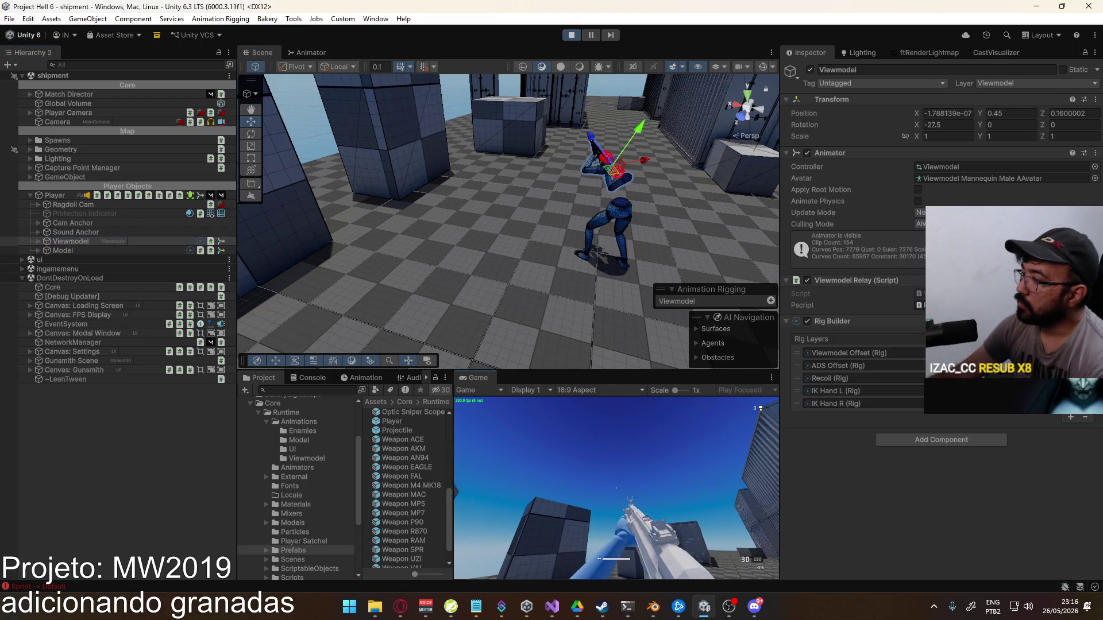
key(g)
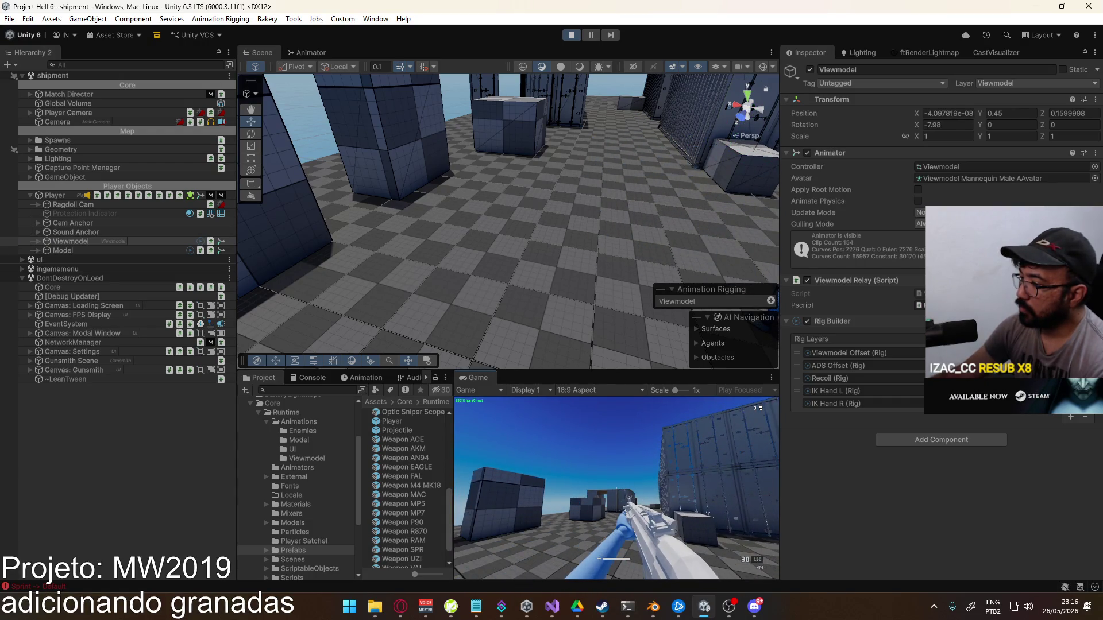
key(w)
key(w)
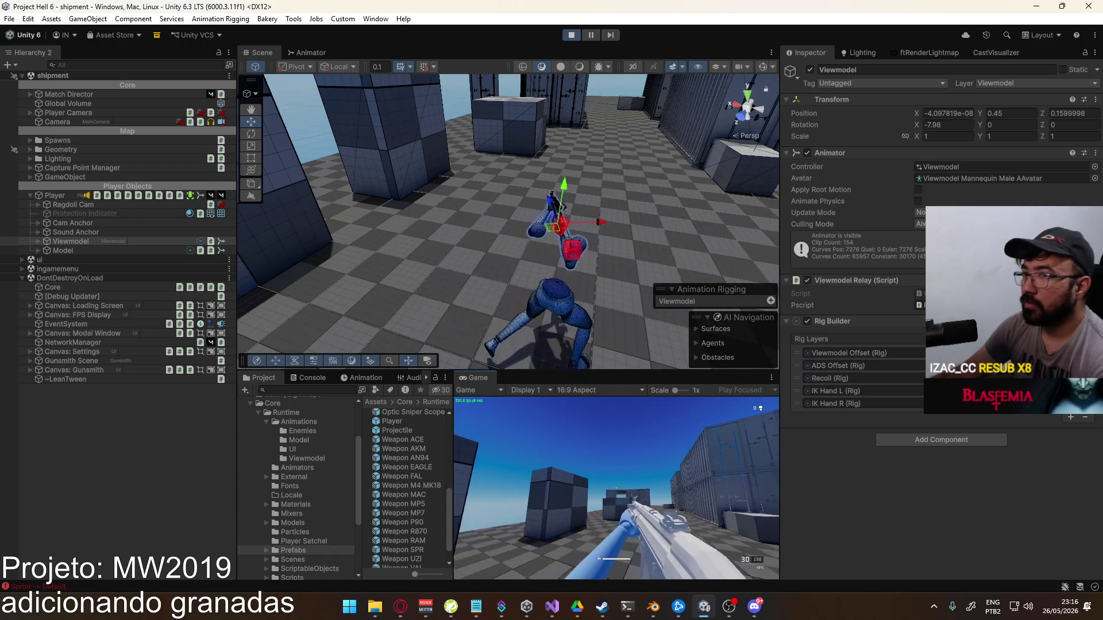
key(g)
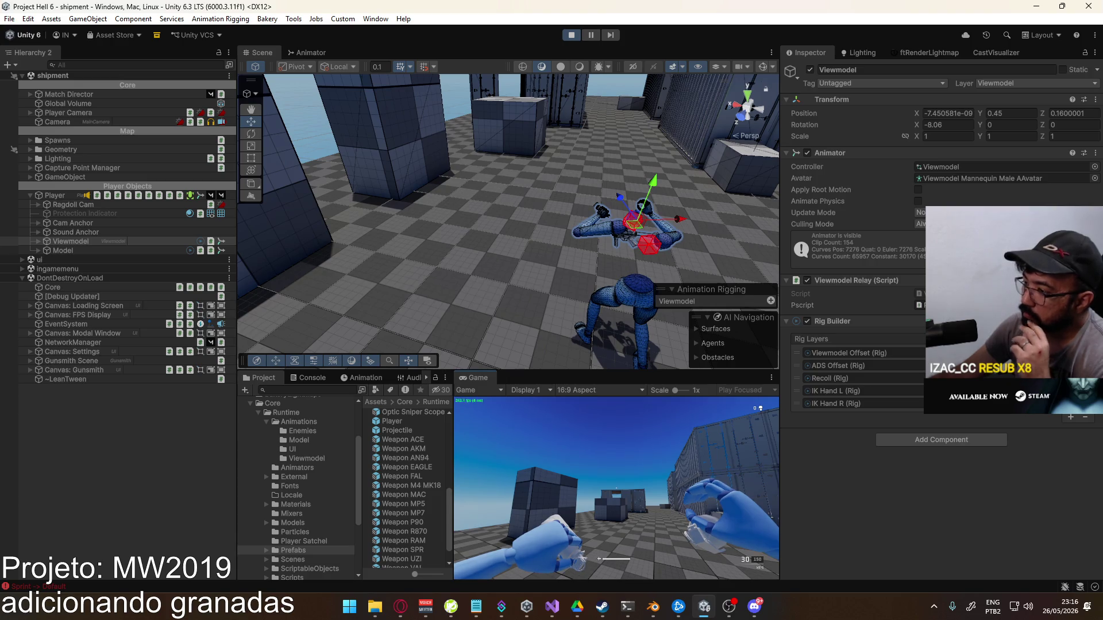
key(1)
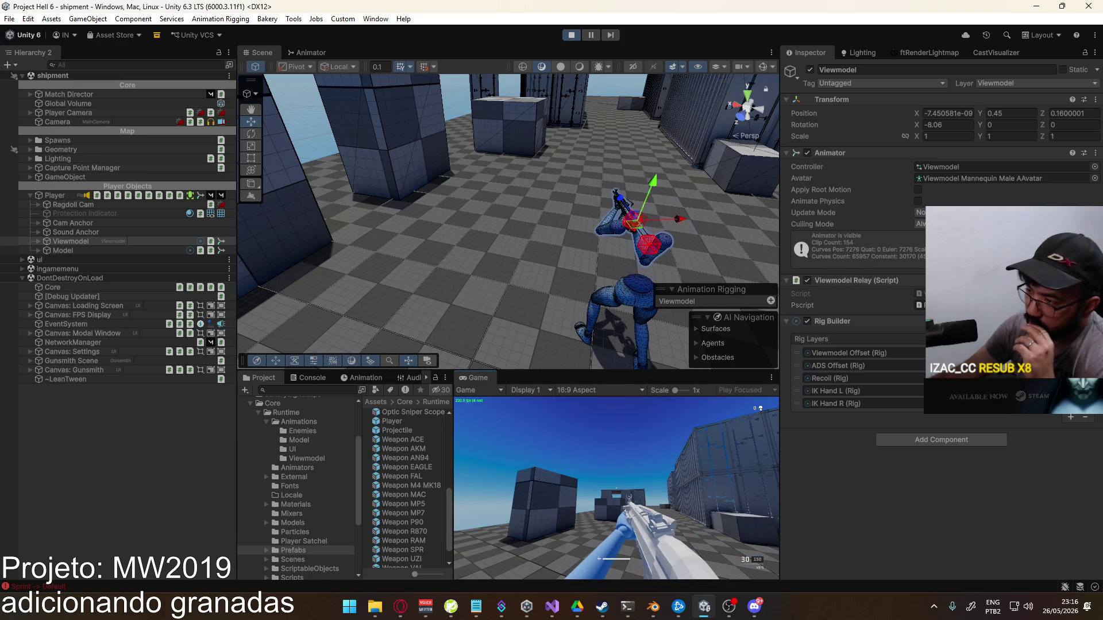
key(super)
key(super)
click(571, 35)
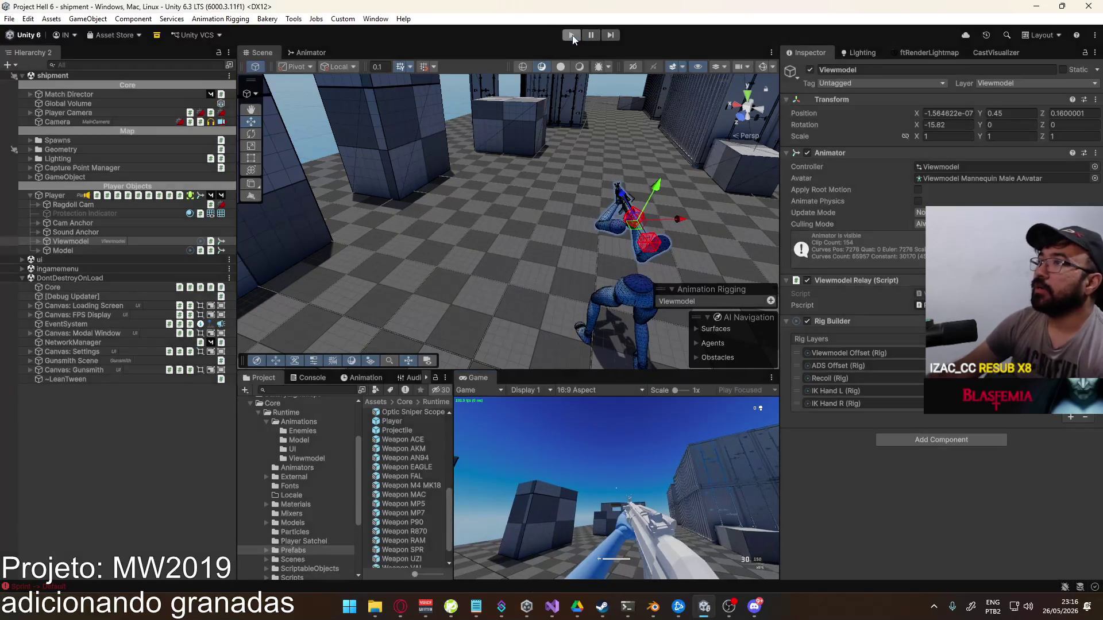
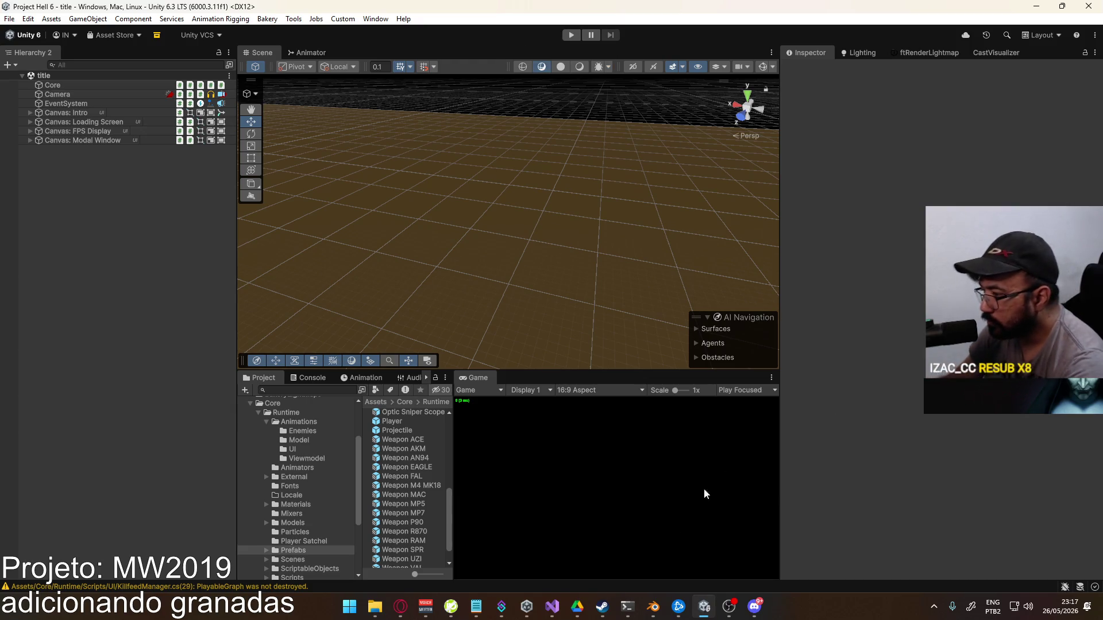
In Blender, keep Flash Grenade hidden, enable Frag Grenade, and scrub the throw animation to frame 10
click(653, 607)
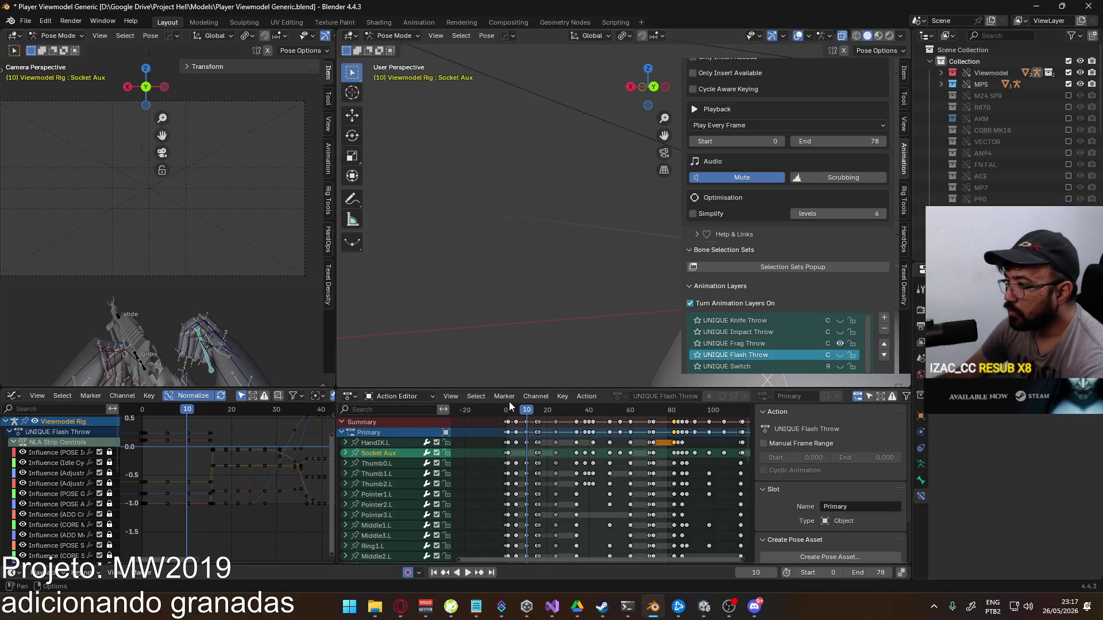
scroll(1060, 188, down, 6)
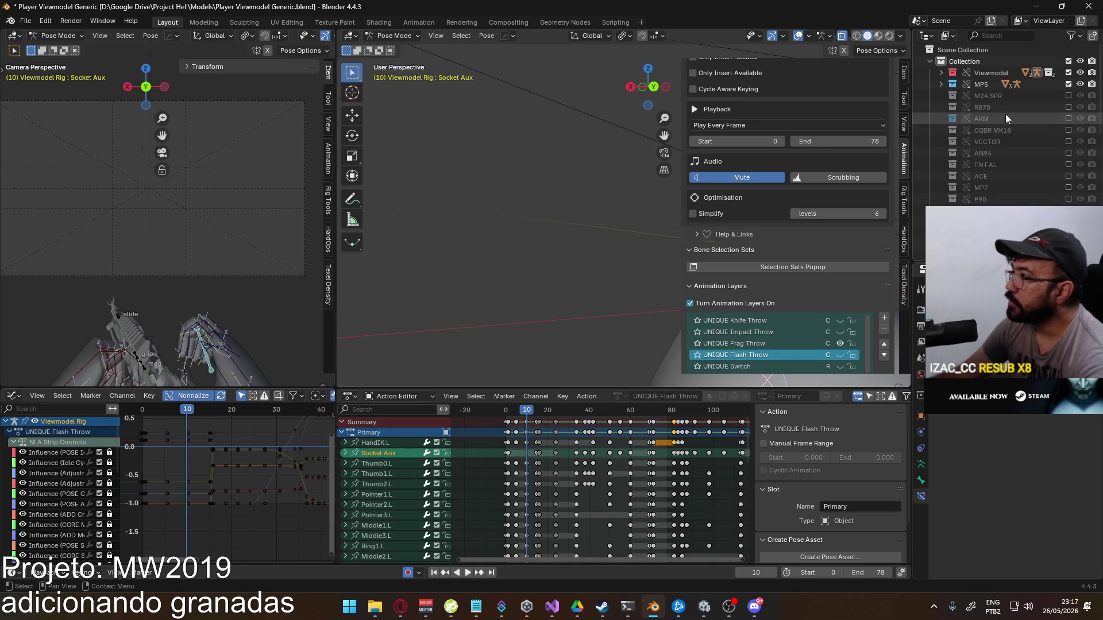
scroll(1063, 184, up, 2)
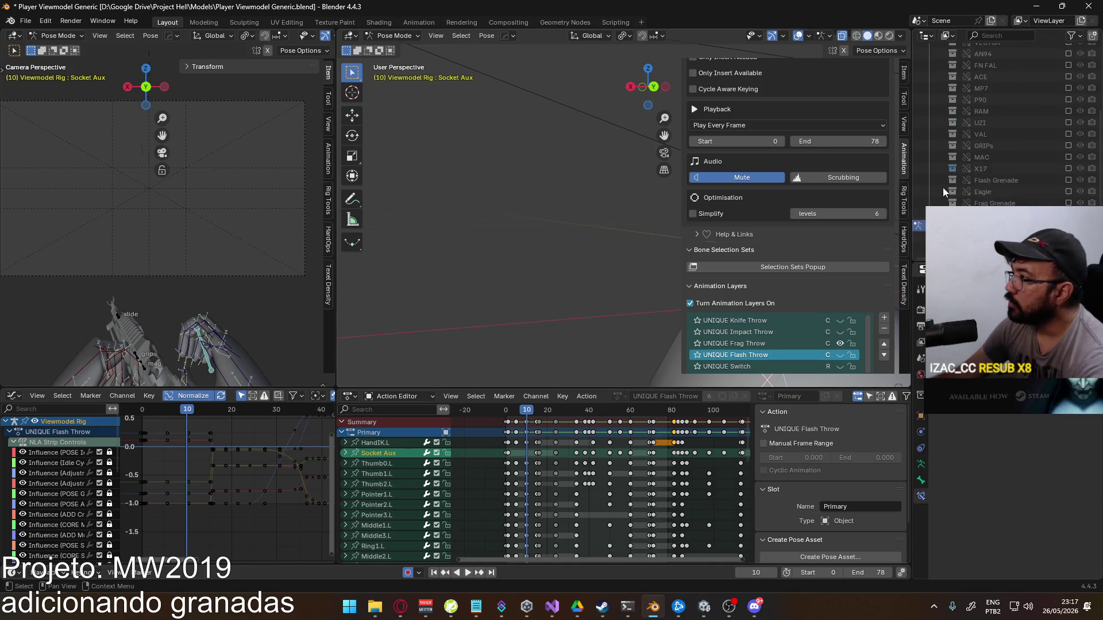
click(1068, 180)
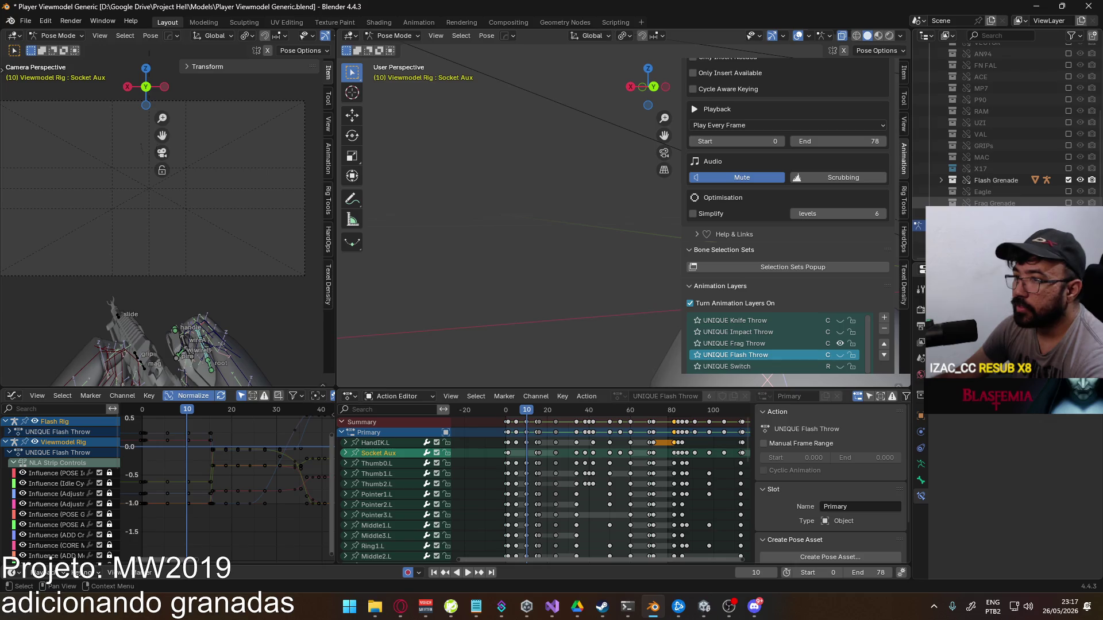
click(1068, 180)
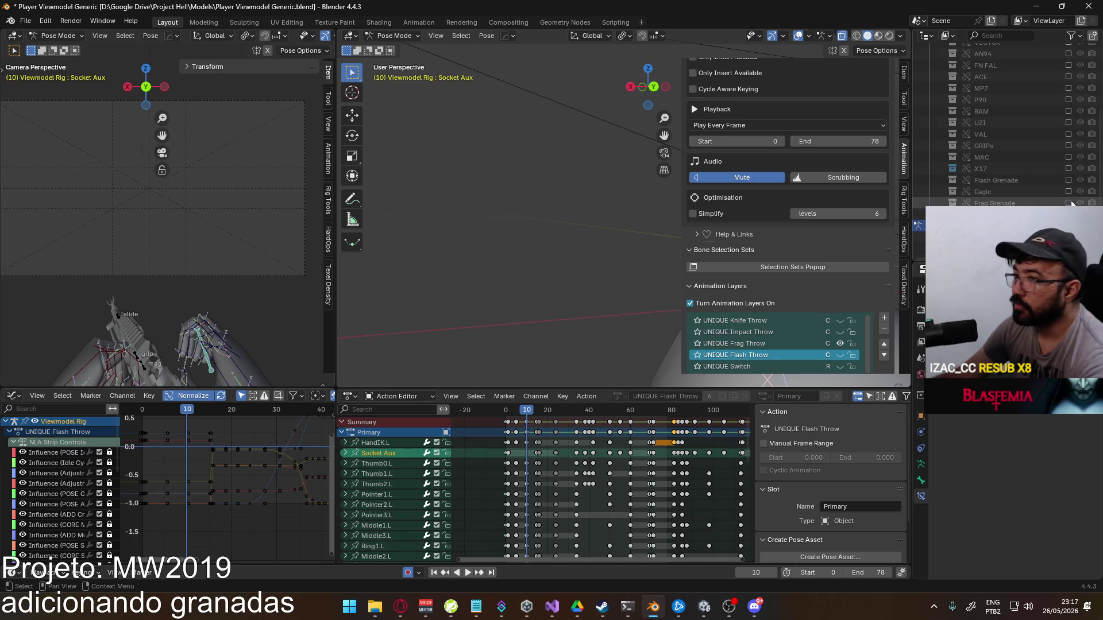
click(1068, 204)
click(507, 412)
key(space)
drag(506, 414, 527, 414)
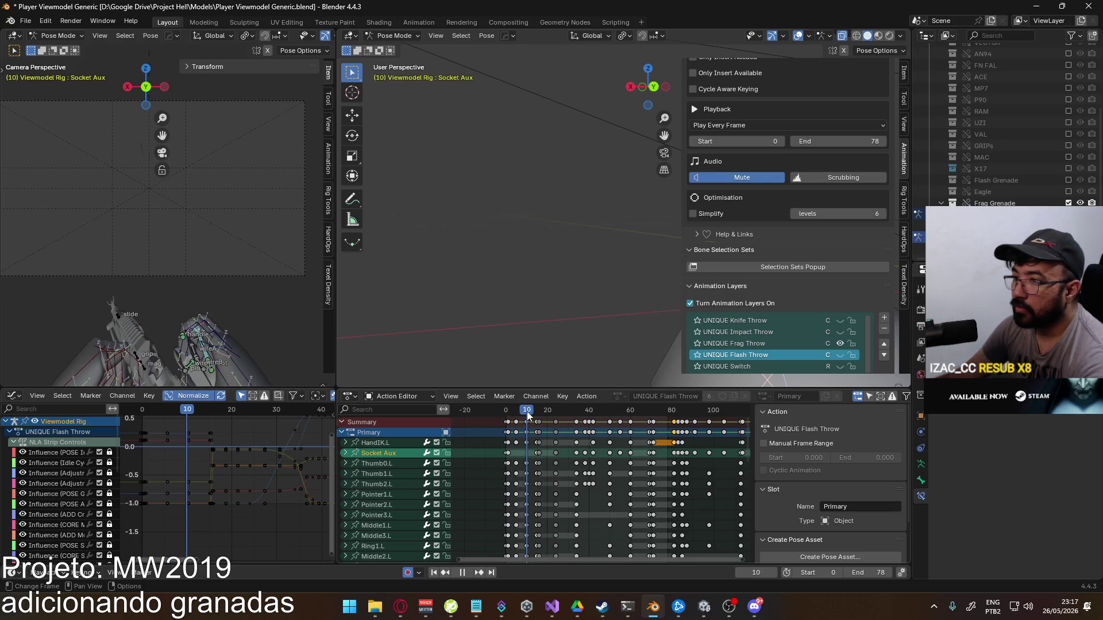
key(space)
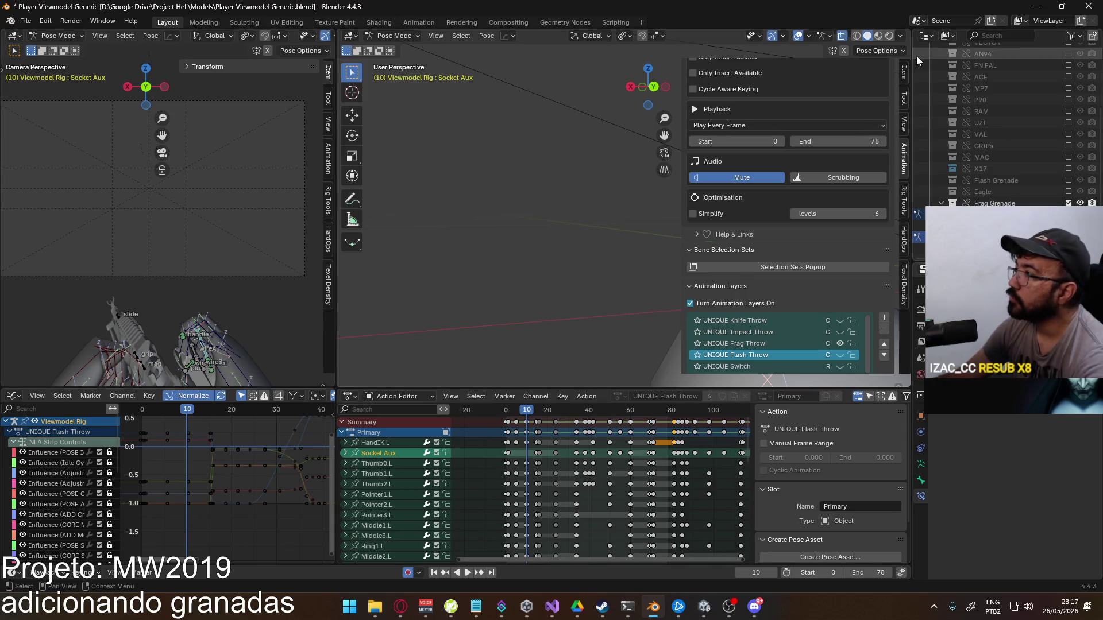
Return to Unity and start the game in Play mode
scroll(792, 184, up, 8)
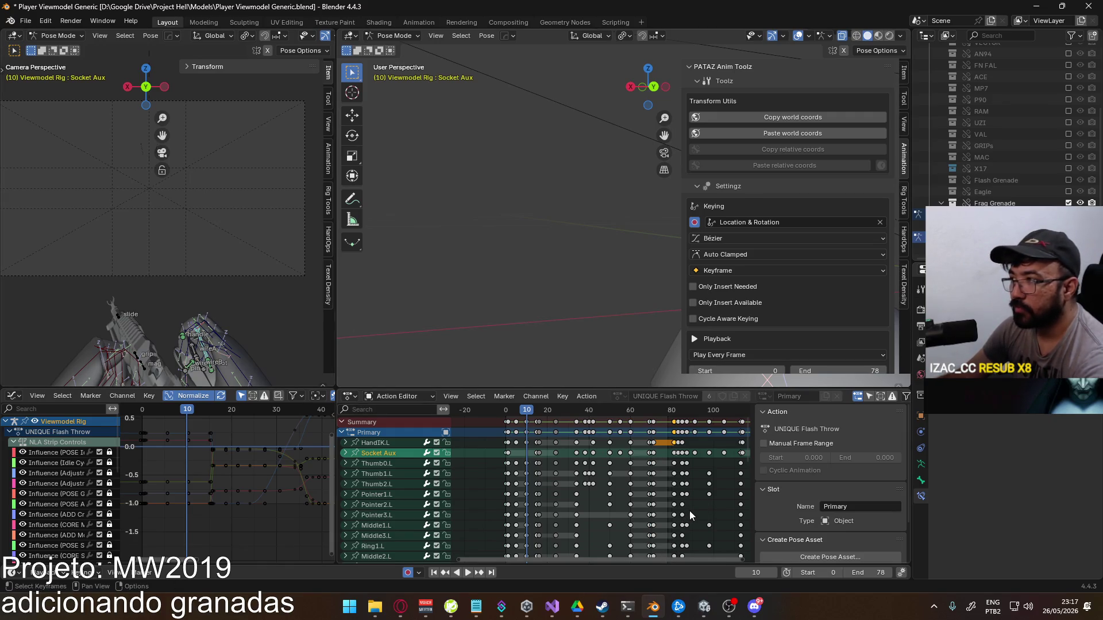
mouse_move(707, 609)
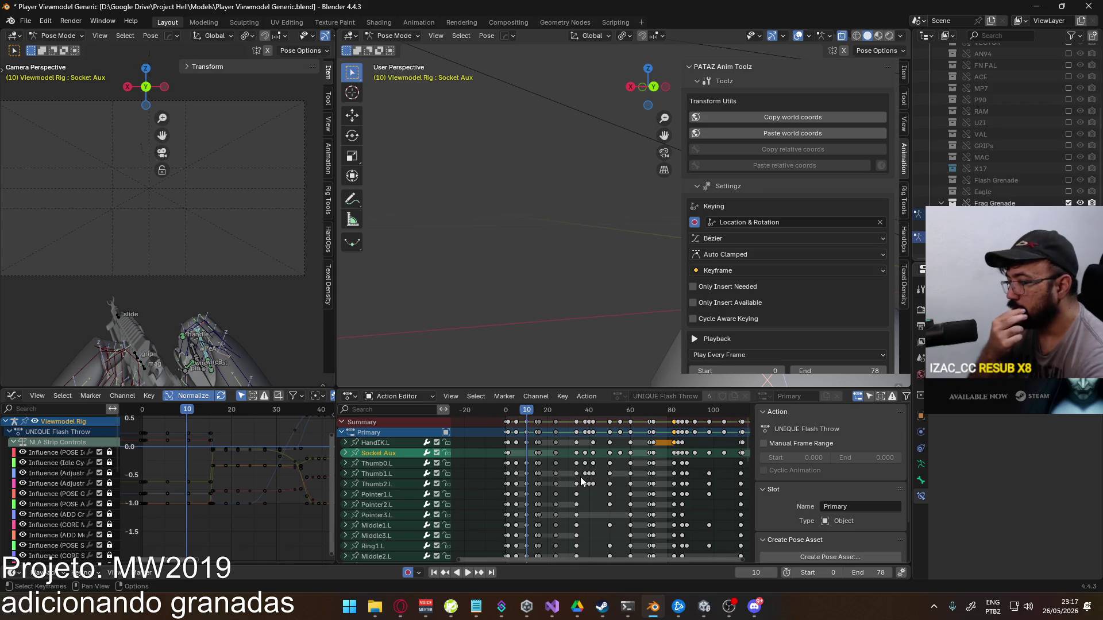
key(alt+Tab)
click(575, 36)
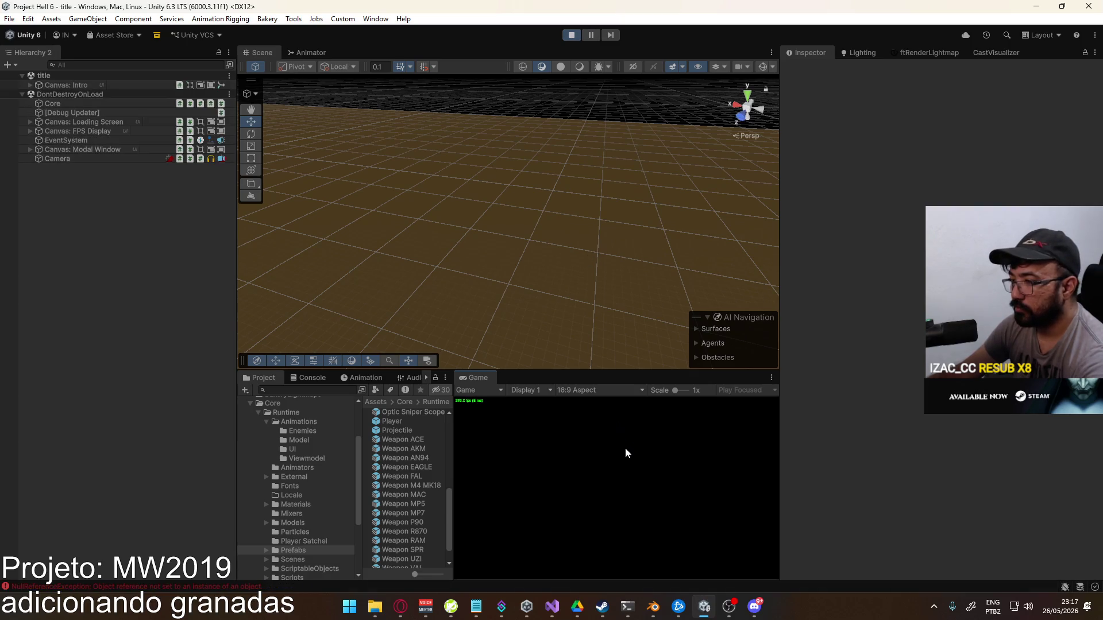
Stop Play mode and open ViewmodelGrenade.cs in Visual Studio
click(564, 35)
click(552, 607)
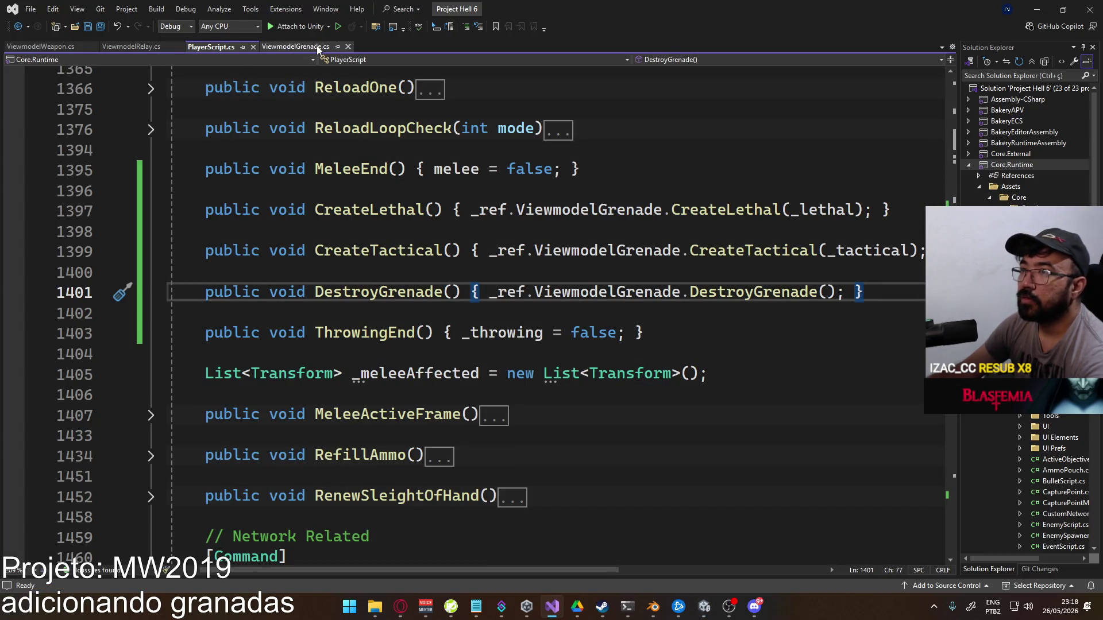
click(56, 46)
click(286, 47)
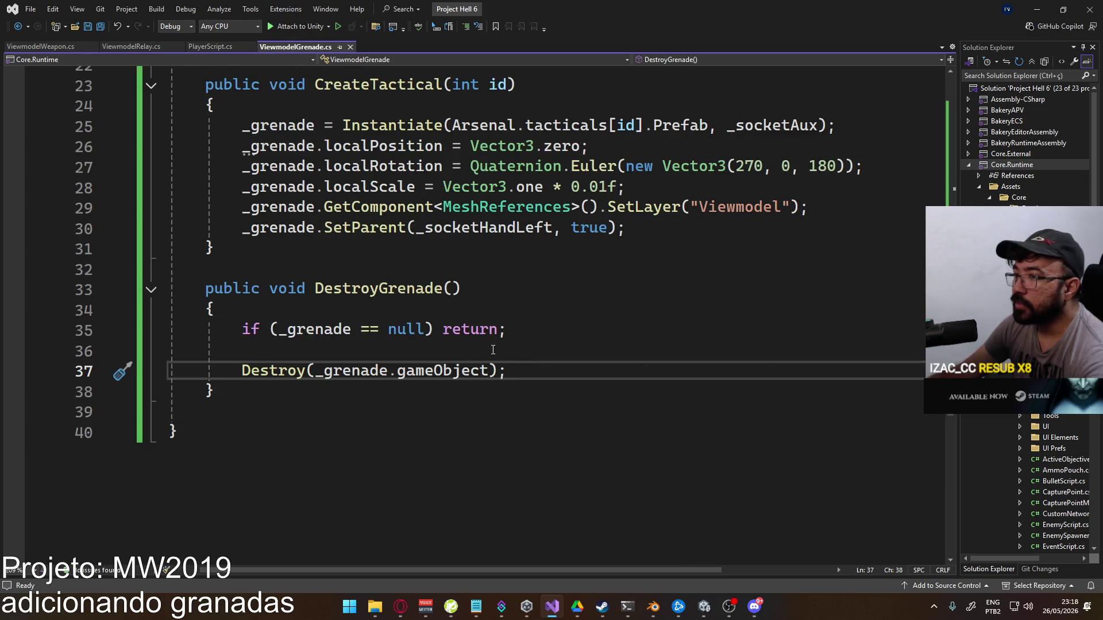
scroll(494, 349, up, 2)
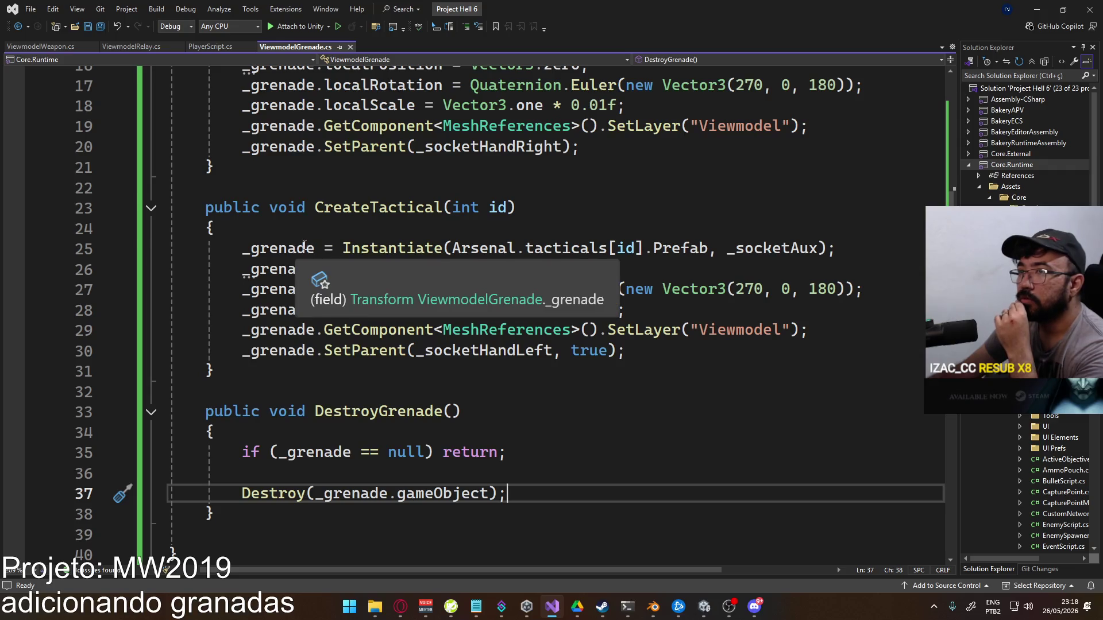
scroll(566, 329, up, 1)
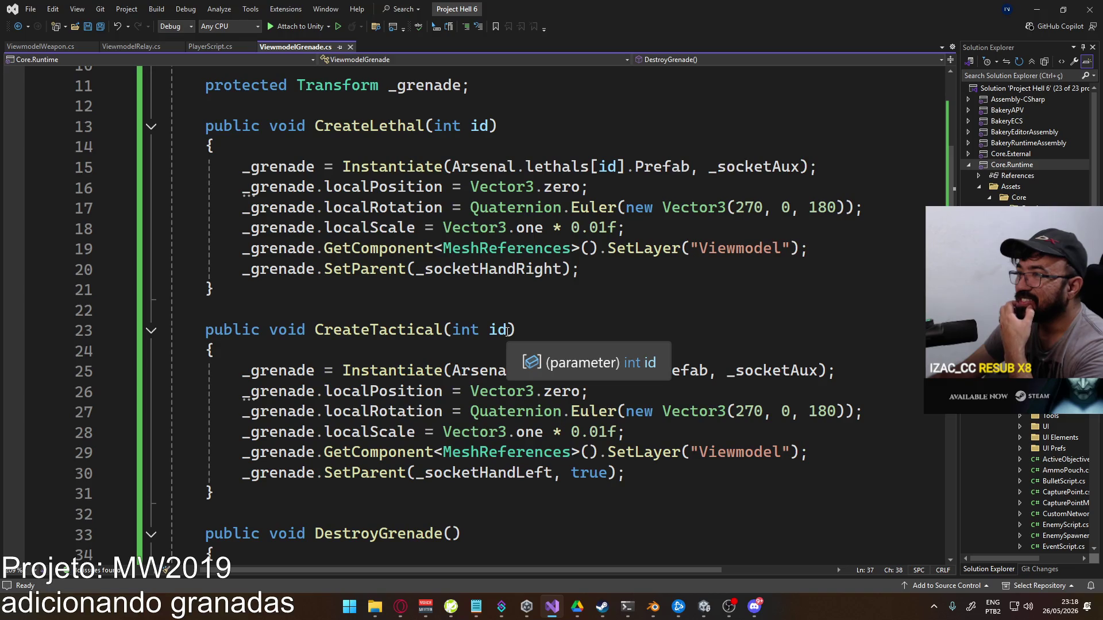
Comment out the lethal and tactical SetParent lines, save, and return to Unity
click(244, 269)
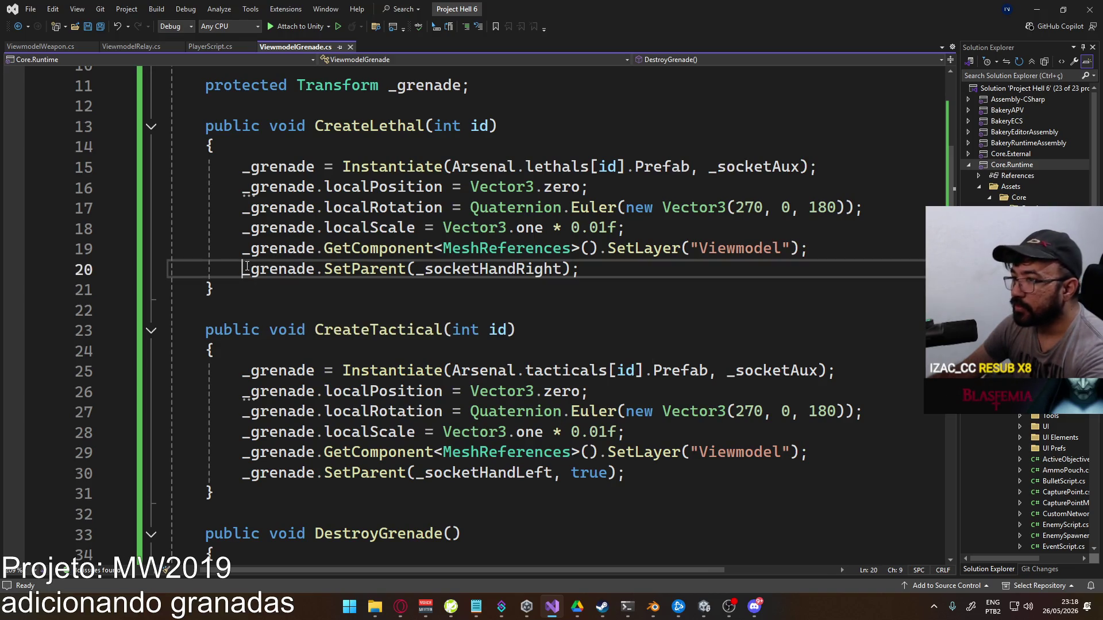
text(//)
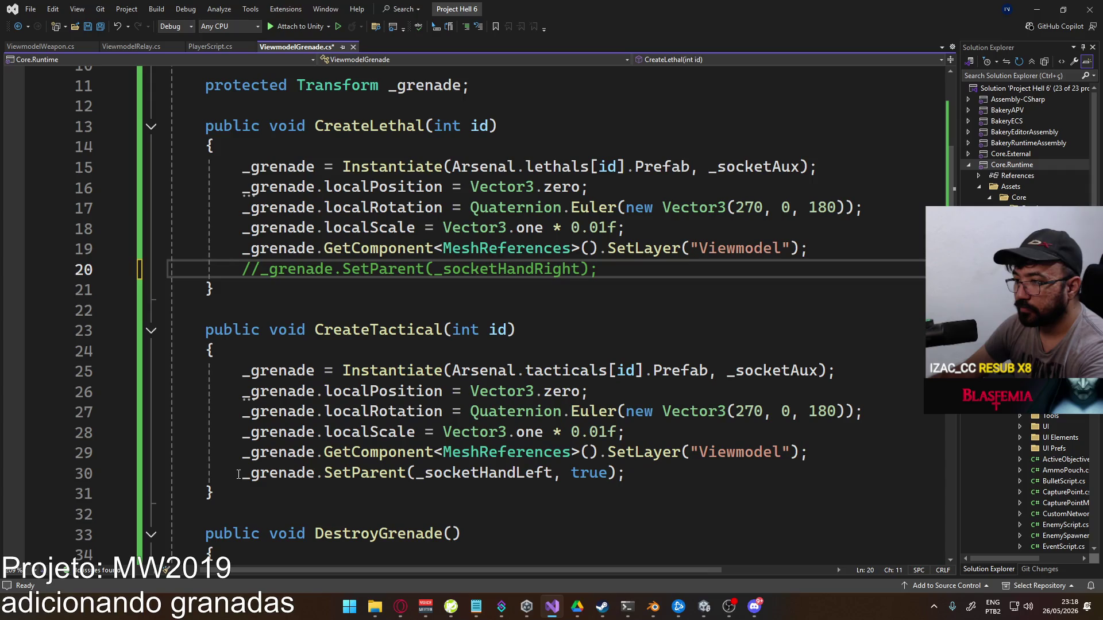
click(243, 473)
text(//)
key(ctrl+s)
key(alt+Tab)
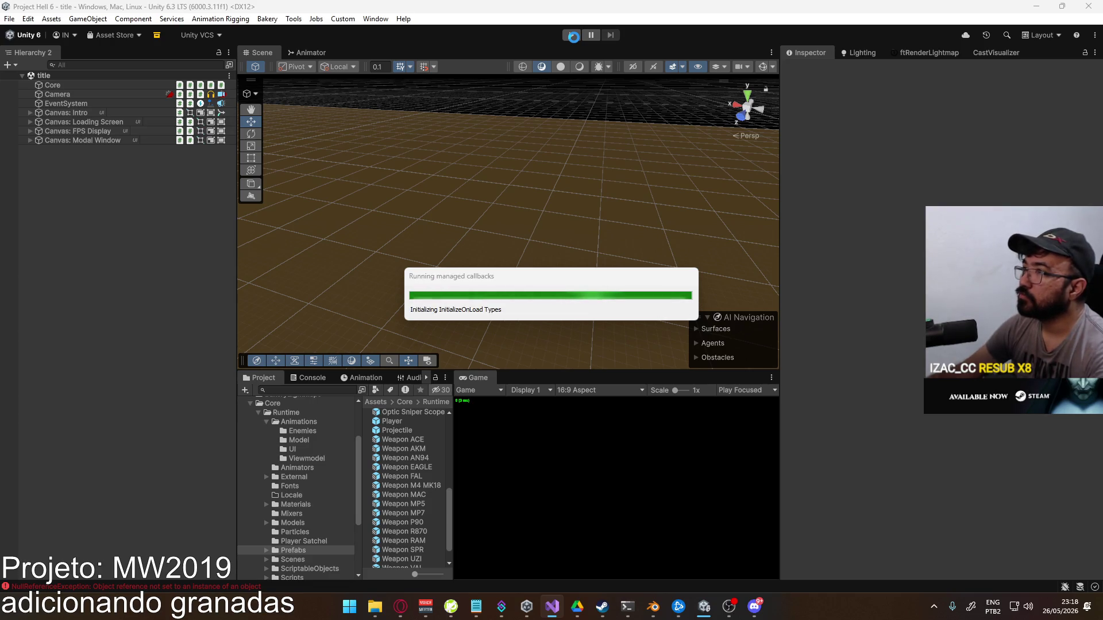
Start Play mode, create a match on the shipment map, equip the grenade and pause
click(573, 35)
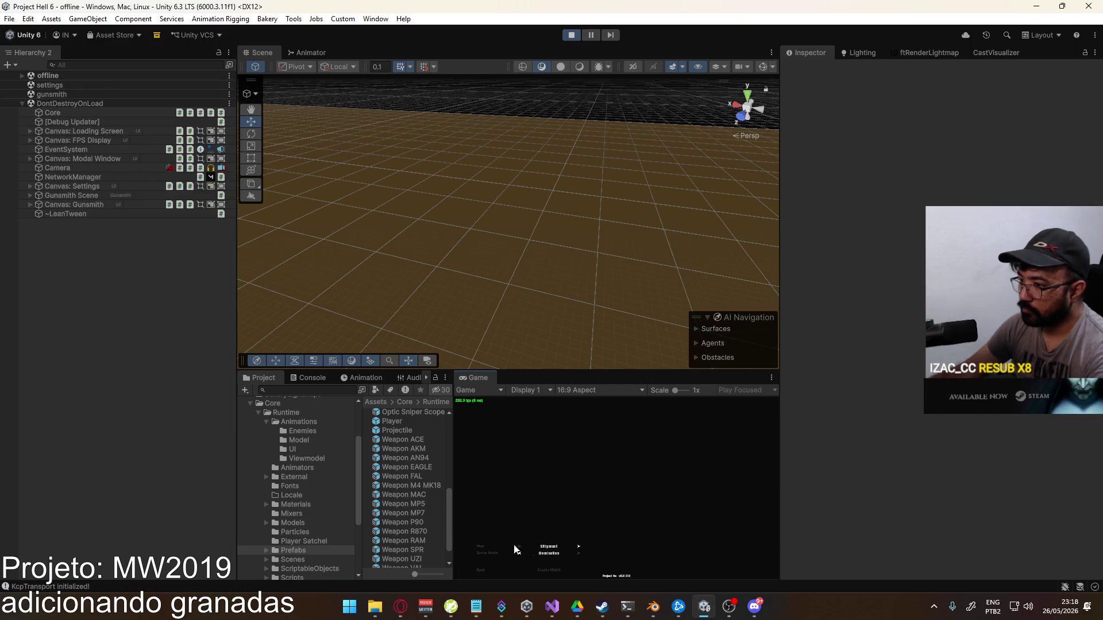
click(544, 570)
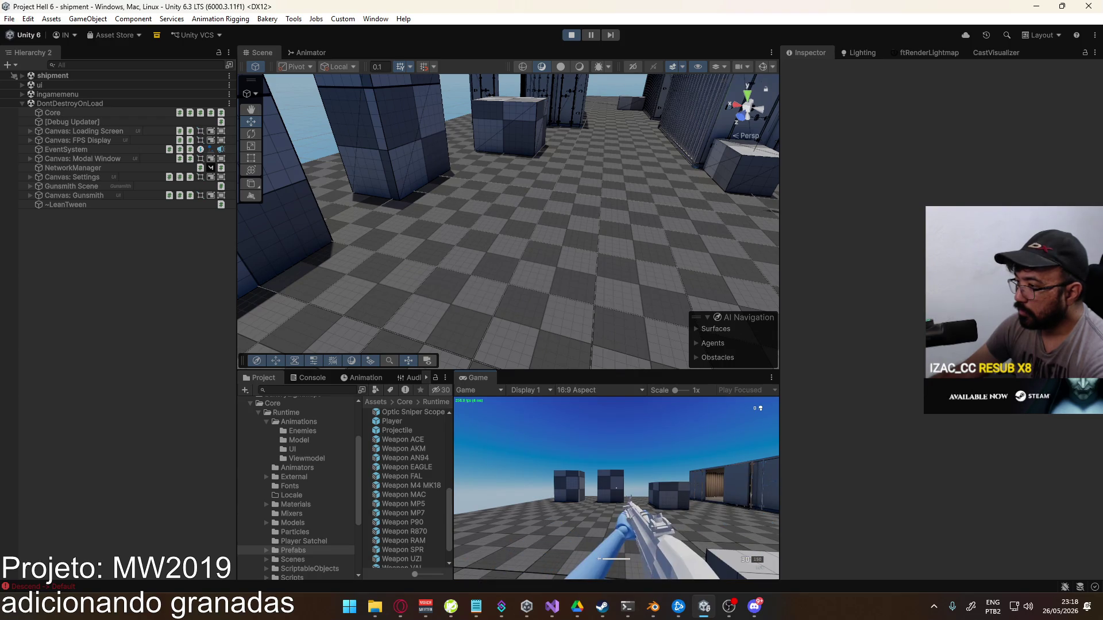
key(g)
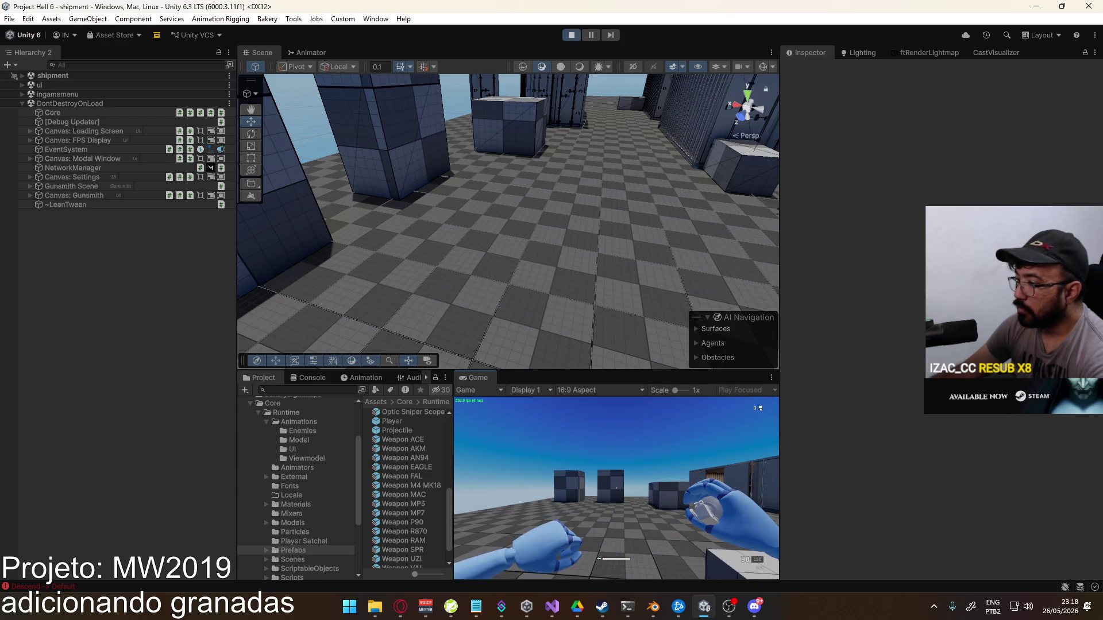
key(ctrl+shift+p)
Fly the Scene view to the player's hands and select the Frag Body grenade mesh
key(super)
mouse_move(623, 168)
mouse_down()
mouse_move(665, 102)
mouse_move(934, 109)
mouse_up()
drag(812, 120, 812, 119)
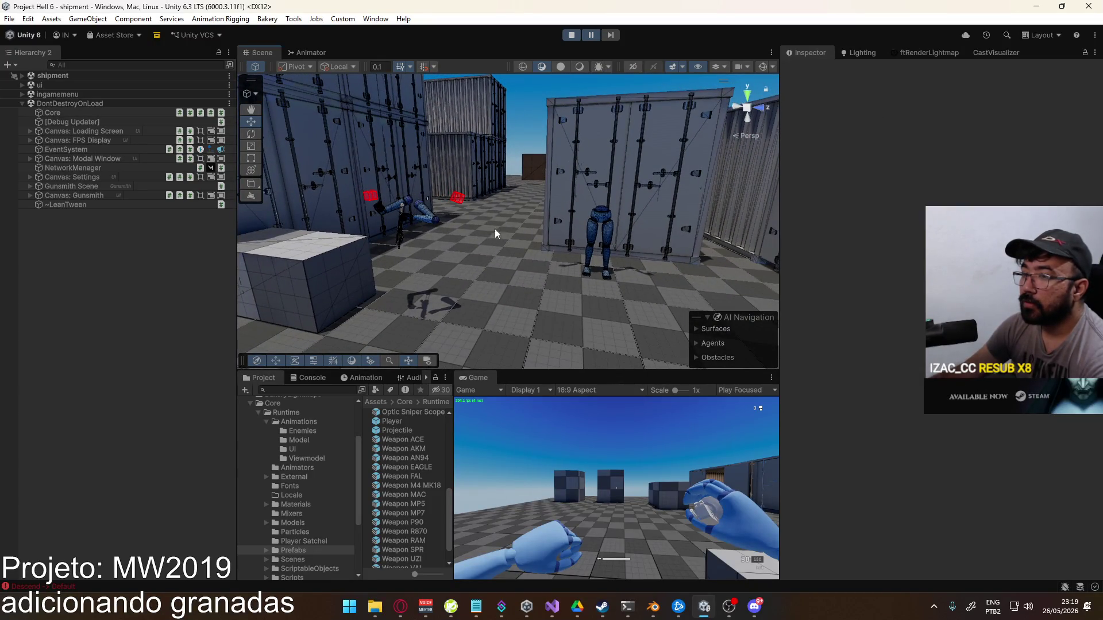
click(591, 35)
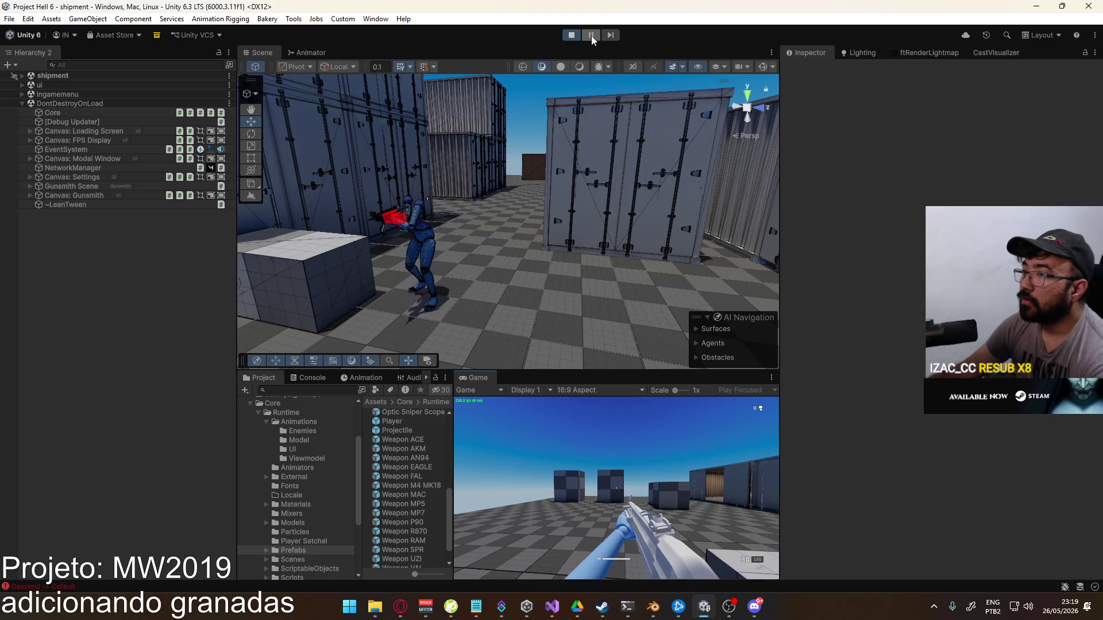
key(super)
key(super)
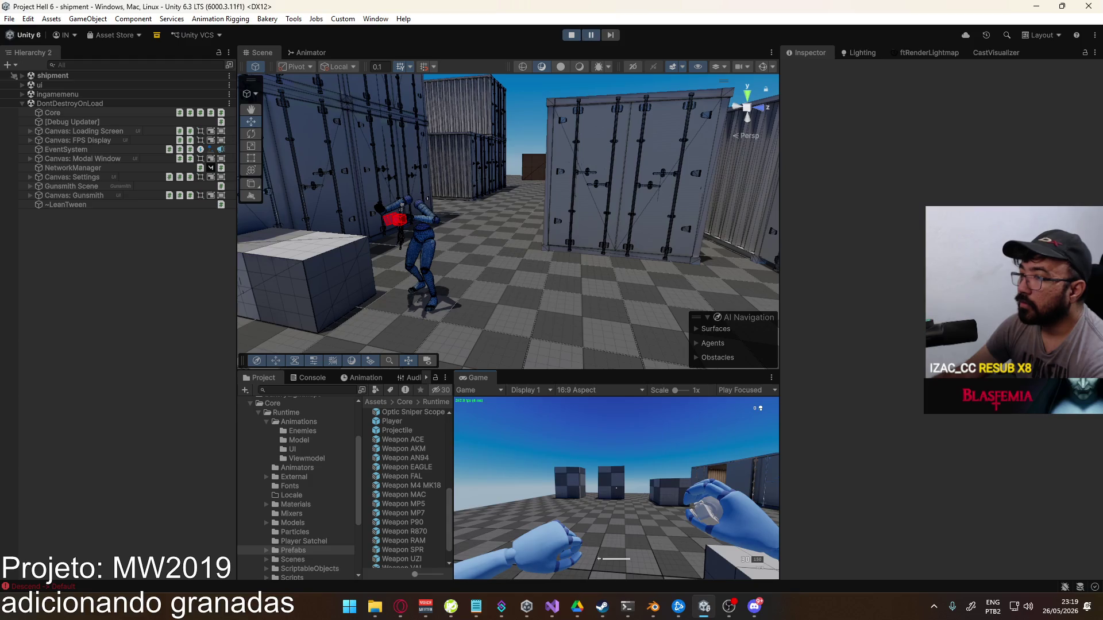
mouse_move(402, 230)
mouse_down()
mouse_move(268, 192)
mouse_move(473, 205)
mouse_up()
click(473, 203)
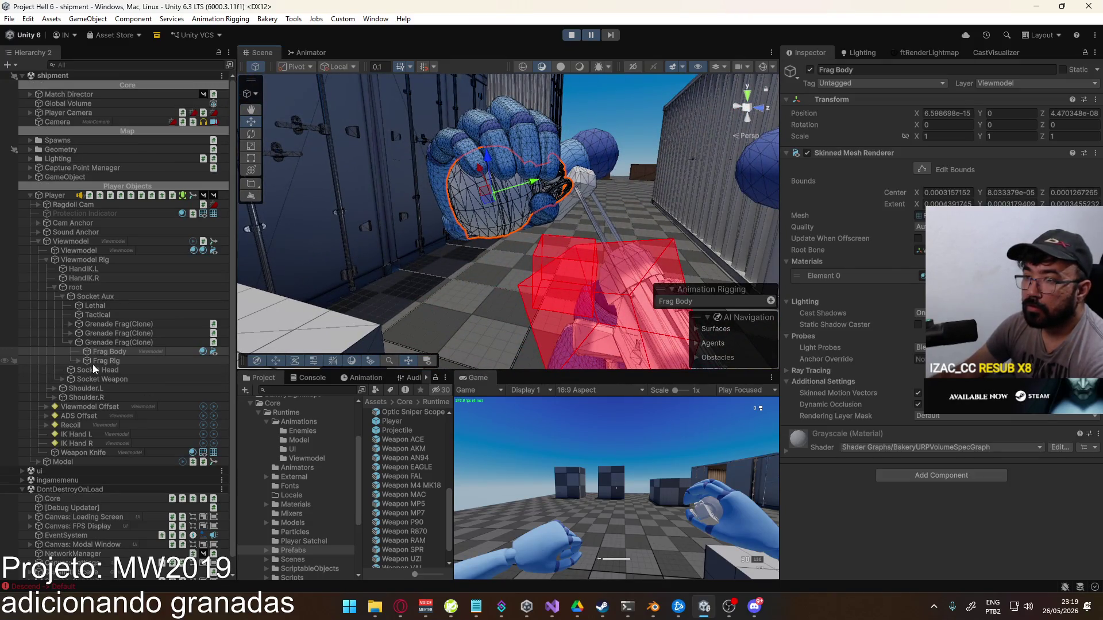
Delete the second and third Grenade Frag(Clone) objects, then pull the Scene view back to the hand
click(121, 343)
ctrl+click(123, 332)
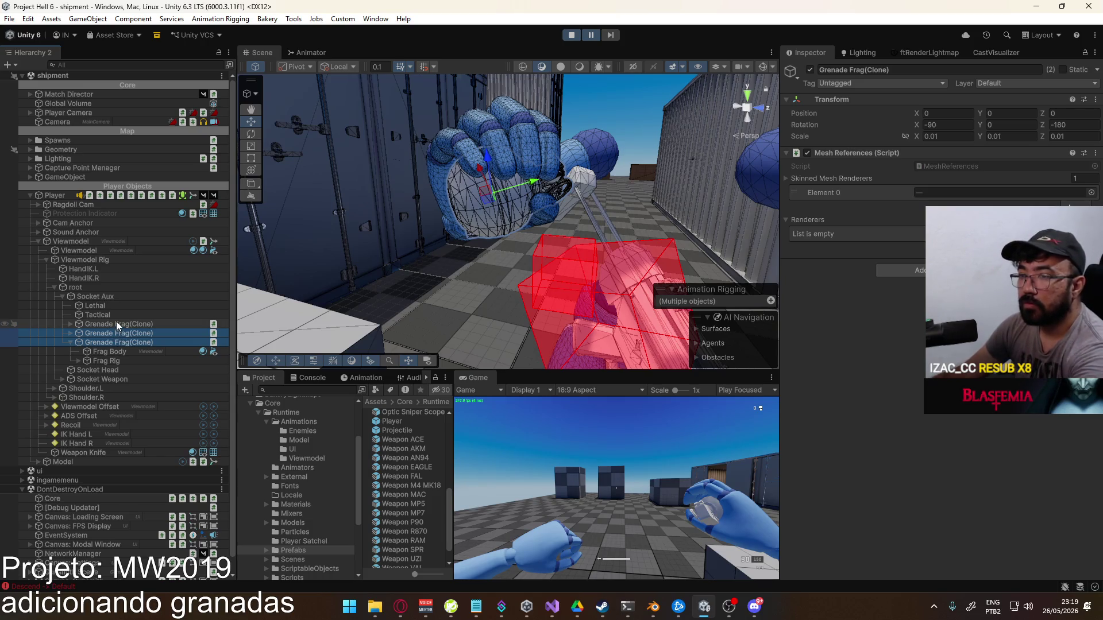
key(Delete)
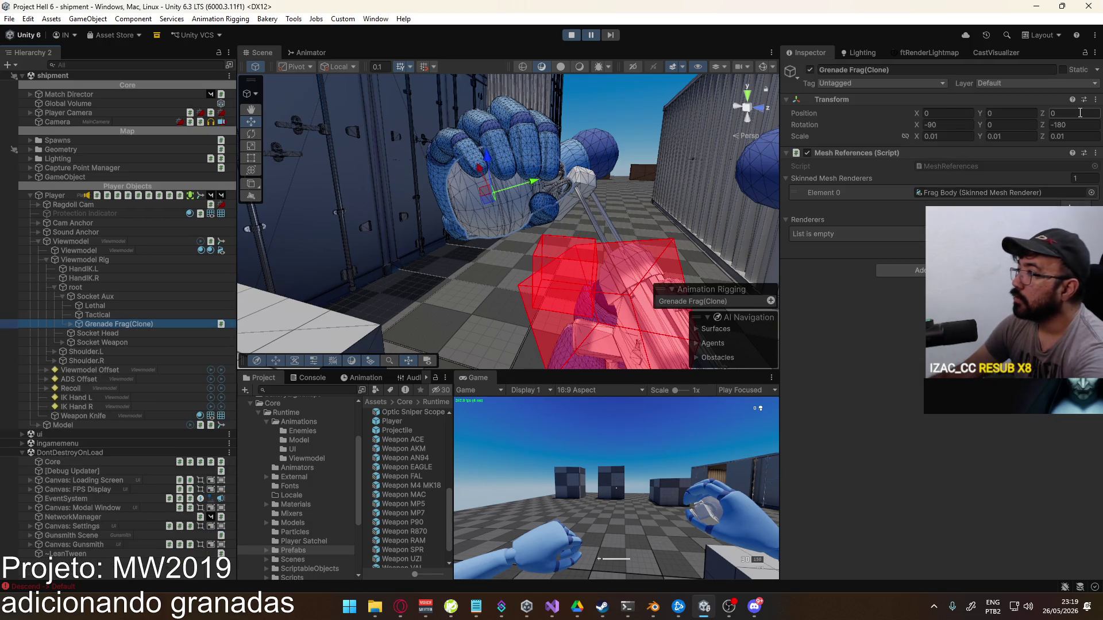
mouse_move(564, 259)
mouse_down()
mouse_move(567, 246)
mouse_move(520, 272)
mouse_move(476, 260)
mouse_move(400, 206)
mouse_move(298, 227)
mouse_move(225, 216)
mouse_move(218, 173)
mouse_move(174, 208)
mouse_move(172, 228)
mouse_move(303, 259)
mouse_move(307, 283)
mouse_up()
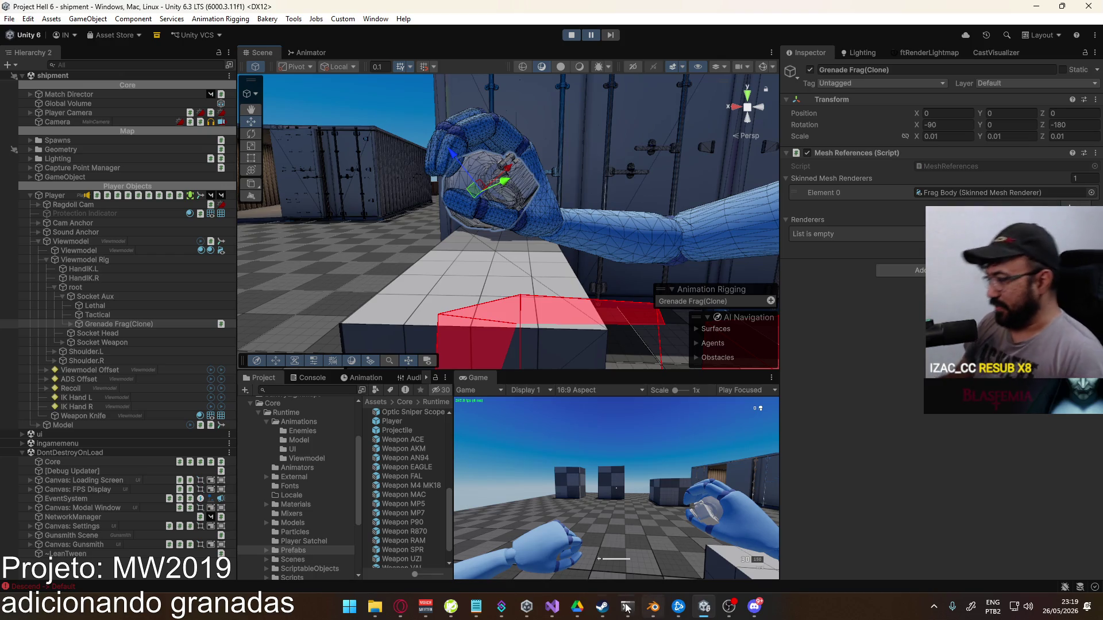
Reload the failed YouTube video page in the browser
mouse_move(401, 604)
click(343, 552)
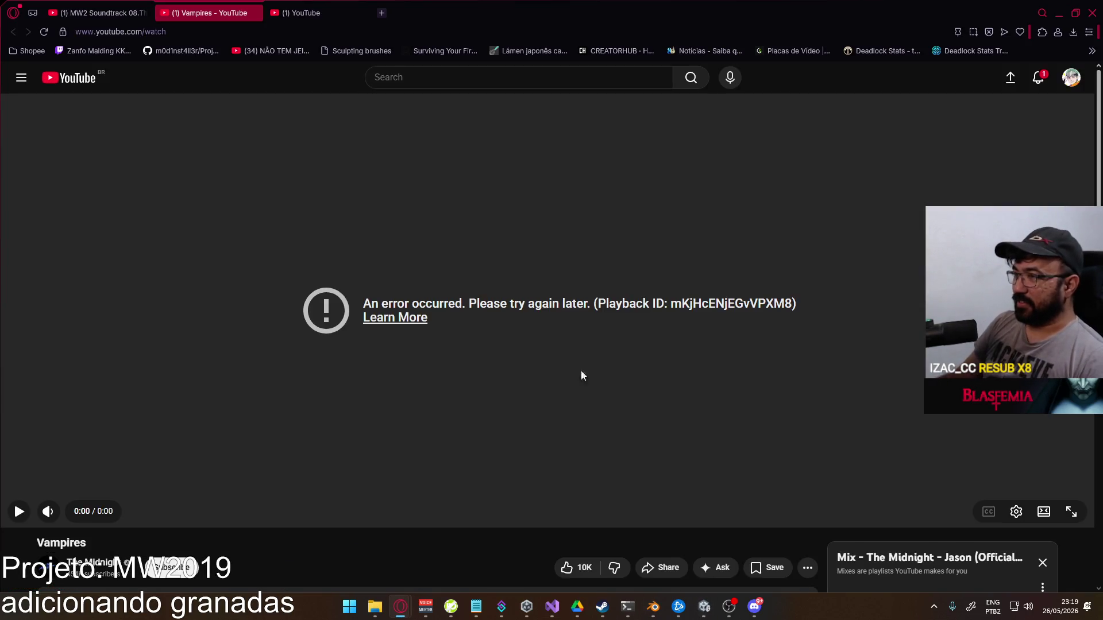
click(45, 33)
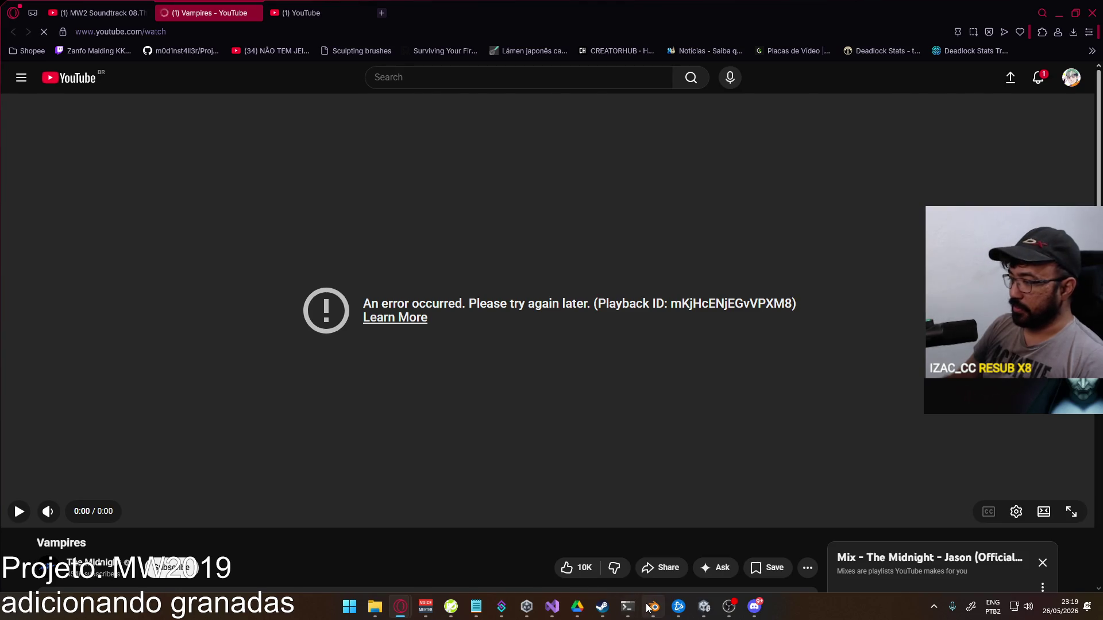
In Blender, view the Socket Aux bone's transform, save Player Viewmodel Generic.blend, and open File > Open Recent
click(649, 607)
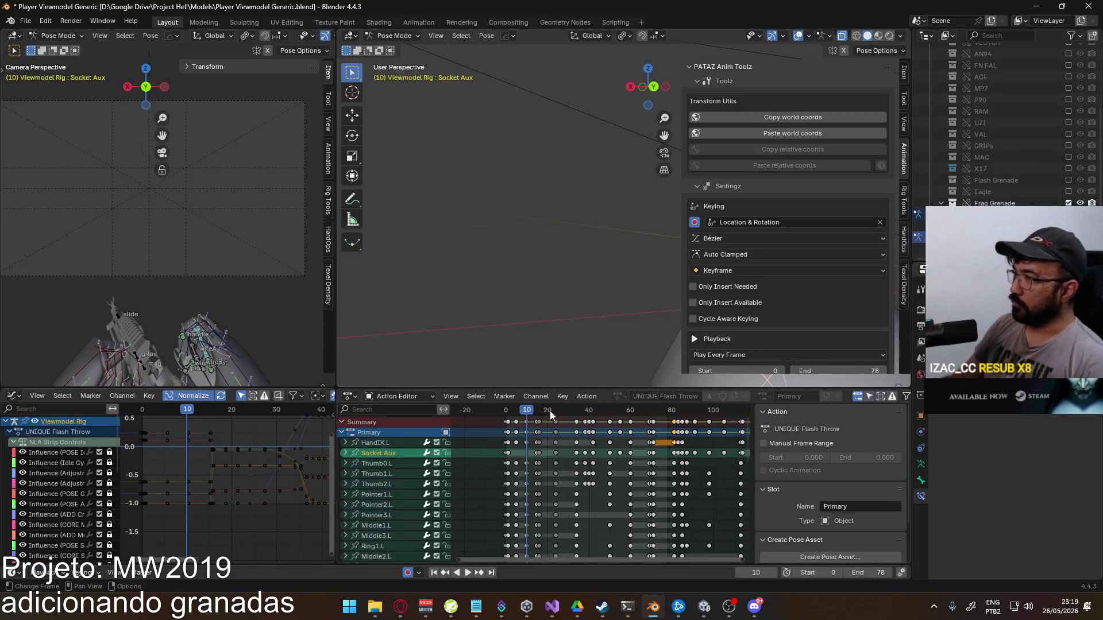
click(904, 71)
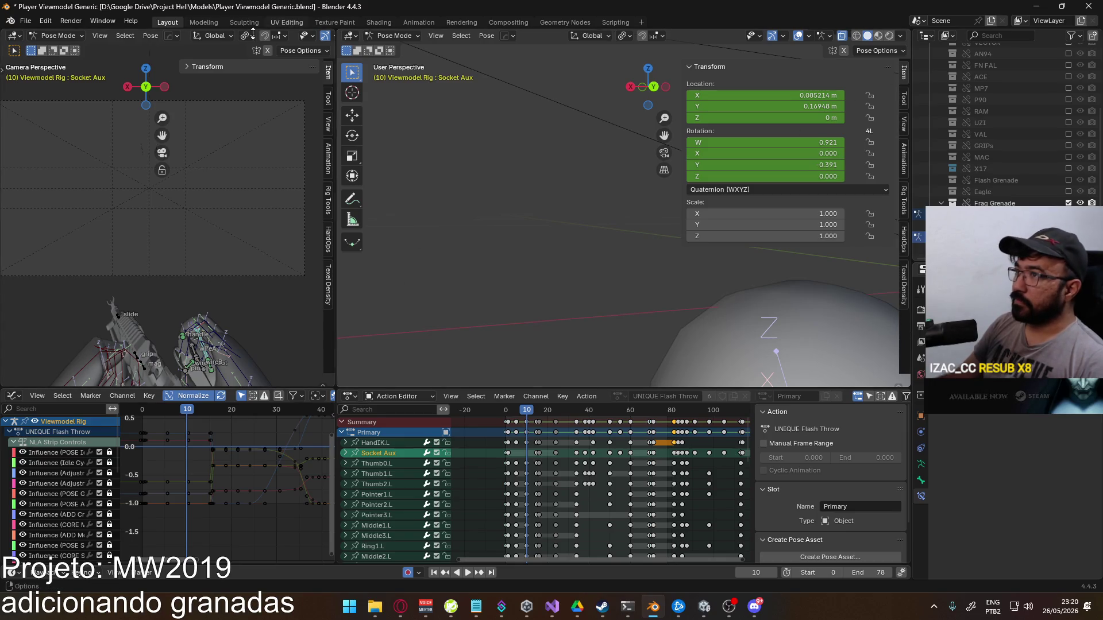
key(ctrl+s)
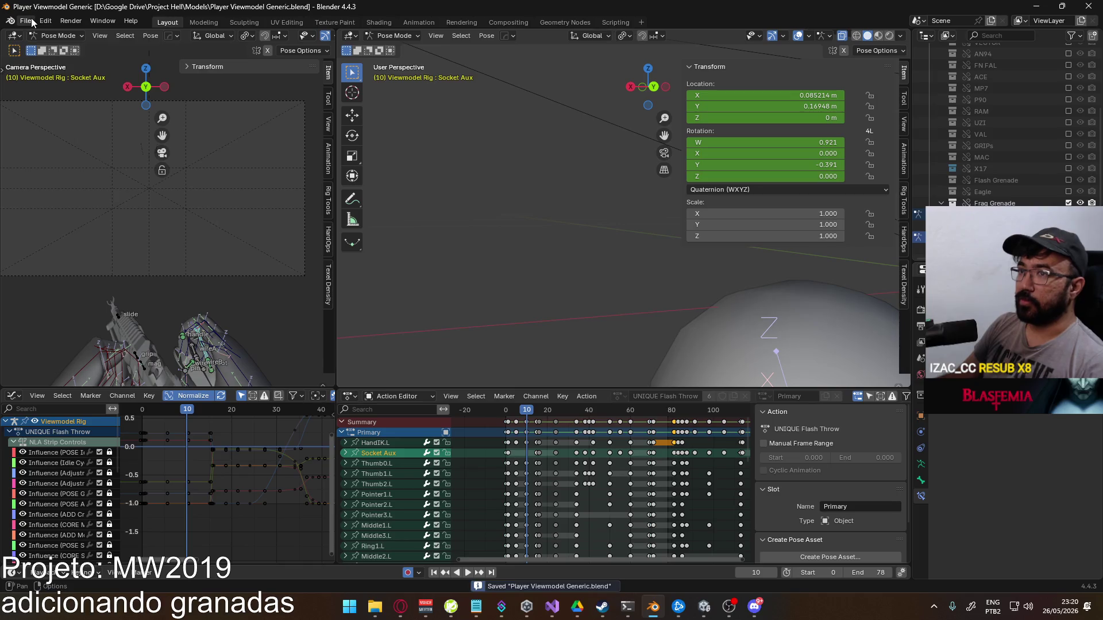
click(26, 21)
mouse_move(86, 56)
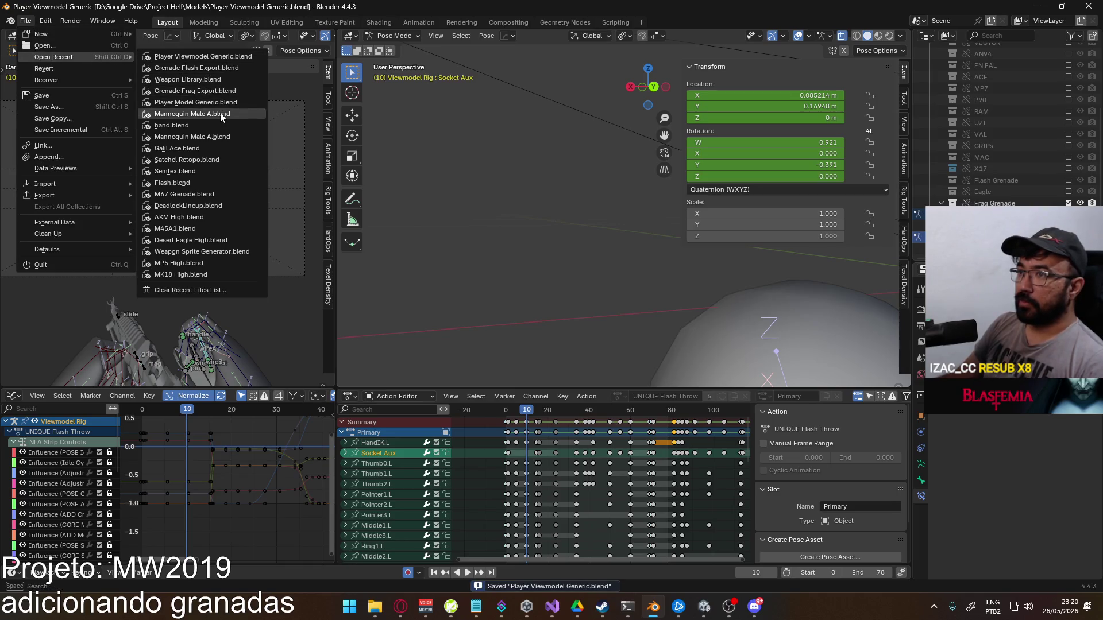
Put the Viewmodel Rig in Edit Mode and select the socket bones, including Socket Mag and Socket Aux
scroll(373, 270, down, 5)
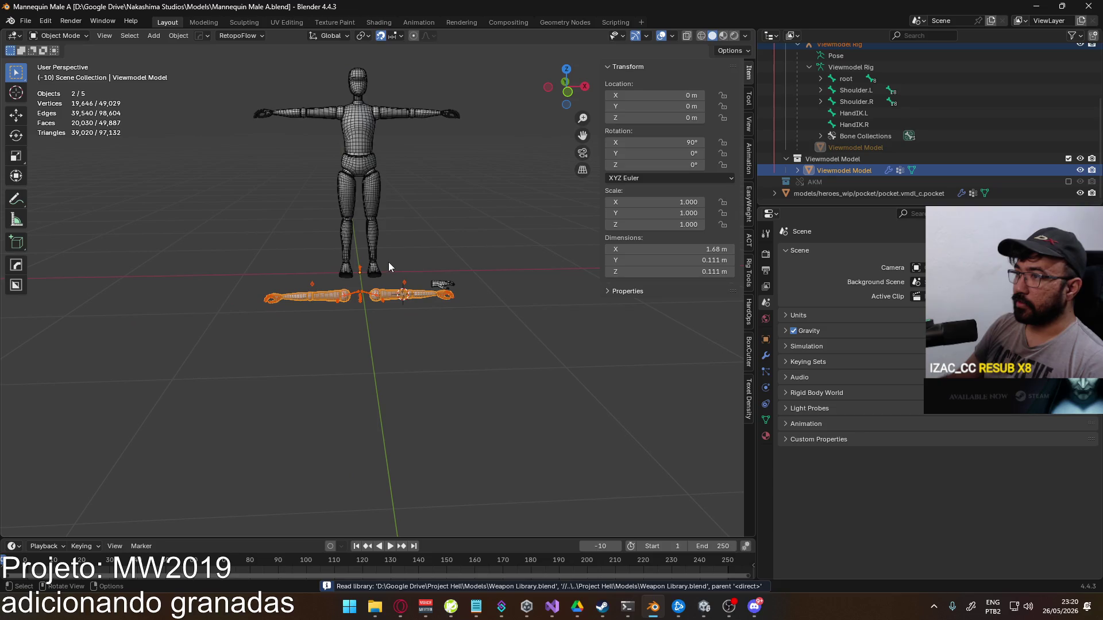
scroll(388, 267, up, 1)
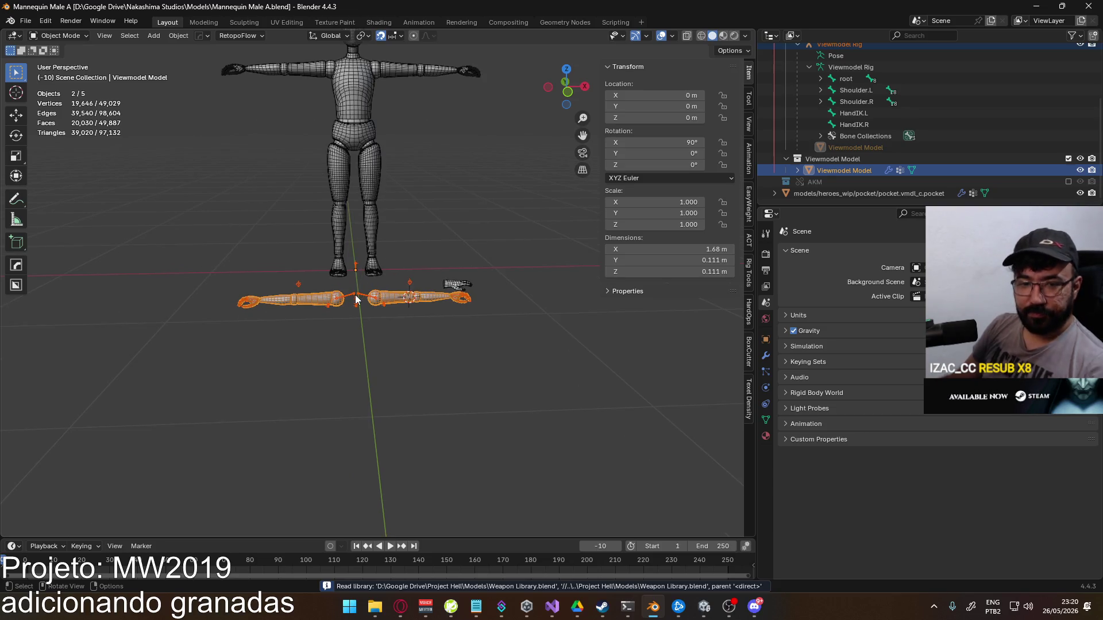
click(358, 296)
click(57, 36)
click(58, 62)
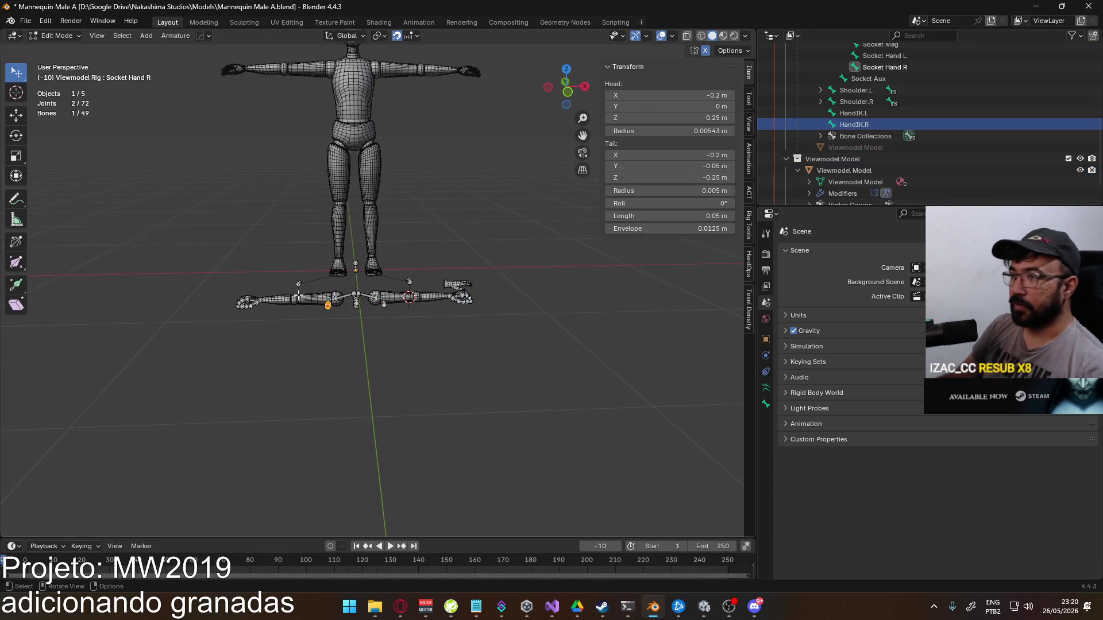
scroll(290, 321, up, 6)
scroll(290, 322, down, 3)
scroll(344, 322, up, 4)
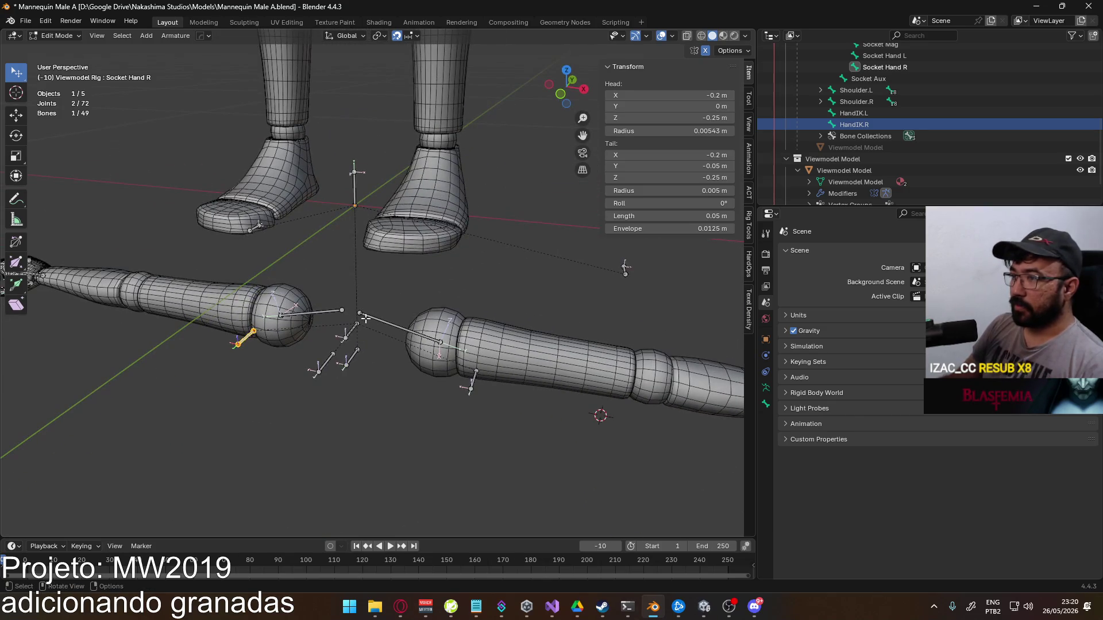
click(345, 338)
click(326, 358)
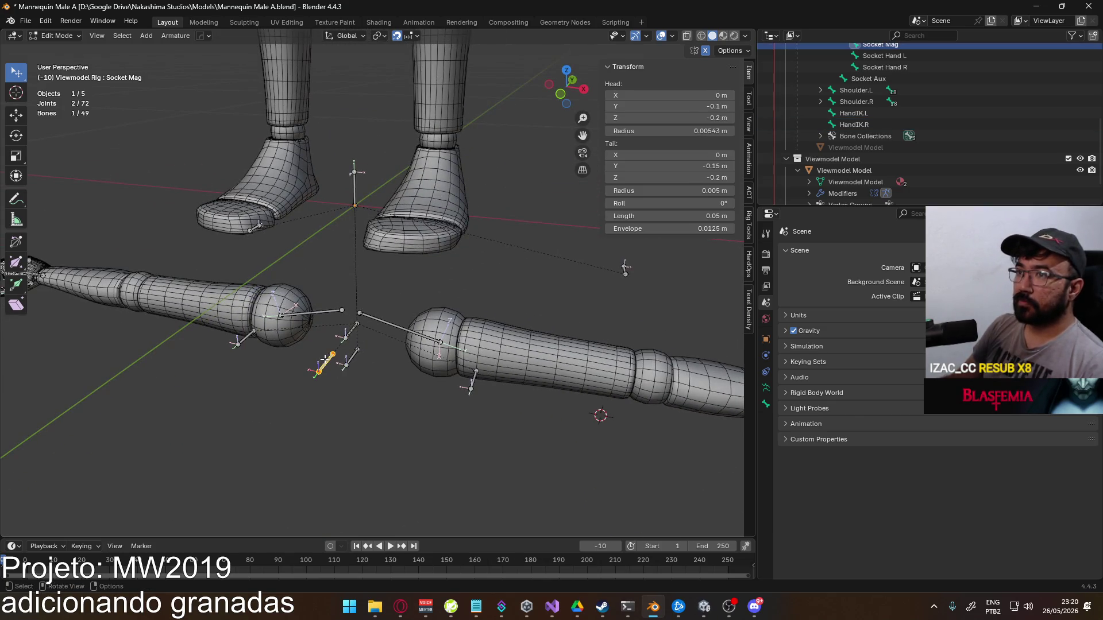
click(354, 357)
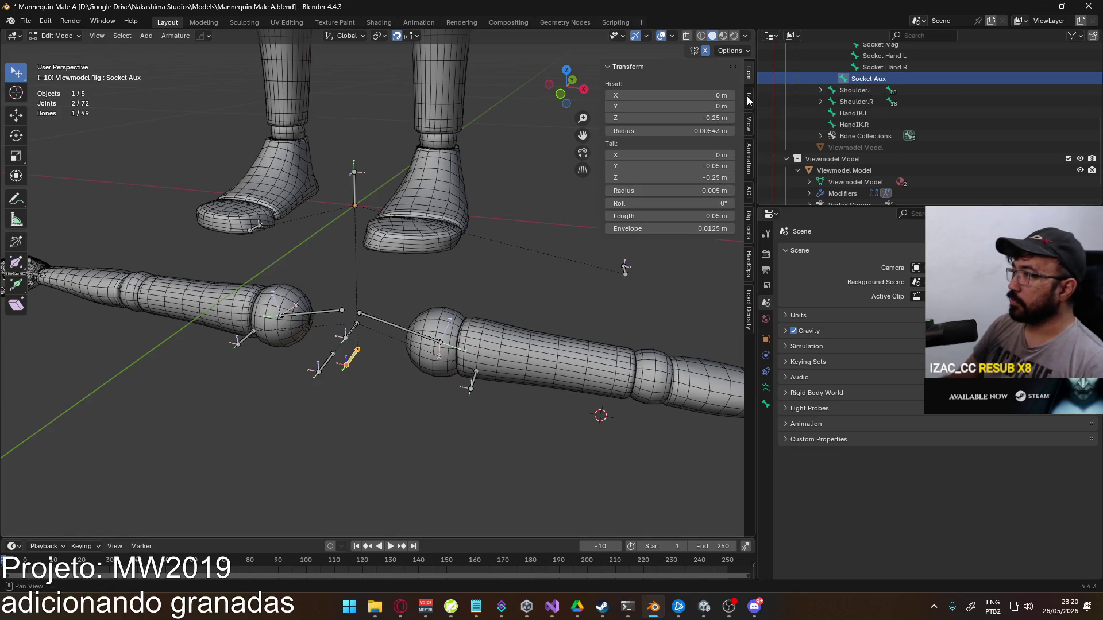
Switch the Outliner to Blender File, then back to View Layer to see the rig's bone hierarchy
click(794, 37)
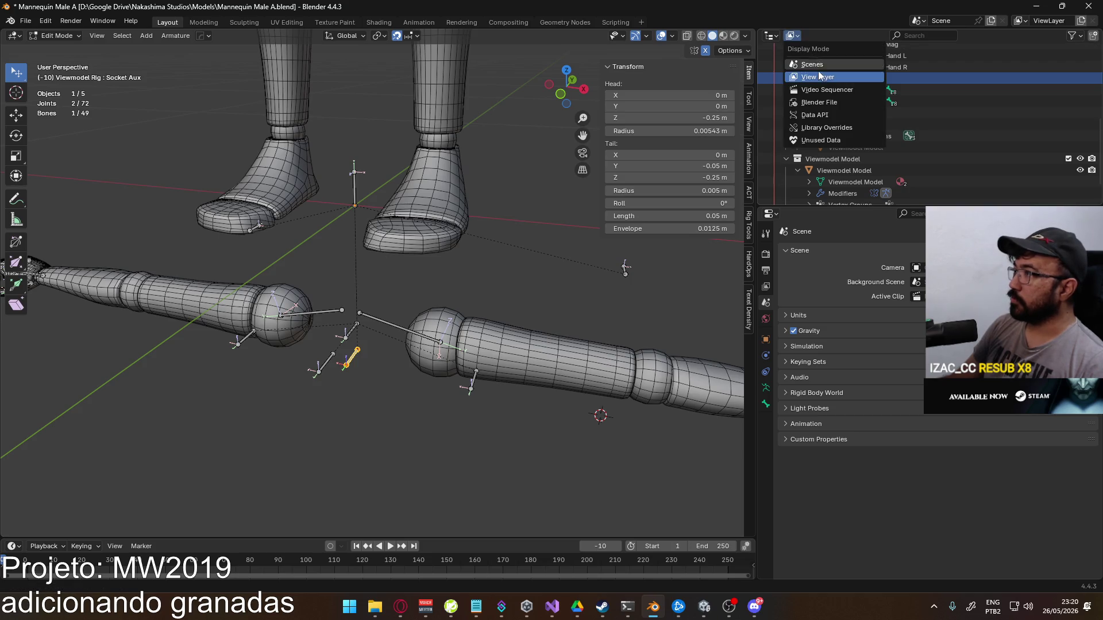
click(822, 101)
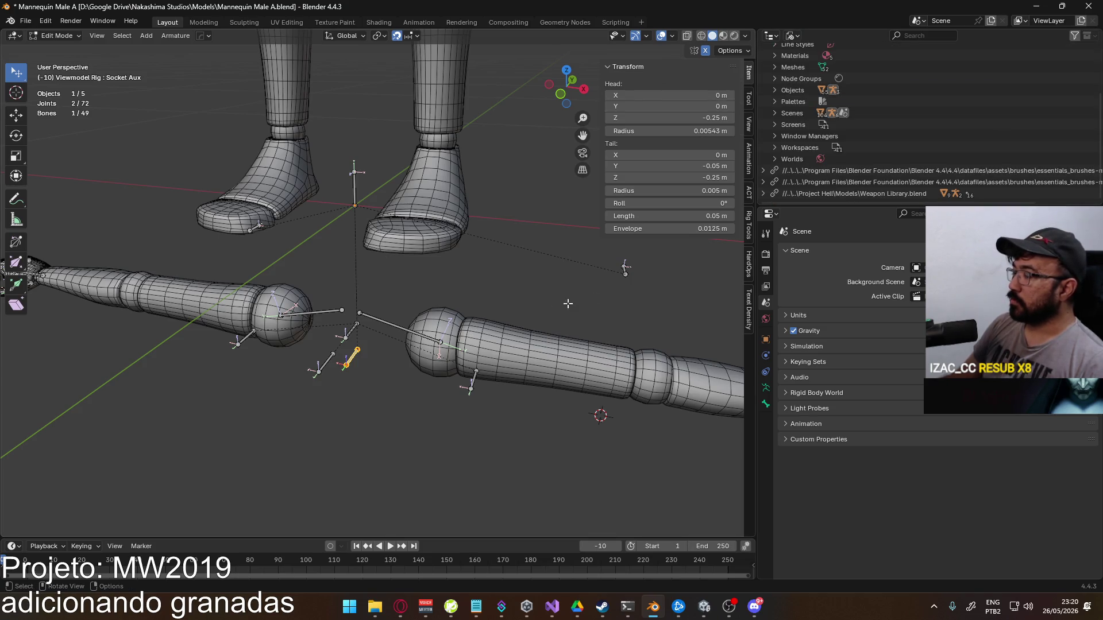
click(794, 36)
click(822, 64)
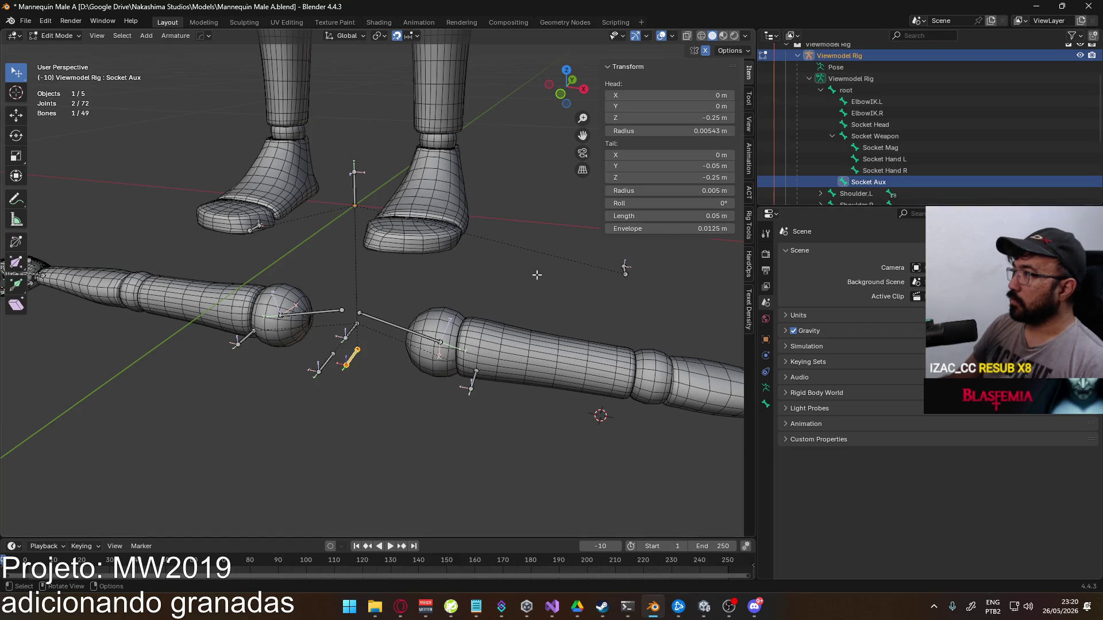
scroll(541, 274, down, 3)
Toggle the rig out of and back into Edit Mode, inspecting the Socket Aux and Socket Weapon bones
key(Tab)
scroll(379, 309, up, 2)
scroll(467, 311, down, 2)
scroll(411, 311, up, 3)
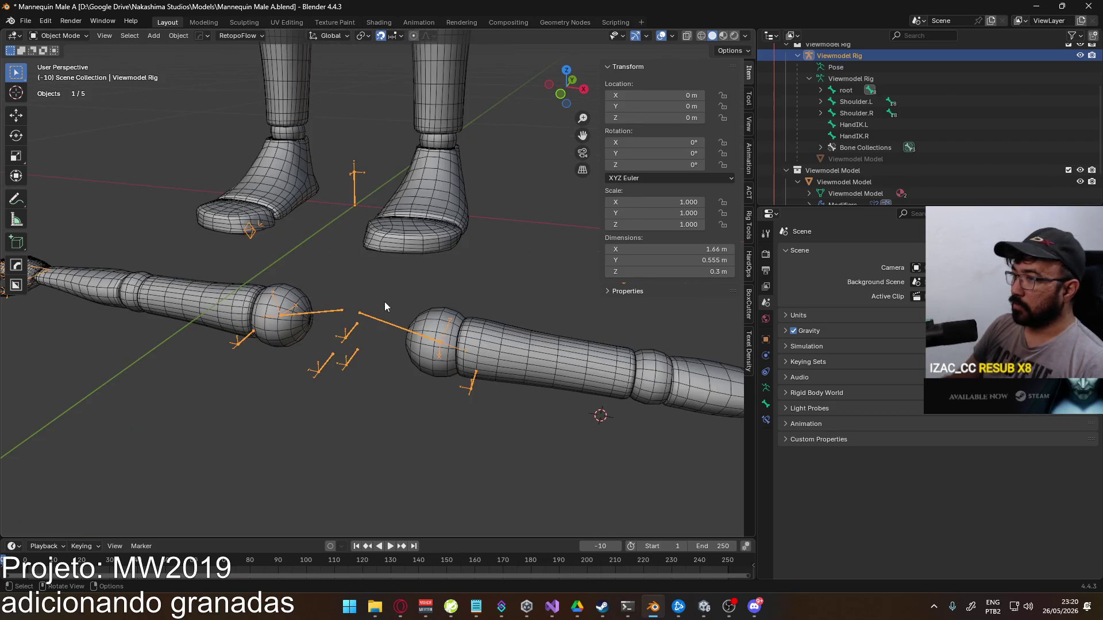
key(Tab)
click(353, 350)
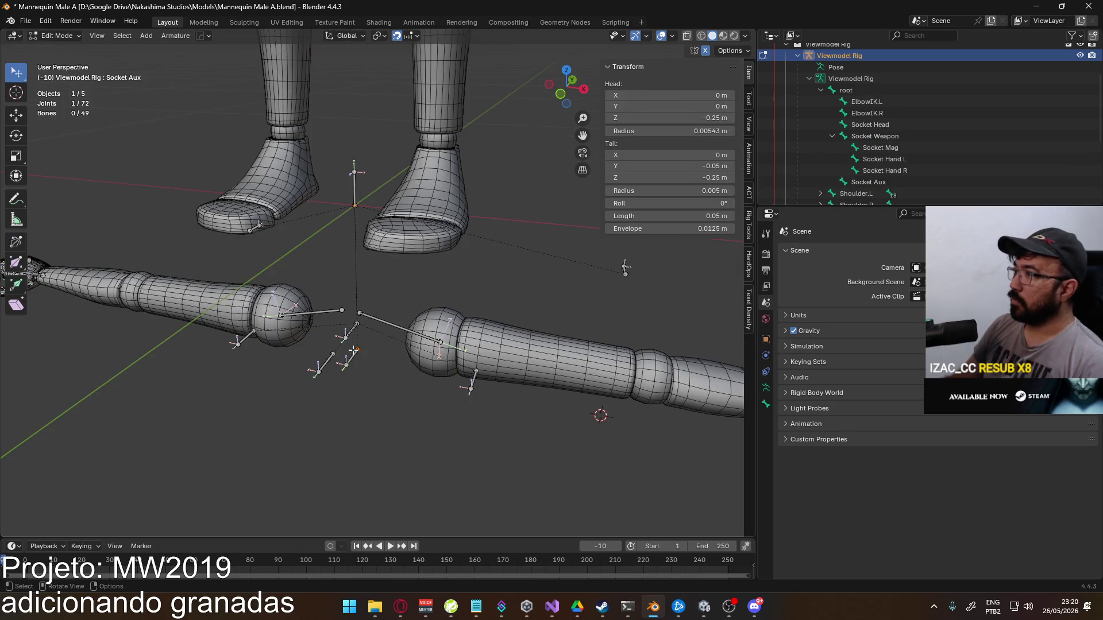
click(320, 361)
click(358, 356)
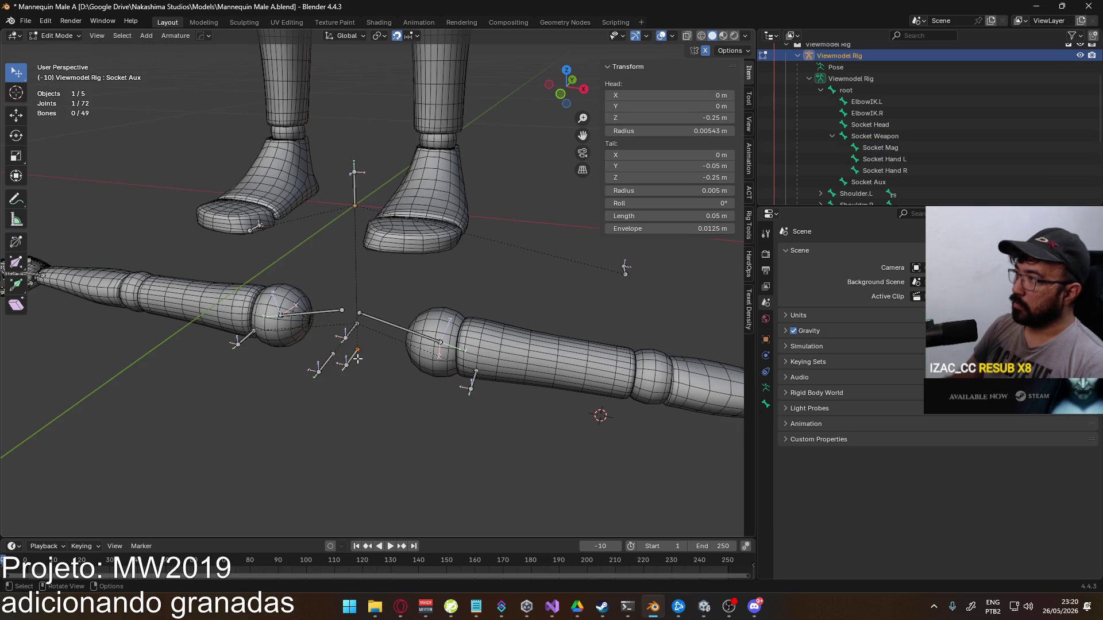
click(351, 358)
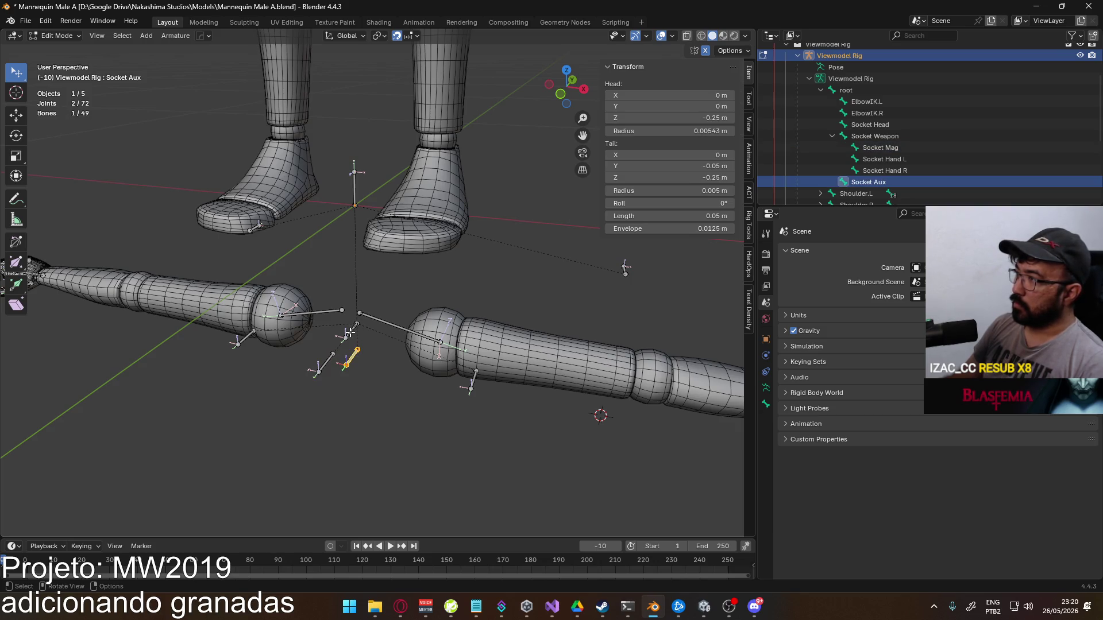
click(350, 332)
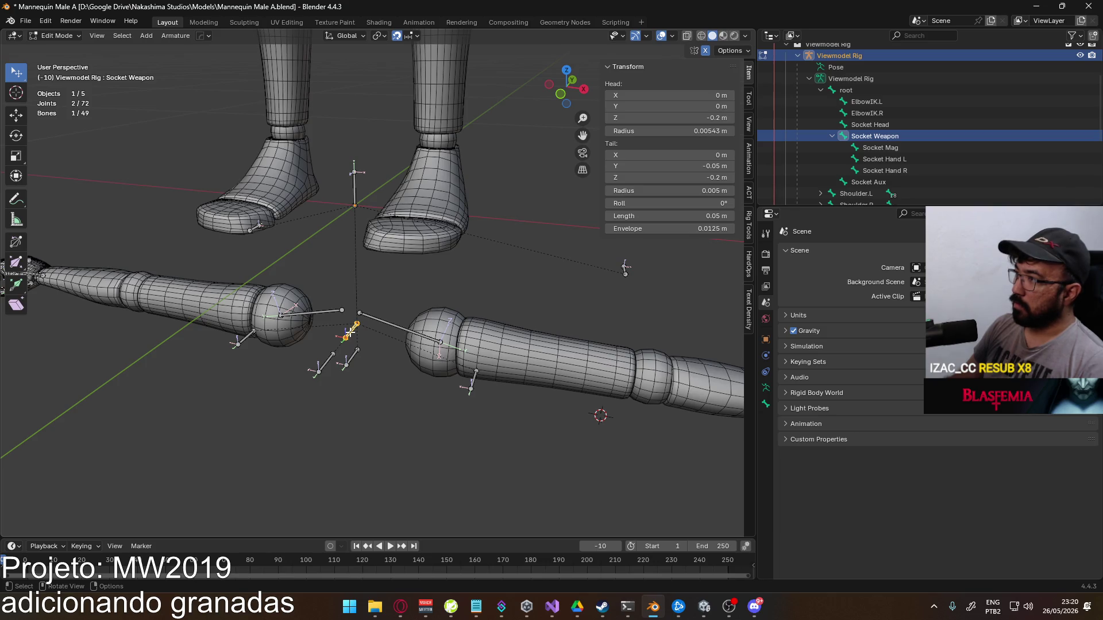
Reopen Player Viewmodel Generic.blend from the recent files list
click(26, 20)
mouse_move(111, 55)
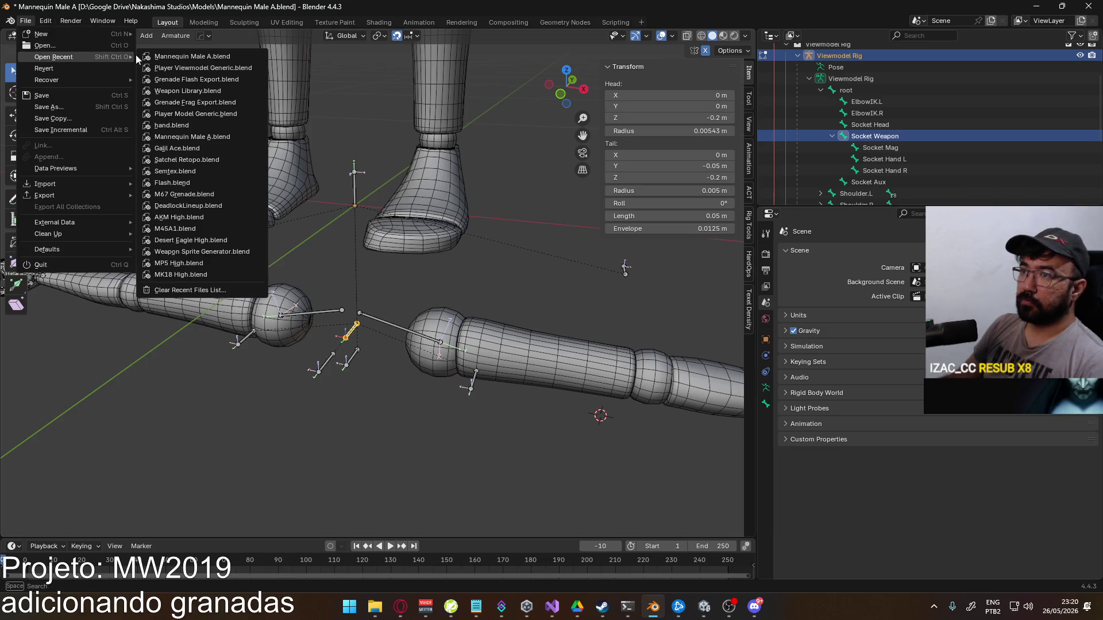
click(212, 68)
Discard the mannequin changes, then in Object Mode select the grenade body and view its constraints
click(571, 318)
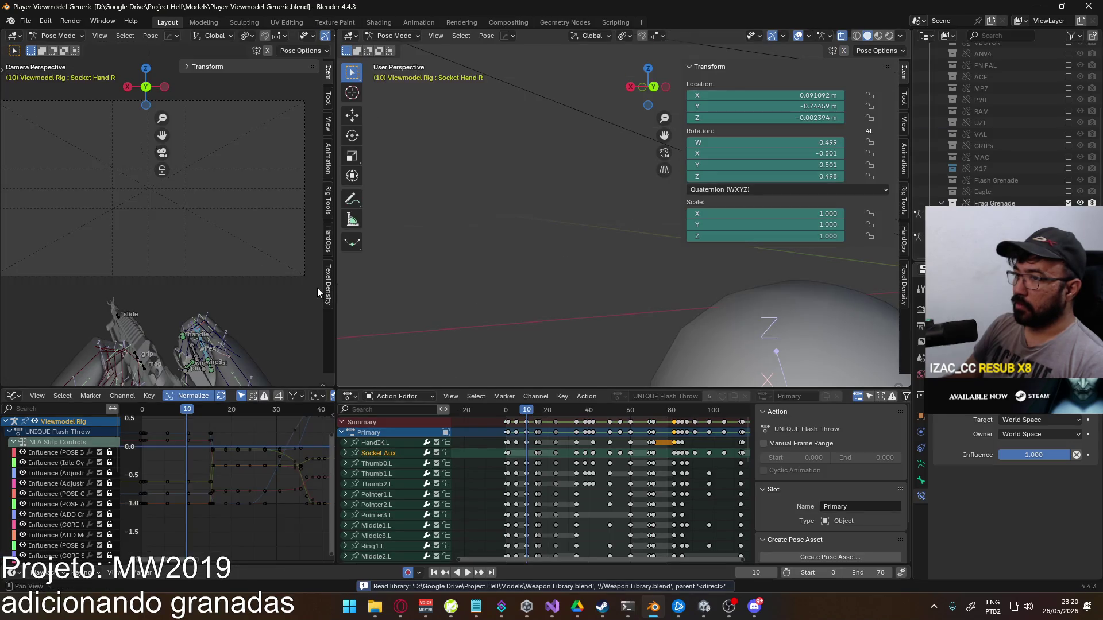
right_click(469, 245)
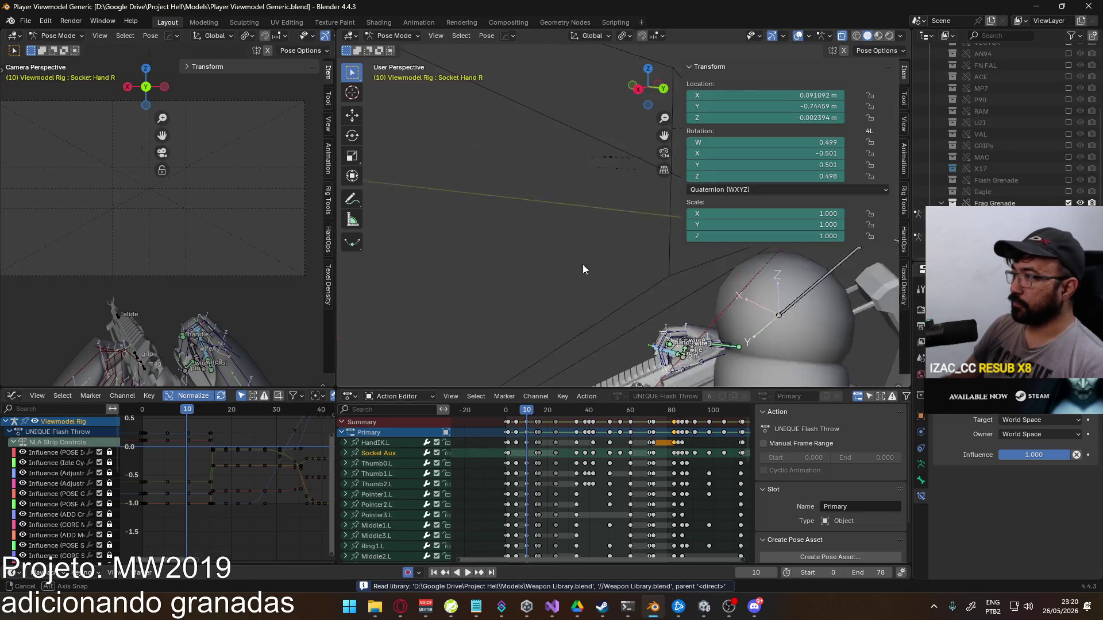
mouse_move(599, 206)
mouse_down()
mouse_move(556, 185)
mouse_move(571, 66)
mouse_up()
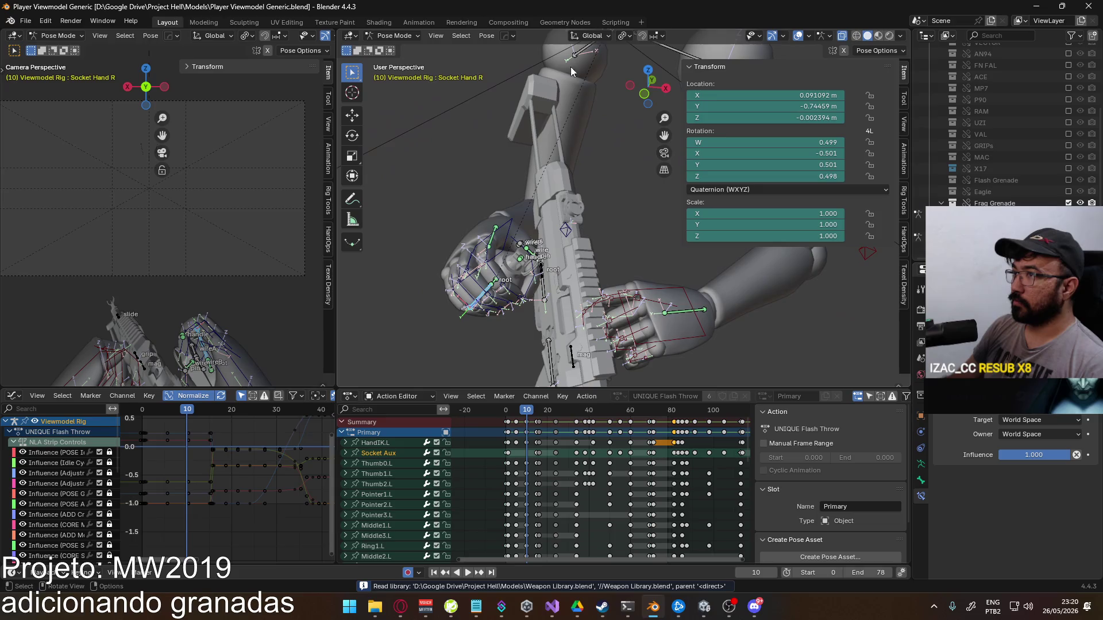
click(395, 36)
click(400, 49)
click(505, 268)
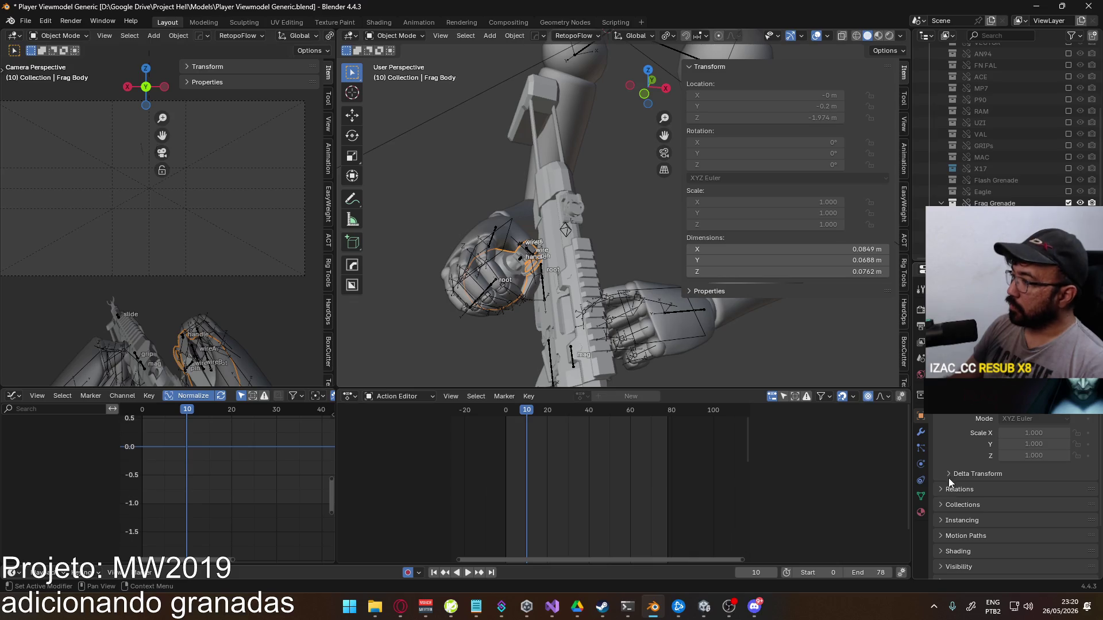
click(922, 481)
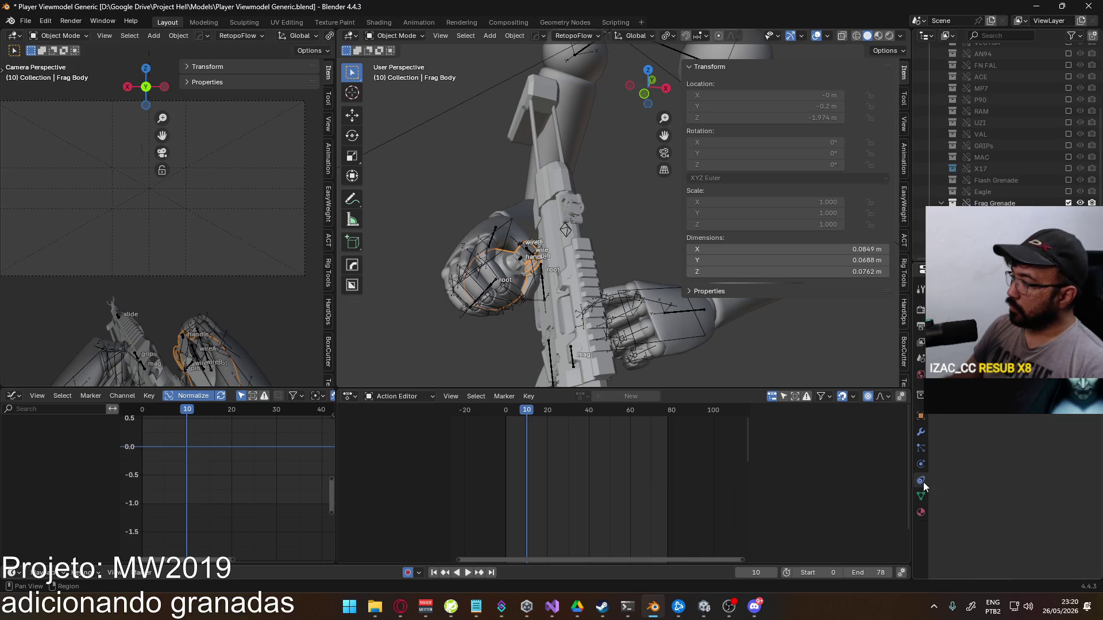
Put the Frag Rig in Pose Mode, check its root bone constraints, and play the throw to frame 34
click(522, 264)
key(ctrl+Tab)
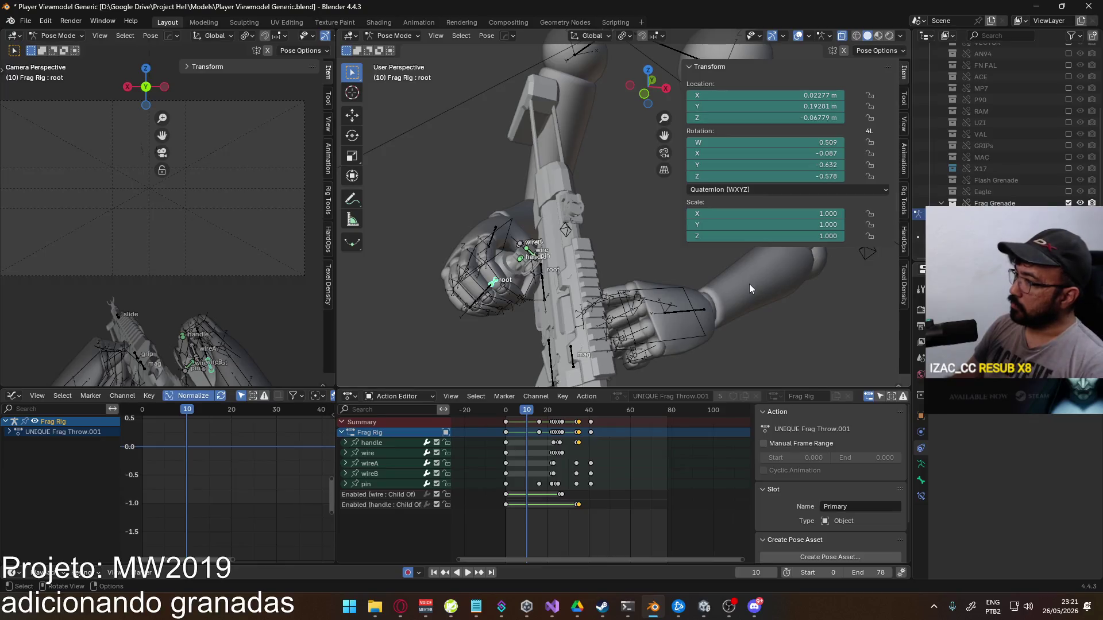
mouse_move(749, 284)
mouse_down()
mouse_move(429, 239)
mouse_move(449, 170)
mouse_move(506, 126)
mouse_up()
click(921, 496)
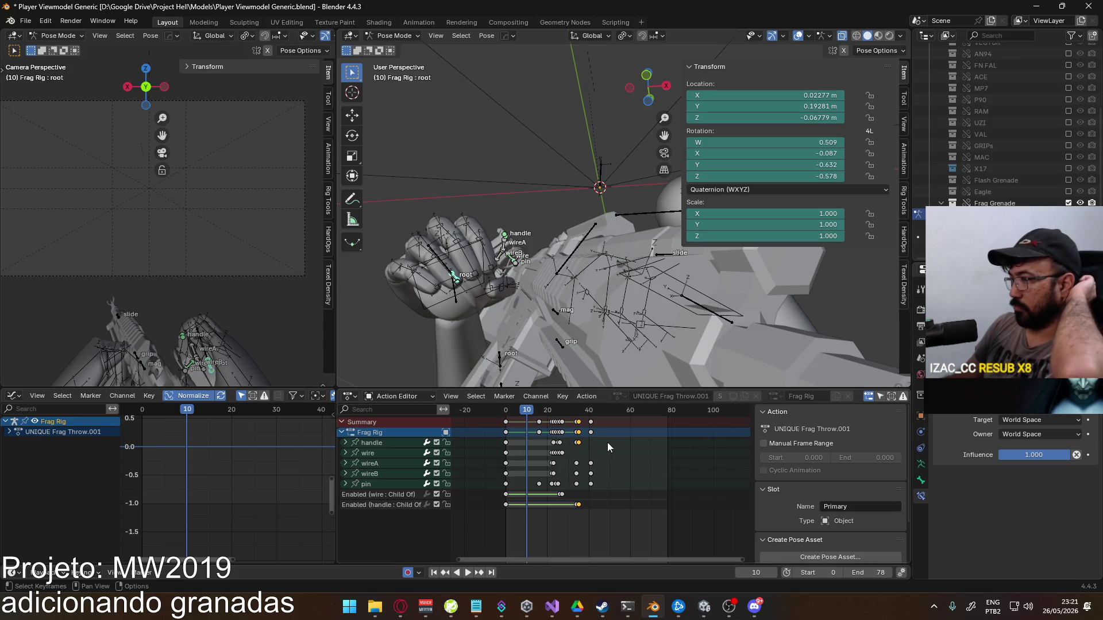
key(space)
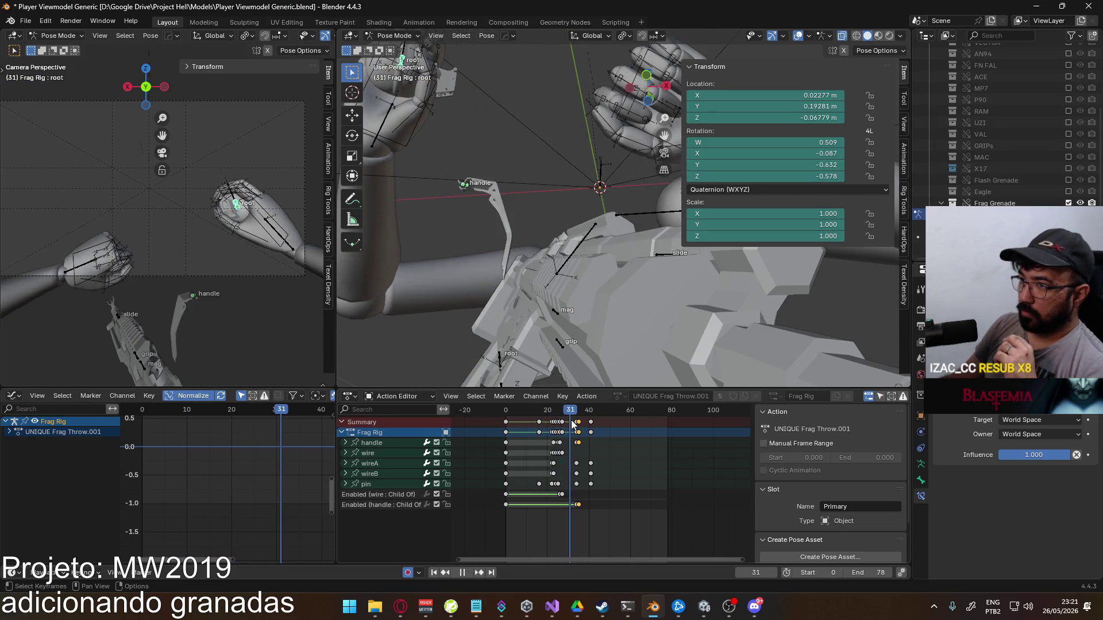
key(space)
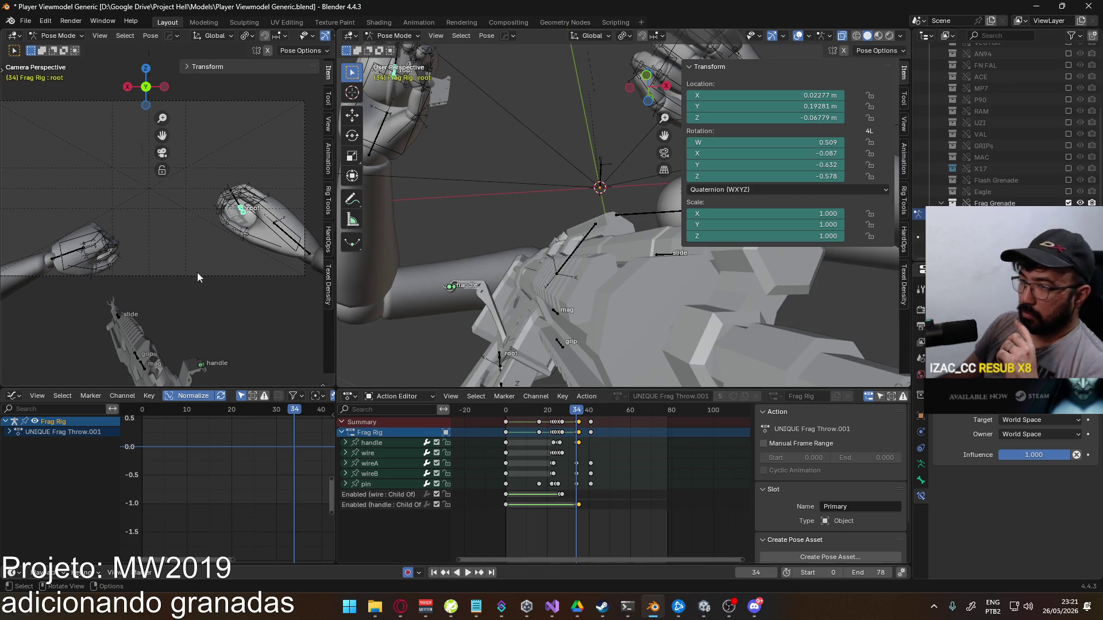
scroll(219, 278, up, 2)
scroll(220, 273, up, 1)
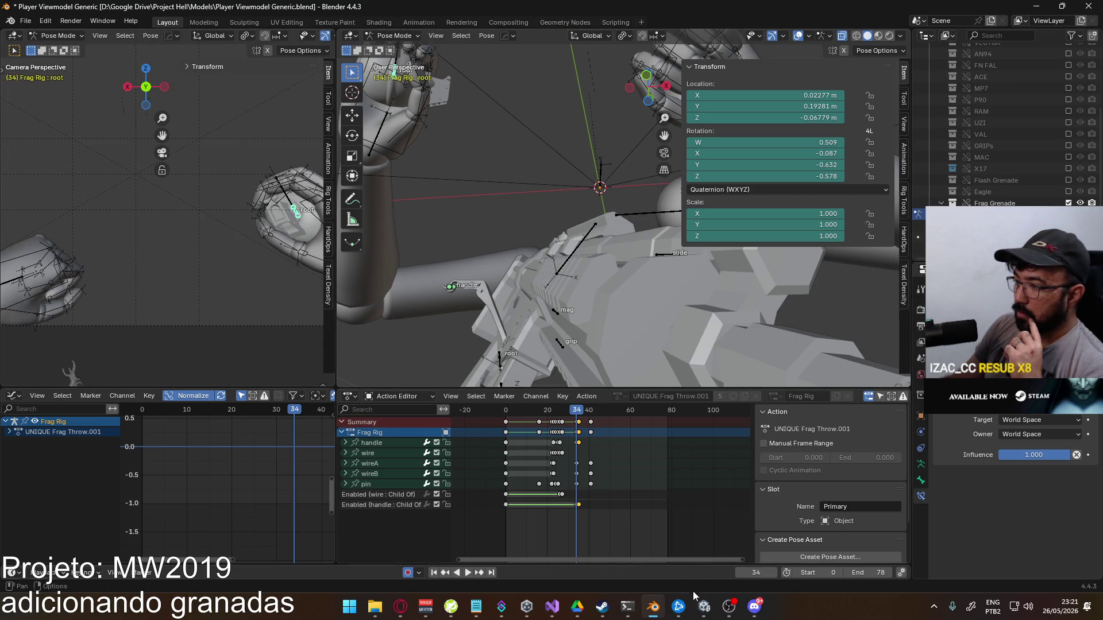
click(700, 610)
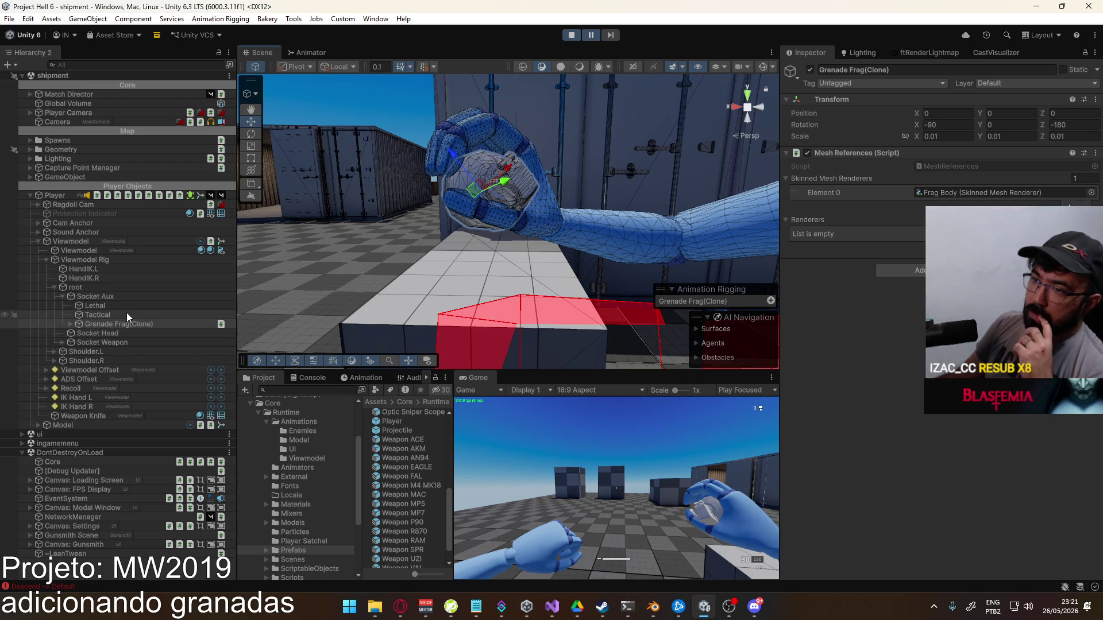
Expand Grenade Frag(Clone) and inspect Frag Body, Frag Rig and the clone's transform before going to Visual Studio
click(71, 324)
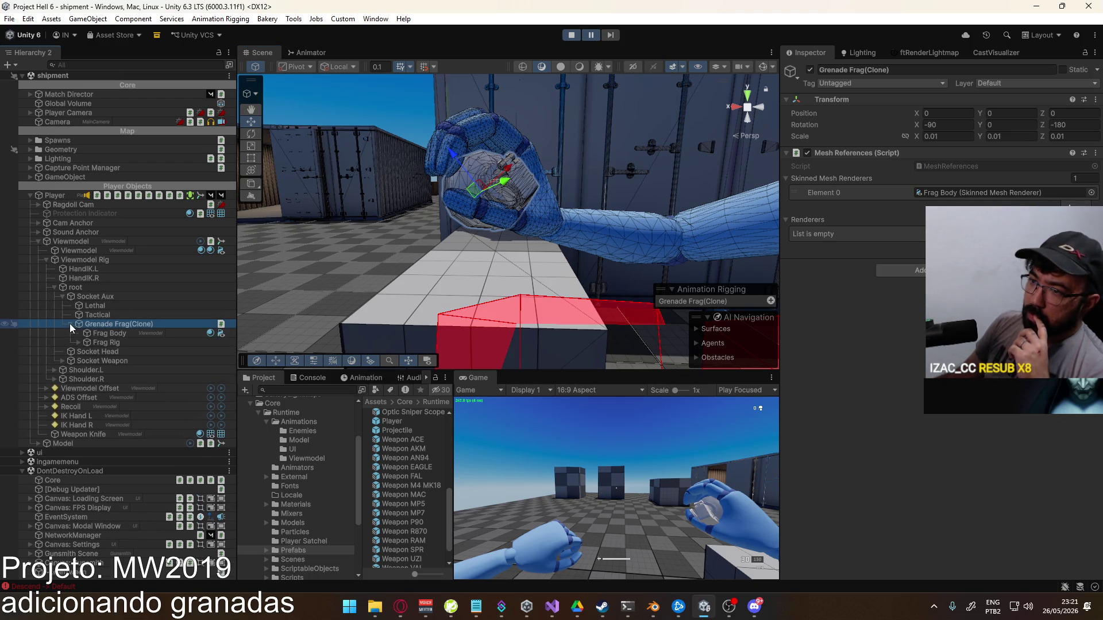
click(113, 336)
click(114, 343)
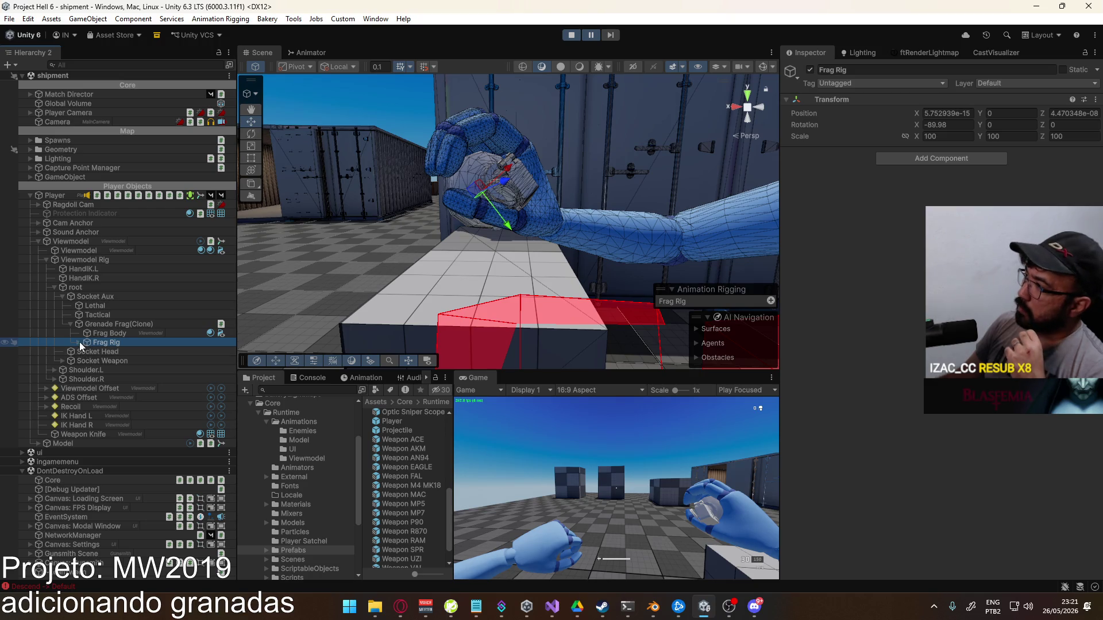
click(109, 324)
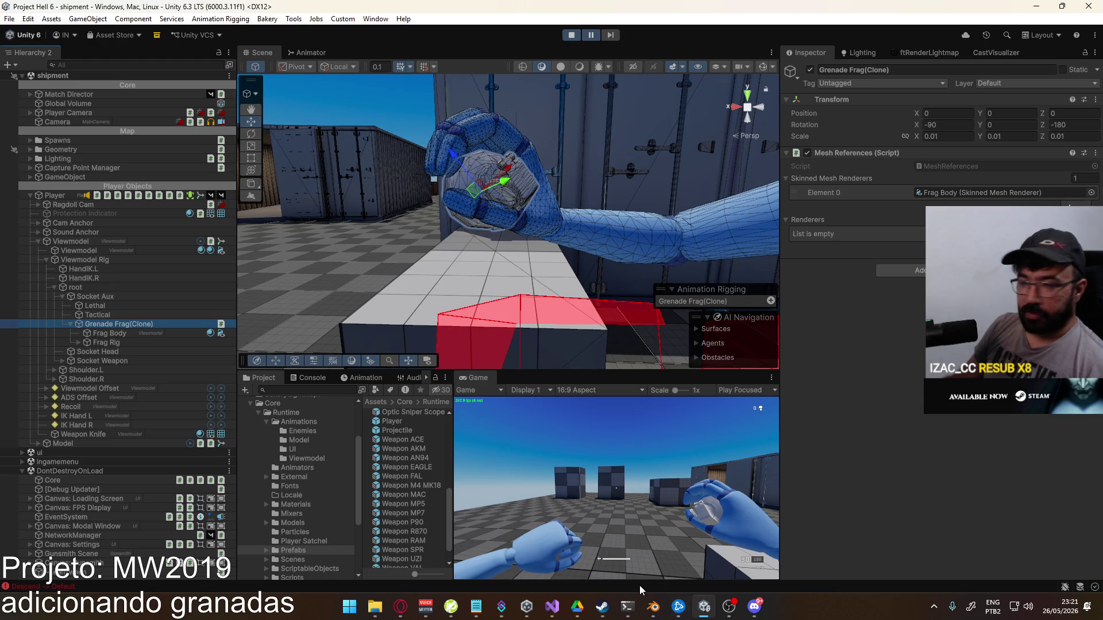
click(561, 612)
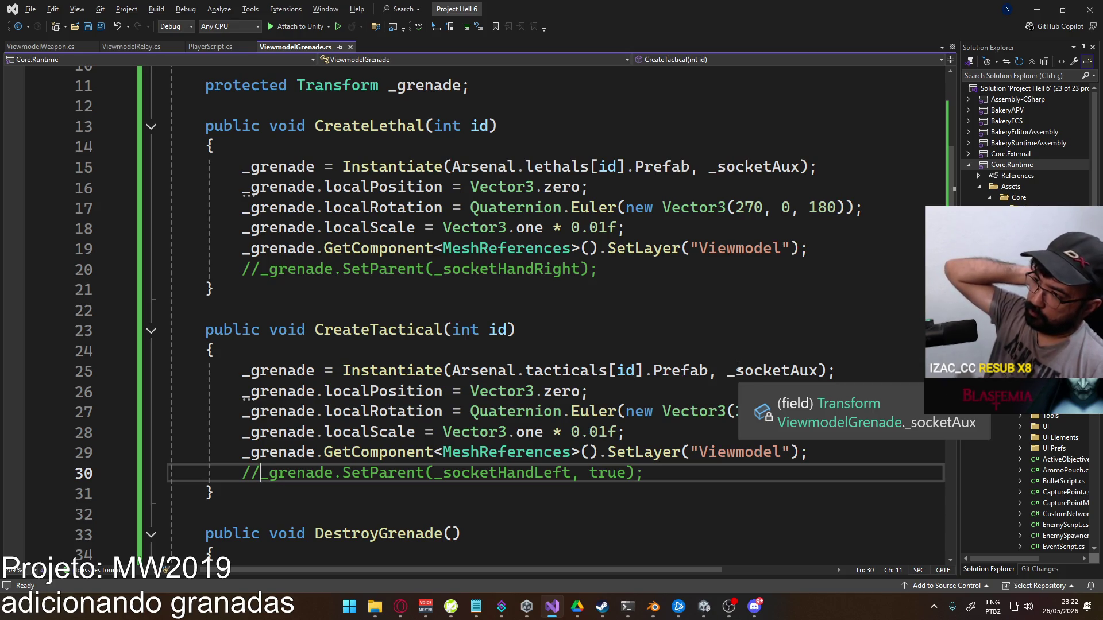
Review CreateLethal and CreateTactical spawning grenades under _socketAux, then return to Unity
key(alt+Tab)
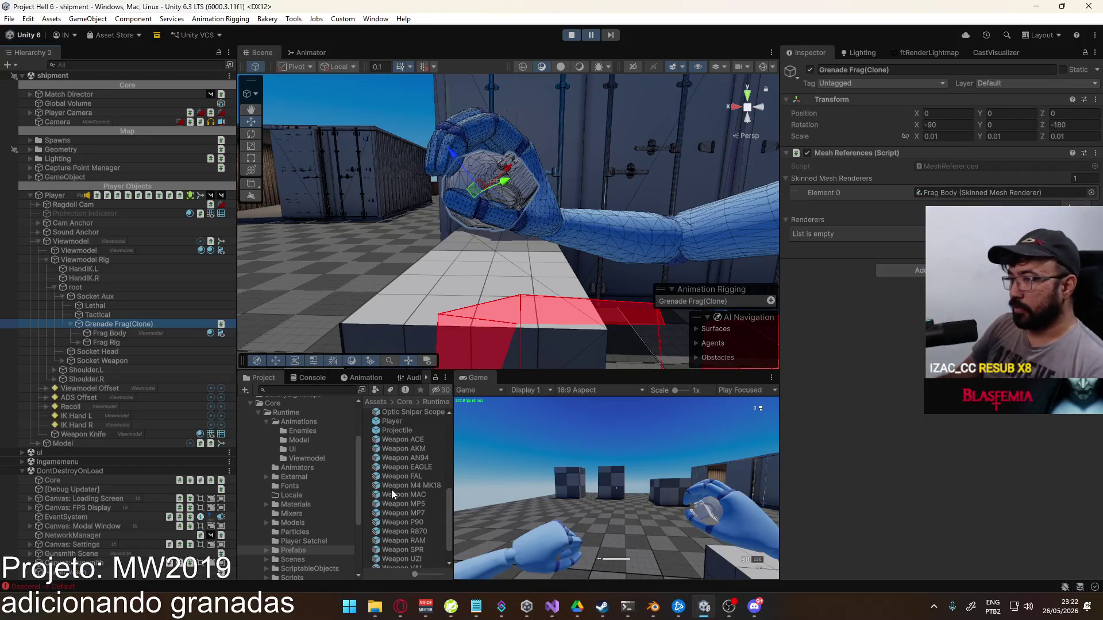
Drop a Grenade Frag prefab under Socket Aux with position 0, 0, 0 and uniform scale 0.01
scroll(409, 493, up, 4)
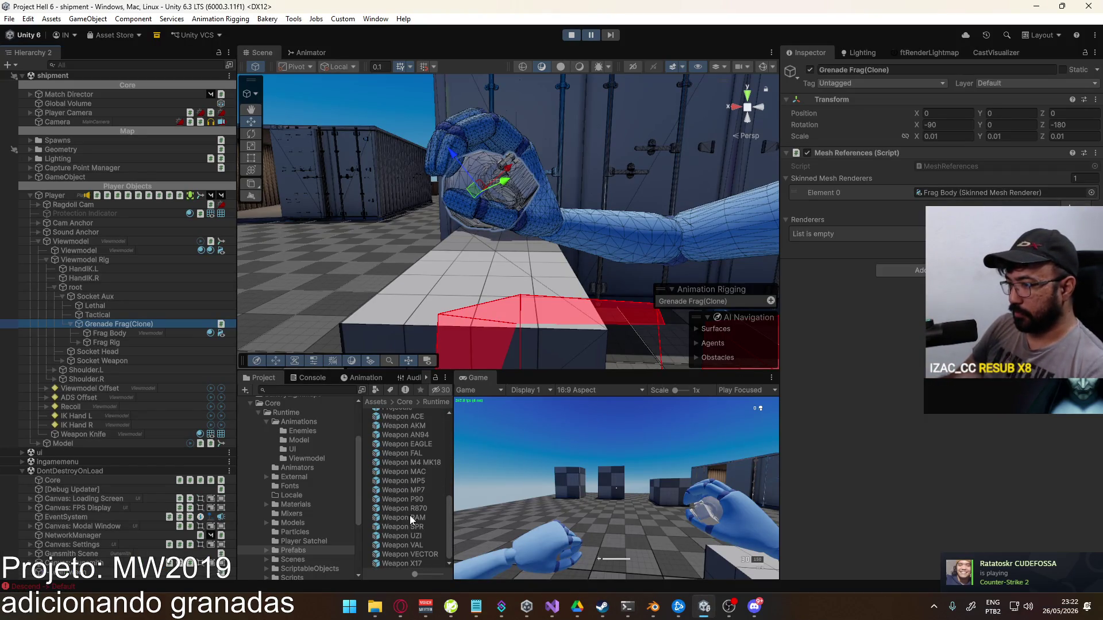
scroll(414, 514, up, 5)
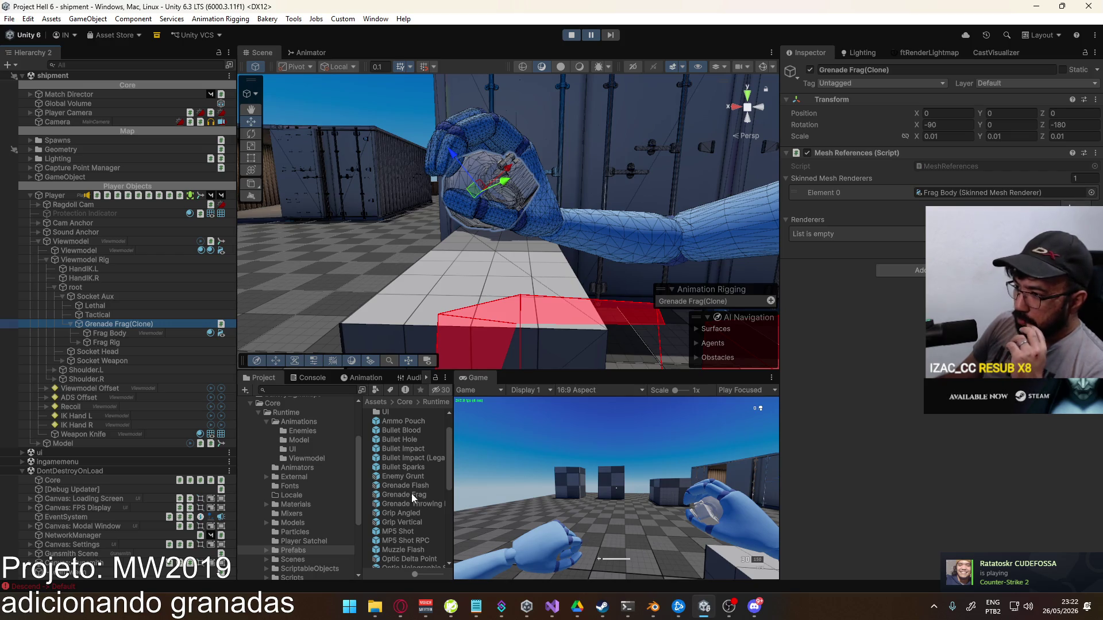
mouse_move(408, 496)
mouse_down()
mouse_move(136, 291)
mouse_move(102, 298)
mouse_up()
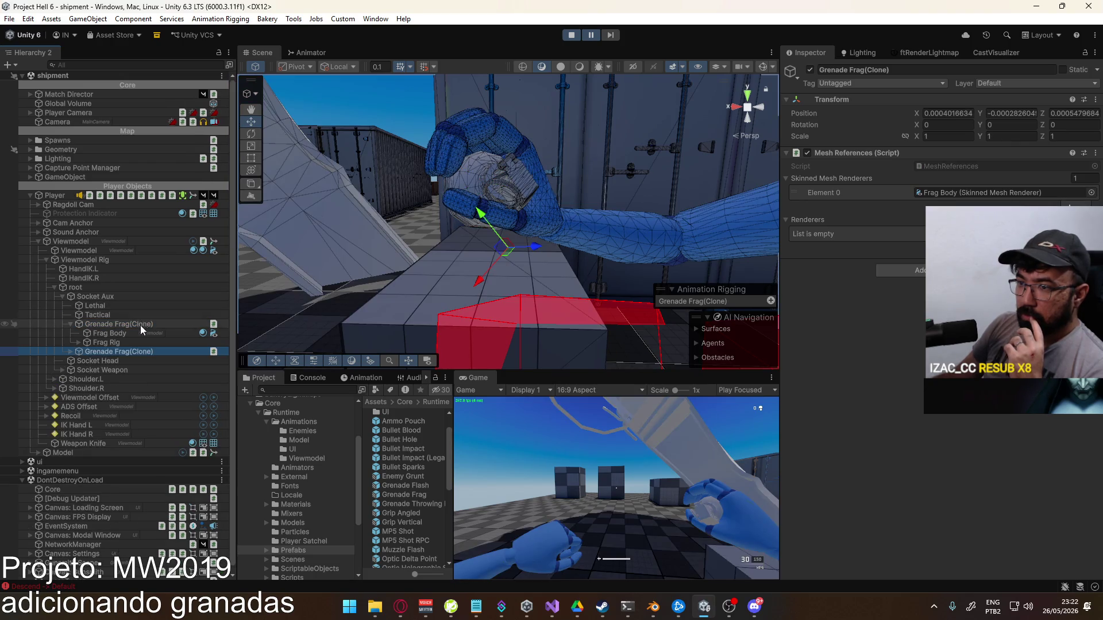
click(948, 113)
text(0)
key(Tab)
text(0)
key(Tab)
text(0)
click(905, 136)
click(946, 136)
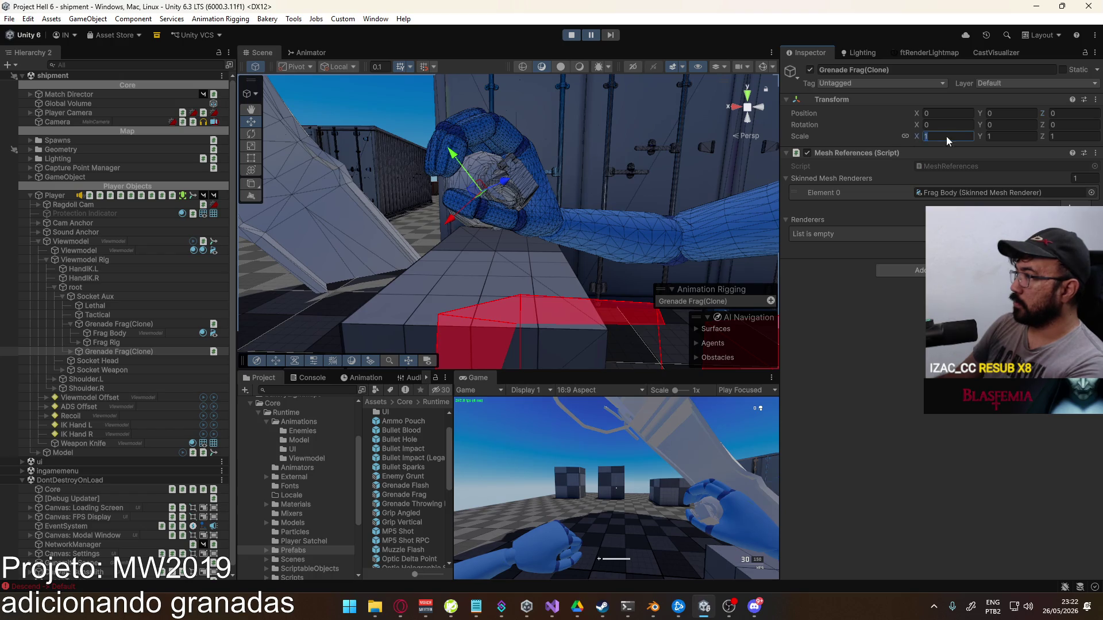
text(.1)
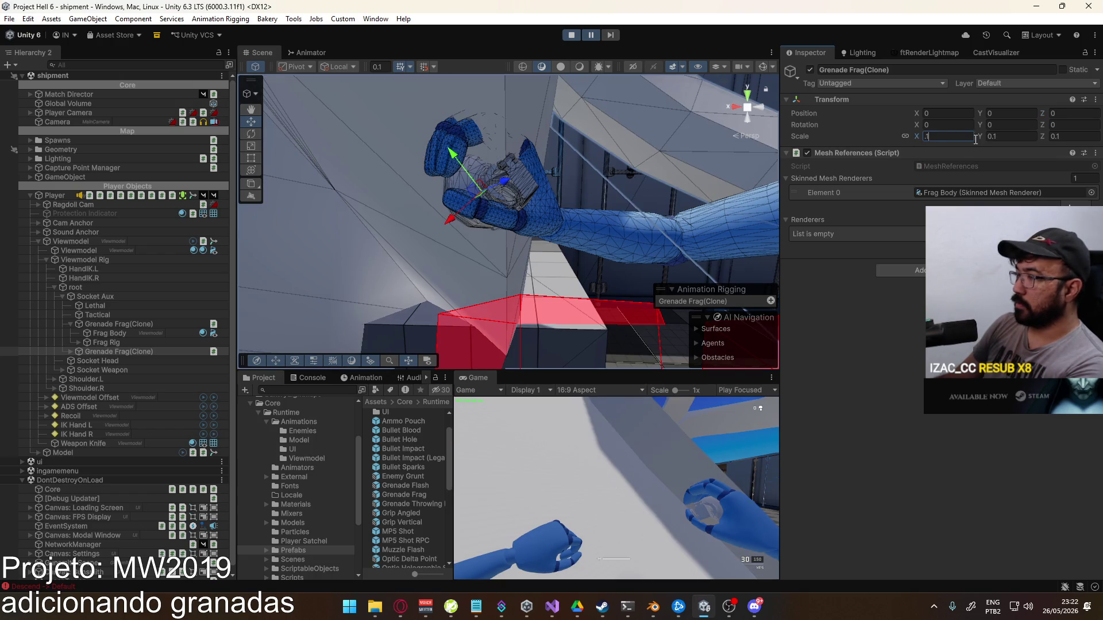
text(.01)
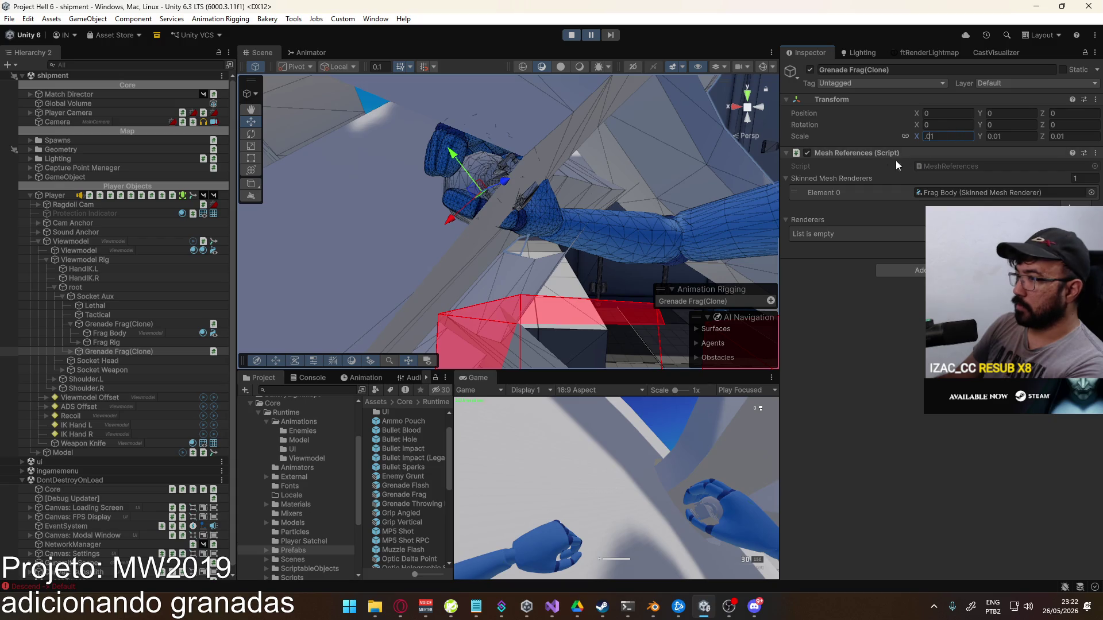
text(f)
Select the second grenade copy, advance the paused game one frame, and view the hand
mouse_move(484, 280)
mouse_down()
mouse_move(745, 291)
mouse_move(439, 275)
mouse_up()
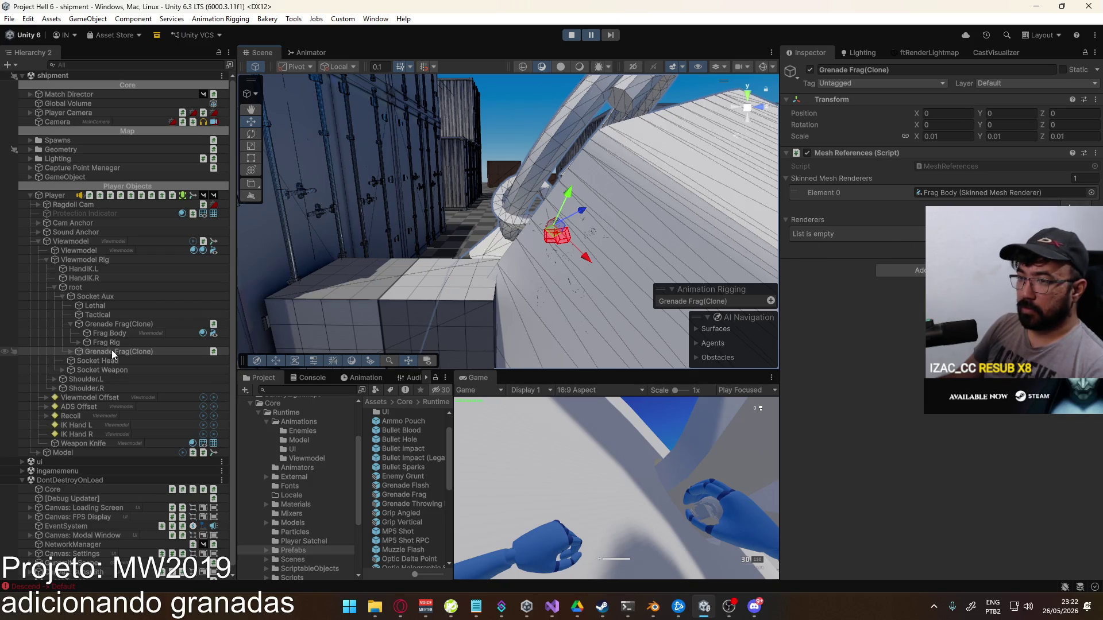
click(70, 324)
click(109, 333)
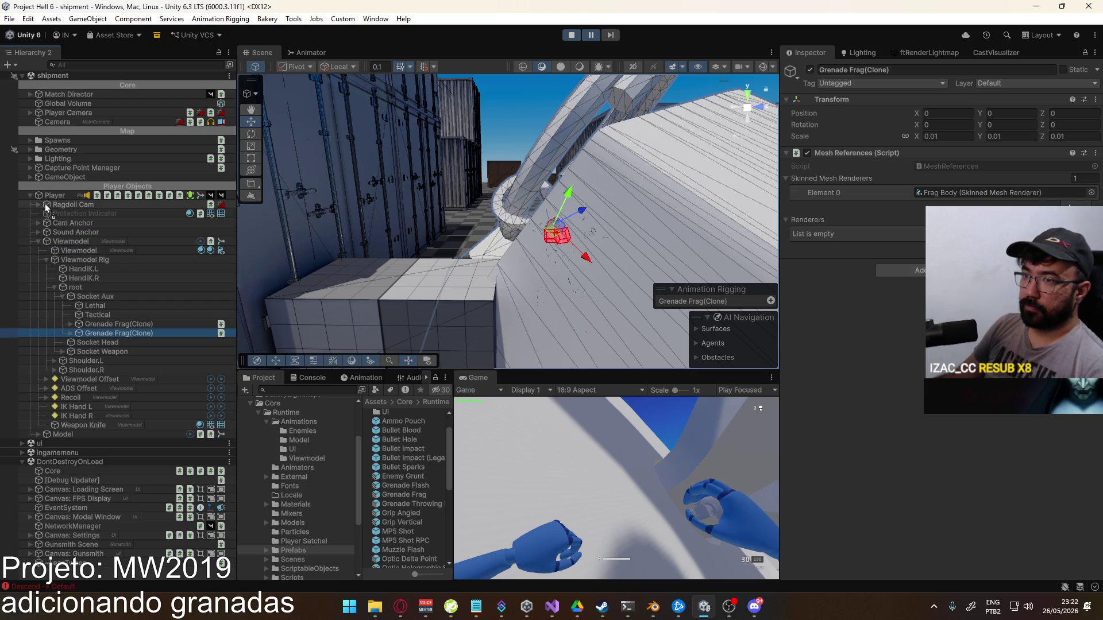
click(614, 37)
mouse_move(414, 207)
mouse_down()
mouse_move(349, 233)
mouse_move(402, 230)
mouse_up()
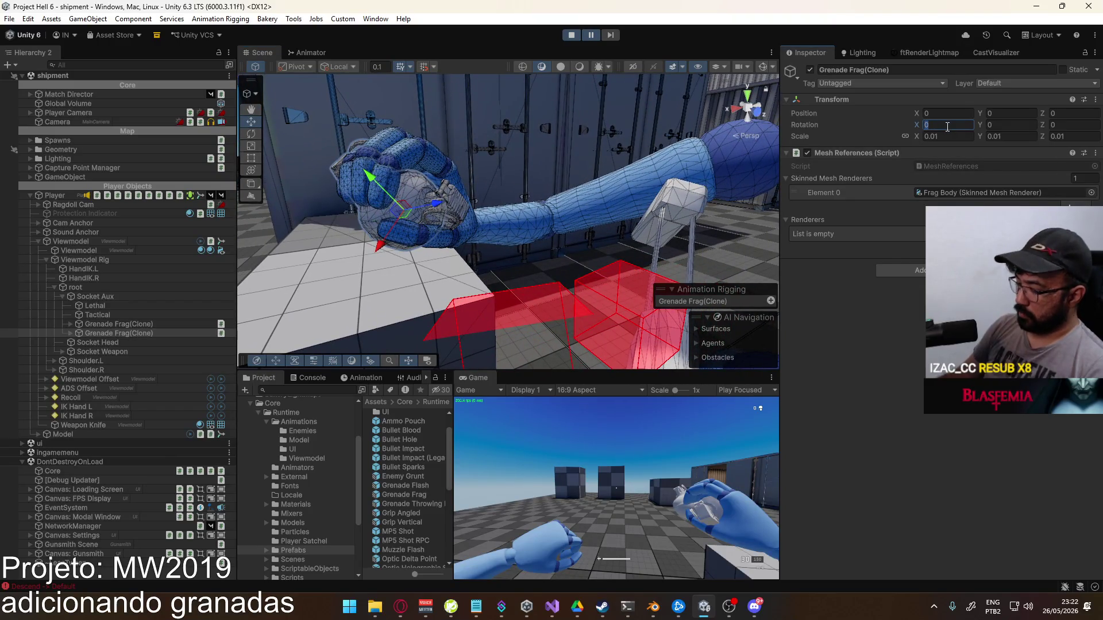
Rotate the Grenade Frag copy to X 270, Z 180, check it, and select both clones
text(270)
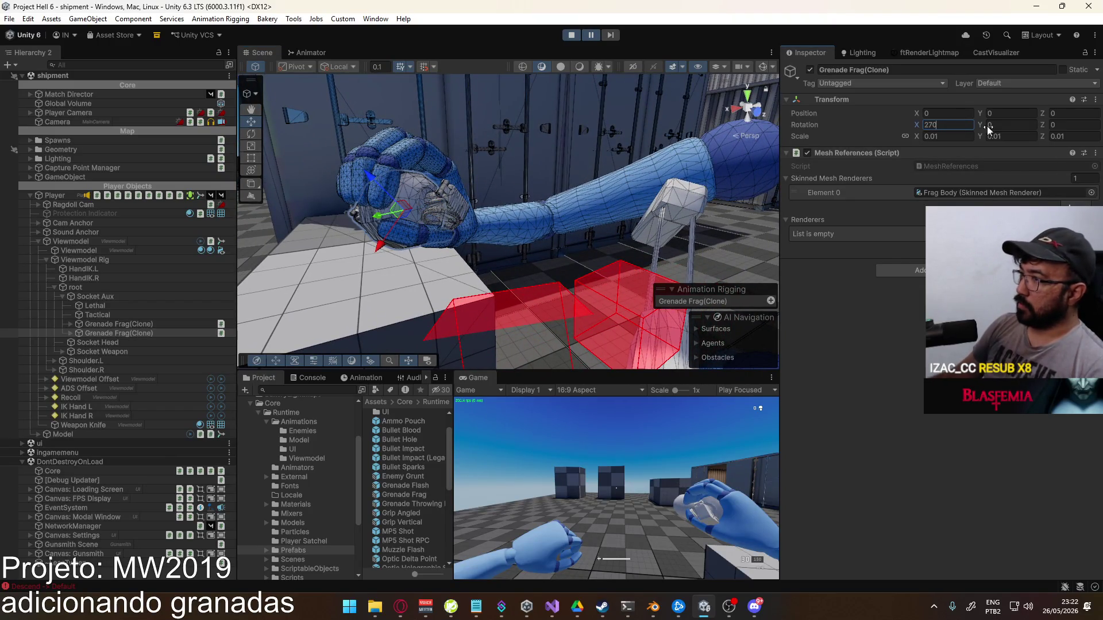
click(1064, 125)
text(180)
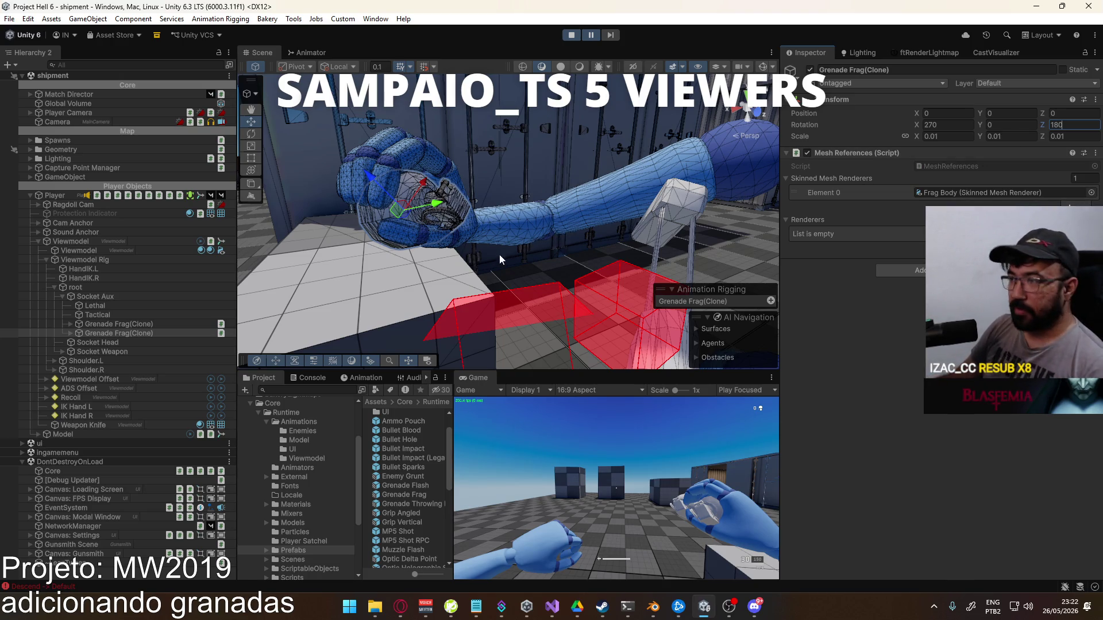
mouse_move(635, 256)
mouse_down()
mouse_move(540, 266)
mouse_move(638, 247)
mouse_move(645, 119)
mouse_move(426, 124)
mouse_move(410, 151)
mouse_move(595, 166)
mouse_move(517, 178)
mouse_move(382, 239)
mouse_move(357, 190)
mouse_move(641, 205)
mouse_up()
shift+click(548, 193)
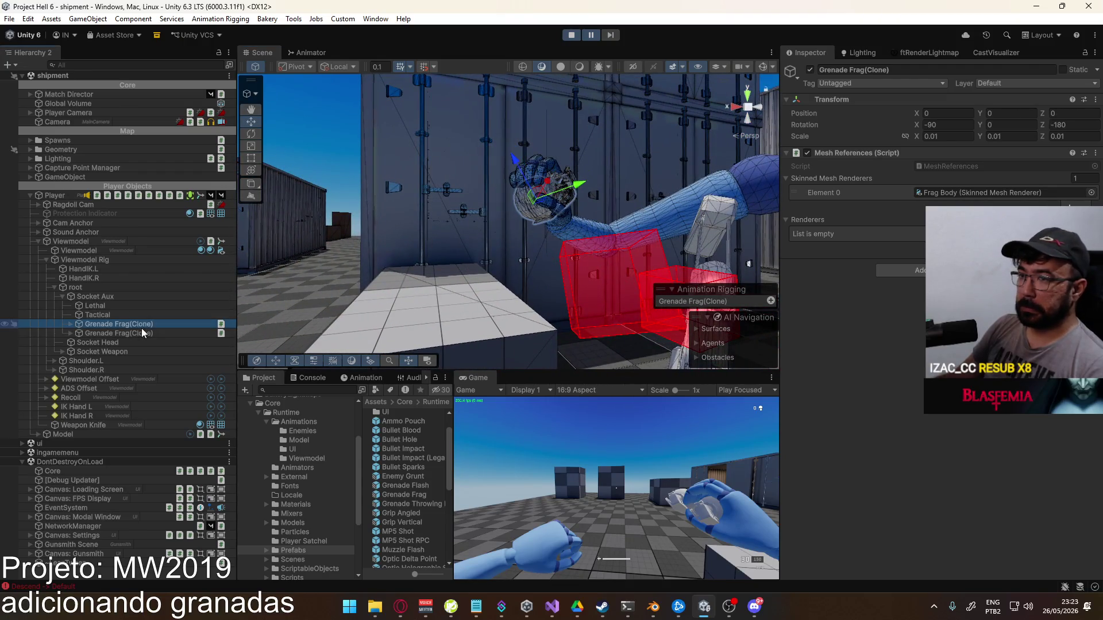
Delete both test grenade clones, resume play, and equip the frag grenade, then the rifle
key(Delete)
click(594, 36)
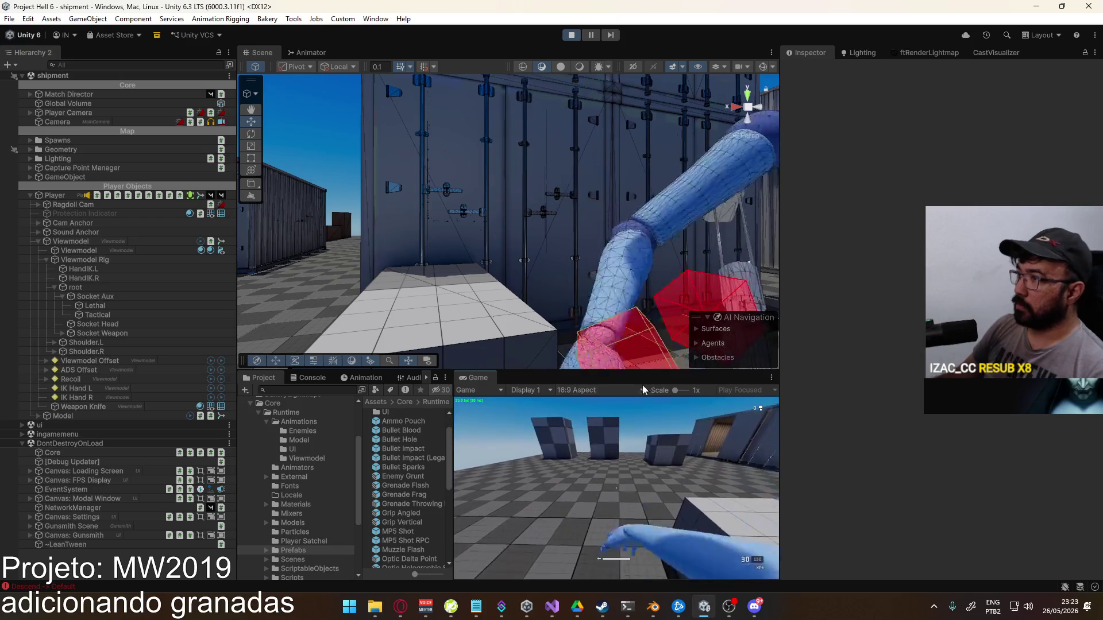
click(649, 441)
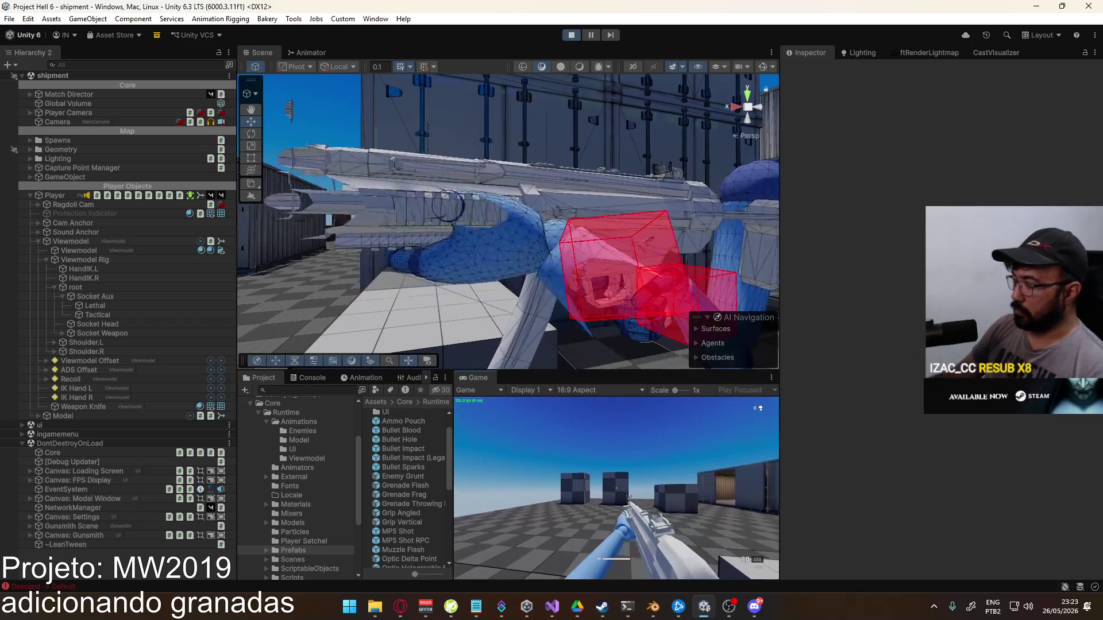
key(g)
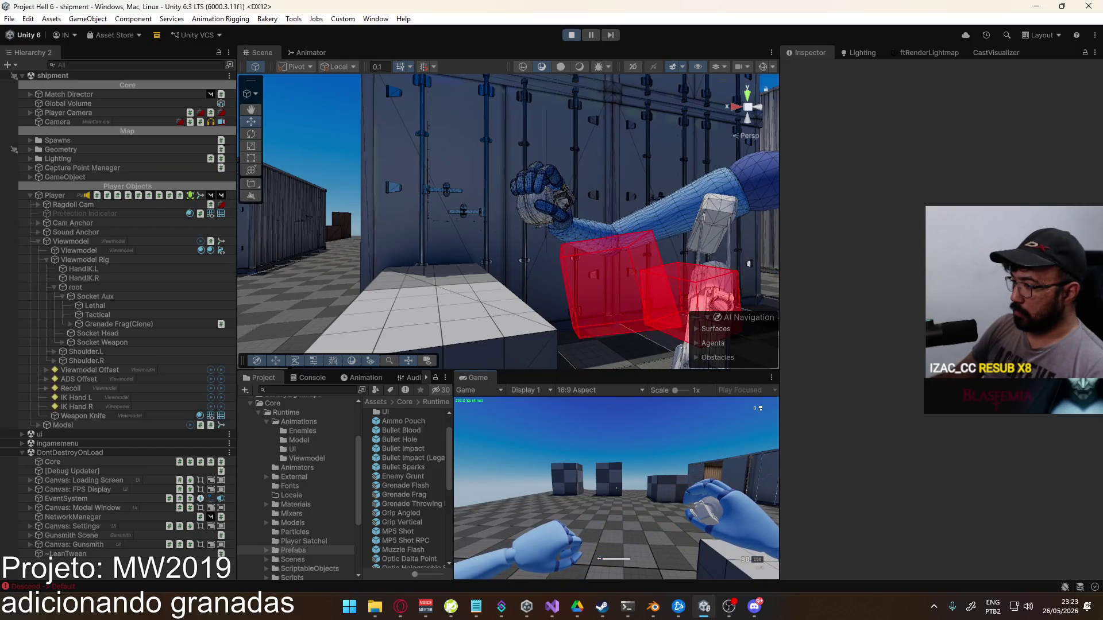
key(s)
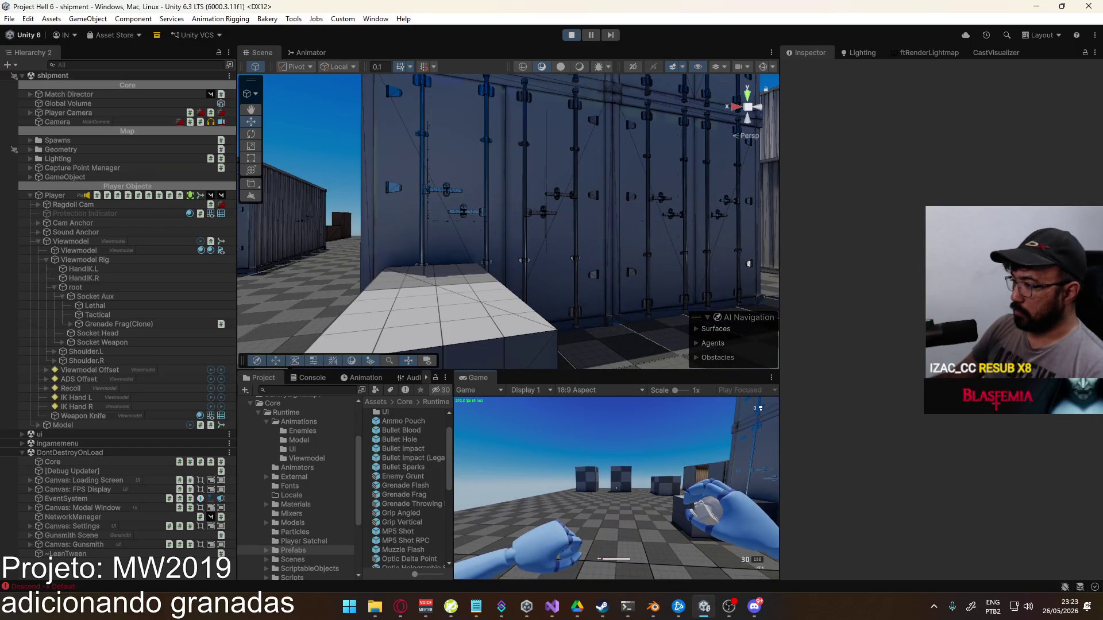
key(1)
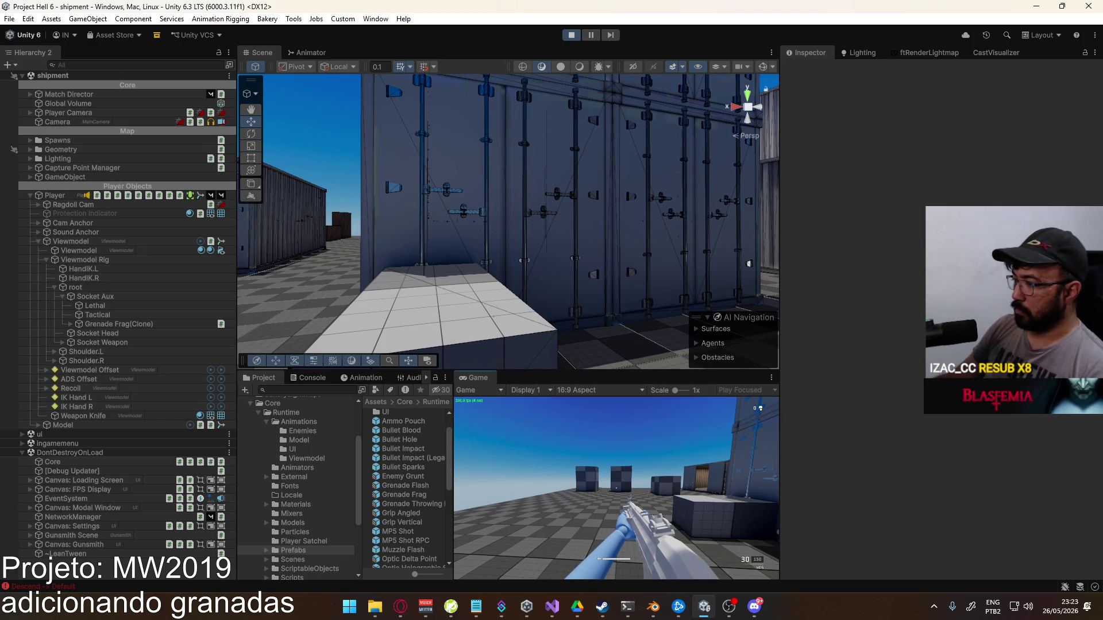
Equip the flash grenade in game, walk forward, throw it, and return to the editor
key(q)
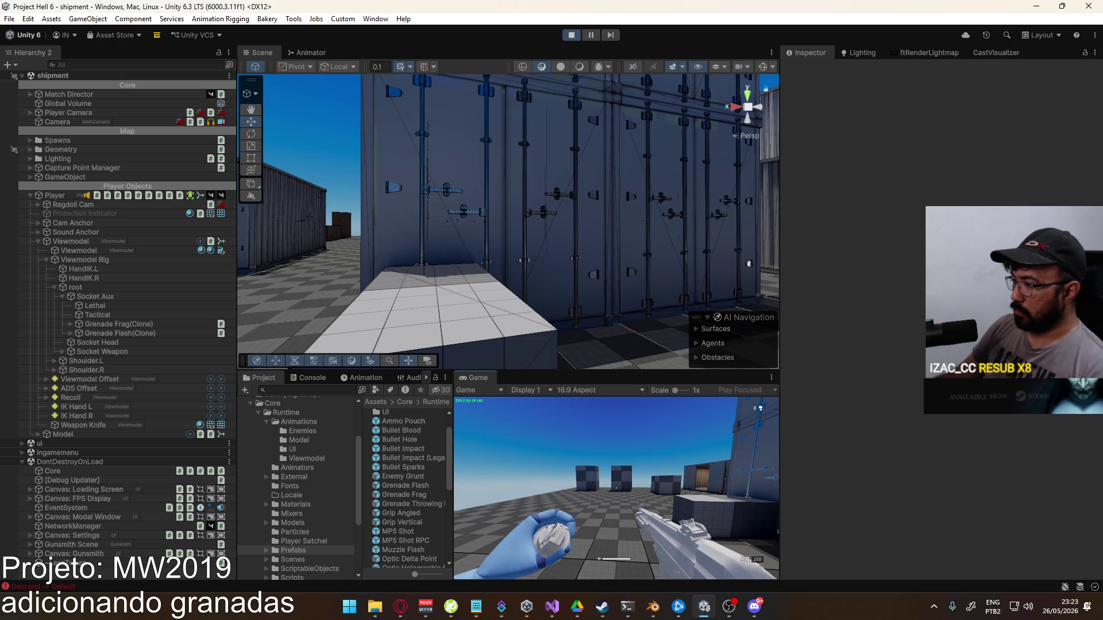
key(d)
key(w)
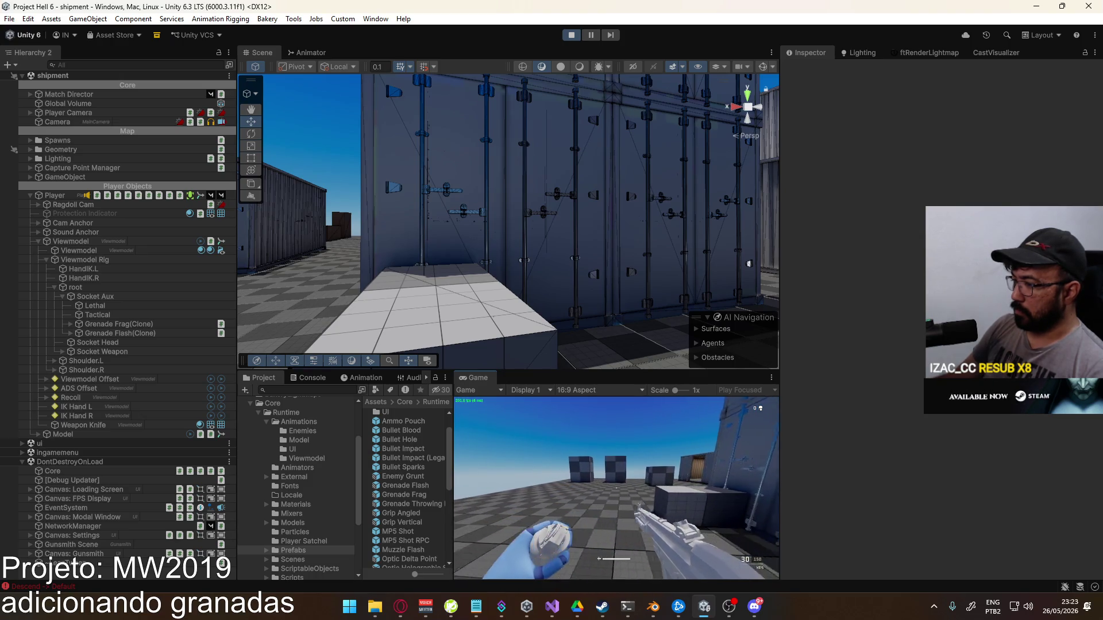
key(q)
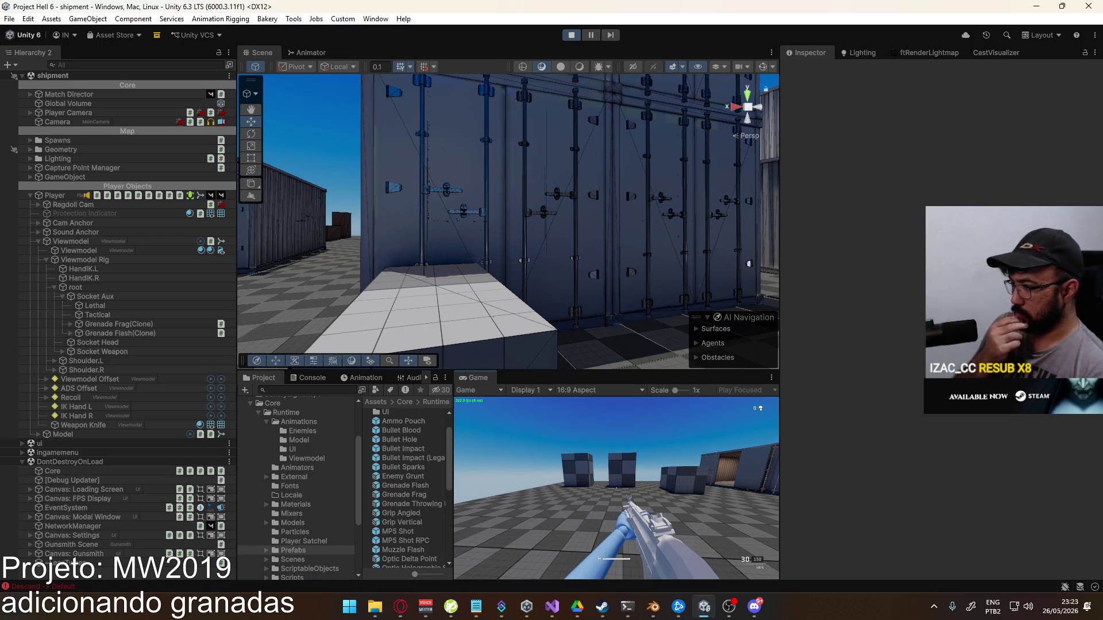
key(super)
key(Escape)
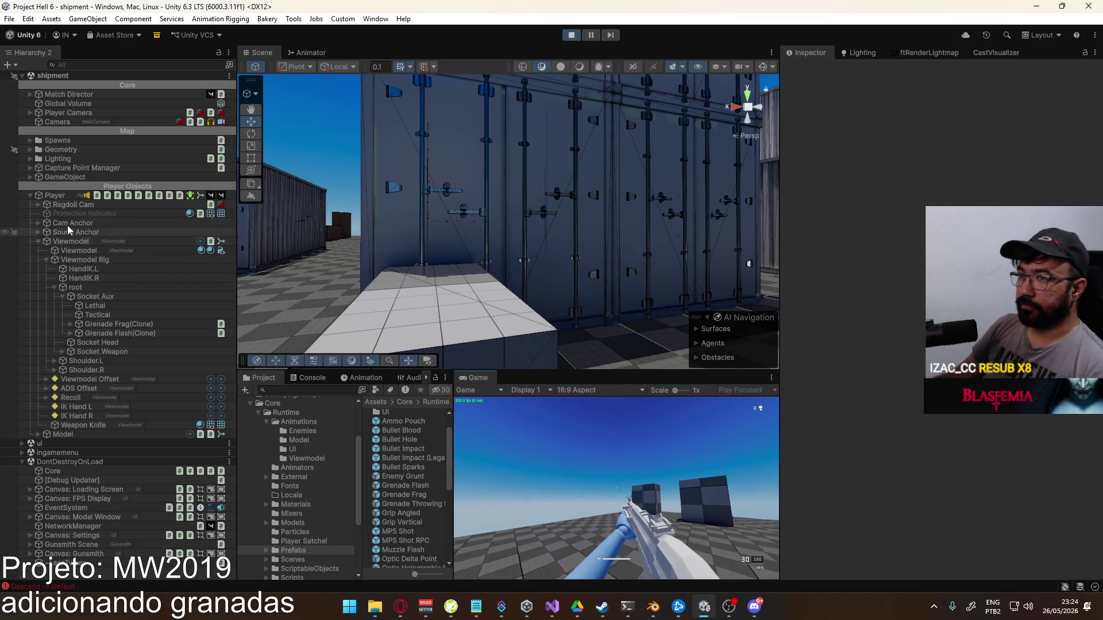
Set the Player's Viewmodel Offset Pivot position Y to 0
click(55, 196)
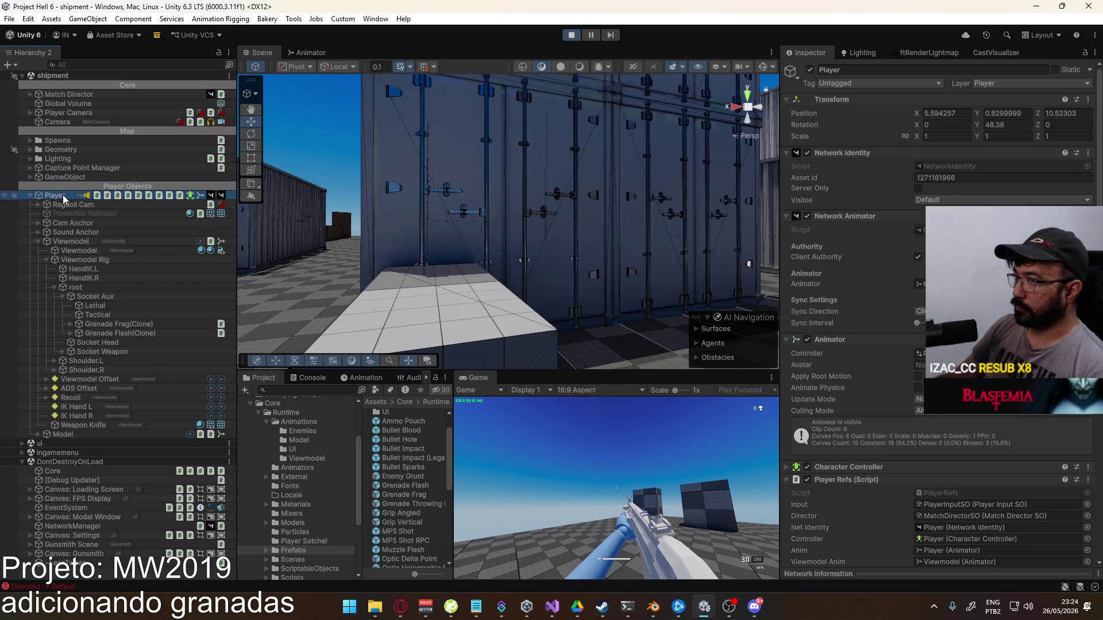
click(47, 380)
click(109, 391)
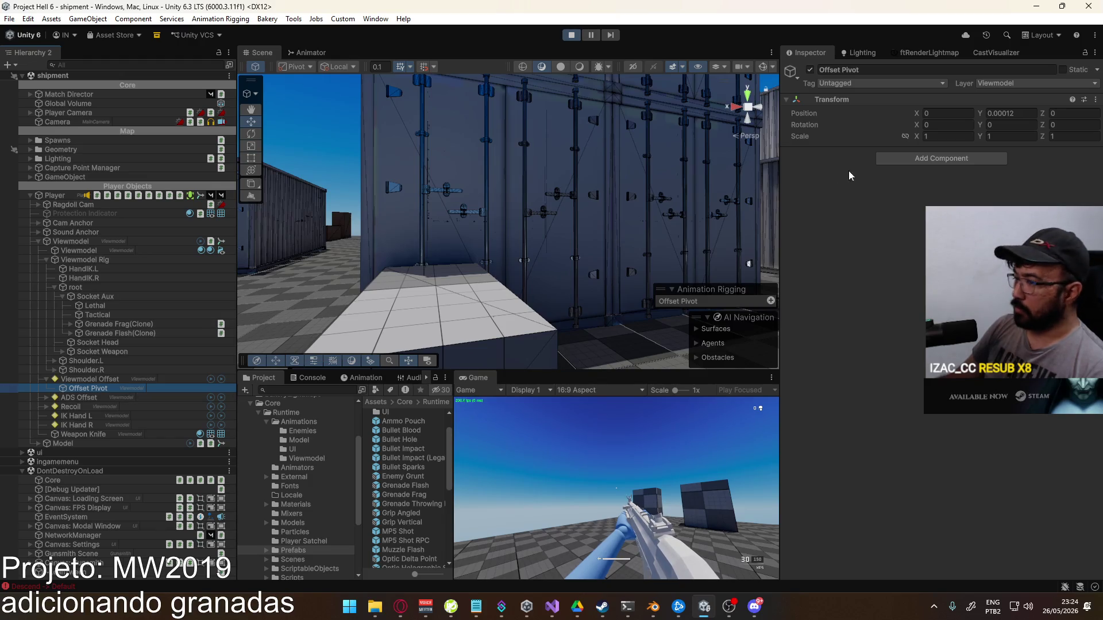
click(1028, 117)
text(0)
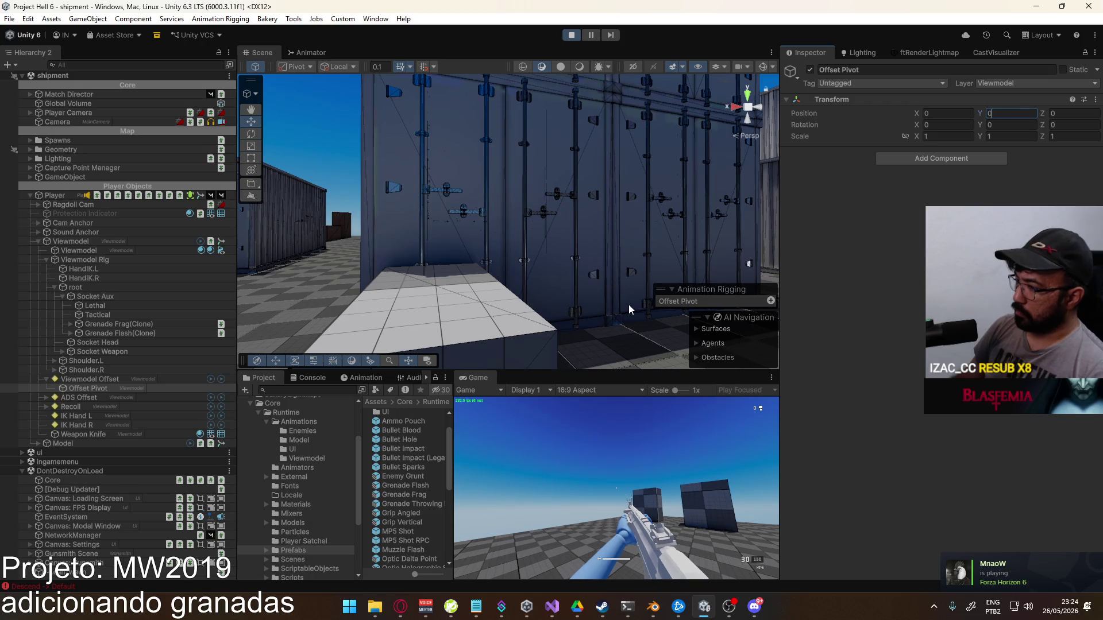
key(Return)
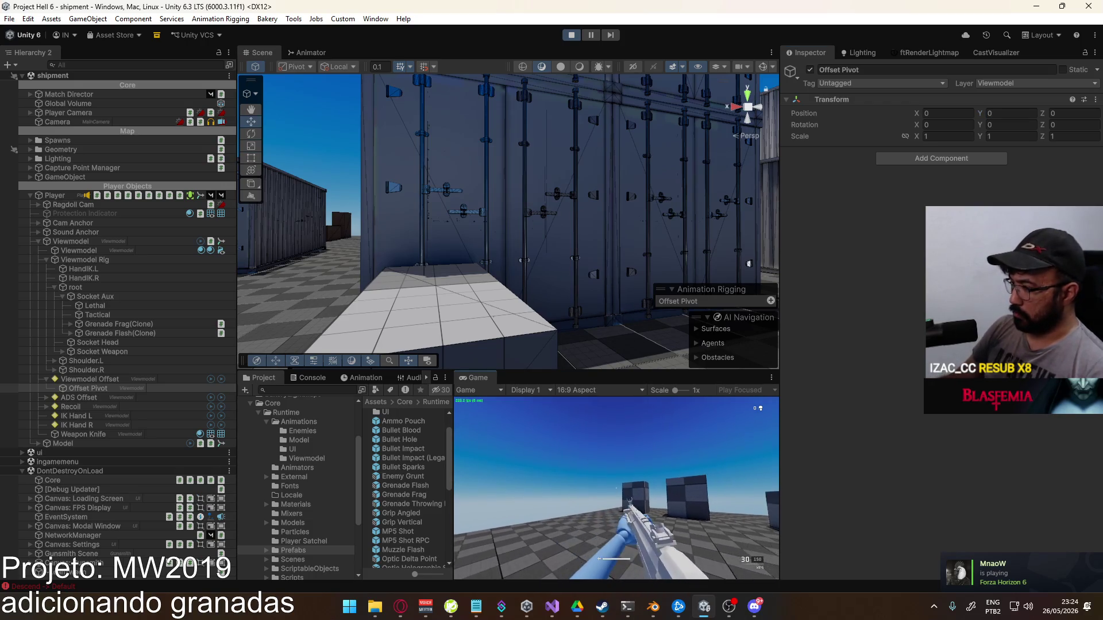
Equip and throw a frag grenade, then delete the three leftover grenade clones under Socket Aux
key(g)
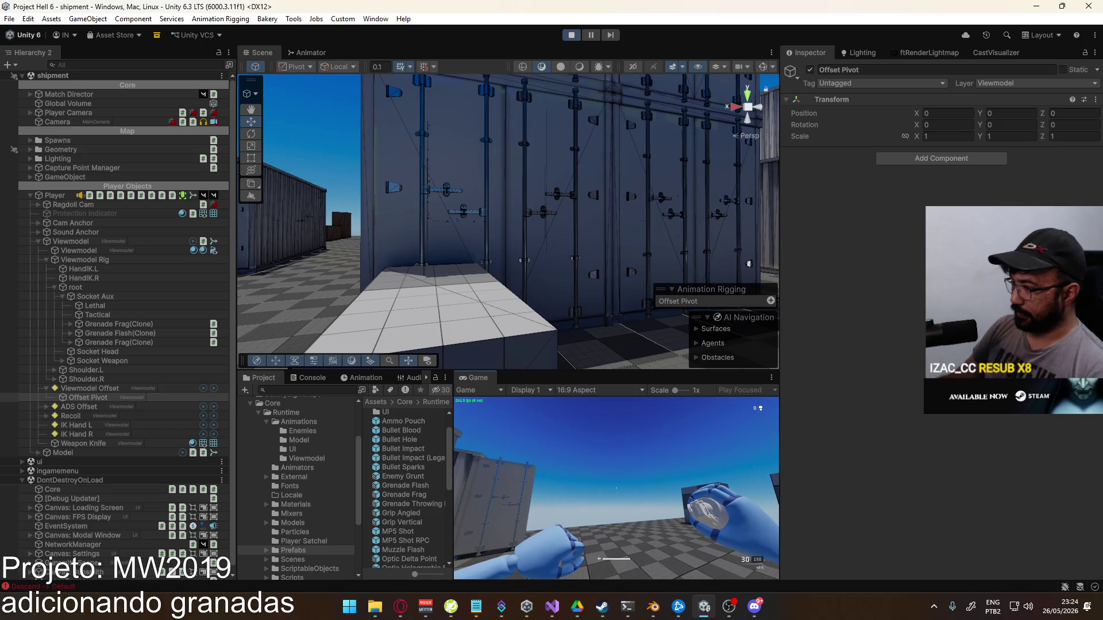
key(g)
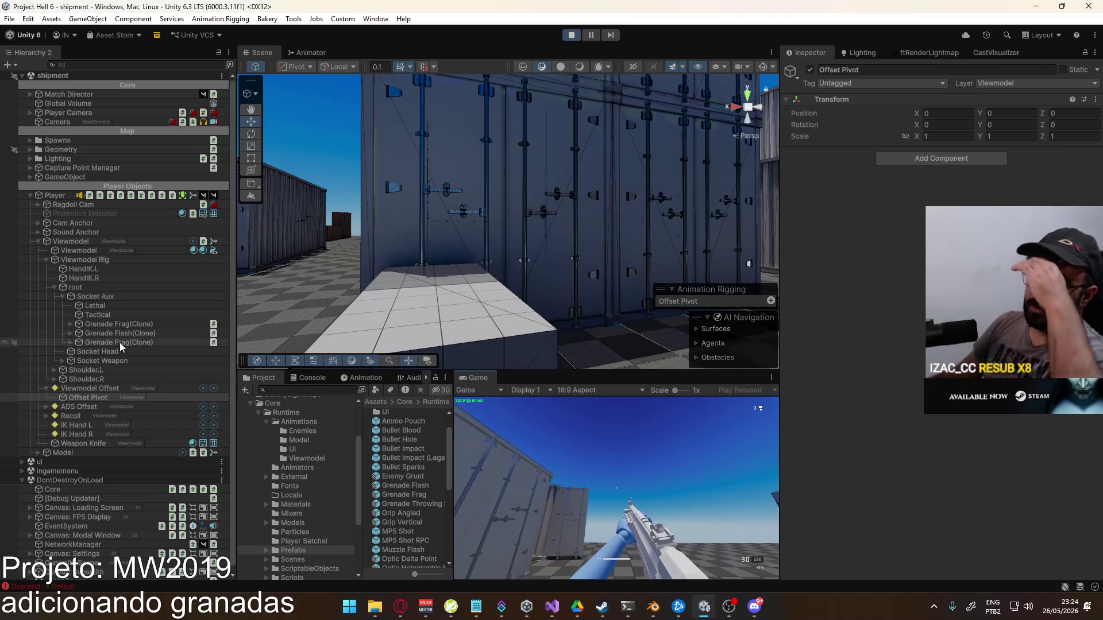
click(119, 342)
shift+click(127, 324)
key(Delete)
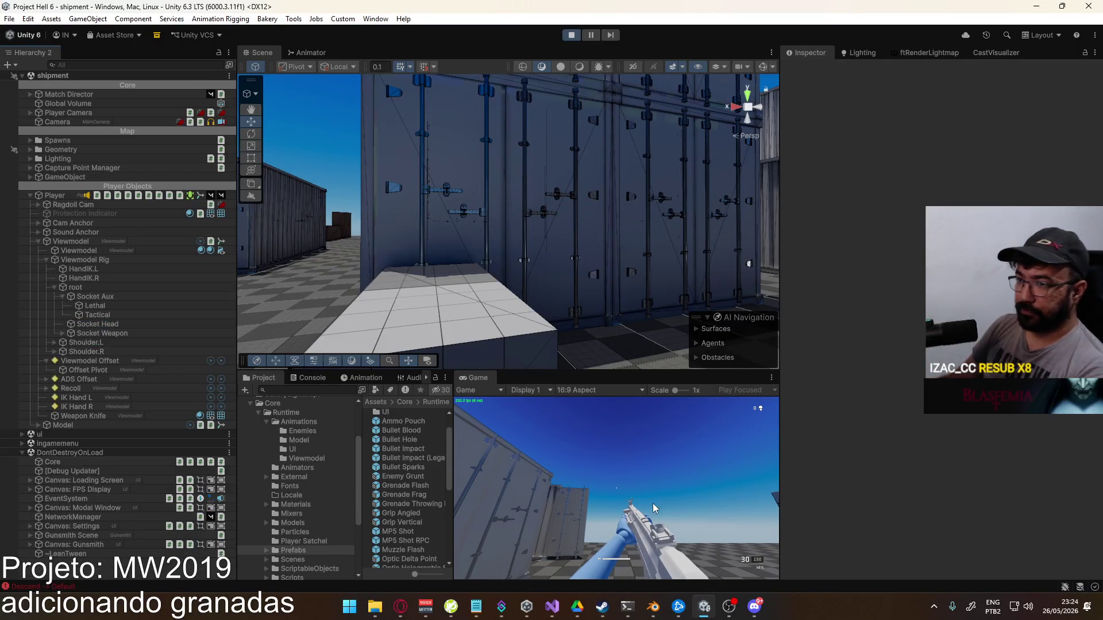
Equip a frag grenade, switch back to the rifle, and stop play mode
key(g)
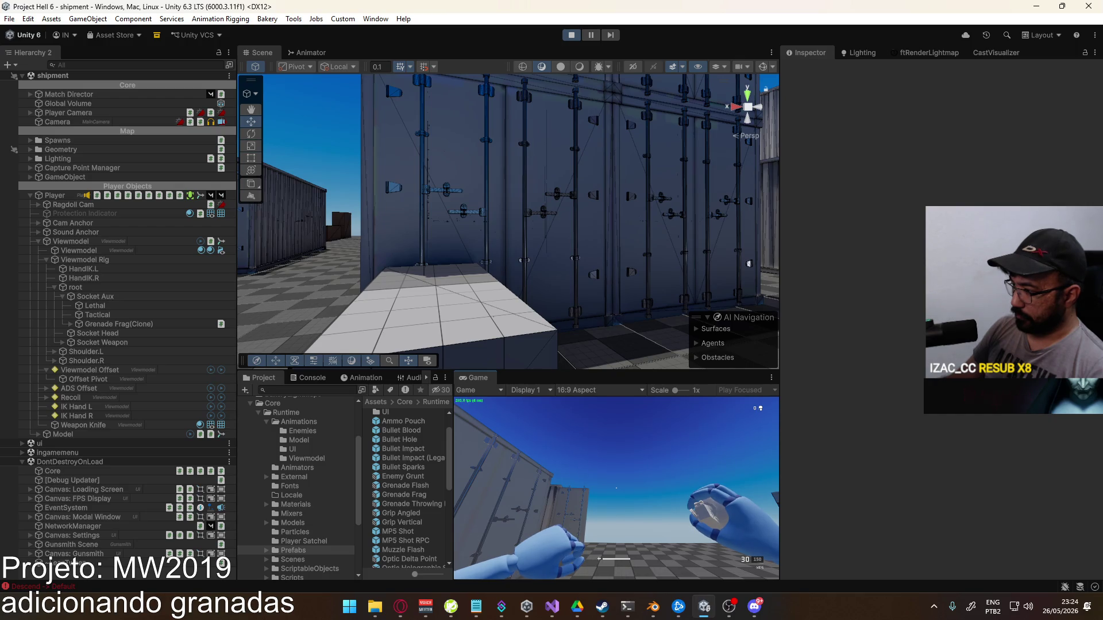
key(super)
key(super)
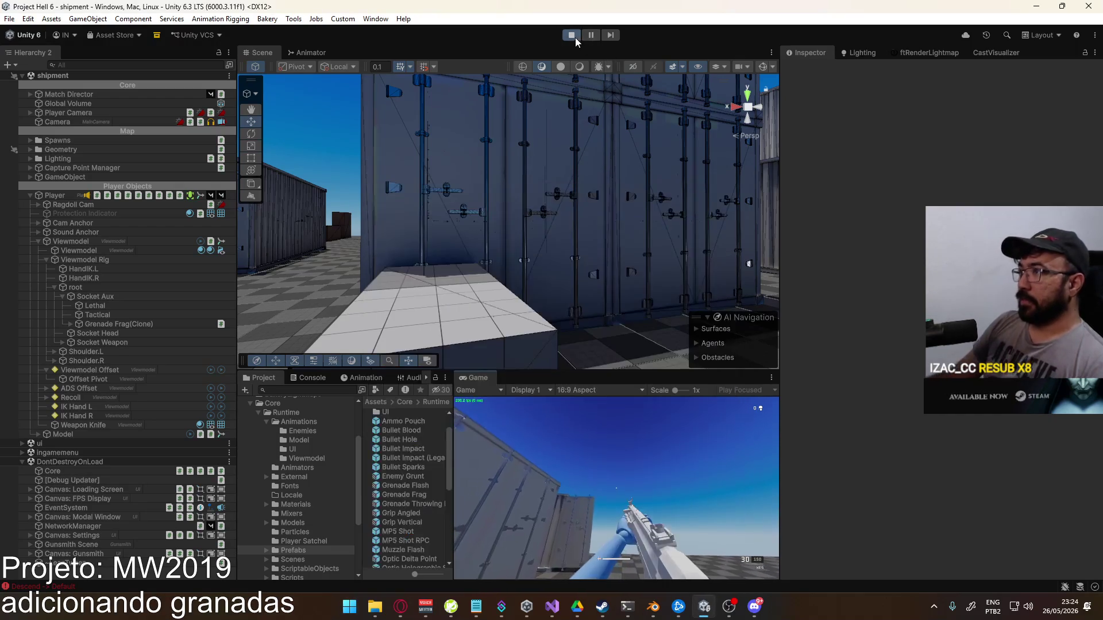
click(577, 38)
click(553, 609)
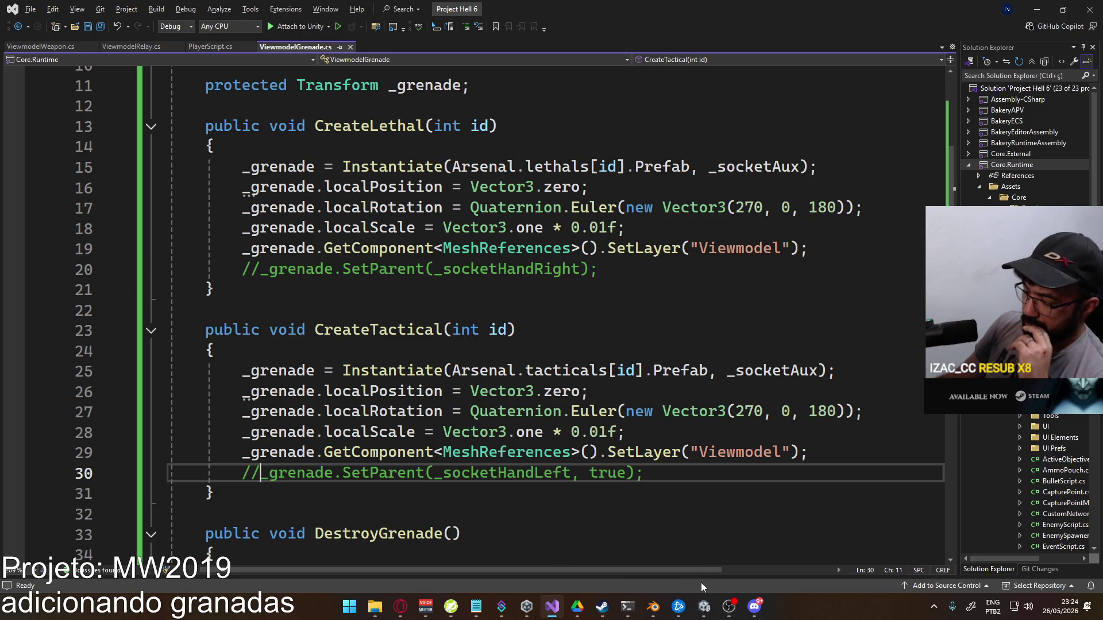
Return to the Unity editor after reviewing CreateLethal and CreateTactical in ViewmodelGrenade.cs
click(705, 606)
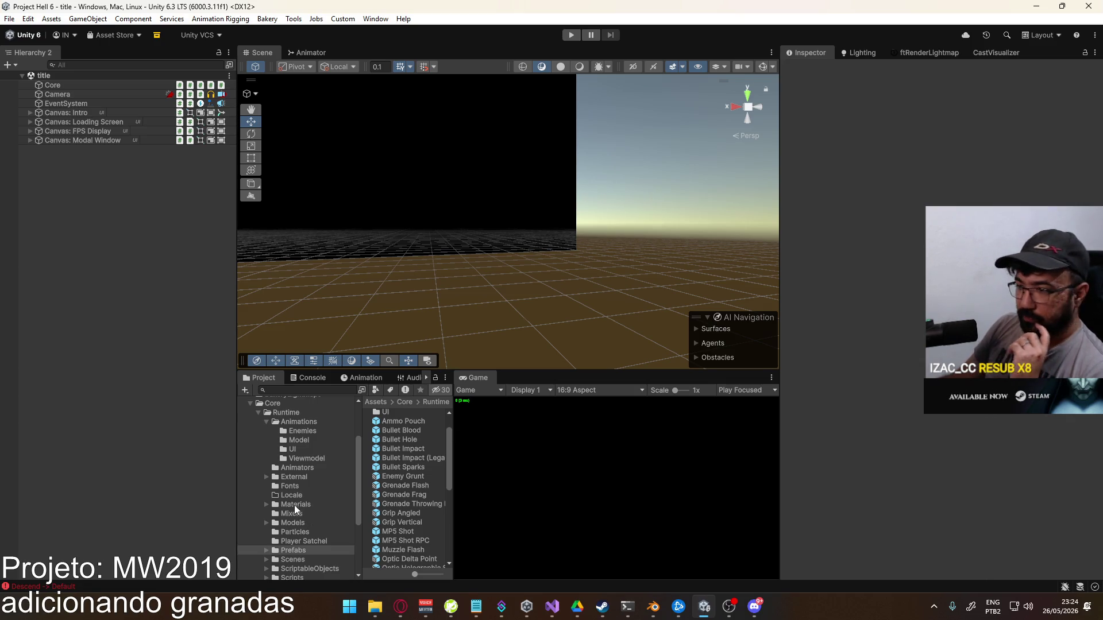
Open the Player prefab from the Project Prefabs list in prefab mode
scroll(424, 507, down, 5)
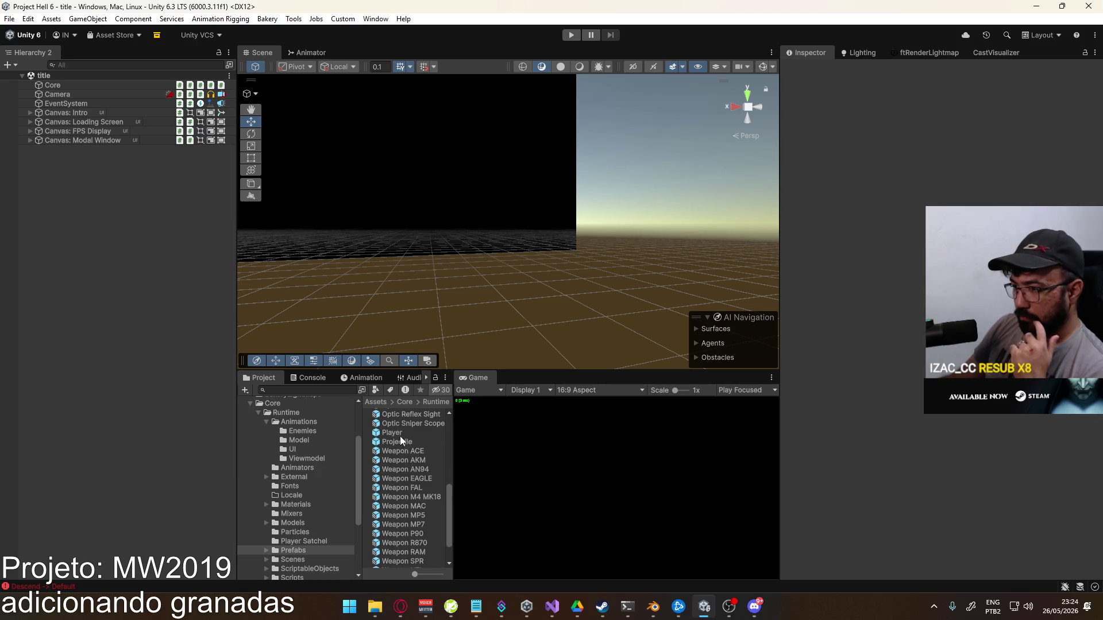
double_click(402, 434)
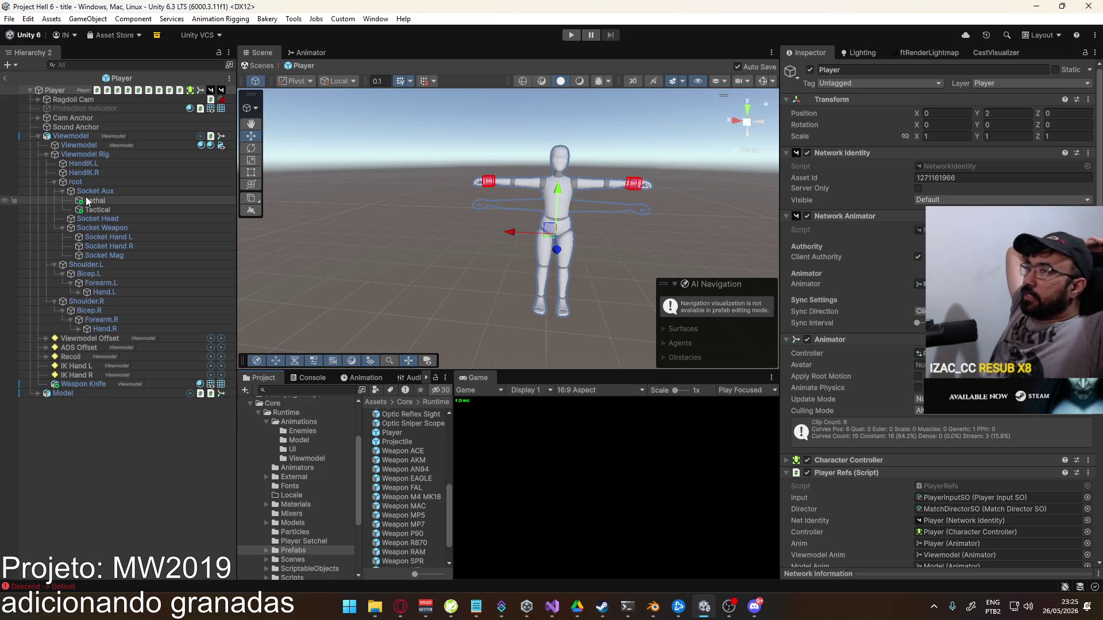
Show the Viewmodel animator graph, its Layers list, and the Main Hand layer settings
click(88, 145)
click(86, 137)
click(307, 53)
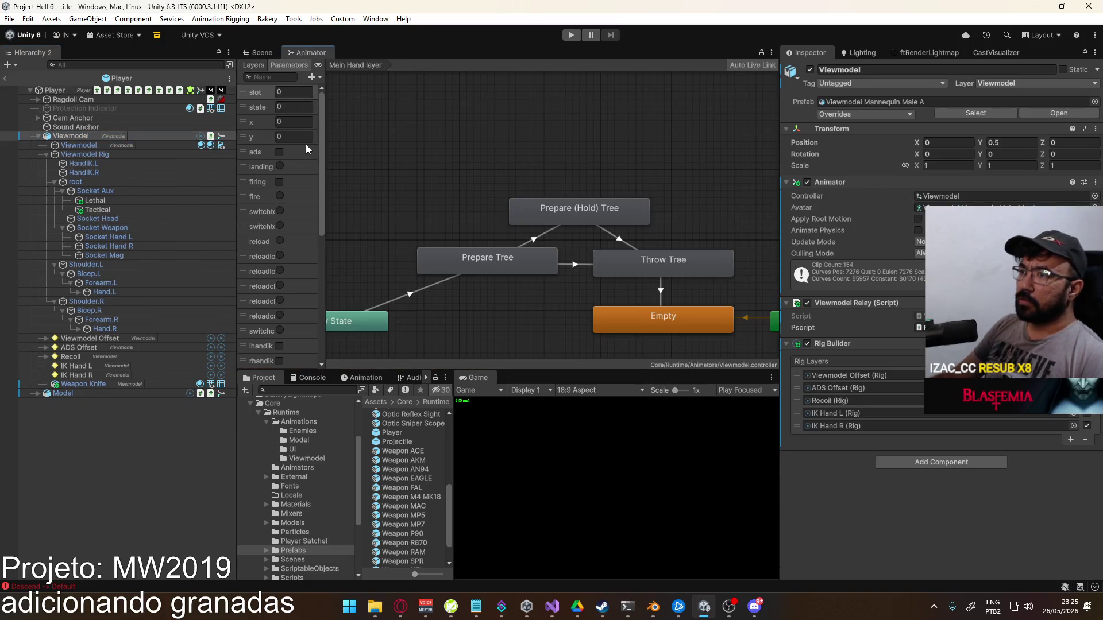
scroll(391, 190, down, 4)
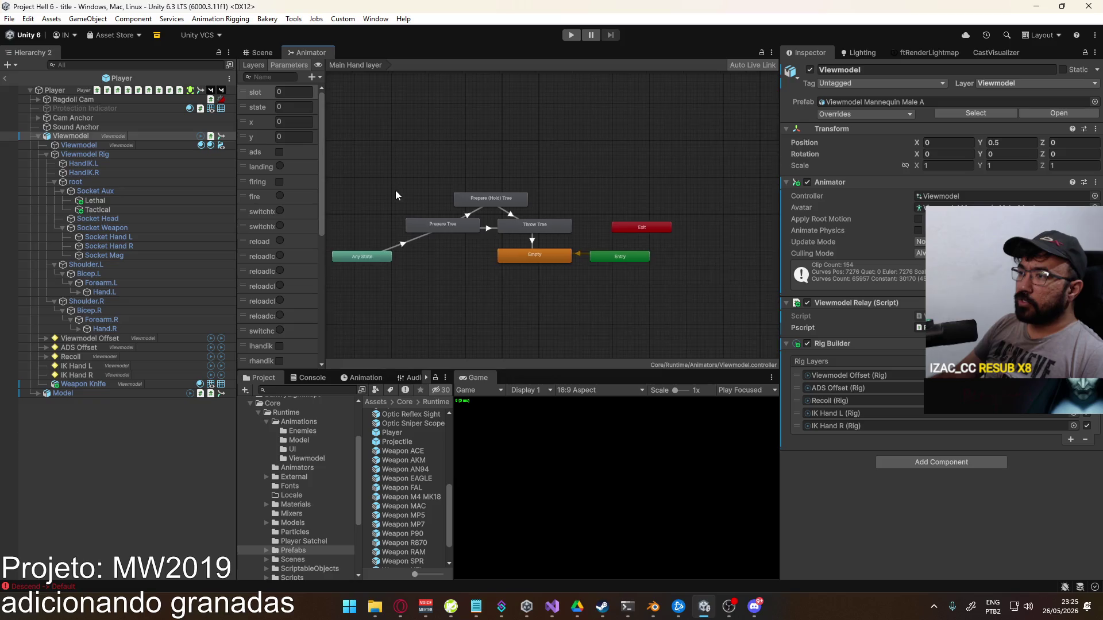
key(a)
click(255, 66)
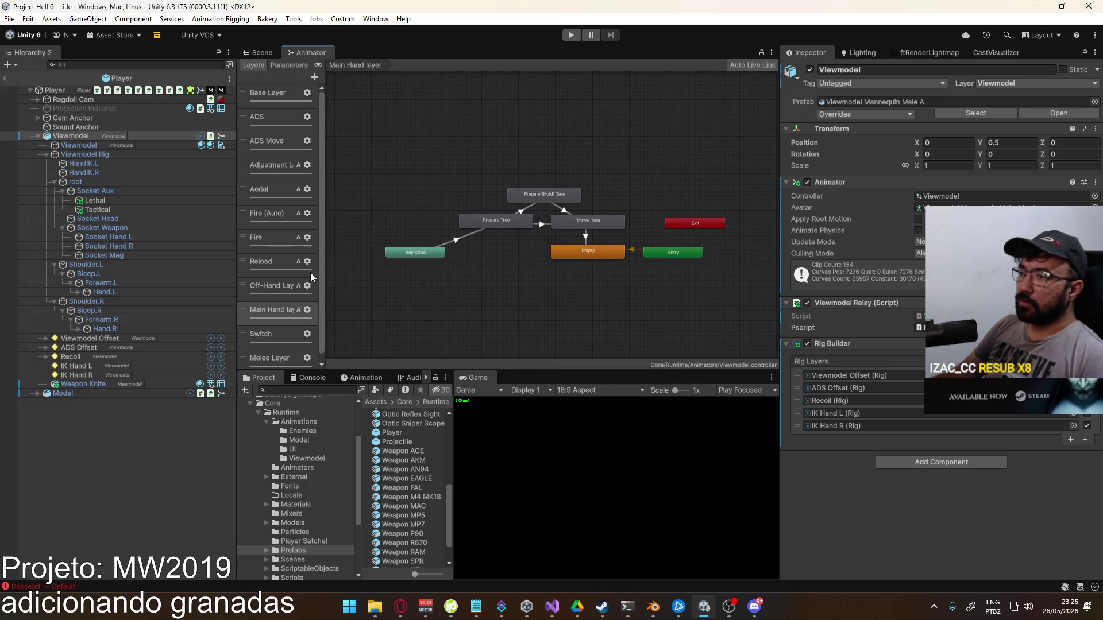
drag(321, 276, 373, 277)
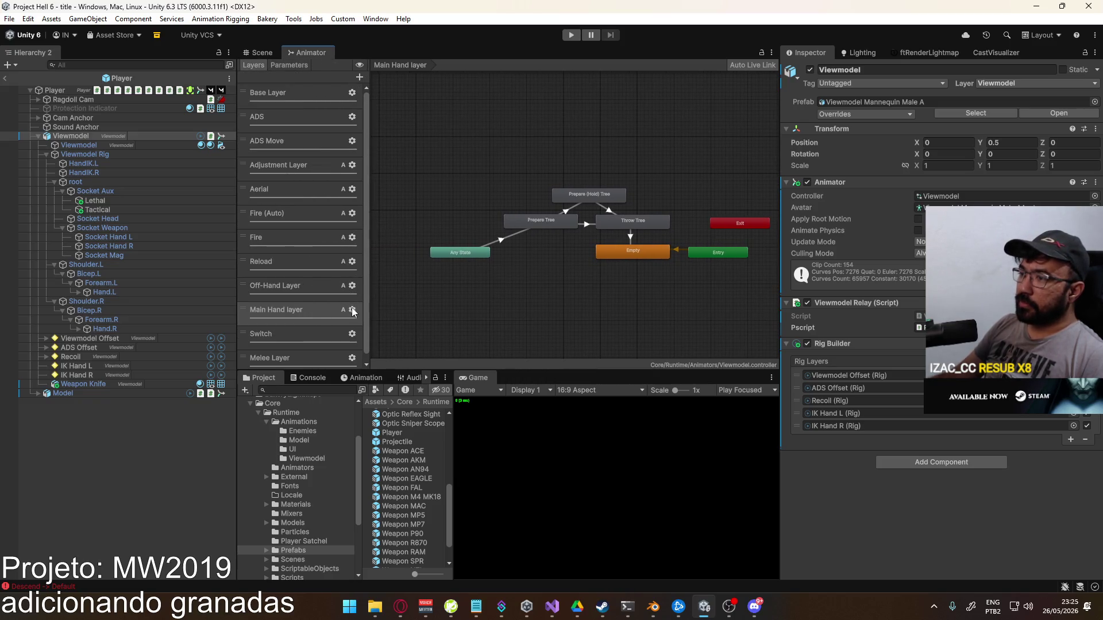
click(352, 311)
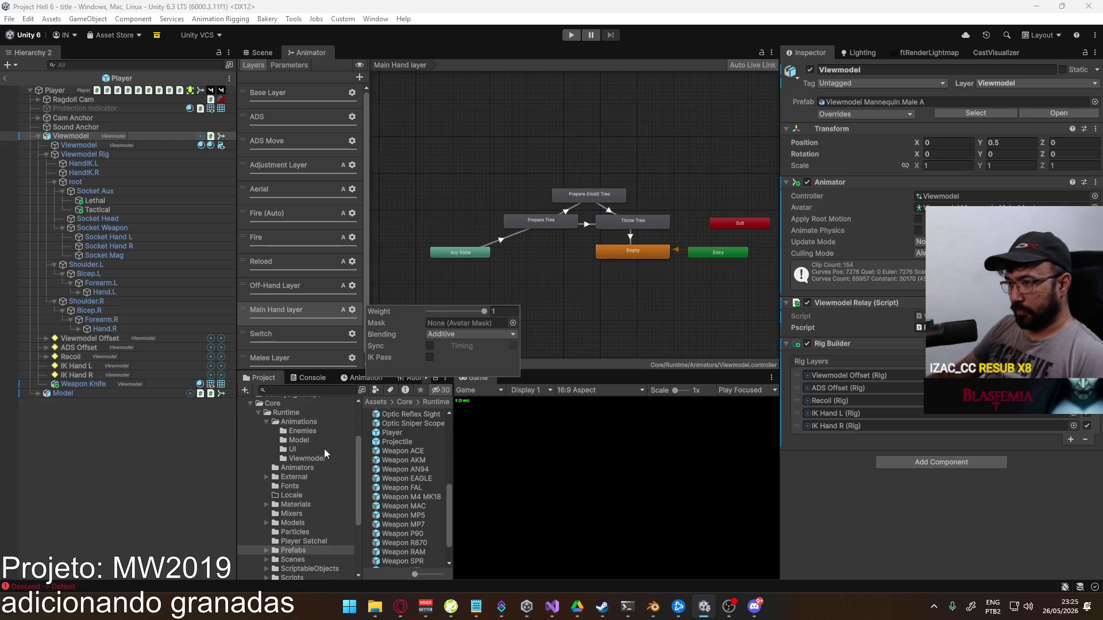
click(305, 474)
Browse to the Animations > Viewmodel clips in the Project window and widen the list
click(305, 473)
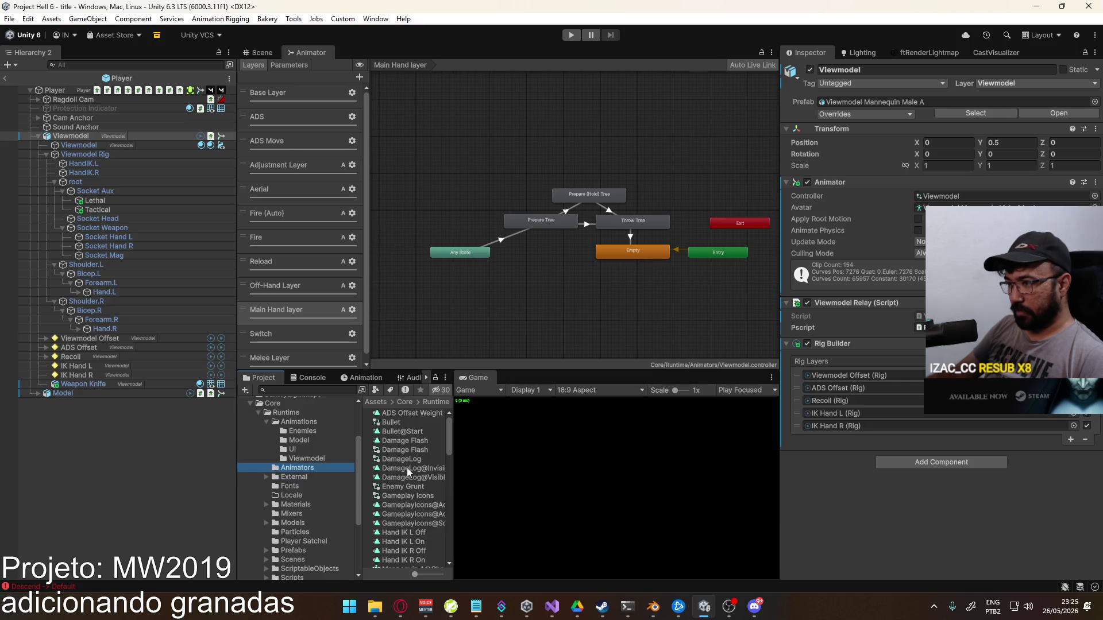
scroll(436, 477, down, 10)
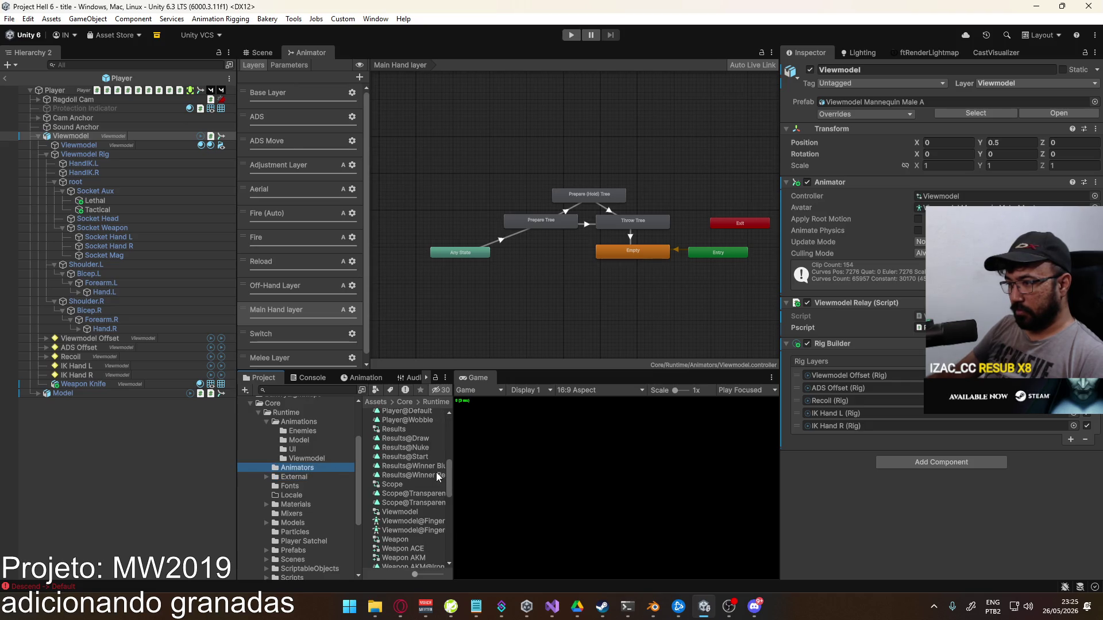
click(324, 460)
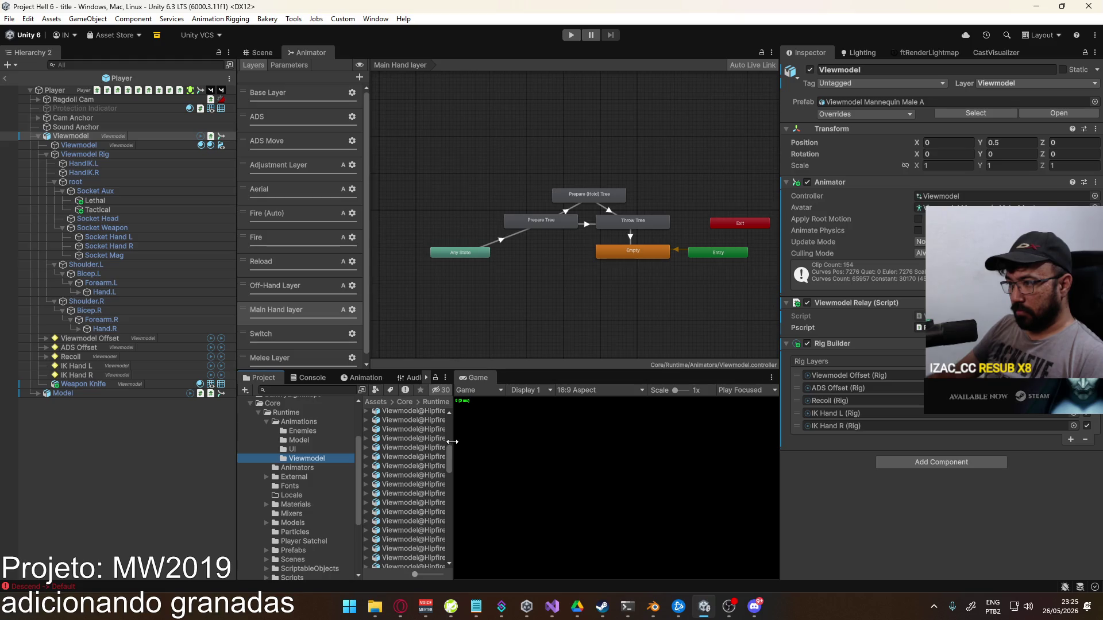
drag(453, 441, 653, 445)
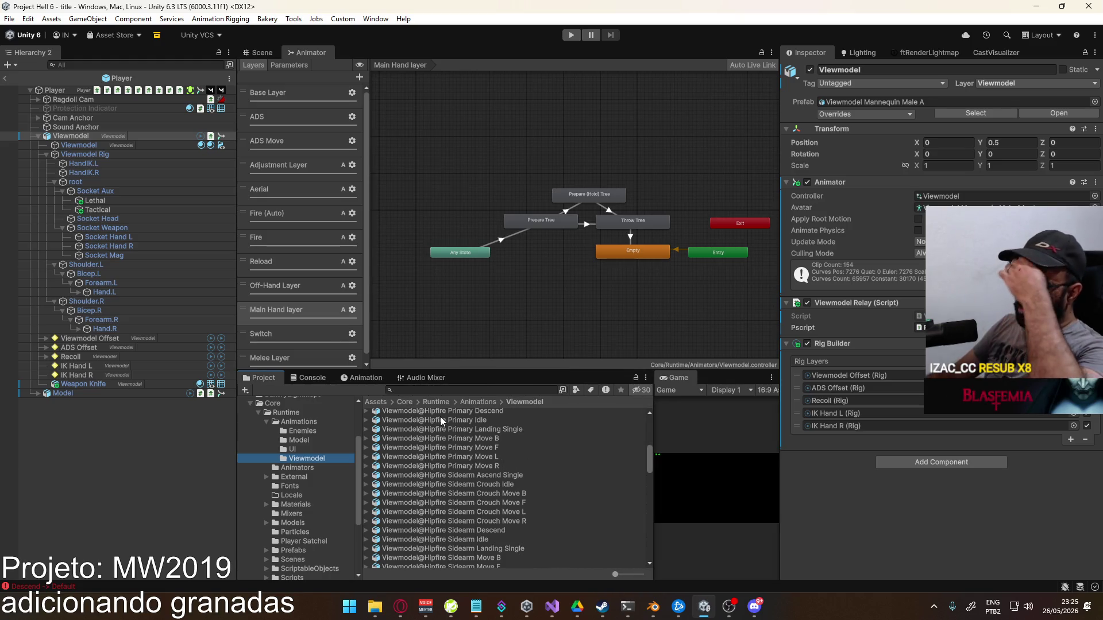
click(263, 52)
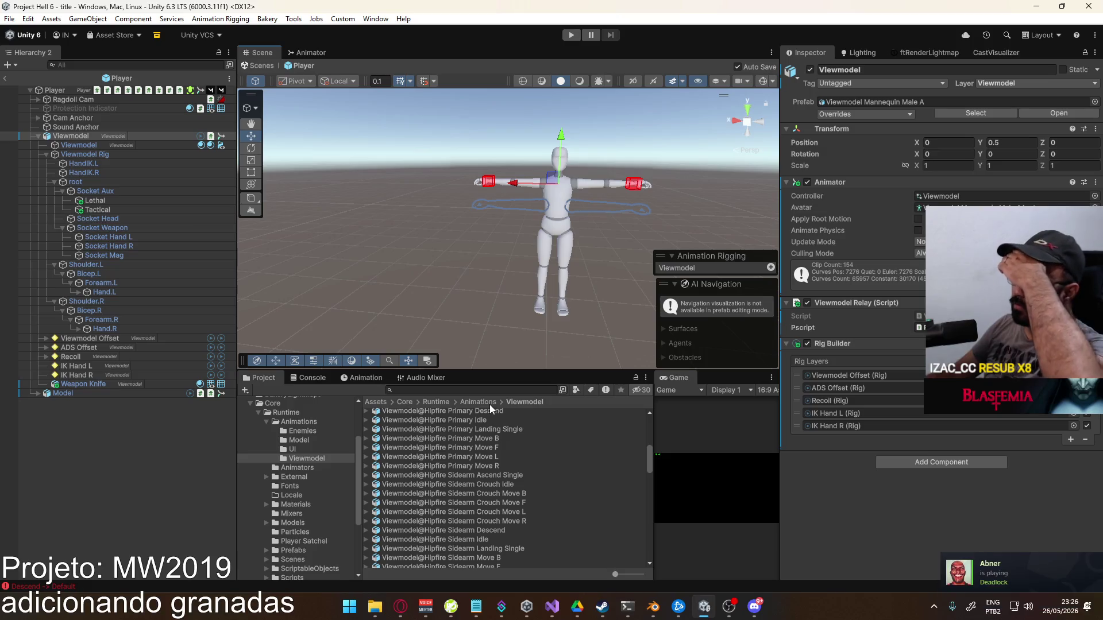
scroll(536, 459, down, 10)
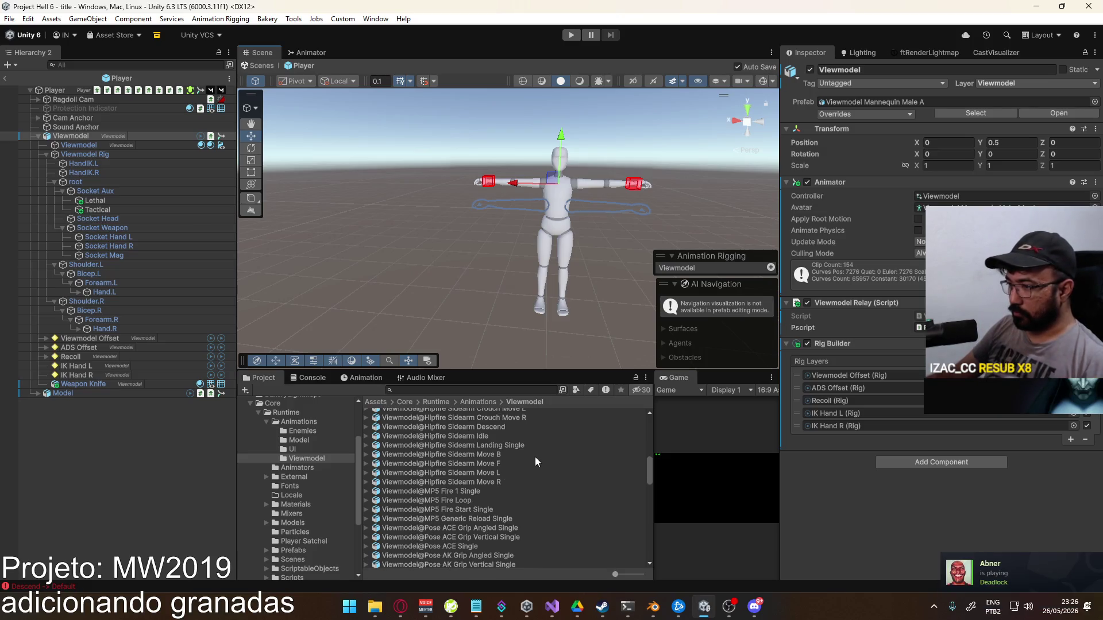
scroll(533, 463, up, 3)
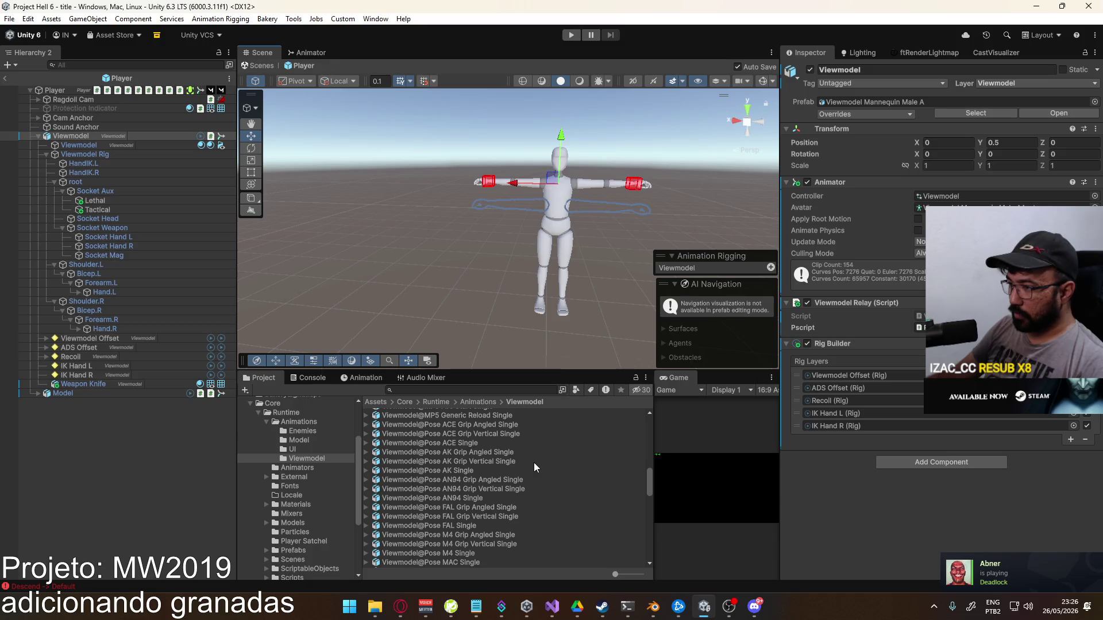
scroll(499, 466, down, 4)
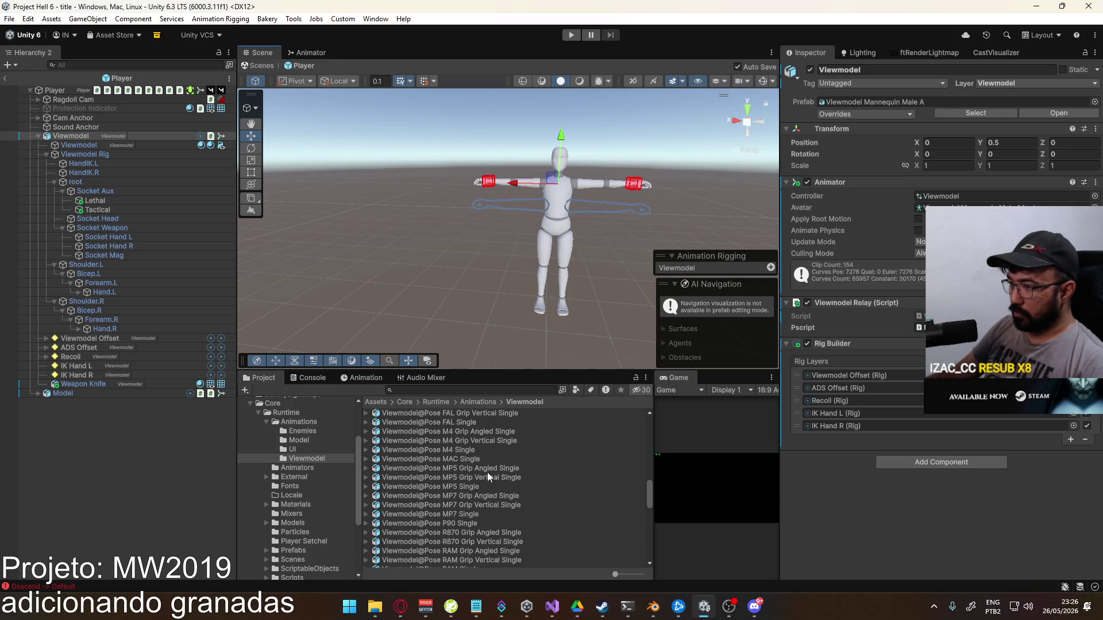
mouse_move(465, 486)
mouse_down()
mouse_move(400, 281)
mouse_move(396, 181)
mouse_up()
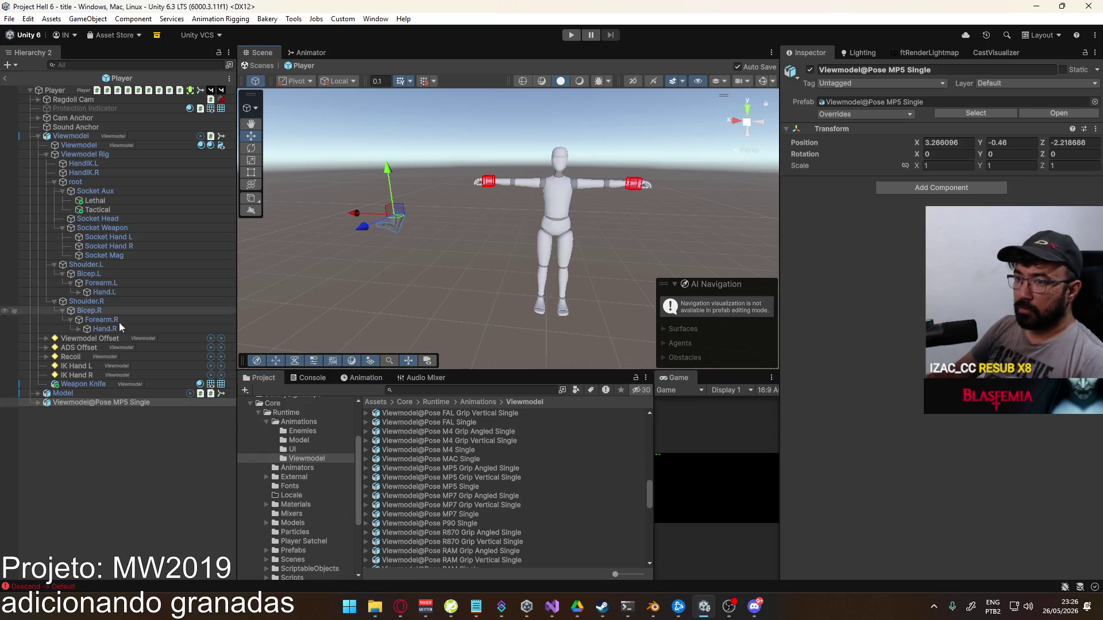
click(38, 403)
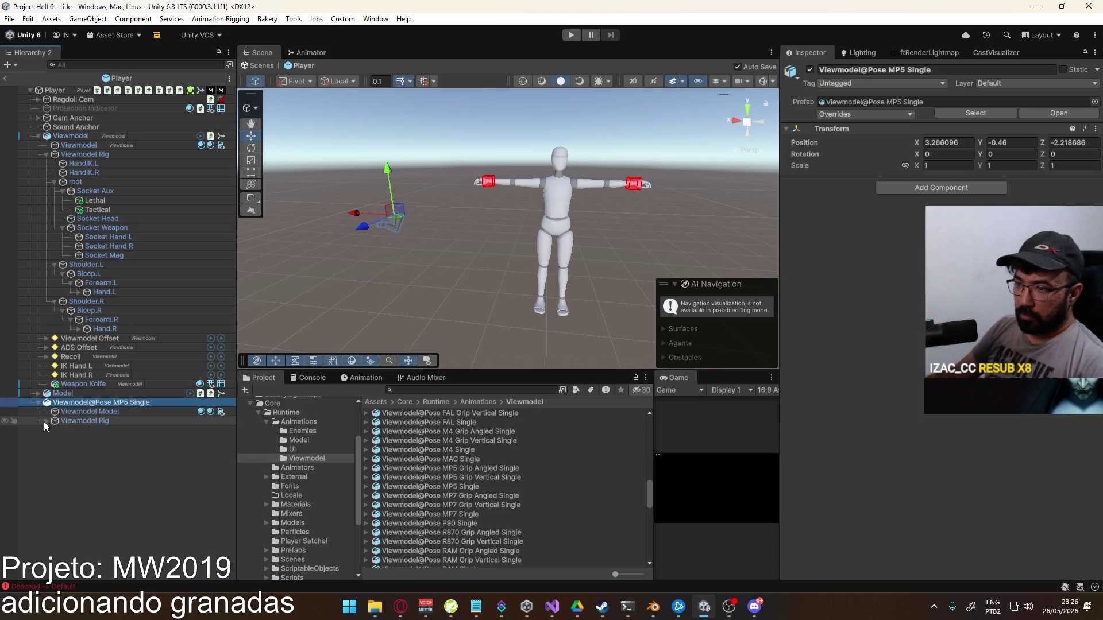
click(45, 421)
click(54, 449)
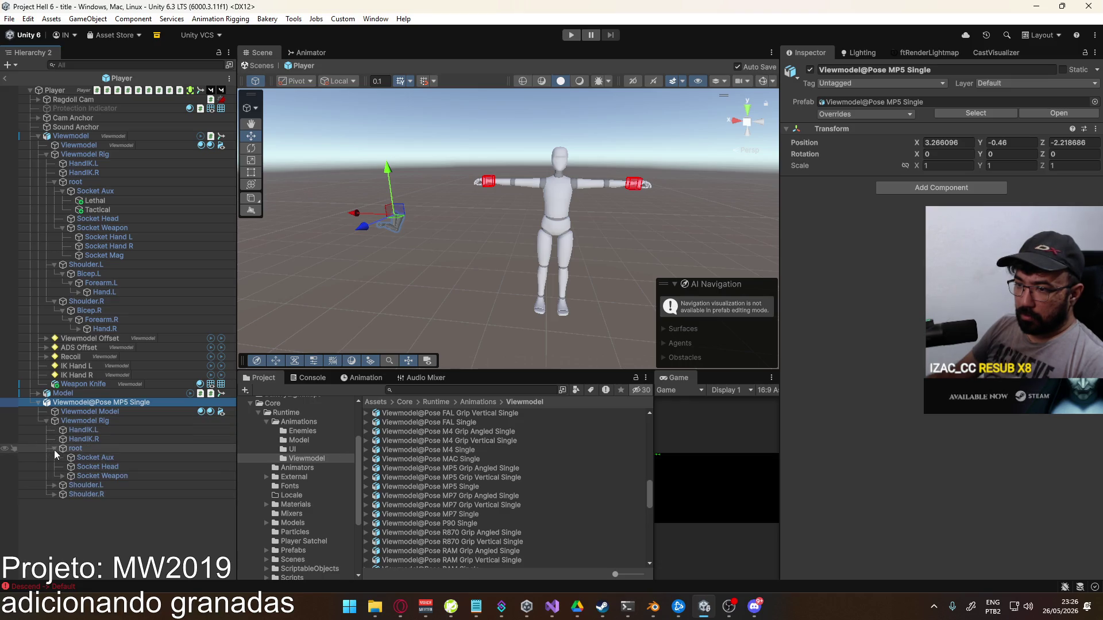
key(Delete)
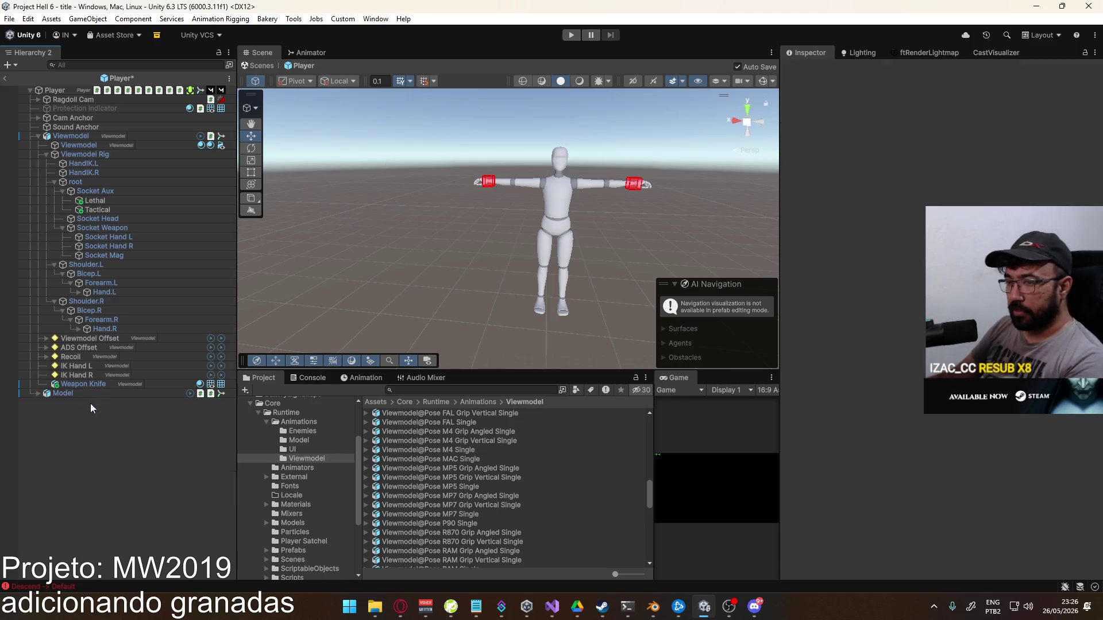
scroll(508, 478, down, 10)
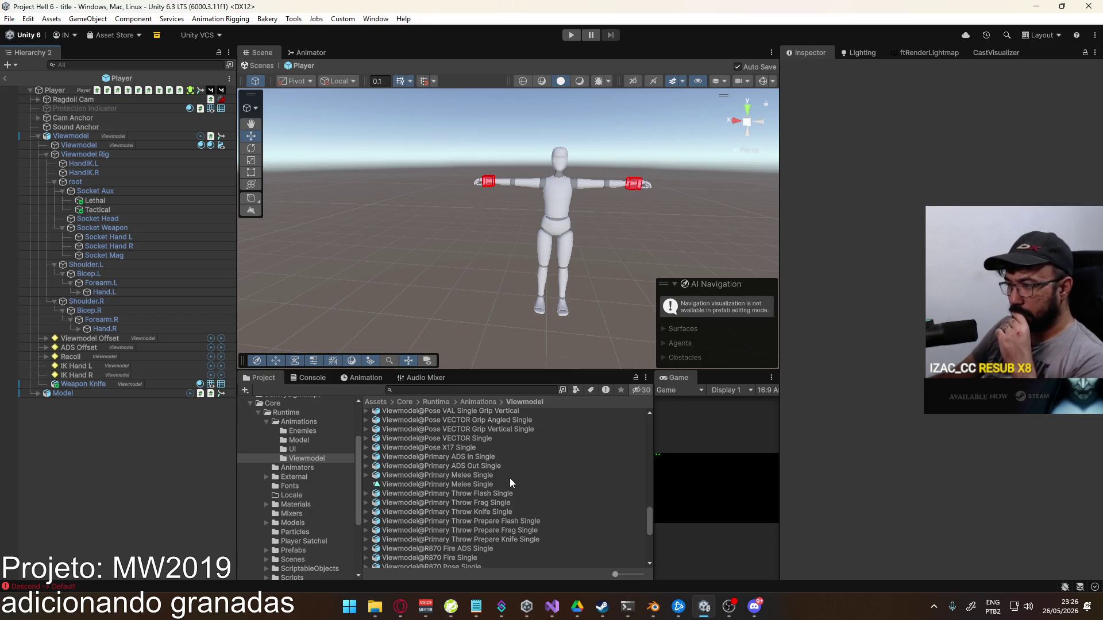
scroll(509, 478, down, 5)
scroll(510, 482, down, 3)
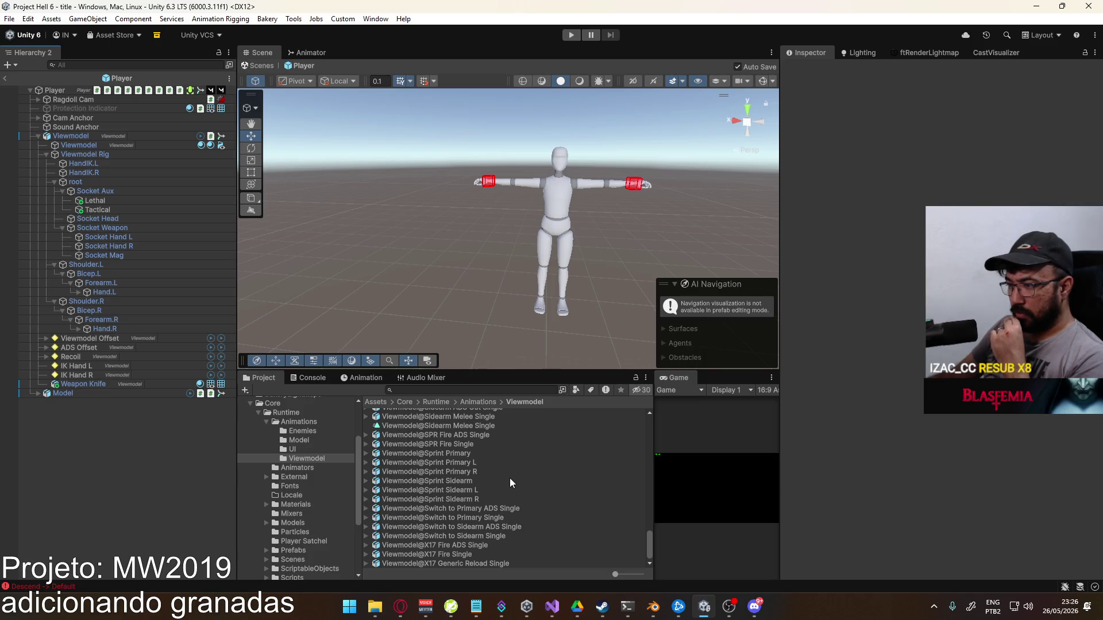
scroll(509, 478, up, 4)
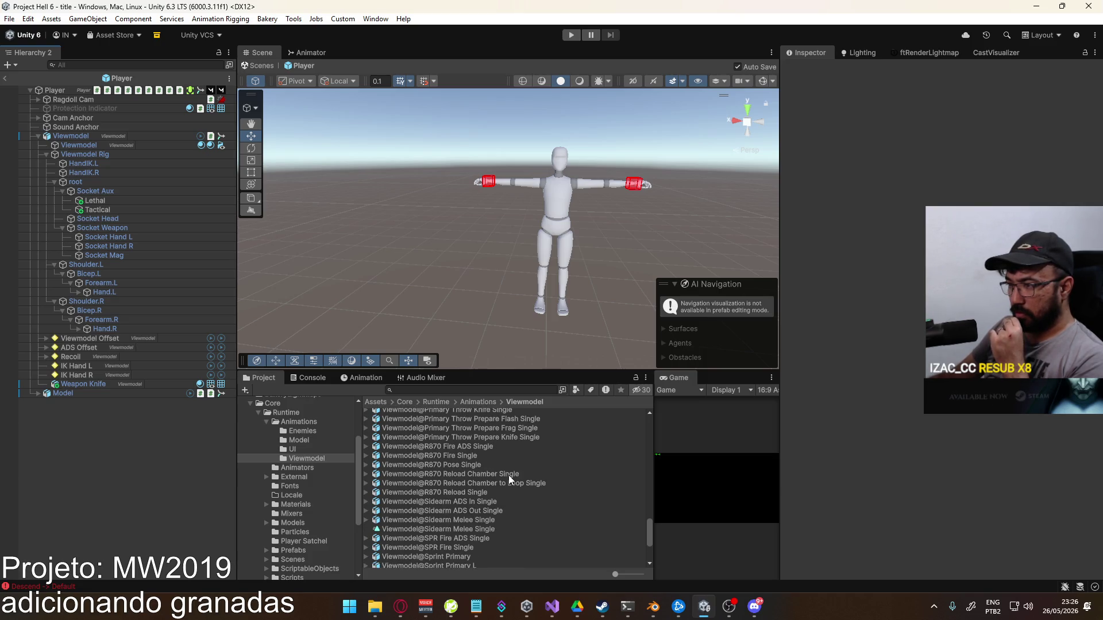
scroll(509, 474, up, 4)
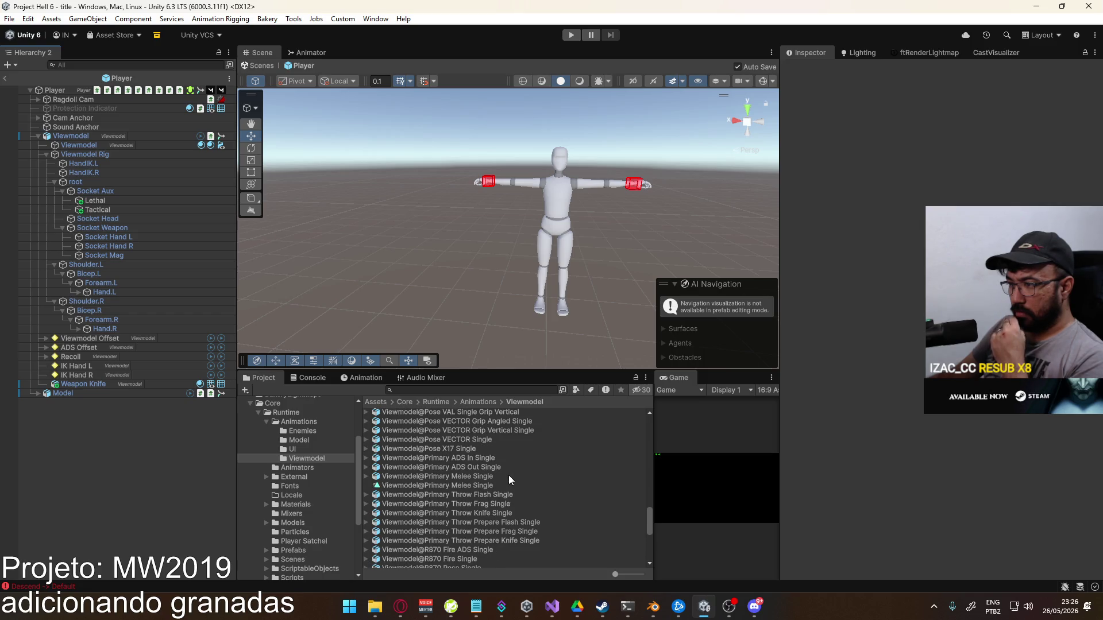
scroll(509, 474, up, 3)
scroll(516, 474, up, 3)
scroll(515, 474, up, 5)
scroll(506, 482, up, 8)
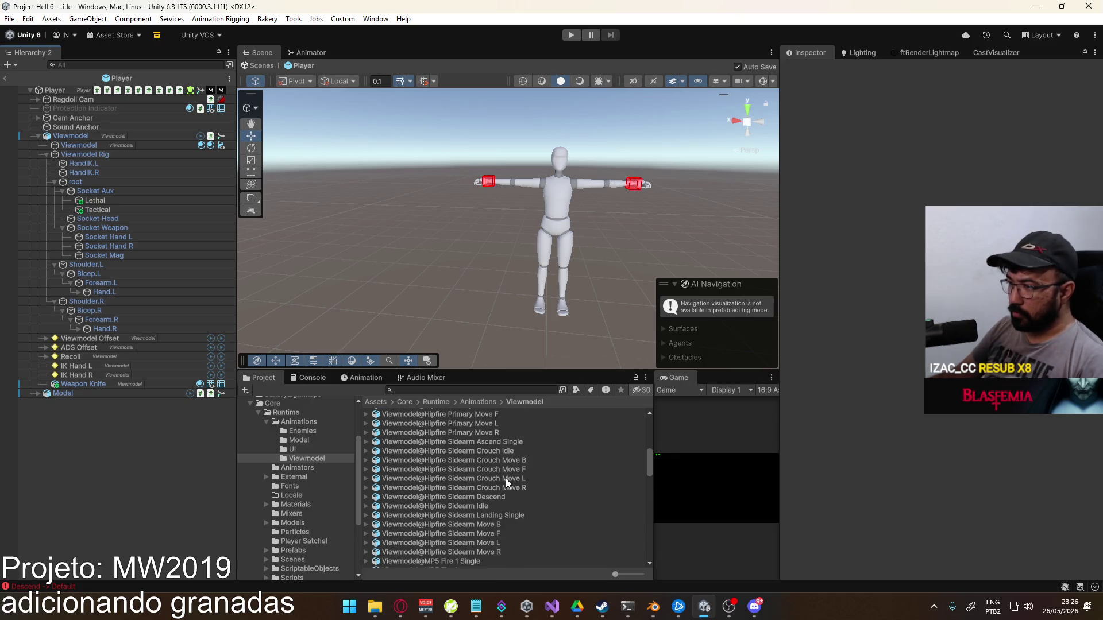
scroll(481, 490, up, 4)
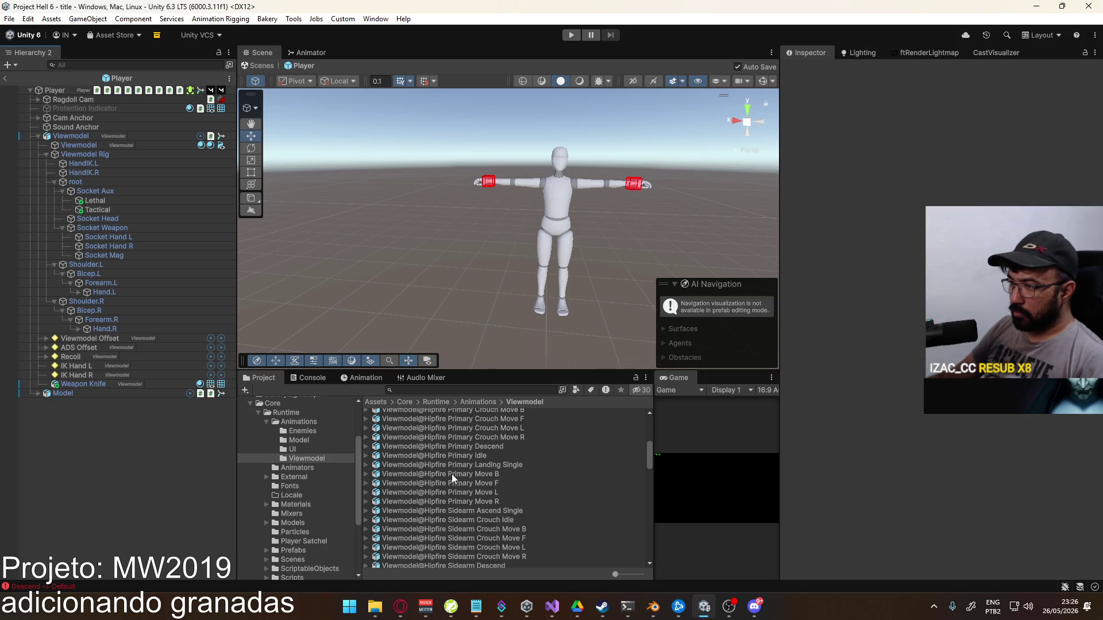
mouse_move(491, 490)
mouse_down()
mouse_move(432, 287)
mouse_move(424, 294)
mouse_move(416, 270)
mouse_move(115, 396)
mouse_move(30, 405)
mouse_up()
click(37, 403)
click(46, 421)
click(54, 449)
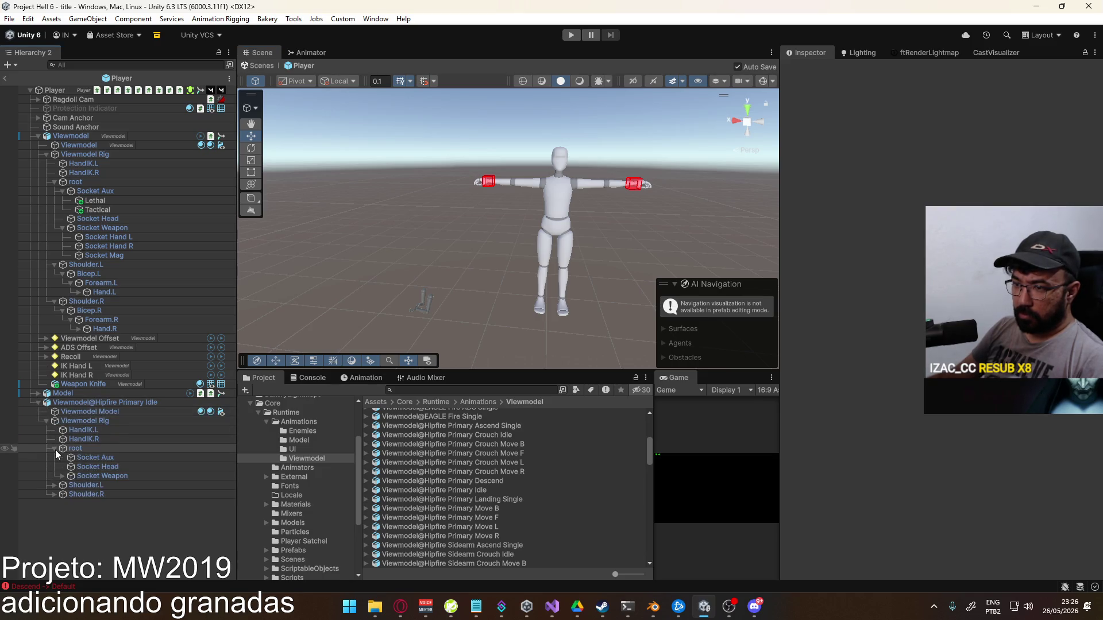
click(94, 401)
key(Delete)
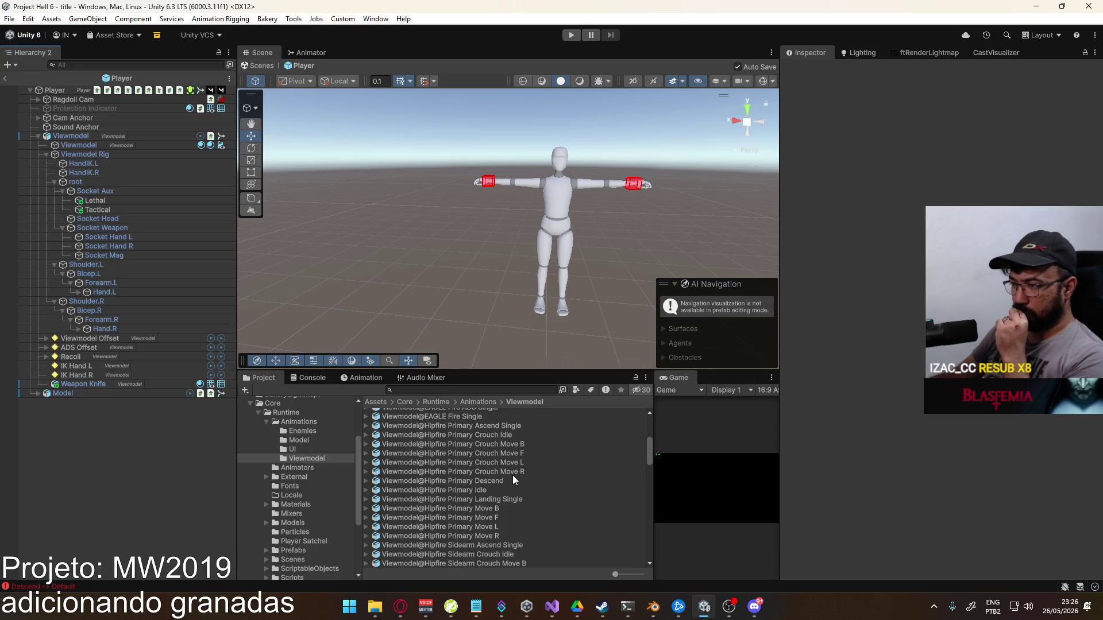
scroll(513, 475, up, 4)
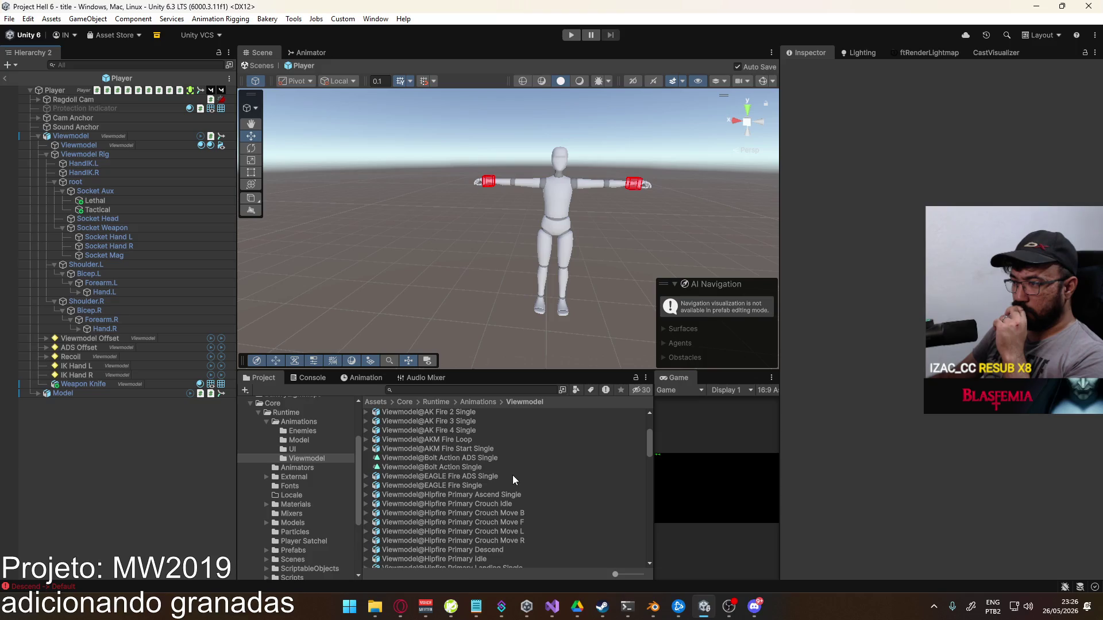
scroll(512, 474, up, 3)
scroll(512, 474, up, 3)
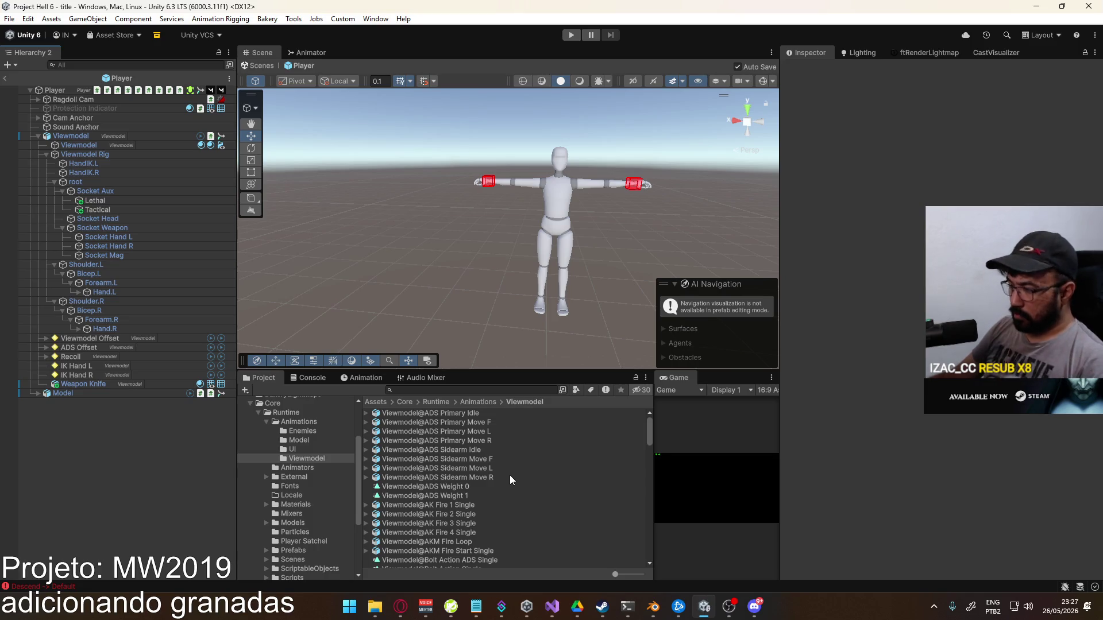
scroll(475, 436, down, 2)
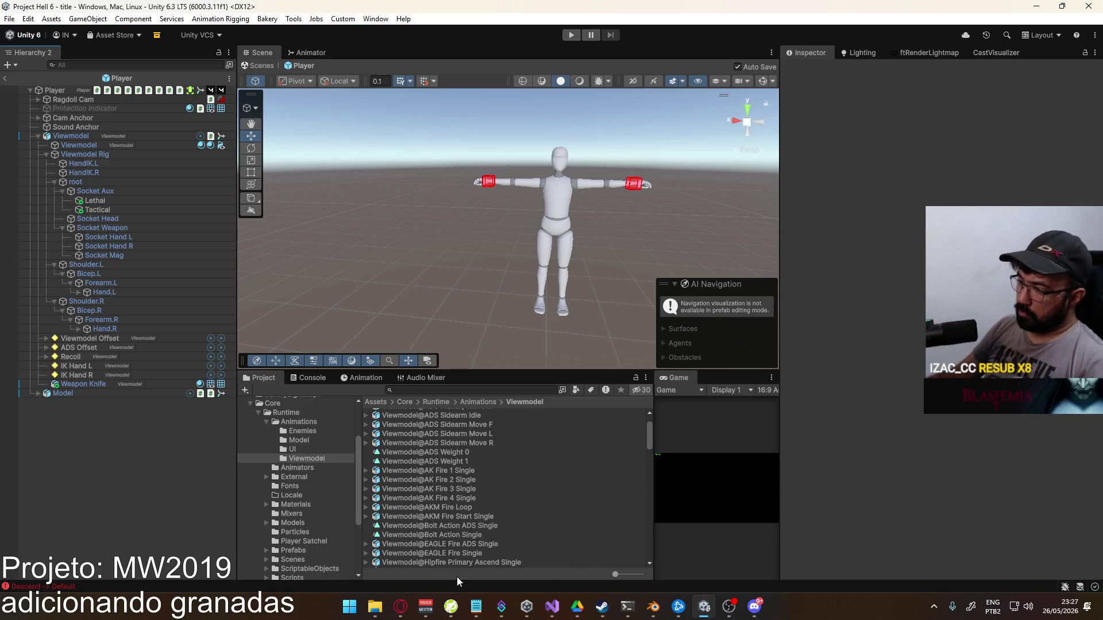
Reload the errored Kalax music video in Opera, then minimise the browser back to Unity
mouse_move(401, 606)
click(356, 547)
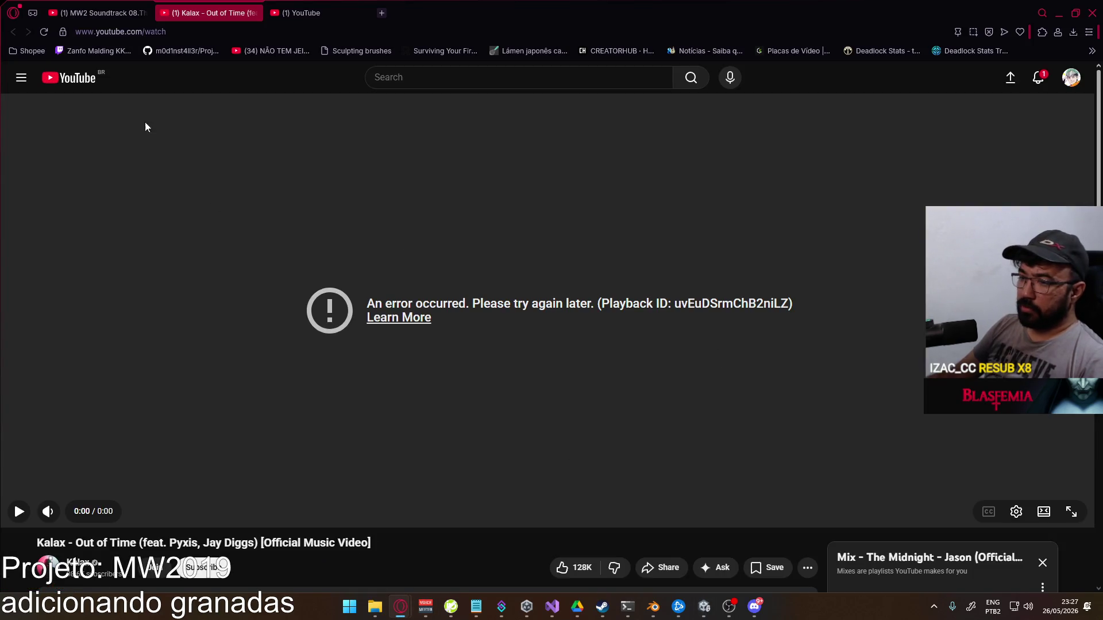
click(44, 32)
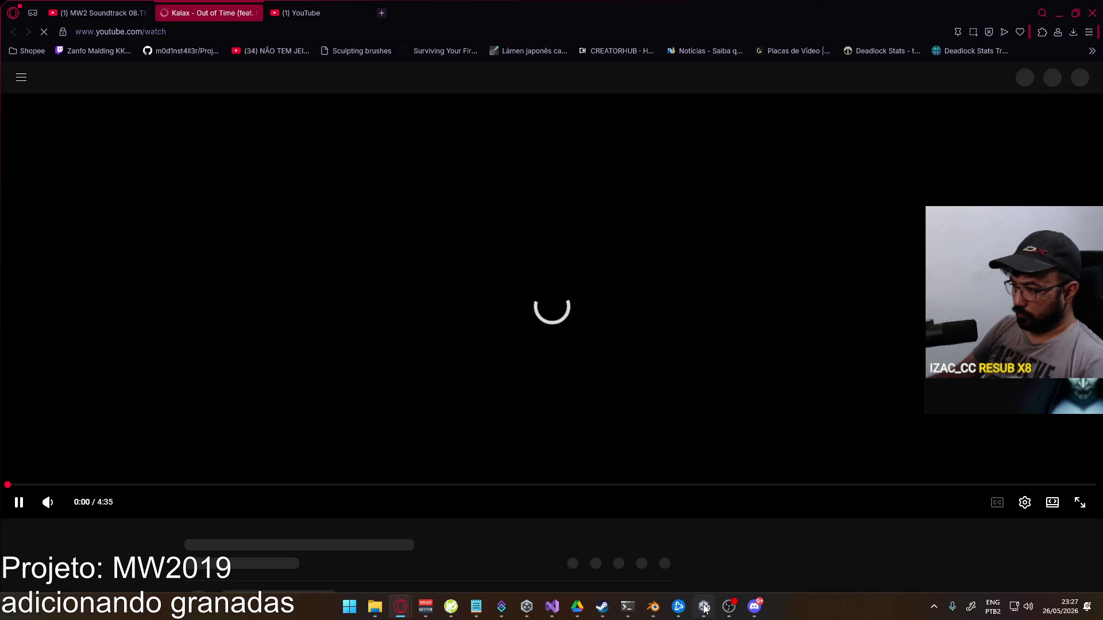
click(401, 607)
scroll(464, 501, down, 3)
scroll(465, 504, down, 5)
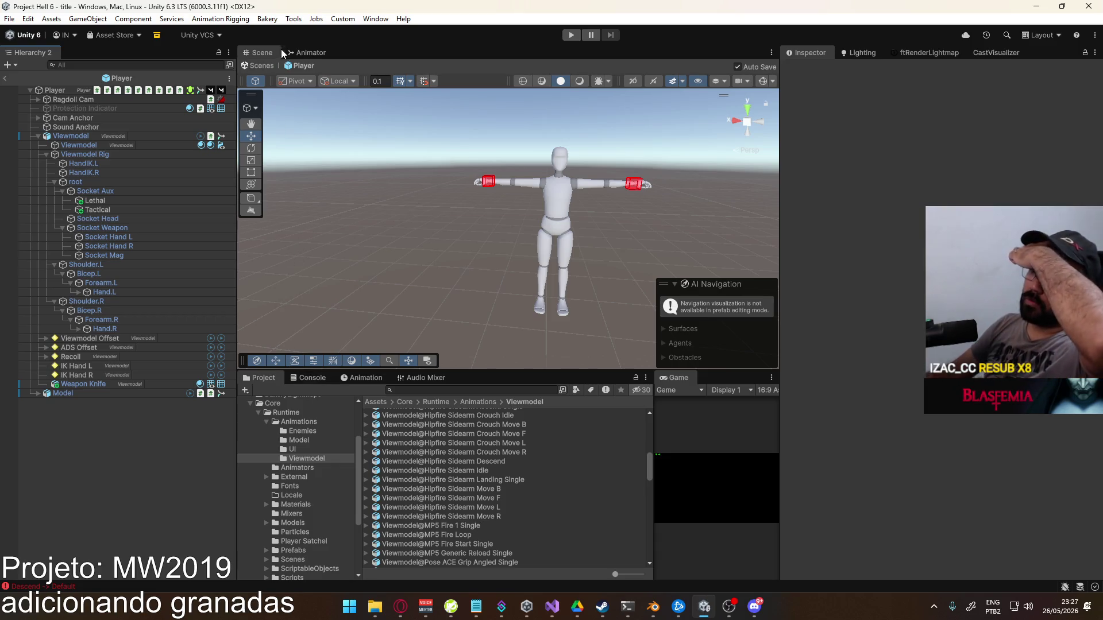
Mute the Prepare Tree transitions to Prepare (Hold) Tree and Throw Tree, then press Play
click(308, 52)
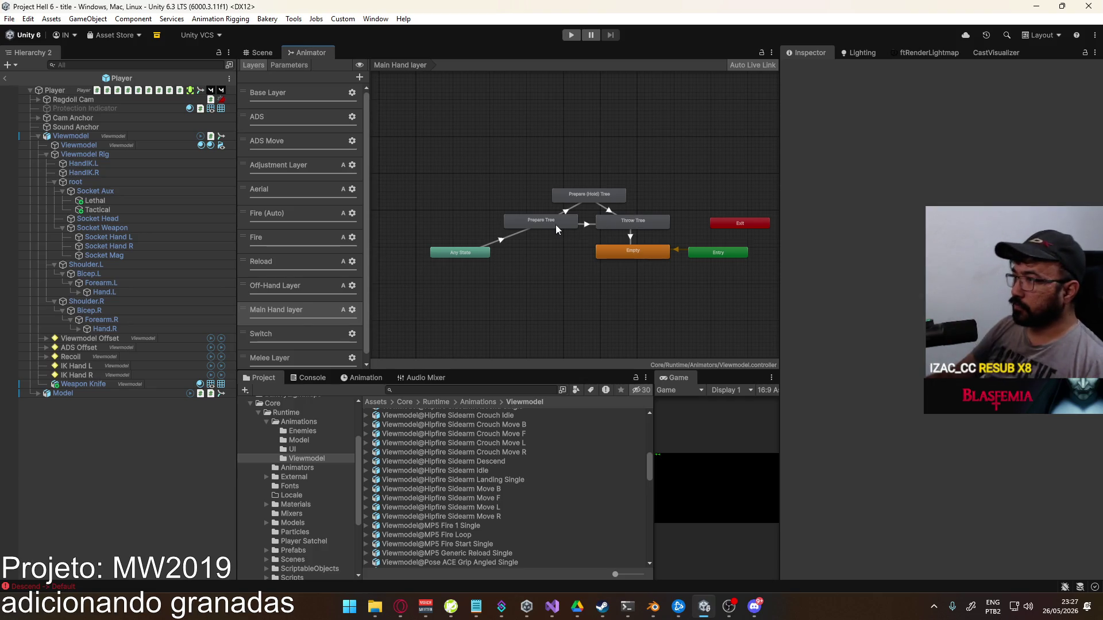
scroll(603, 246, up, 2)
click(556, 180)
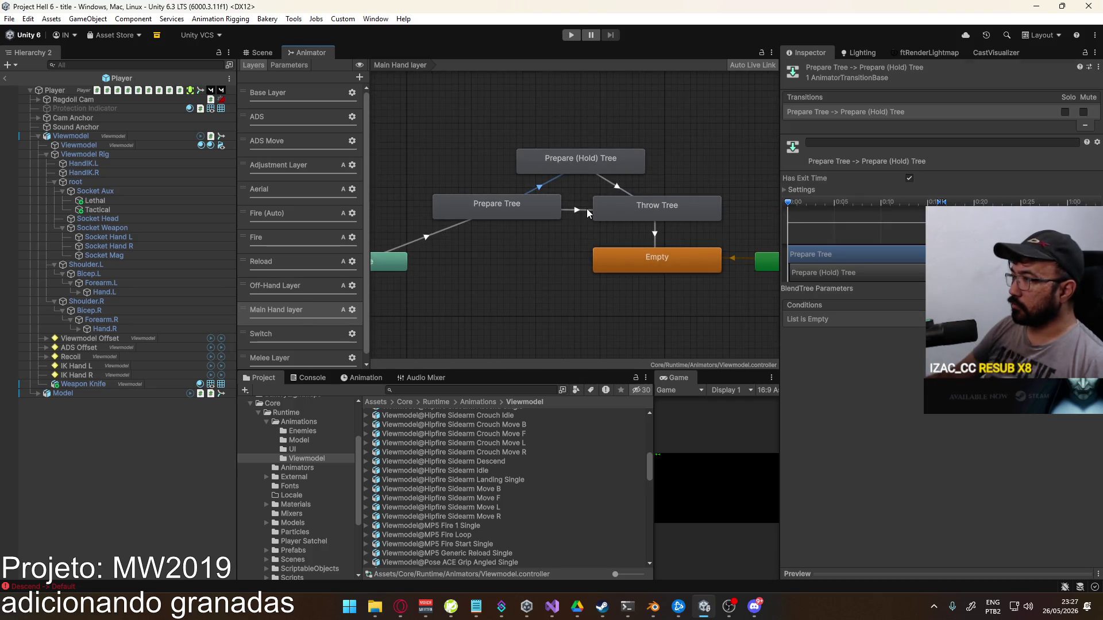
click(1084, 112)
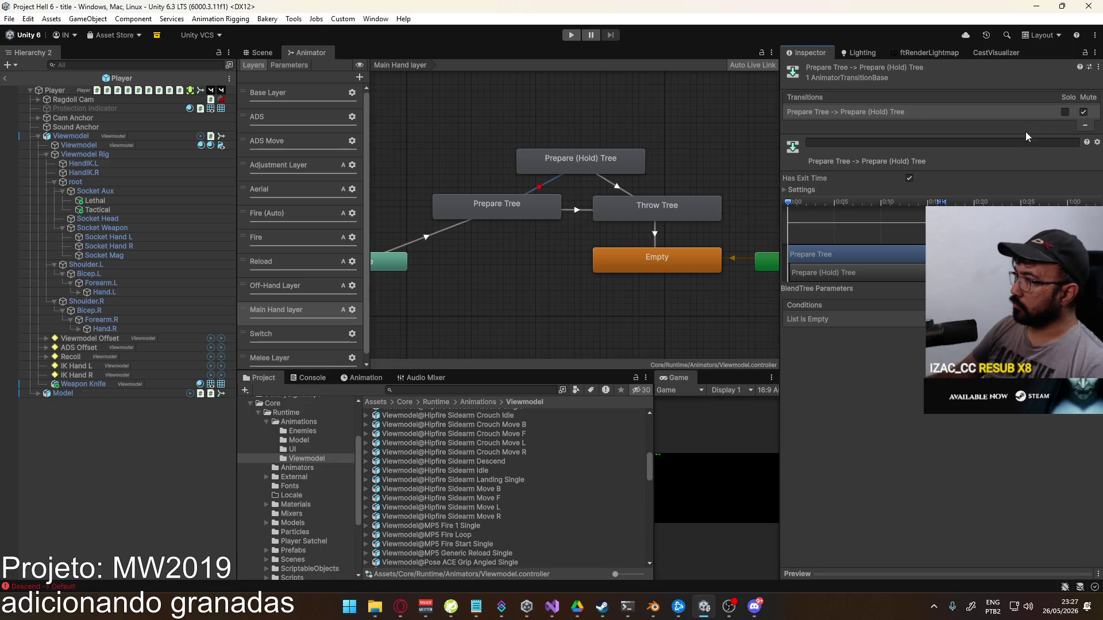
click(578, 210)
click(1085, 112)
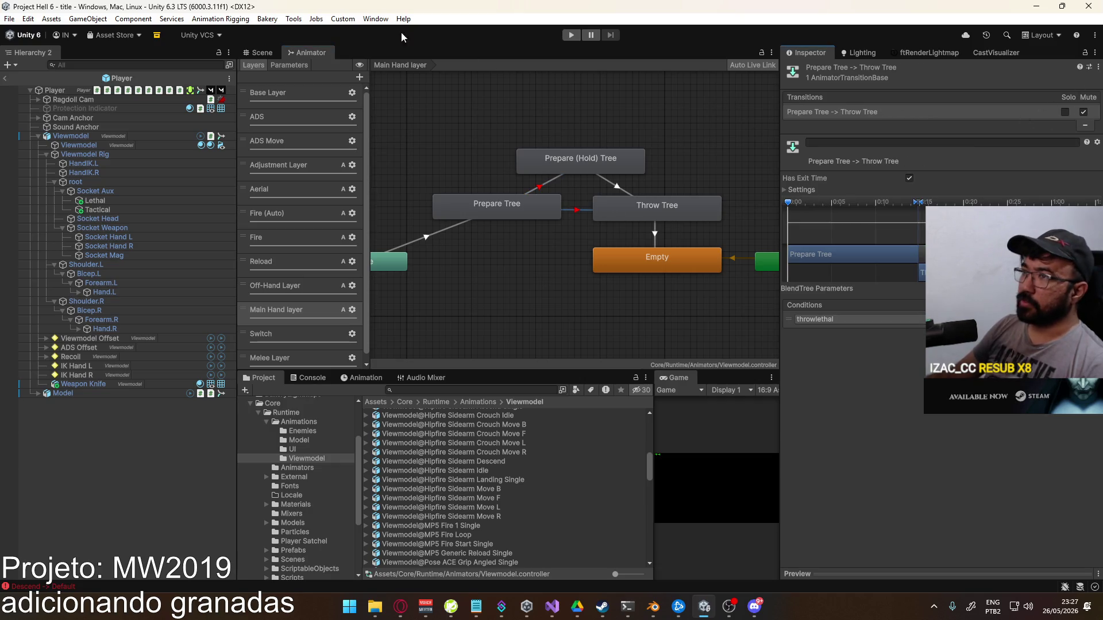
click(260, 53)
click(571, 32)
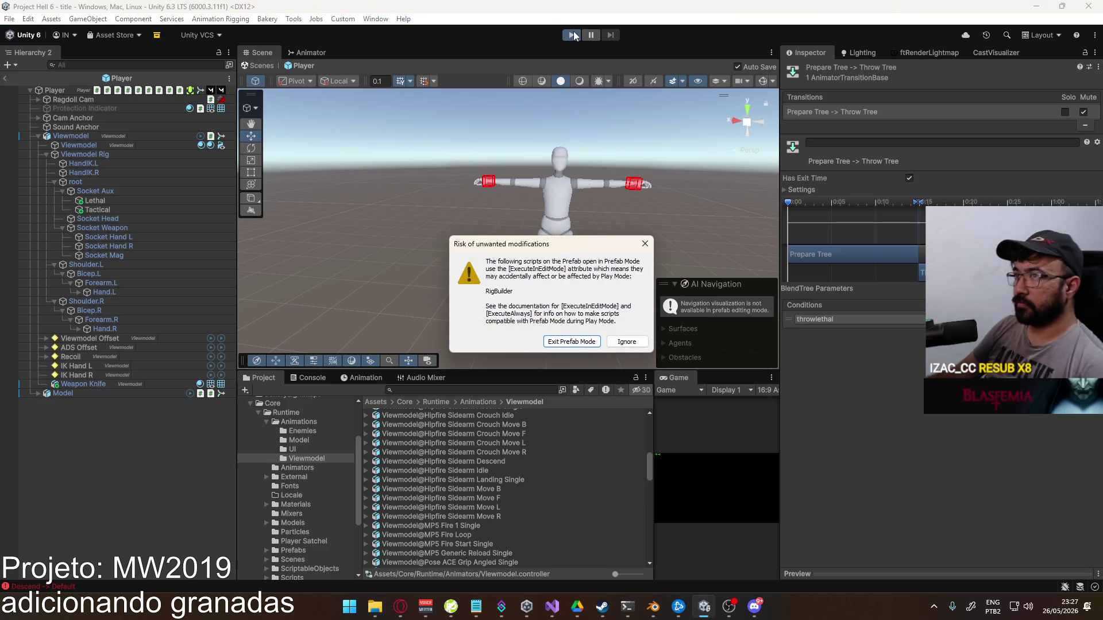
Ignore the prefab warning, exit Prefab Mode, clear the Console, and start Play mode
click(626, 343)
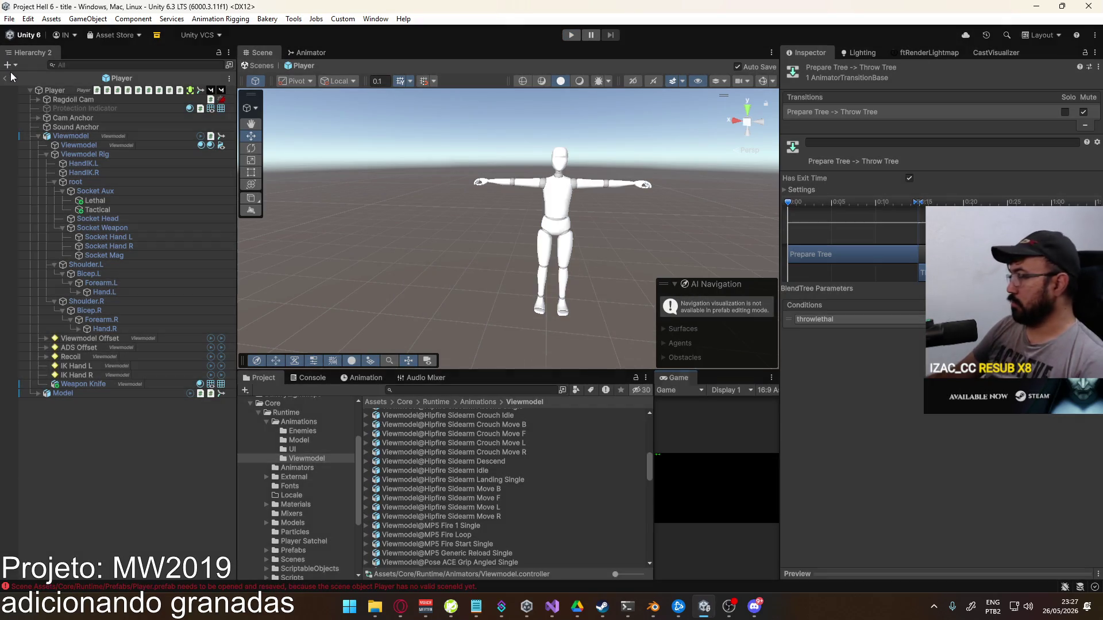
click(6, 78)
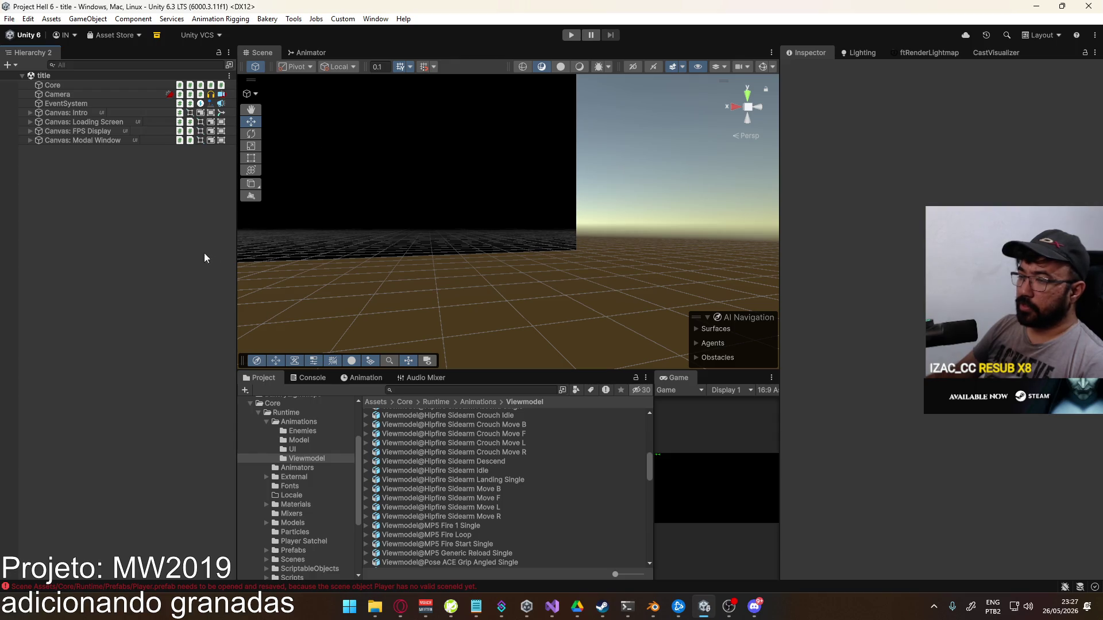
click(290, 379)
click(252, 390)
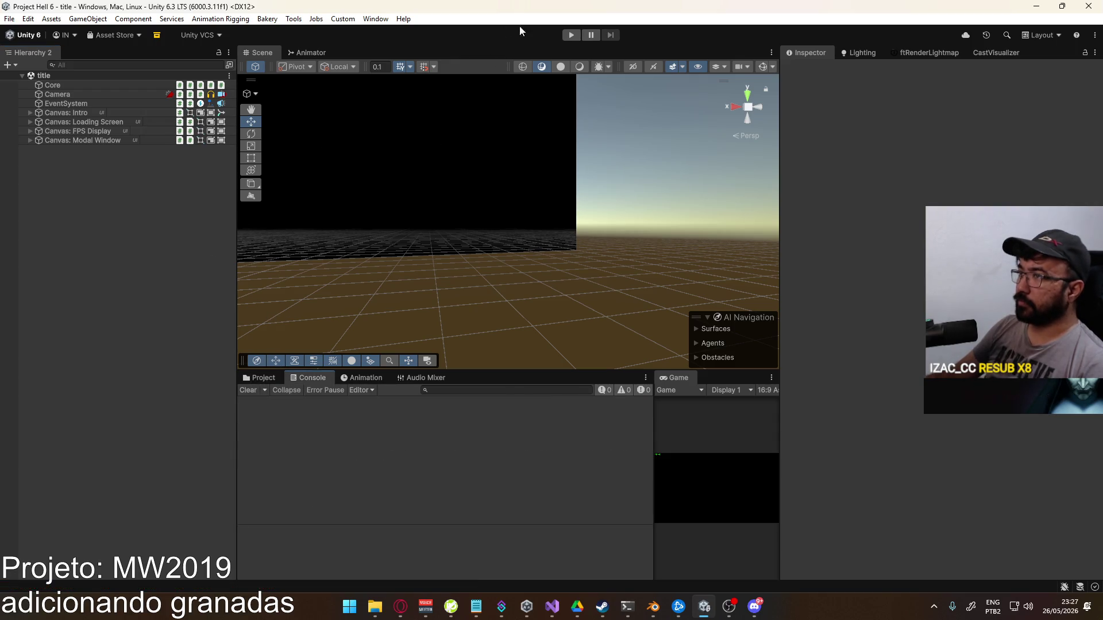
click(571, 35)
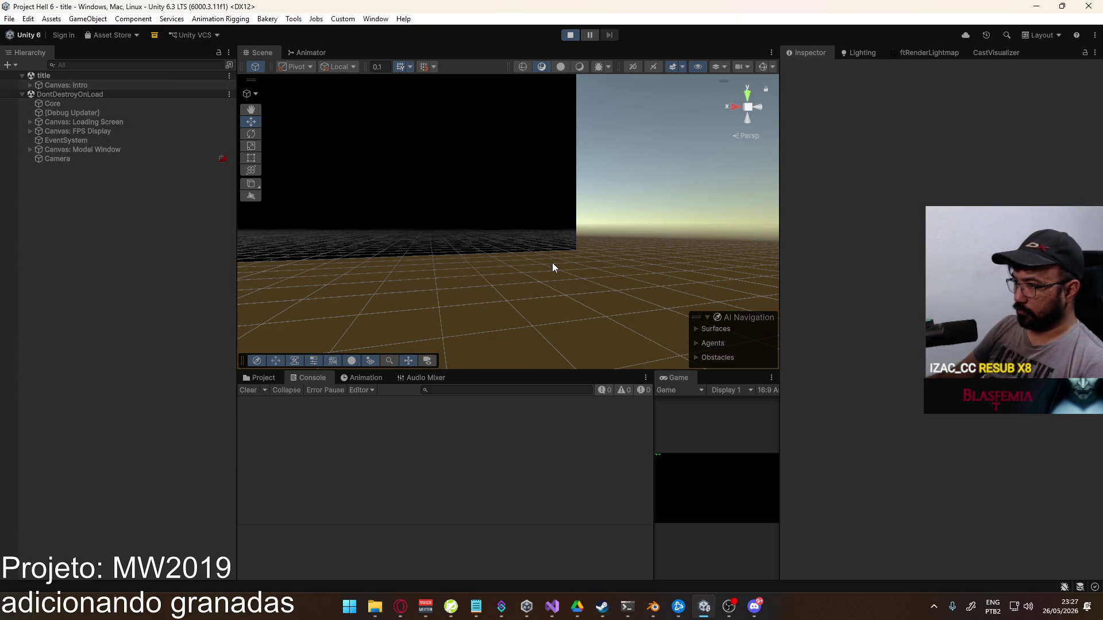
click(248, 390)
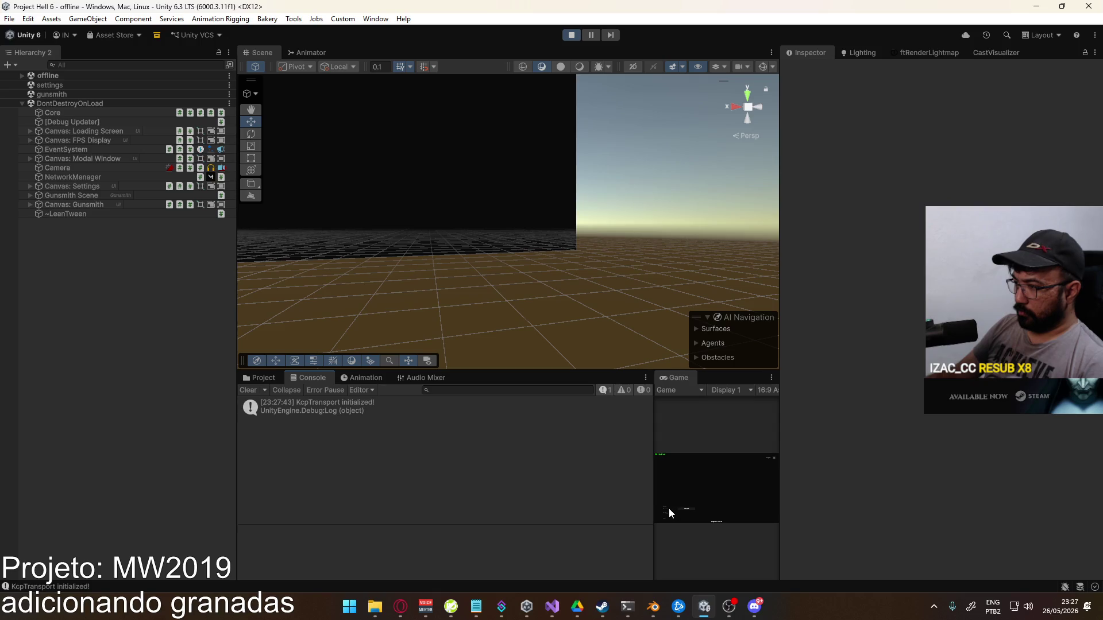
Start a match on the shipment map and fly the Scene camera to the player
click(695, 520)
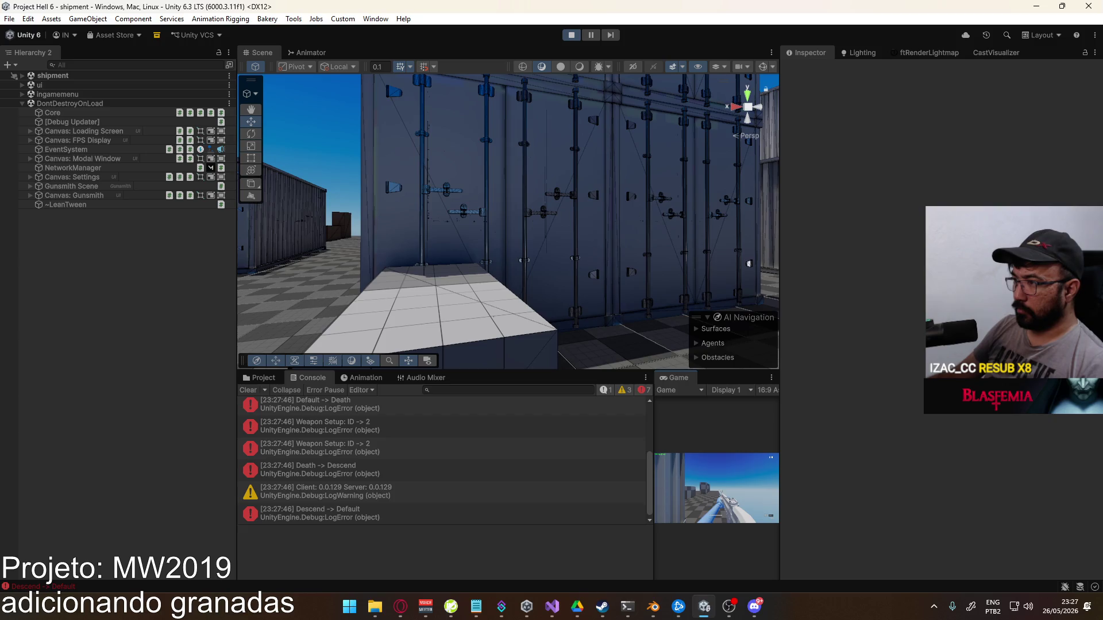
key(super)
key(super)
right_click(280, 145)
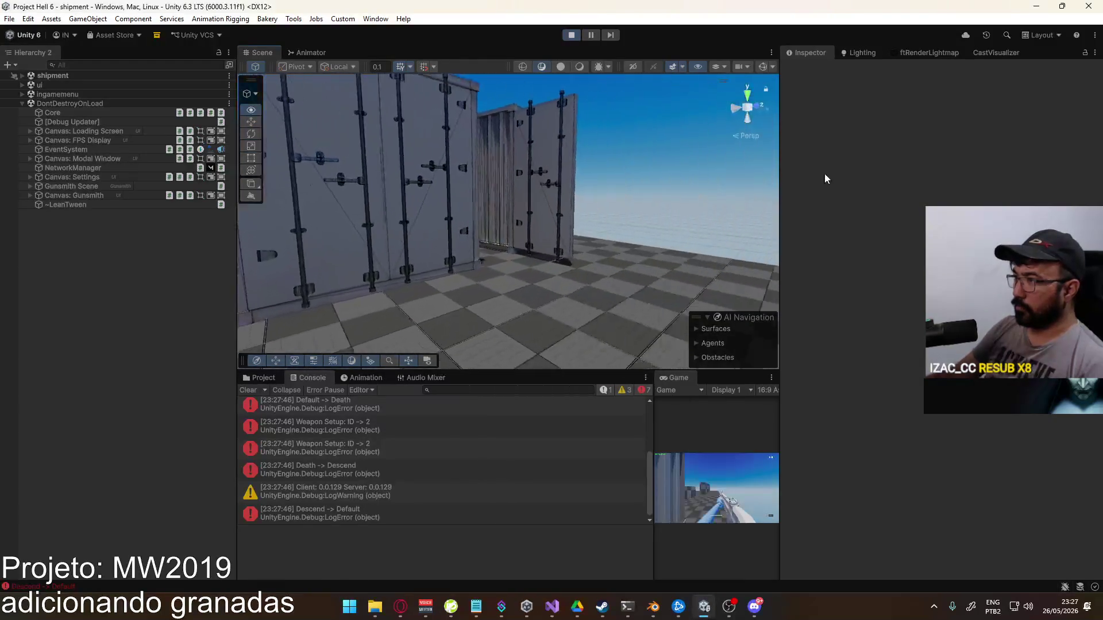
Expand the Viewmodel rig root and Socket Weapon in the Hierarchy and select Socket Hand R
key(w)
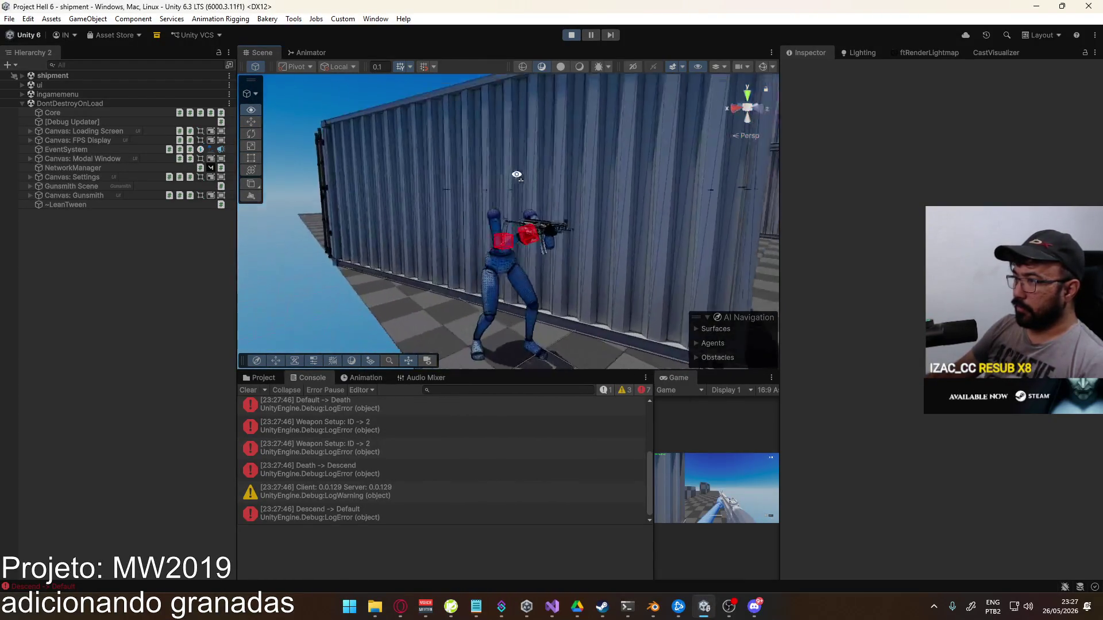
click(515, 221)
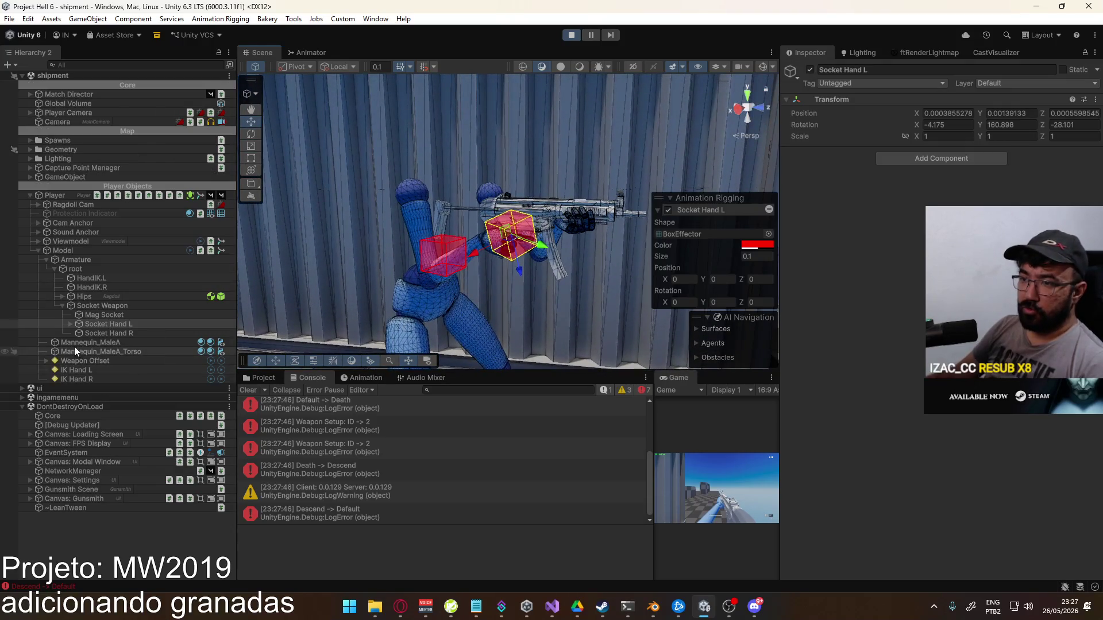
click(38, 251)
click(38, 241)
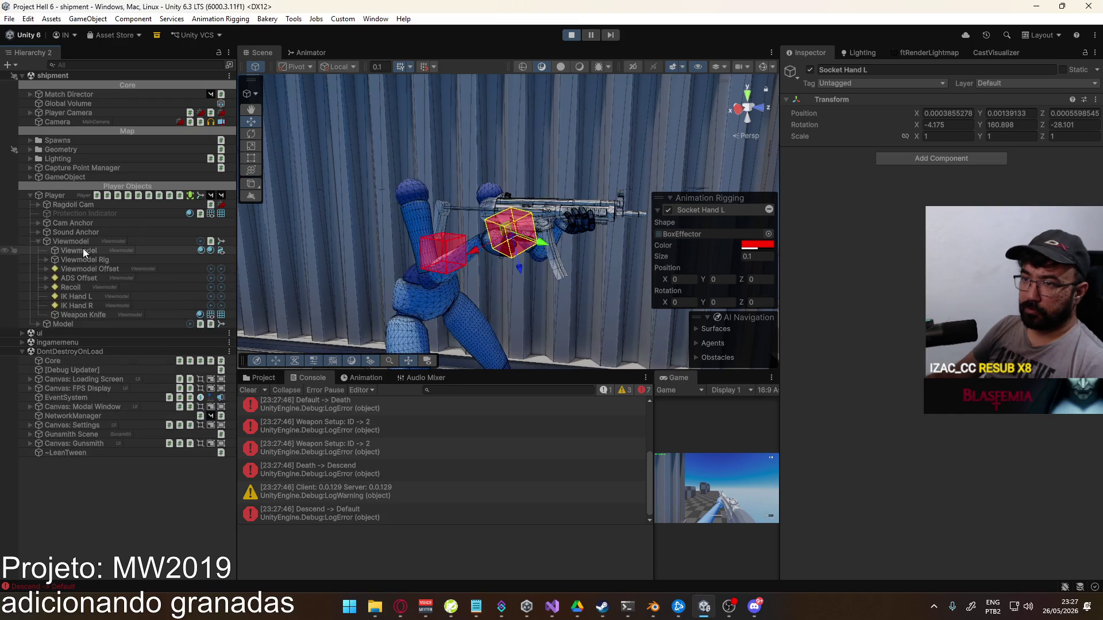
click(45, 260)
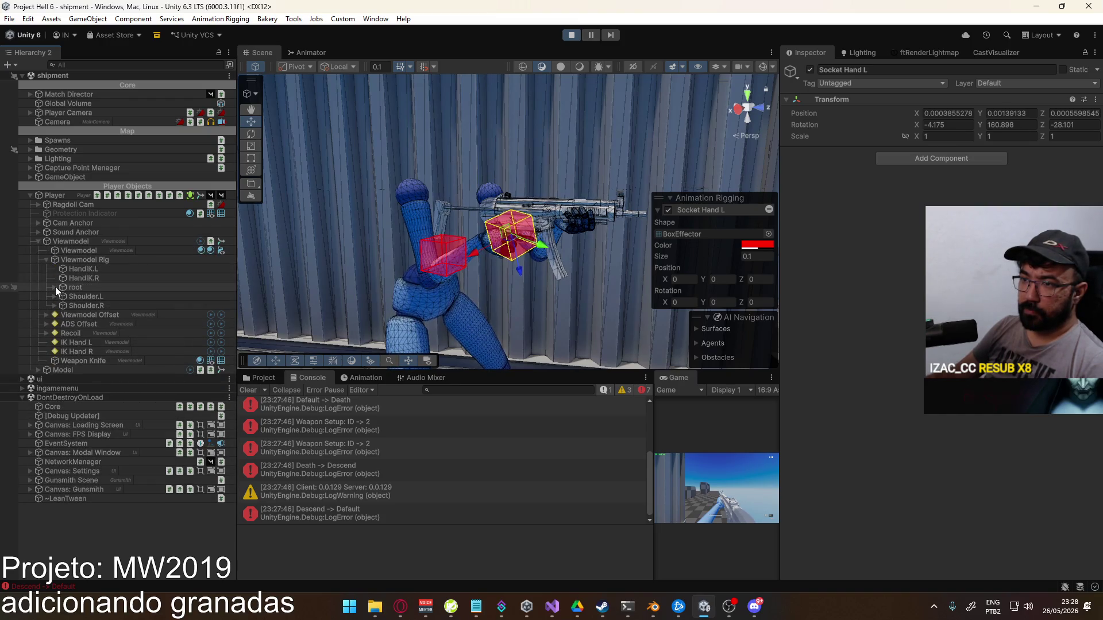
click(54, 287)
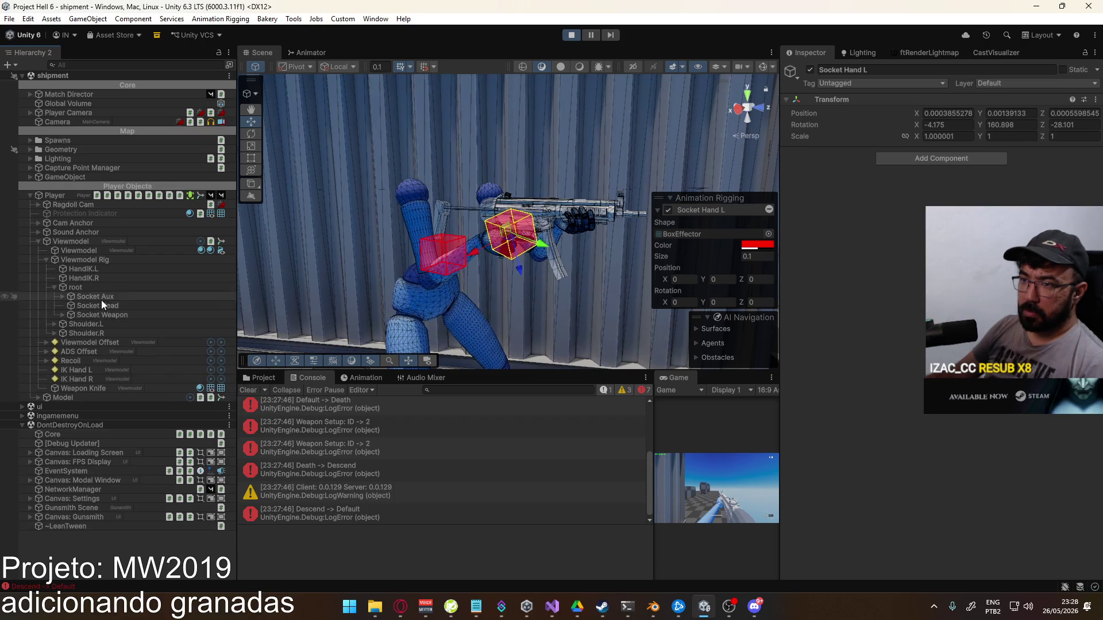
click(62, 315)
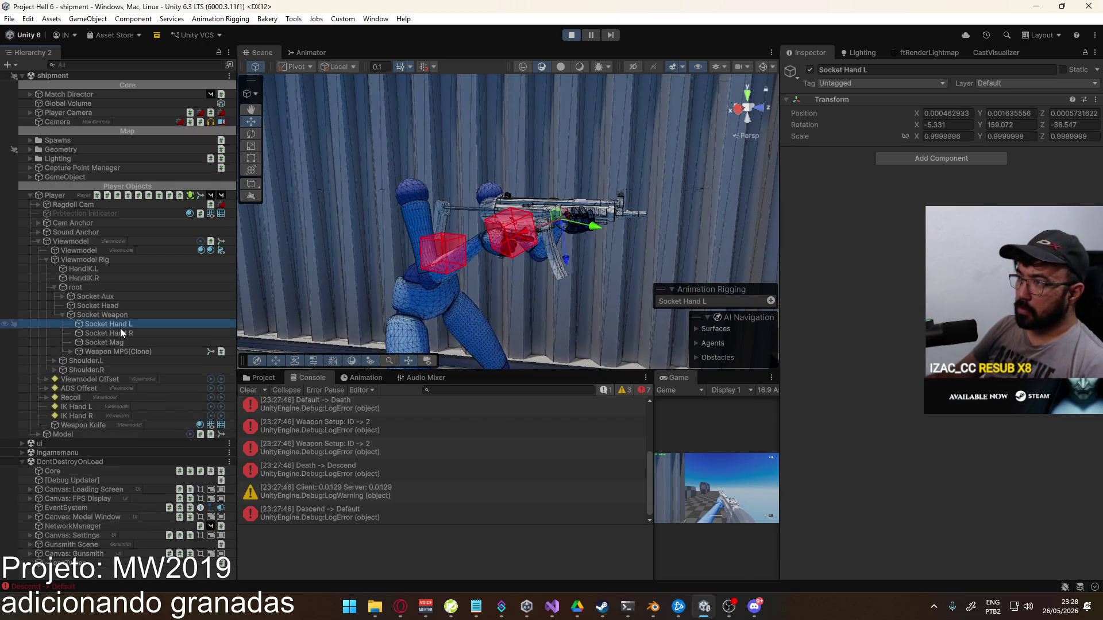
click(120, 332)
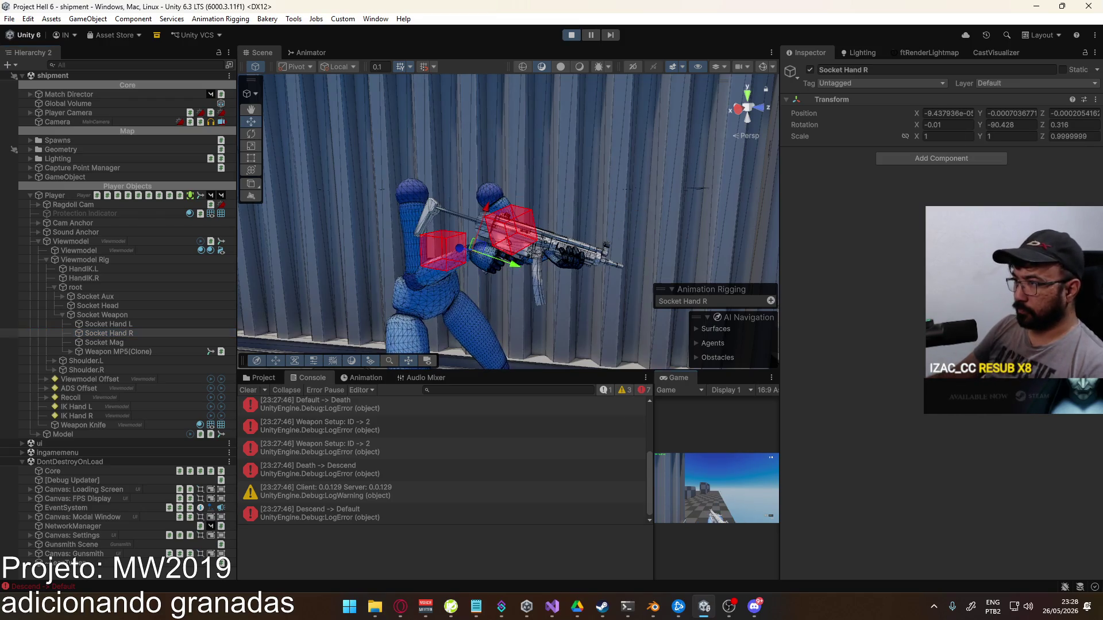
Advance the paused game one frame and frame the Scene view on Socket Hand R
key(super)
key(super)
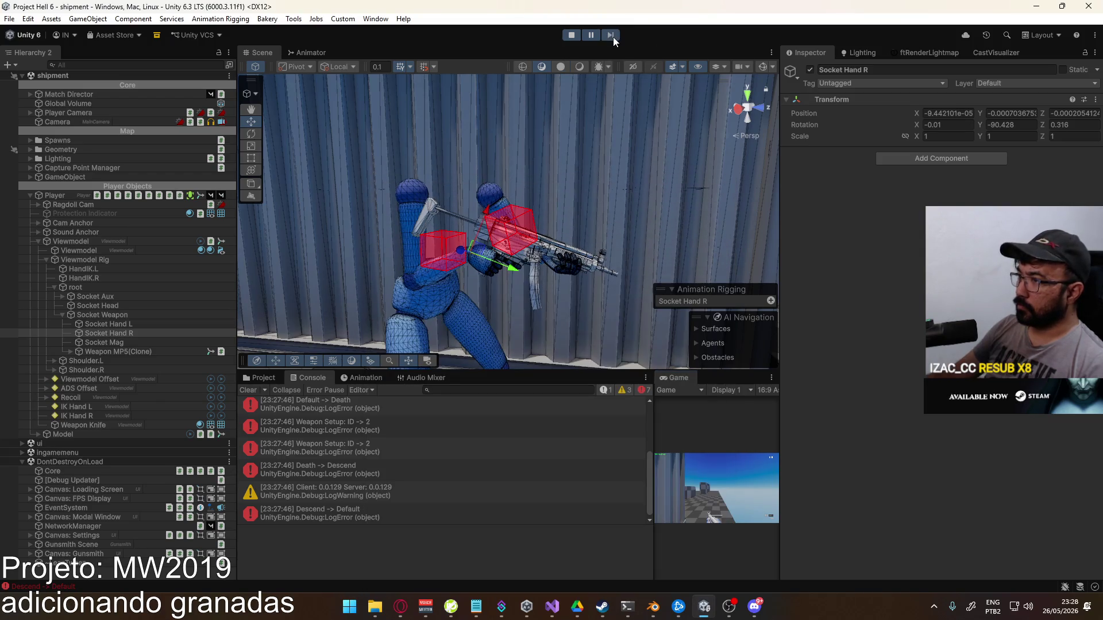
click(612, 37)
drag(592, 184, 357, 215)
key(f)
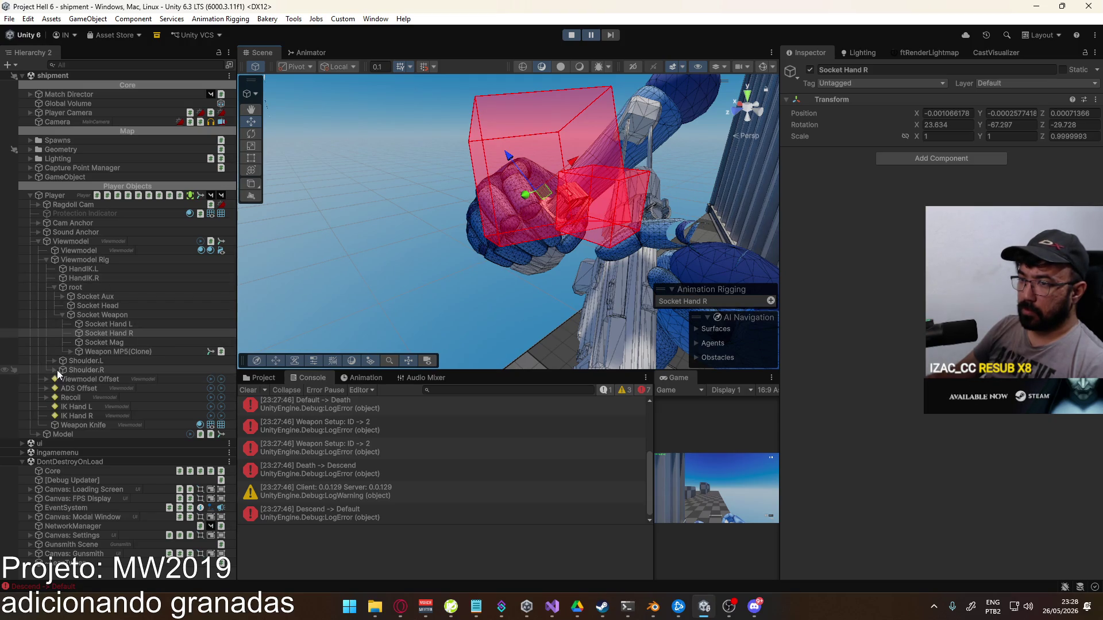
click(46, 380)
Select Grenade Frag(Clone) under Socket Aux and try a 0.00012 Y, then Z offset, resetting to 0
click(1017, 113)
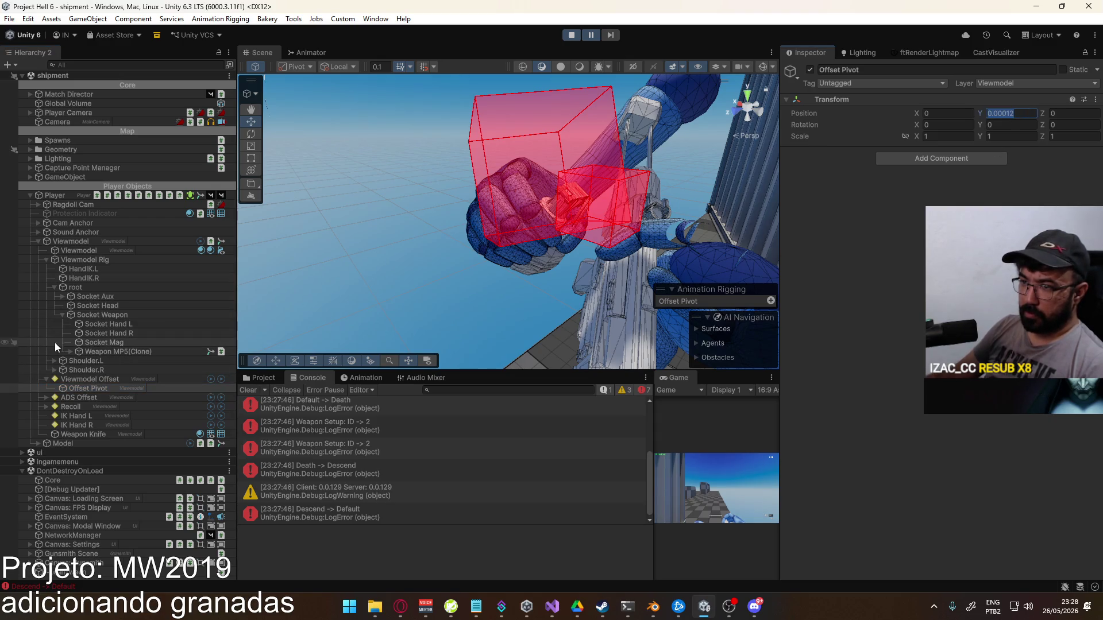
click(63, 296)
click(98, 324)
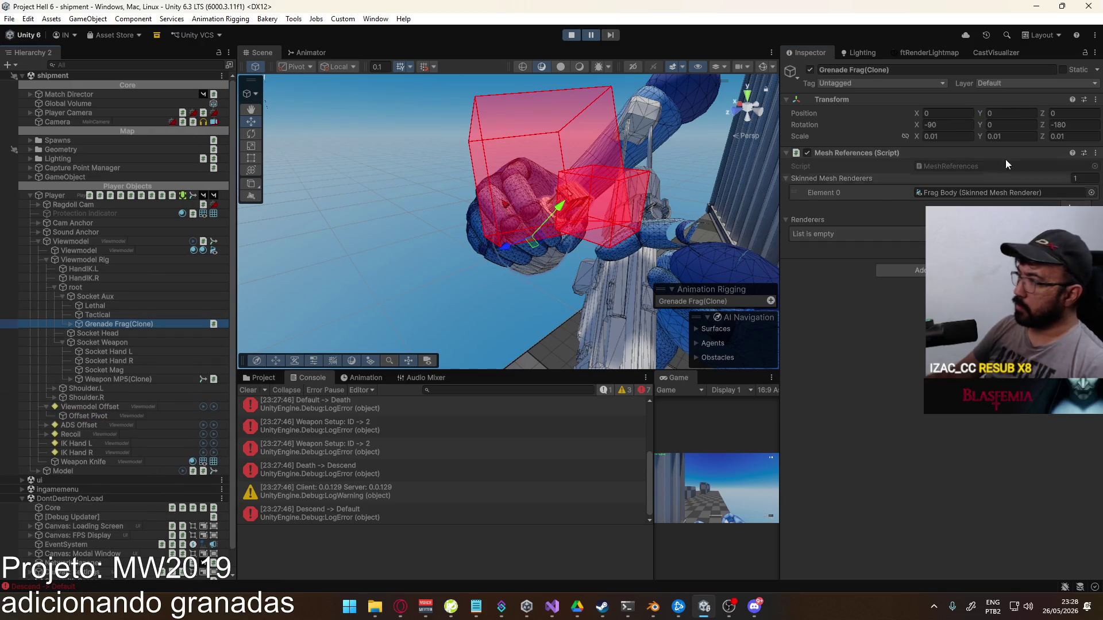
click(1011, 113)
text(0.00012)
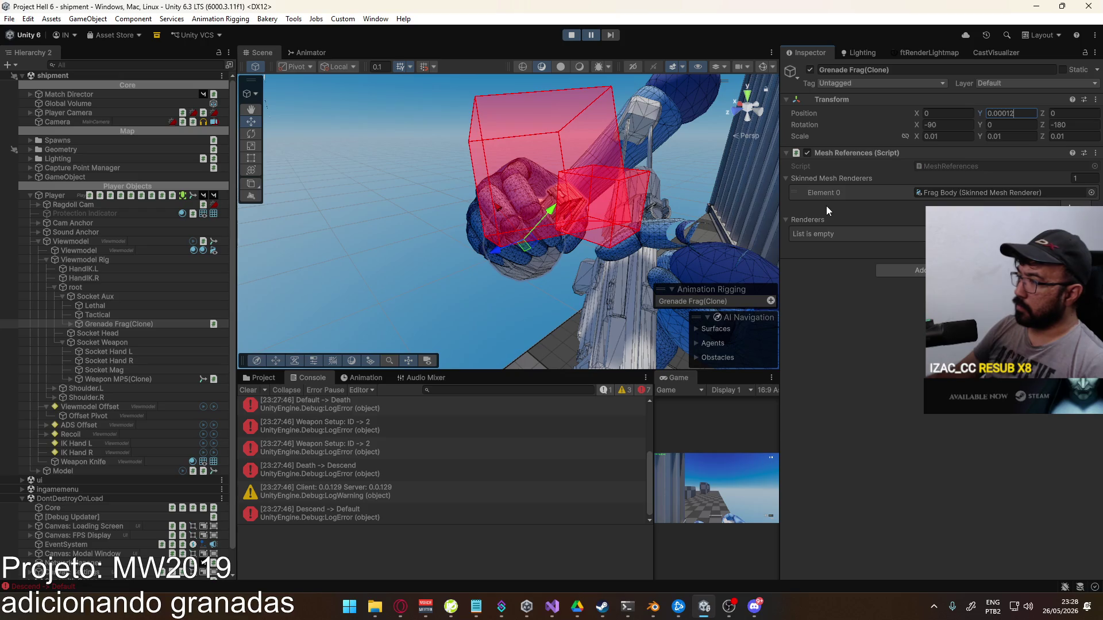
key(ctrl+x)
click(1087, 113)
key(ctrl+v)
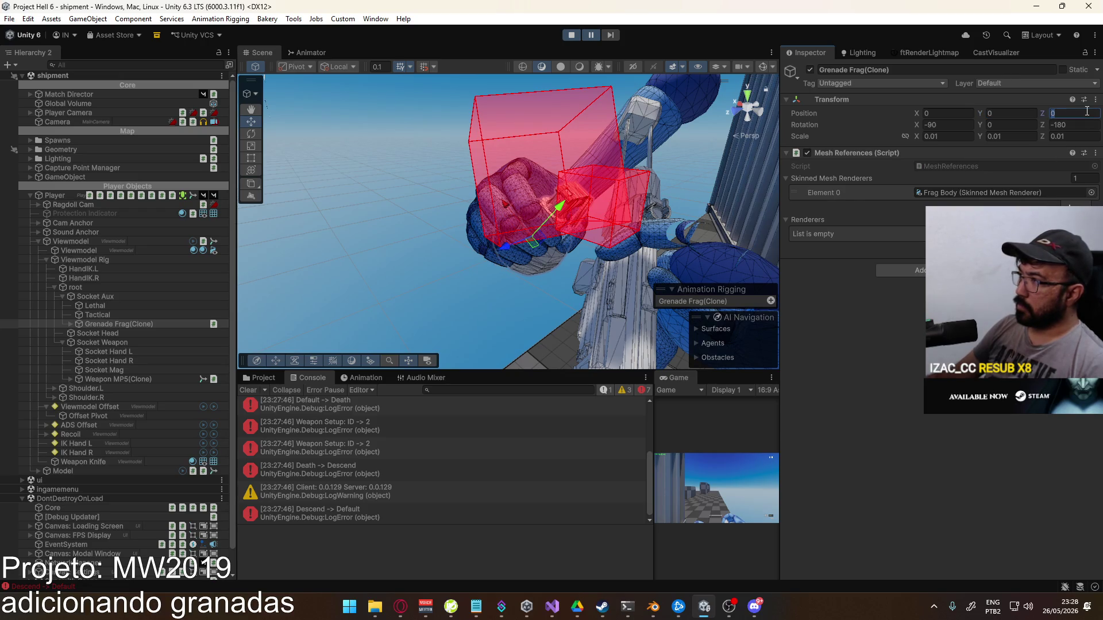
key(BackSpace)
key(BackSpace)
key(BackSpace)
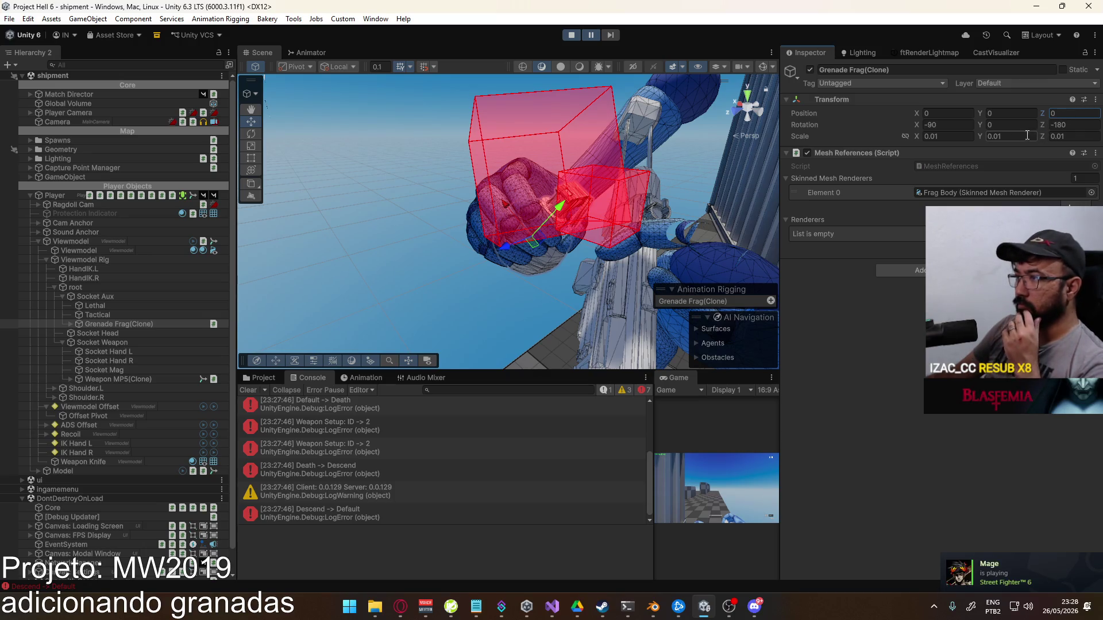
Step the paused game three frames while orbiting around the grenade, then select Socket Aux
mouse_move(644, 247)
mouse_down()
mouse_move(412, 259)
mouse_move(637, 330)
mouse_up()
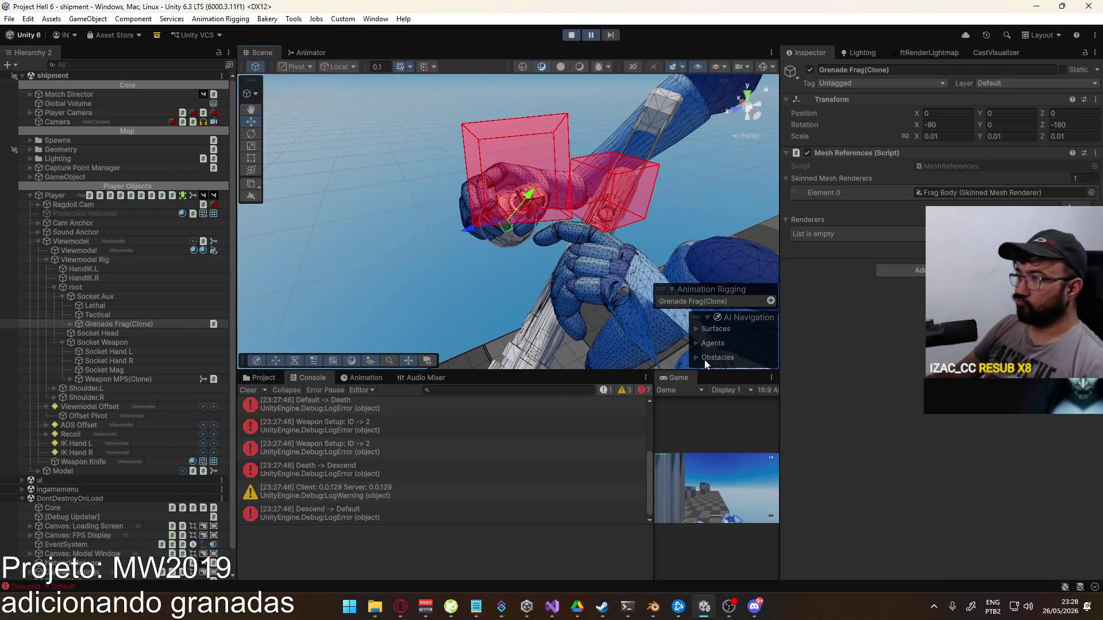
click(613, 32)
click(614, 33)
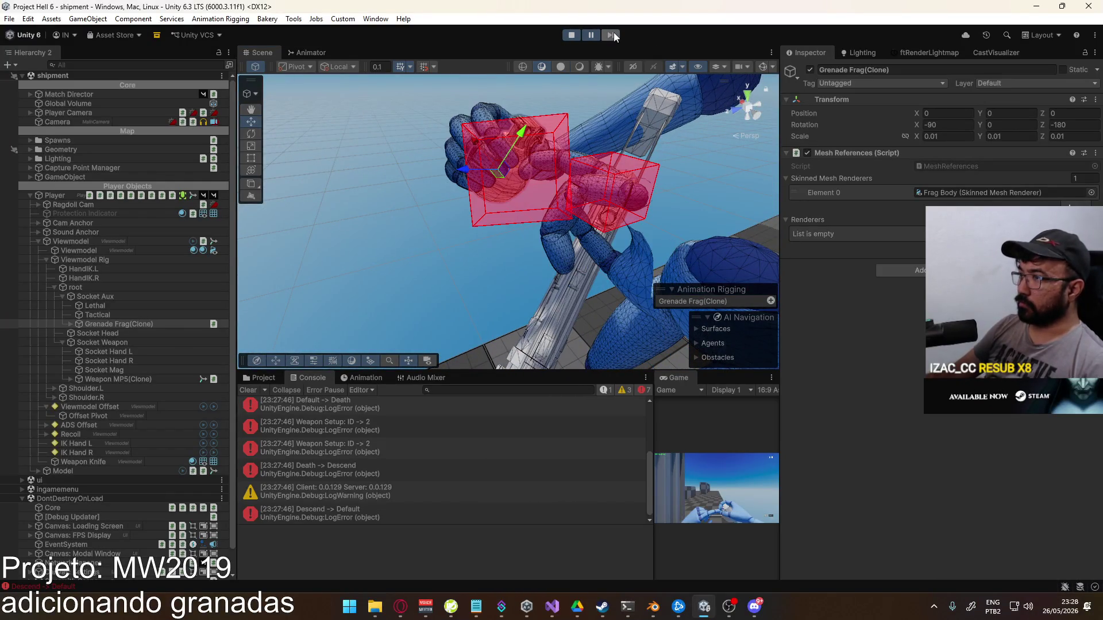
click(614, 34)
mouse_move(601, 220)
mouse_down()
mouse_move(436, 241)
mouse_move(299, 232)
mouse_up()
click(109, 297)
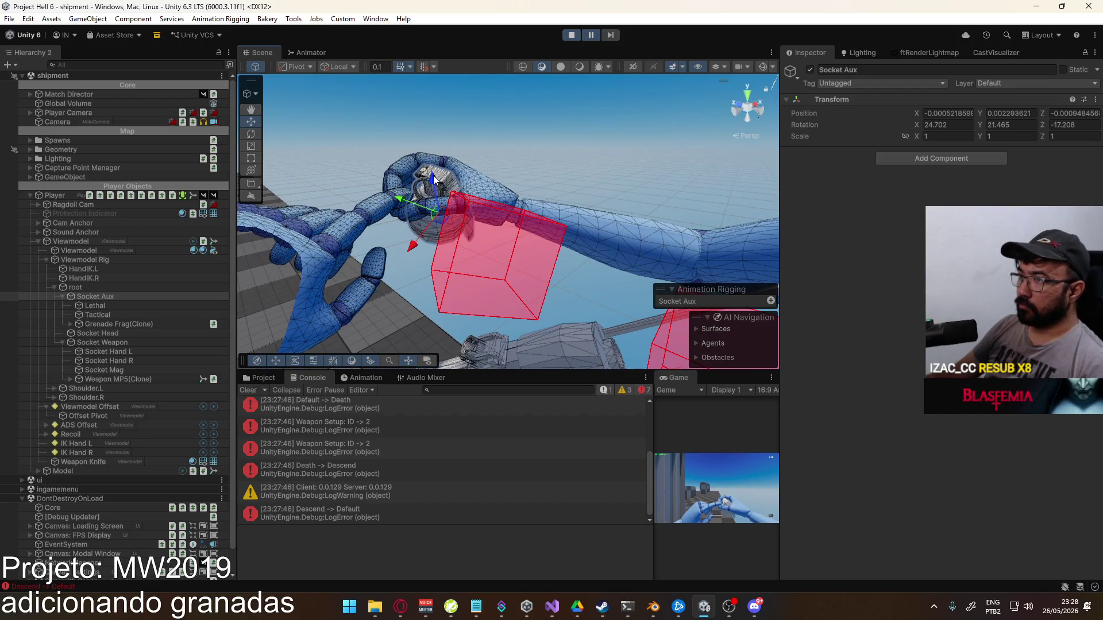
Frame Socket Aux and nudge its Y position by +0.0001 twice
key(f)
click(1029, 113)
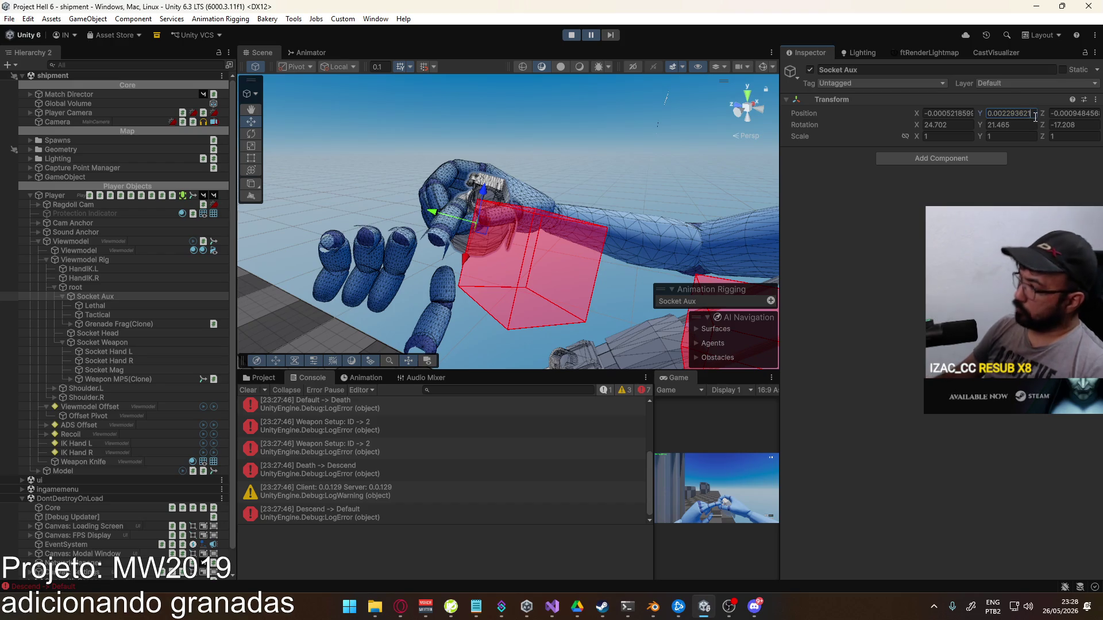
key(End)
text(+0.0001)
key(Return)
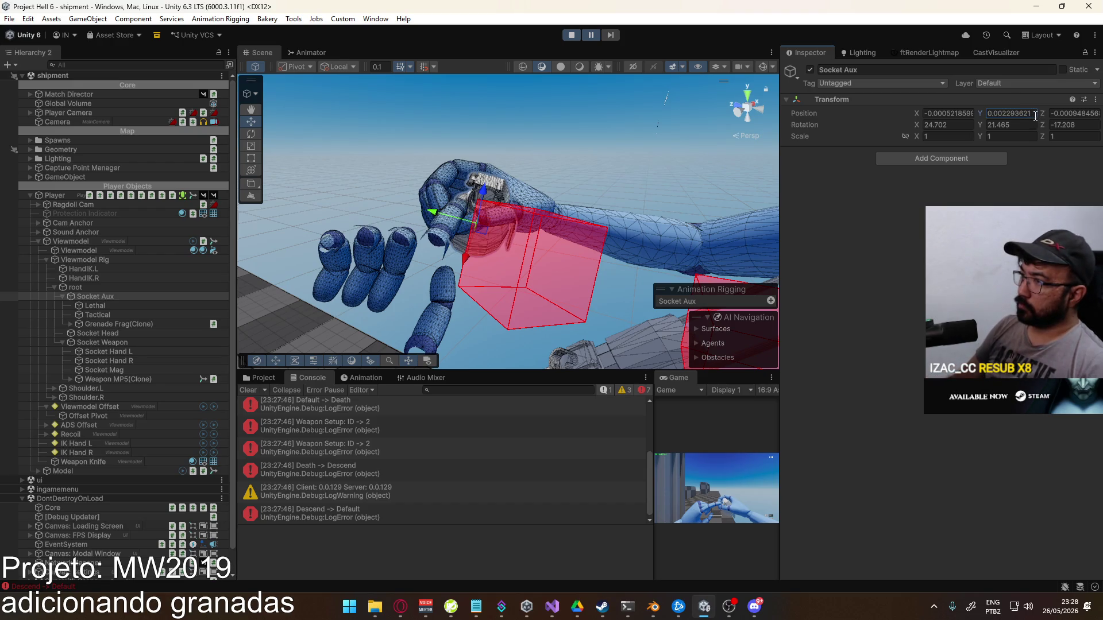
click(1026, 113)
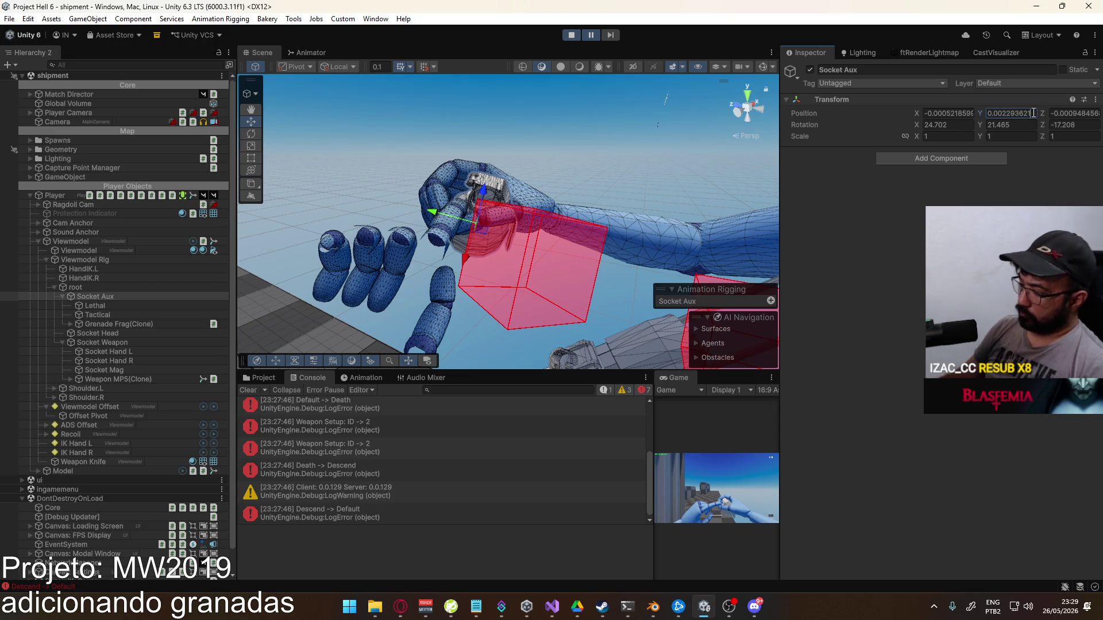
text(+0.00012)
Try a small extra offset on Socket Aux's Z position, then undo it
mouse_move(612, 212)
mouse_down()
mouse_move(580, 206)
mouse_move(612, 195)
mouse_up()
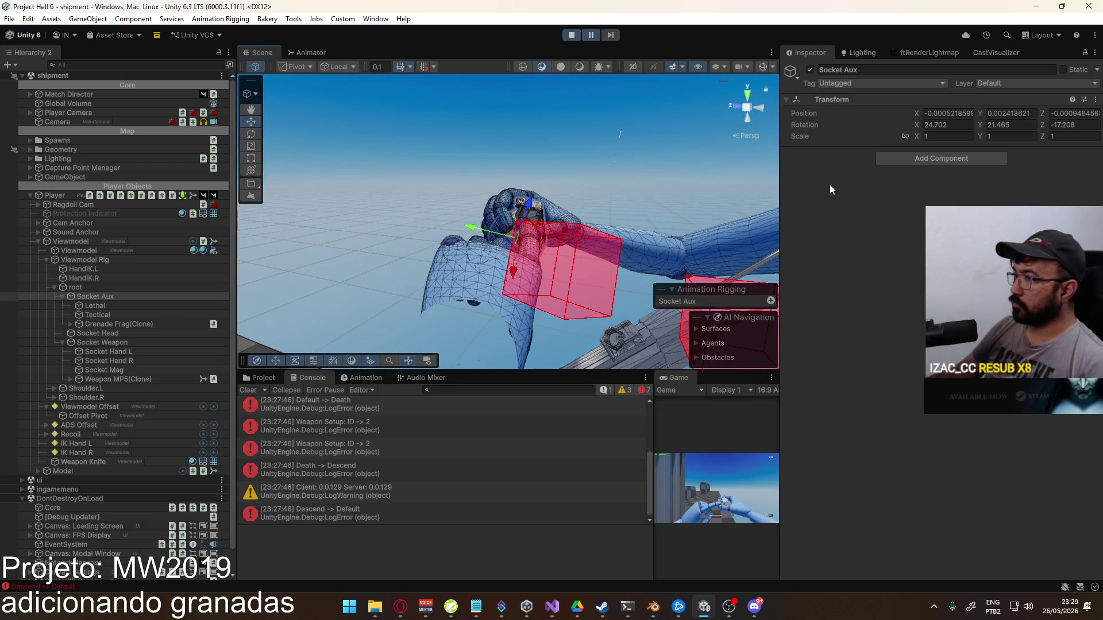
click(1093, 114)
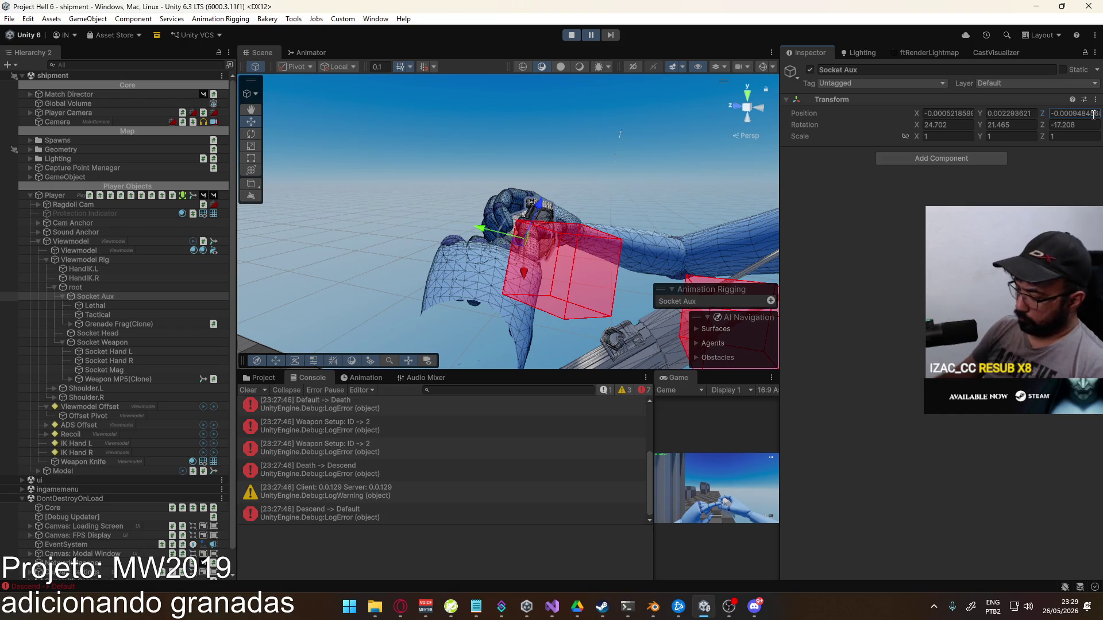
text(+0.0)
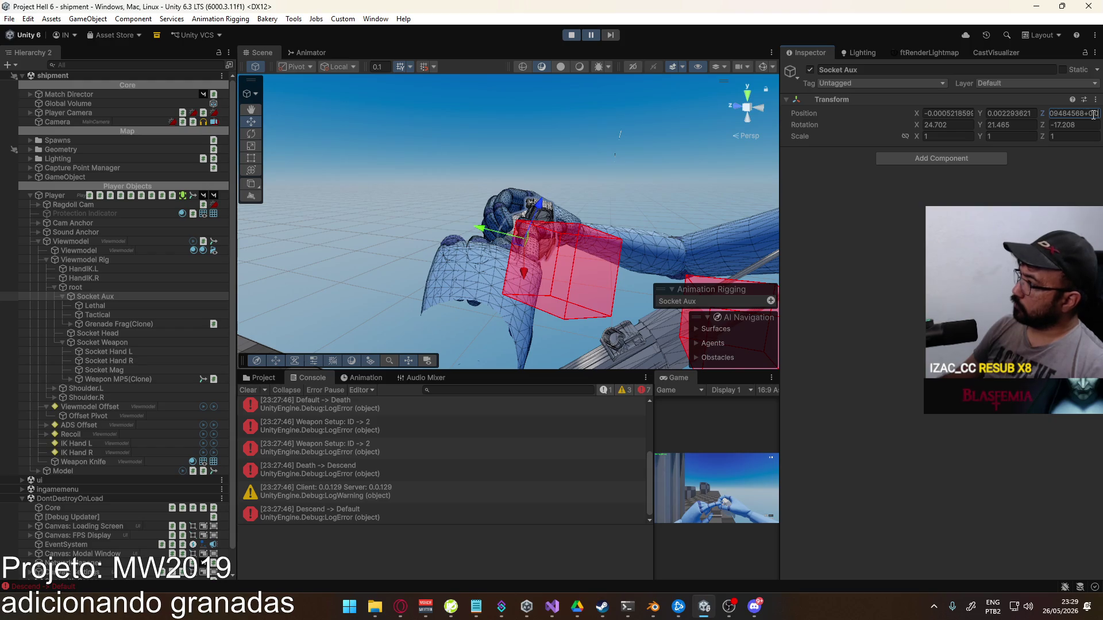
text(00.0002)
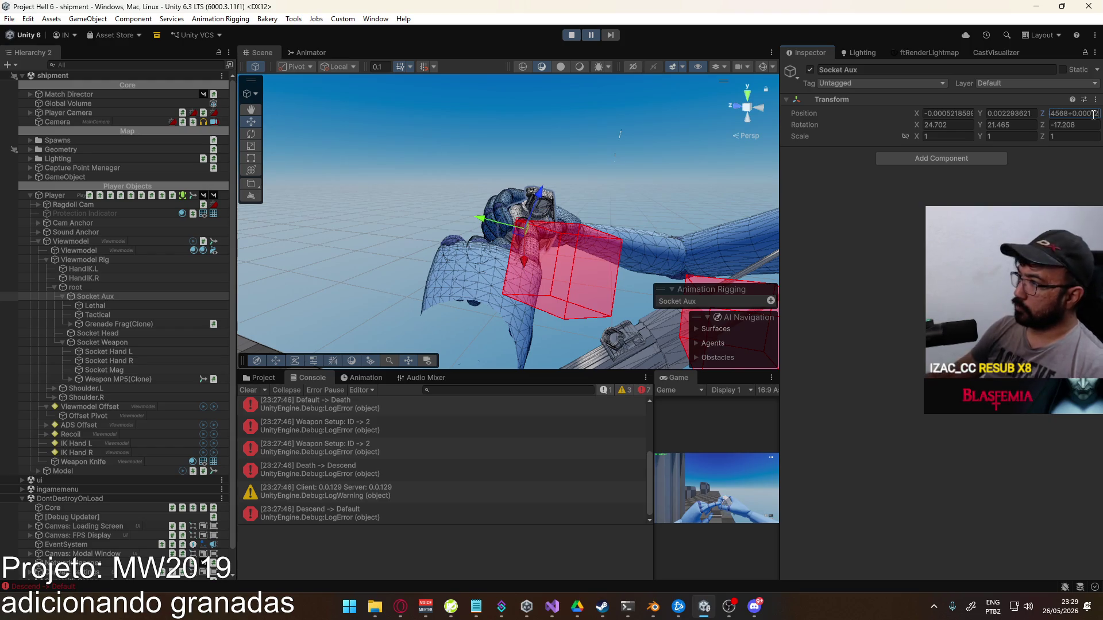
drag(619, 159, 572, 174)
key(ctrl+z)
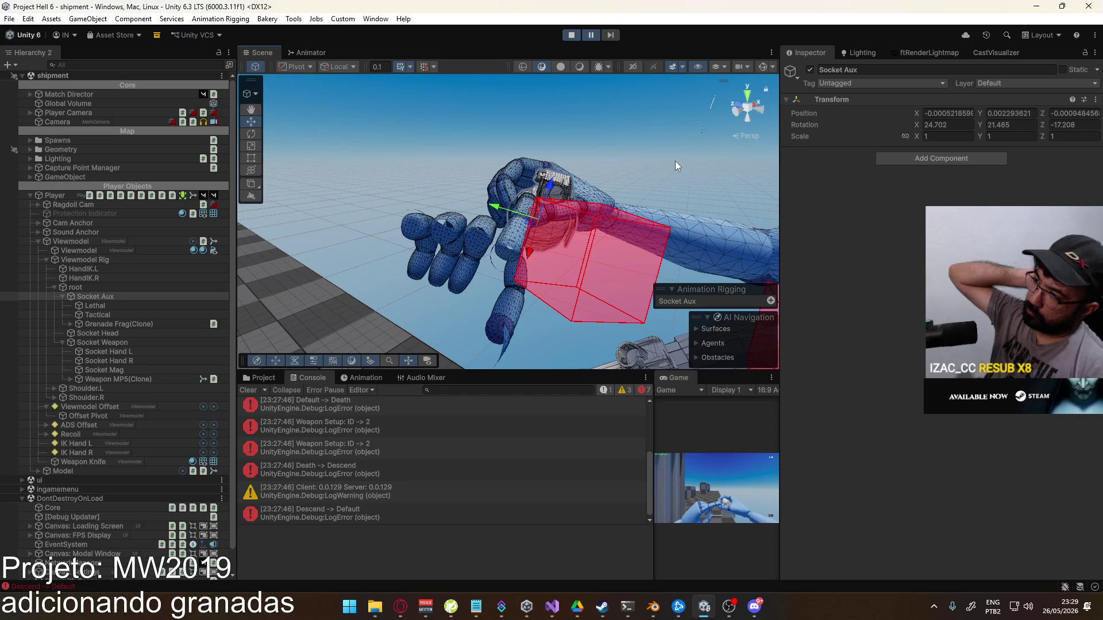
Step the paused game forward five frames and reframe the view on Socket Aux
click(610, 38)
click(610, 38)
click(610, 37)
click(610, 38)
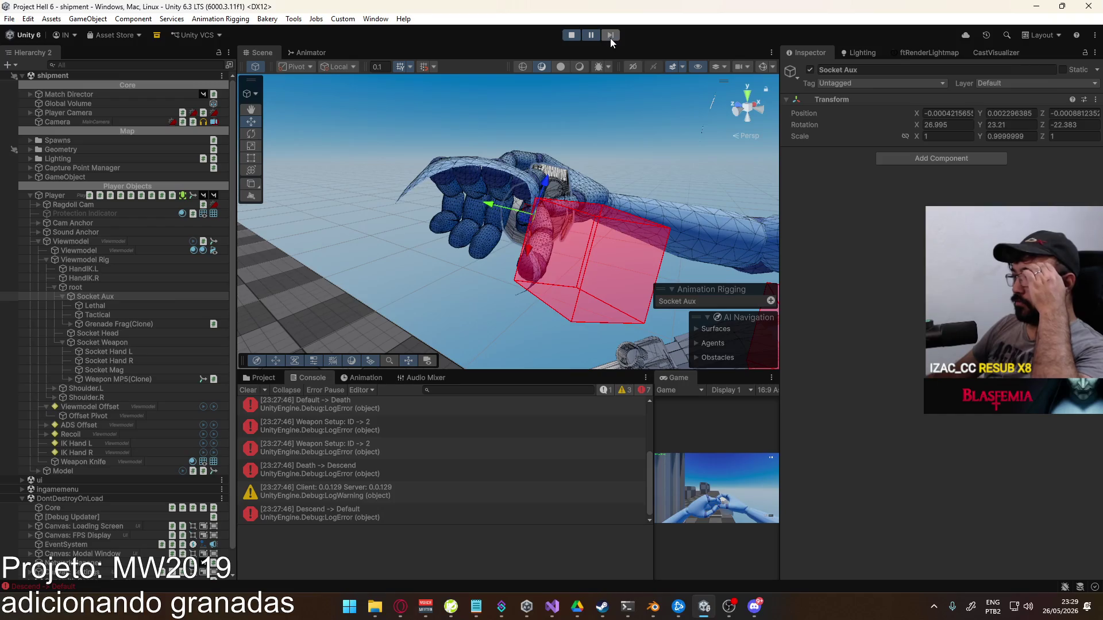
click(610, 38)
mouse_move(540, 86)
mouse_down()
mouse_move(526, 191)
mouse_move(441, 197)
mouse_move(394, 165)
mouse_move(575, 293)
mouse_up()
key(f)
Maximize the Game view and walk the player forward toward the containers
right_click(674, 379)
click(687, 385)
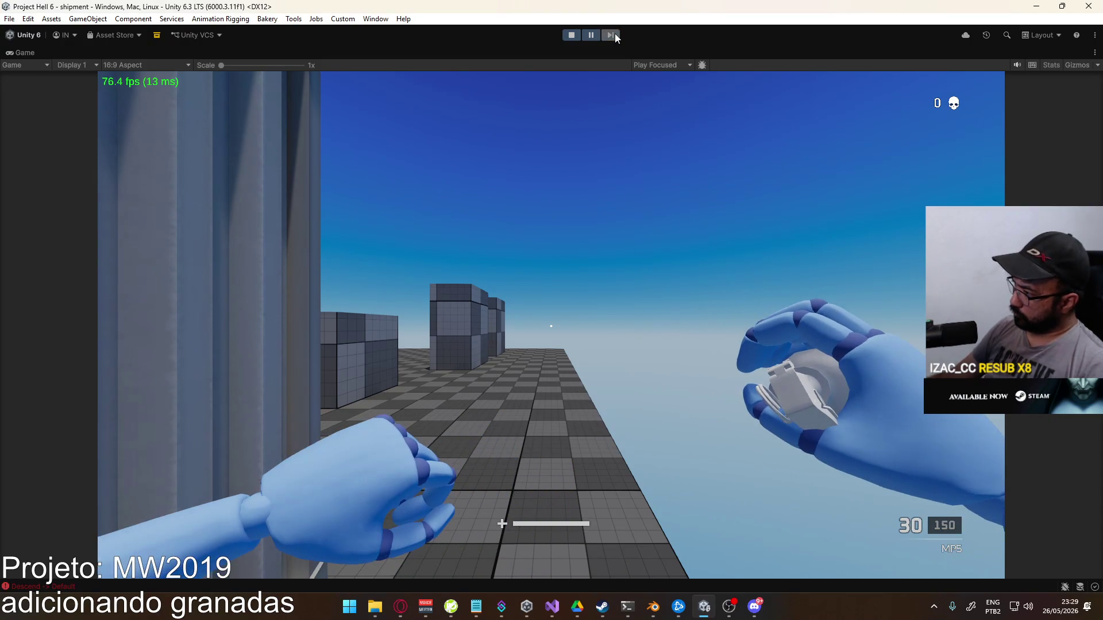
click(551, 325)
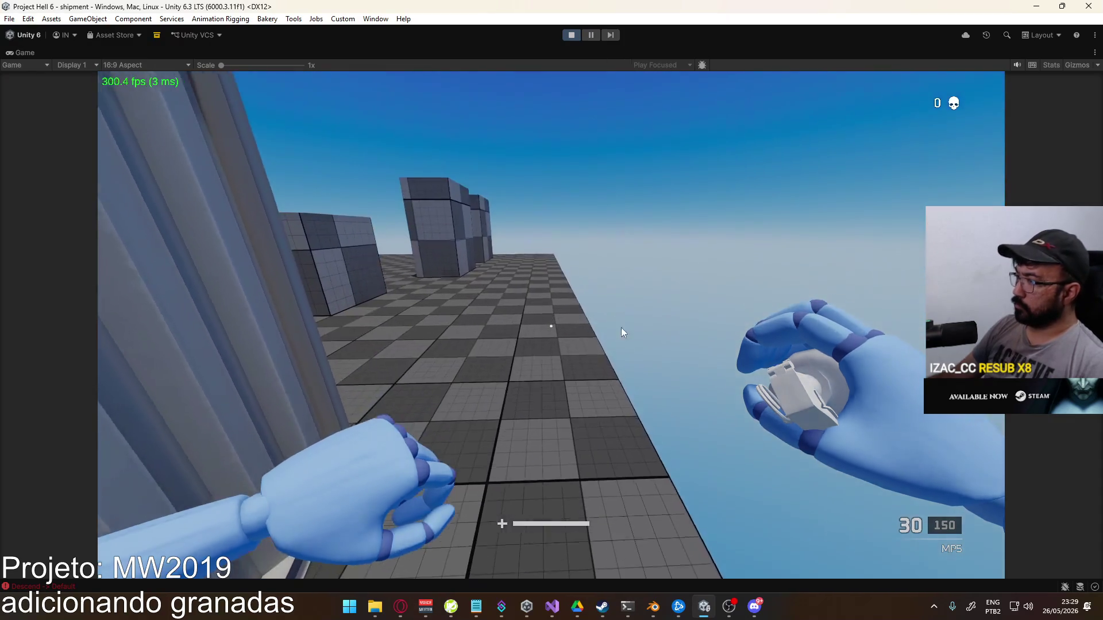
key(w)
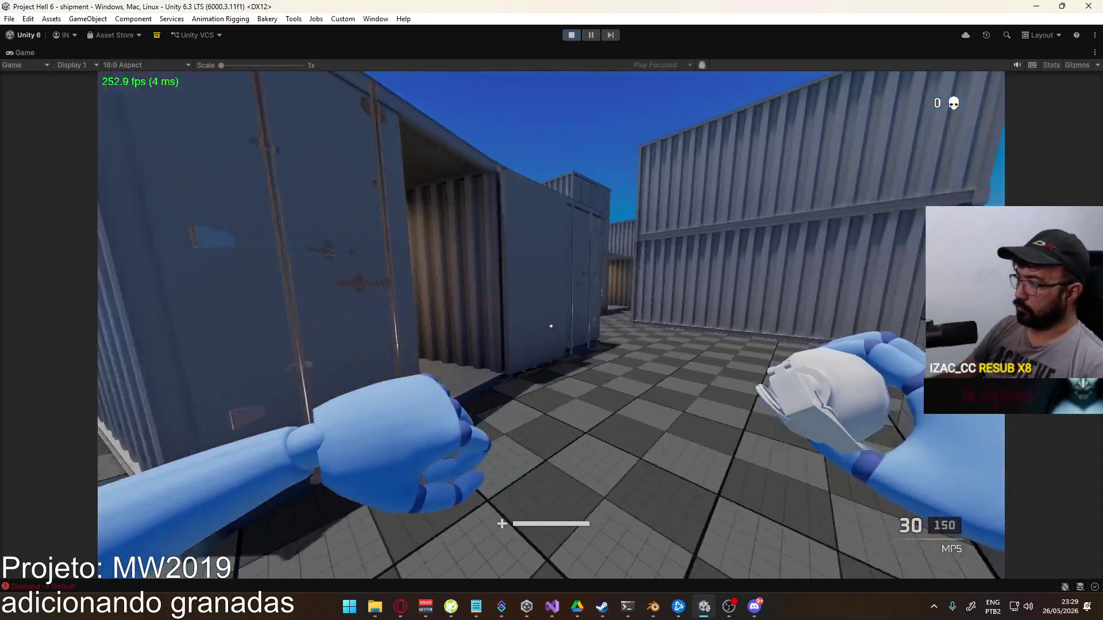
key(w)
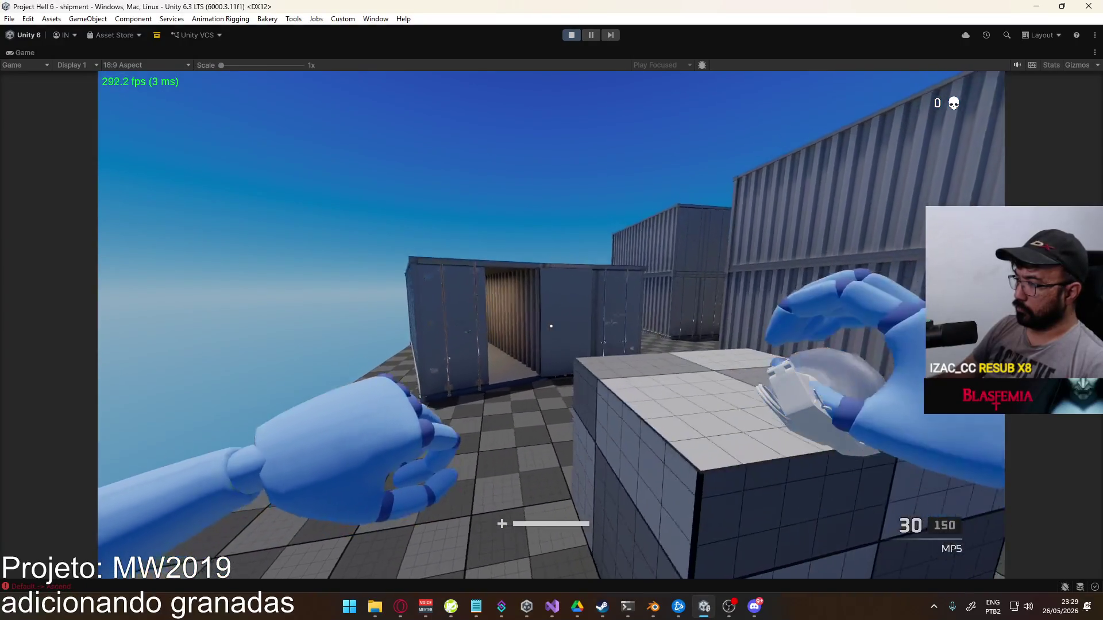
key(w)
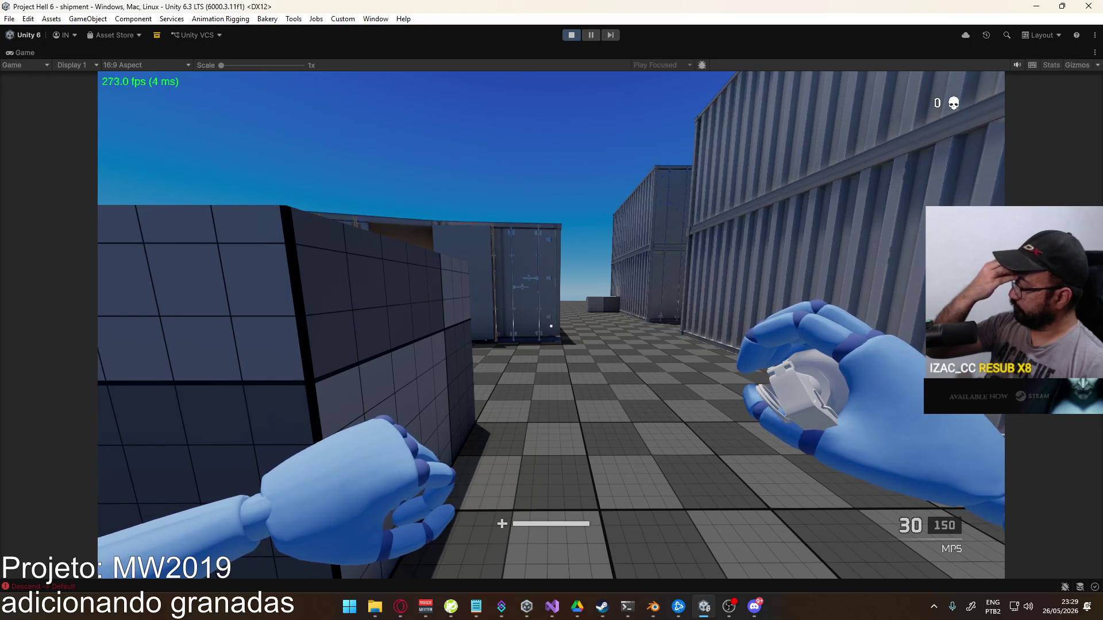
Release the mouse, stop Play mode with Ctrl+P, and bring up the grenade script
key(super)
key(Escape)
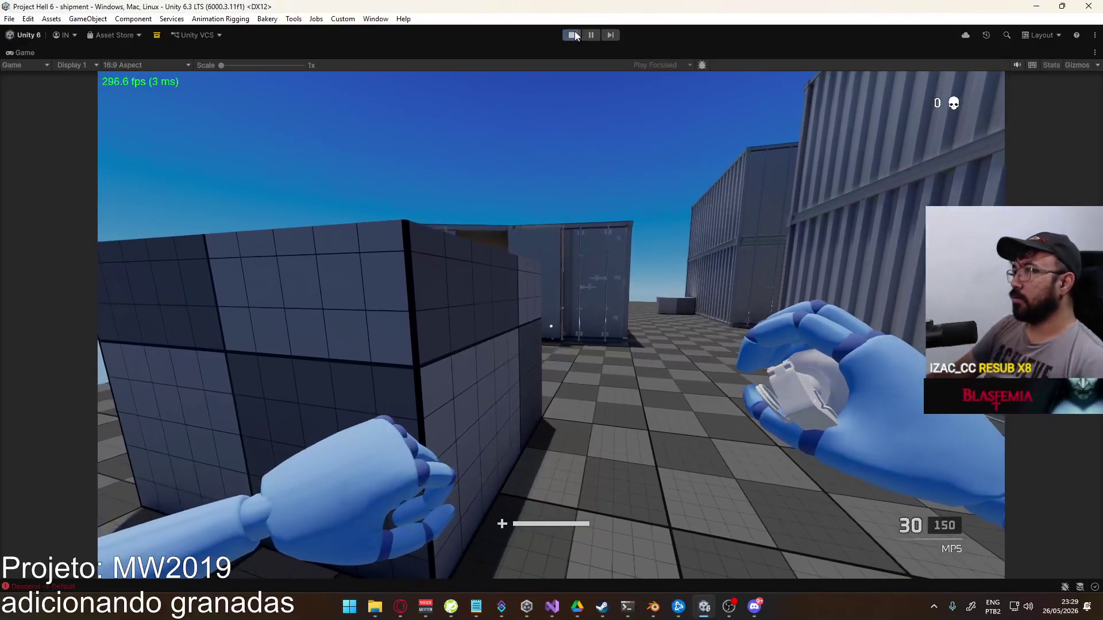
key(ctrl+p)
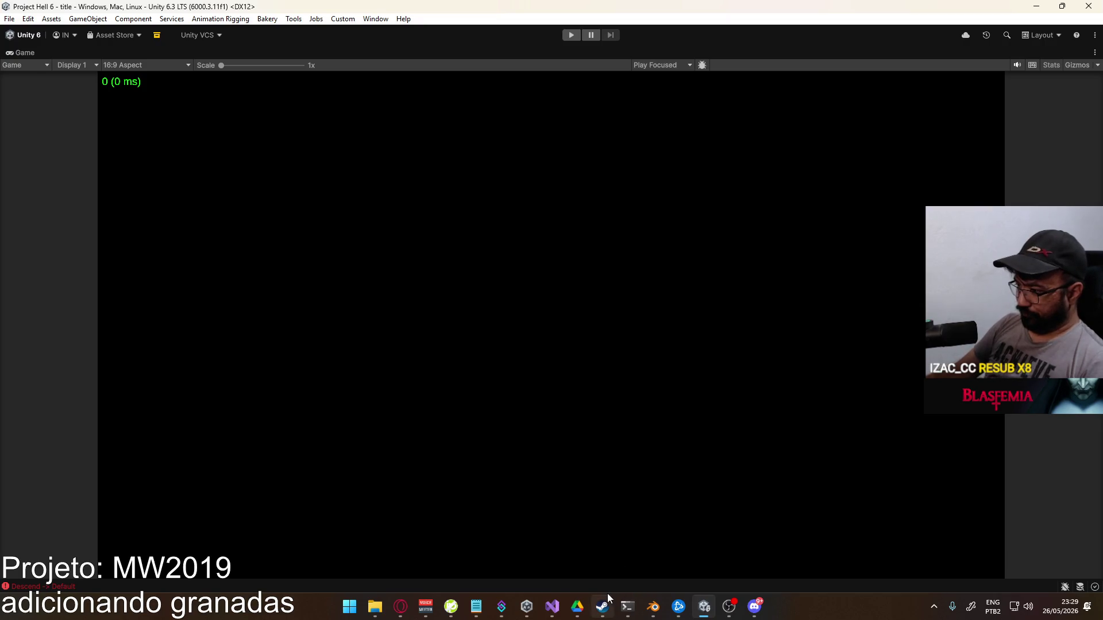
click(552, 606)
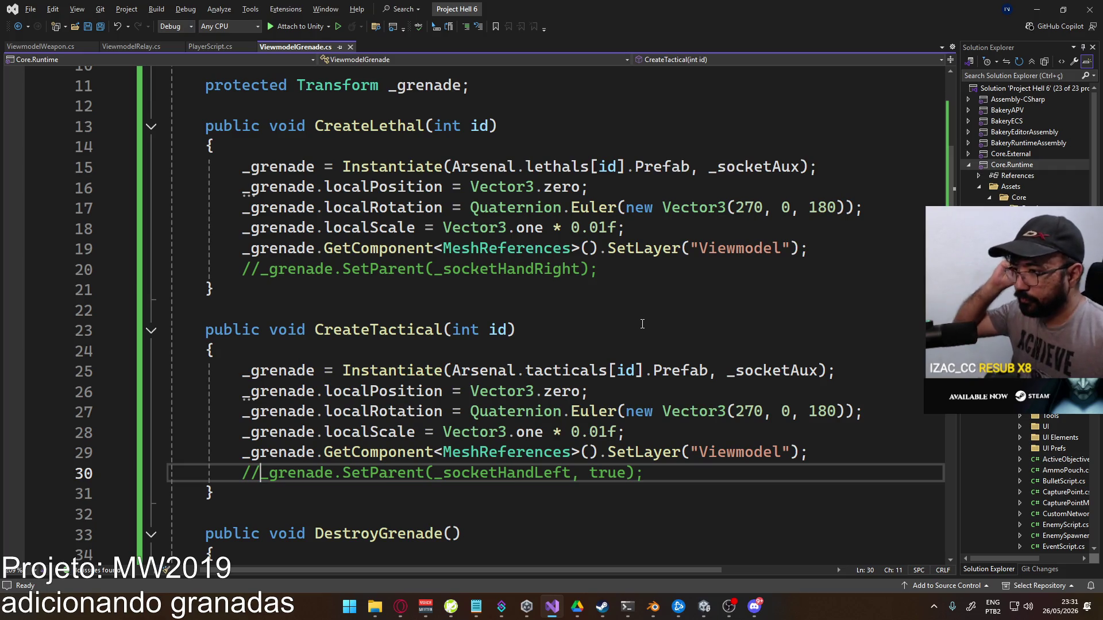
Switch back from Visual Studio to the Unity editor
click(705, 607)
Restore the full editor layout and open the Player prefab from the Project assets
right_click(390, 54)
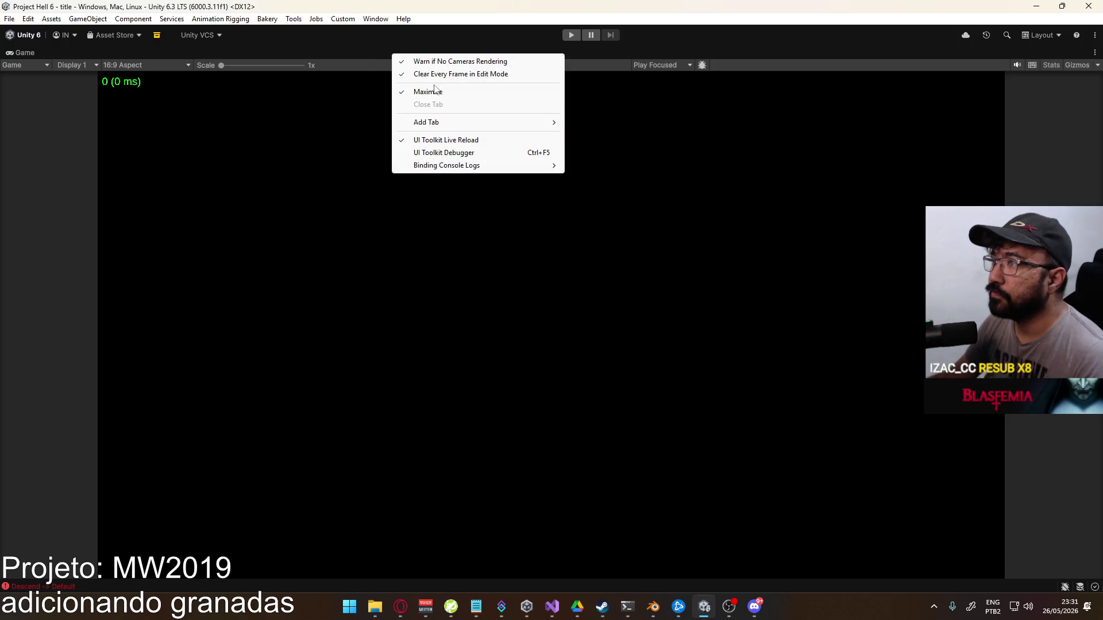
click(419, 92)
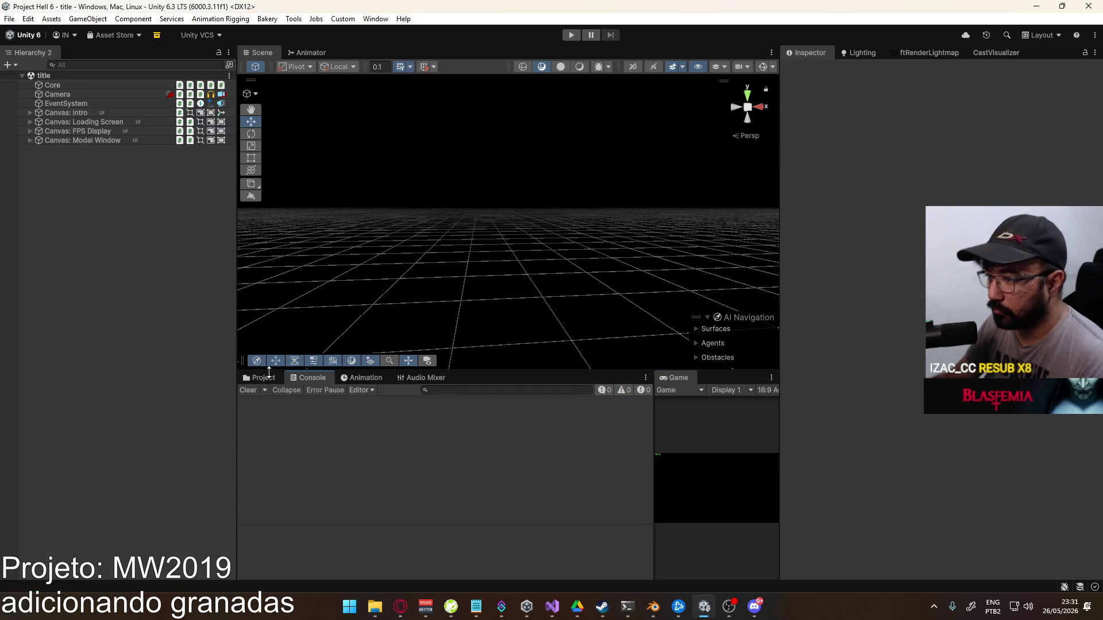
click(279, 379)
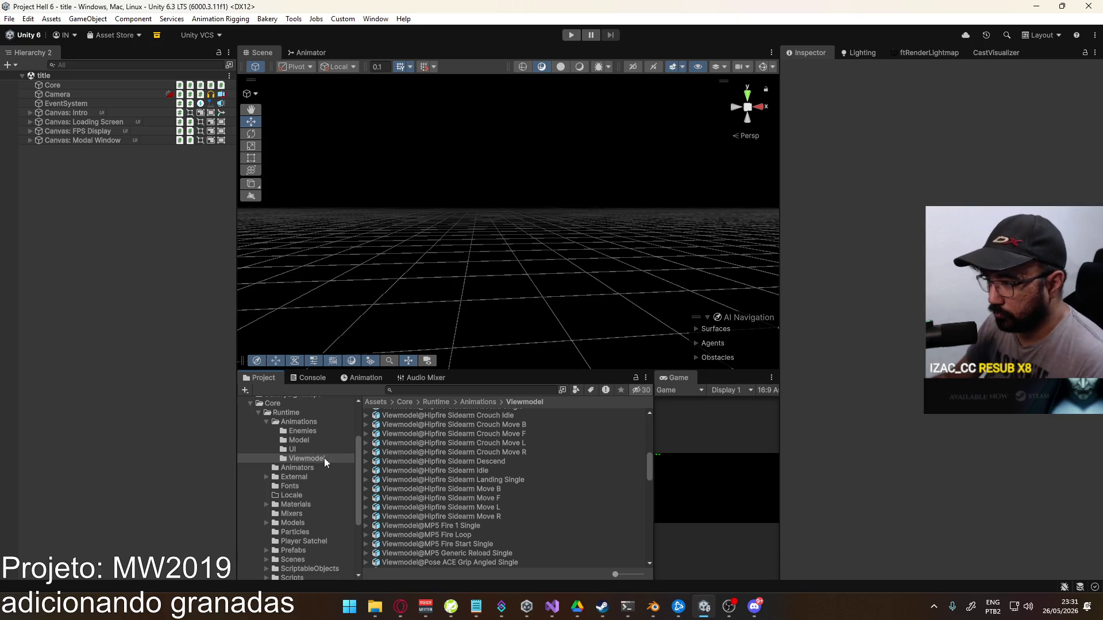
scroll(302, 498, down, 3)
scroll(447, 485, up, 5)
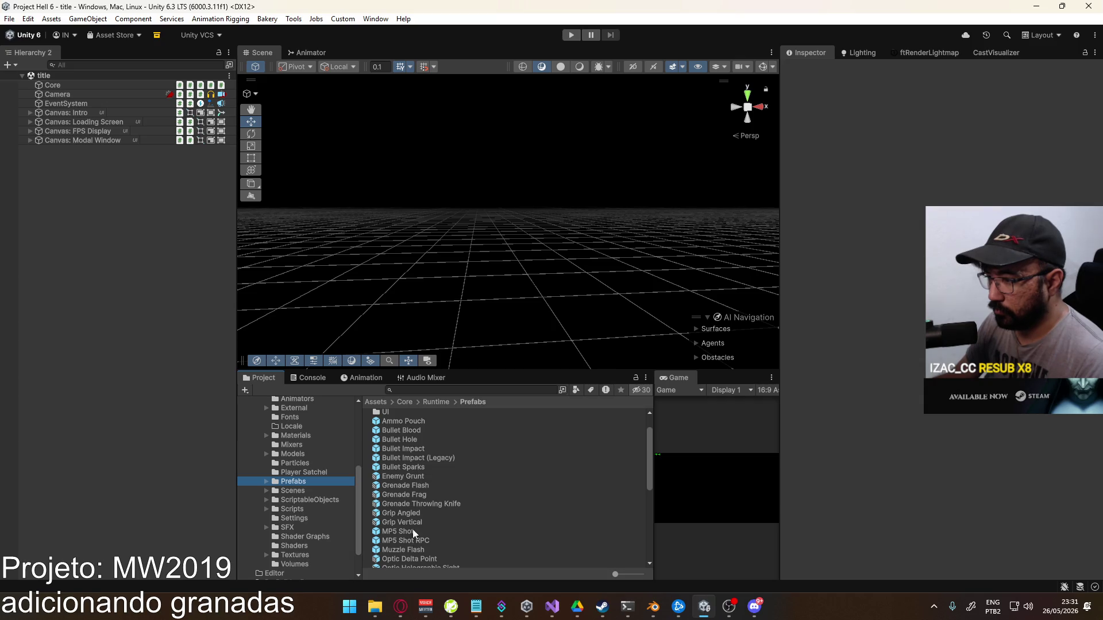
scroll(410, 533, down, 3)
double_click(402, 536)
Set the Viewmodel animator's Main Hand layer blending to Override and exit the prefab
click(83, 138)
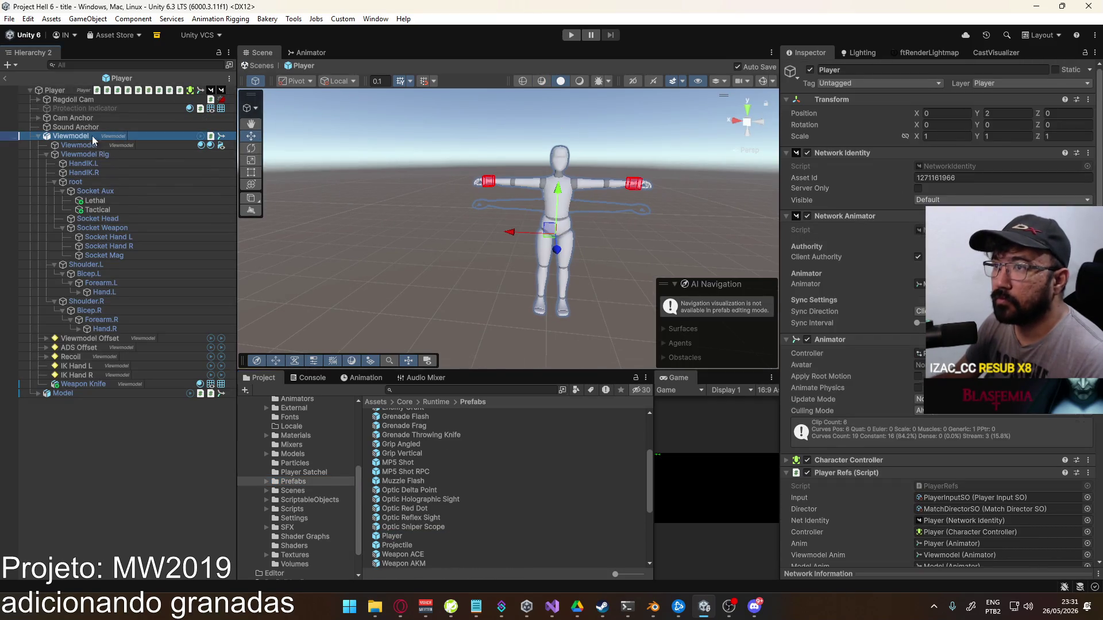
click(311, 52)
click(307, 311)
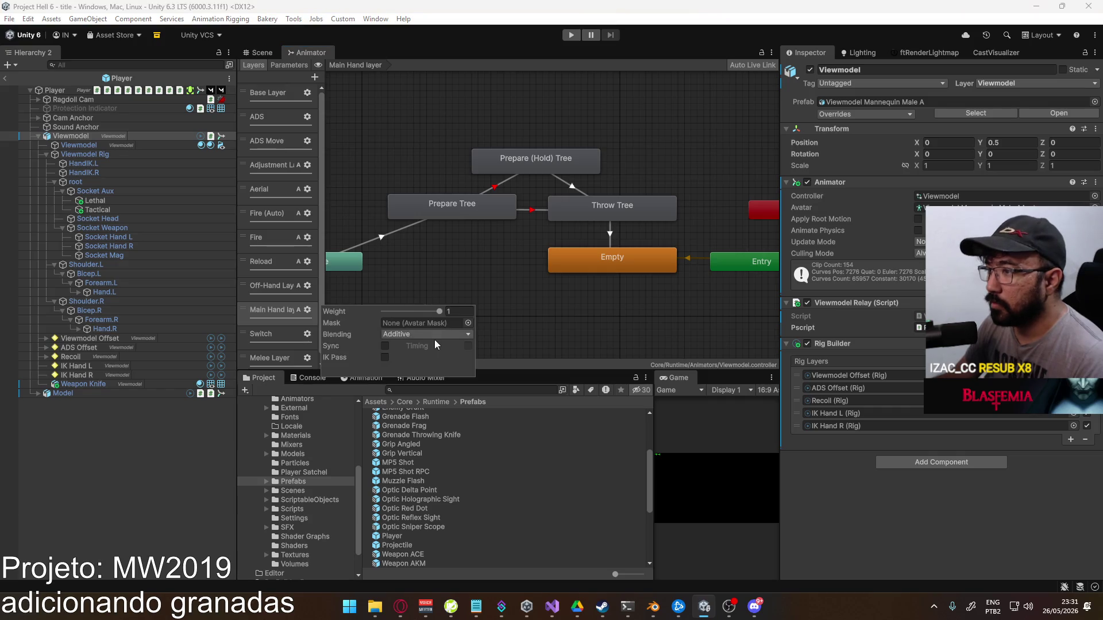
click(425, 349)
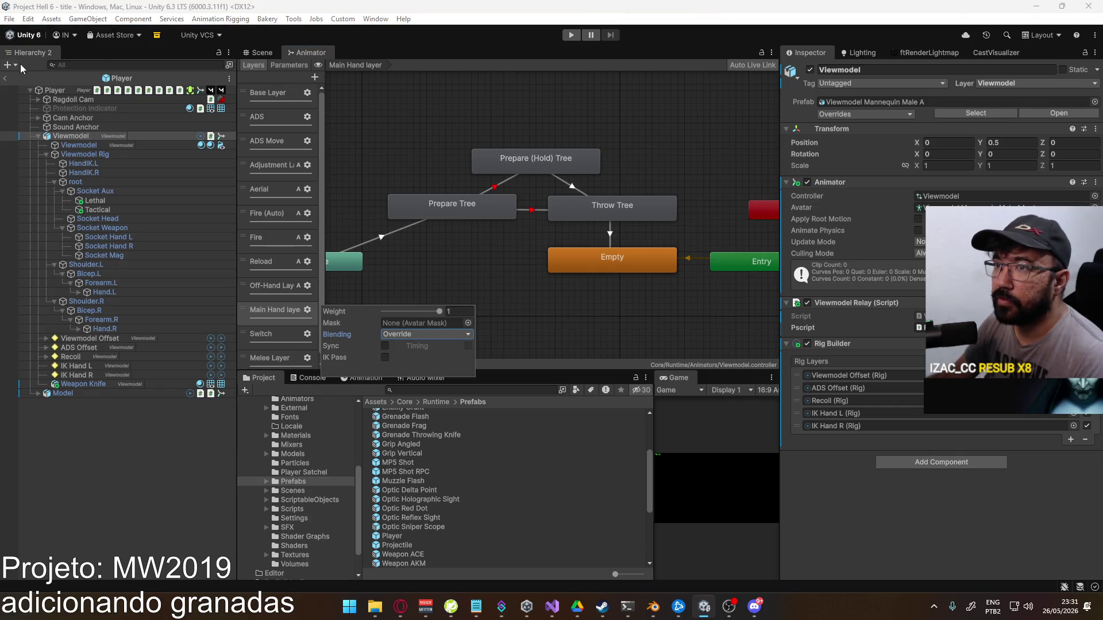
click(266, 52)
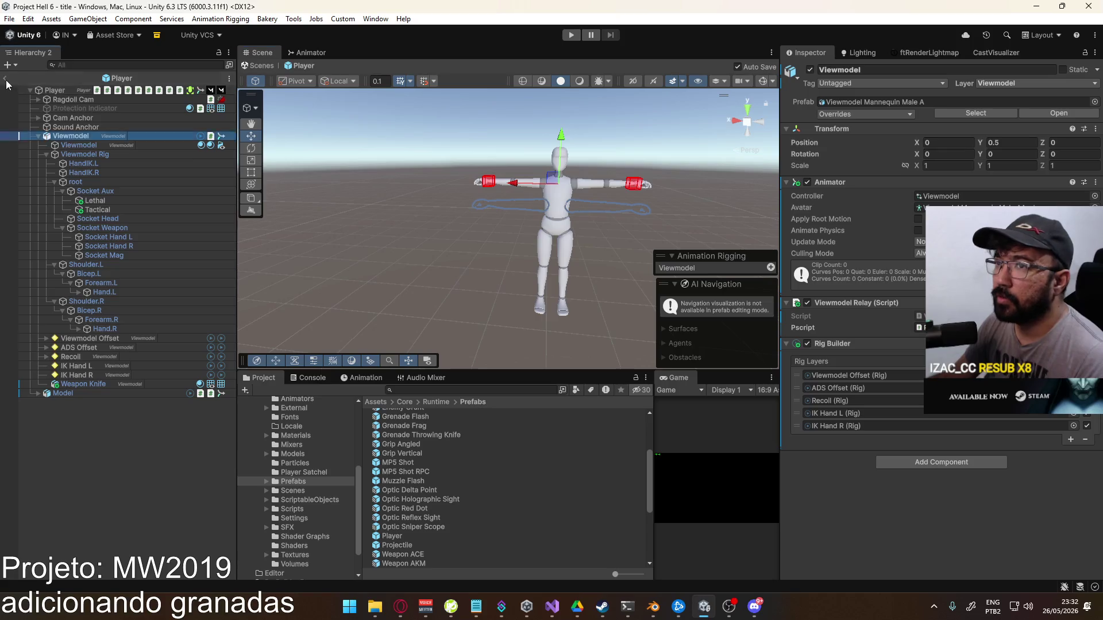
click(569, 35)
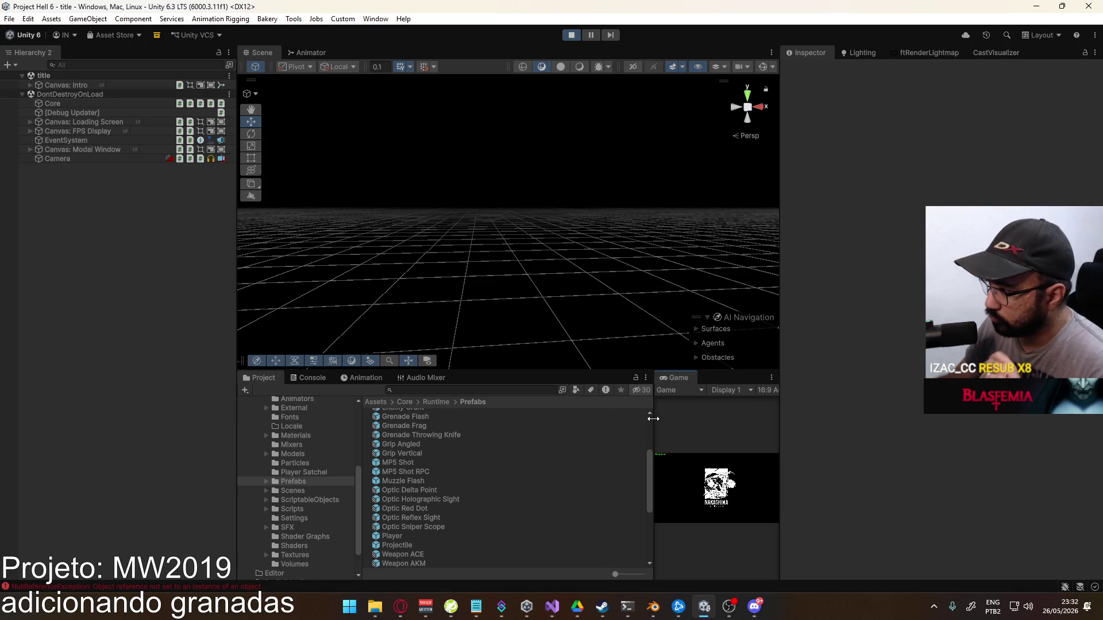
Widen the Game view and clear the Console's logged errors
drag(654, 413, 389, 431)
key(ctrl+shift+c)
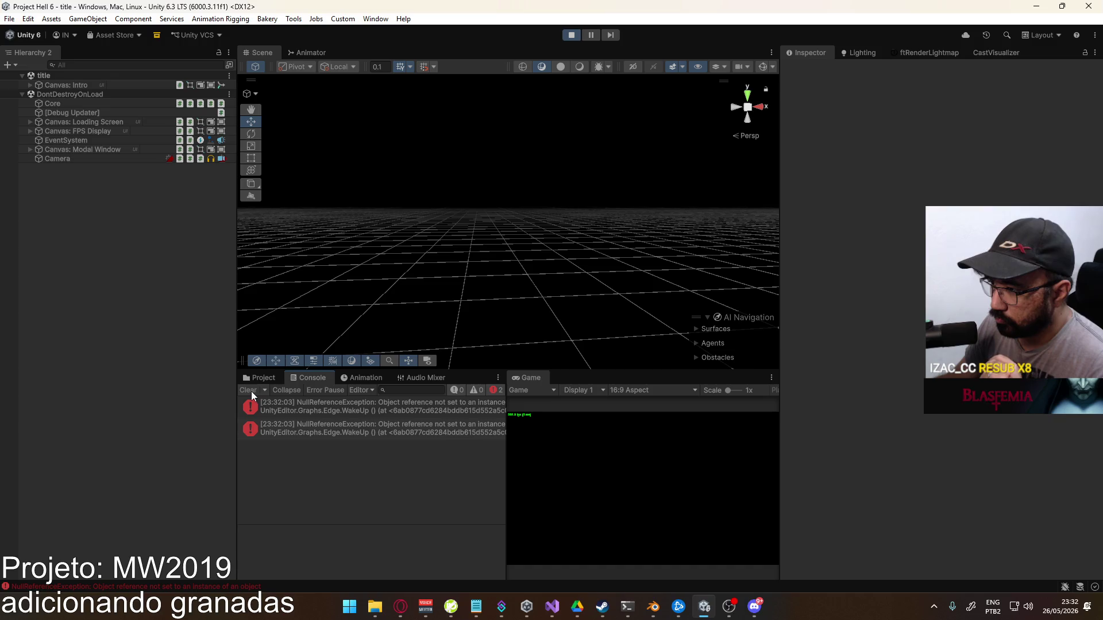
click(248, 391)
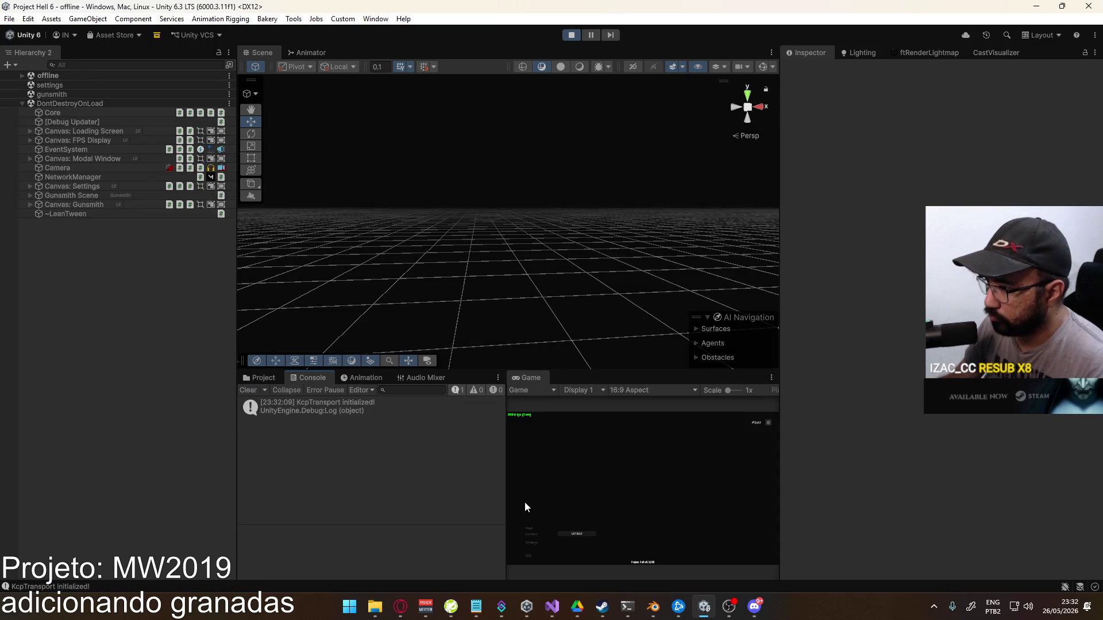
Start a shipment match, equip the grenade with G, and select it in the Scene view
click(579, 558)
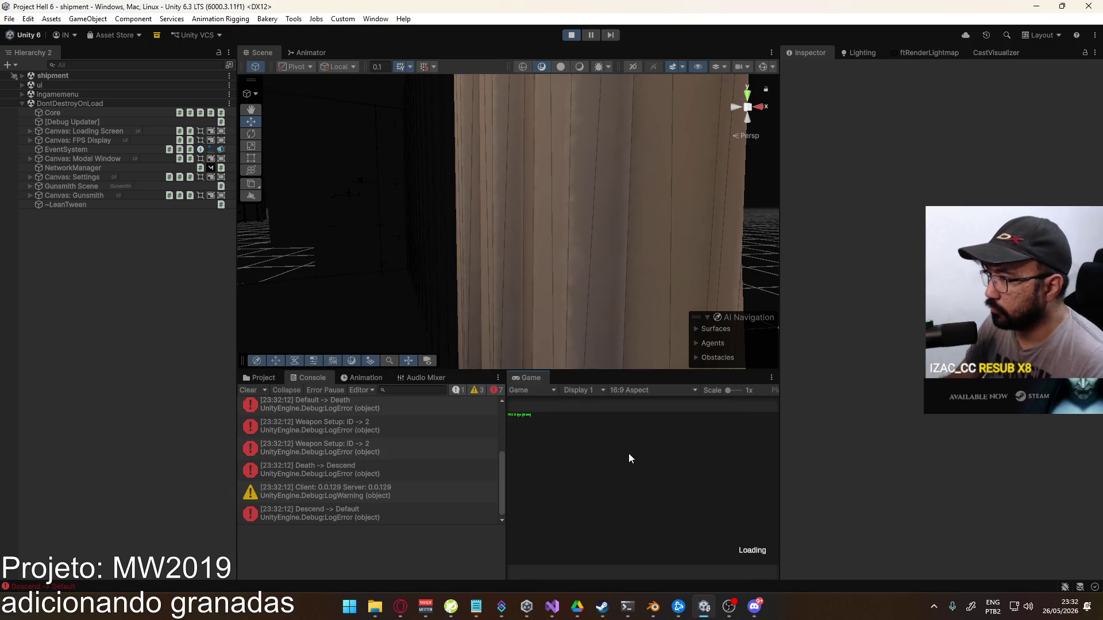
key(g)
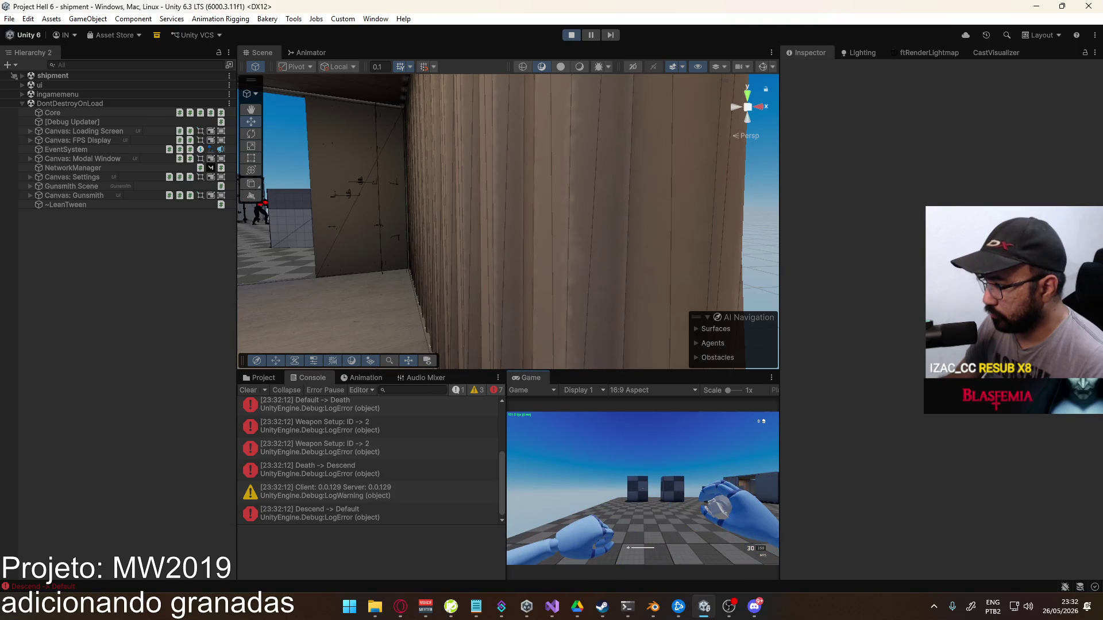
key(super)
mouse_move(527, 184)
mouse_down()
mouse_move(433, 142)
mouse_move(195, 173)
mouse_move(139, 139)
mouse_move(491, 221)
mouse_up()
click(454, 209)
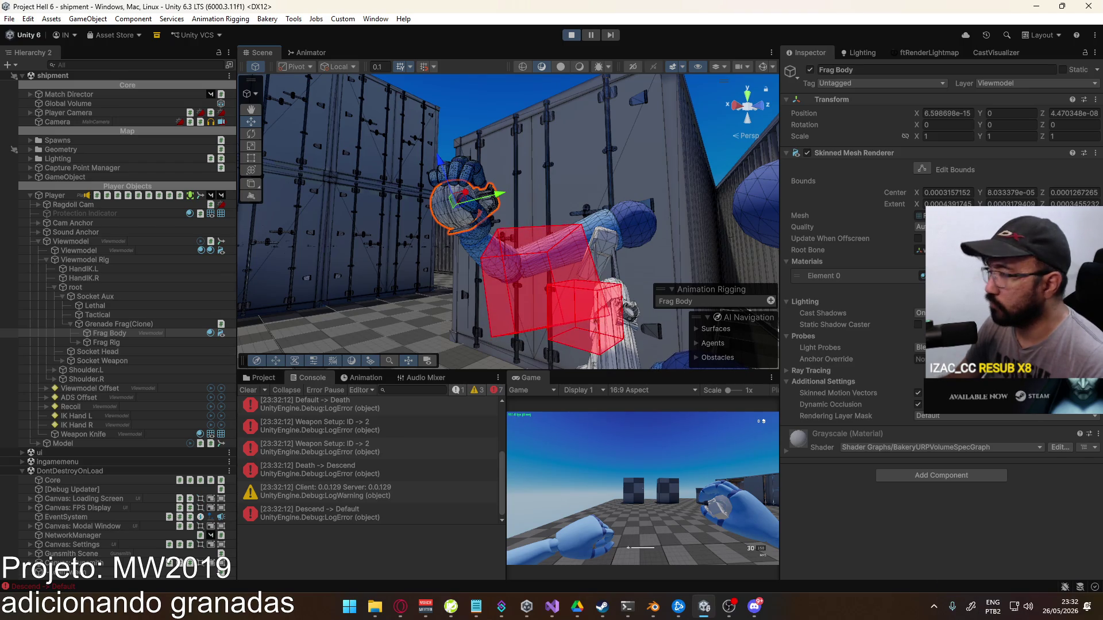
Delete the grenade clone's Frag Body and respawn the player from the pause menu
key(Delete)
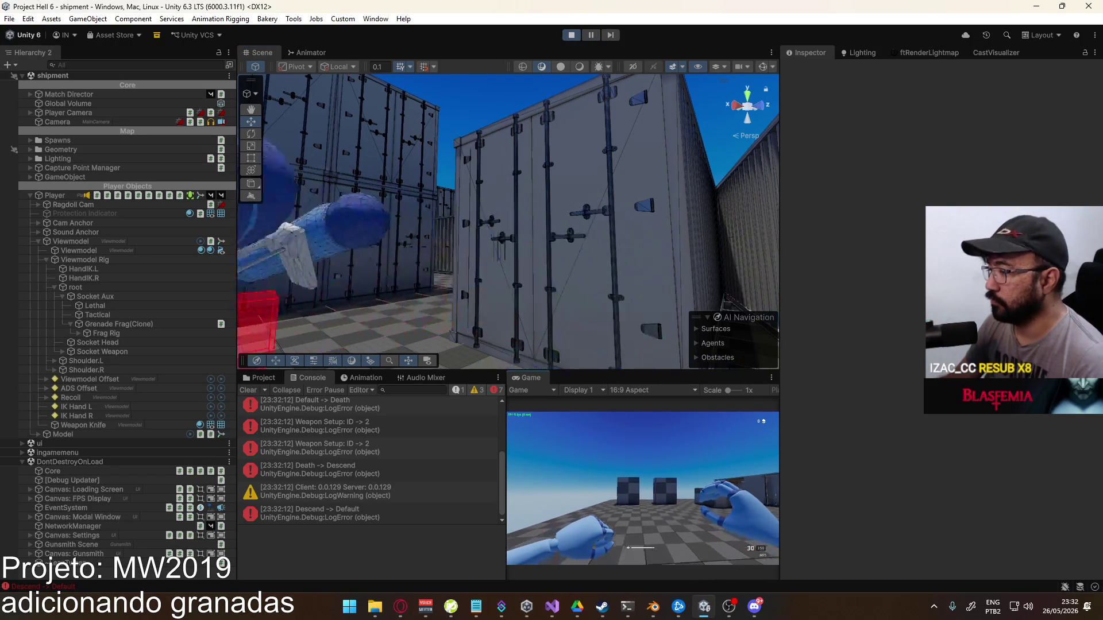
key(Escape)
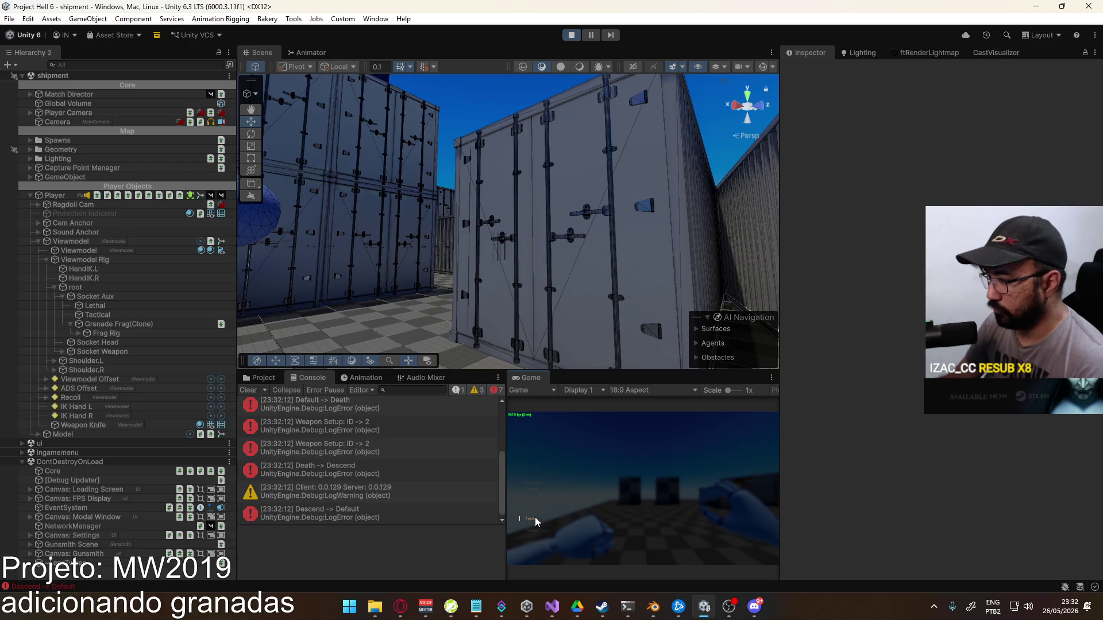
click(535, 520)
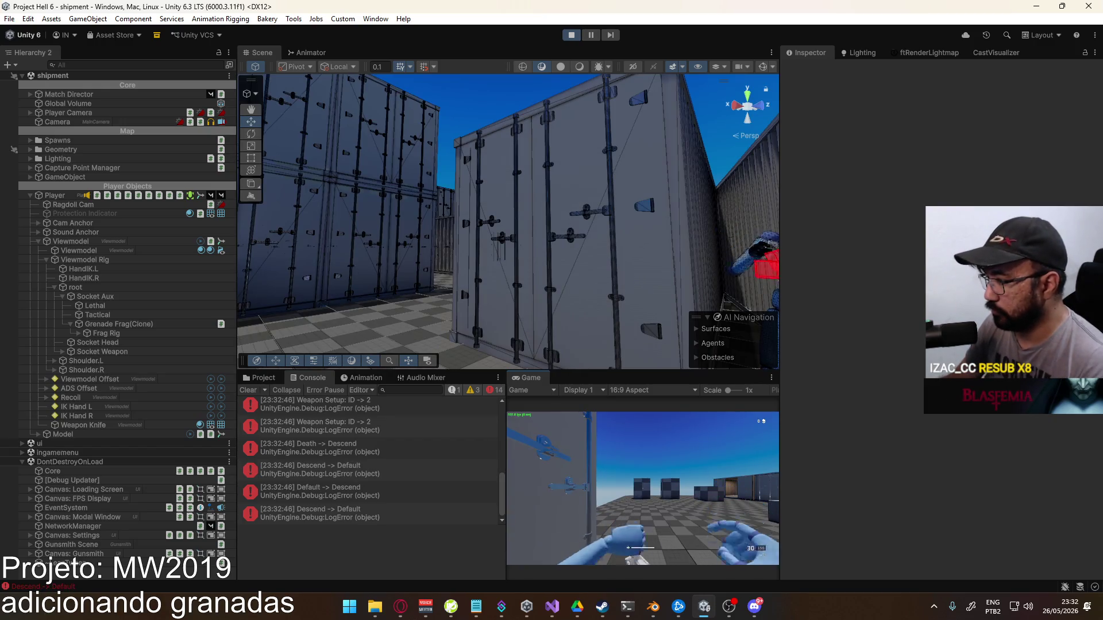
Show the Viewmodel animator's Main Hand layer graph
key(super)
click(387, 125)
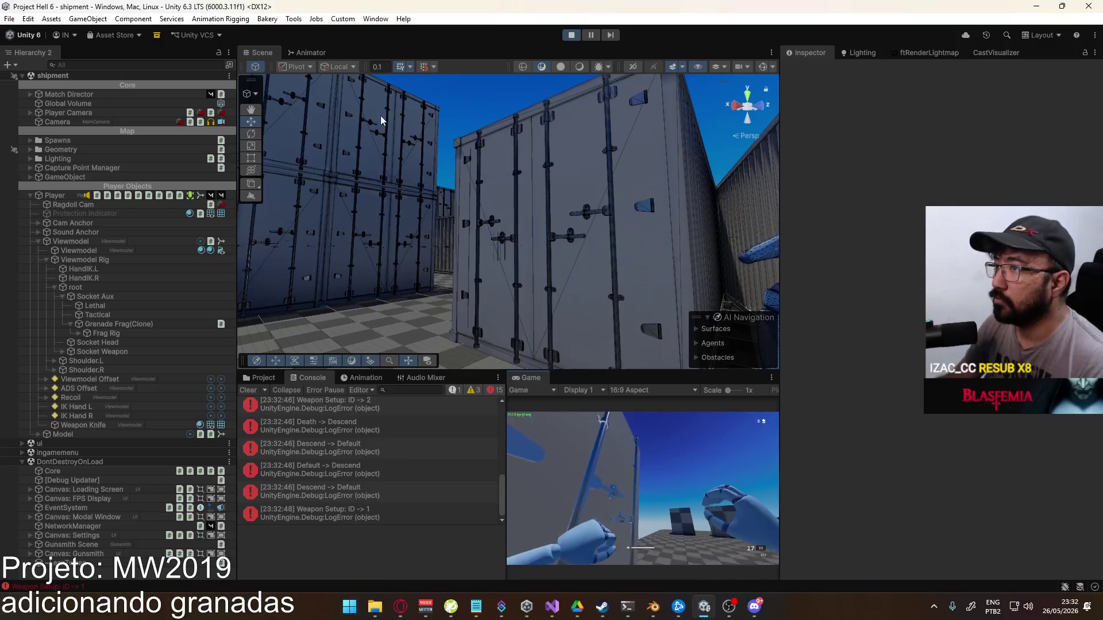
click(306, 52)
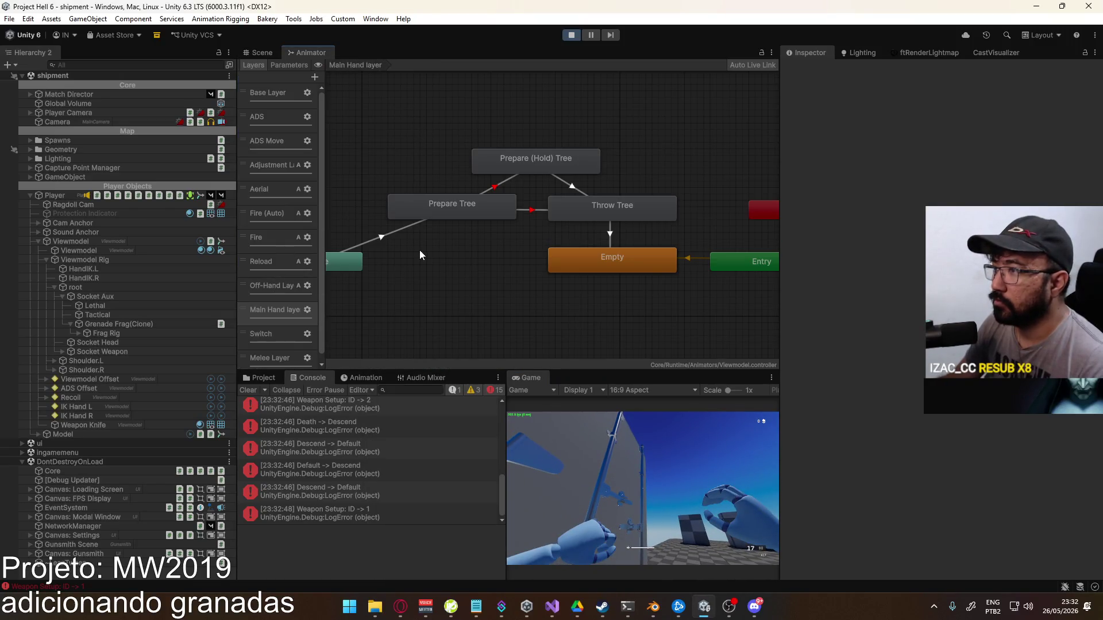
Use Jump To State on the Main Hand layer's Empty state, then return to the Scene view
right_click(623, 253)
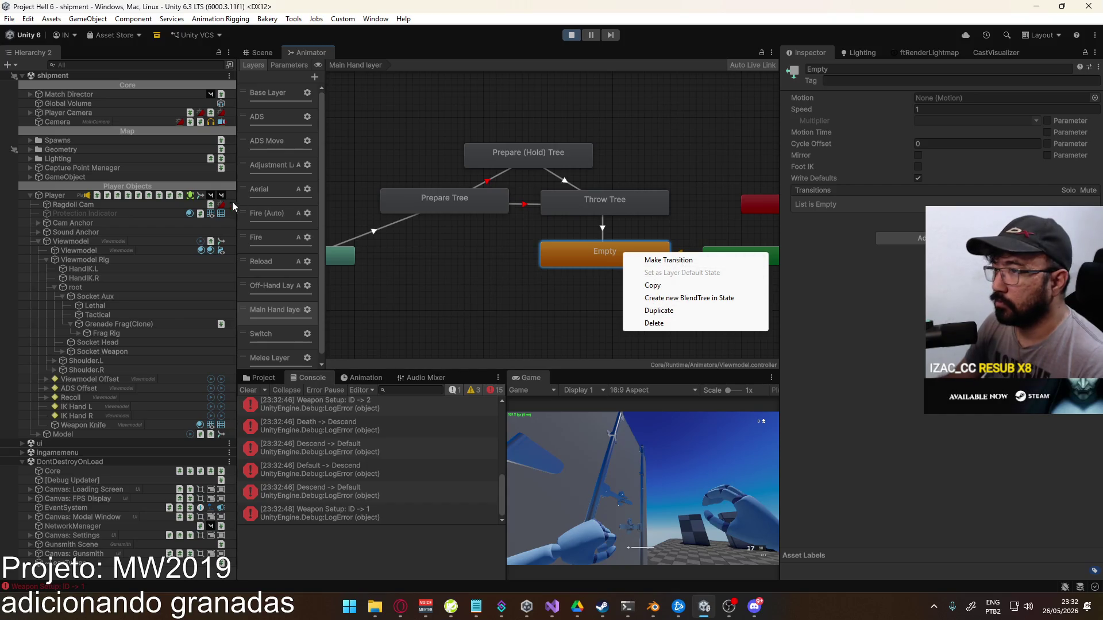
click(82, 244)
right_click(585, 250)
click(603, 255)
click(604, 257)
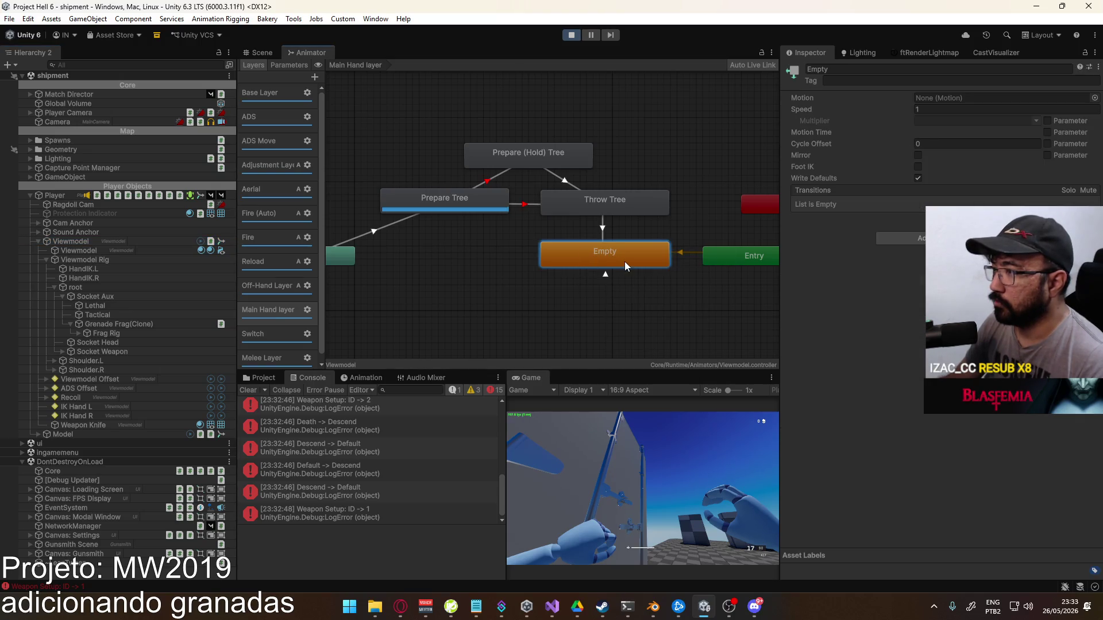
right_click(626, 261)
click(571, 268)
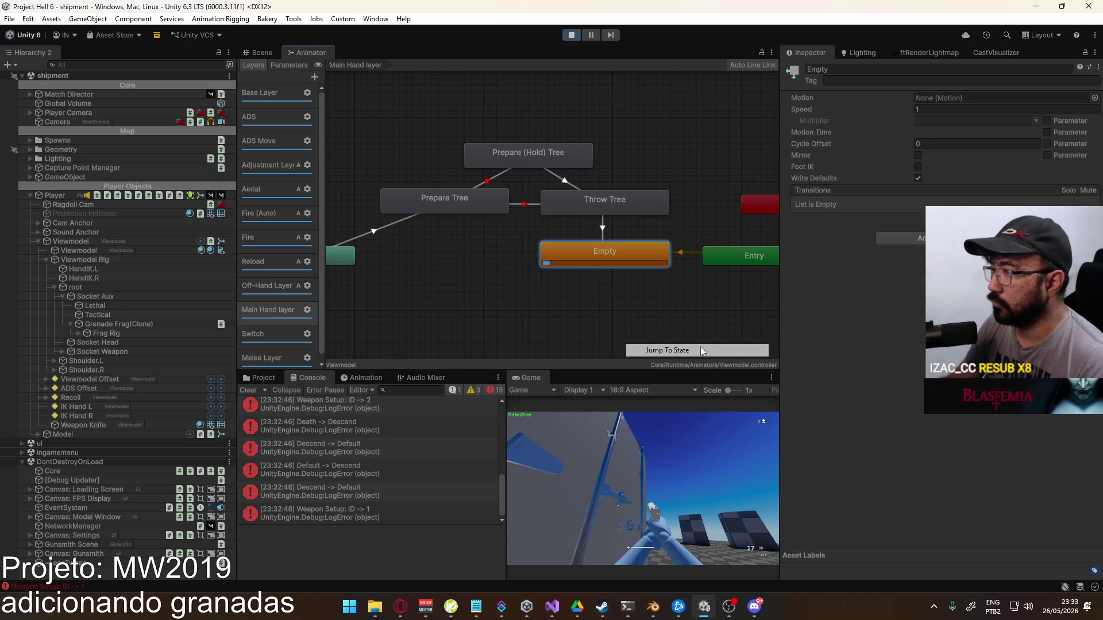
click(257, 52)
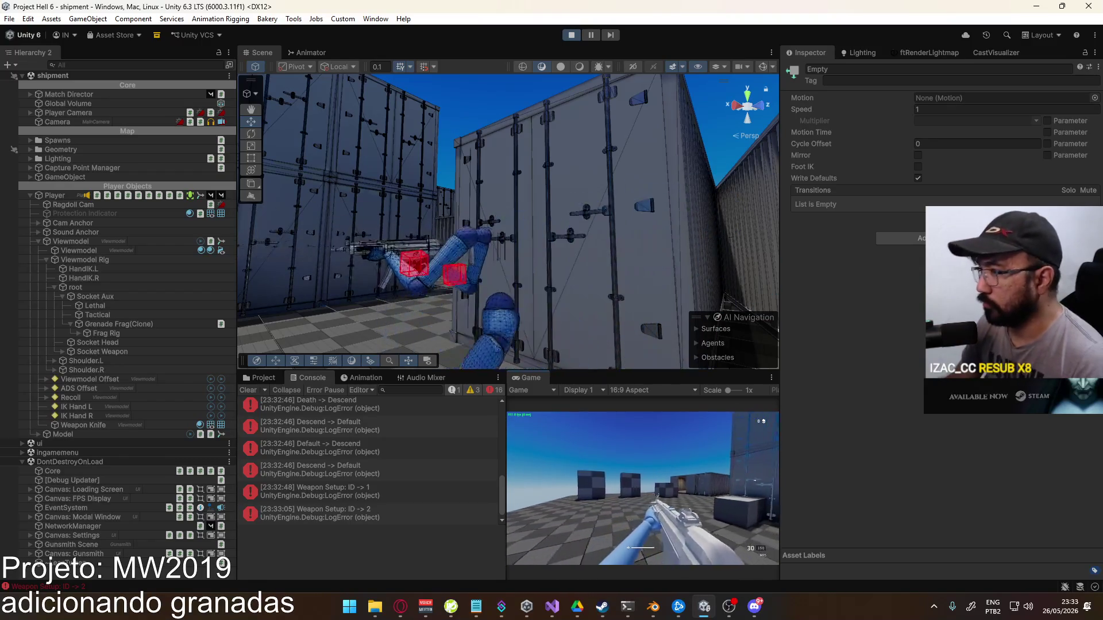
Set the Offset Pivot's Y position back to 0
key(super)
click(46, 379)
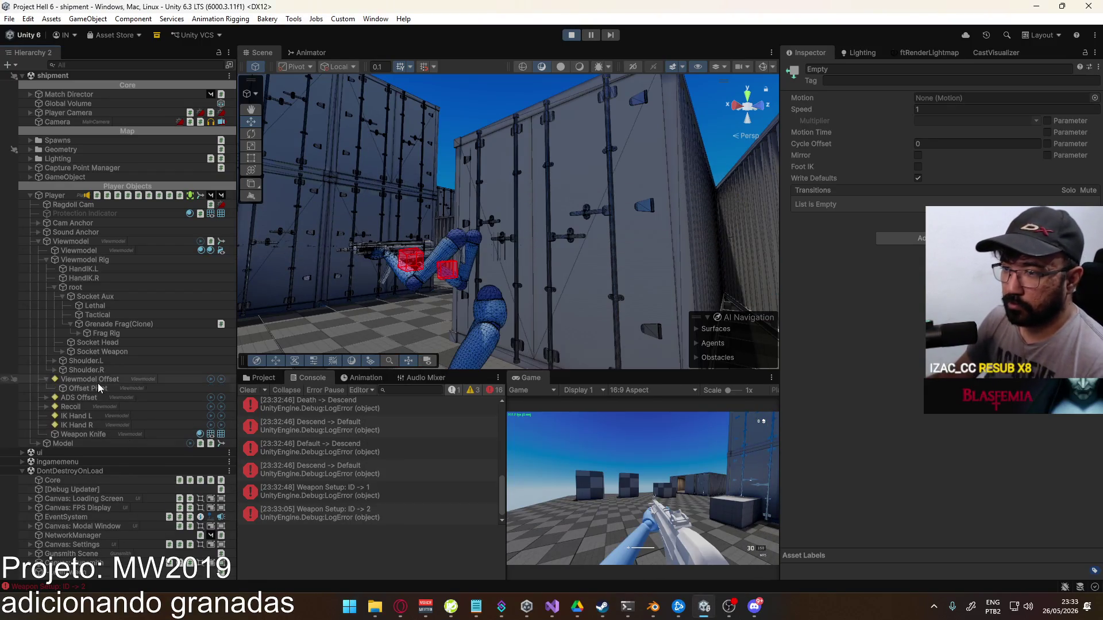
click(92, 388)
click(1010, 113)
text(0)
key(Return)
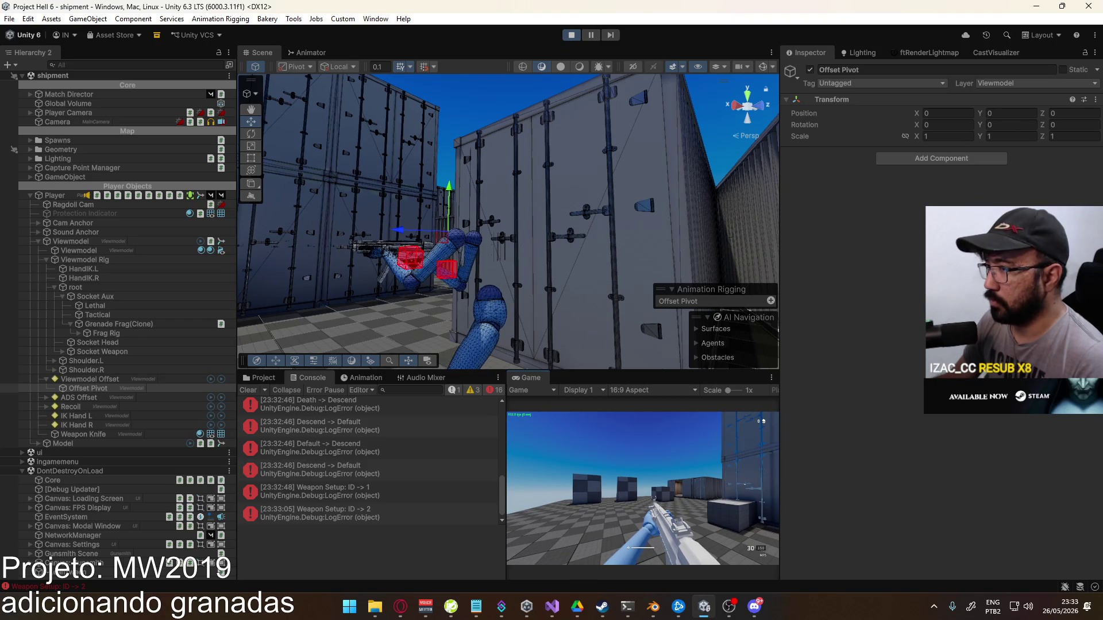
Equip the grenade again, orbit onto the arms, and select Viewmodel Offset to inspect its rig
key(g)
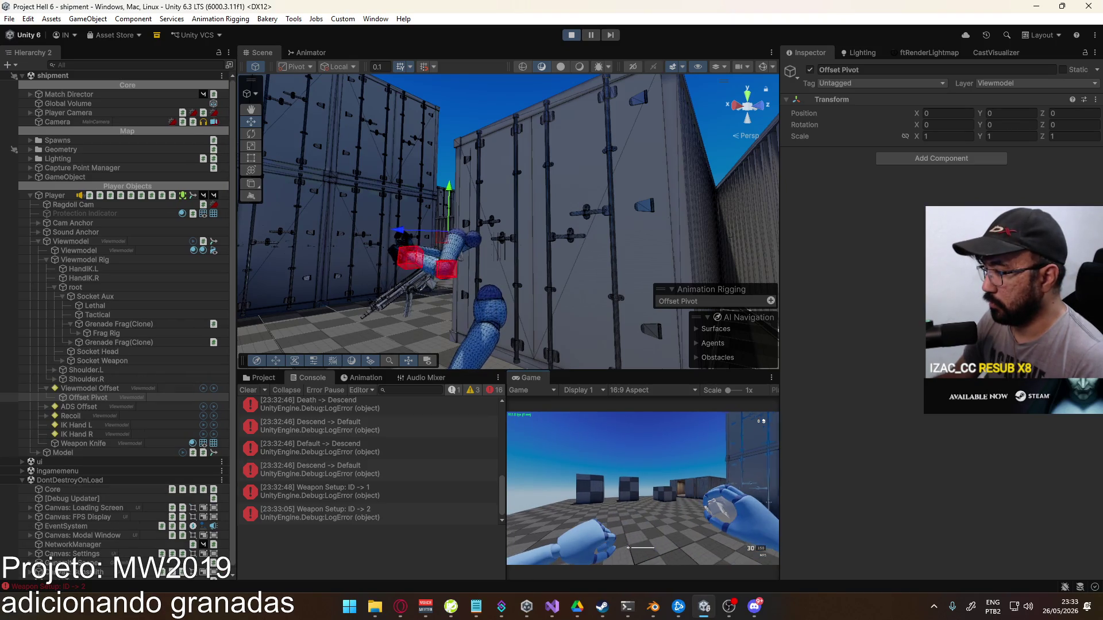
drag(534, 264, 632, 281)
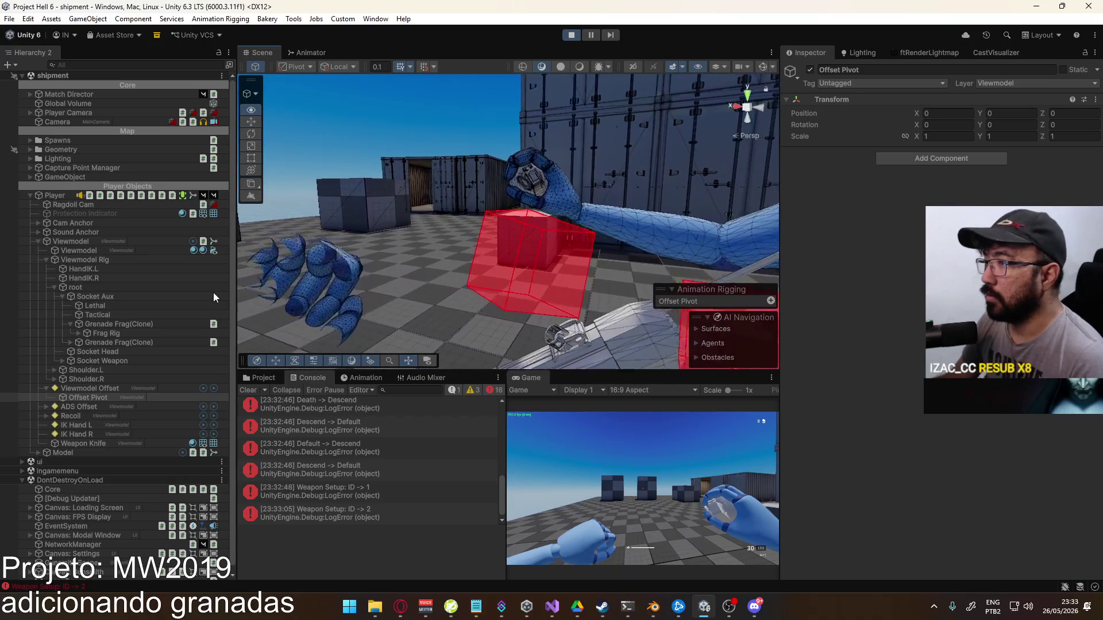
drag(176, 296, 251, 293)
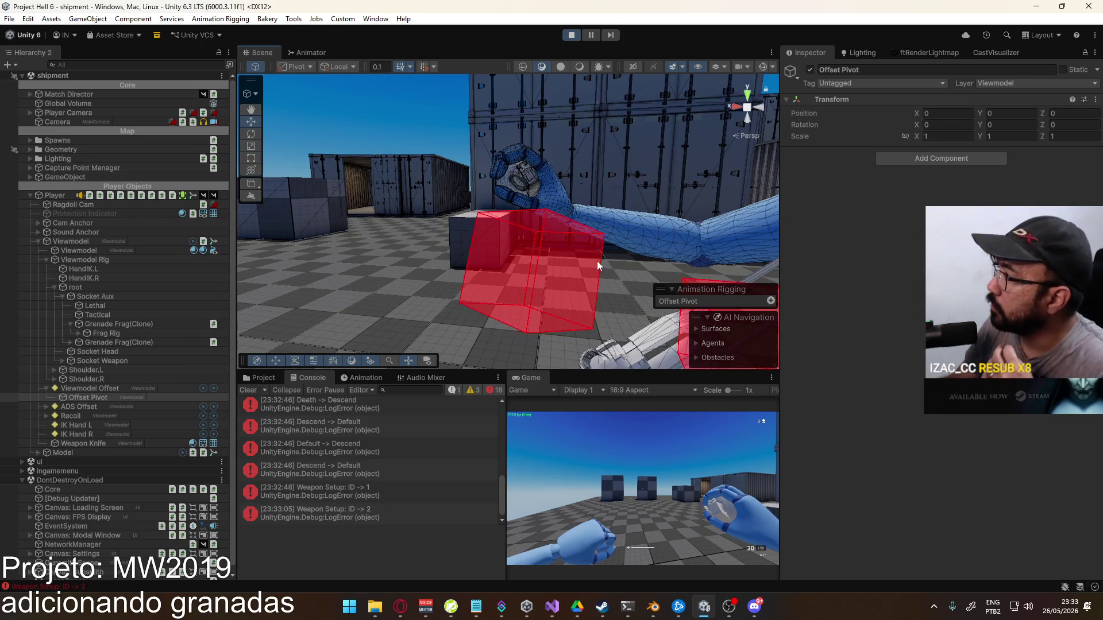
click(109, 391)
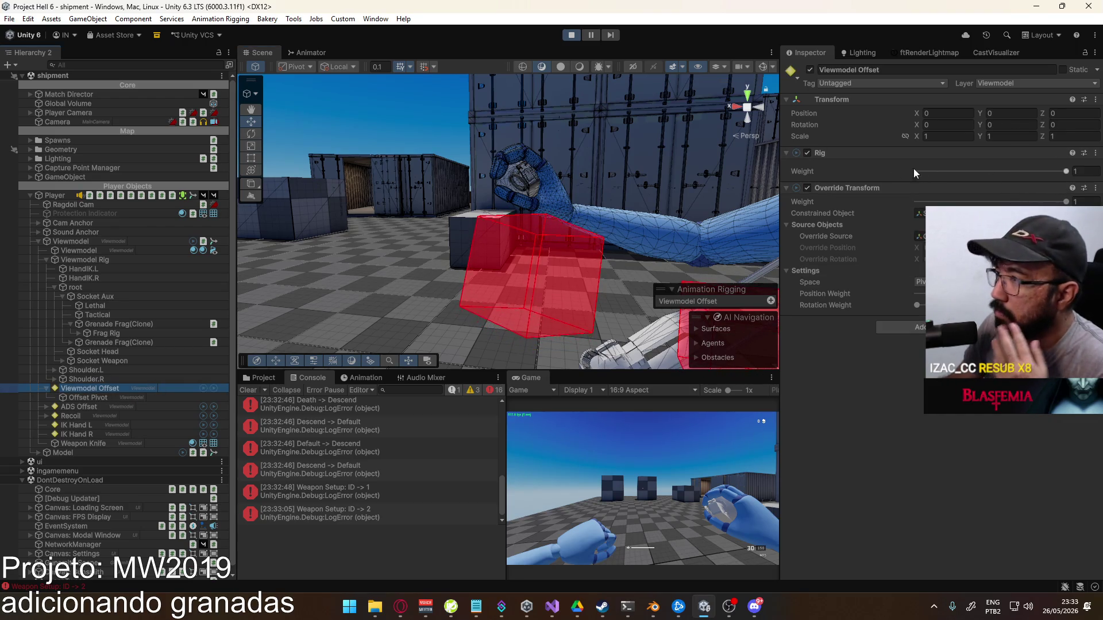
Test the Viewmodel Offset rig weight at 0 and about 0.78, restore it to 1, then select Socket Weapon
click(146, 398)
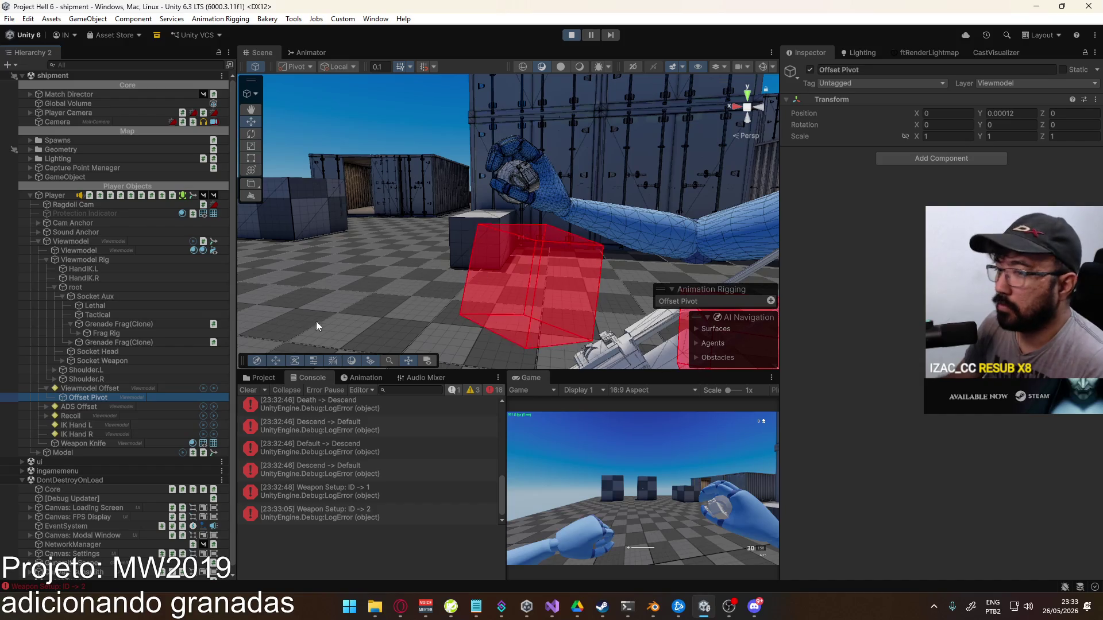
click(151, 389)
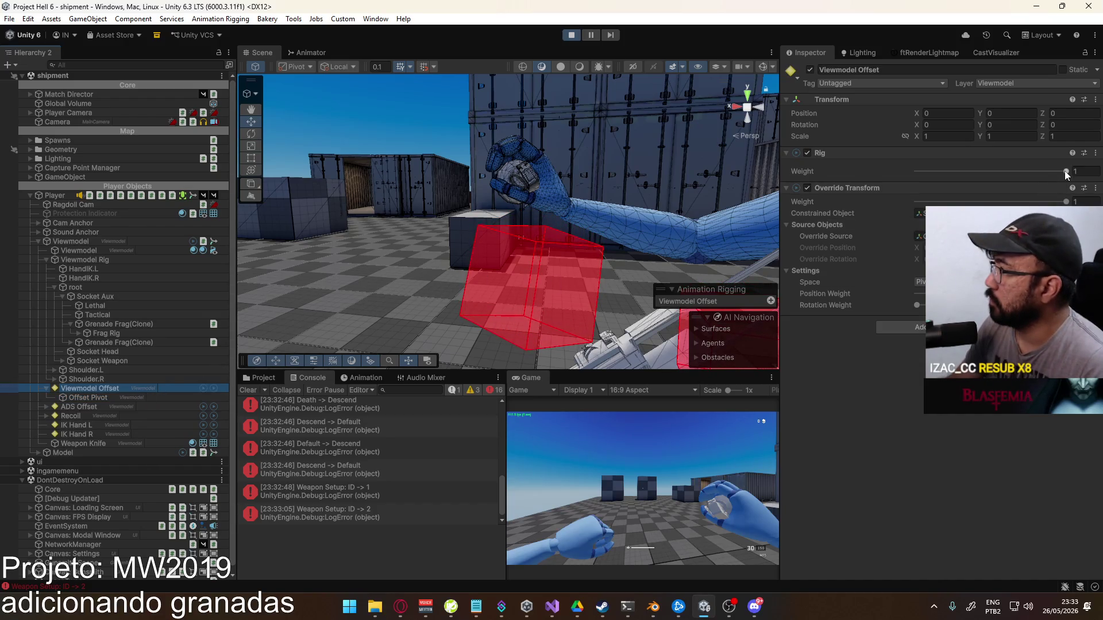
drag(999, 171, 908, 172)
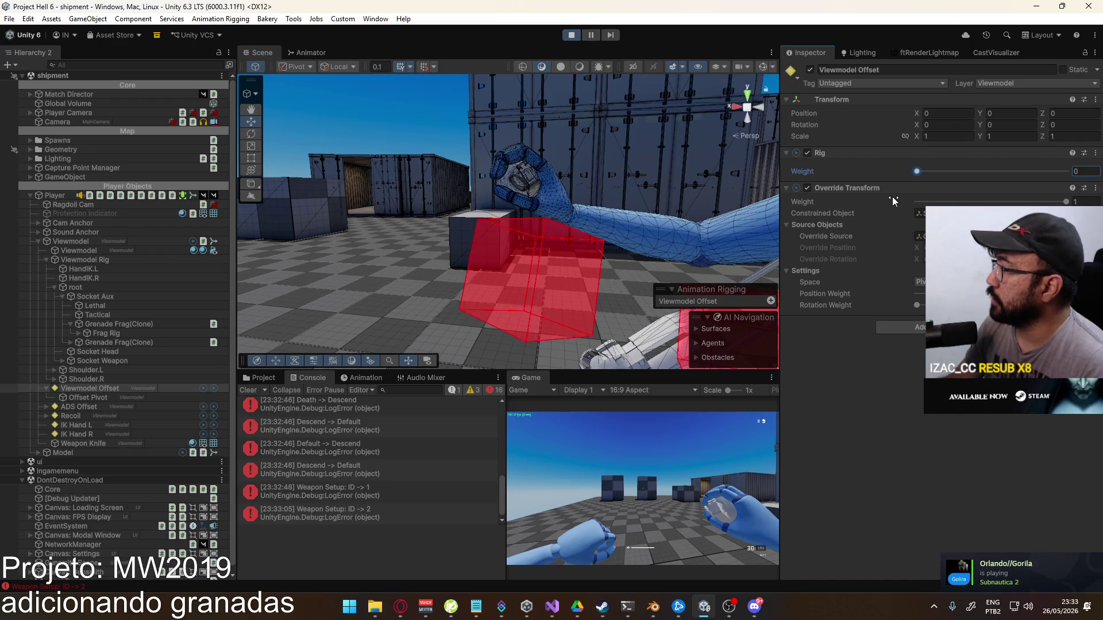
mouse_move(917, 172)
mouse_down()
mouse_move(1034, 171)
mouse_move(1067, 191)
mouse_move(917, 171)
mouse_up()
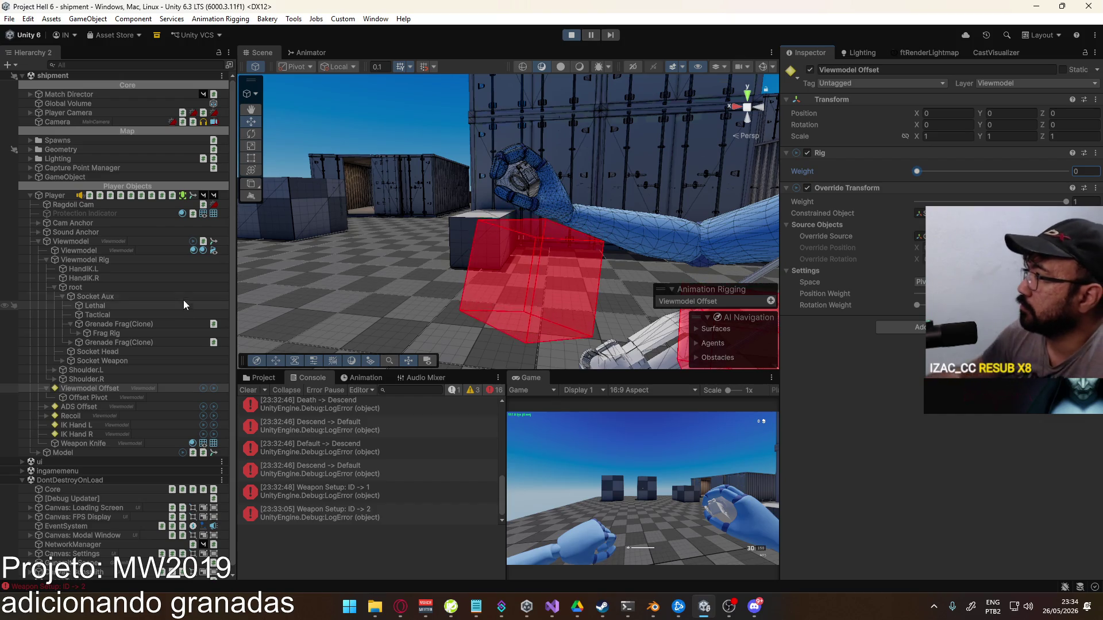
drag(918, 171, 1066, 171)
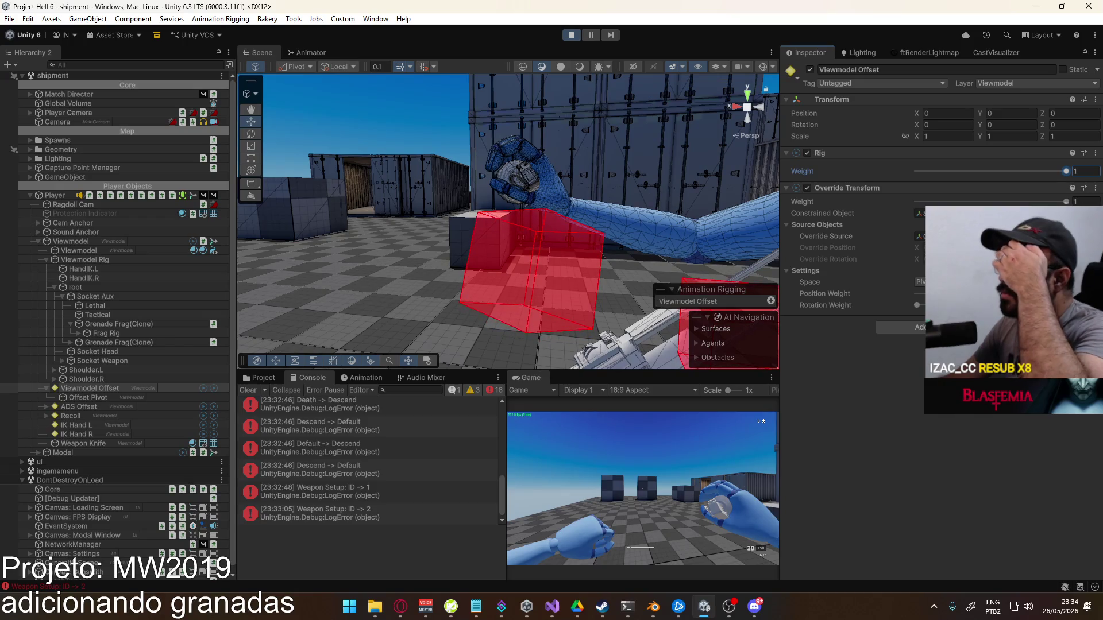
click(102, 360)
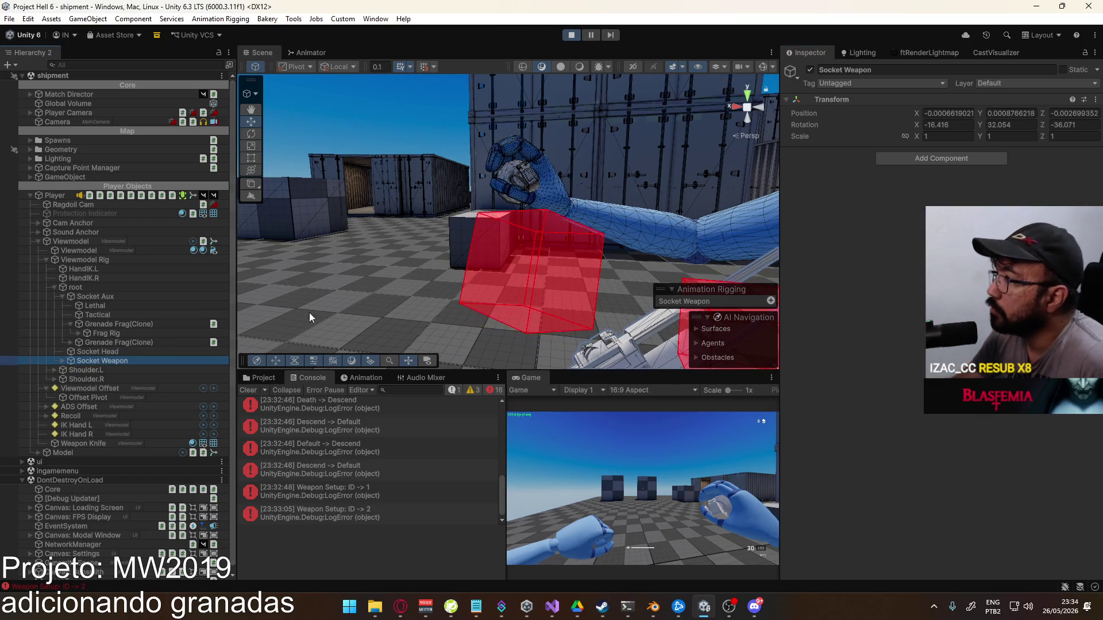
Frame Socket Weapon in the Scene view, then bring the Opera browser to the front
key(f)
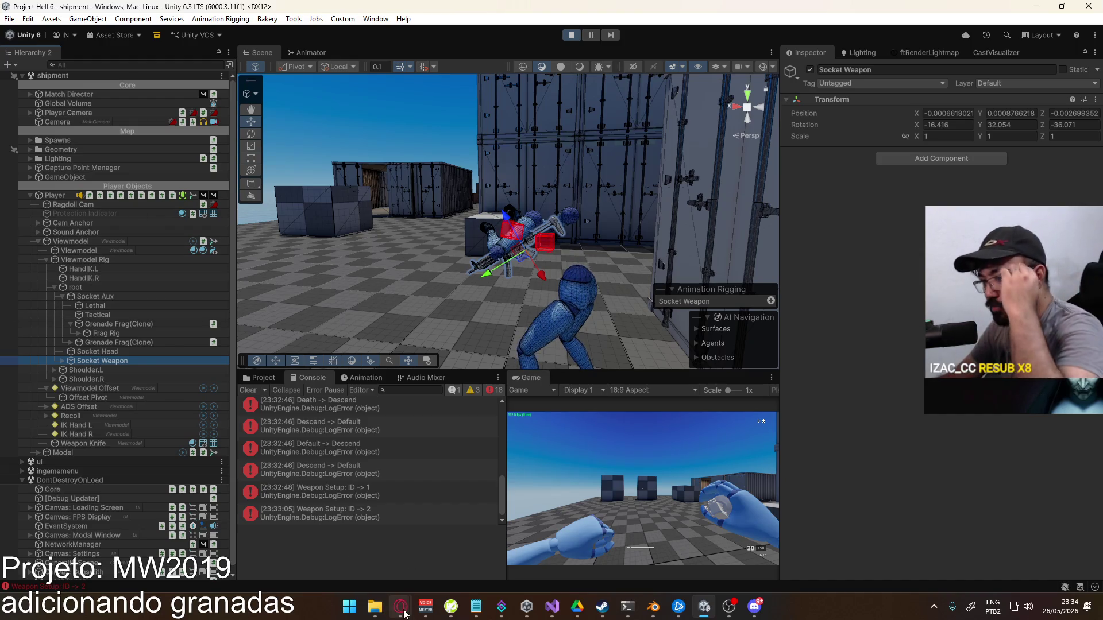
mouse_move(404, 613)
click(379, 556)
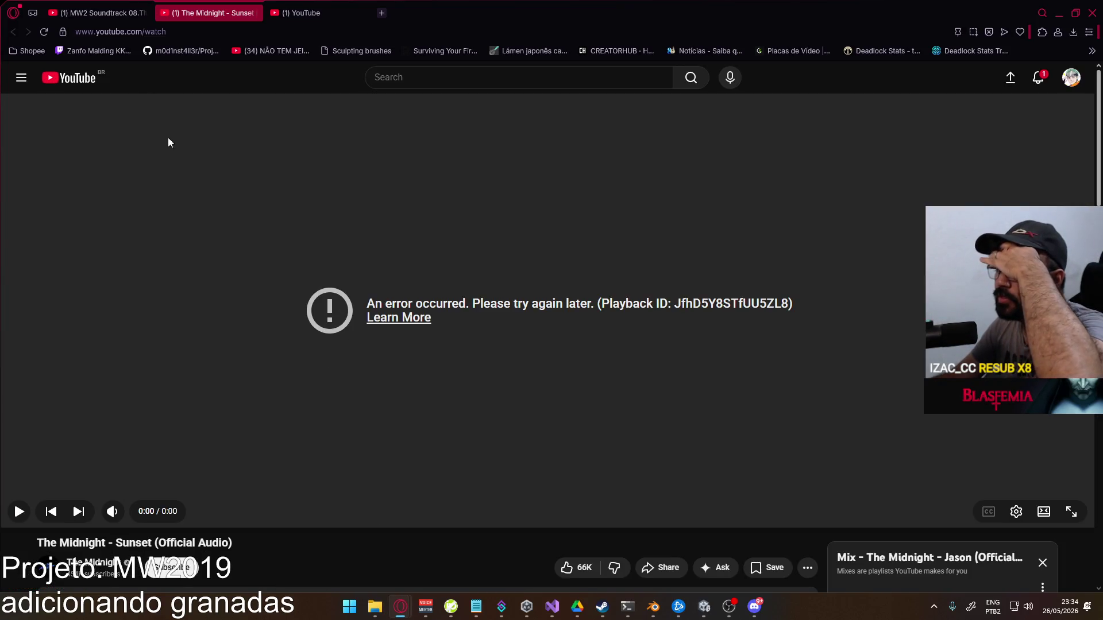
Reload the YouTube 'Sunset' page after its playback error and return to Unity
click(44, 31)
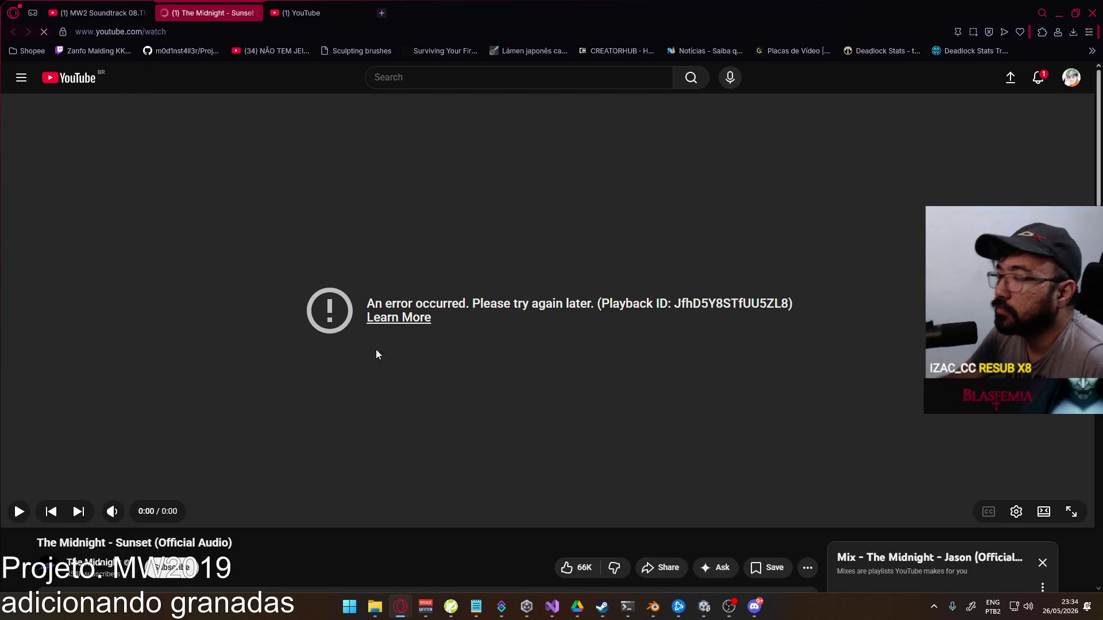
key(alt+Tab)
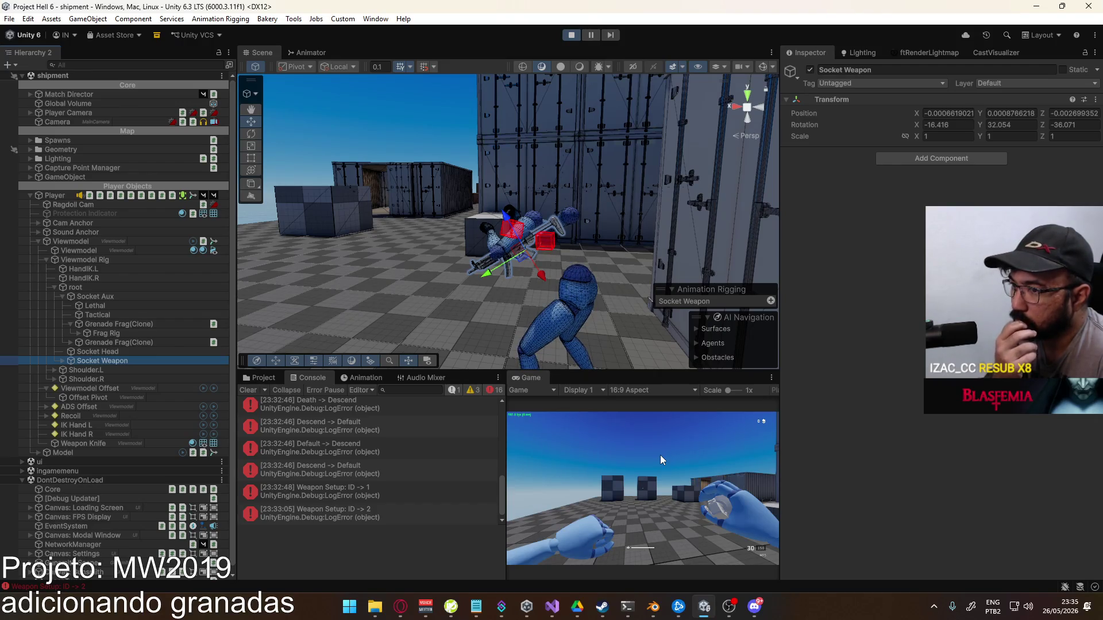
Stop play mode, open the Player prefab, and expand Viewmodel Offset to show Offset Pivot
click(566, 36)
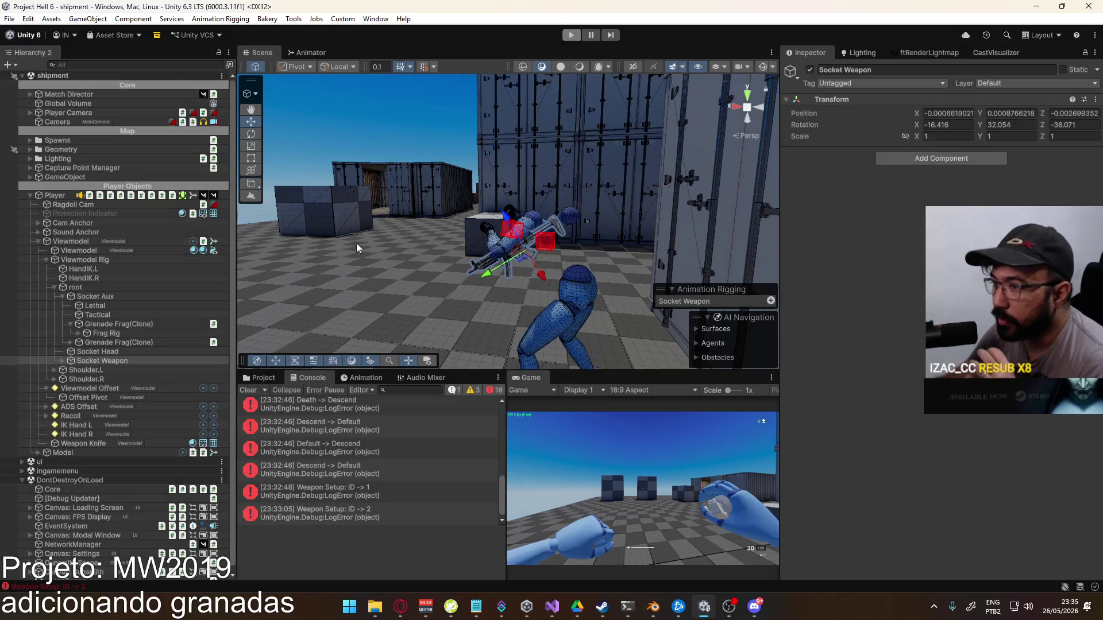
click(256, 377)
double_click(410, 535)
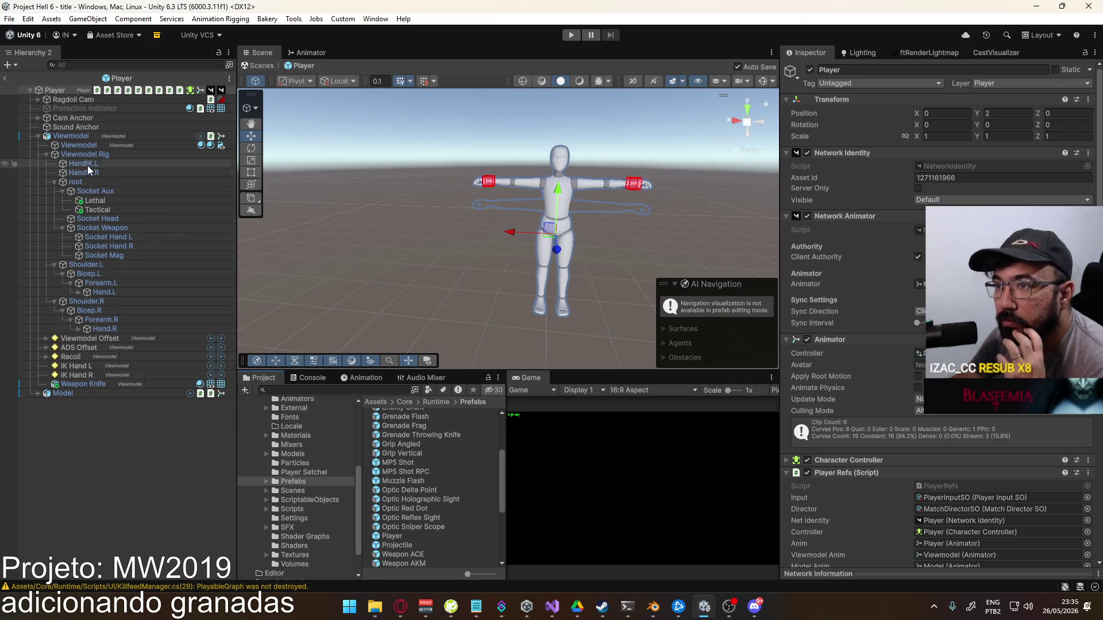
click(121, 340)
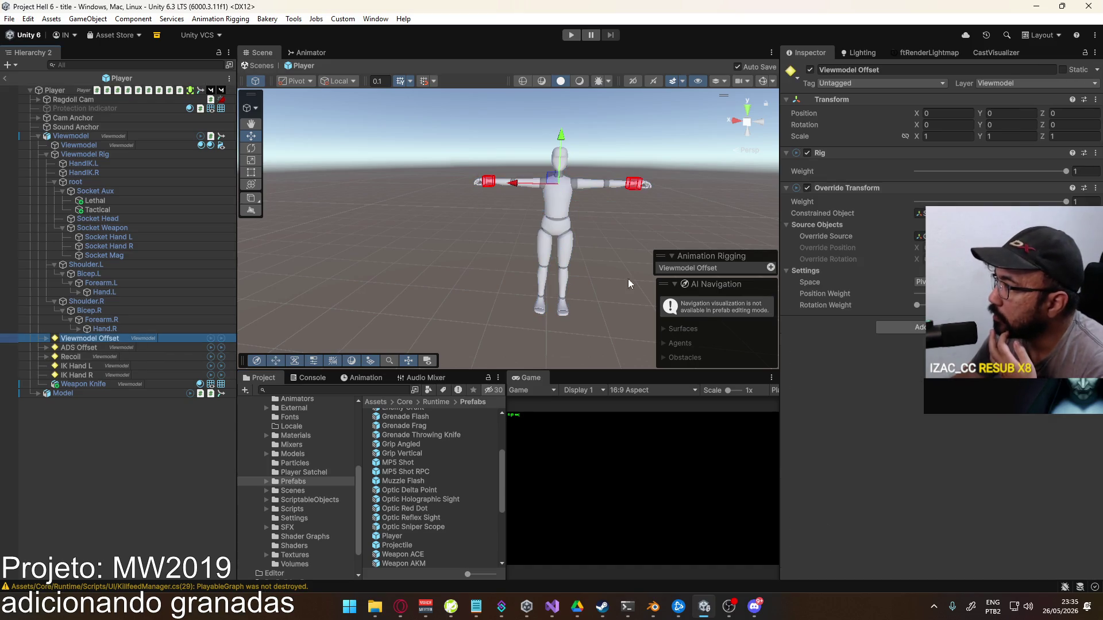
click(46, 339)
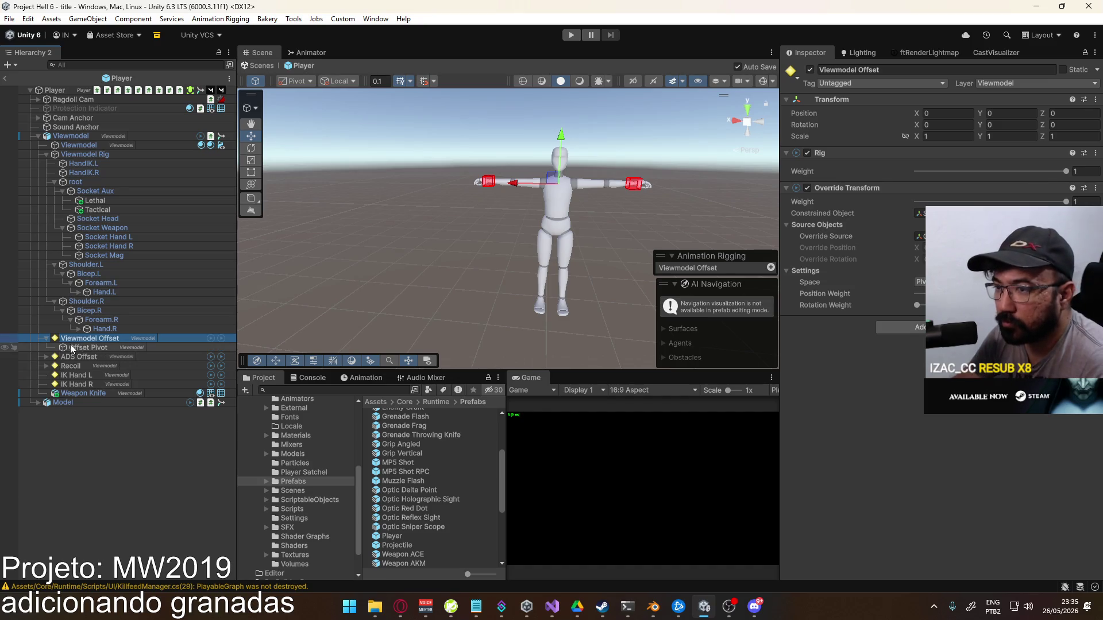
Duplicate Viewmodel Offset and name the copy 'Socket Aux Offset'
key(ctrl+d)
click(102, 355)
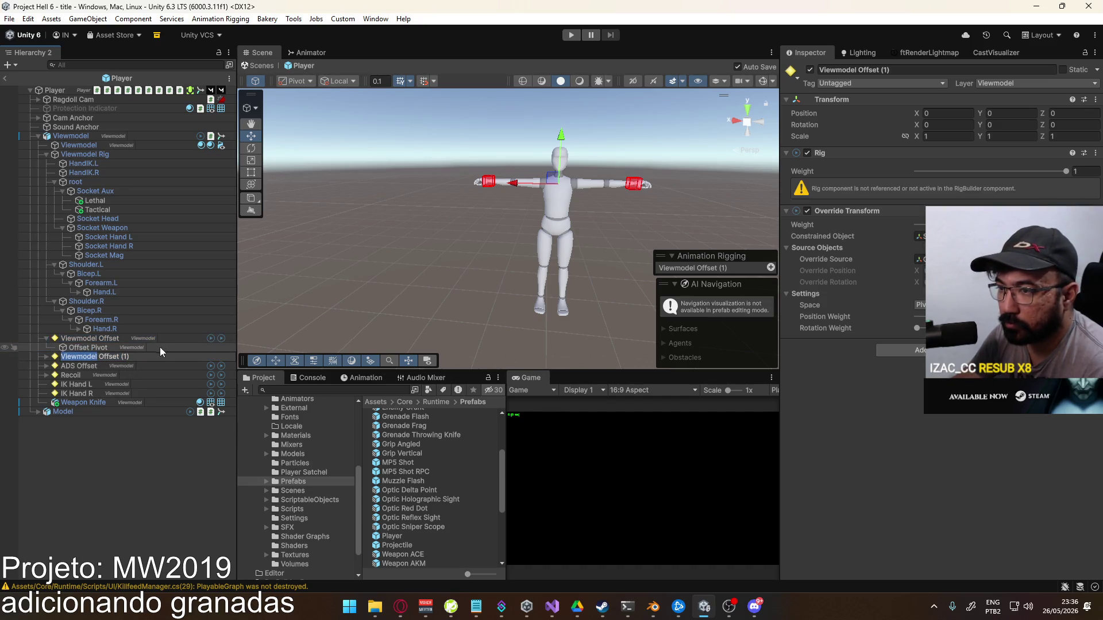
text(Socket AUx)
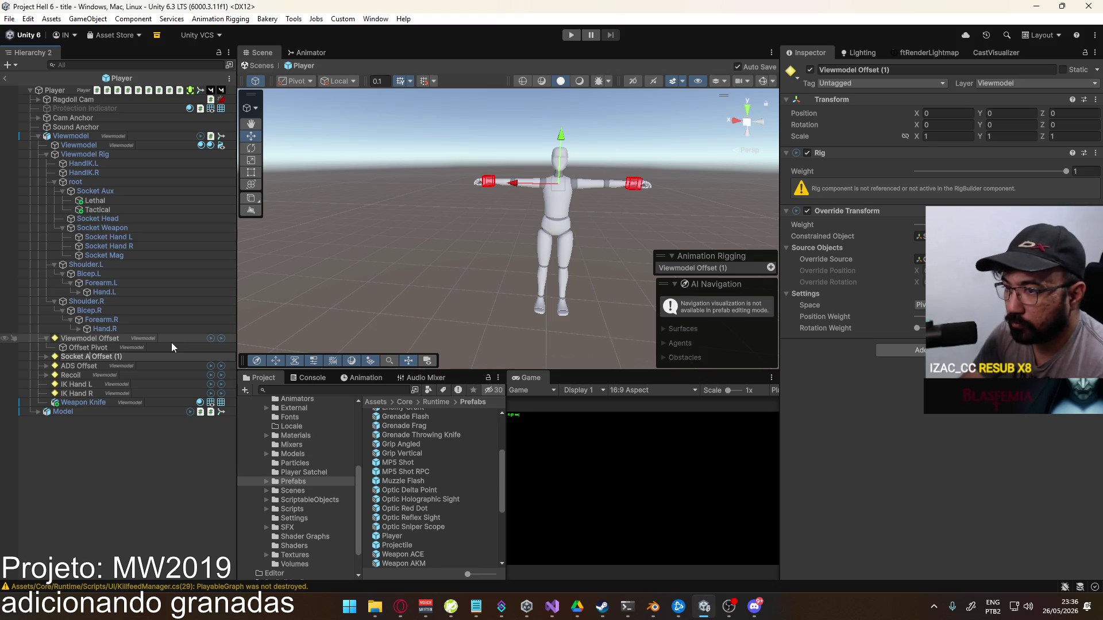
key(BackSpace)
key(BackSpace)
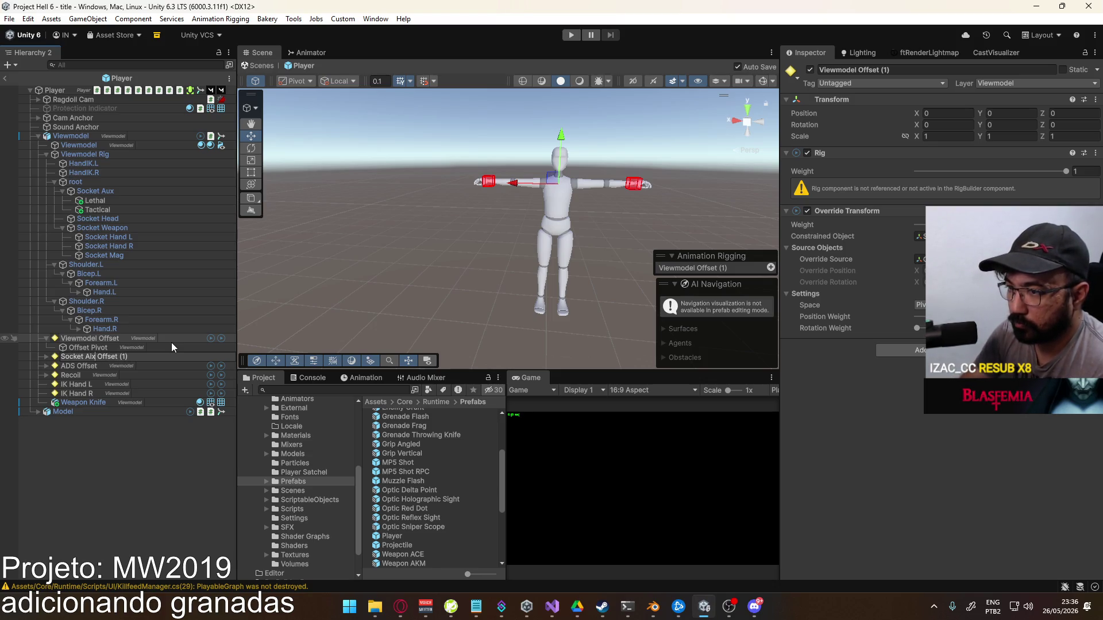
text(ux)
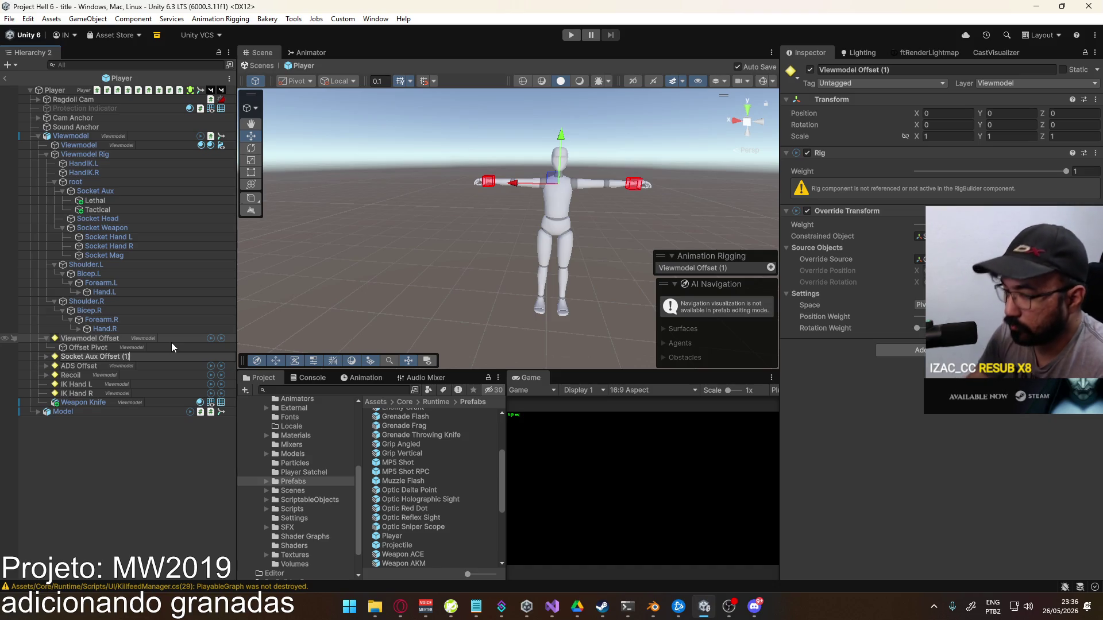
key(BackSpace)
key(BackSpace)
key(BackSpace)
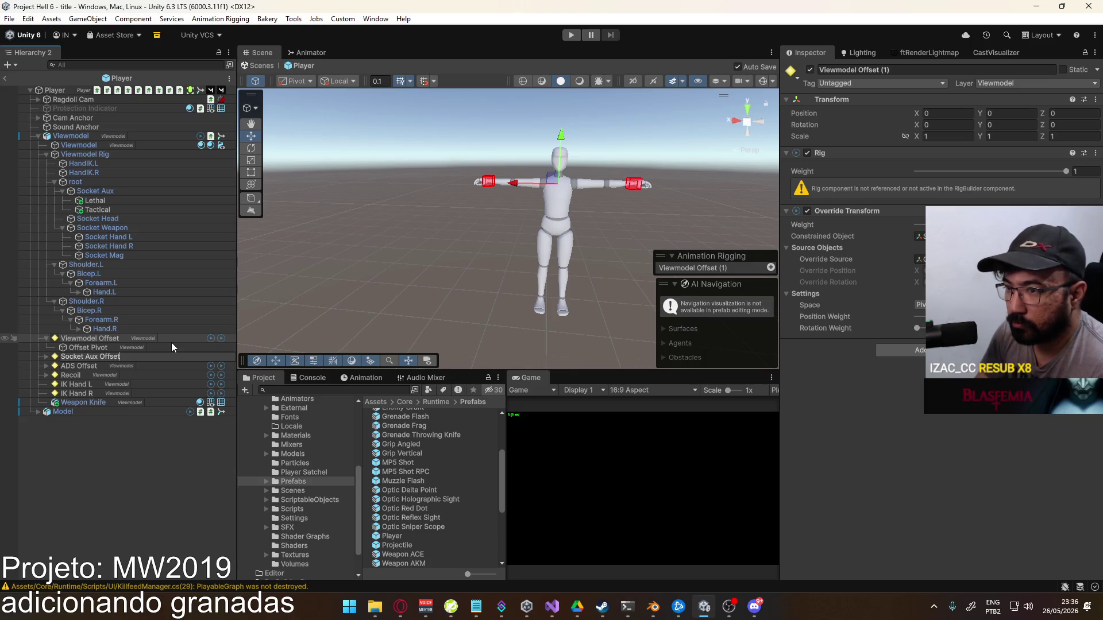
key(Return)
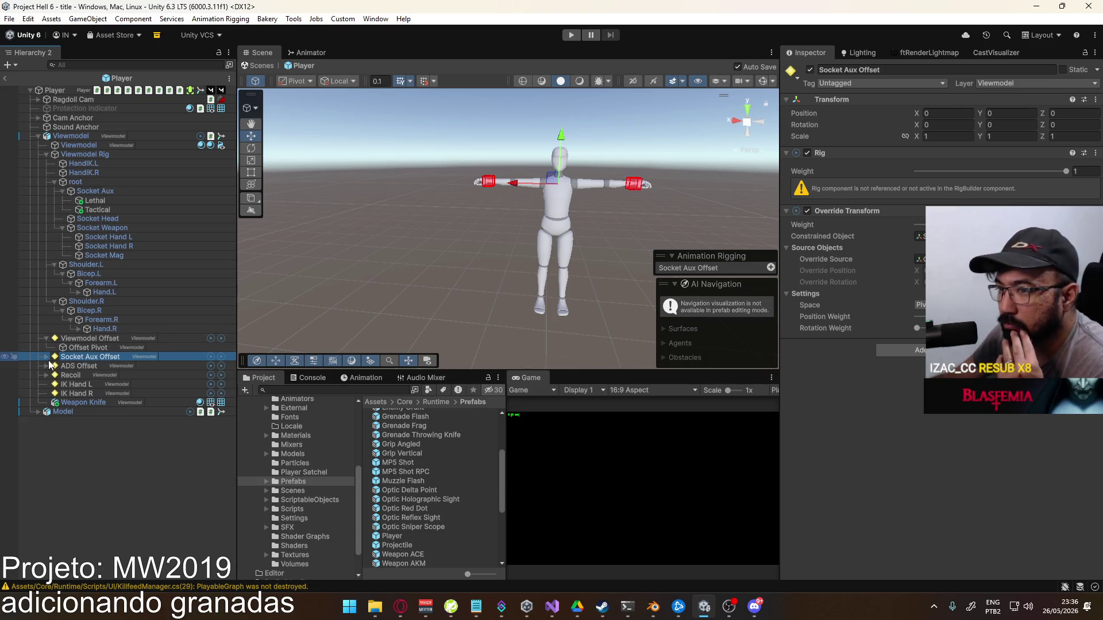
Delete the copy's Offset Pivot child and assign its Override Source object
key(ctrl+shift+v)
click(96, 368)
key(Delete)
click(103, 357)
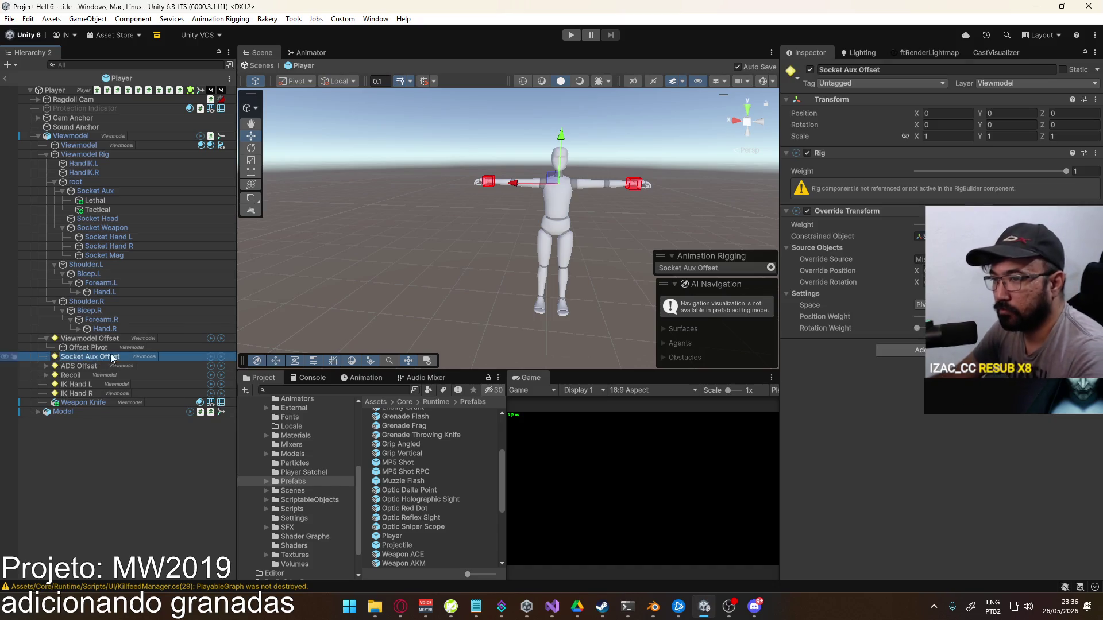
drag(89, 348, 919, 259)
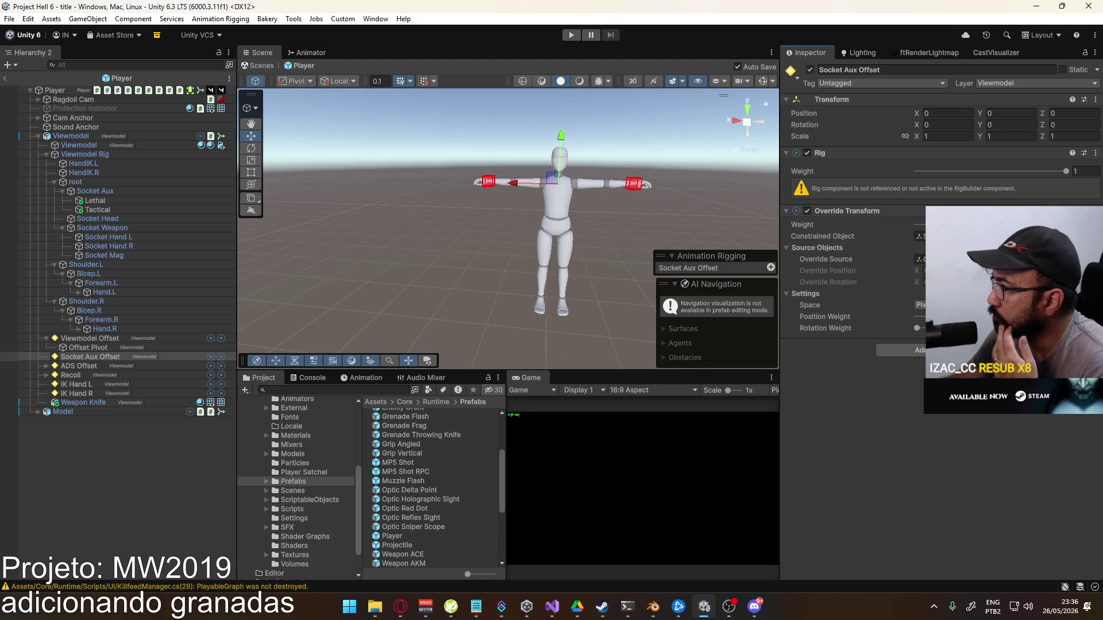
click(919, 236)
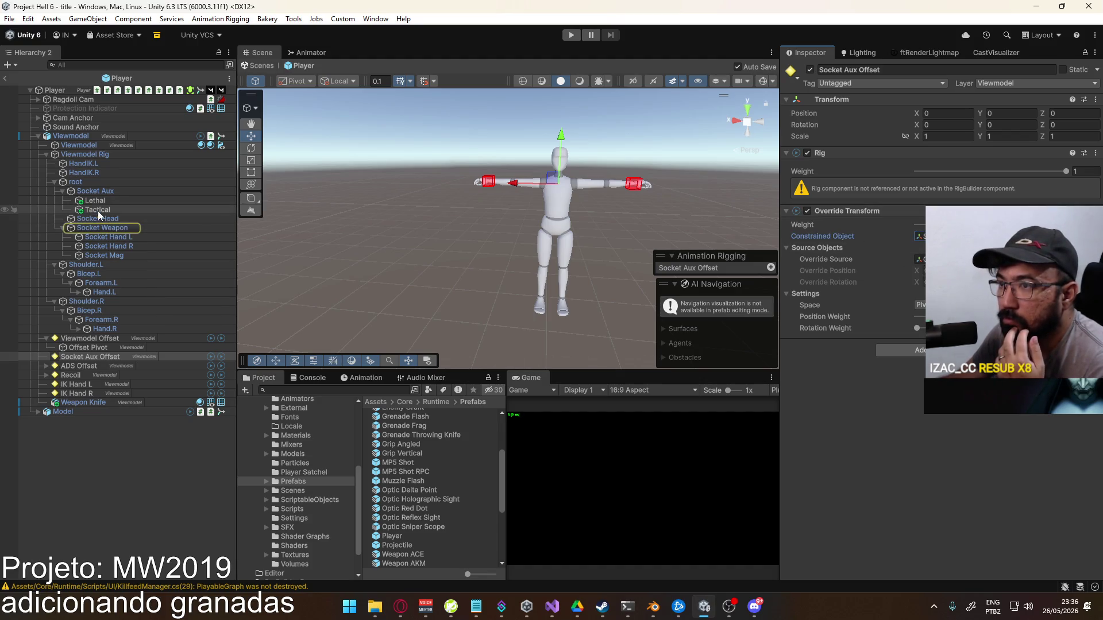
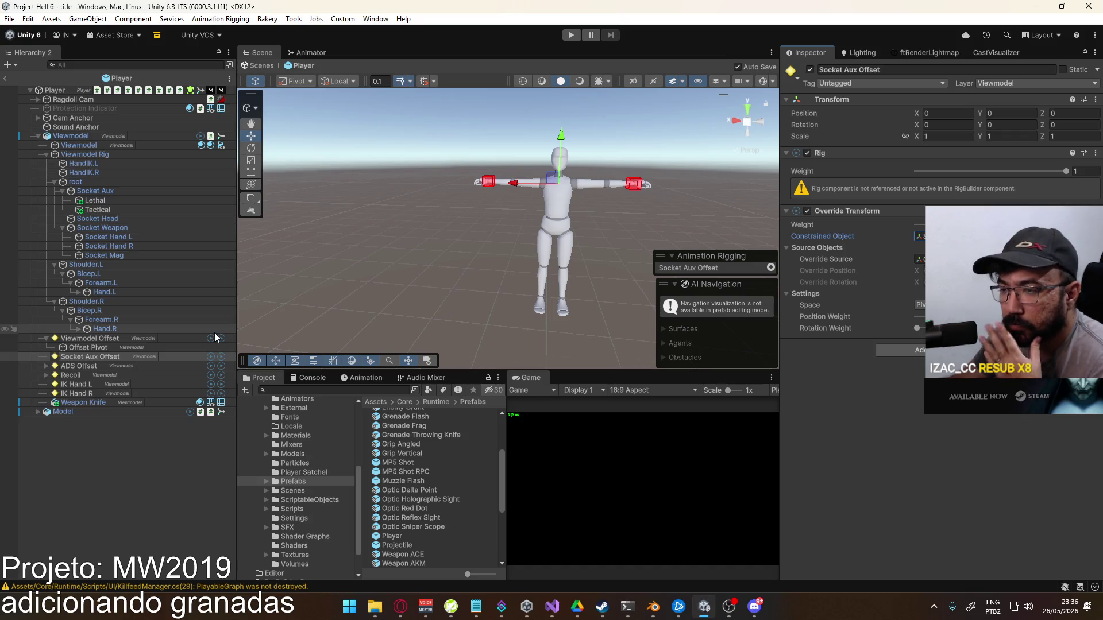
Add Socket Aux Offset as the Viewmodel Rig Builder's second rig layer, then leave the prefab and enter play mode
click(64, 138)
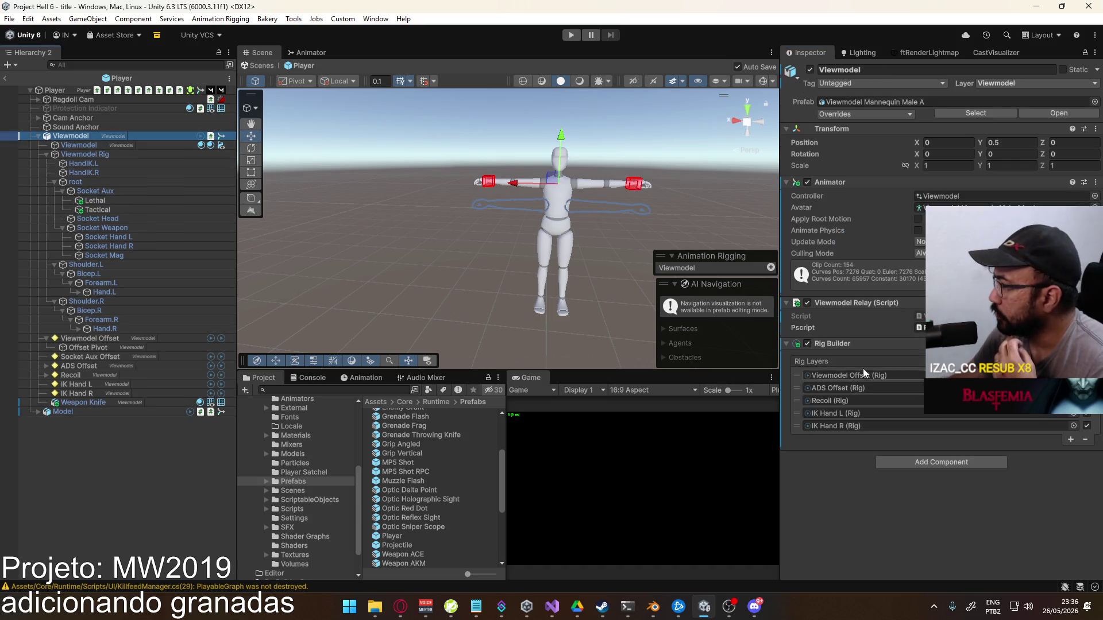
click(1072, 440)
drag(801, 437, 814, 388)
drag(122, 357, 875, 393)
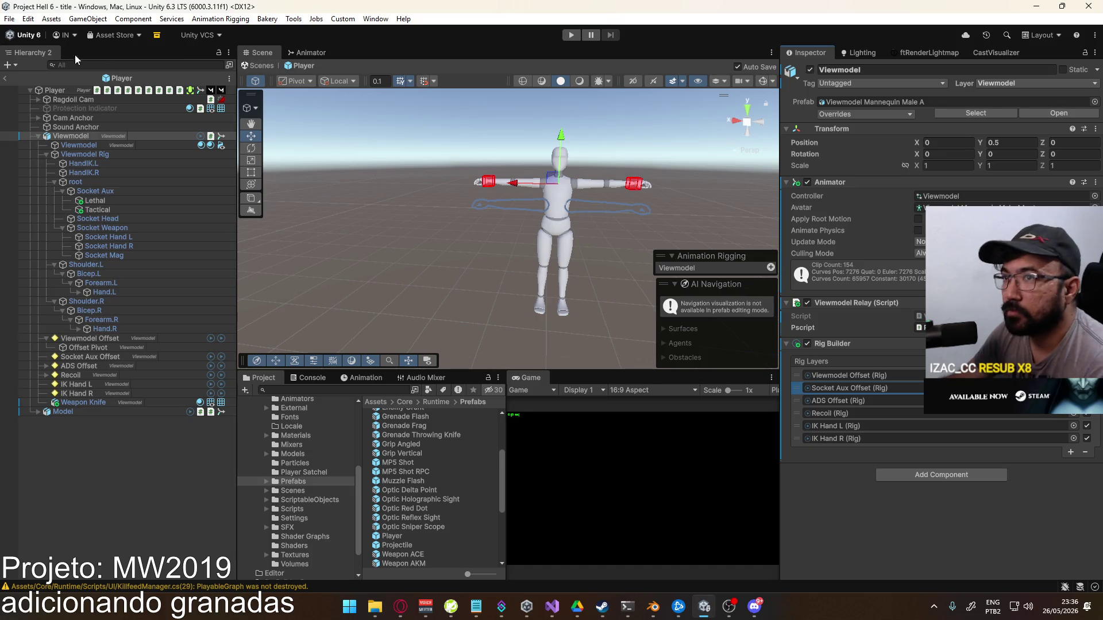
click(5, 78)
key(ctrl+p)
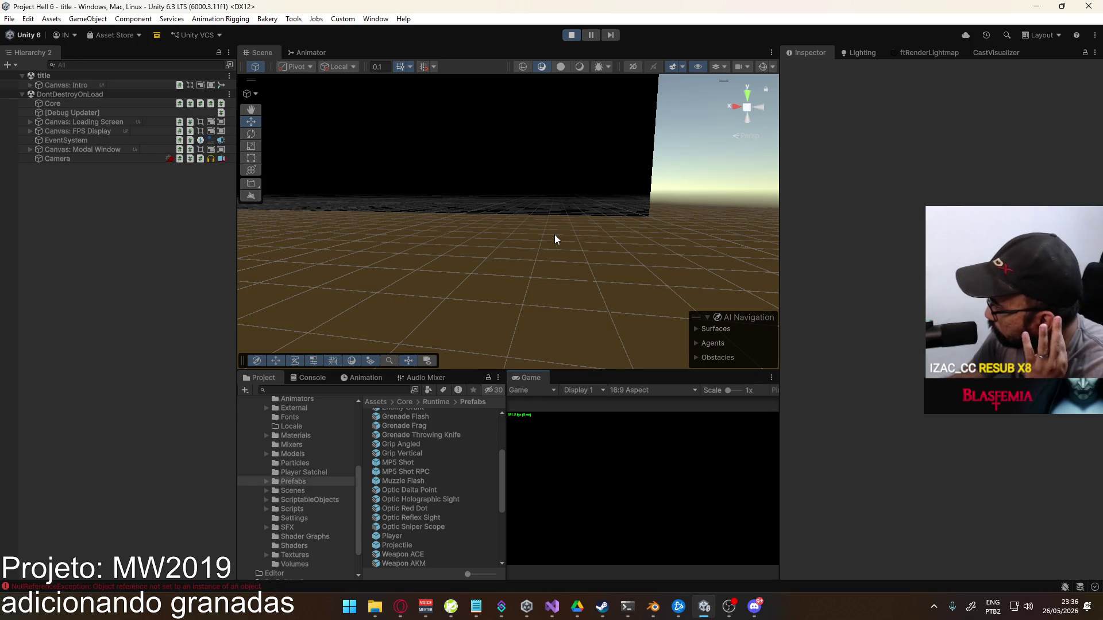
Clear the Console, start a shipment match and ready a grenade in hand
click(312, 378)
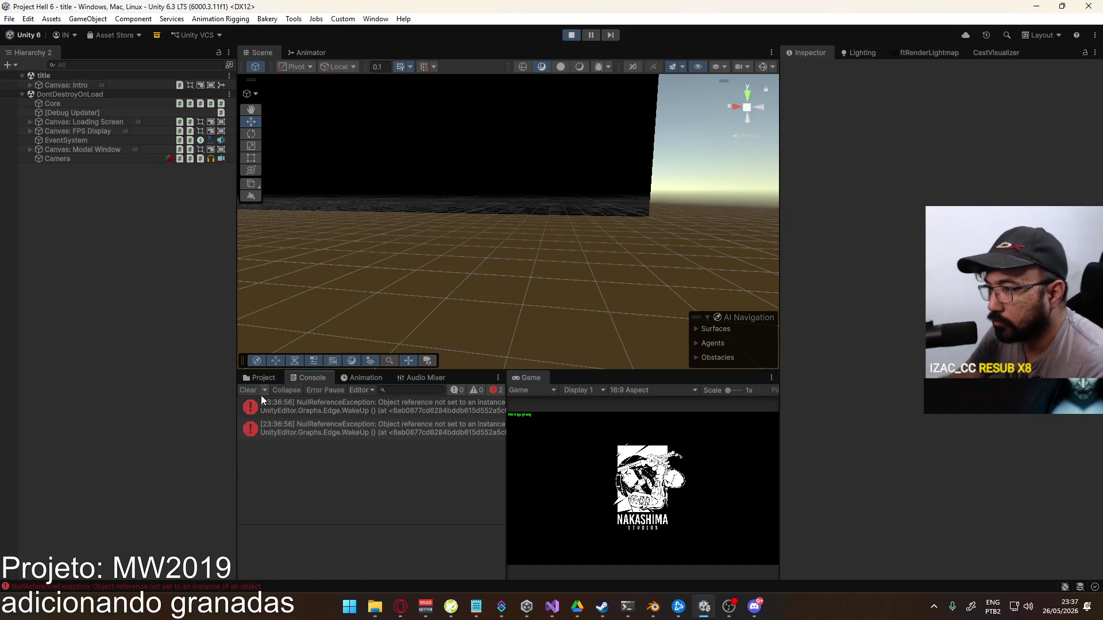
click(253, 390)
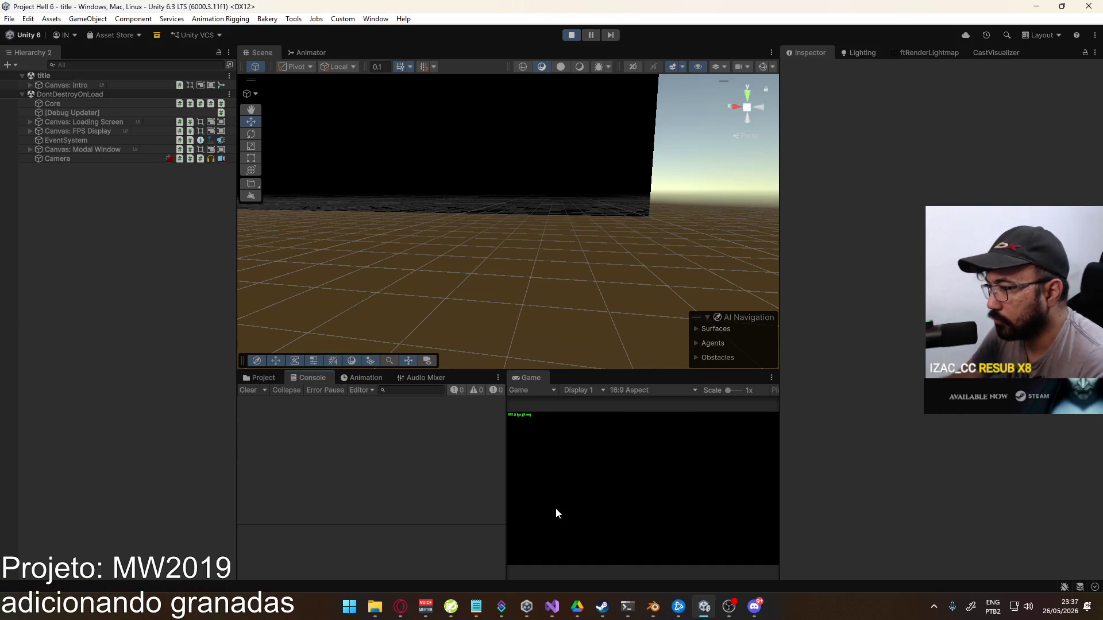
click(531, 528)
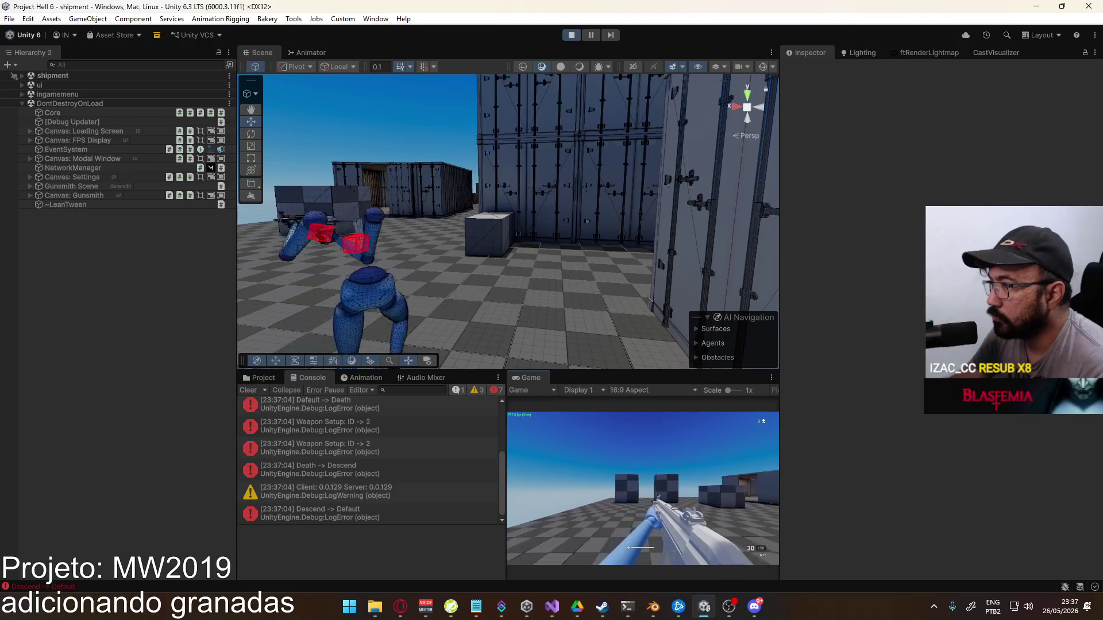
key(g)
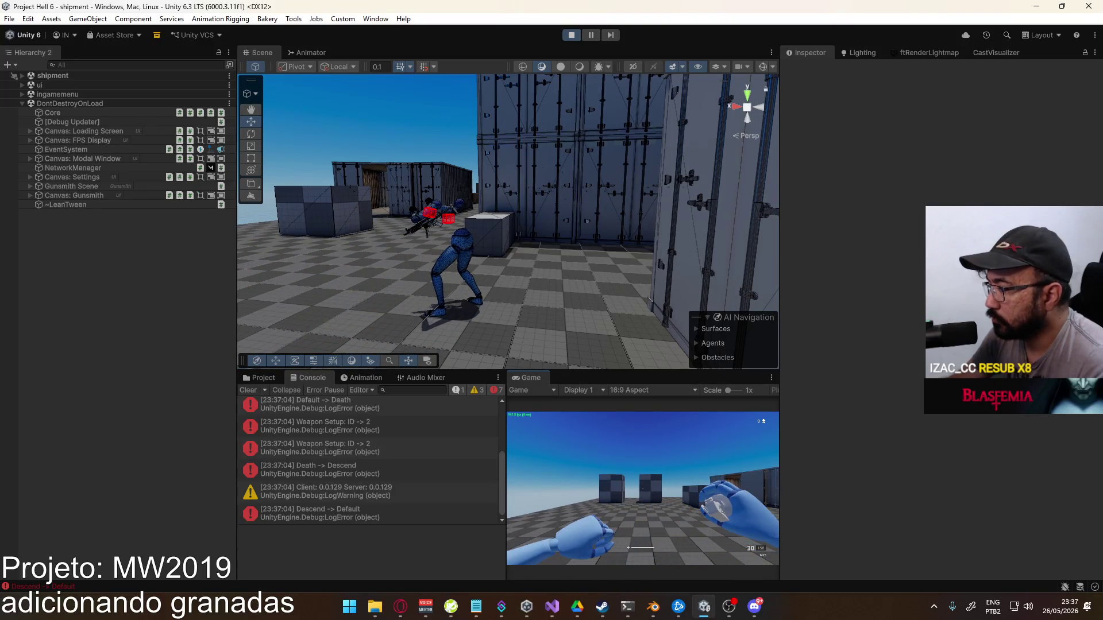
Inspect the held grenade and drop the Socket Aux Offset rig weight to 0, then raise it again
key(super)
mouse_move(568, 184)
mouse_down()
mouse_move(567, 167)
mouse_move(505, 178)
mouse_up()
click(543, 216)
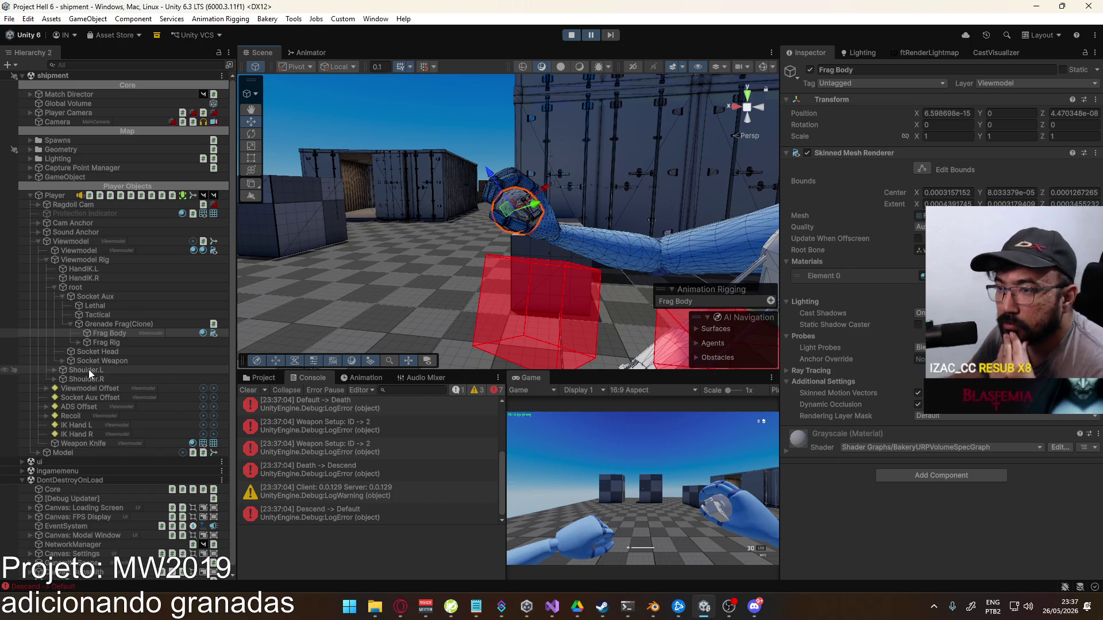
click(95, 397)
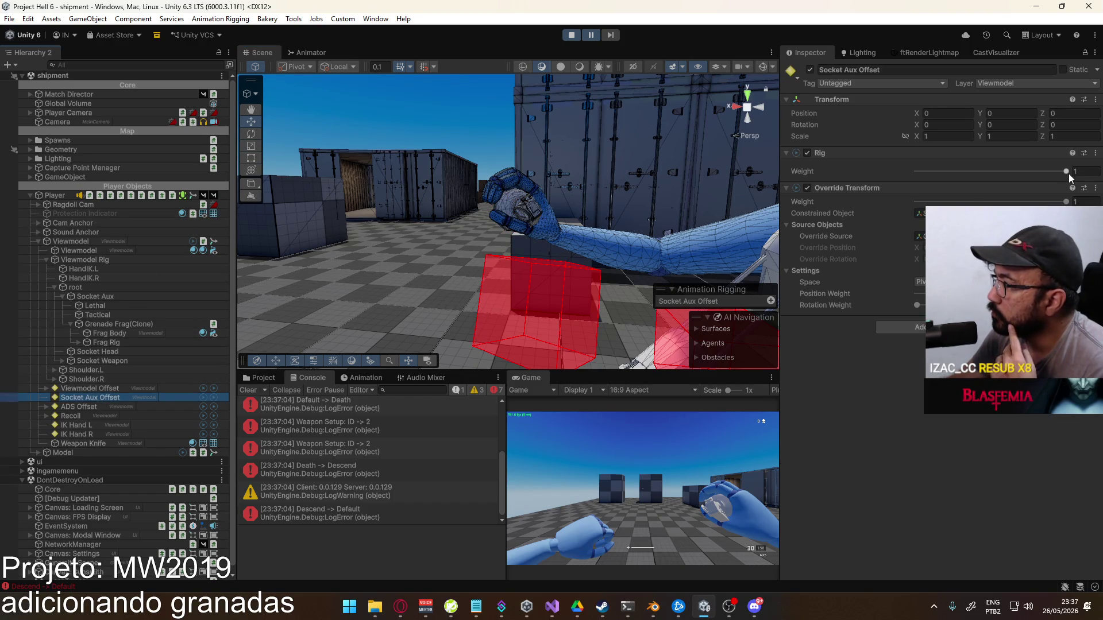
drag(1068, 171, 875, 157)
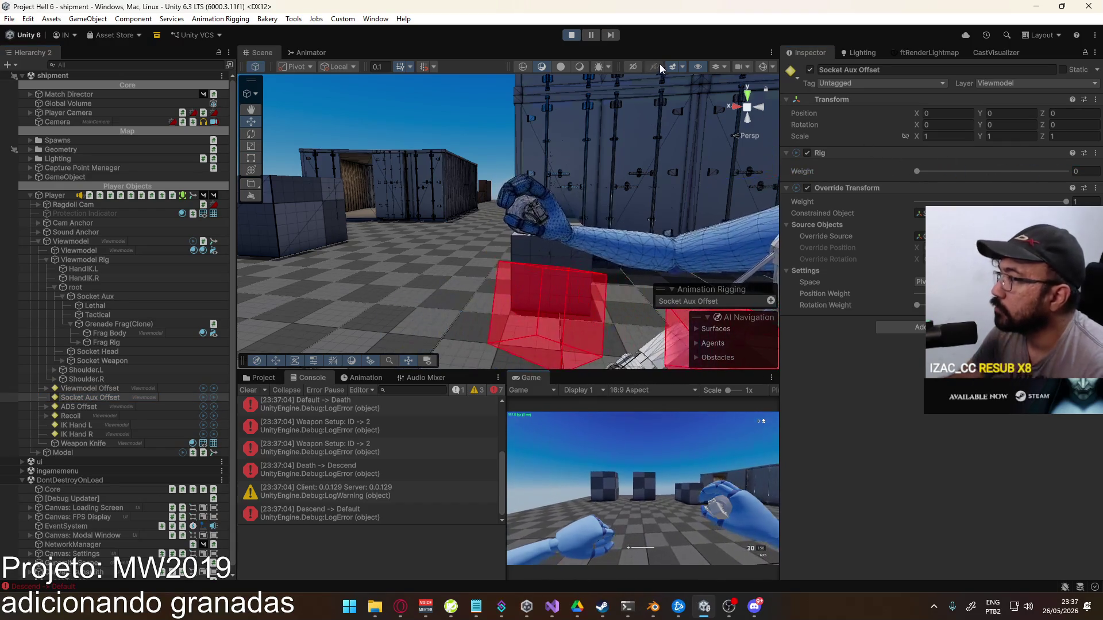
key(super)
key(super)
mouse_move(921, 170)
mouse_down()
mouse_move(1011, 172)
mouse_move(1057, 230)
mouse_up()
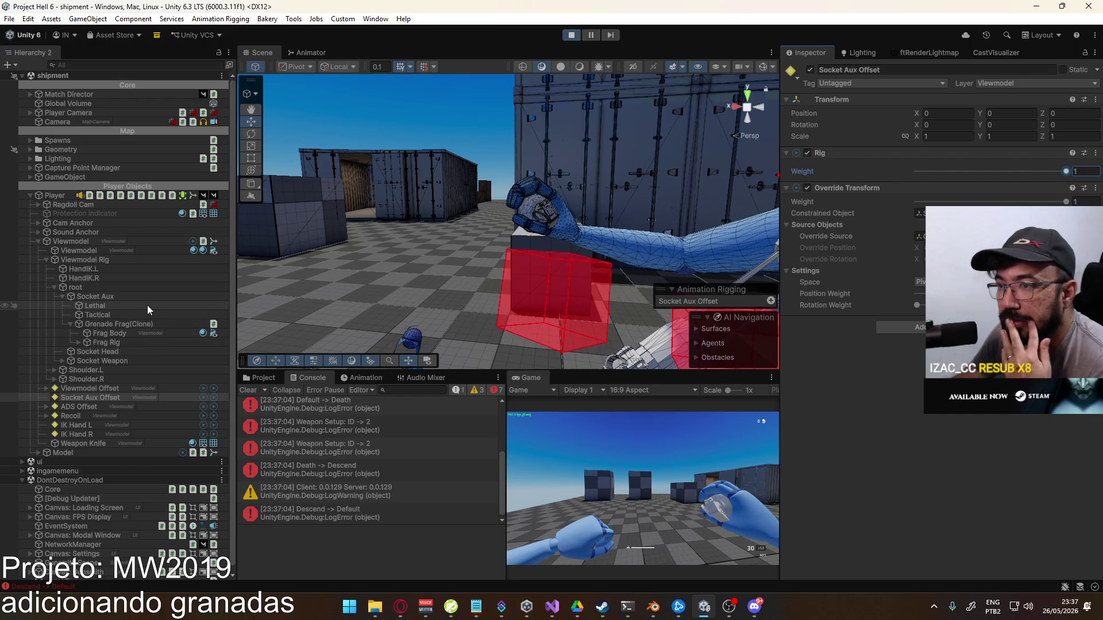
Stop play mode and check the Blender viewmodel file and ViewmodelGrenade script before returning to Unity
click(567, 37)
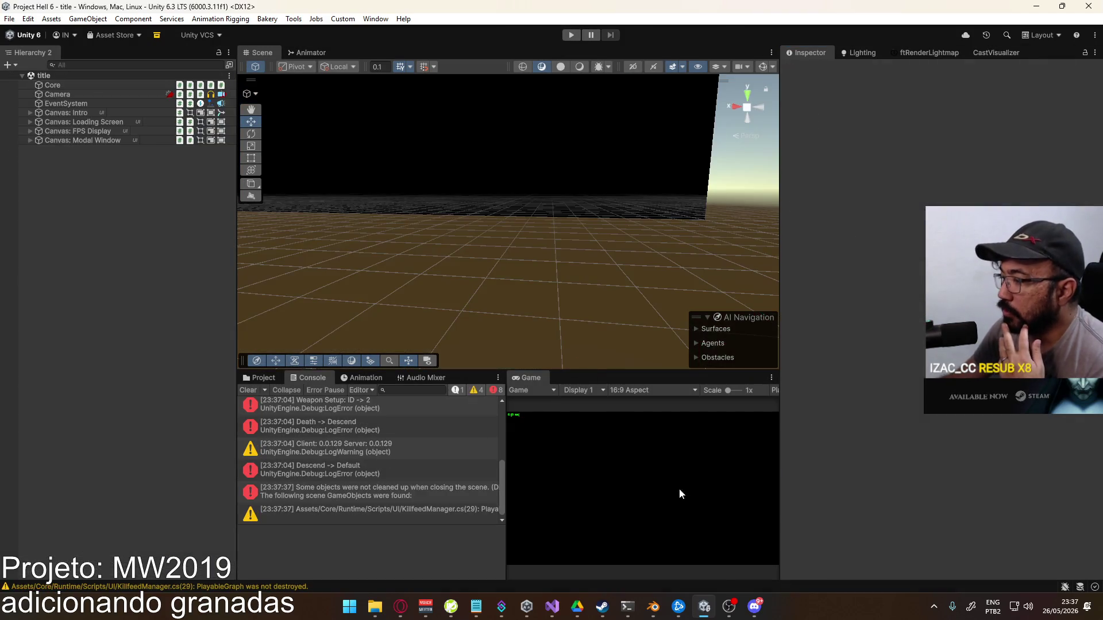
click(649, 607)
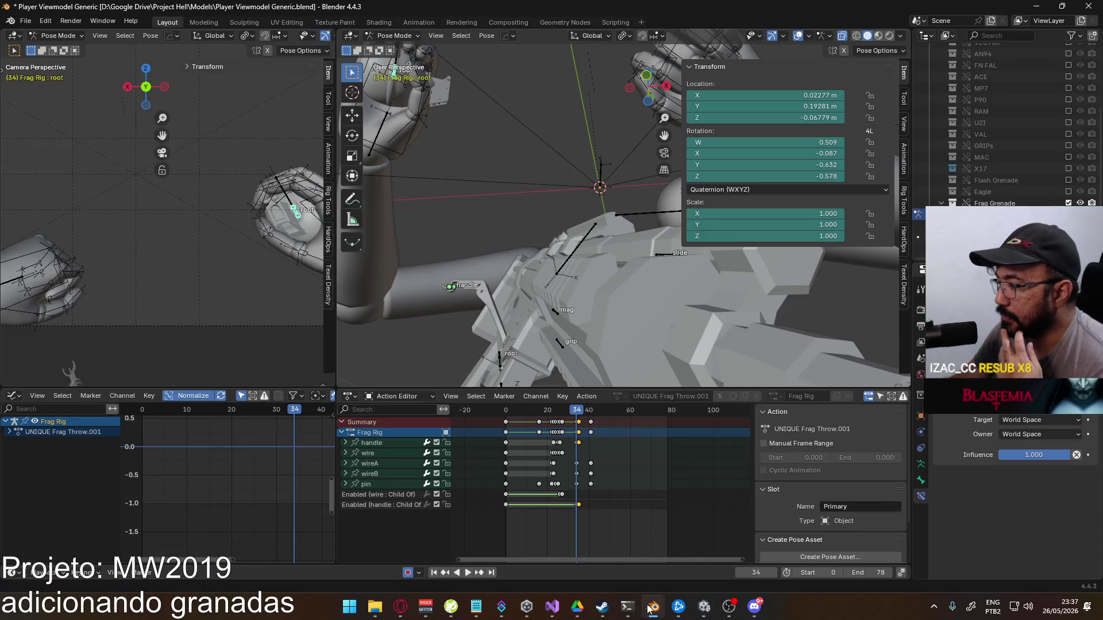
click(552, 607)
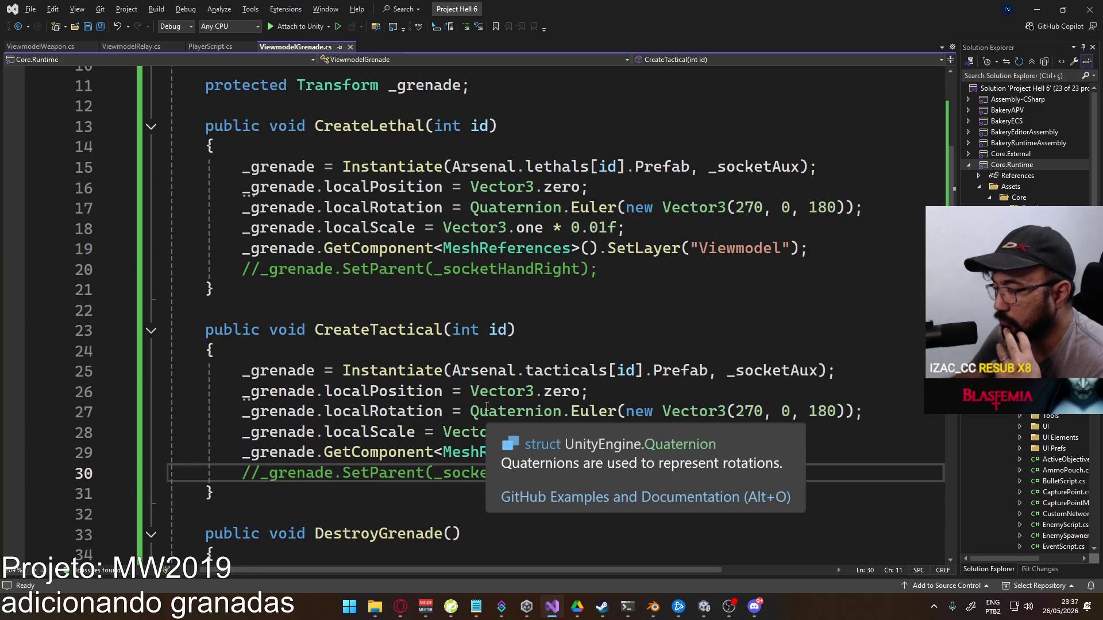
mouse_move(577, 386)
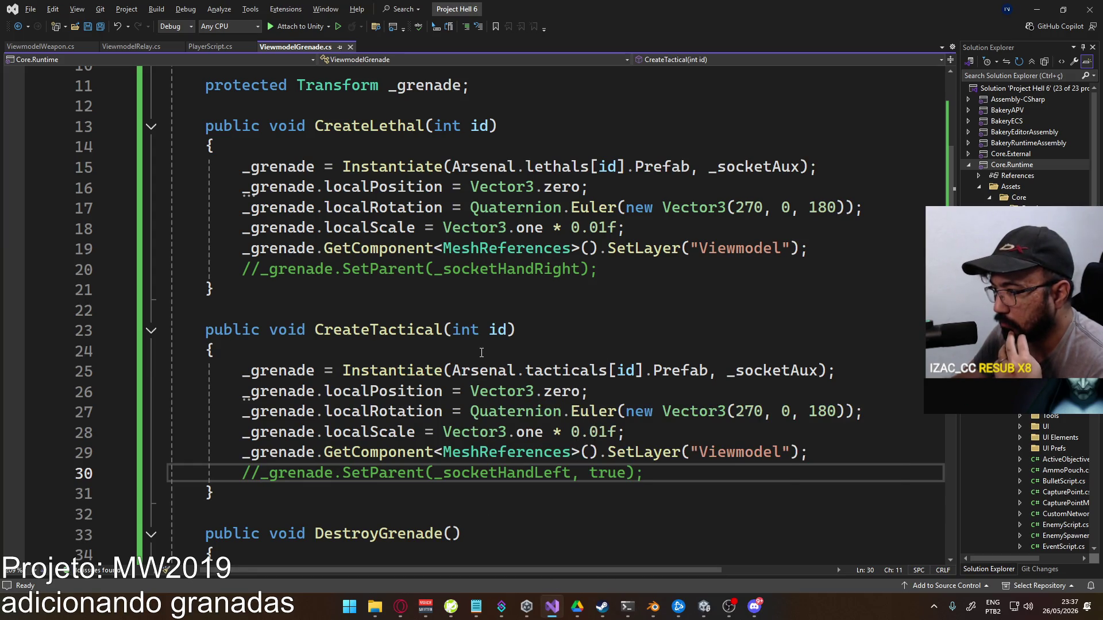
click(705, 607)
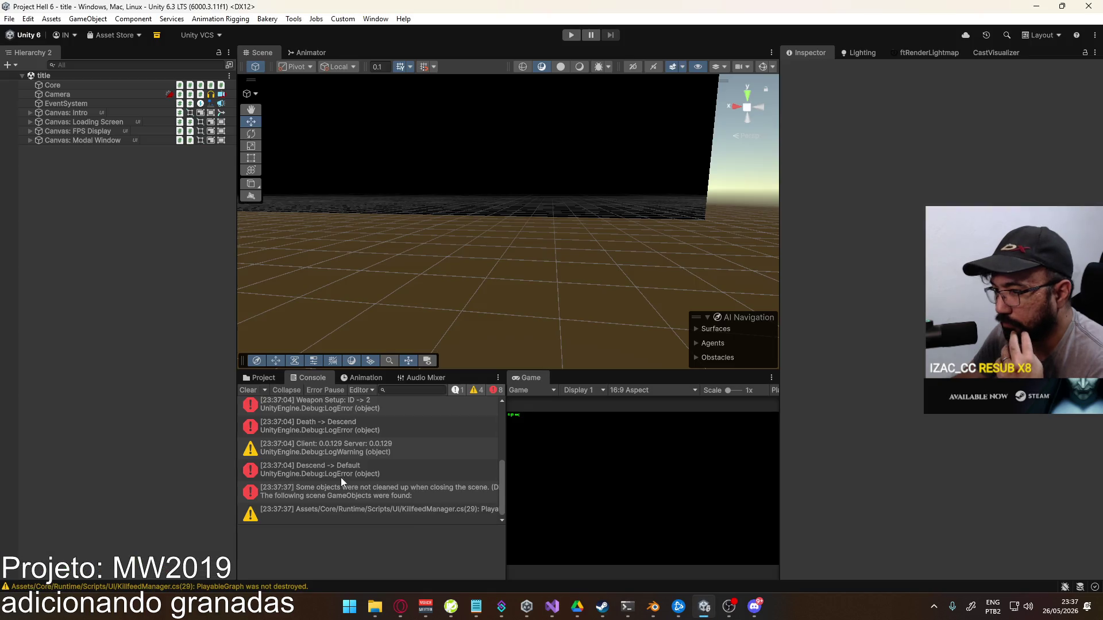
Open the Player prefab from Prefabs and delete the Socket Aux Offset object
click(255, 378)
double_click(433, 540)
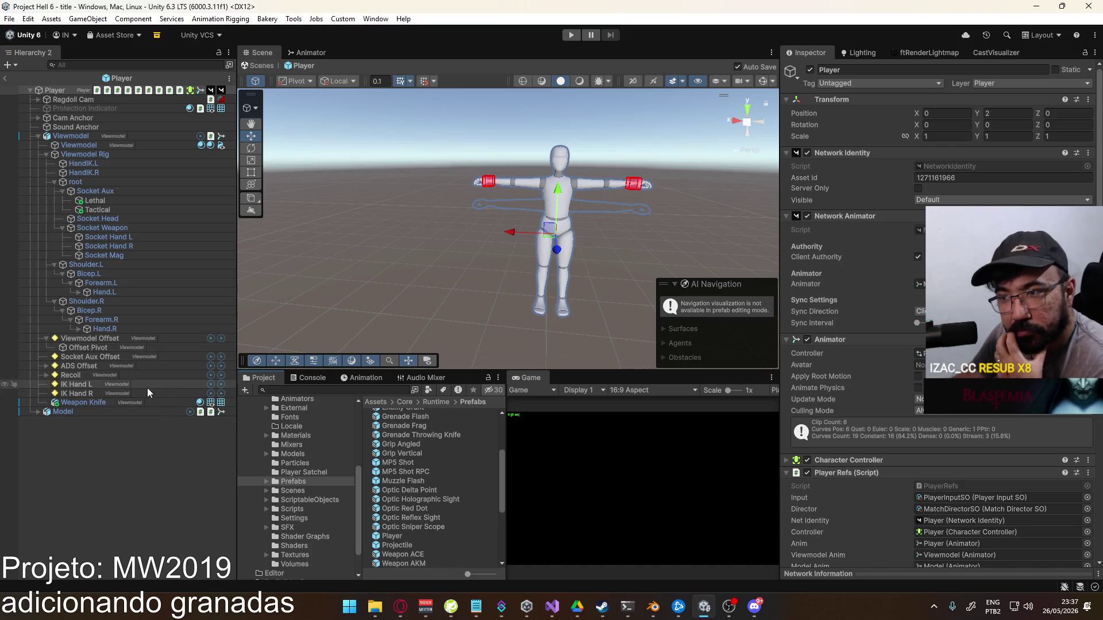
click(104, 356)
key(ctrl+z)
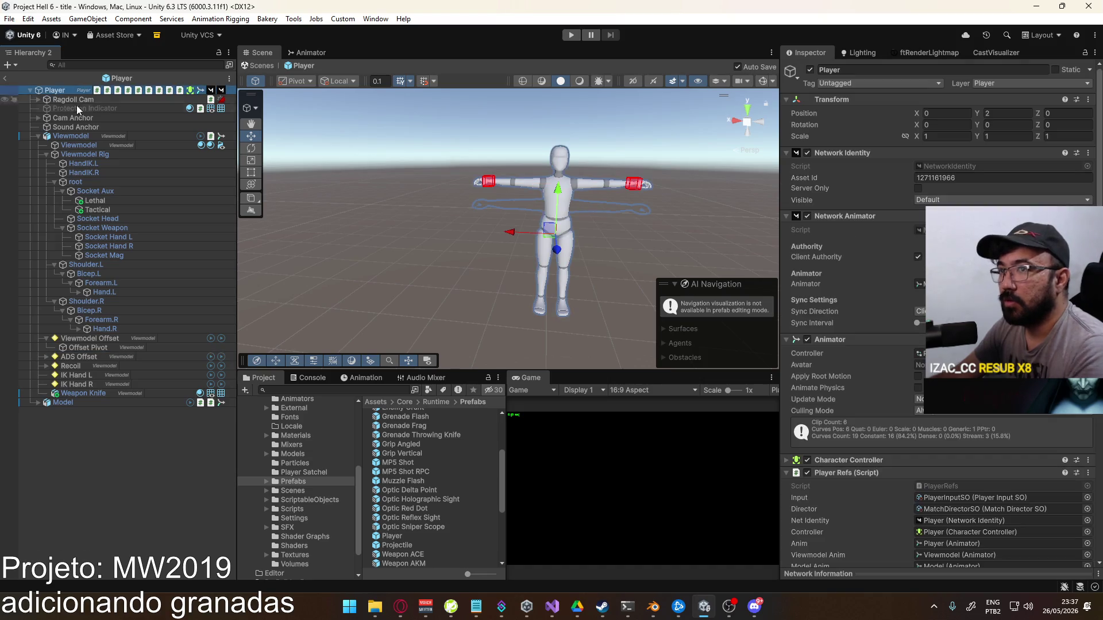
scroll(871, 278, down, 10)
scroll(970, 436, down, 3)
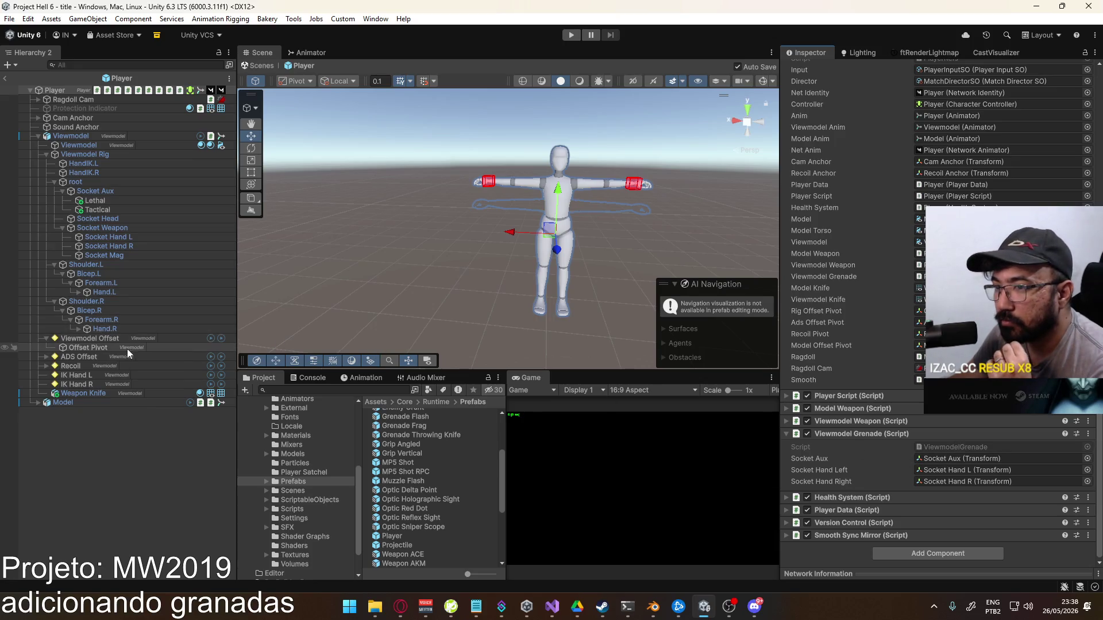
scroll(942, 310, up, 2)
scroll(942, 311, up, 4)
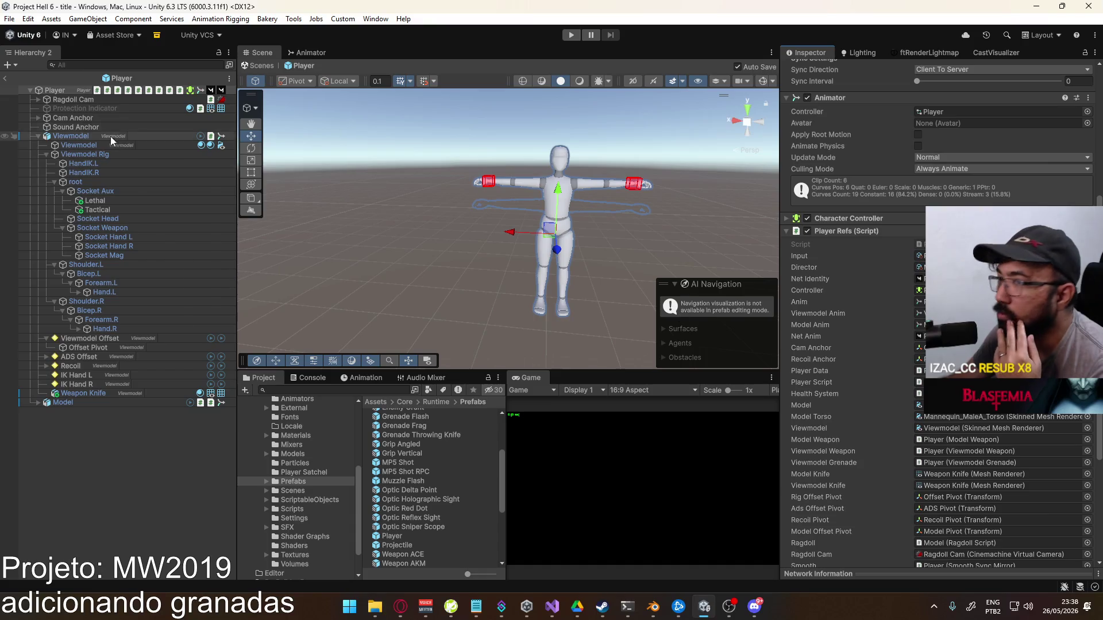
Remove Viewmodel's missing rig layer, inspect Viewmodel Offset's override constraint target, and start play mode
click(75, 140)
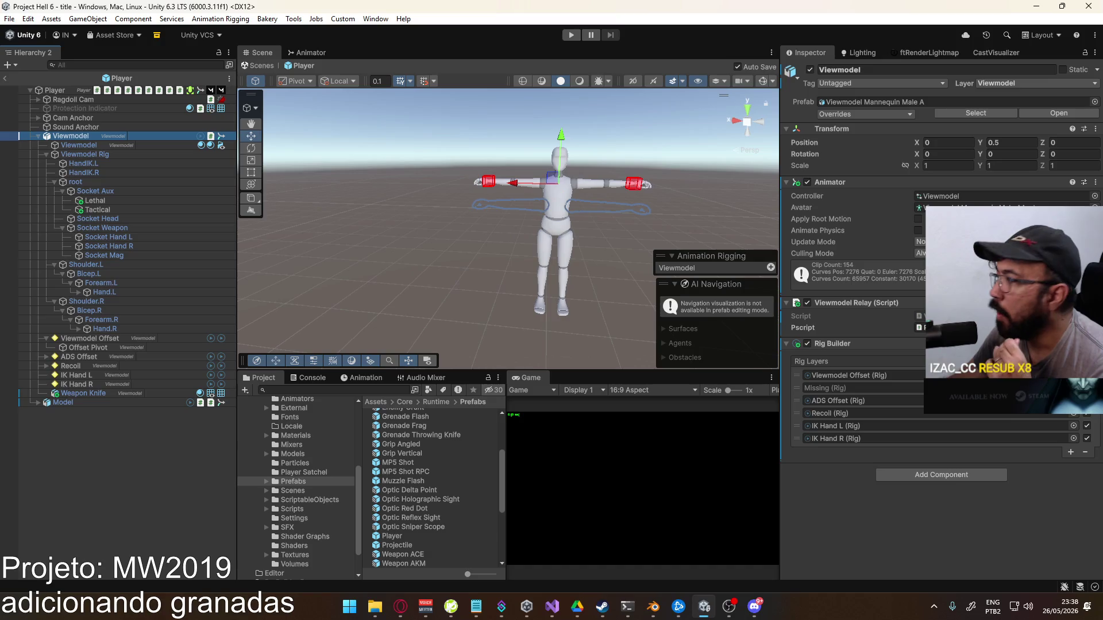
click(1085, 452)
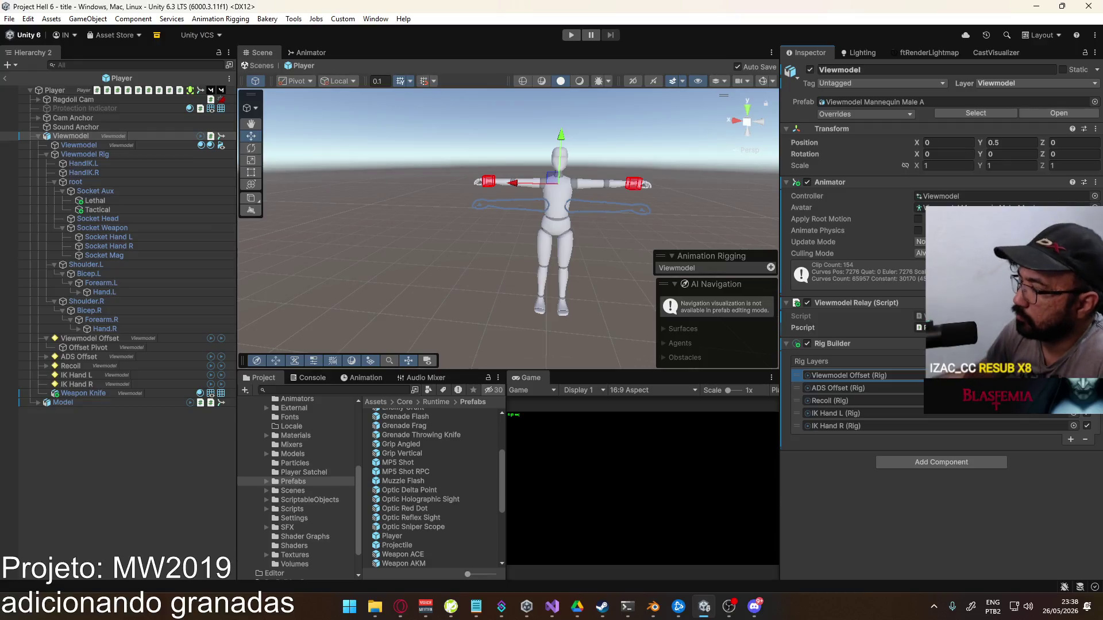
click(132, 348)
click(171, 339)
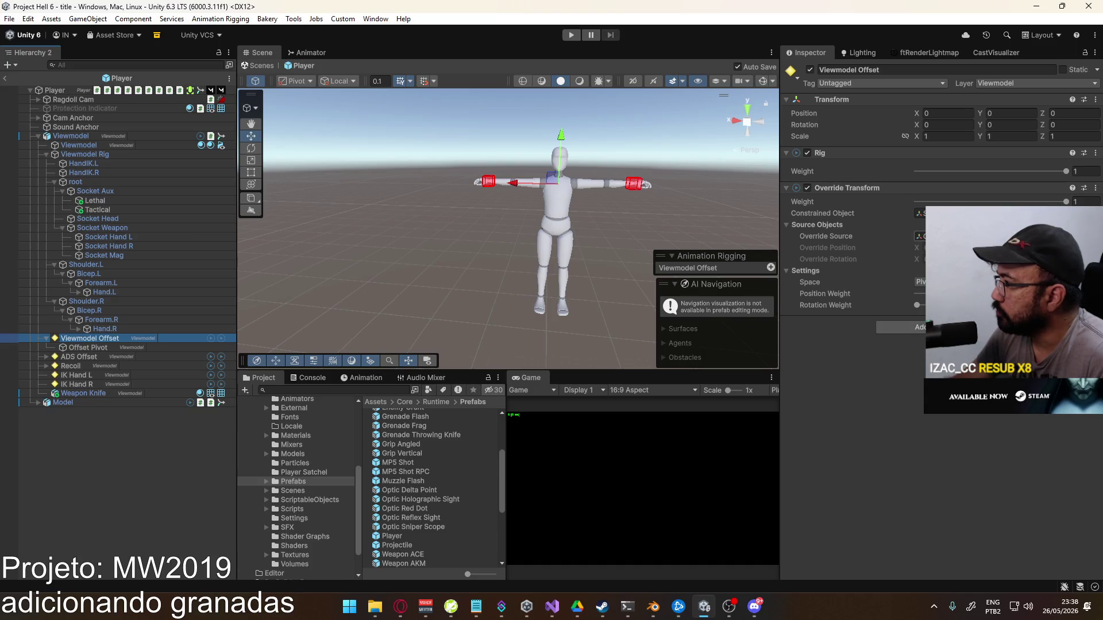
click(919, 213)
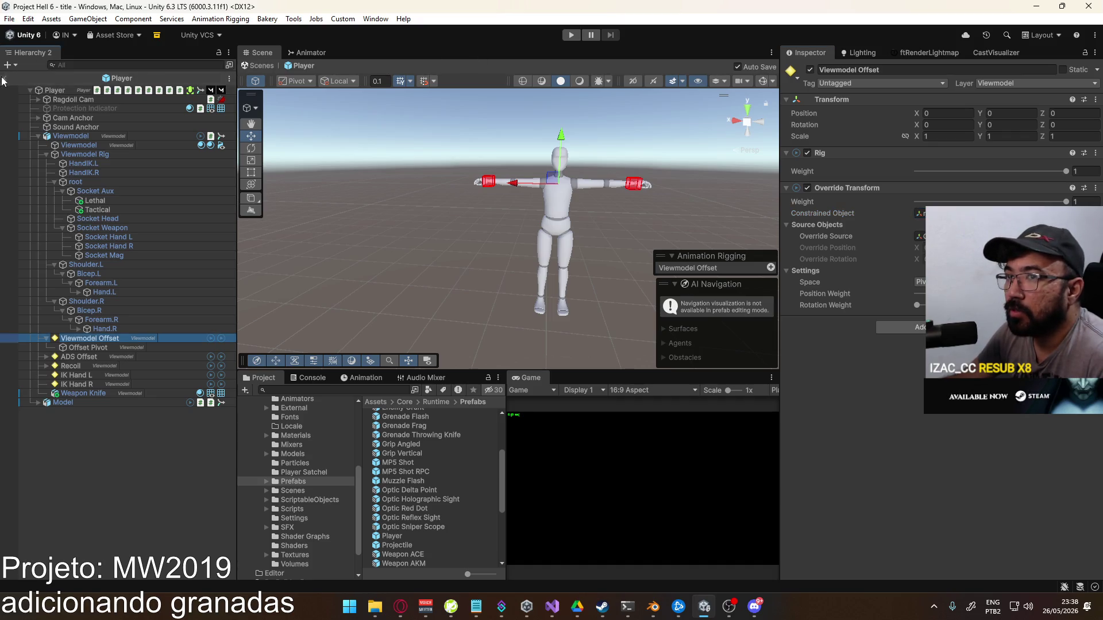
click(570, 35)
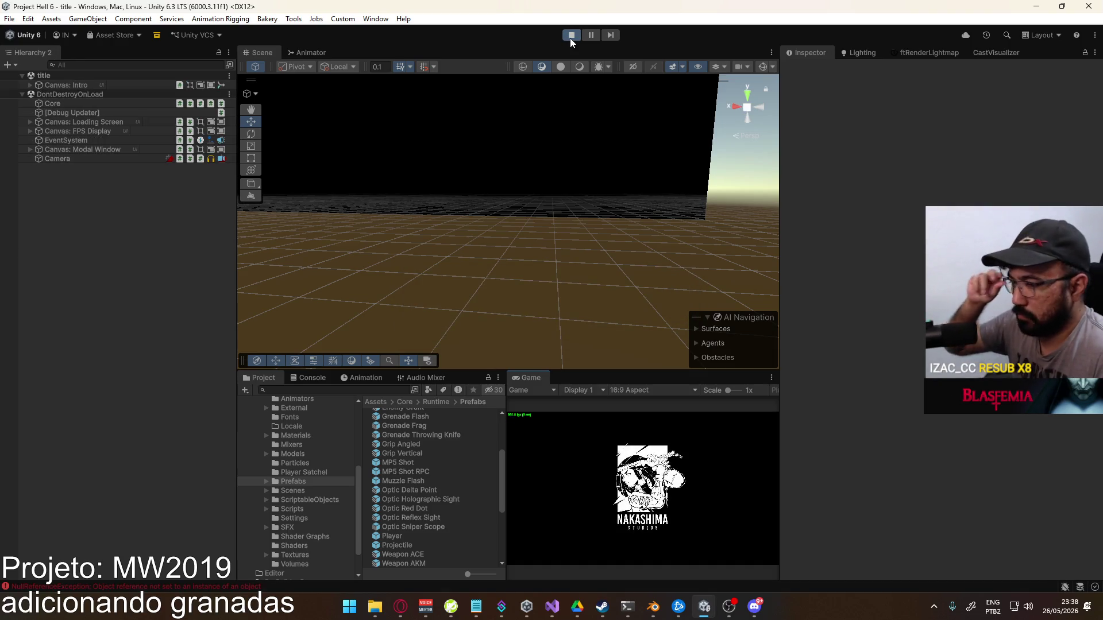
Clear the Console, jump and walk forward with a grenade readied, then restart play mode
click(312, 380)
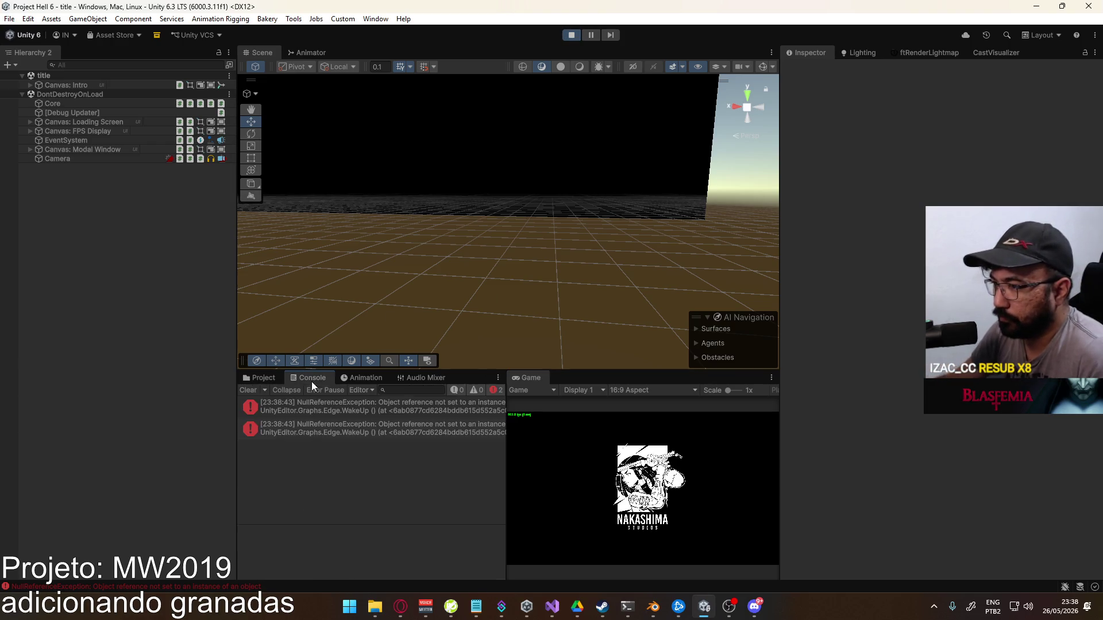
click(248, 392)
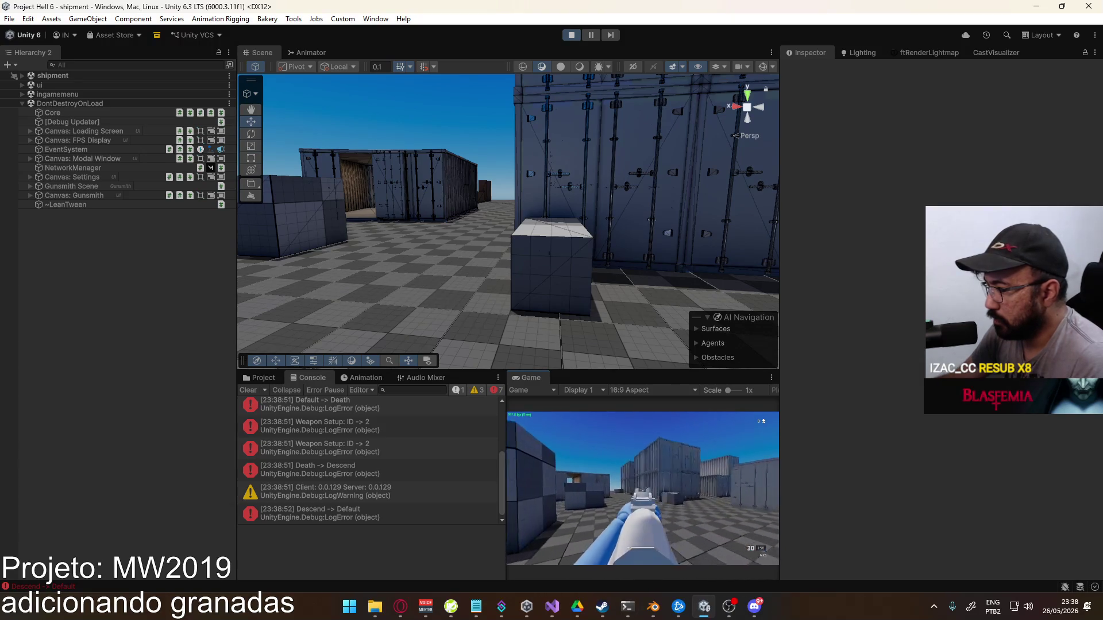
key(space)
key(space)
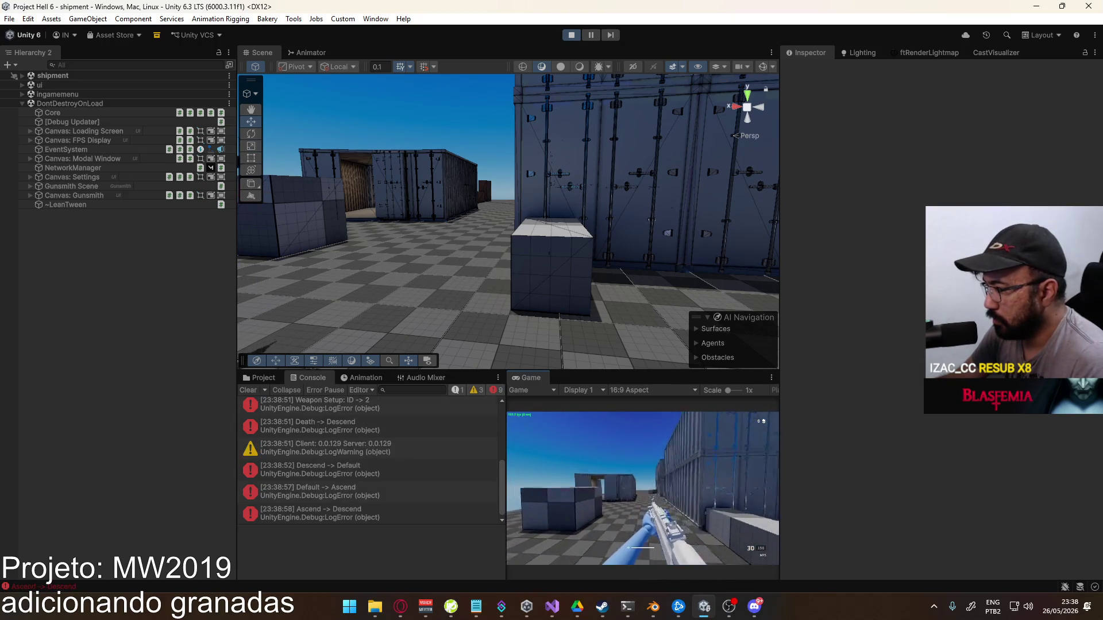
key(g)
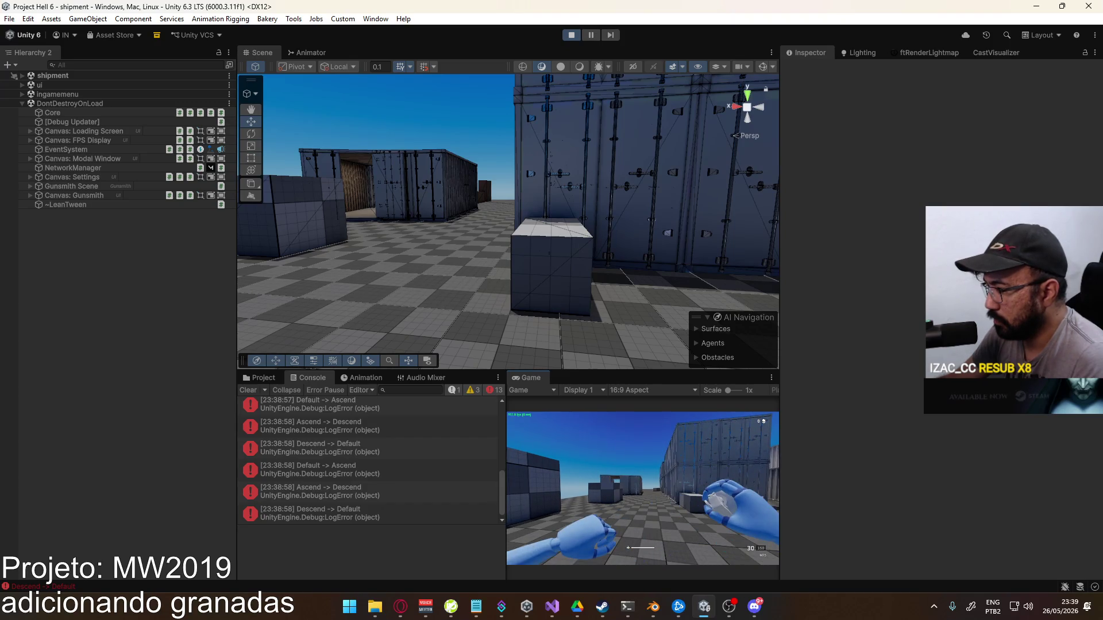
key(w)
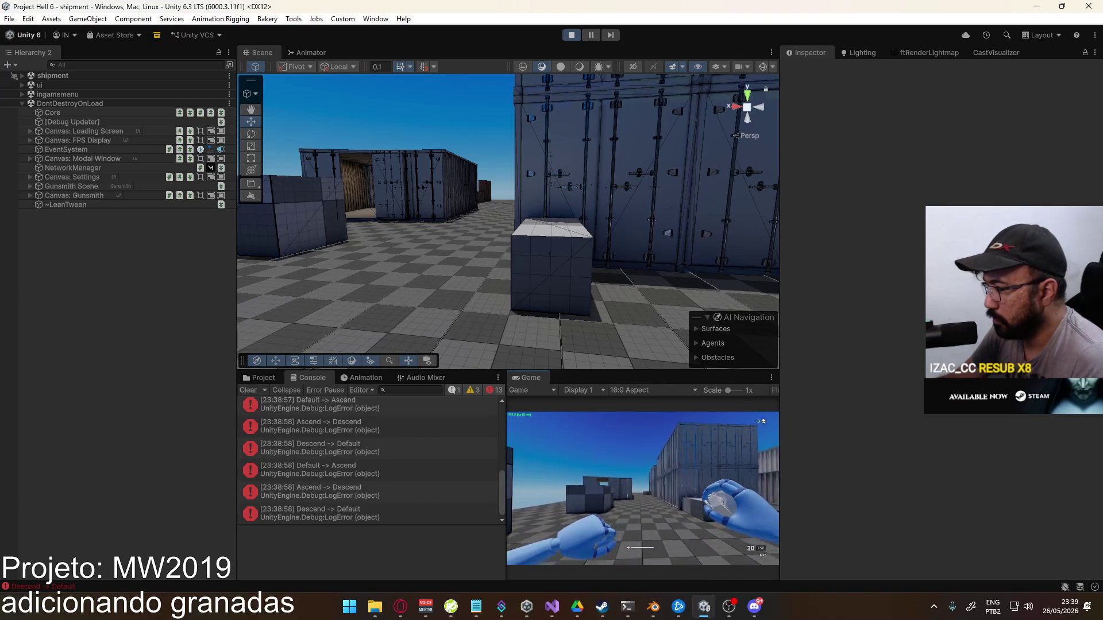
key(w)
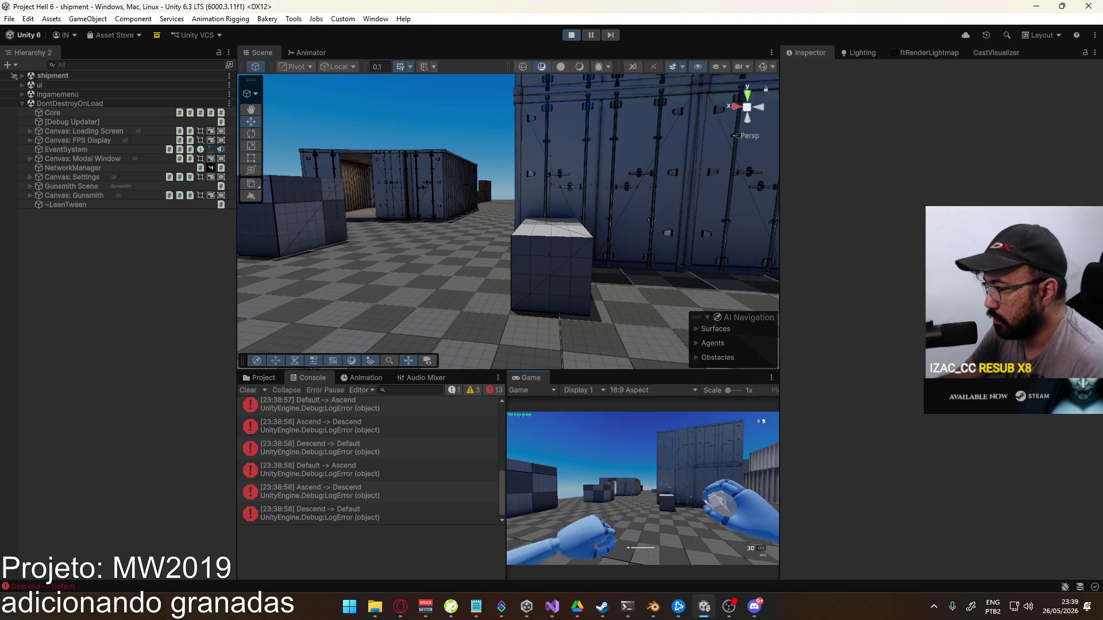
key(space)
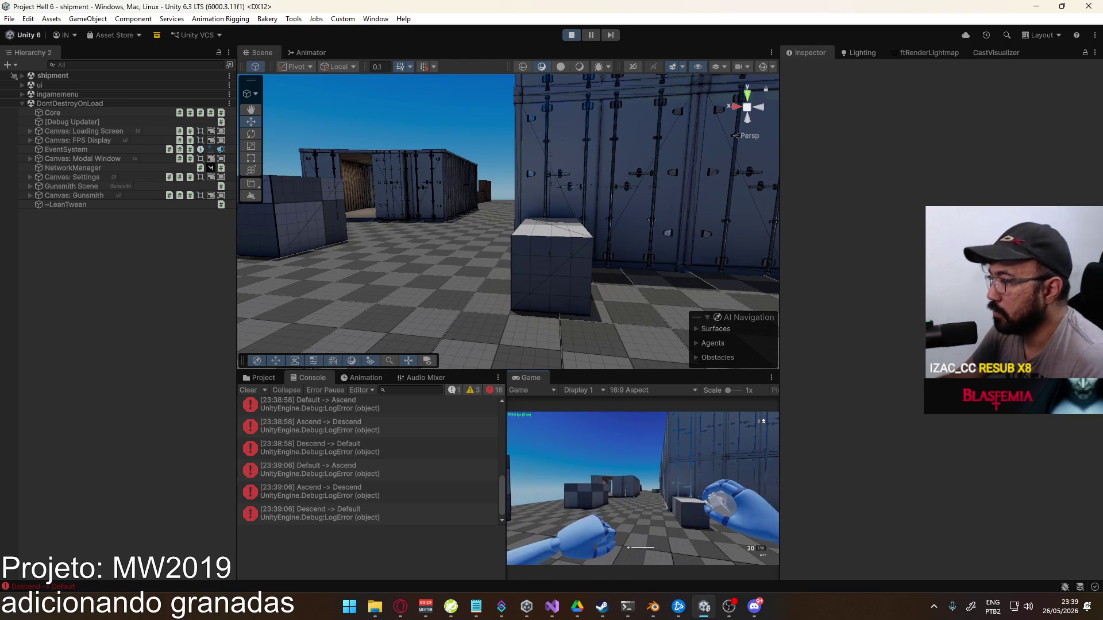
key(super)
key(super)
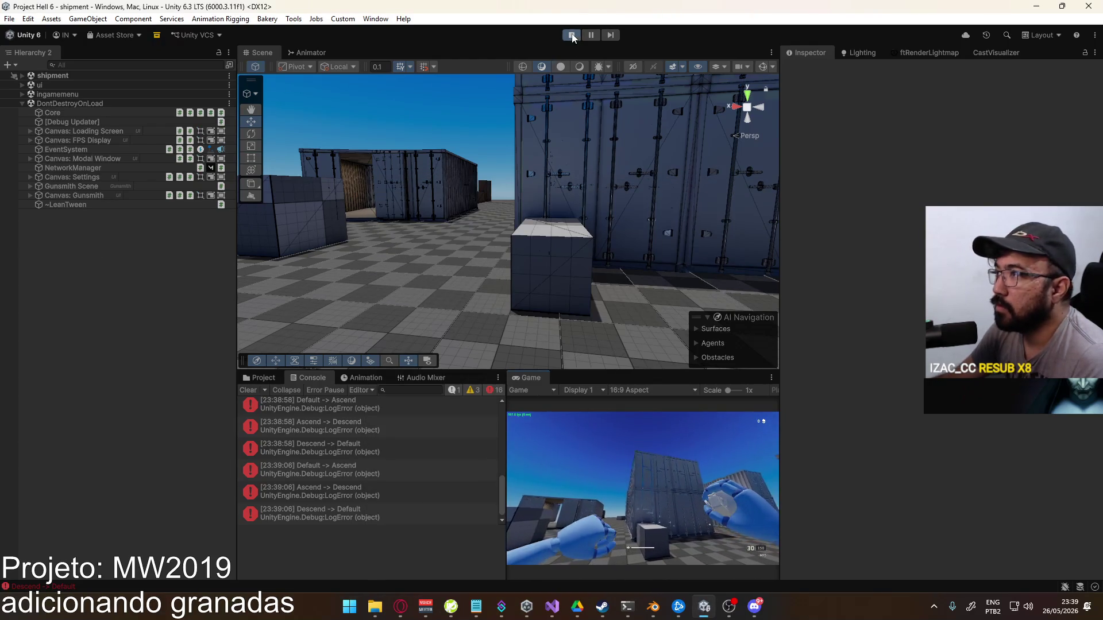
click(571, 35)
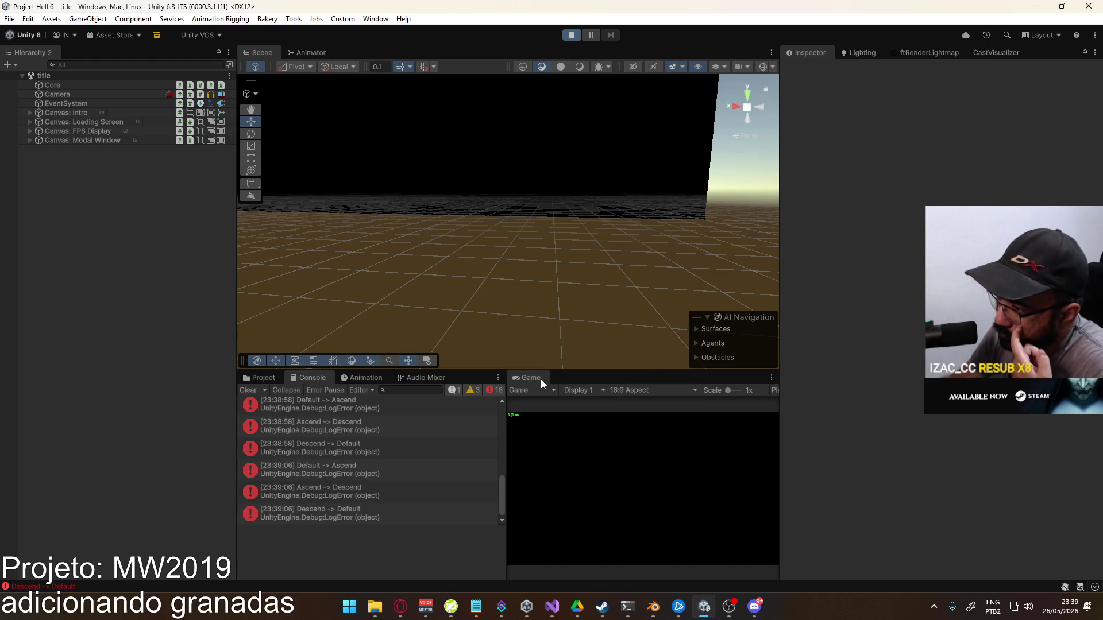
Maximize the Game view and create a new match
right_click(540, 379)
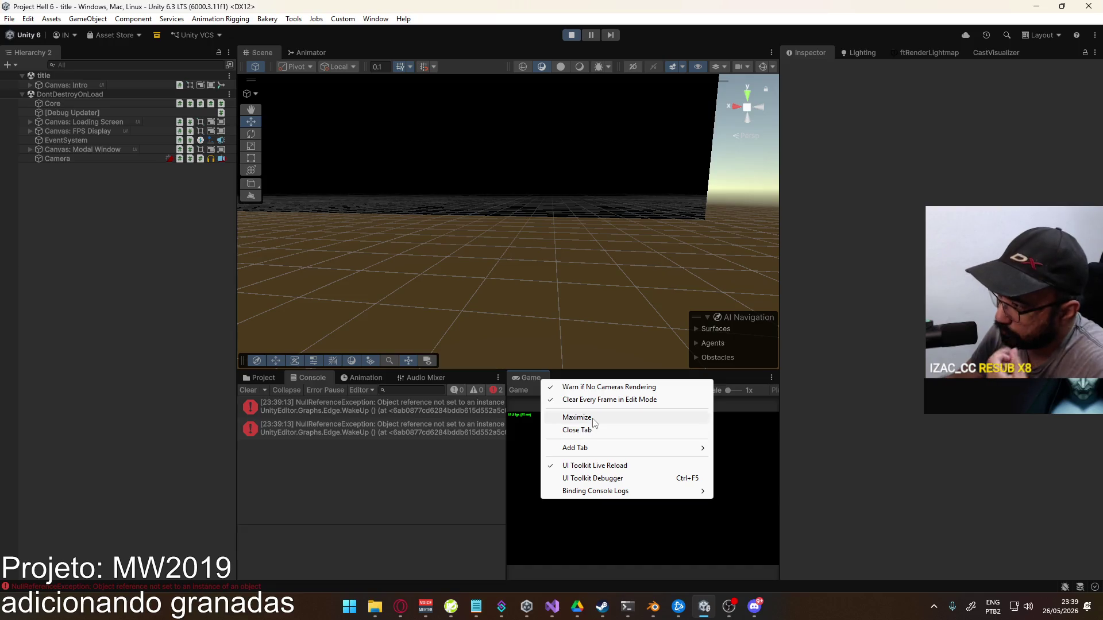
click(577, 418)
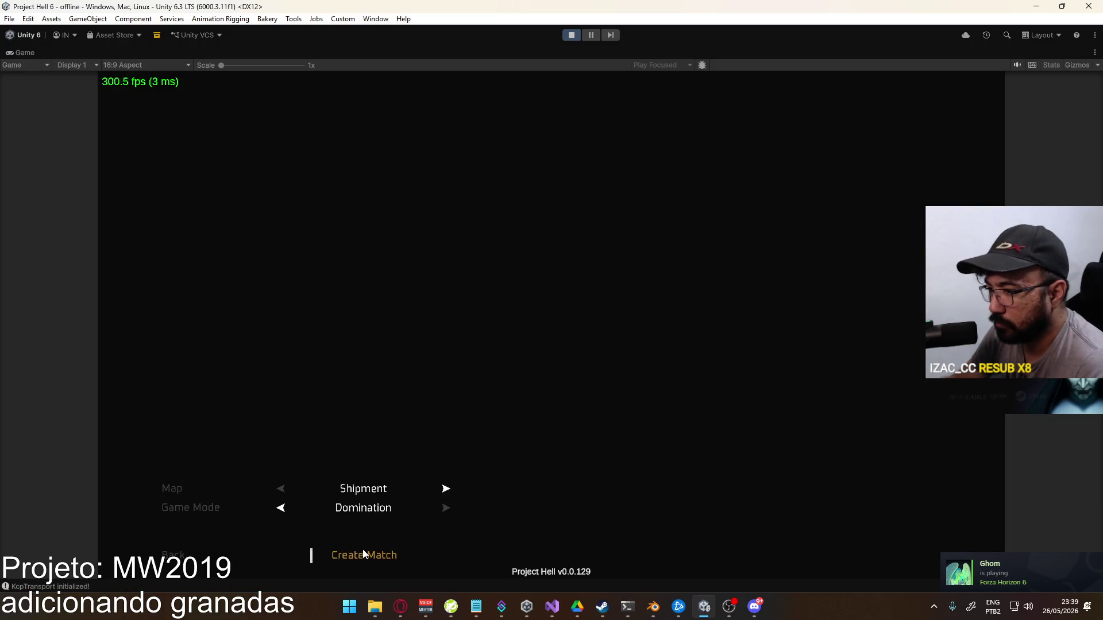
click(363, 553)
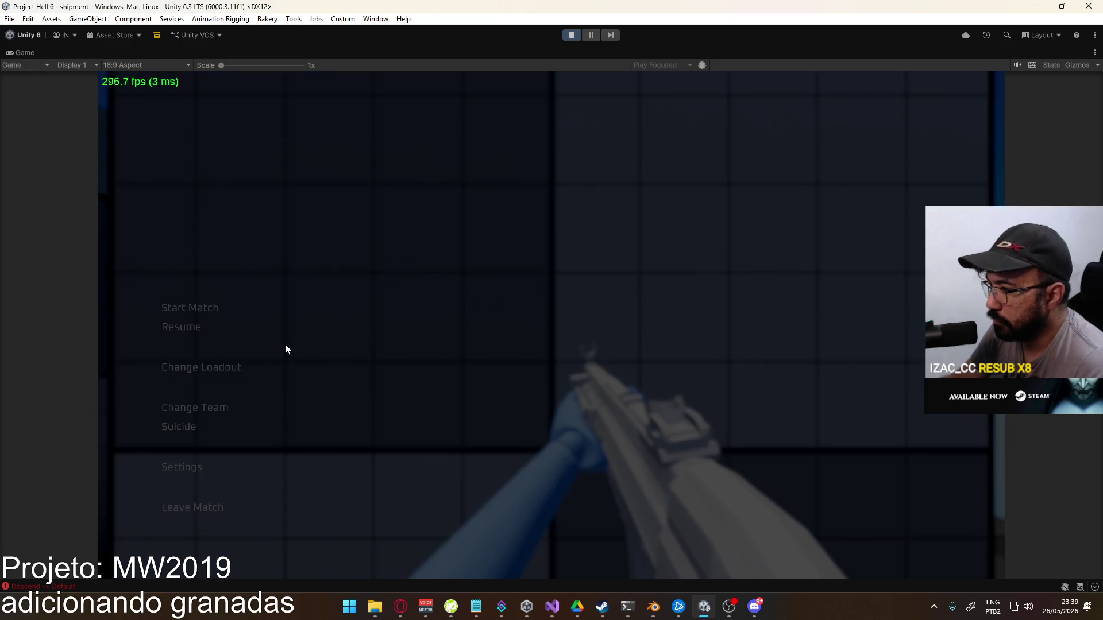
Set Loadout 1's primary to the Vector, spawn in and fire at the containers
click(239, 361)
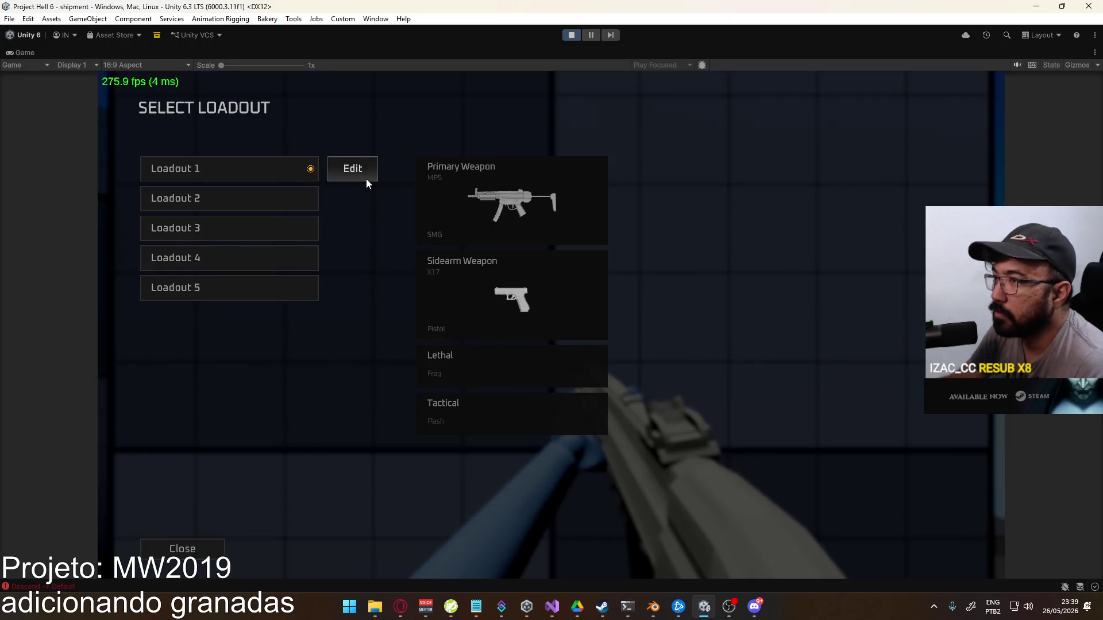
click(366, 183)
click(213, 180)
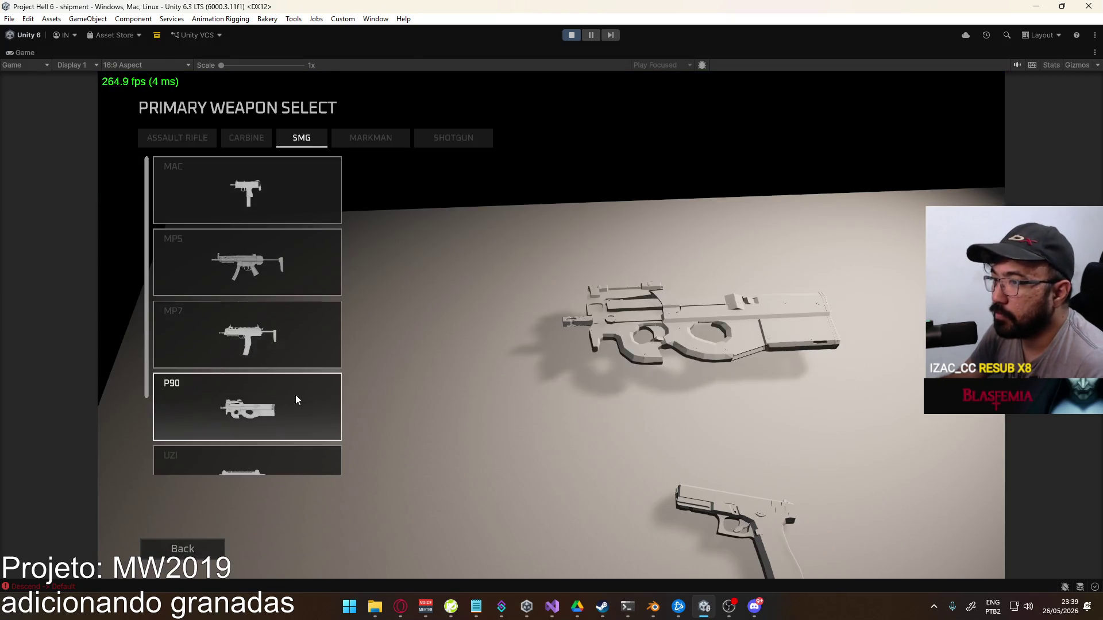
scroll(287, 344, down, 3)
click(276, 437)
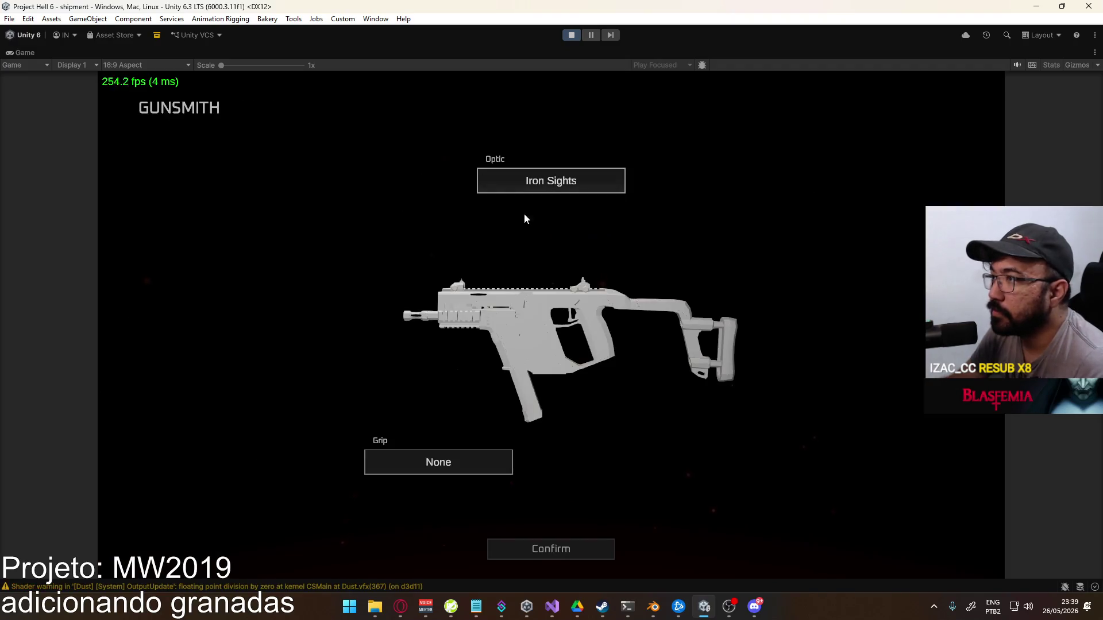
click(574, 544)
click(300, 550)
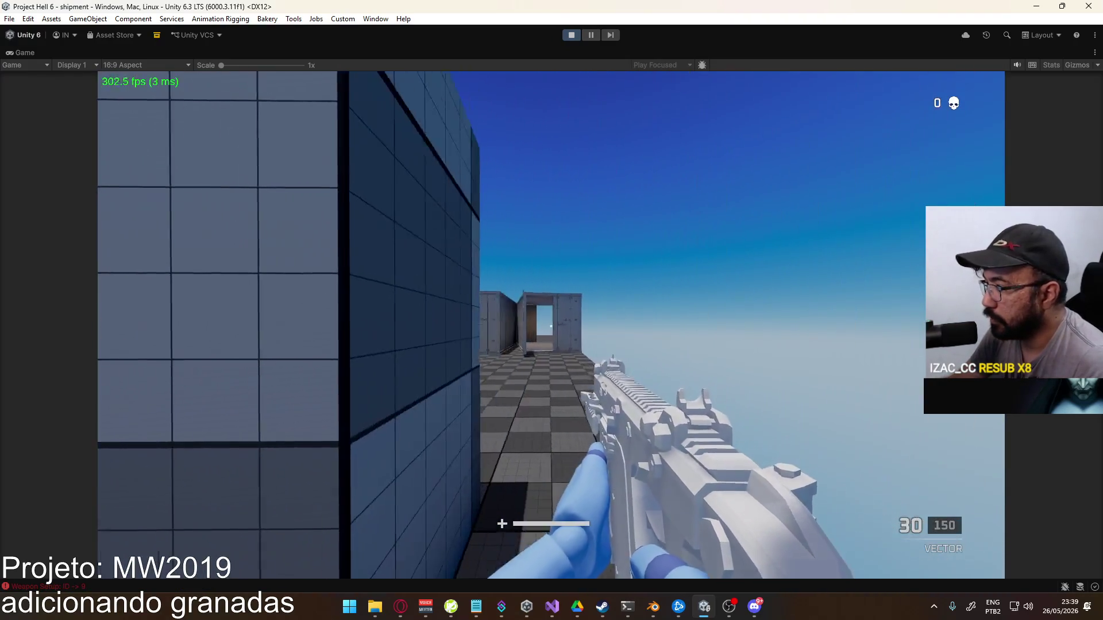
key(w)
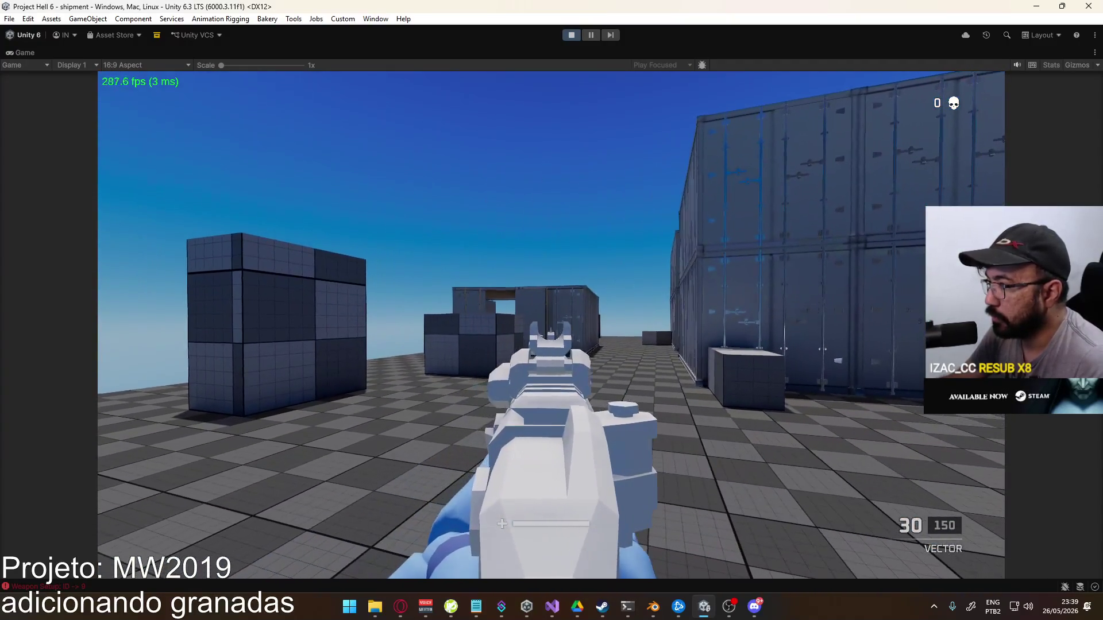
click(551, 324)
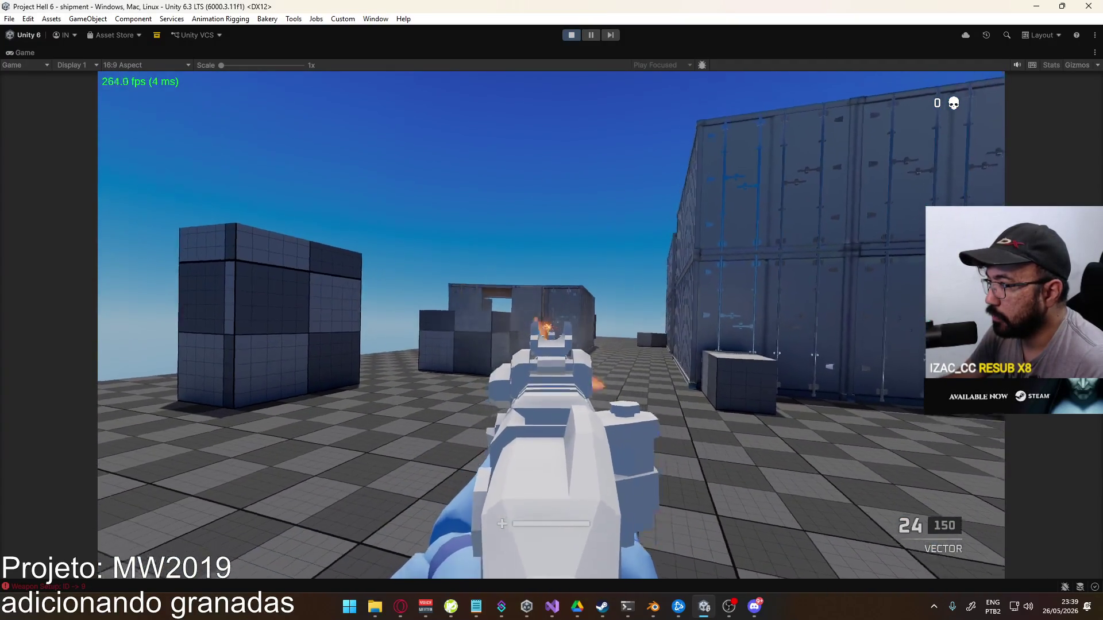
Refit Loadout 1's Vector with a Holographic Sight and resume the match
key(Escape)
click(197, 374)
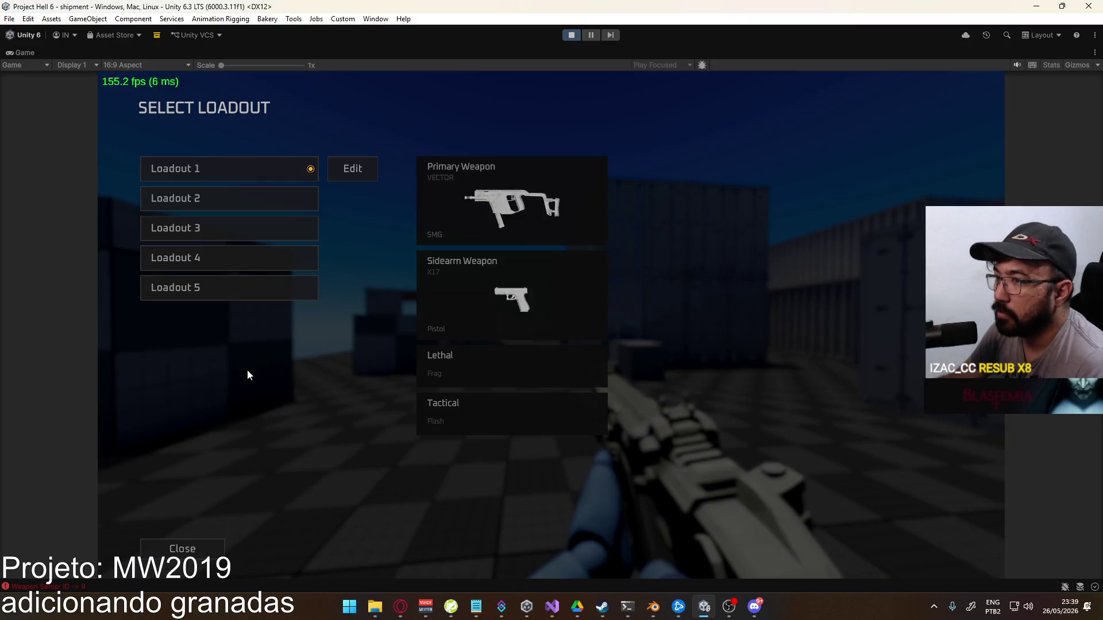
click(348, 179)
click(283, 190)
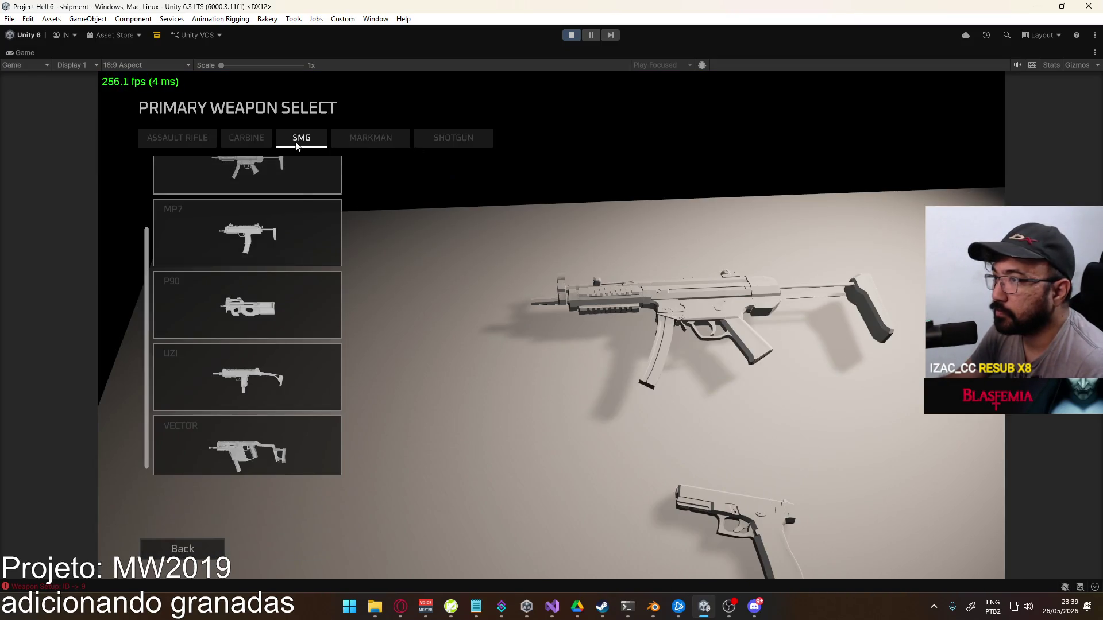
click(278, 428)
click(517, 180)
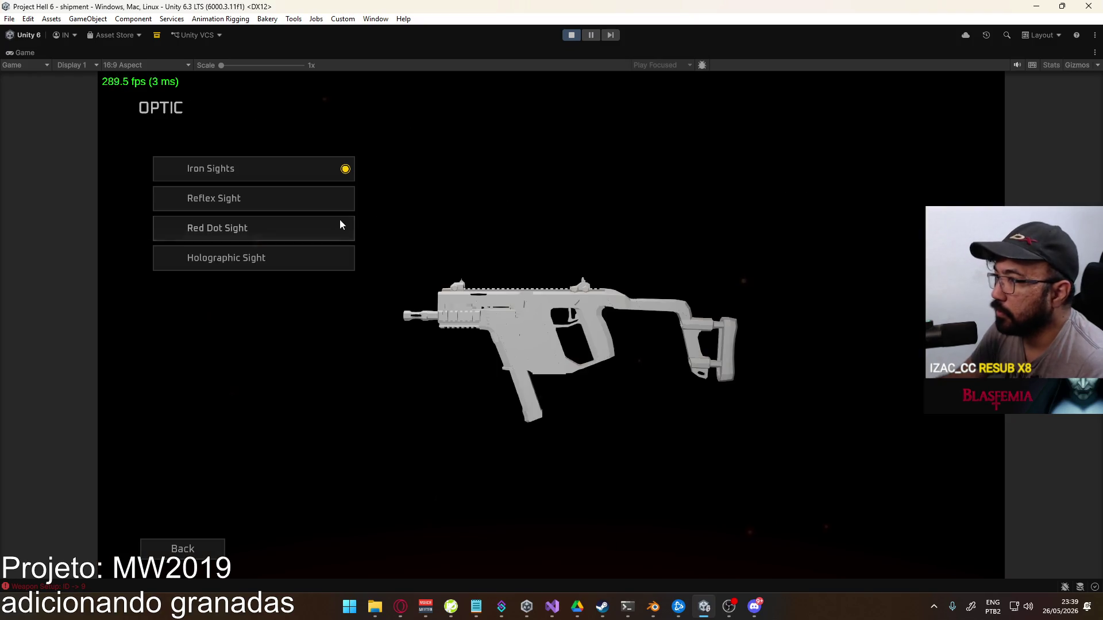
click(310, 261)
click(551, 549)
click(290, 549)
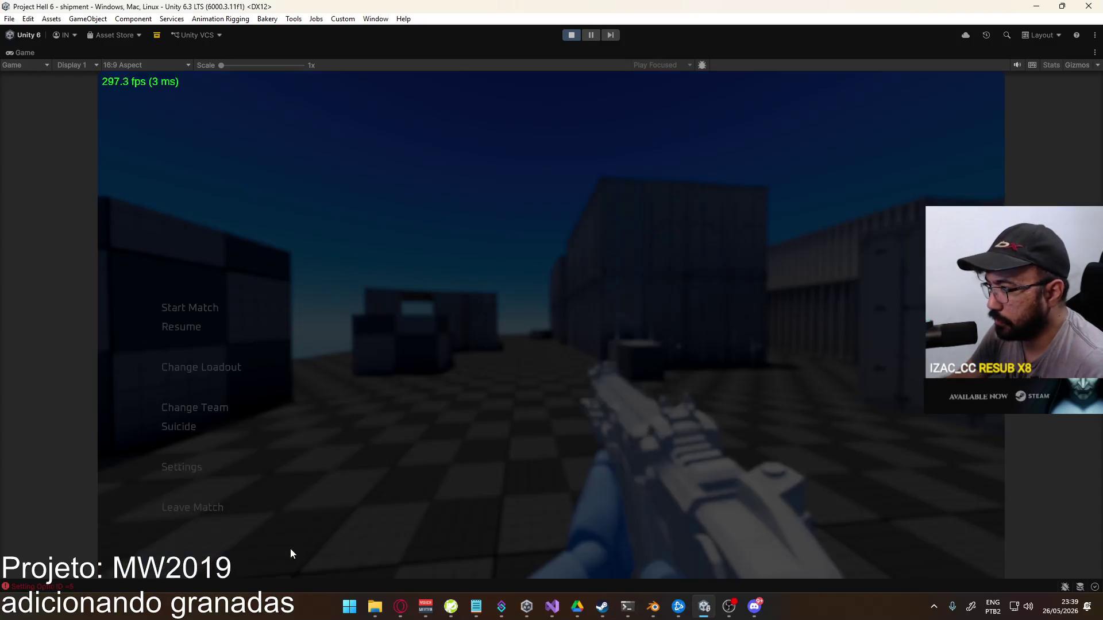
click(178, 428)
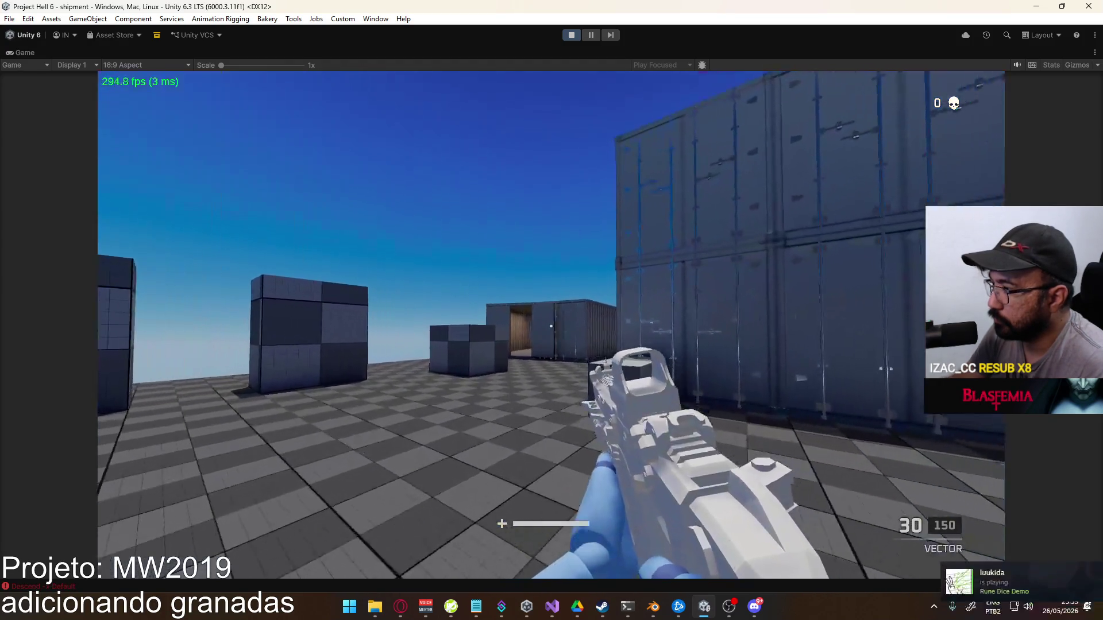
Fire the Vector, reload, aim down the holographic sight while firing, then pause
click(551, 326)
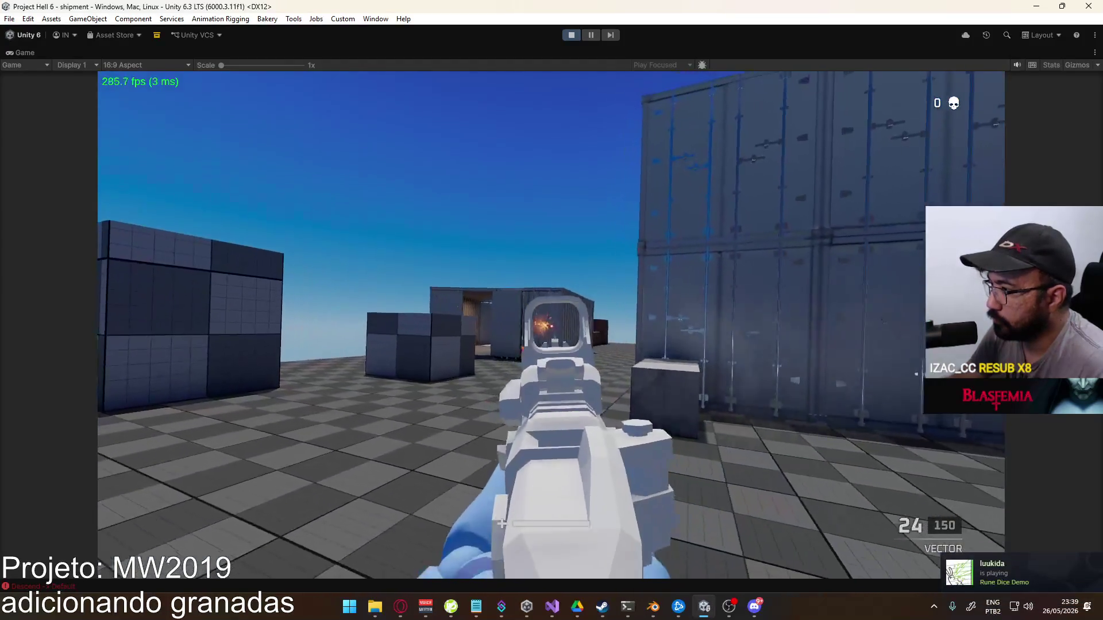
drag(551, 326, 551, 326)
key(r)
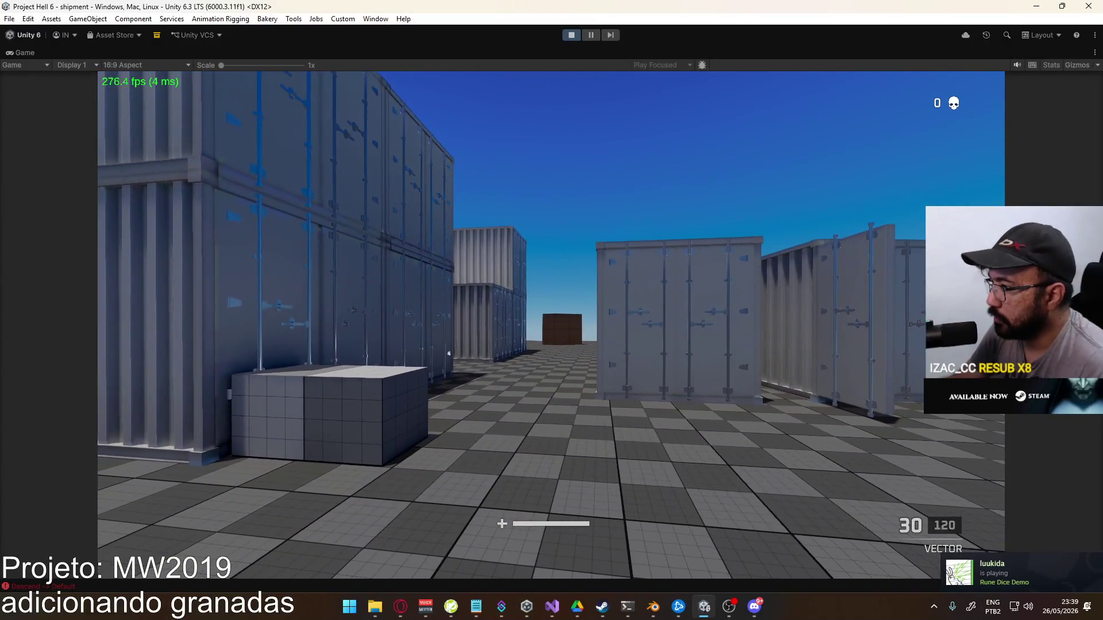
right_click(551, 326)
drag(551, 326, 551, 326)
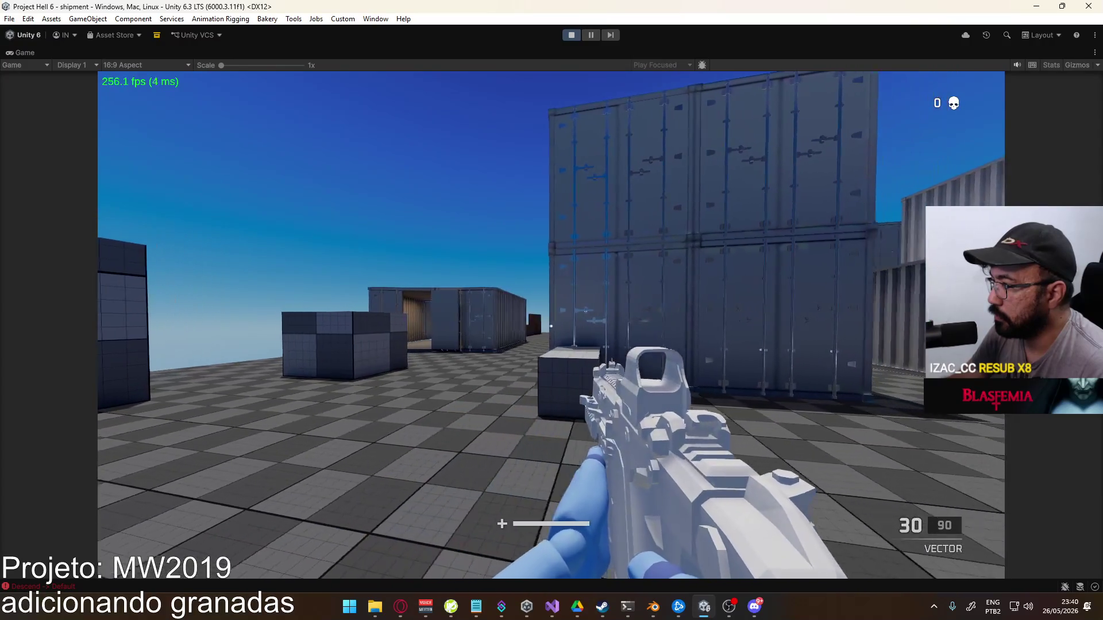
key(Escape)
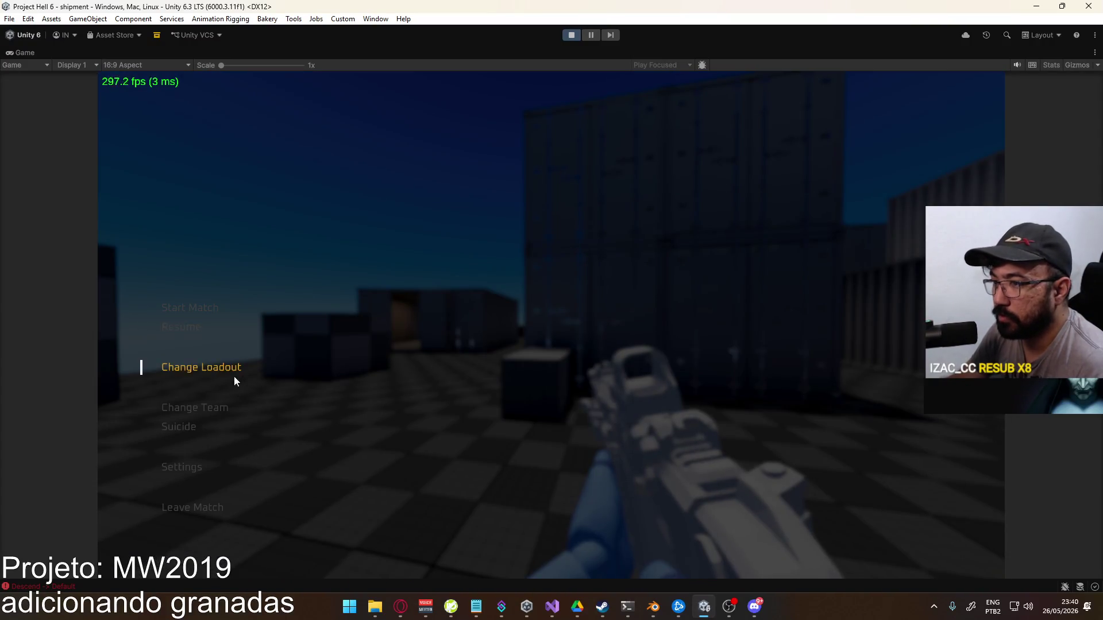
Switch Loadout 1's primary to the marksman sniper rifle and resume the match
click(234, 378)
click(300, 173)
click(283, 205)
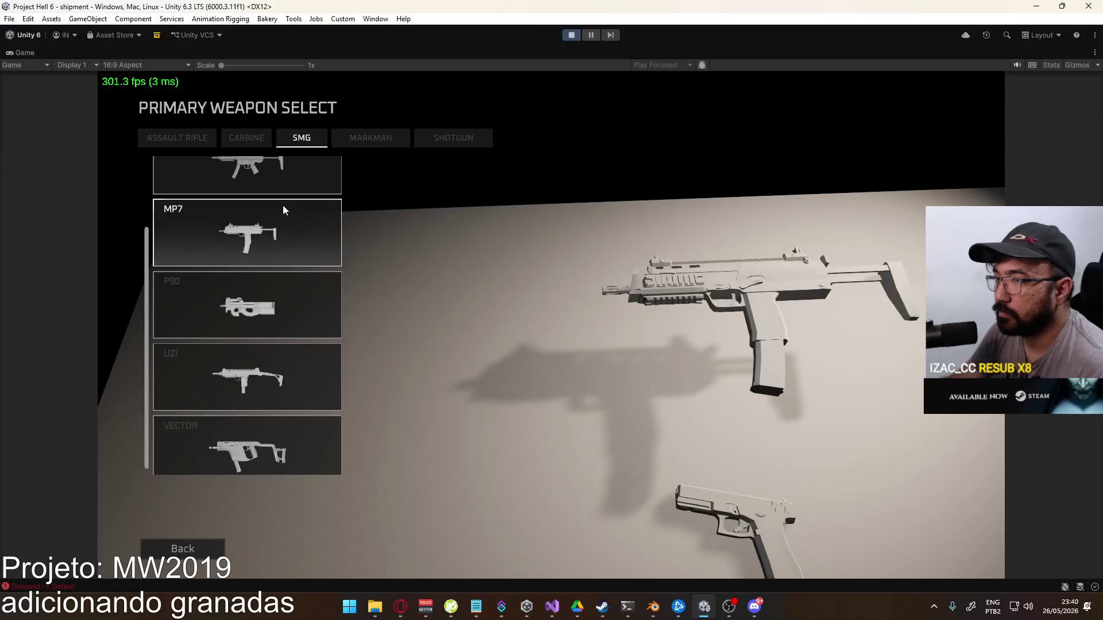
click(371, 138)
click(276, 184)
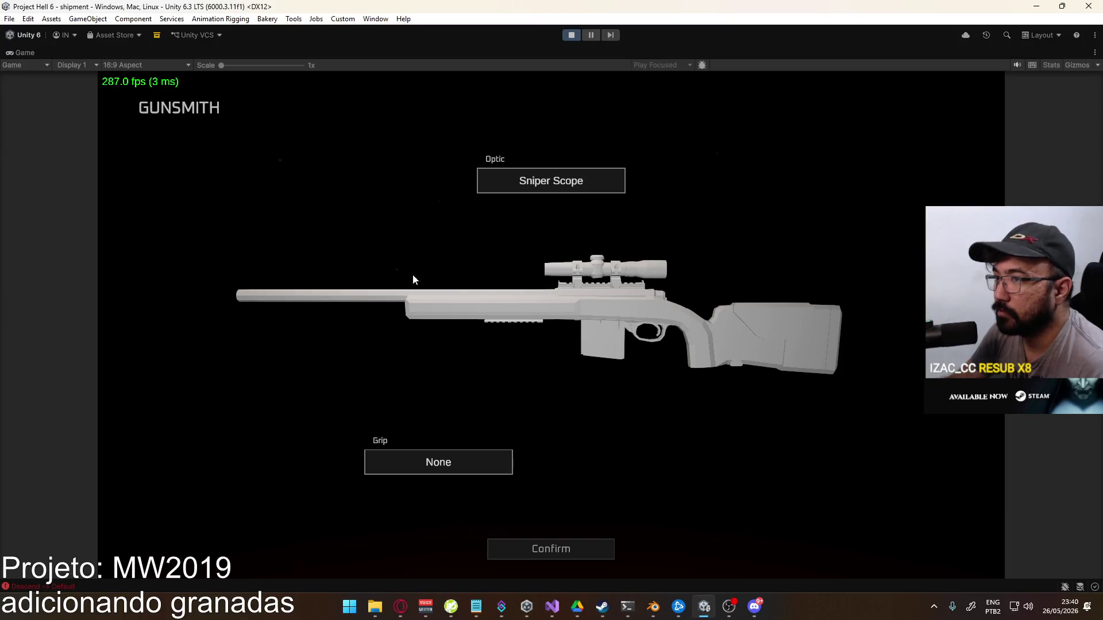
click(555, 549)
click(288, 550)
key(Escape)
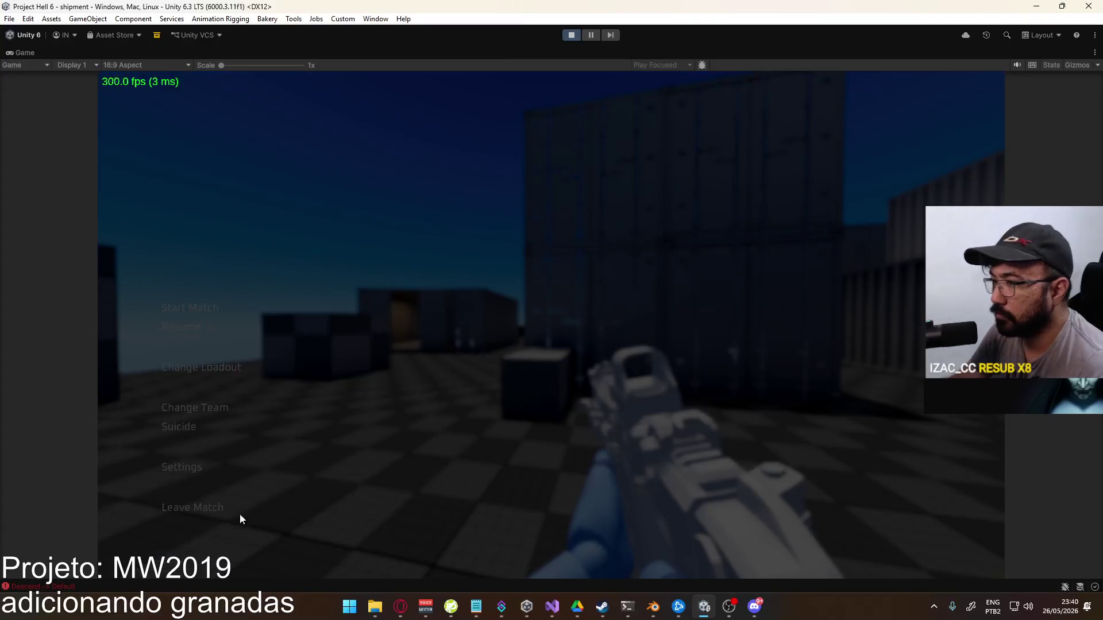
click(198, 429)
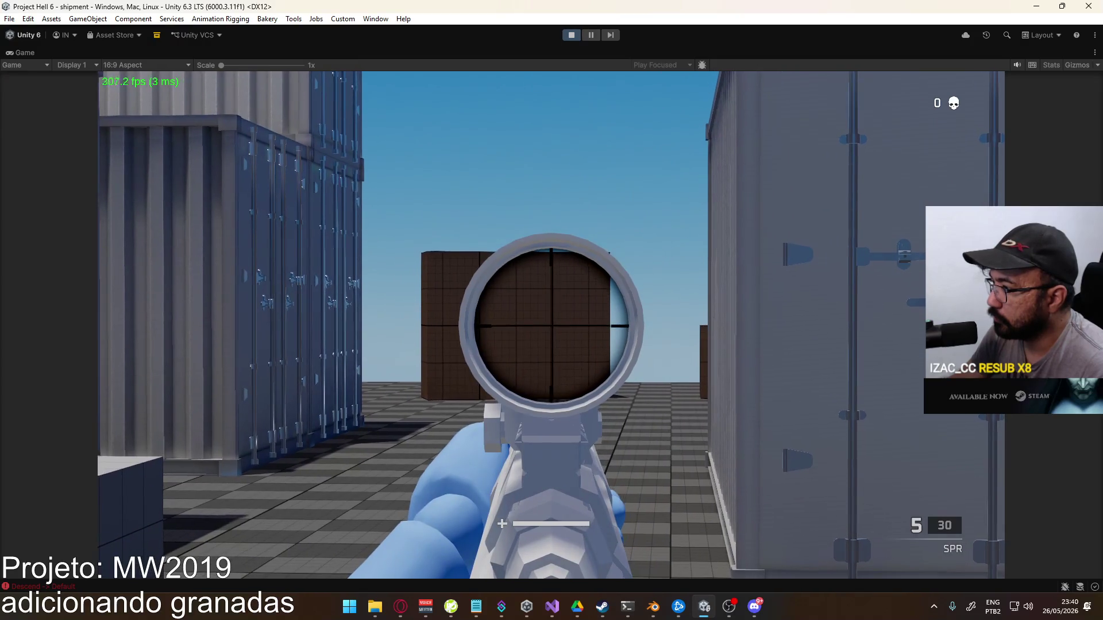
Fire the scoped sniper four times at crates and containers, then pause and open loadout selection
click(551, 326)
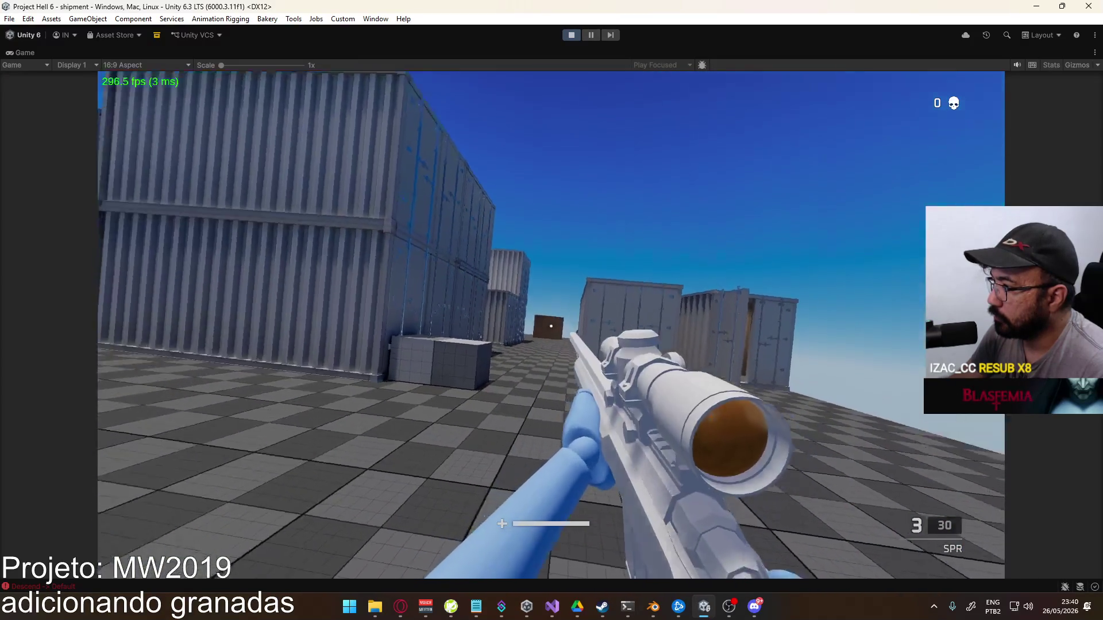
click(551, 325)
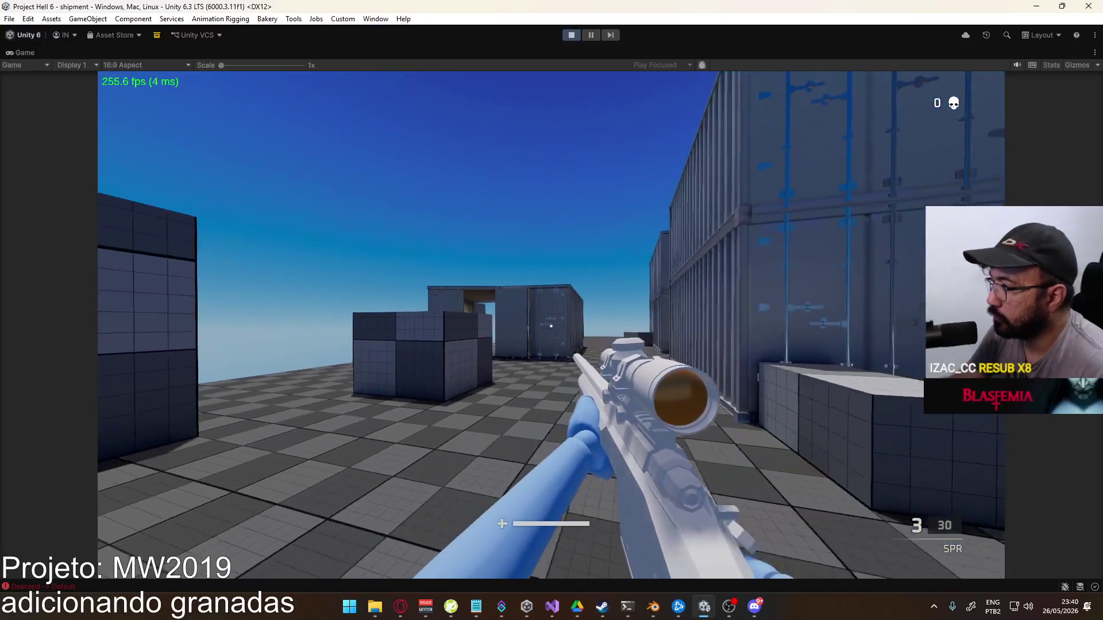
click(551, 327)
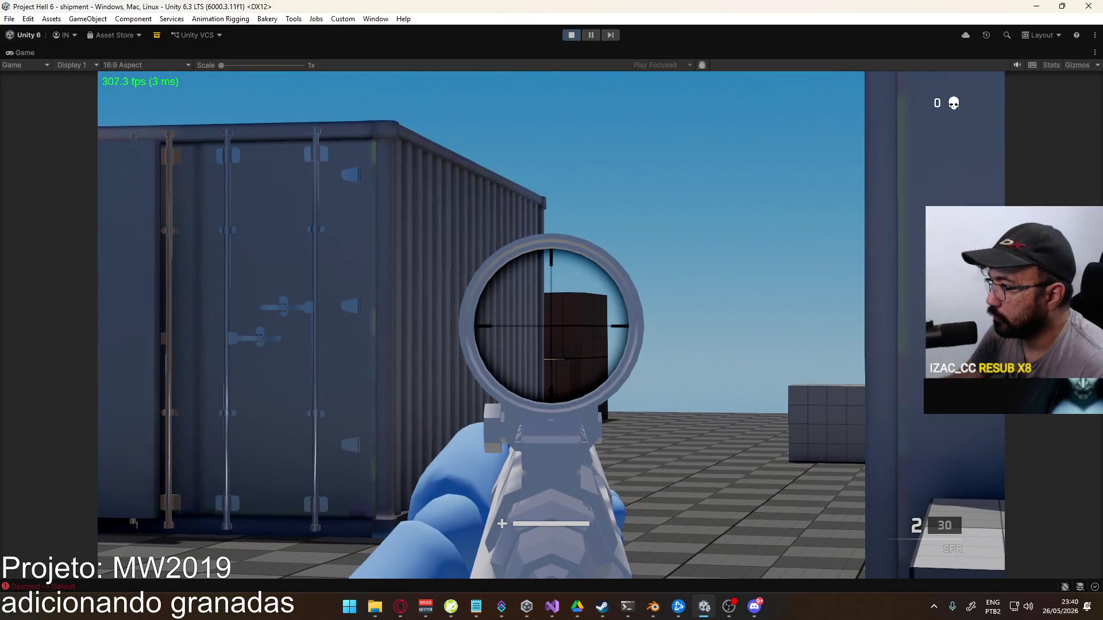
click(551, 325)
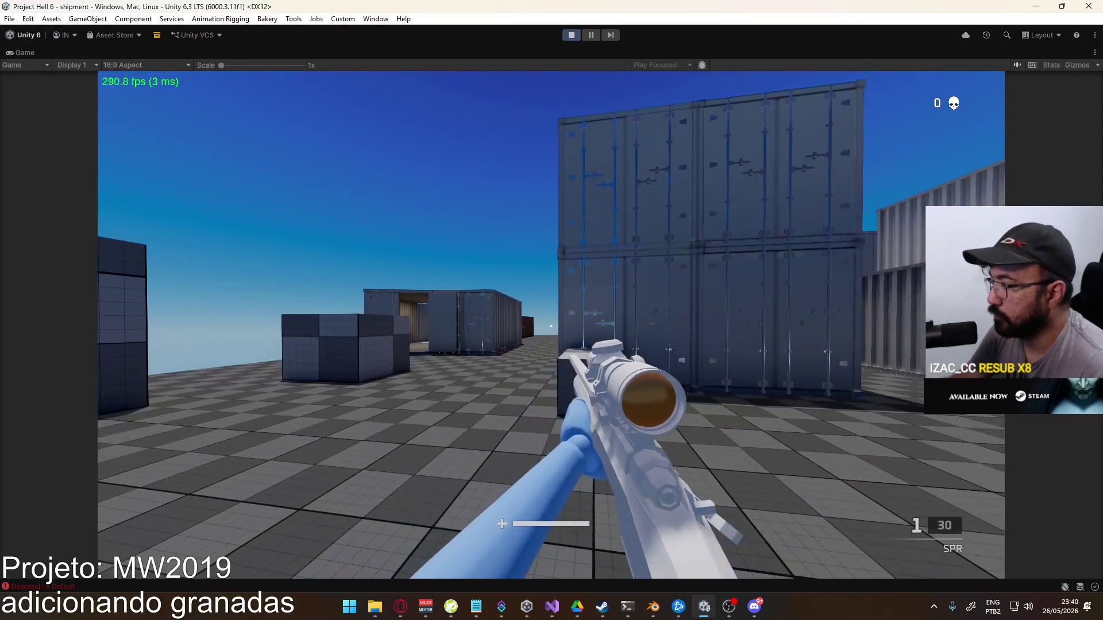
key(Escape)
click(171, 369)
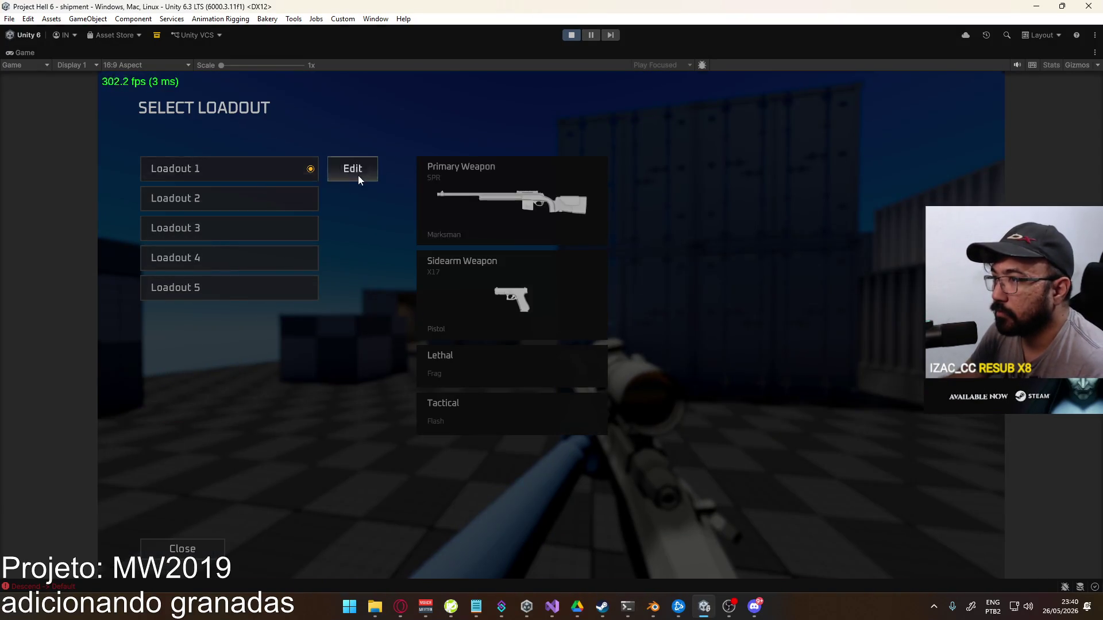
Try the MAC, then set the shotgun as Loadout 1's primary weapon
click(356, 172)
click(299, 138)
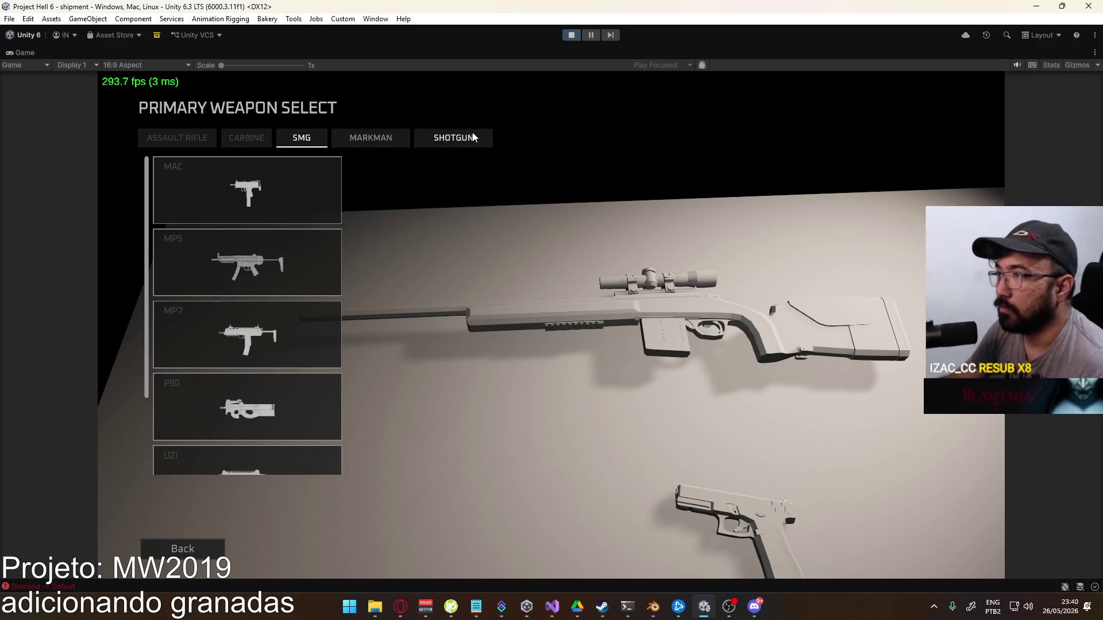
click(266, 179)
click(558, 541)
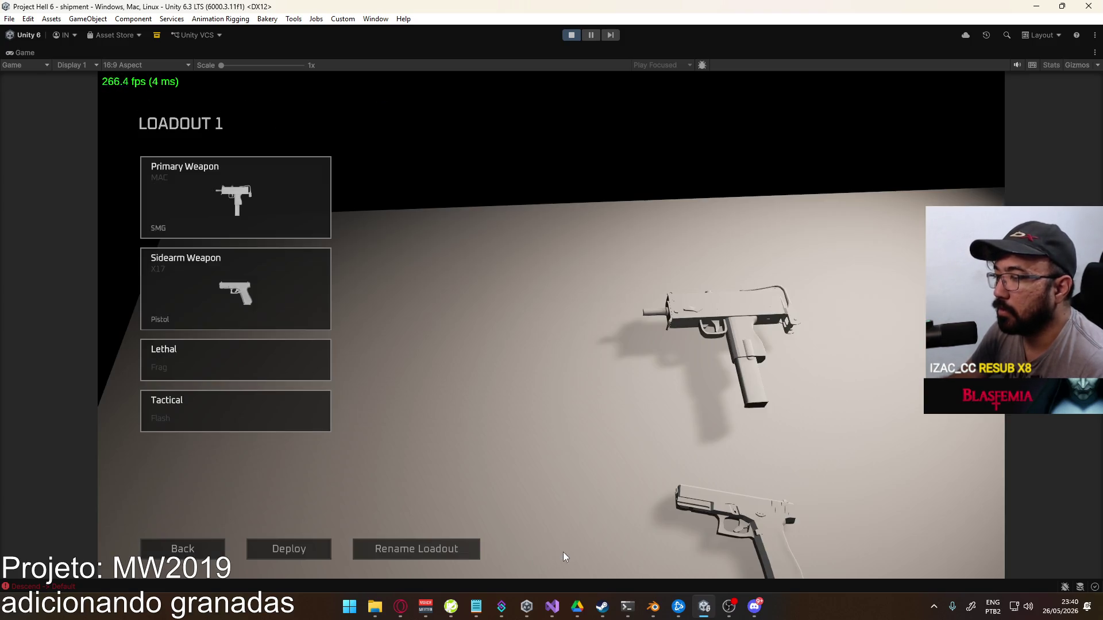
click(234, 197)
click(456, 138)
click(212, 187)
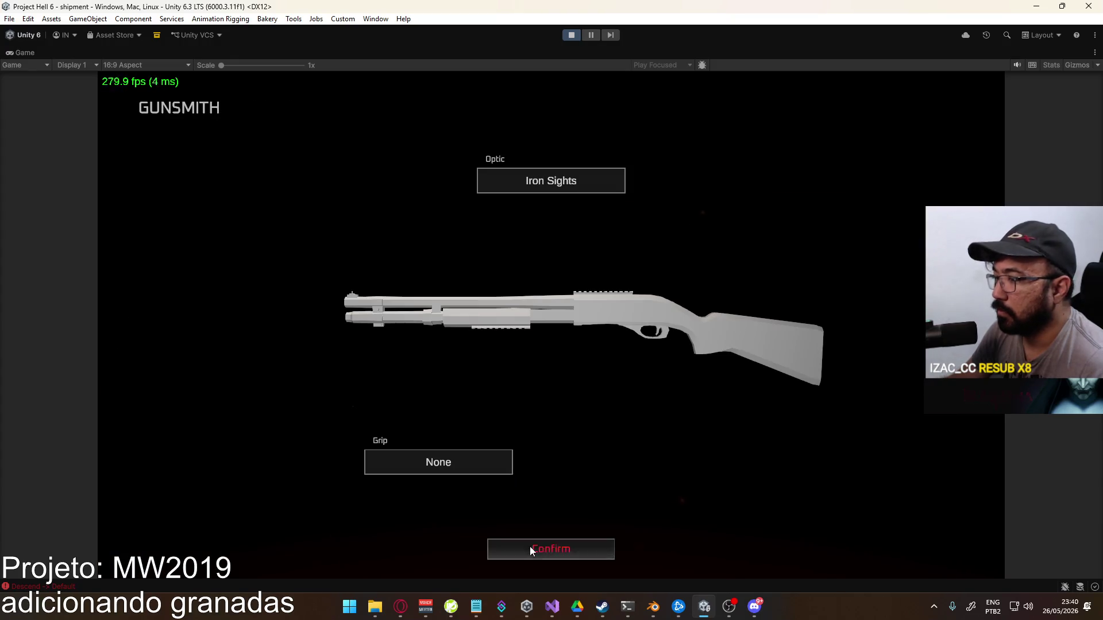
click(530, 548)
Fit the shotgun with a vertical grip, confirm and deploy with Loadout 1
click(259, 195)
click(252, 201)
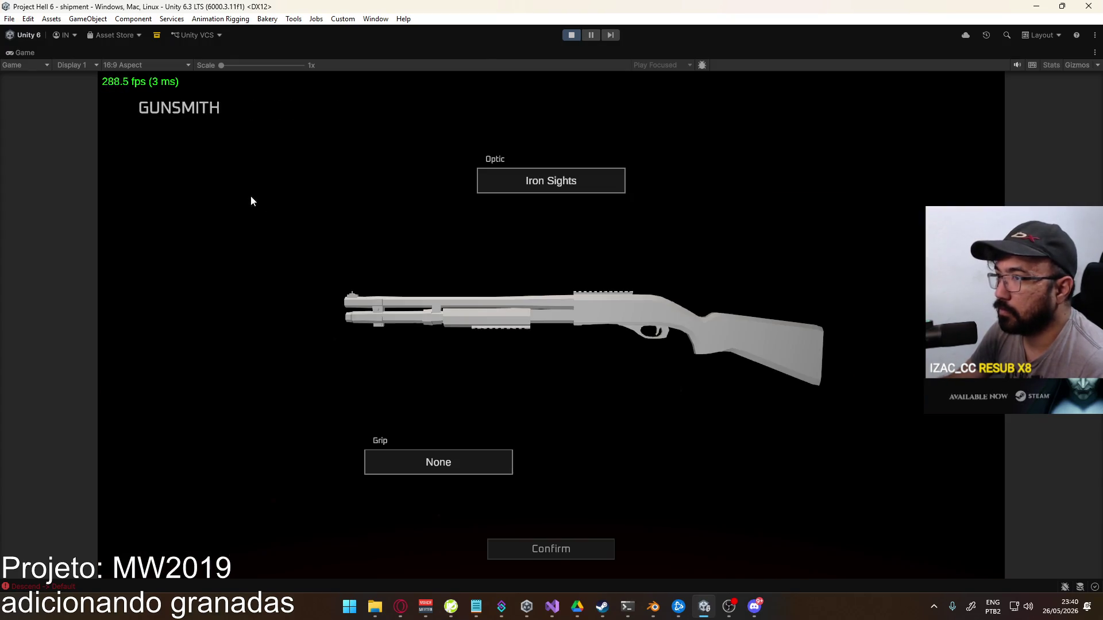
click(455, 463)
click(251, 208)
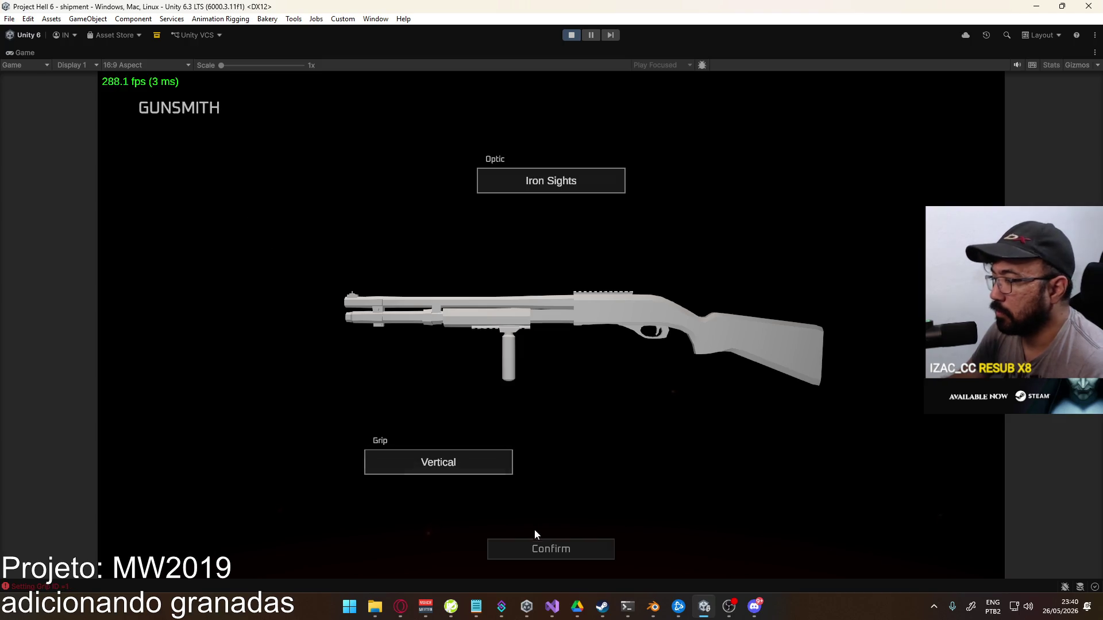
click(537, 549)
click(276, 548)
Pause and choose Suicide to respawn holding the shotgun, dismissing the Windows start menu
key(Escape)
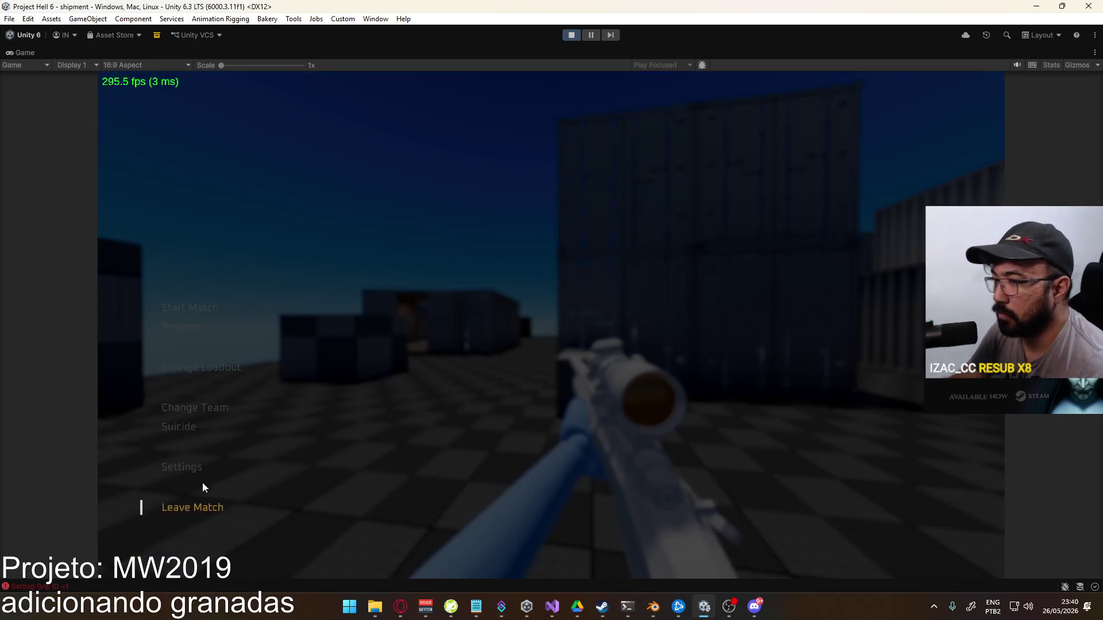
click(184, 432)
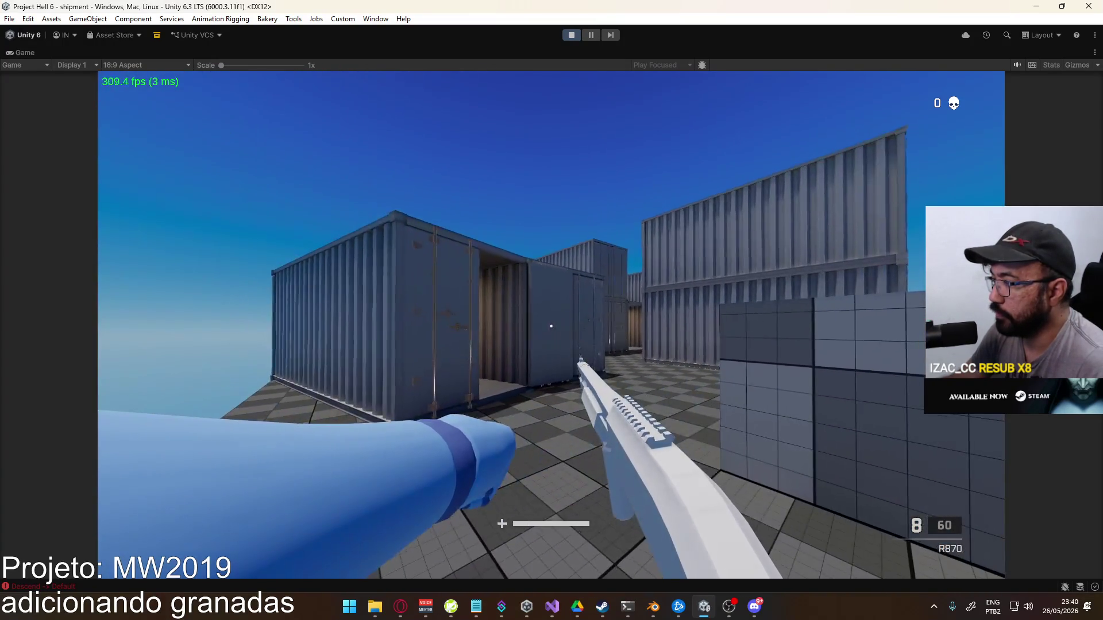
key(super)
key(Escape)
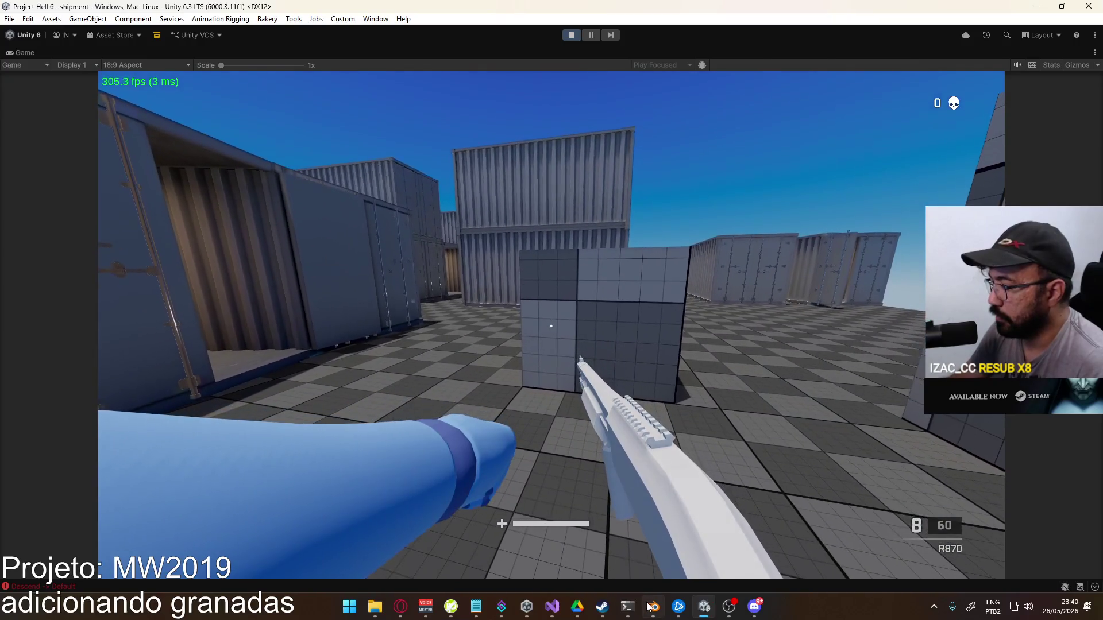
key(alt+Tab)
key(alt+Tab)
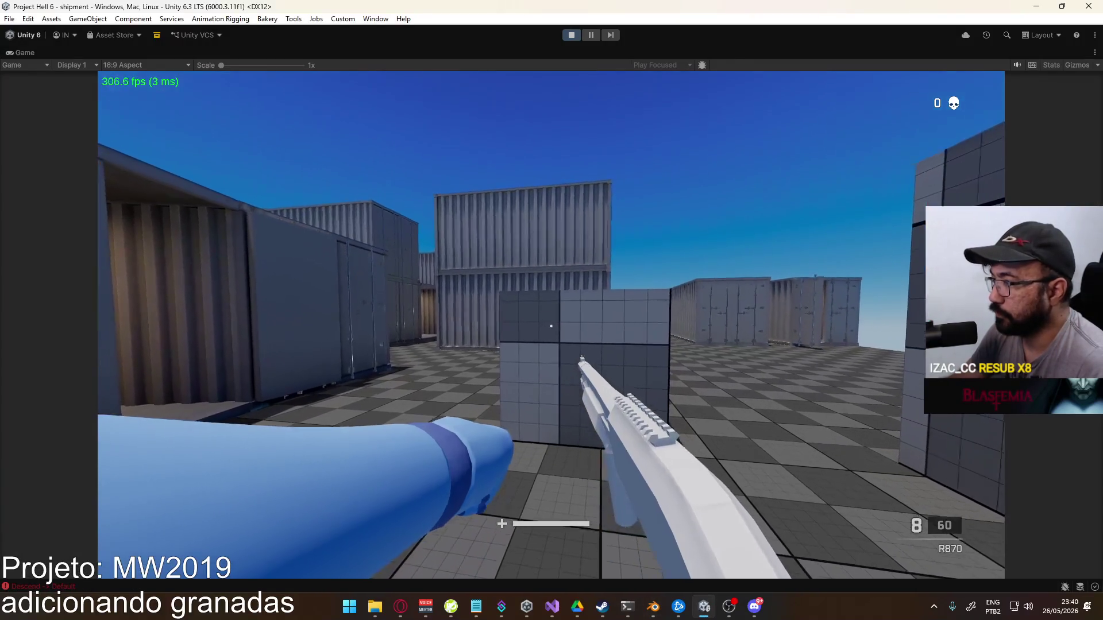
key(super)
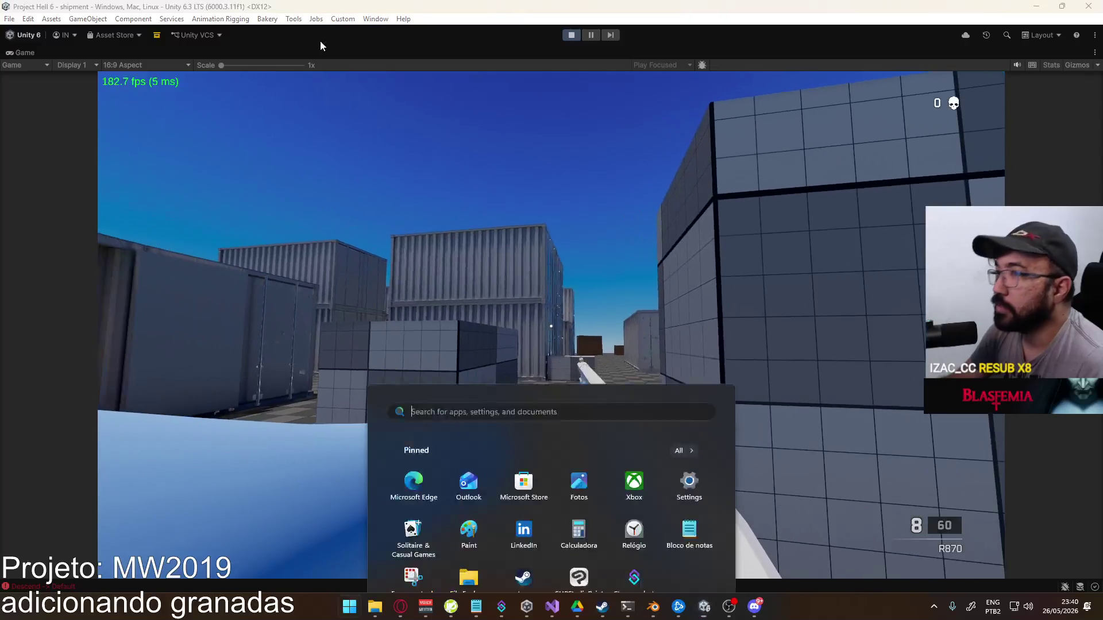
Restore the full editor layout and frame the player character in the Scene view
key(Escape)
right_click(356, 54)
click(448, 93)
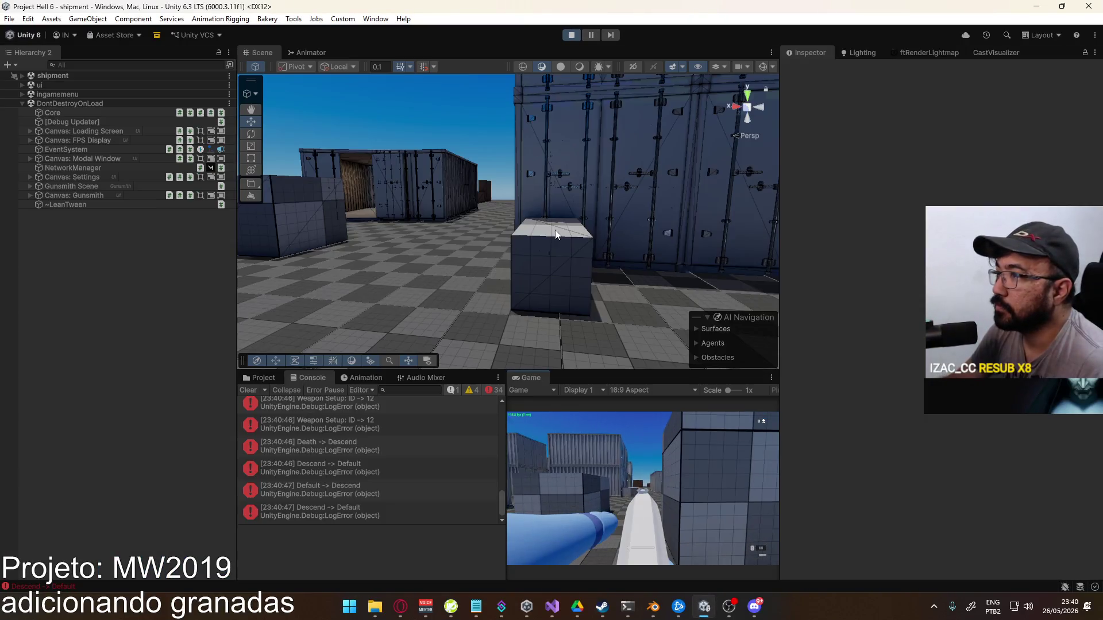
key(w)
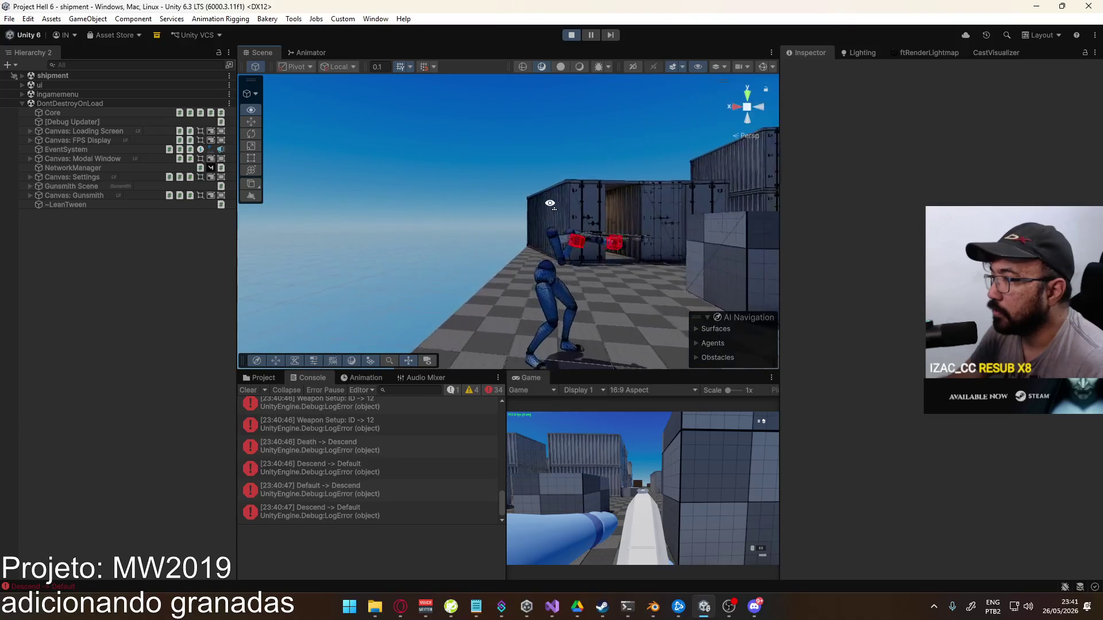
mouse_move(531, 213)
mouse_down()
mouse_move(374, 232)
mouse_move(611, 247)
mouse_move(489, 250)
mouse_up()
Expand shipment > Player, select Viewmodel and open its Animator graph
mouse_move(400, 609)
click(344, 552)
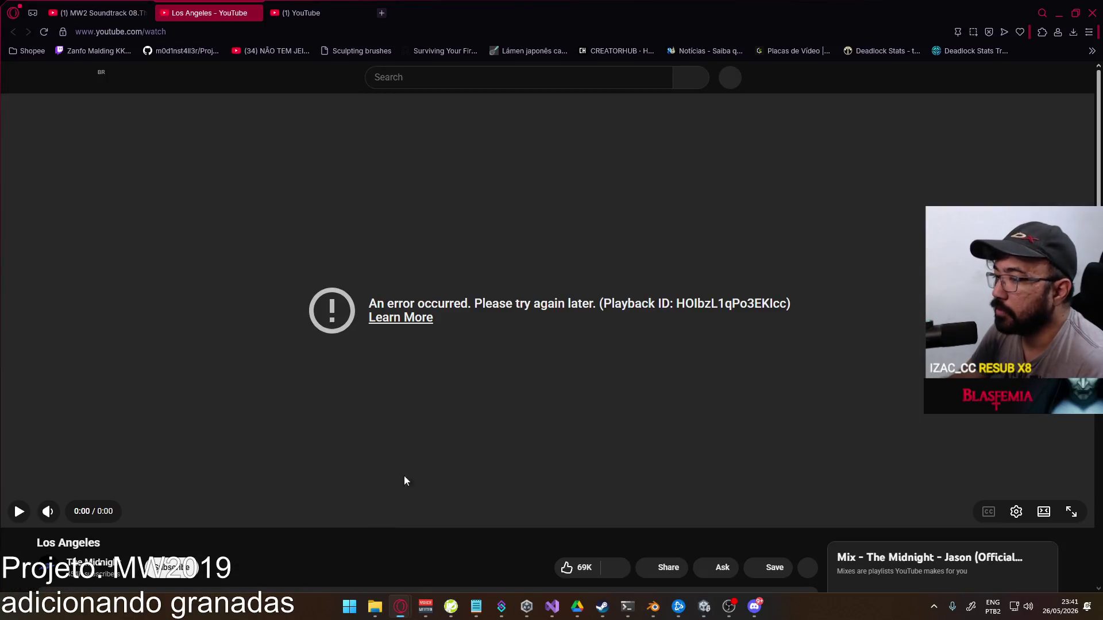
click(712, 610)
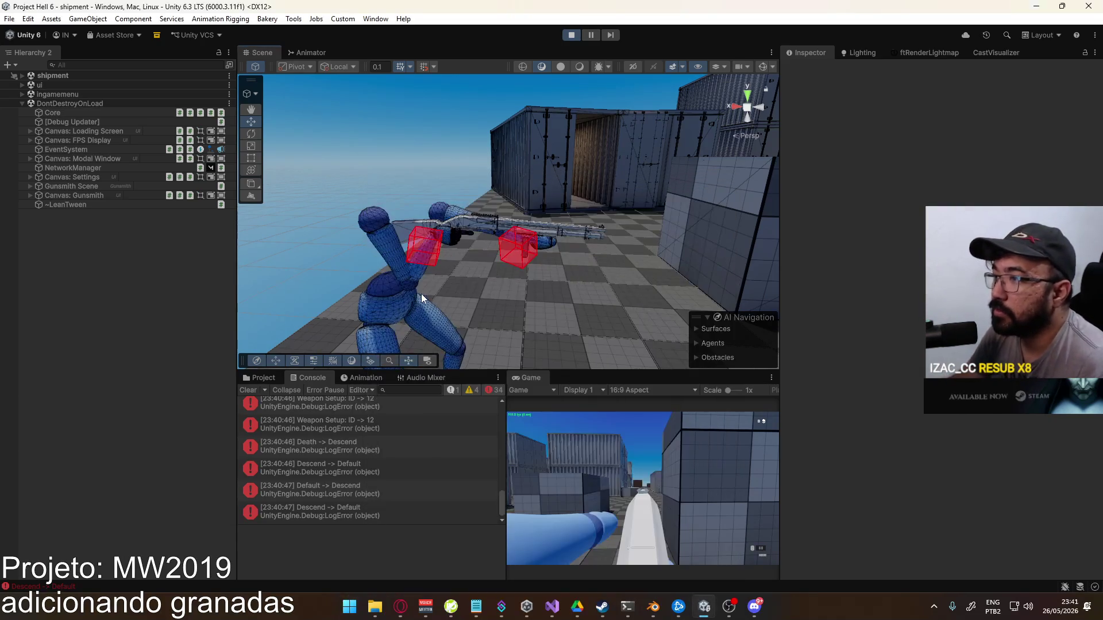
click(22, 76)
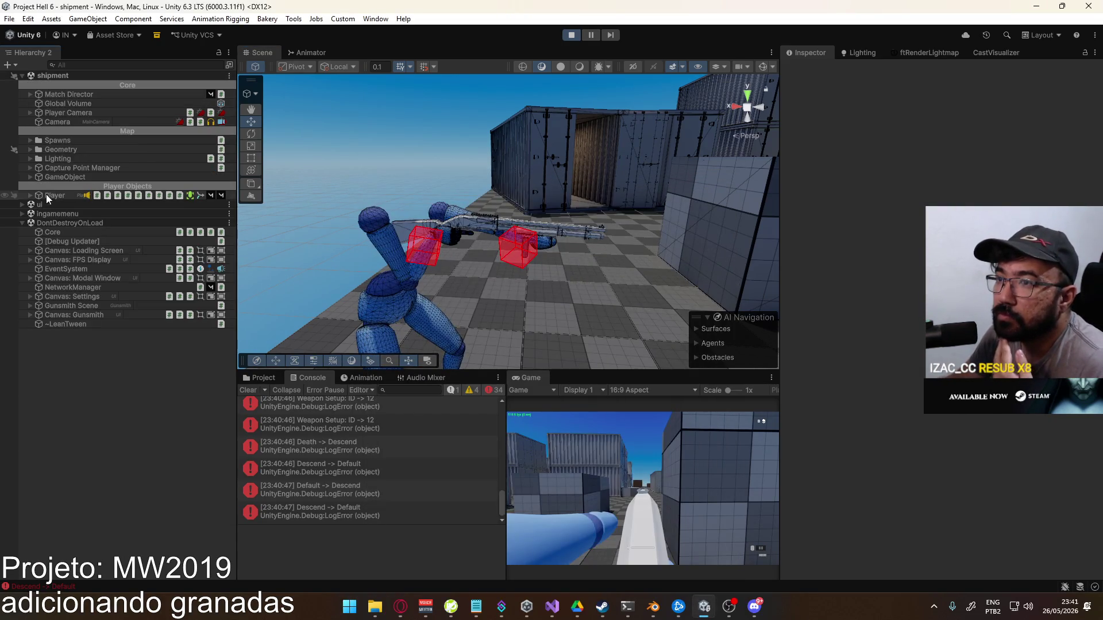
click(31, 196)
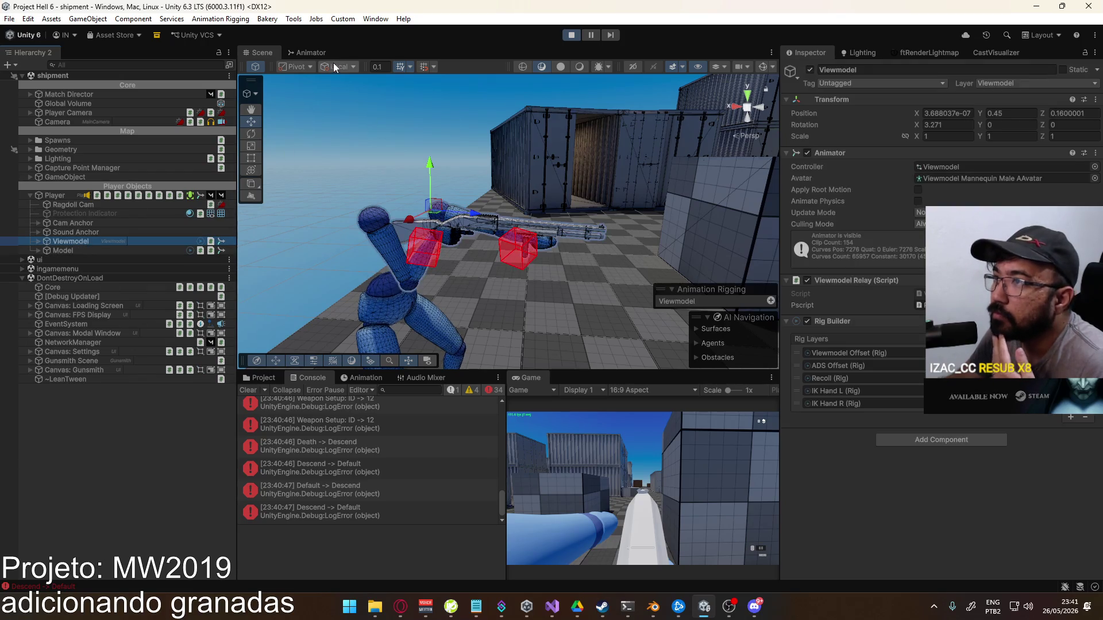
click(316, 51)
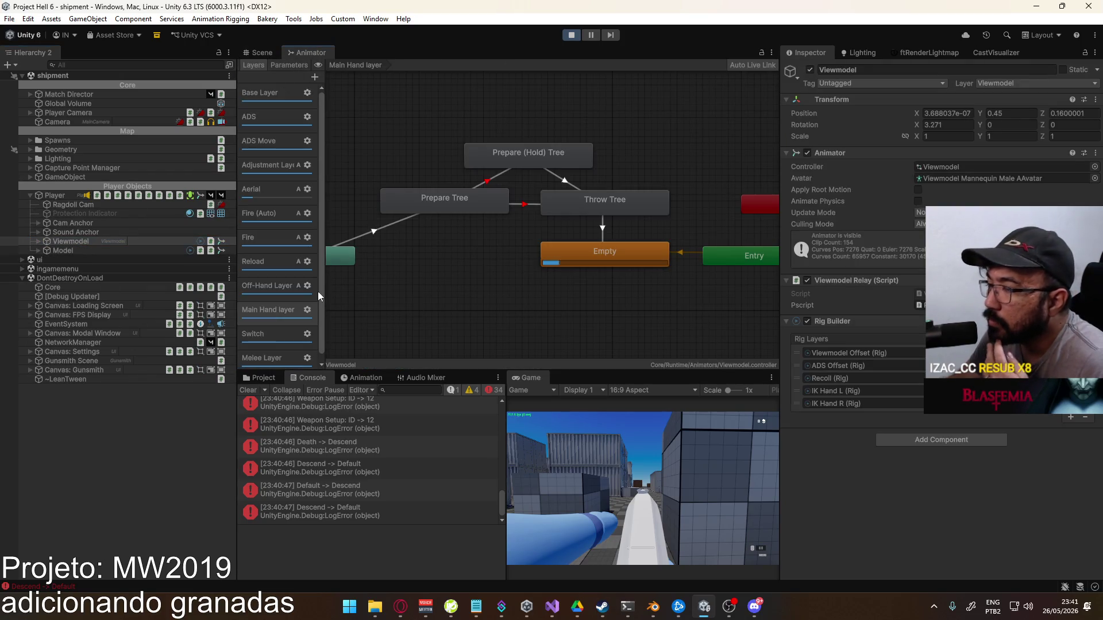
Open the Adjustment Layer's Adjustment Tree blend tree, confirm layer weight 1, then switch to Blender
click(276, 170)
double_click(517, 178)
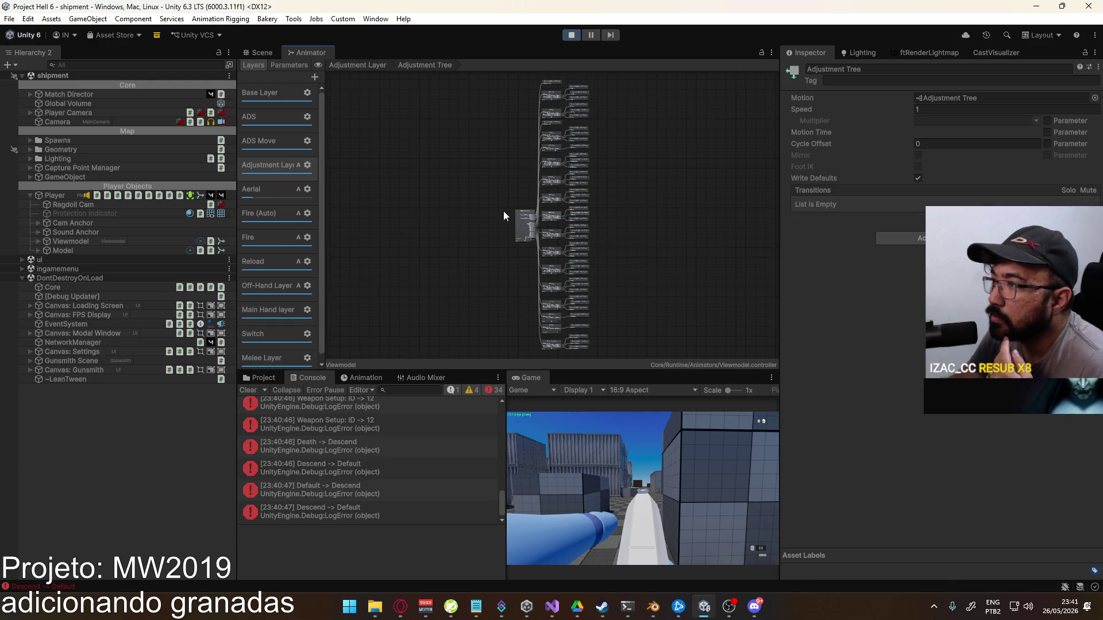
scroll(503, 216, up, 10)
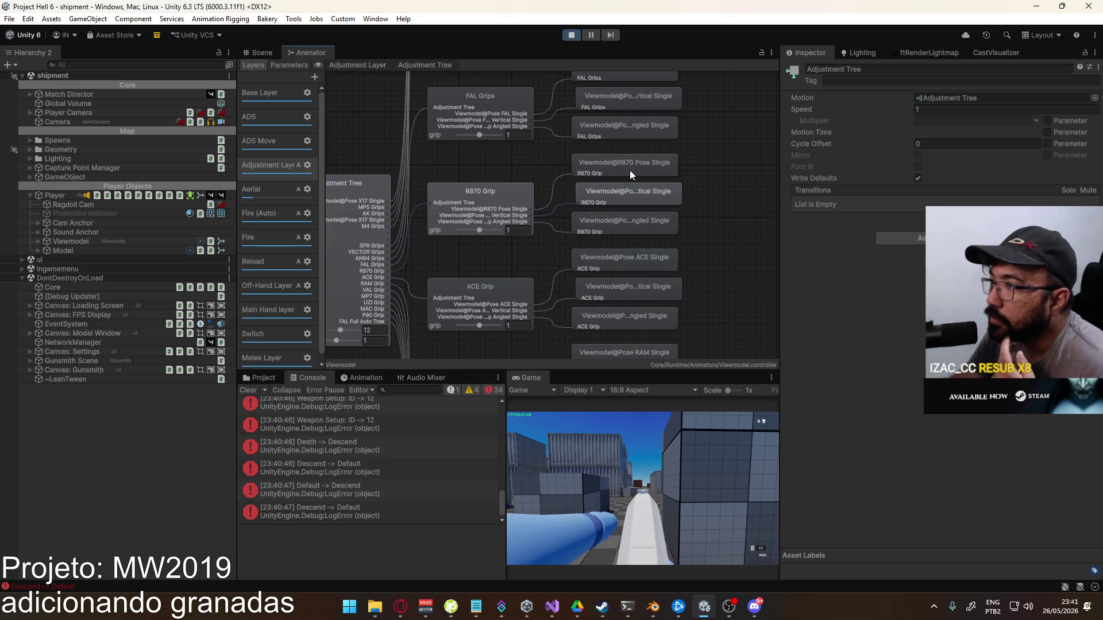
drag(390, 202, 526, 205)
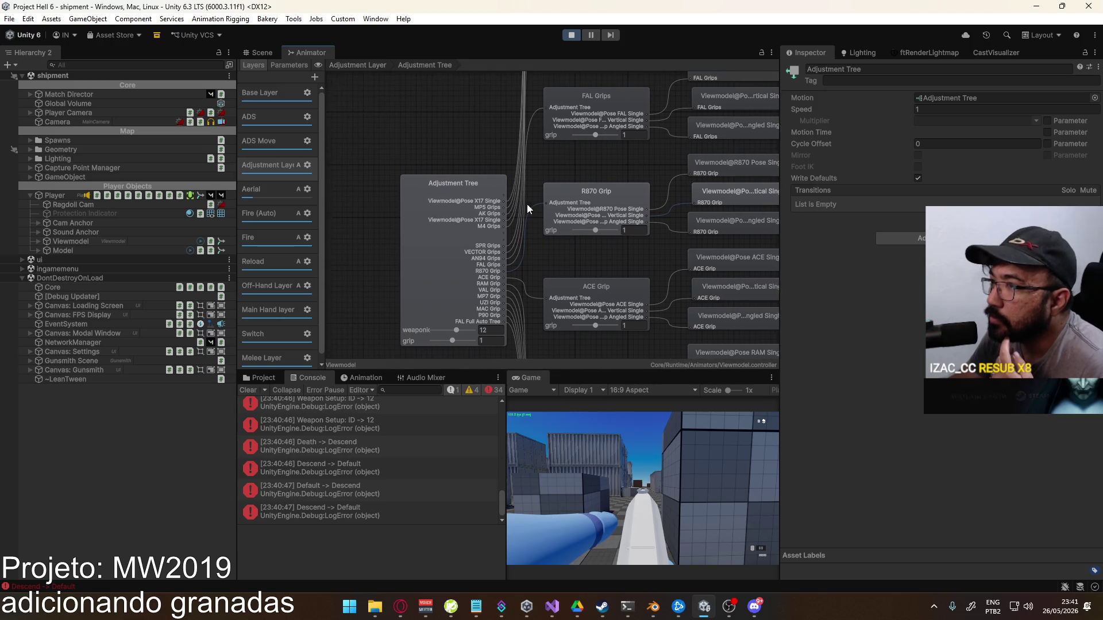
click(308, 165)
mouse_move(436, 166)
mouse_down()
mouse_move(353, 174)
mouse_move(522, 177)
mouse_up()
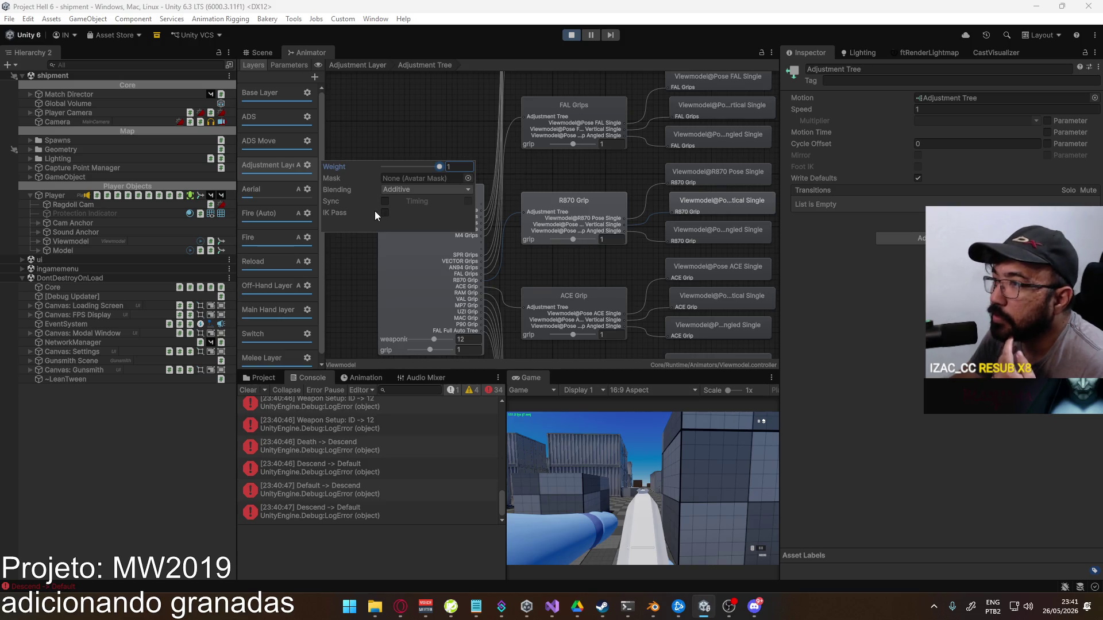
click(266, 169)
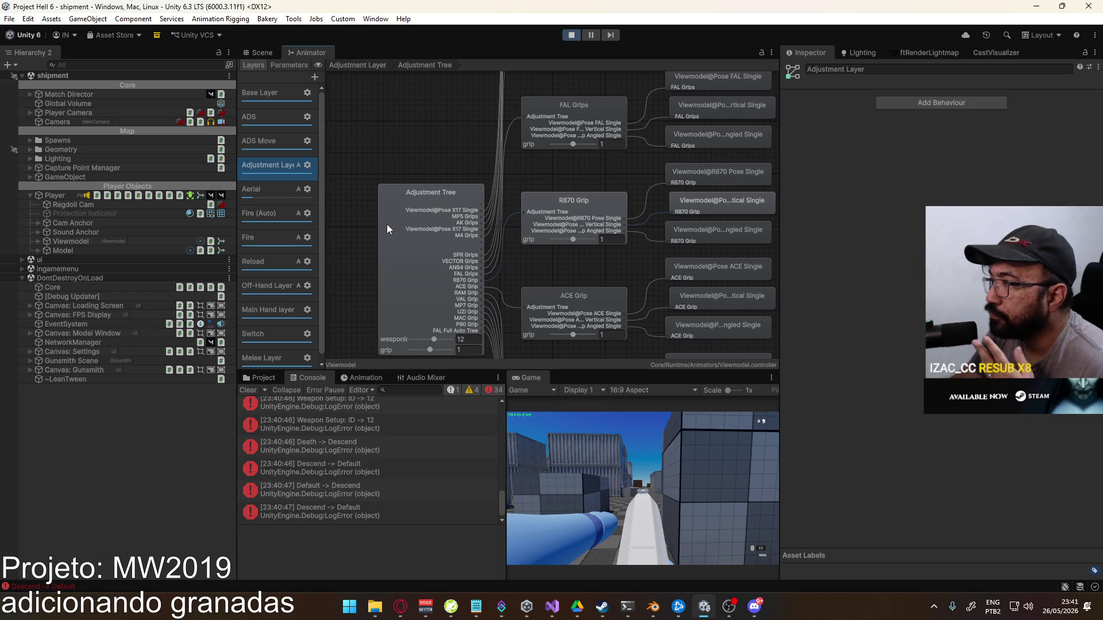
click(652, 609)
scroll(446, 205, down, 5)
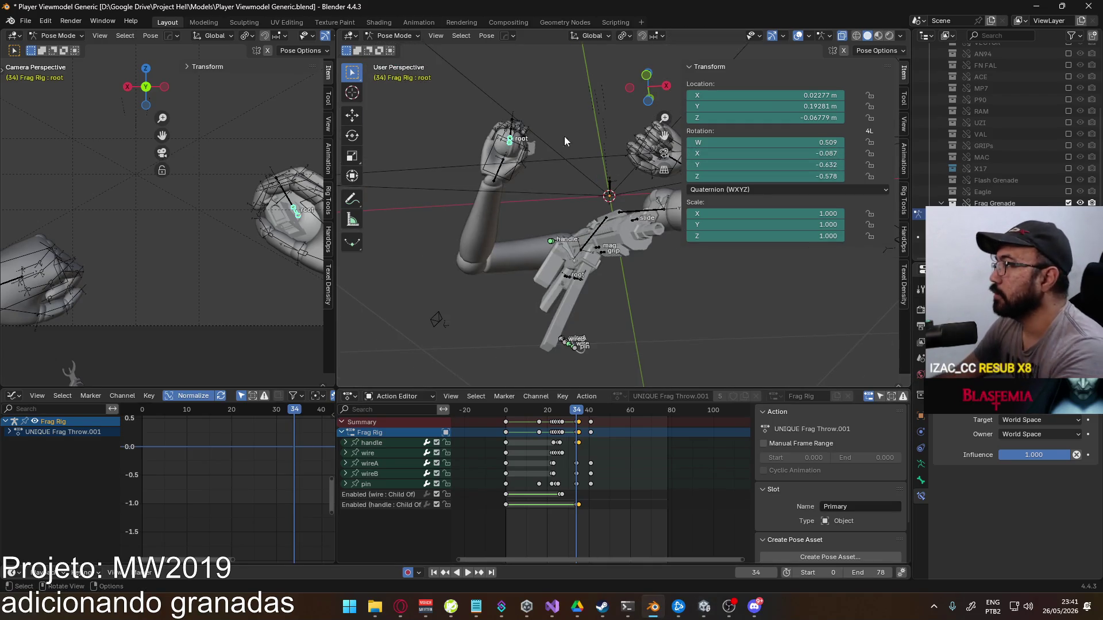
In Object Mode, select the arms mesh together with the Viewmodel Rig, leaving the rig active
key(KP_3)
click(399, 37)
click(404, 51)
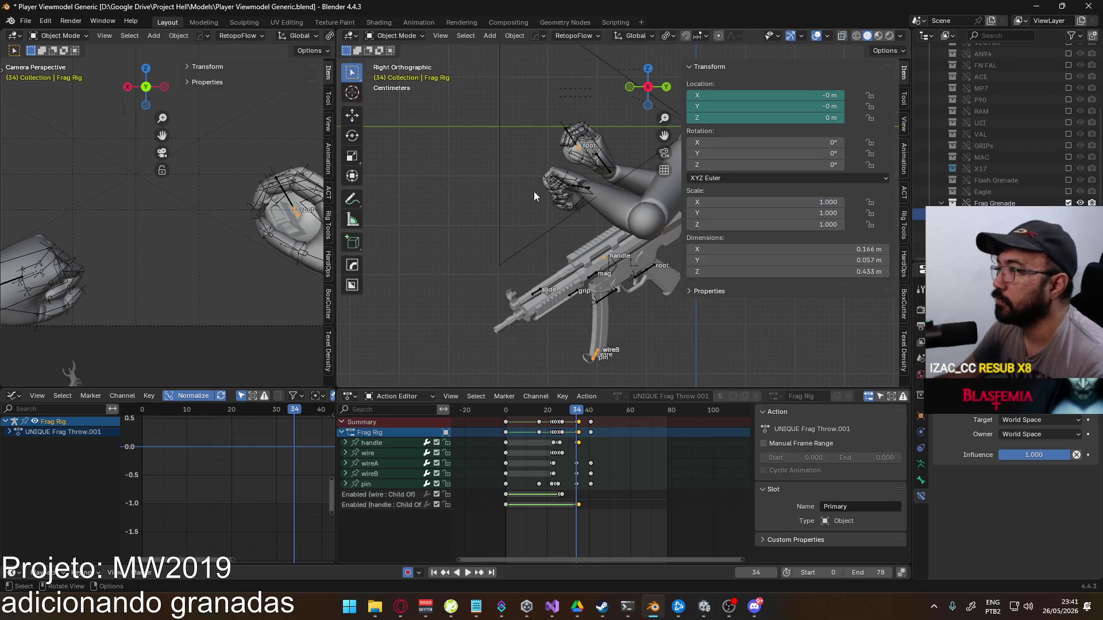
scroll(499, 248, up, 2)
click(537, 230)
shift+click(632, 208)
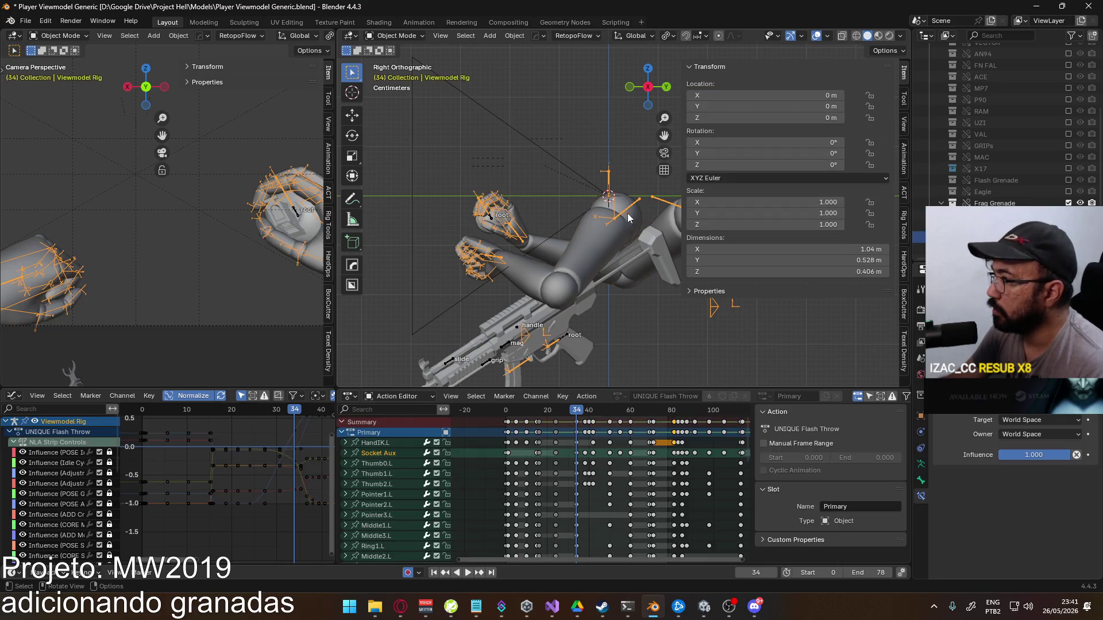
shift+click(536, 239)
shift+click(519, 231)
shift+click(518, 231)
Hide UNIQUE Frag Throw, enable the UNIQUE Flash Throw layer and play it from the start
click(903, 160)
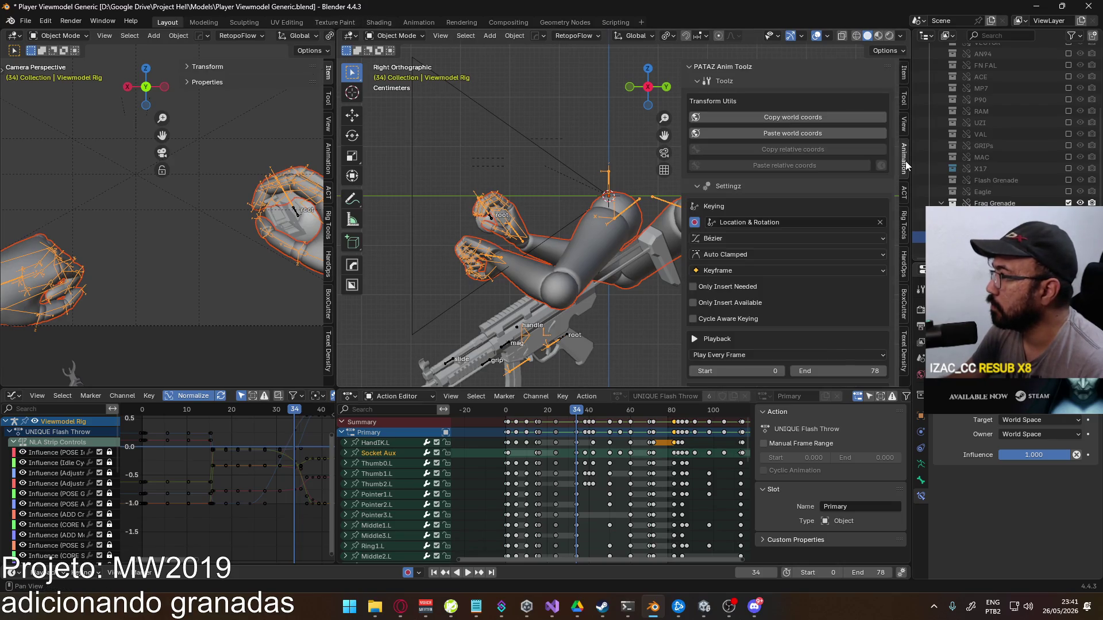
scroll(859, 291, down, 8)
click(841, 284)
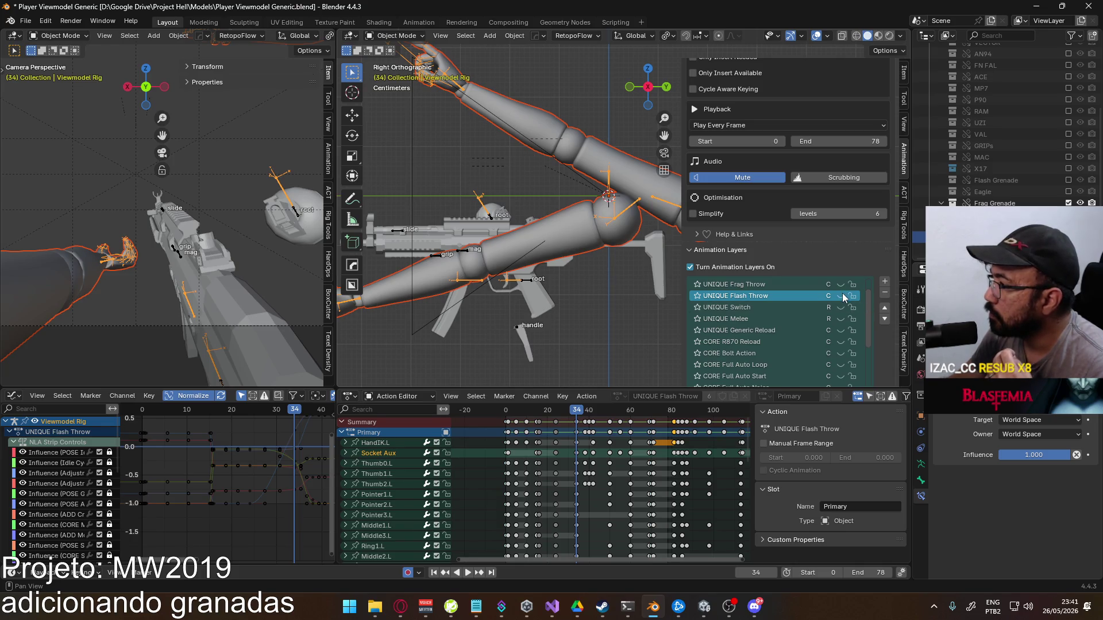
click(841, 296)
key(shift+Left)
key(space)
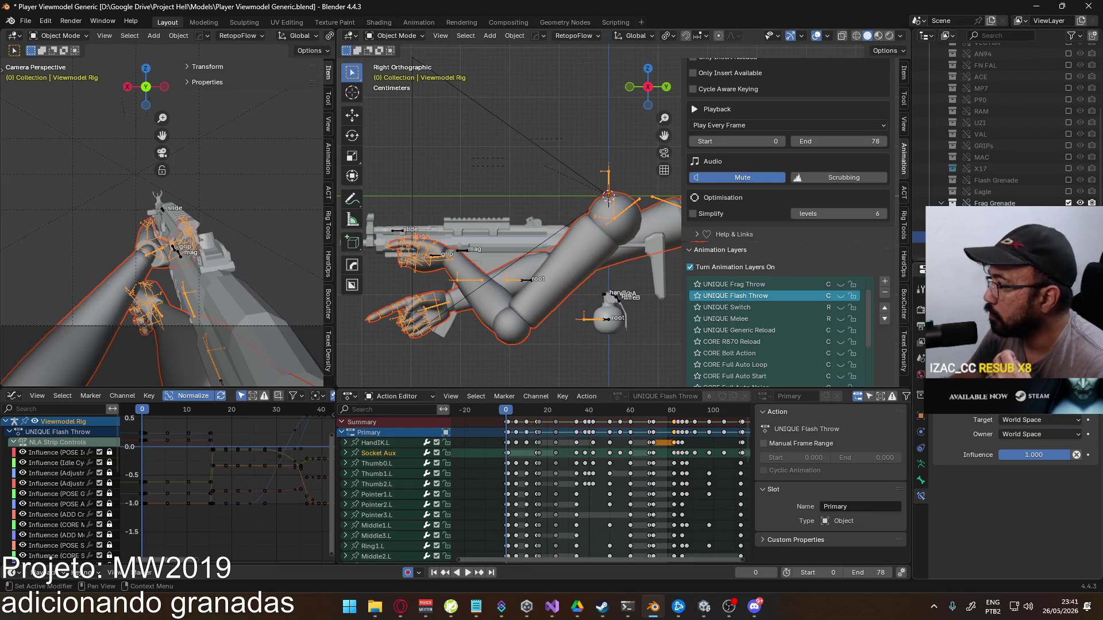
Put the rig in Pose Mode, disable the Child Of Aux constraint and select HandIK.L
click(396, 36)
click(390, 71)
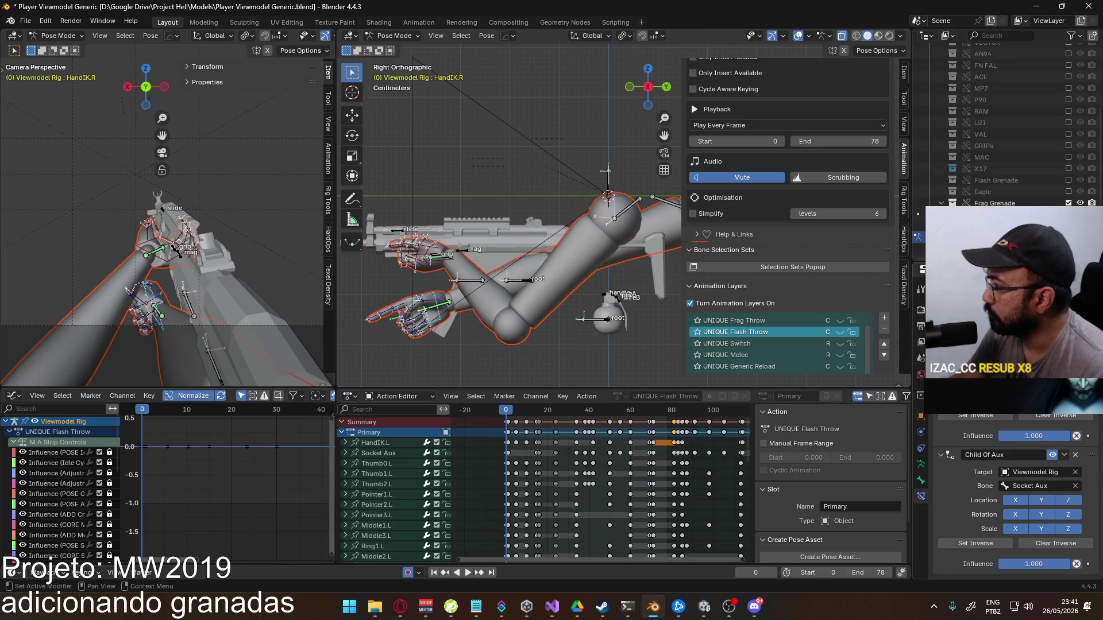
click(1052, 455)
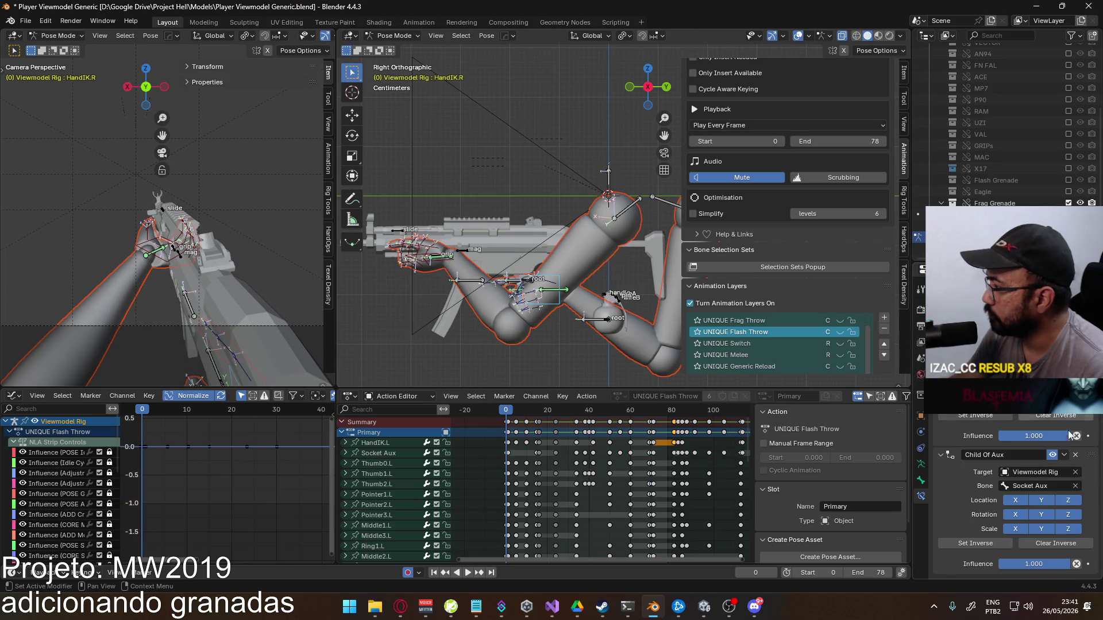
click(443, 271)
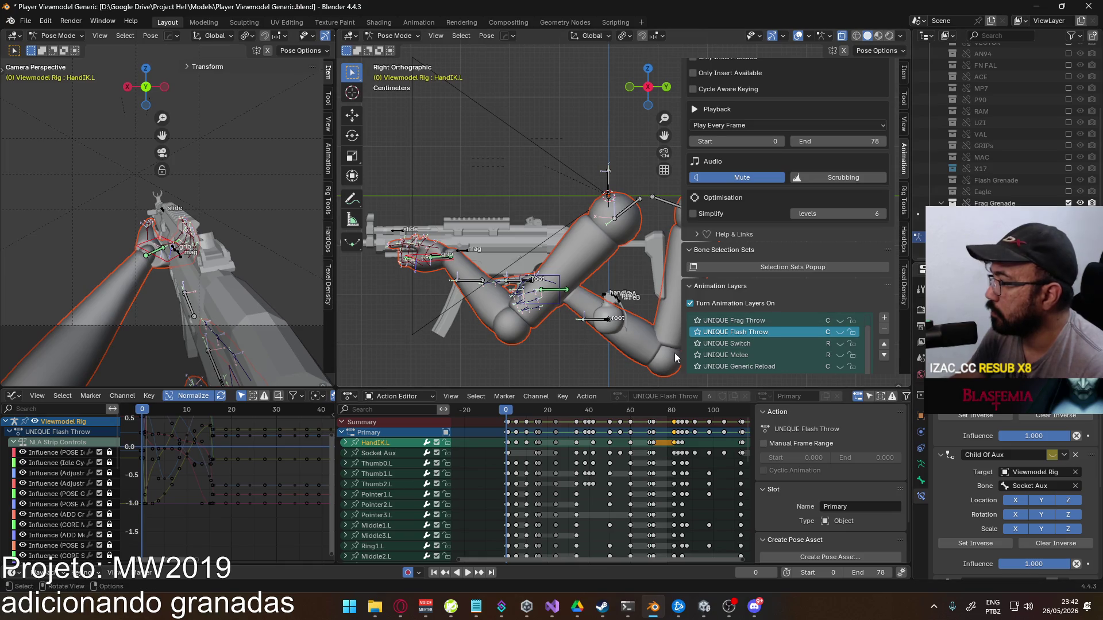
scroll(884, 323, down, 6)
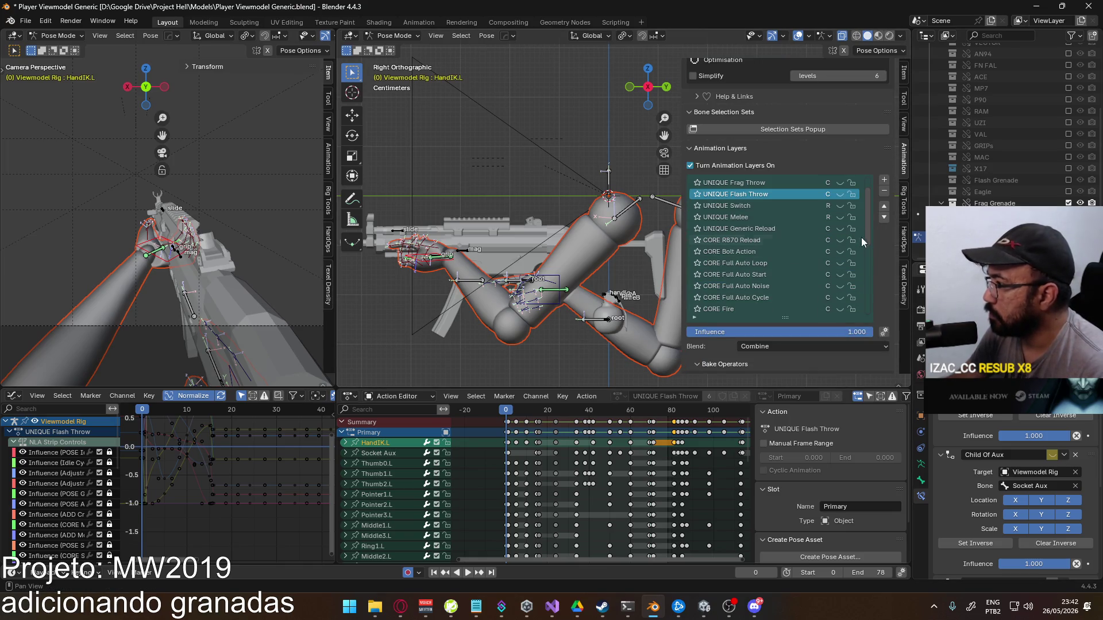
drag(866, 210, 873, 288)
Make Adjustment Layer the active layer with slot R870, then go to frame 1
click(725, 309)
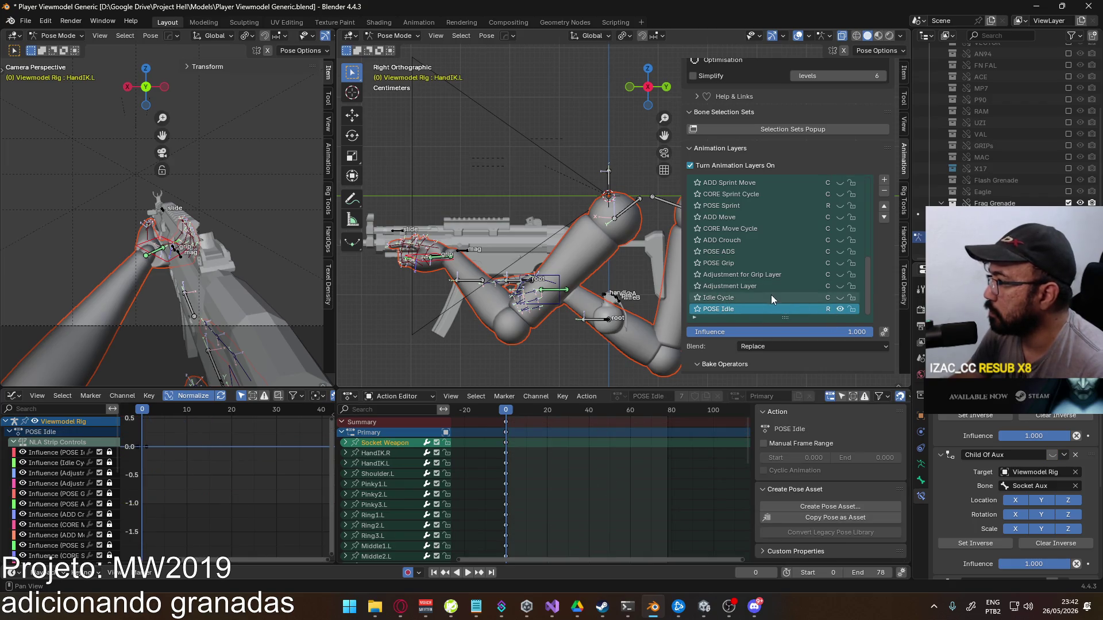
click(740, 290)
scroll(840, 333, down, 3)
scroll(749, 333, down, 8)
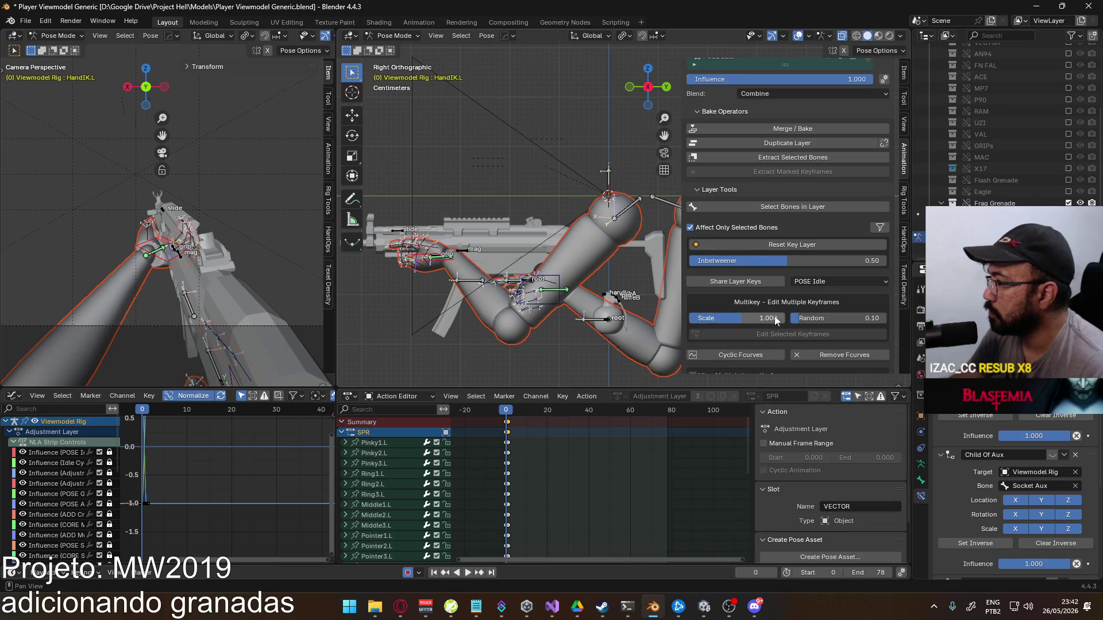
click(761, 309)
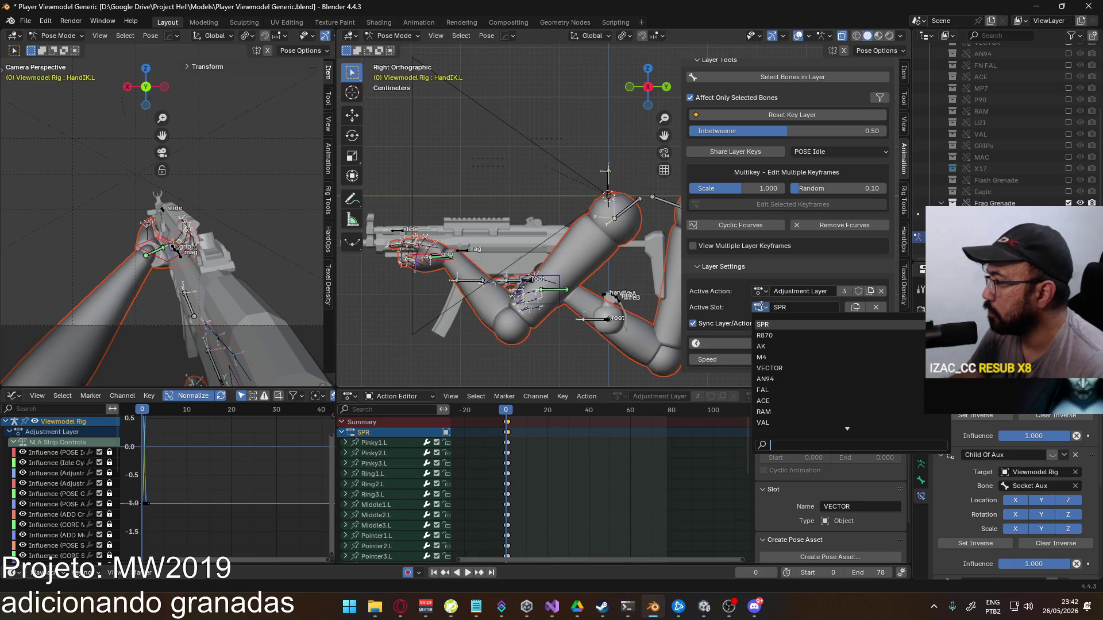
text(r)
click(784, 326)
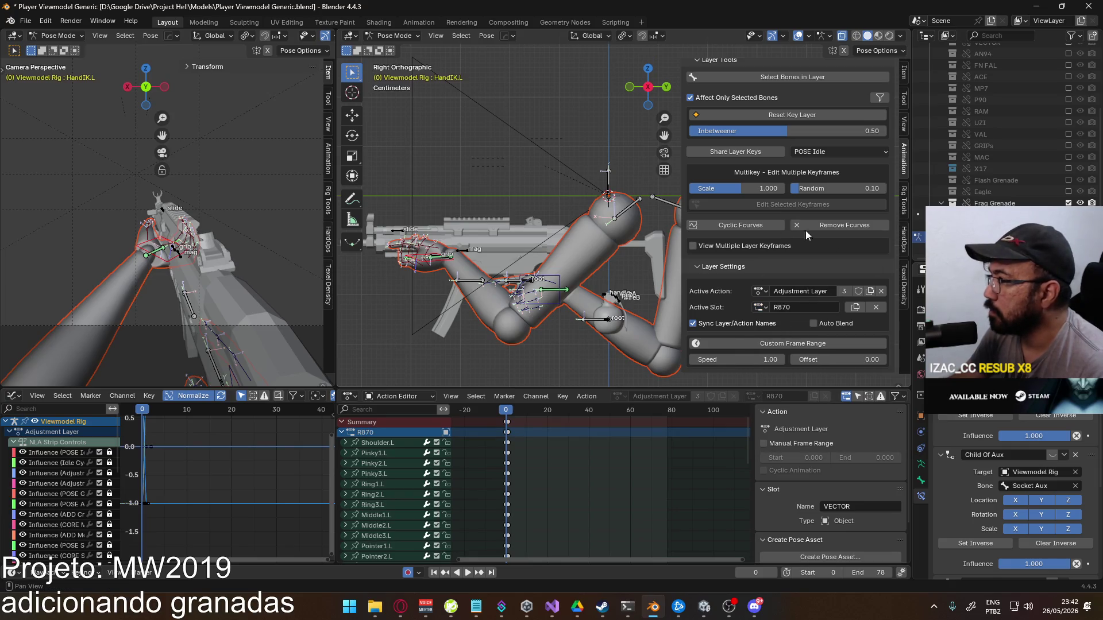
scroll(806, 247, up, 8)
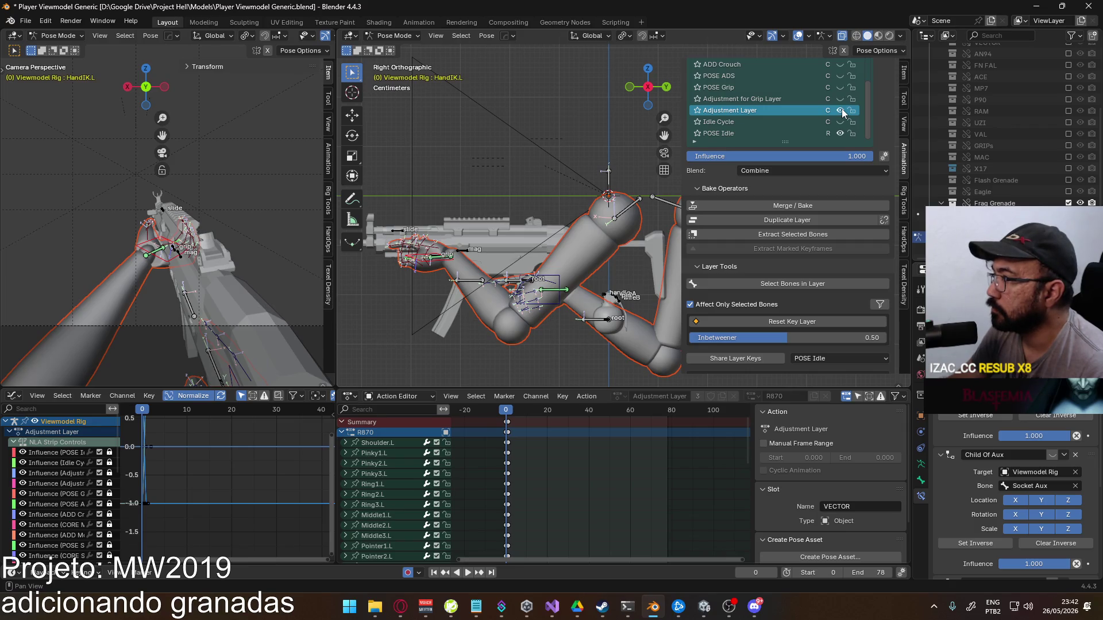
click(507, 410)
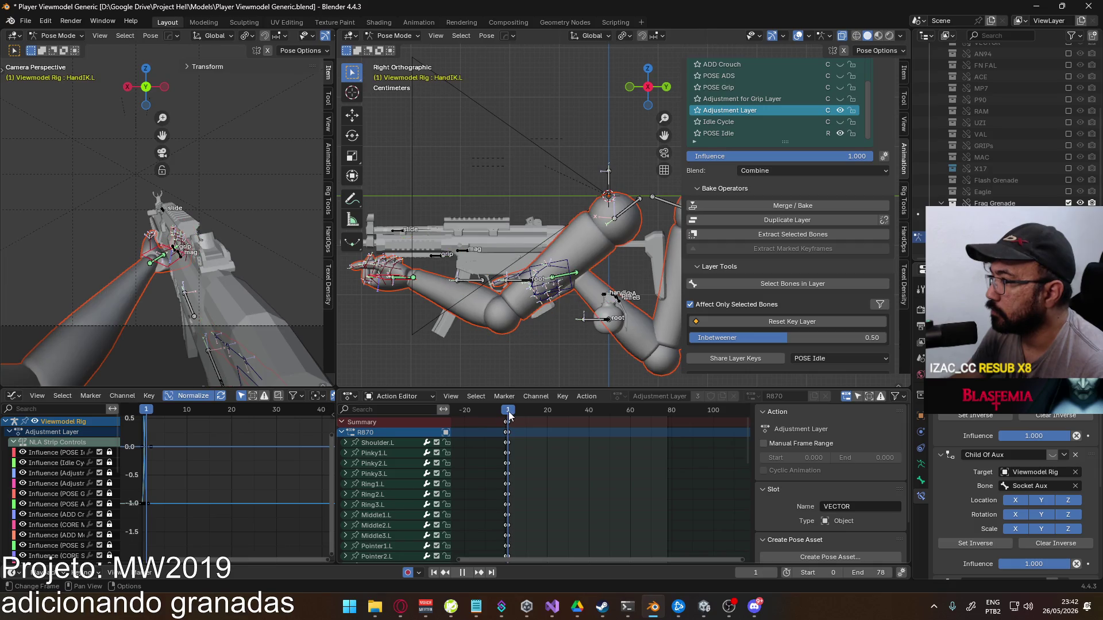
Start an FBX export using the armature and mesh export preset
click(25, 22)
mouse_move(82, 203)
click(210, 297)
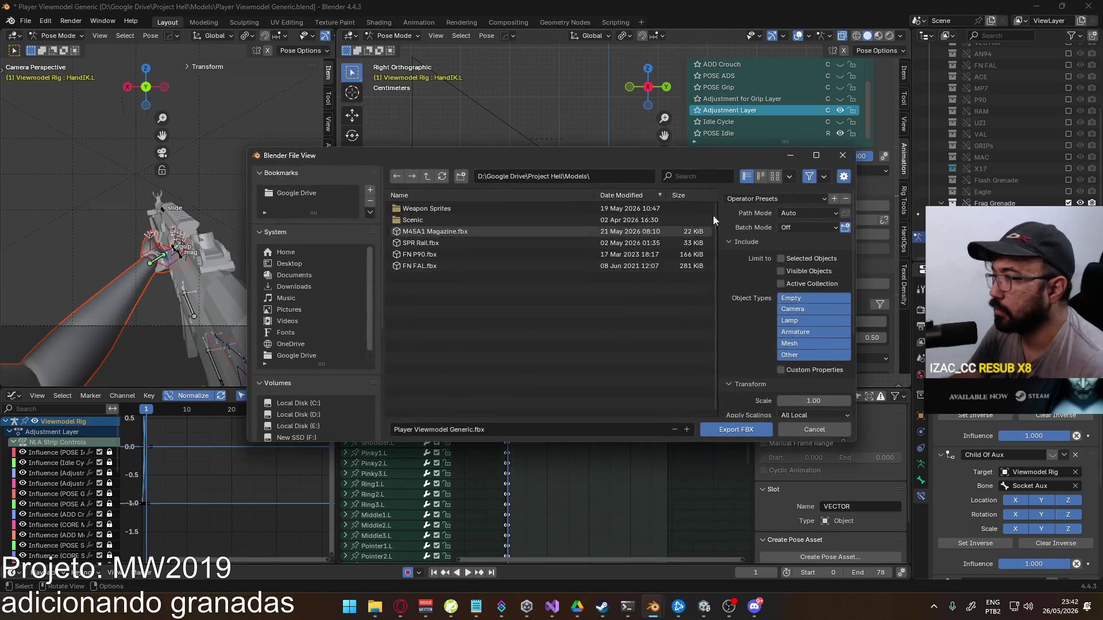
click(776, 199)
click(775, 229)
In the recent Viewmodel folder, filter for r8 and export over Viewmodel@R870 Pose Single.fbx
click(689, 175)
text(sp)
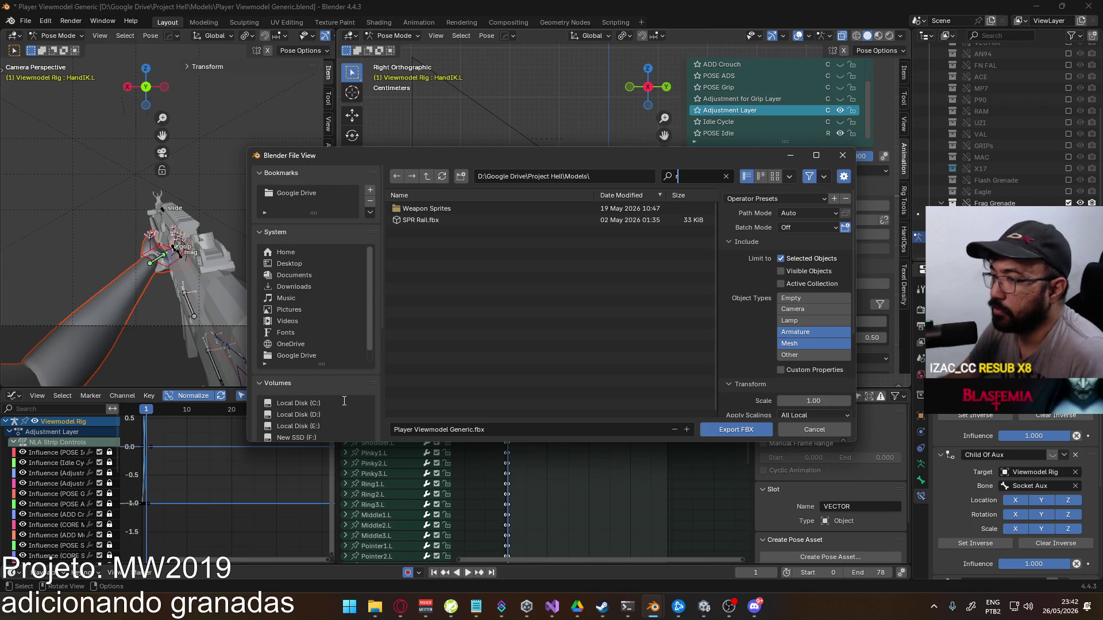
scroll(360, 395, down, 5)
click(313, 383)
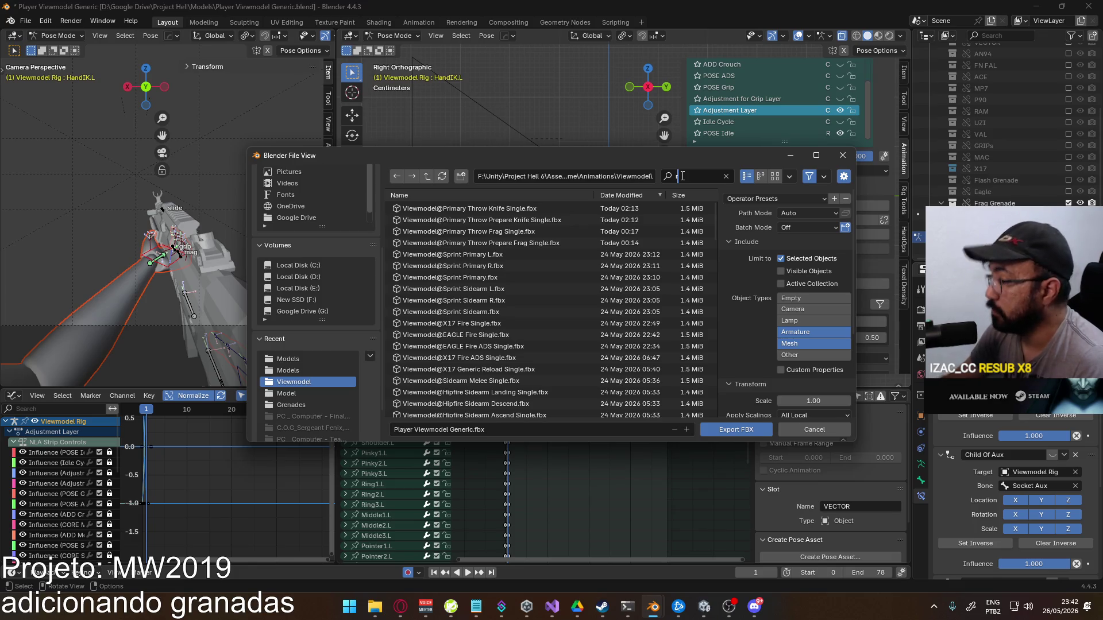
text(r870)
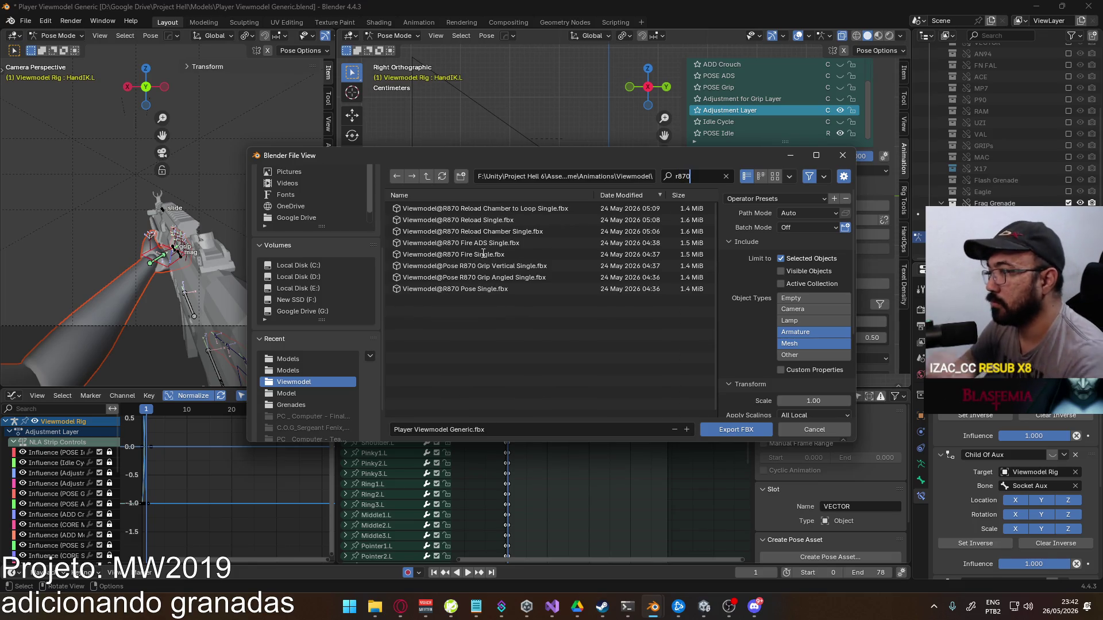
key(Return)
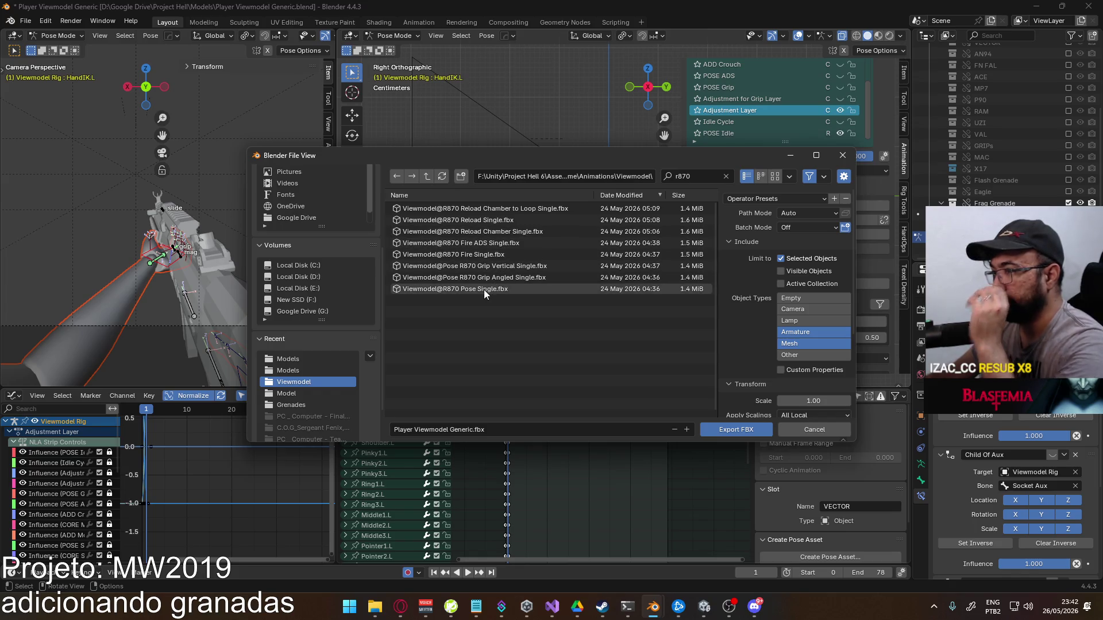
click(483, 290)
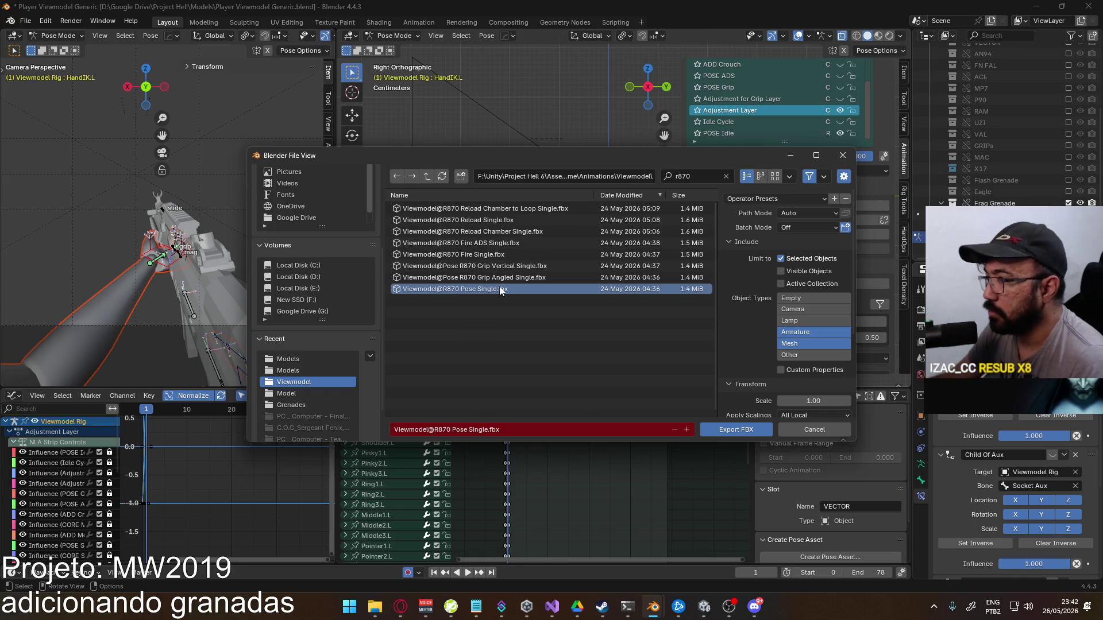
key(Return)
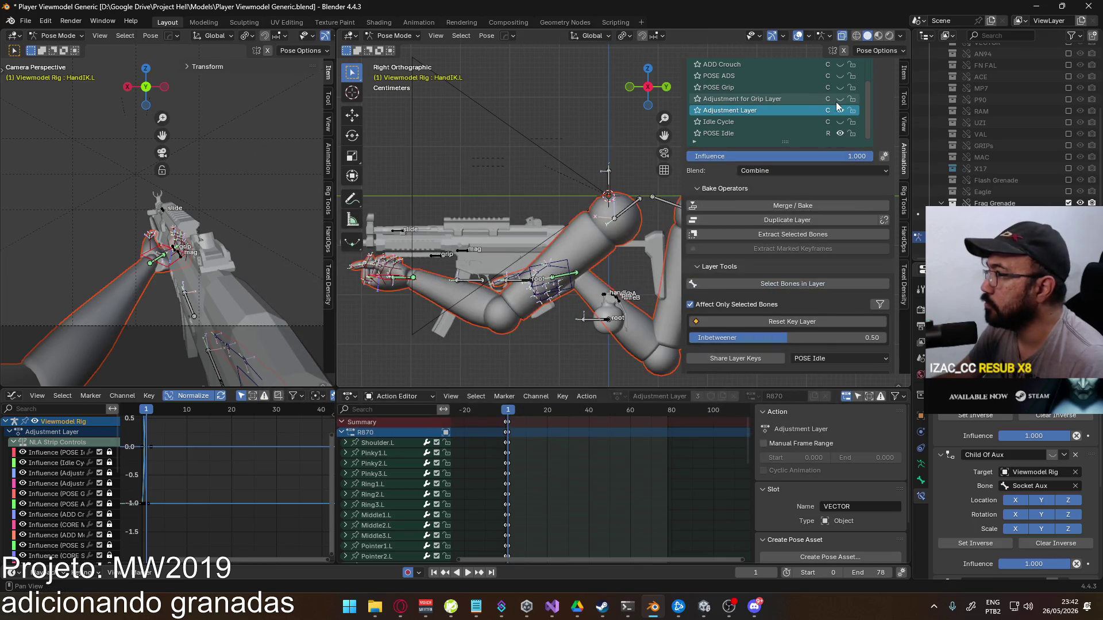
Hide Adjustment Layer and give the active Adjustment for Grip Layer the R870 slot
click(840, 108)
click(822, 100)
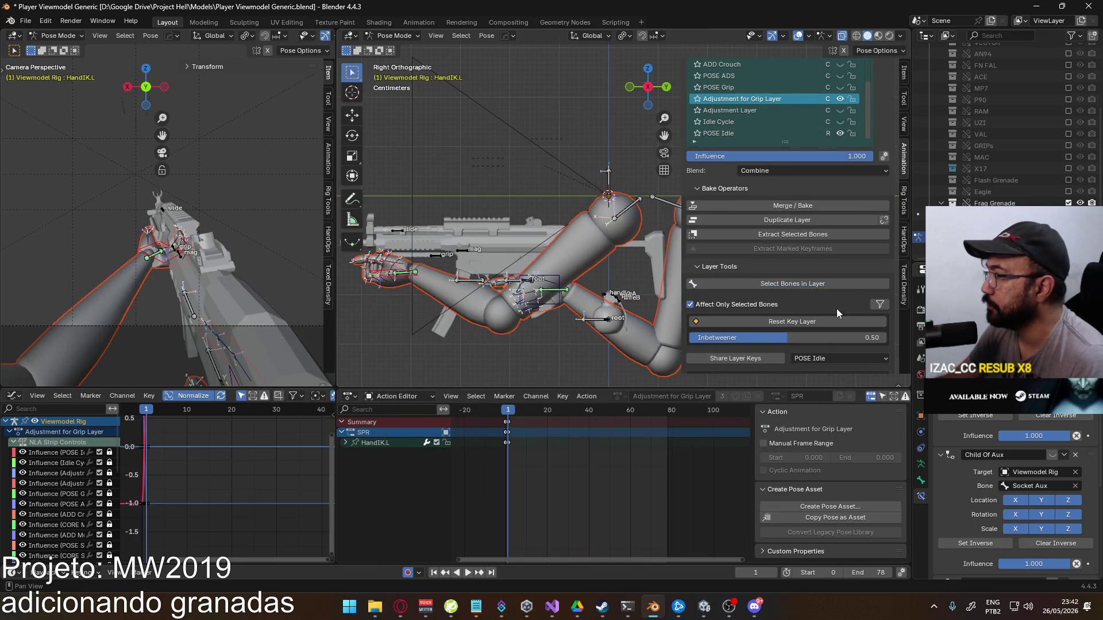
scroll(843, 316, down, 8)
click(762, 308)
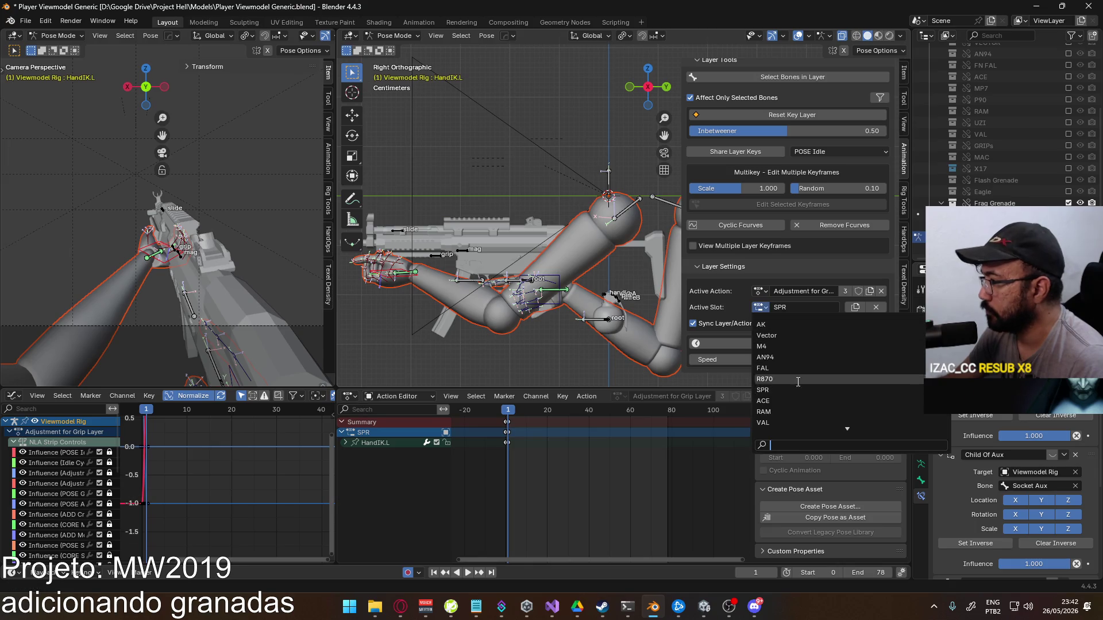
click(804, 384)
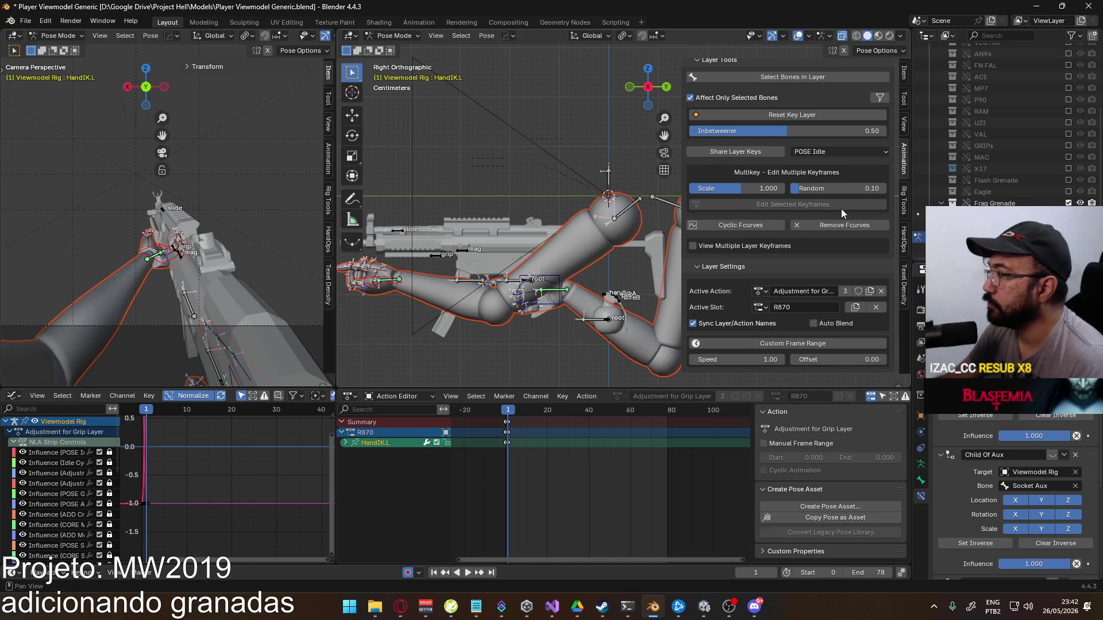
scroll(841, 208, up, 8)
Make POSE Grip active on its Vertical slot and turn the layer on
click(777, 135)
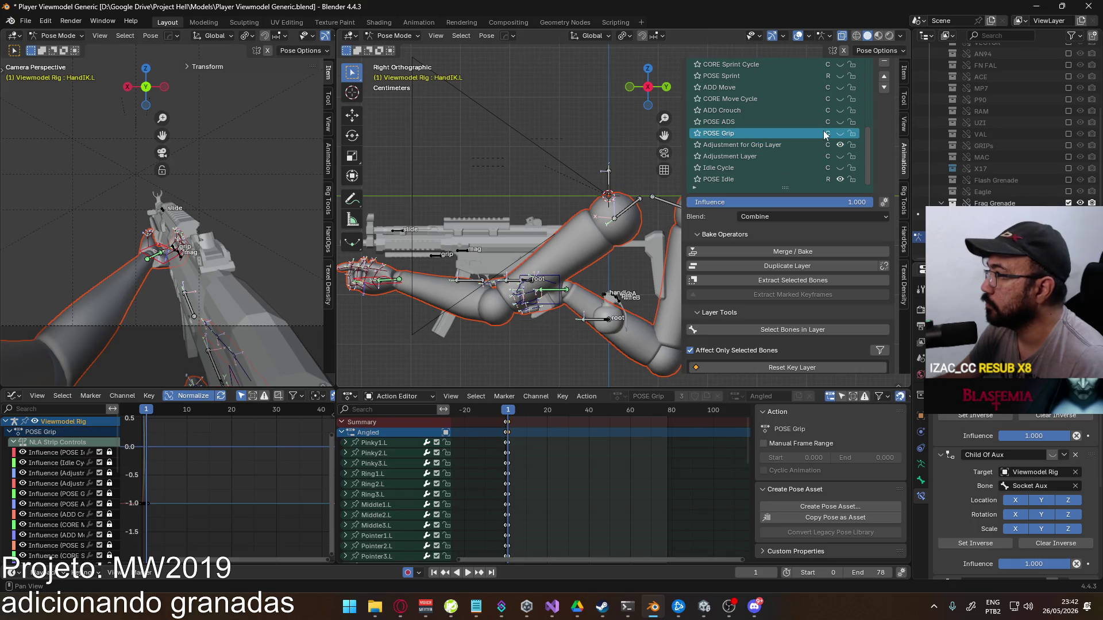
scroll(796, 299, down, 8)
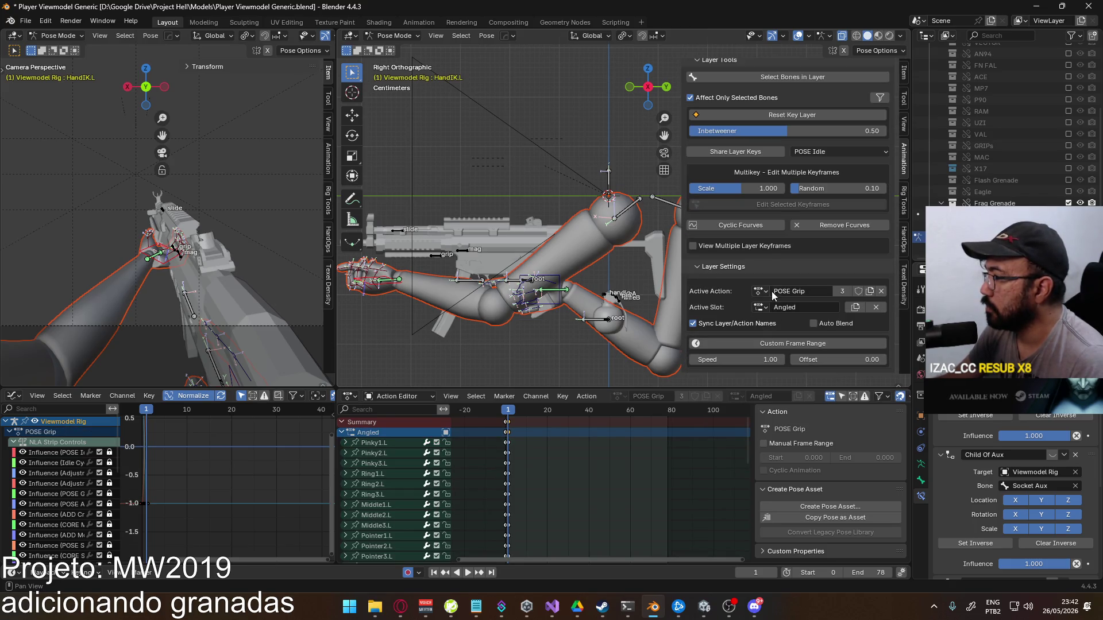
click(760, 308)
click(770, 324)
scroll(838, 230, up, 8)
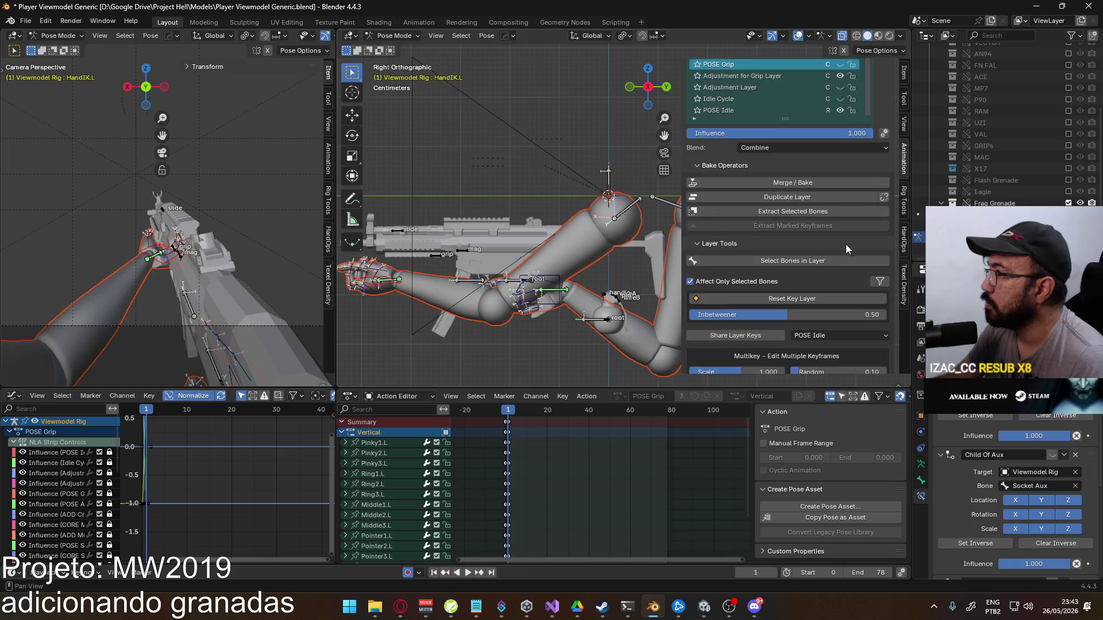
click(839, 134)
click(697, 235)
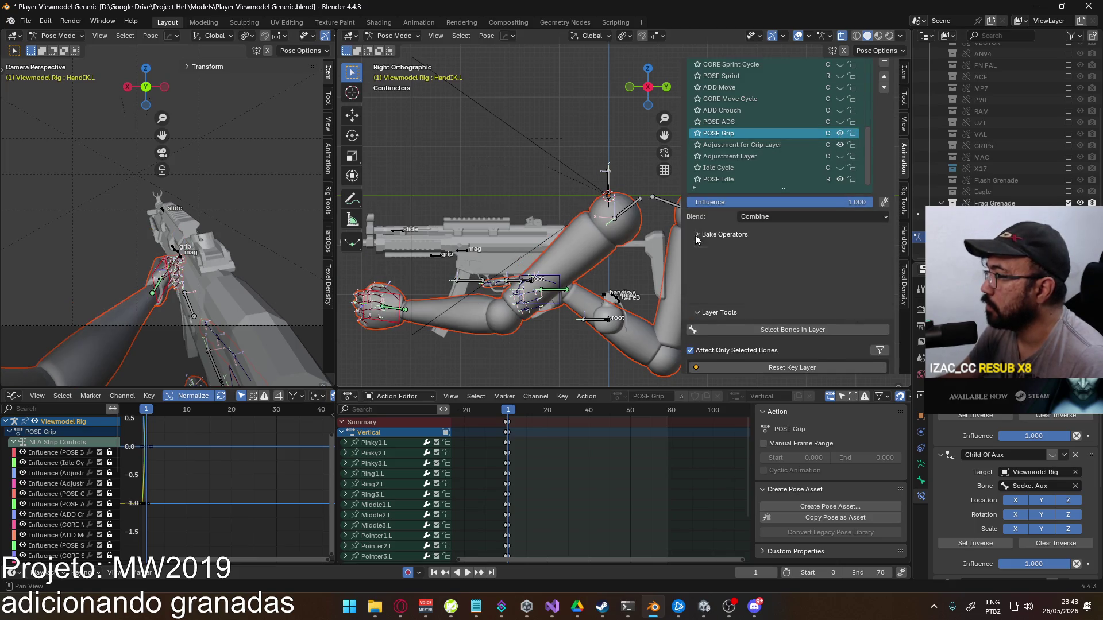
click(697, 252)
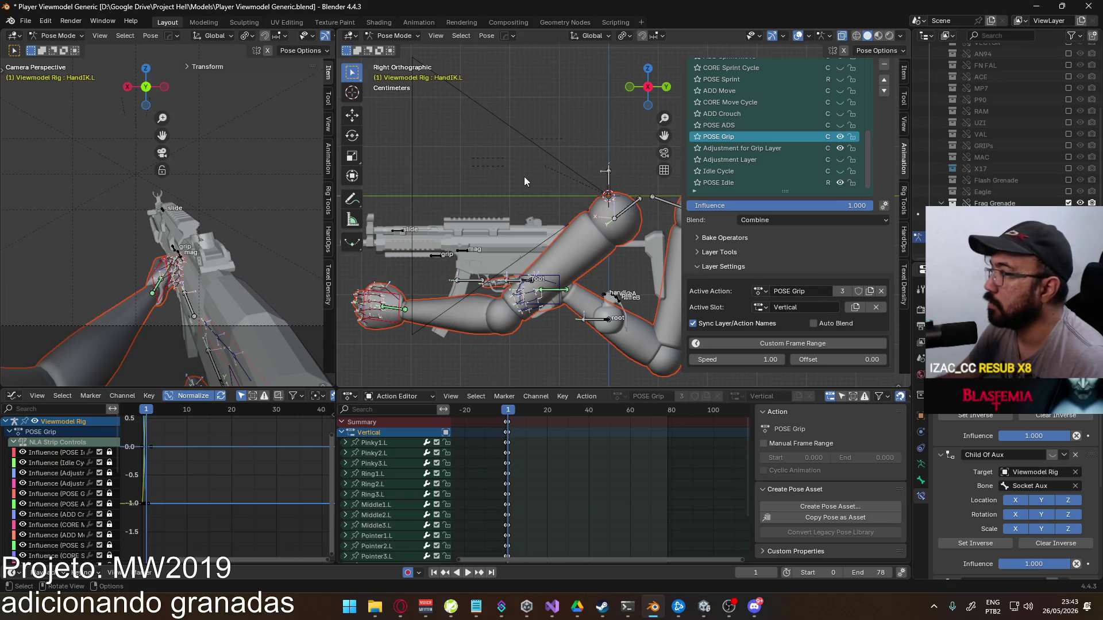
click(25, 20)
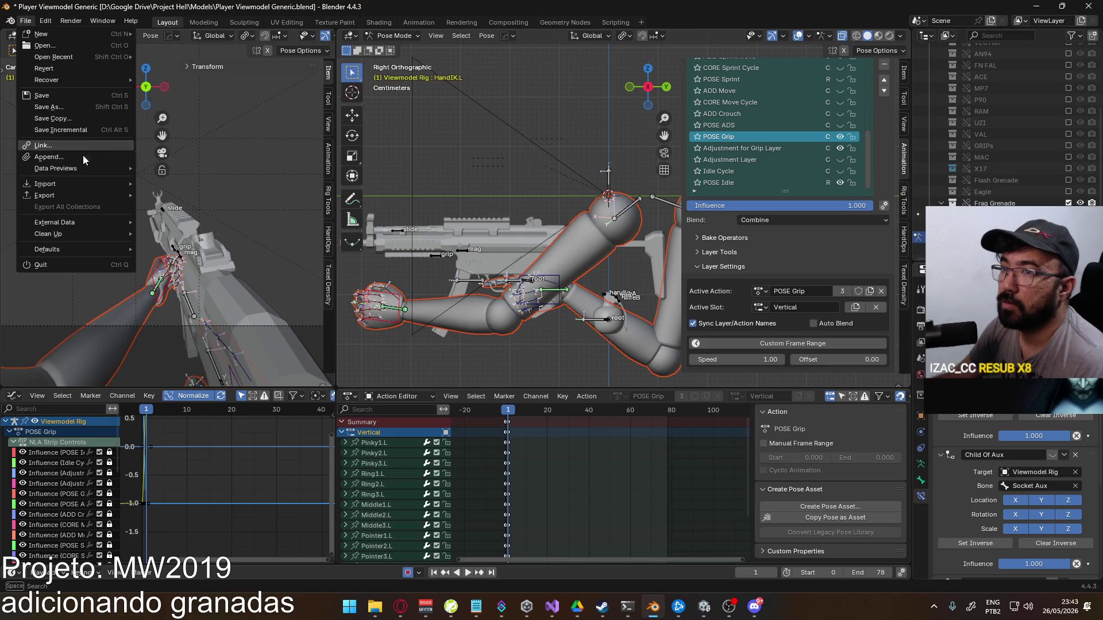
Start an FBX export filtered for r8, then cancel without exporting
mouse_move(71, 195)
click(205, 290)
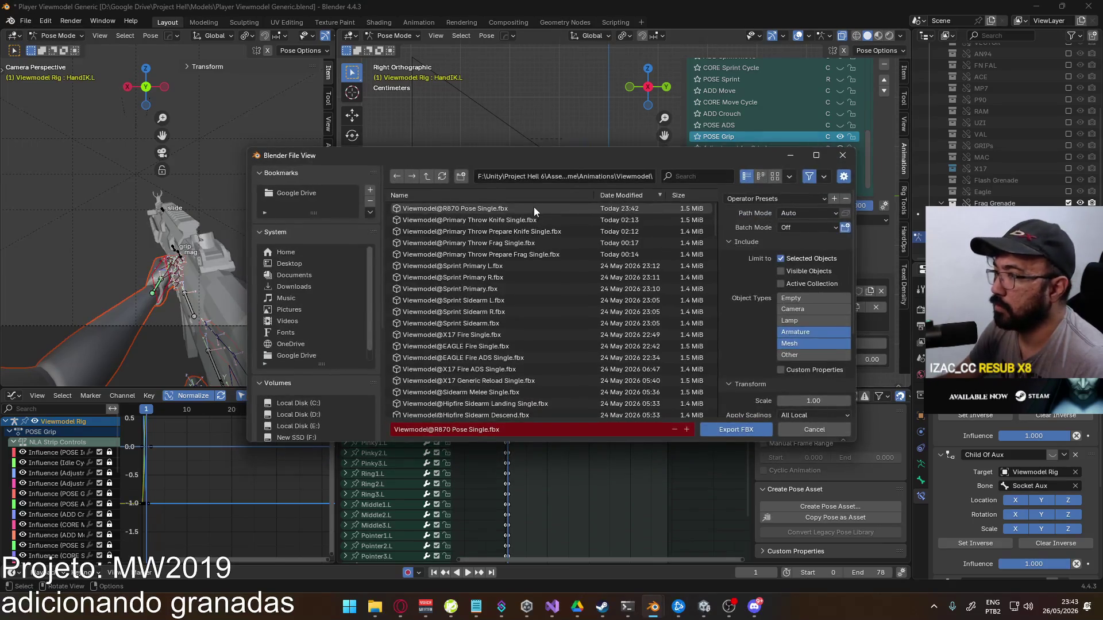
text(r870)
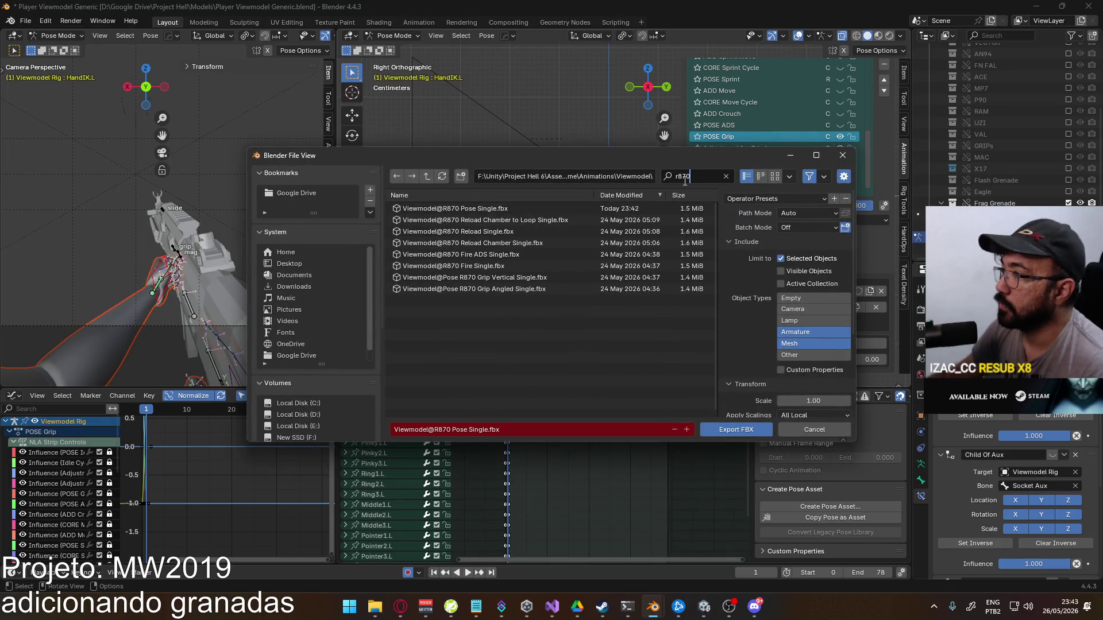
key(Return)
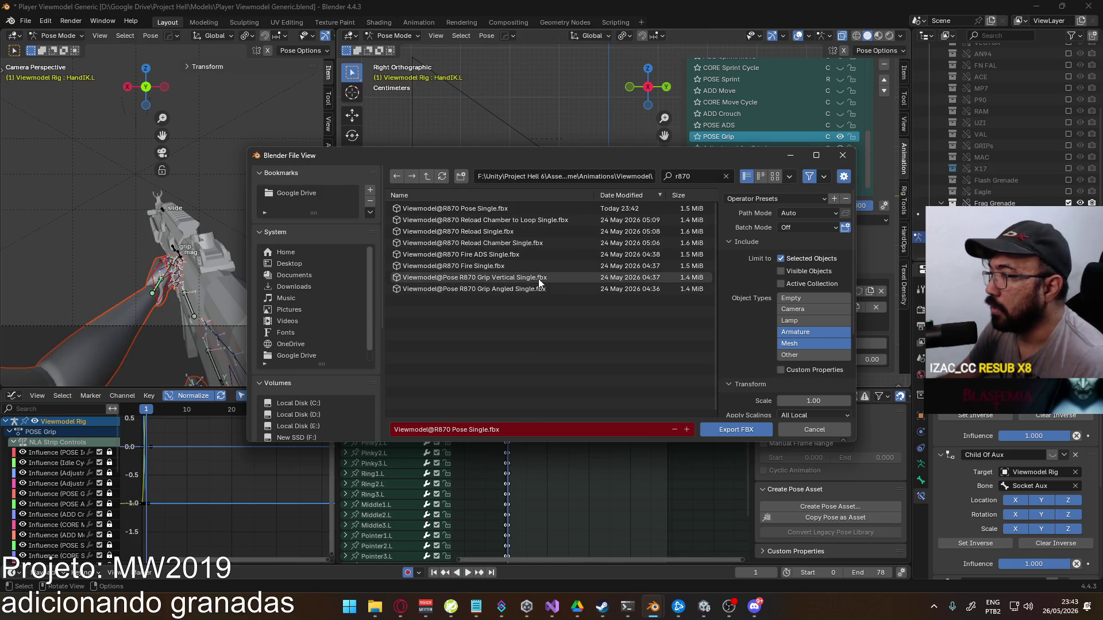
key(Escape)
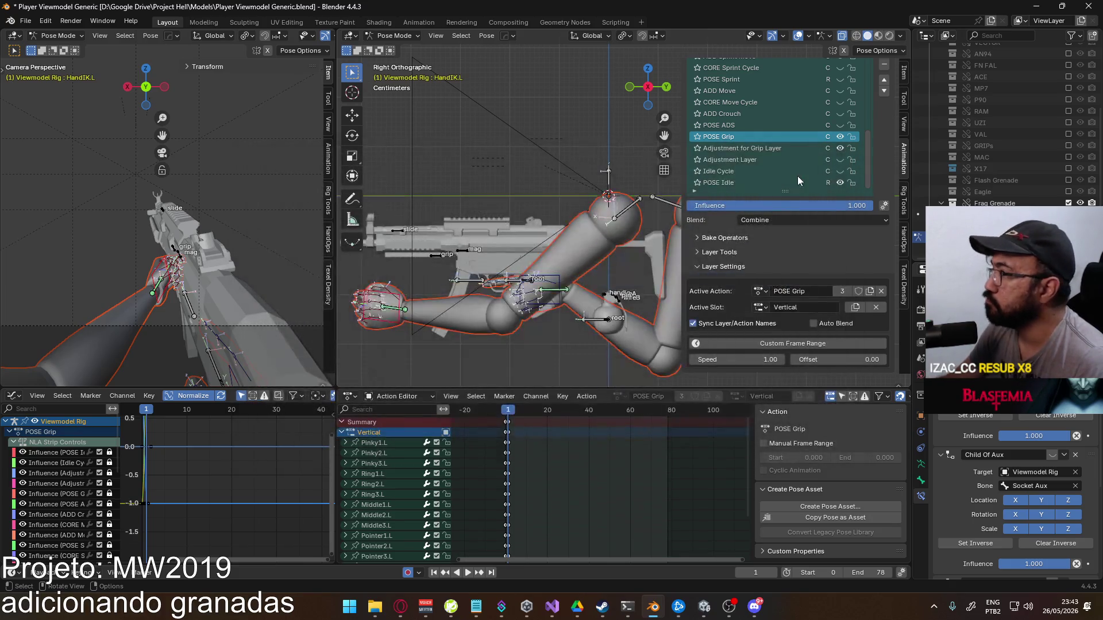
Switch to the Angled slot, export over the R870 Grip Angled file, then bring Unity forward
click(761, 308)
click(801, 336)
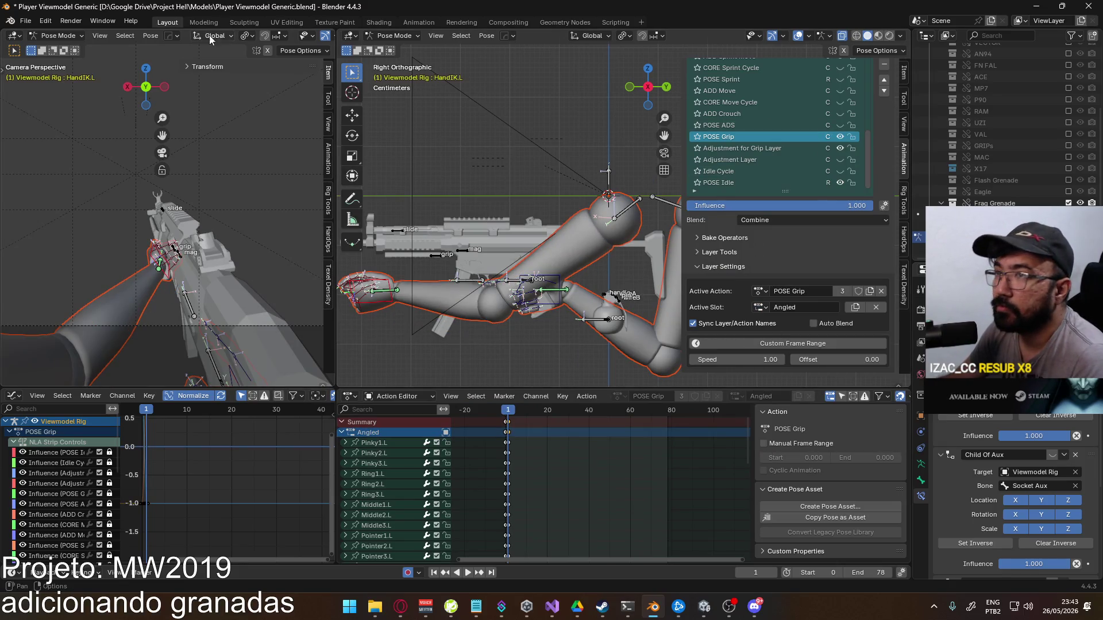
click(26, 21)
mouse_move(79, 197)
click(229, 301)
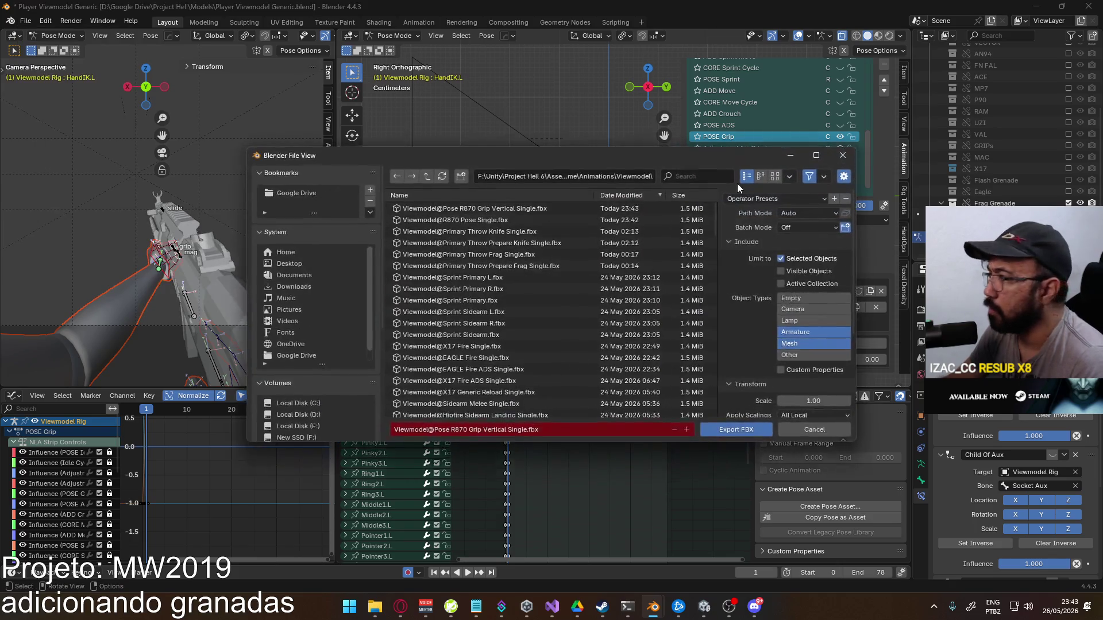
text(angled)
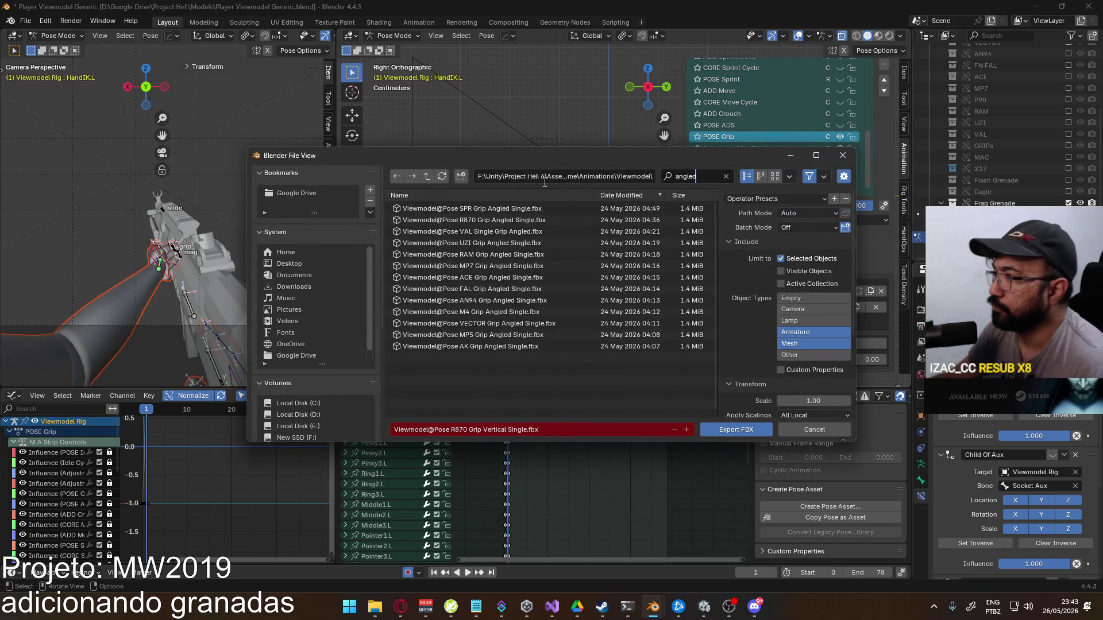
key(Return)
click(500, 220)
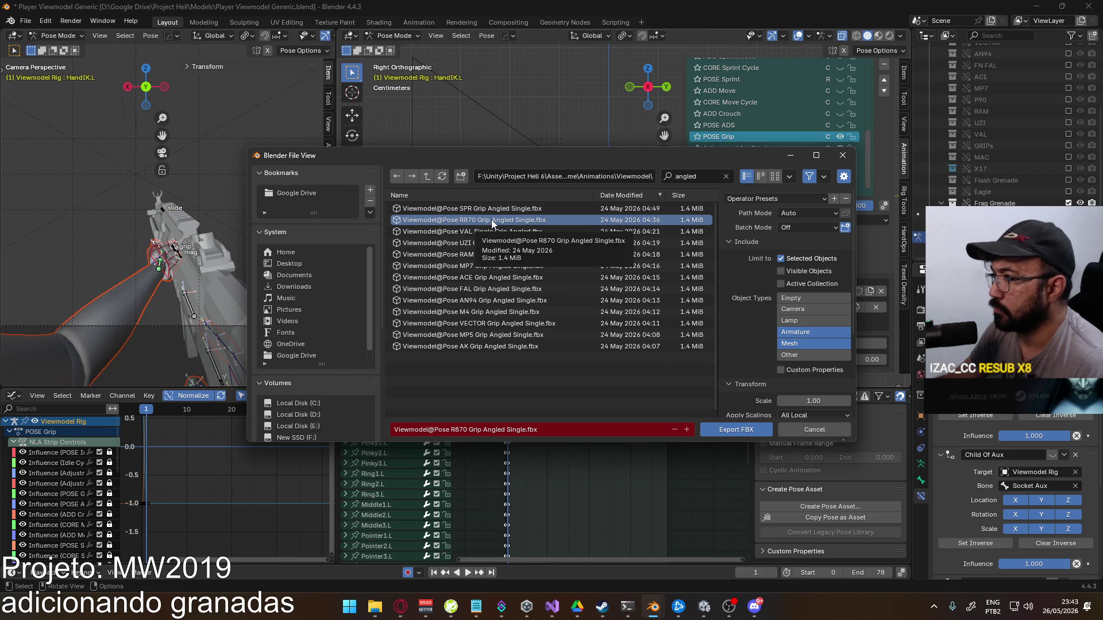
double_click(509, 217)
key(alt+Tab)
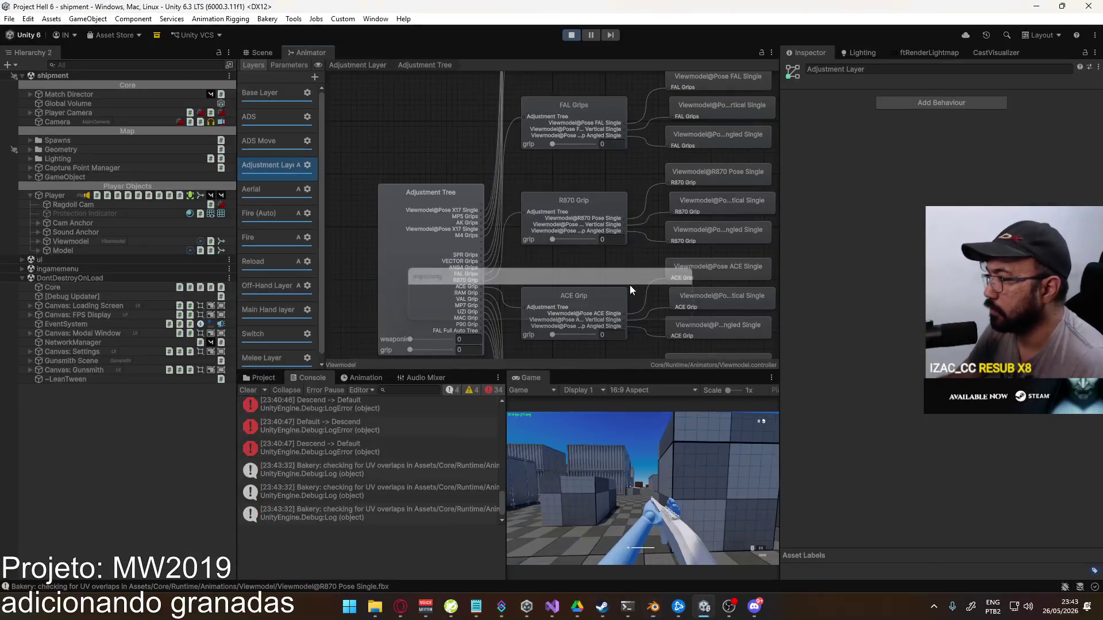
In the running game, put away the rifle and equip weapon 12
click(654, 425)
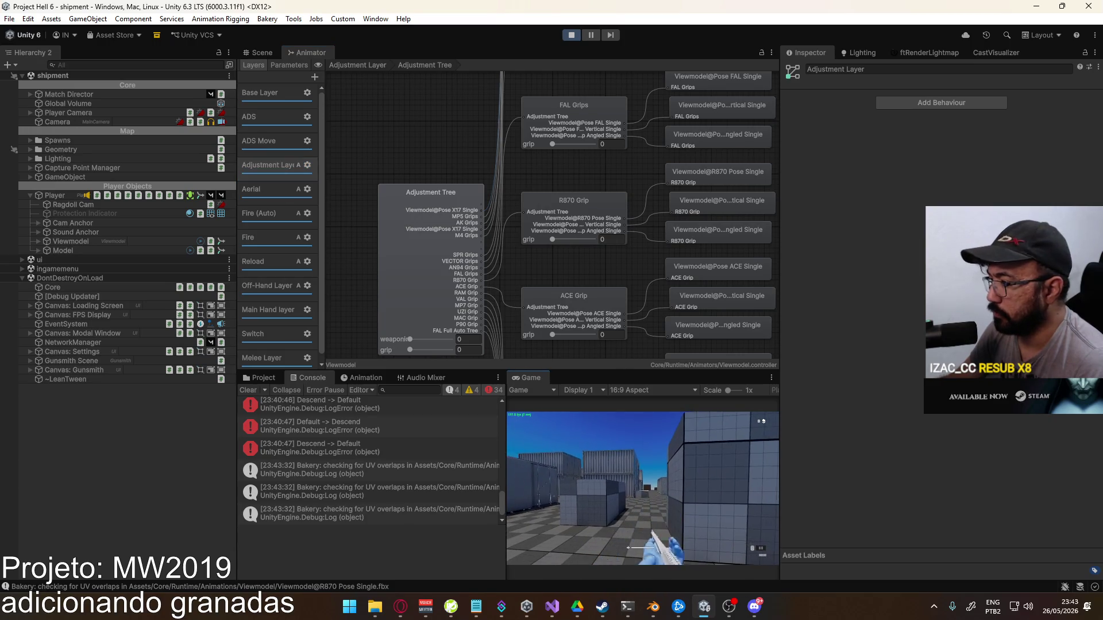
key(1)
key(2)
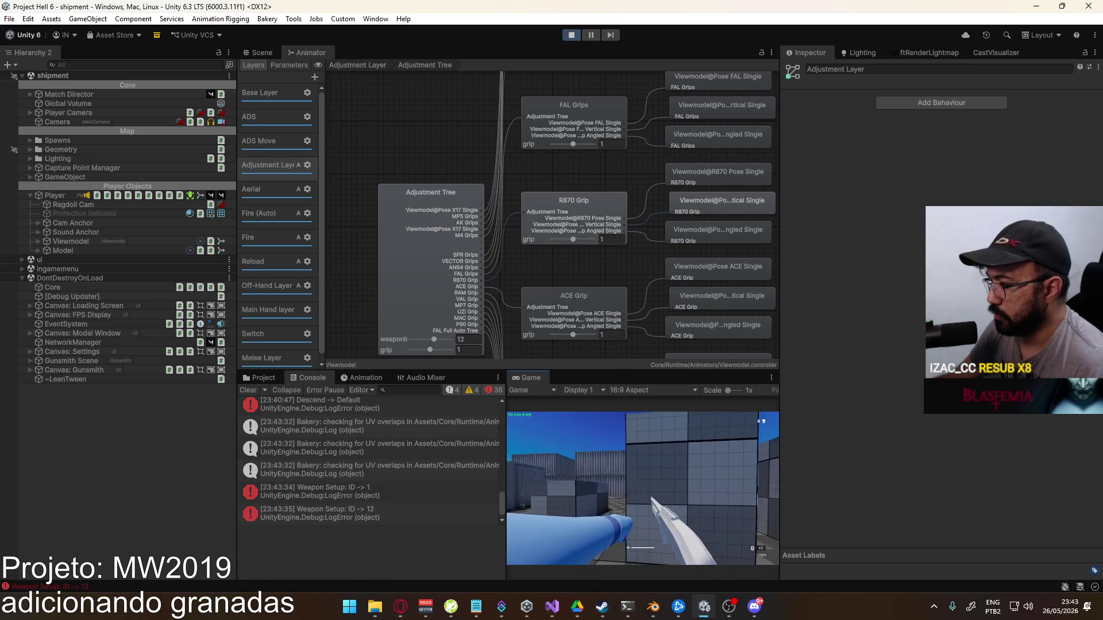
key(super)
key(super)
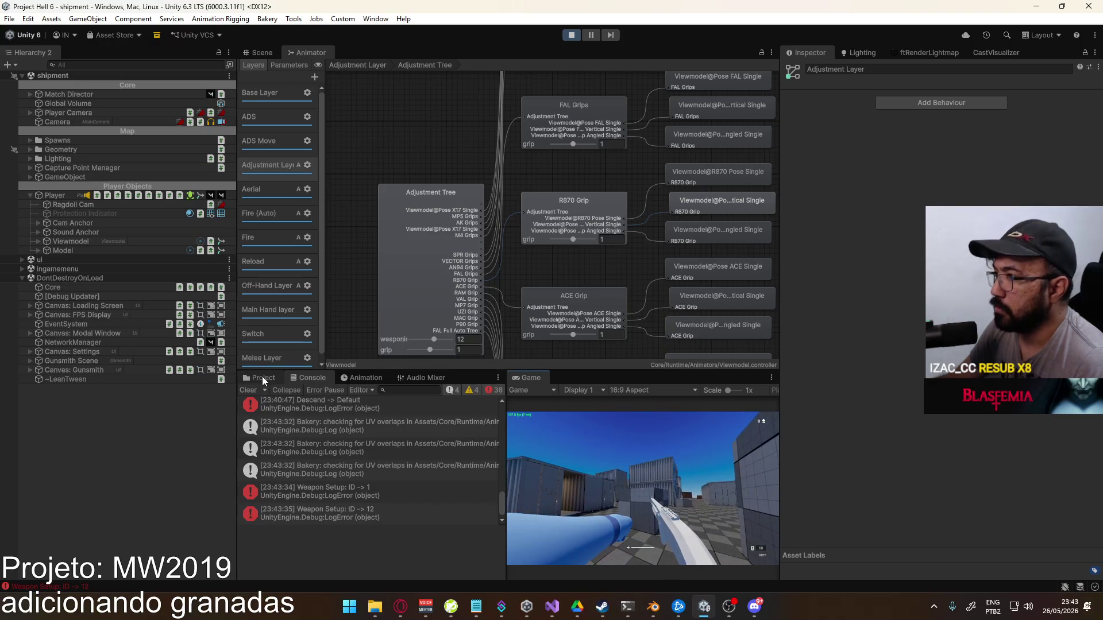
Set the R870 Grip Vertical clip's start frame to 1 with an additive reference pose and apply
click(552, 213)
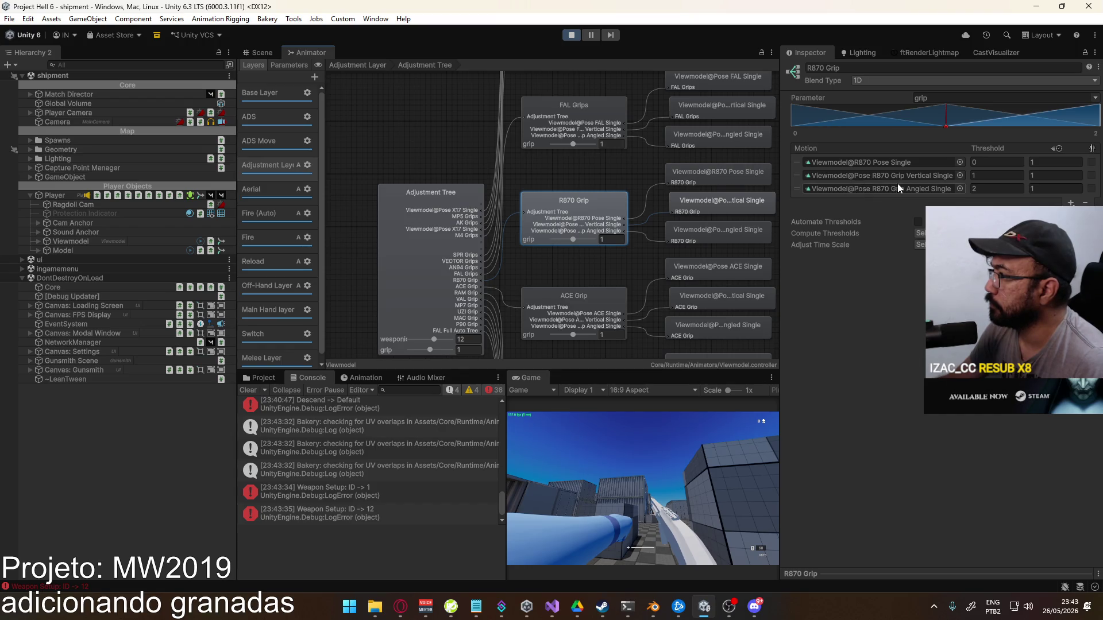
click(860, 189)
click(860, 190)
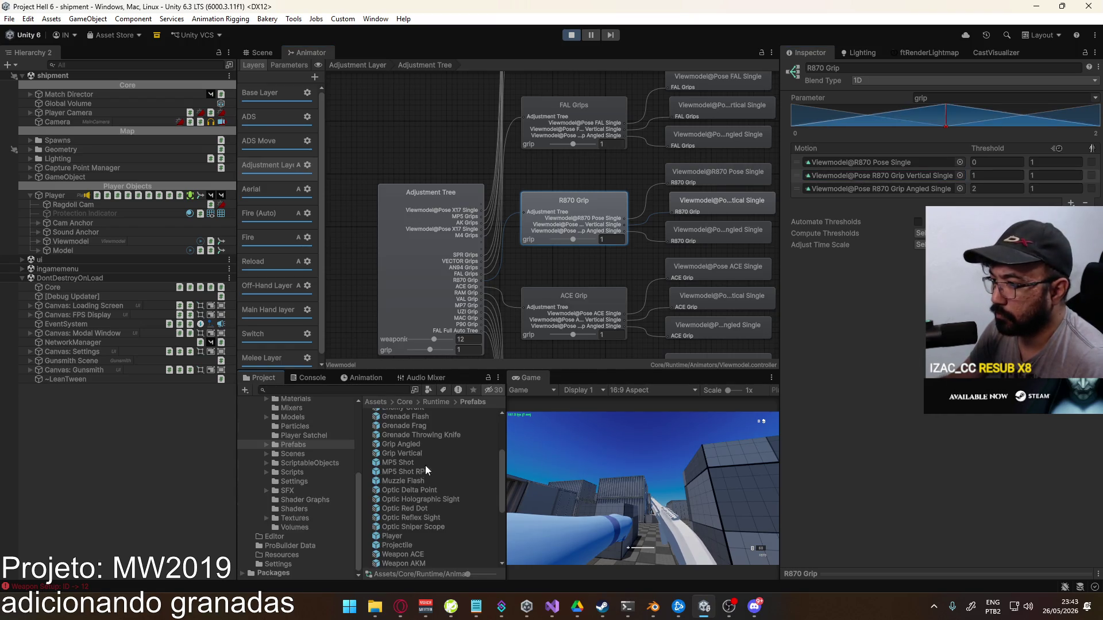
click(878, 176)
click(438, 452)
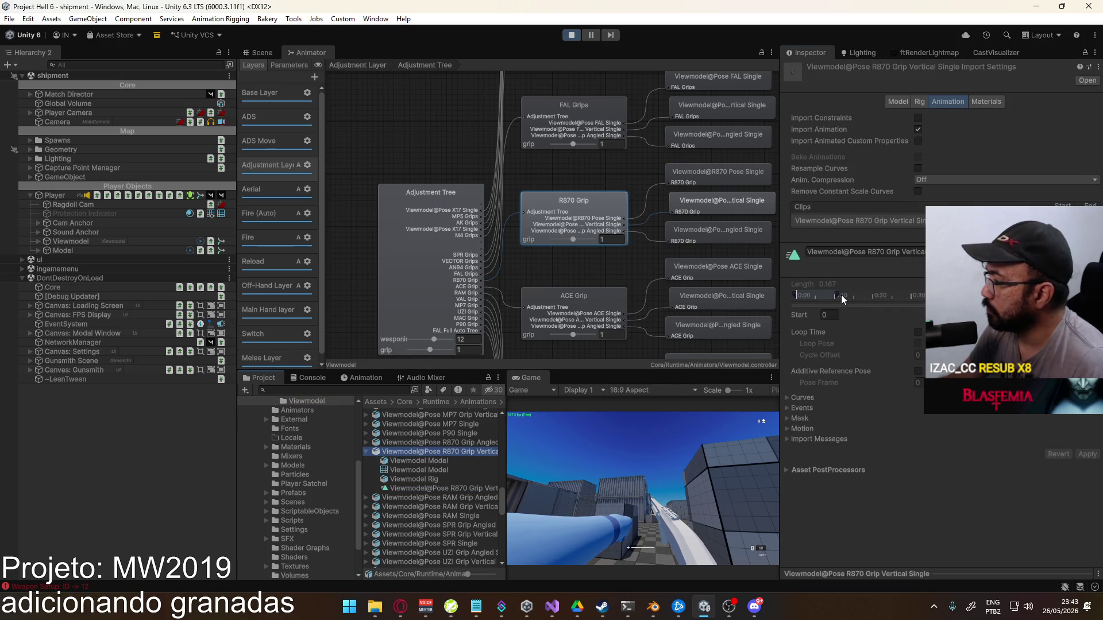
drag(837, 295, 976, 295)
click(918, 371)
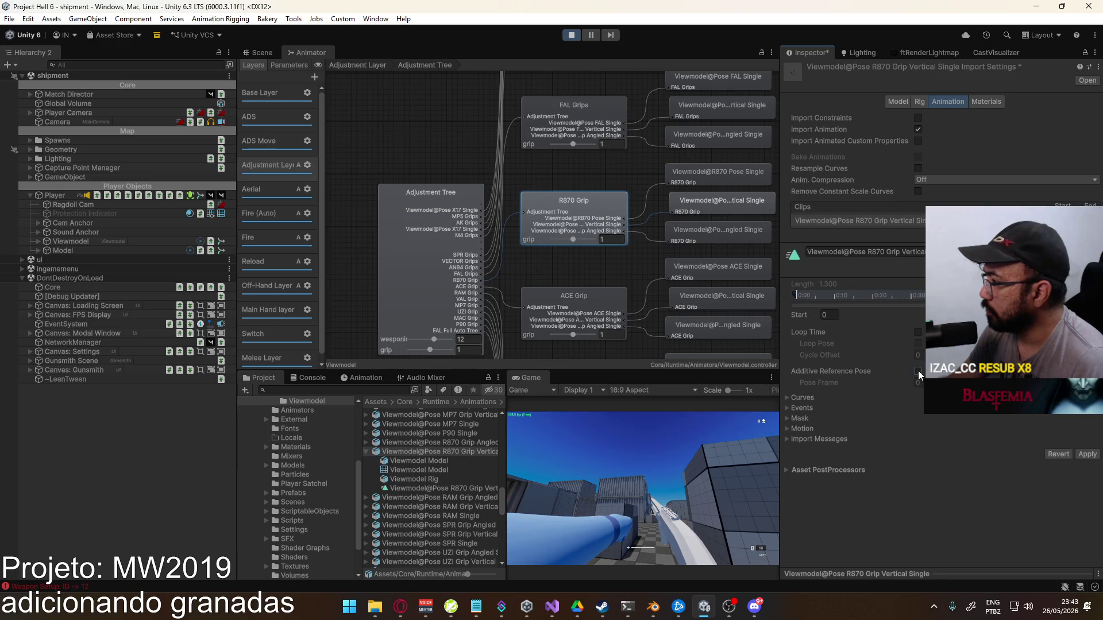
text(1)
click(1087, 453)
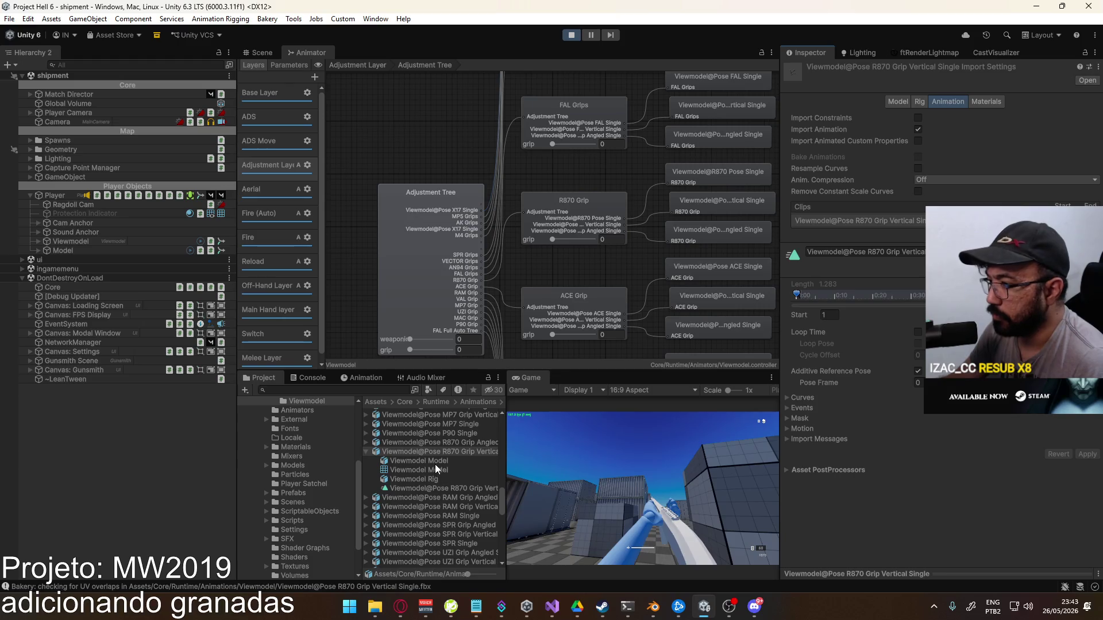
Set the R870 Grip Angled clip's start frame to 1, then return to Blender
click(440, 442)
click(829, 315)
text(1)
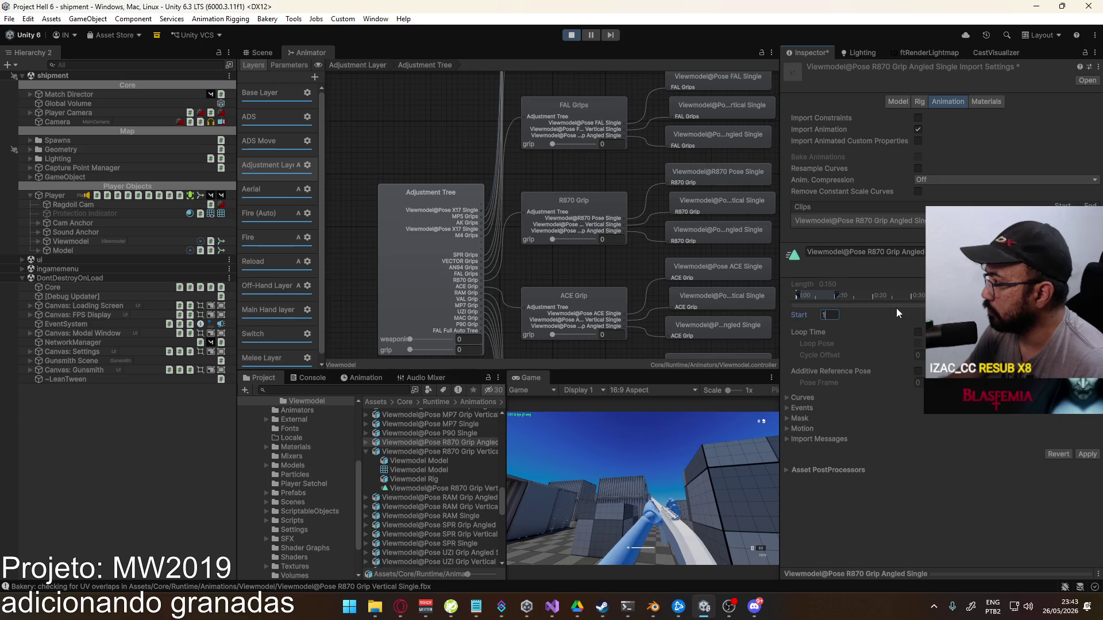
click(841, 293)
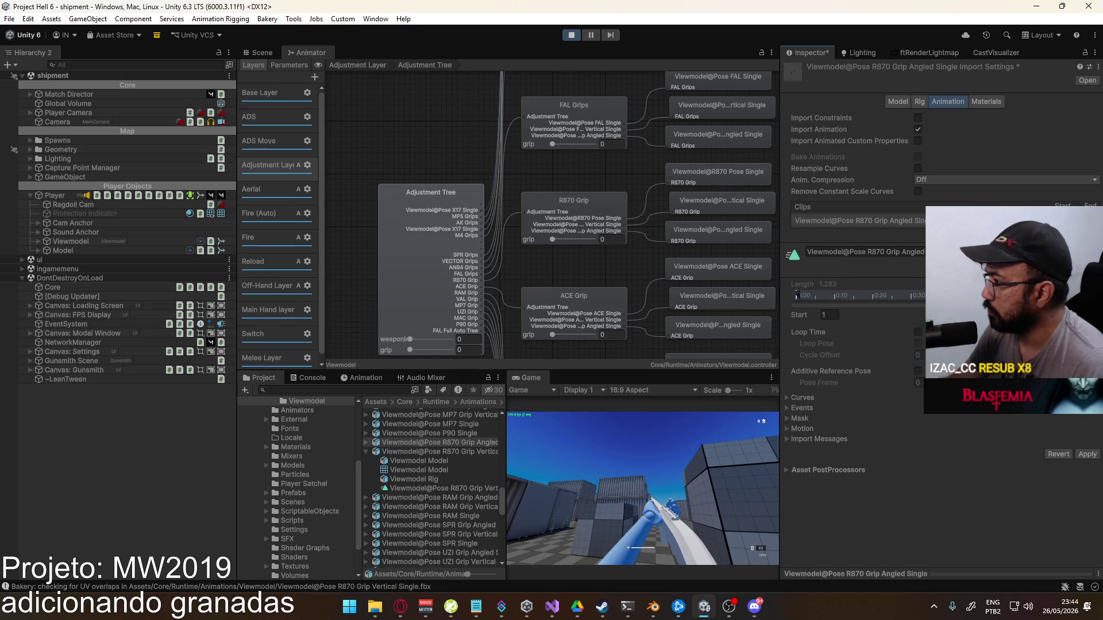
key(alt+Tab)
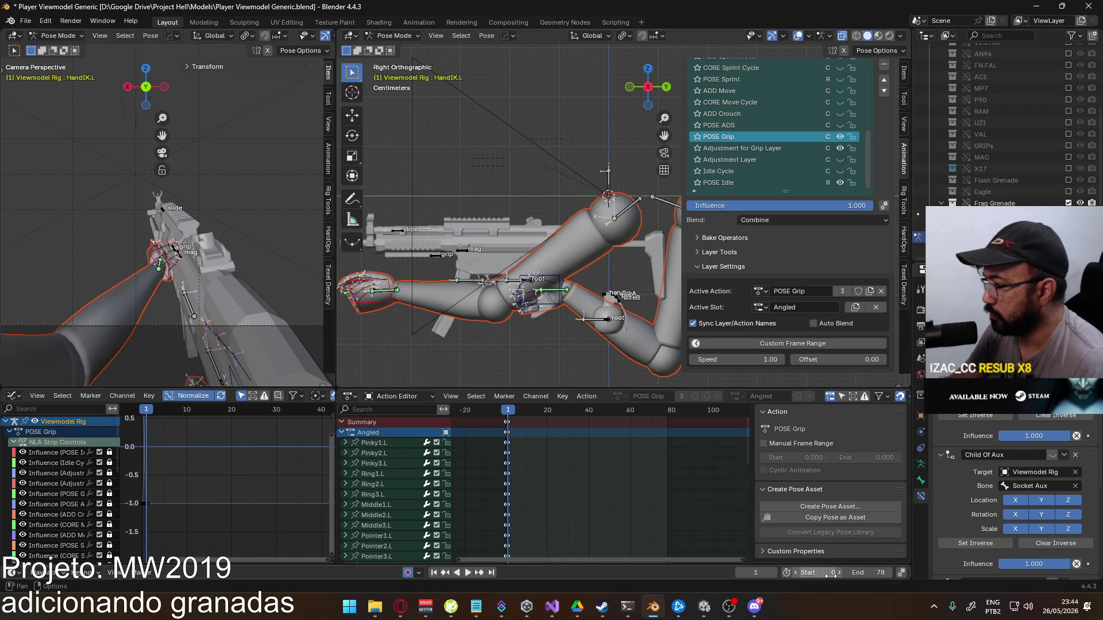
Set the scene end frame to 10 and play the grip animation from frame 0
click(870, 573)
text(10)
key(Return)
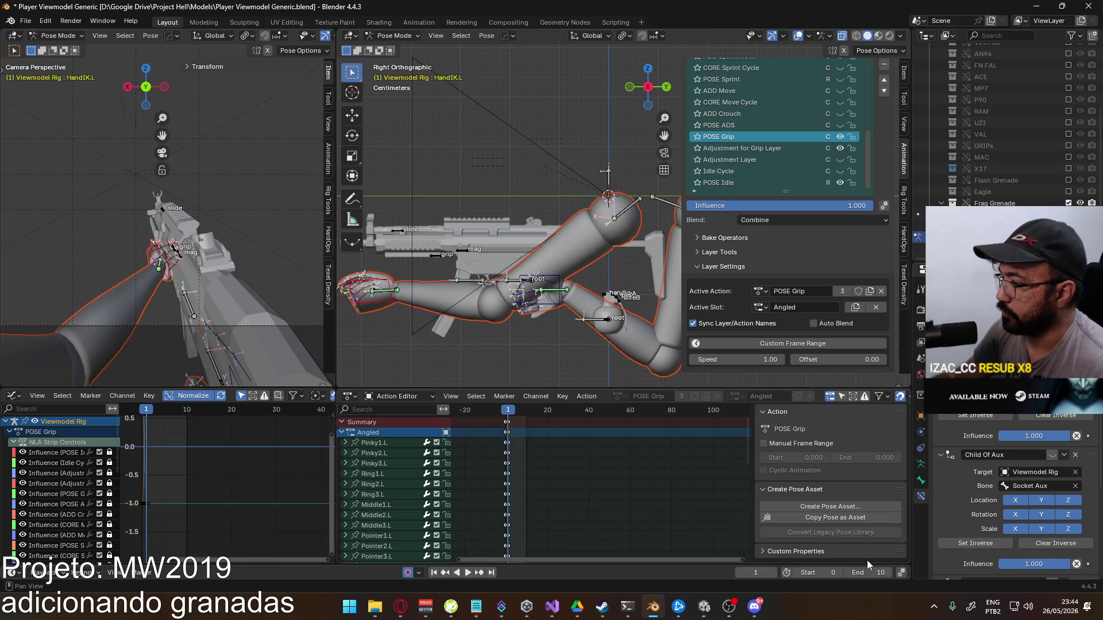
scroll(543, 501, up, 3)
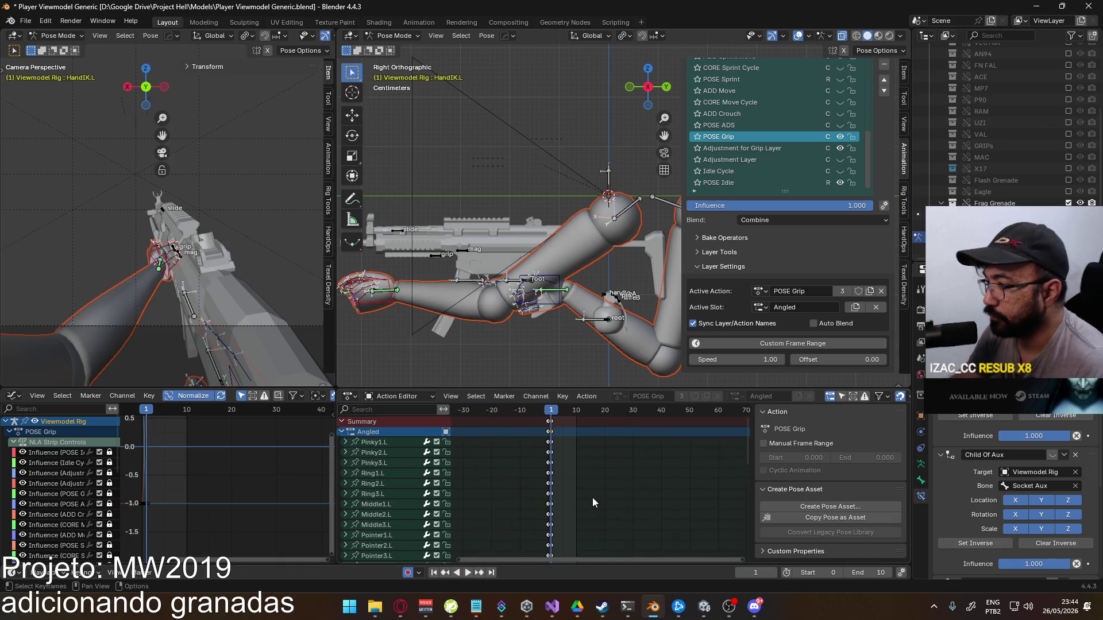
click(540, 412)
key(space)
key(space)
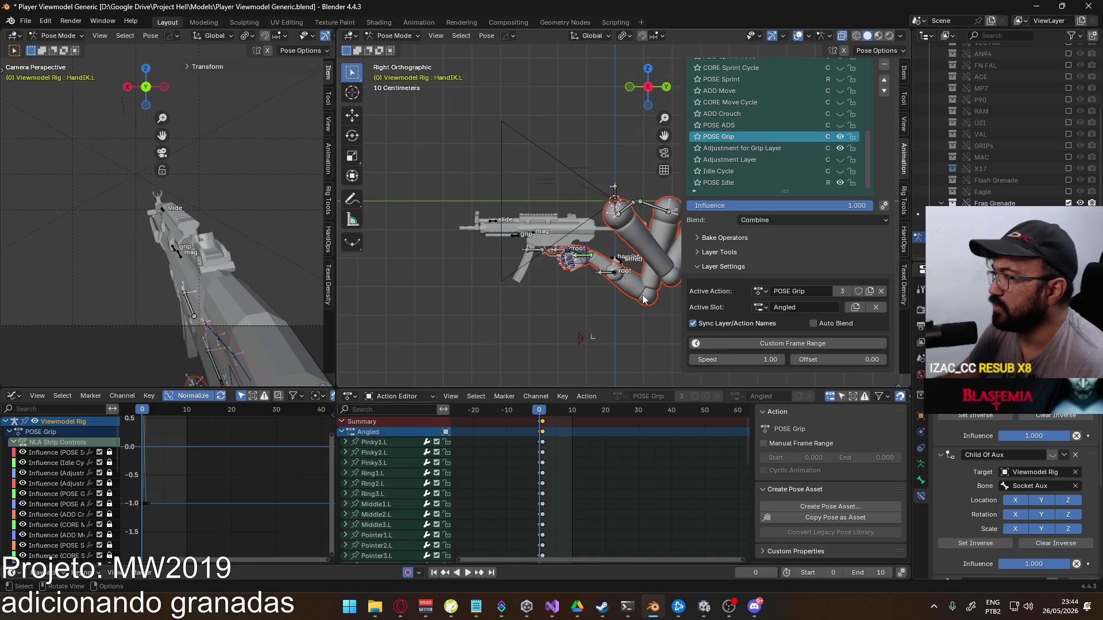
scroll(623, 275, down, 5)
scroll(622, 275, up, 3)
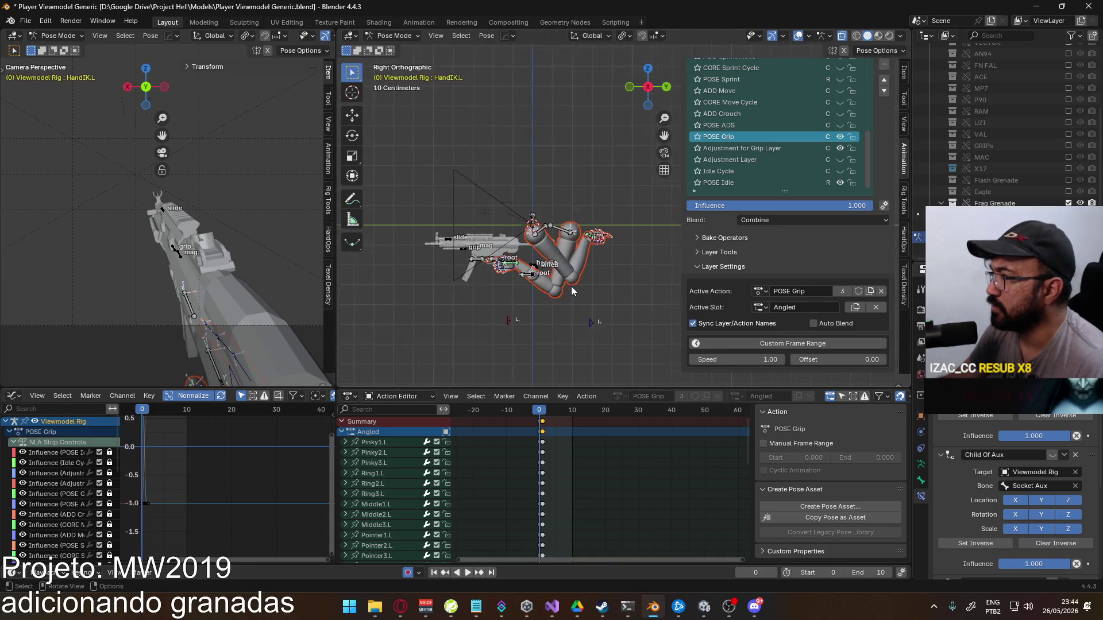
drag(524, 283, 538, 294)
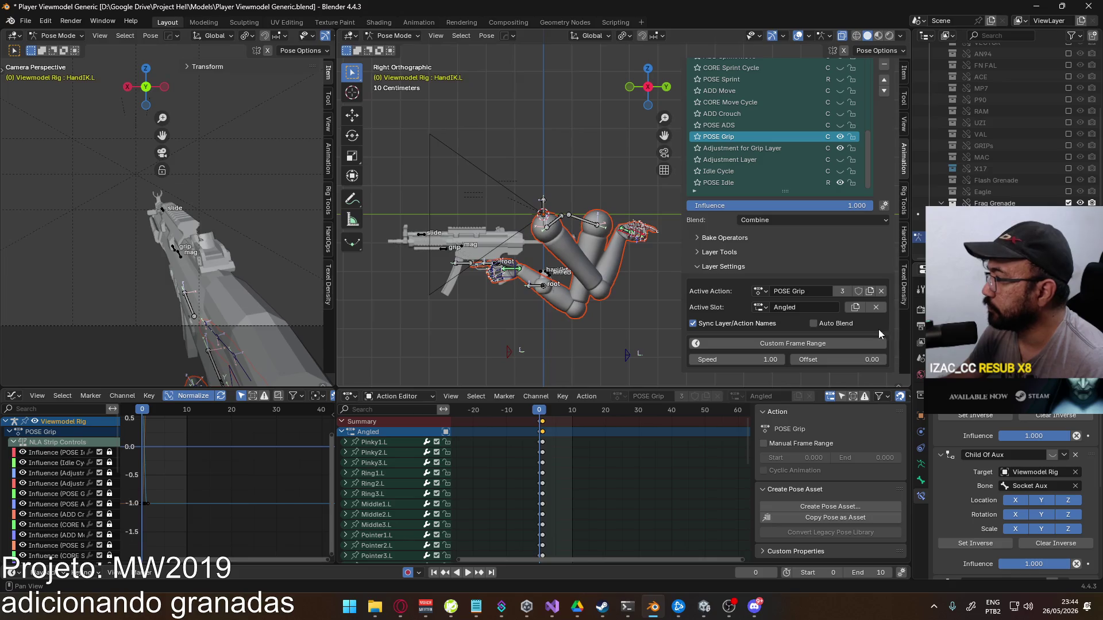
key(space)
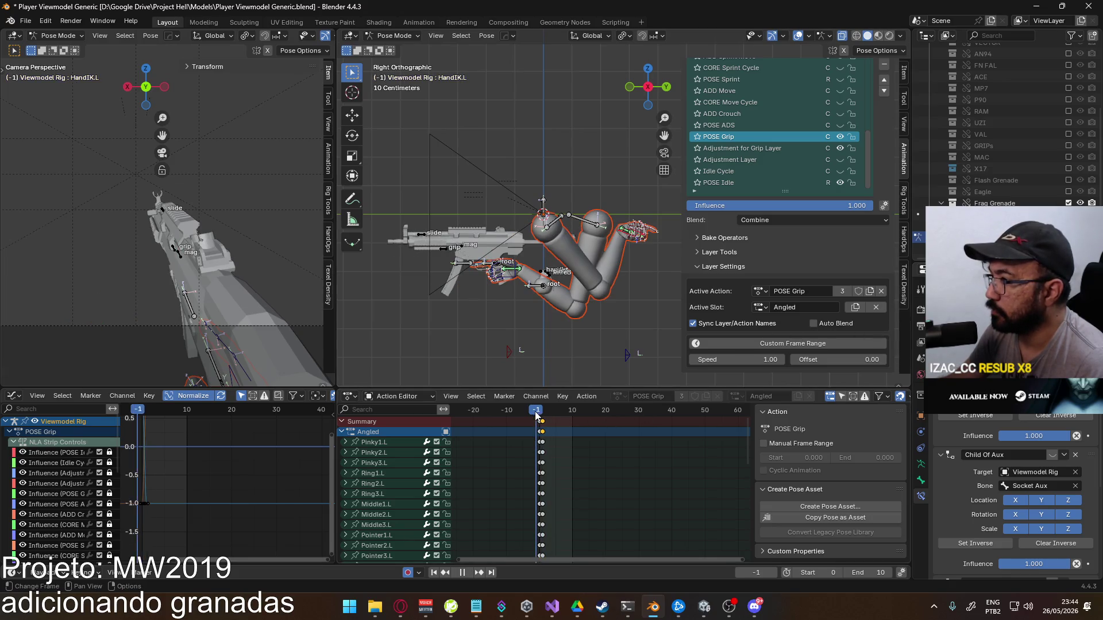
key(Escape)
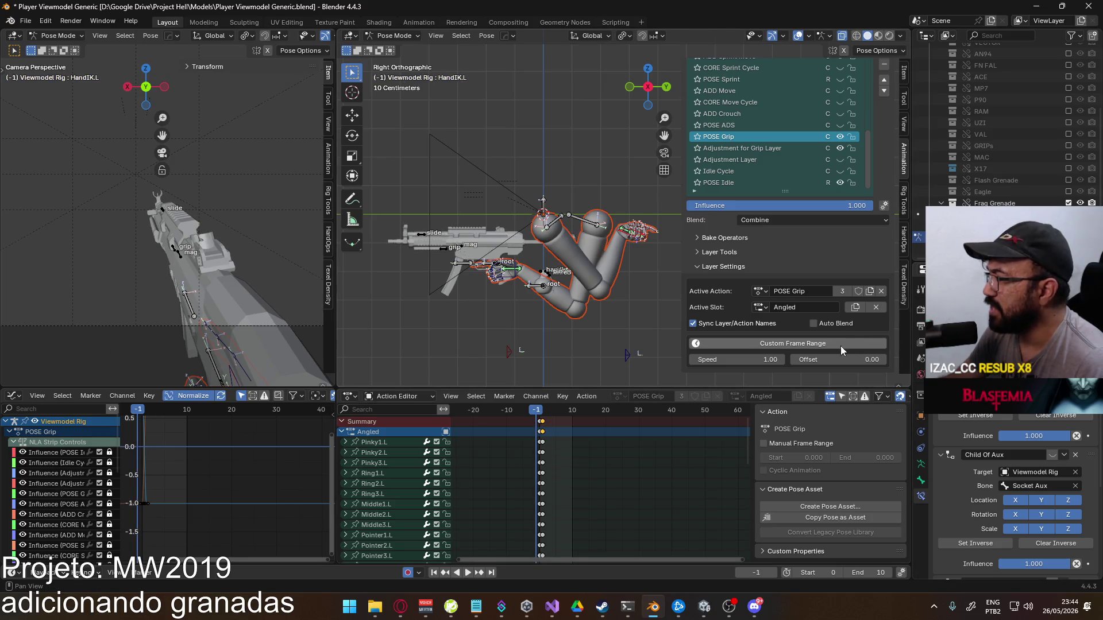
Re-enable POSE Grip and Adjustment for Grip Layer, making the adjustment layer the edited one
click(840, 148)
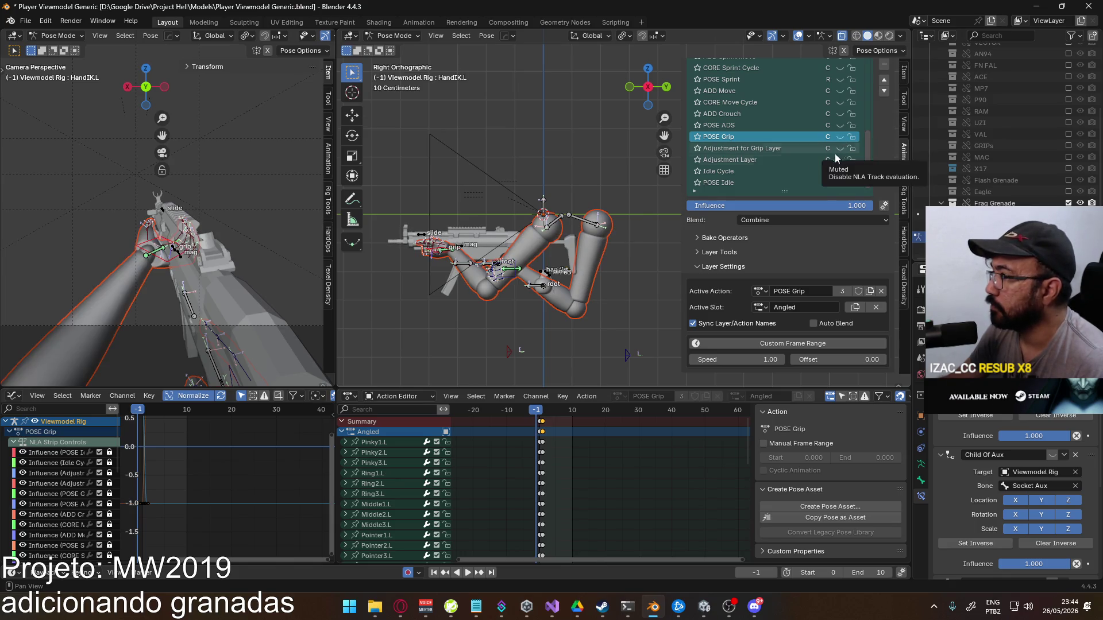
key(shift+Left)
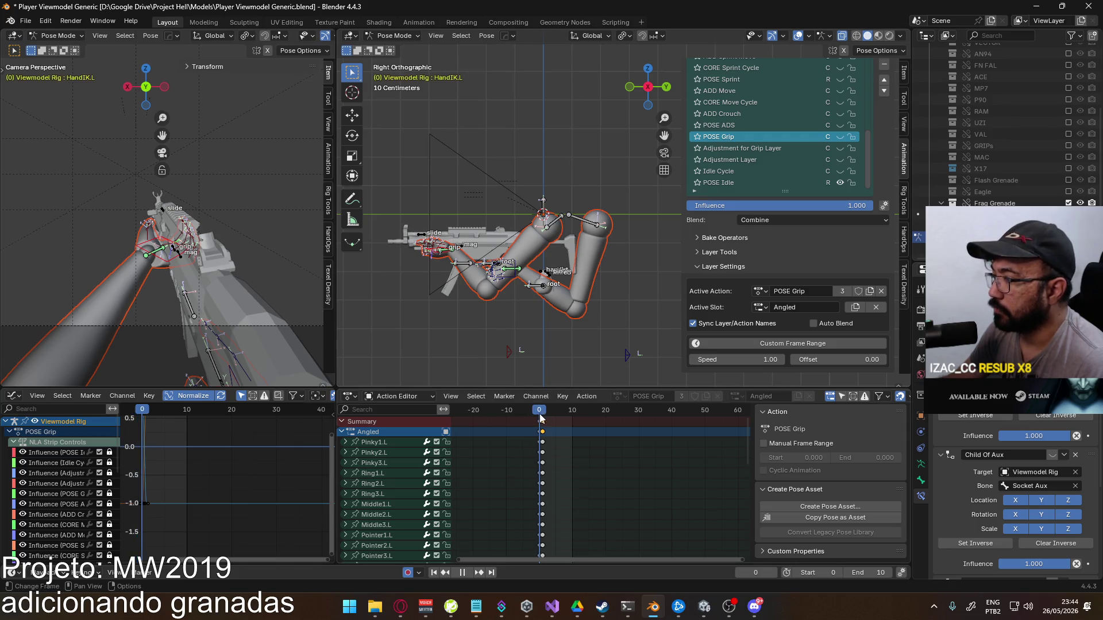
key(q)
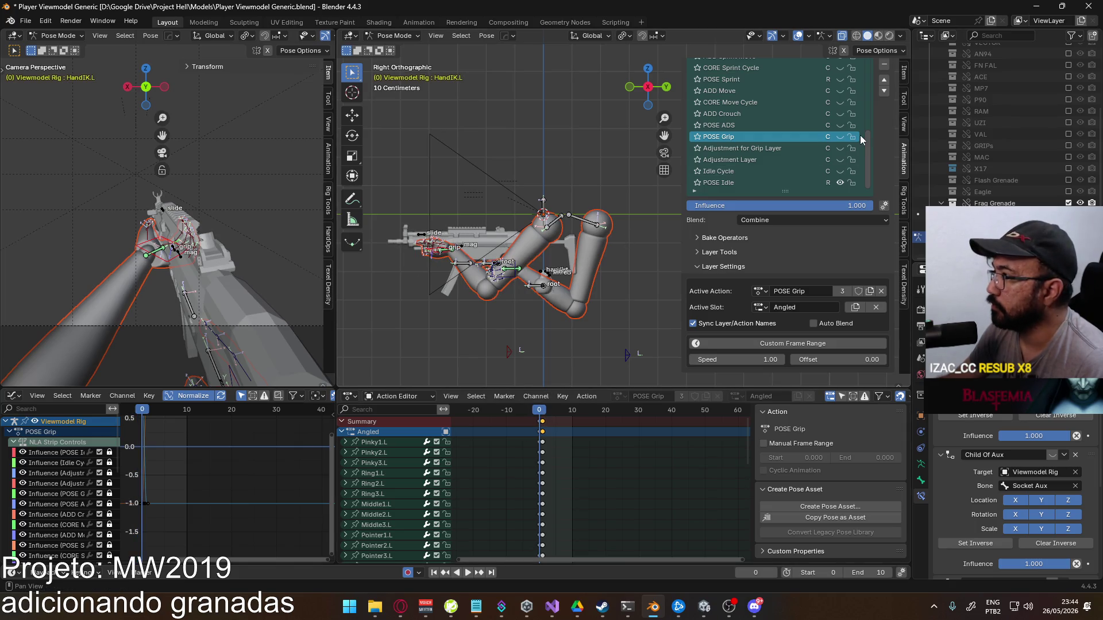
click(840, 137)
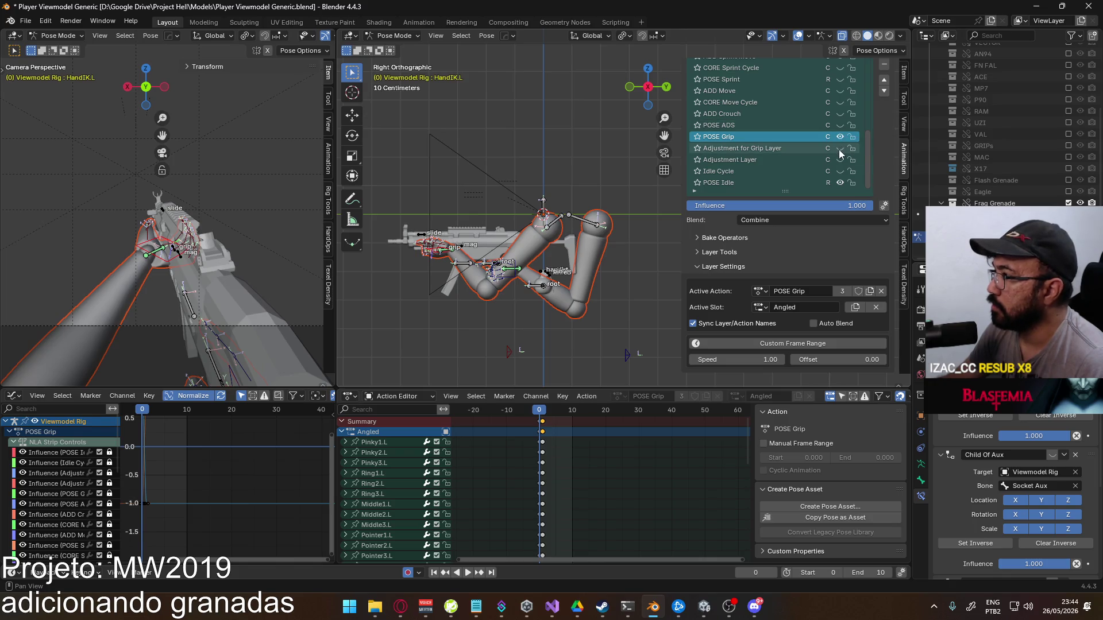
click(840, 148)
click(788, 147)
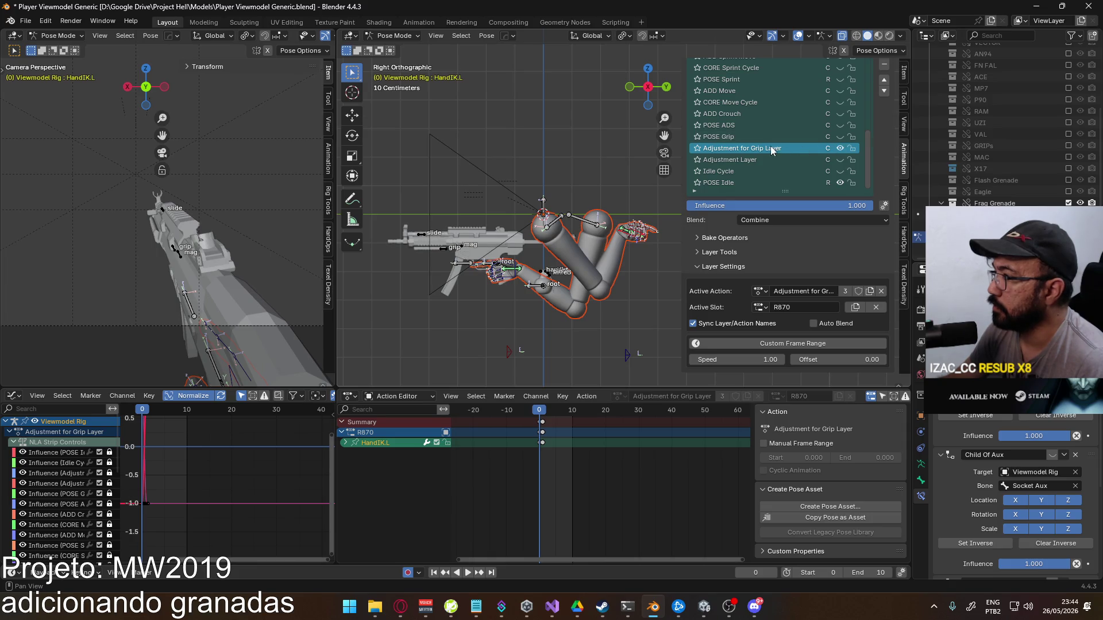
key(space)
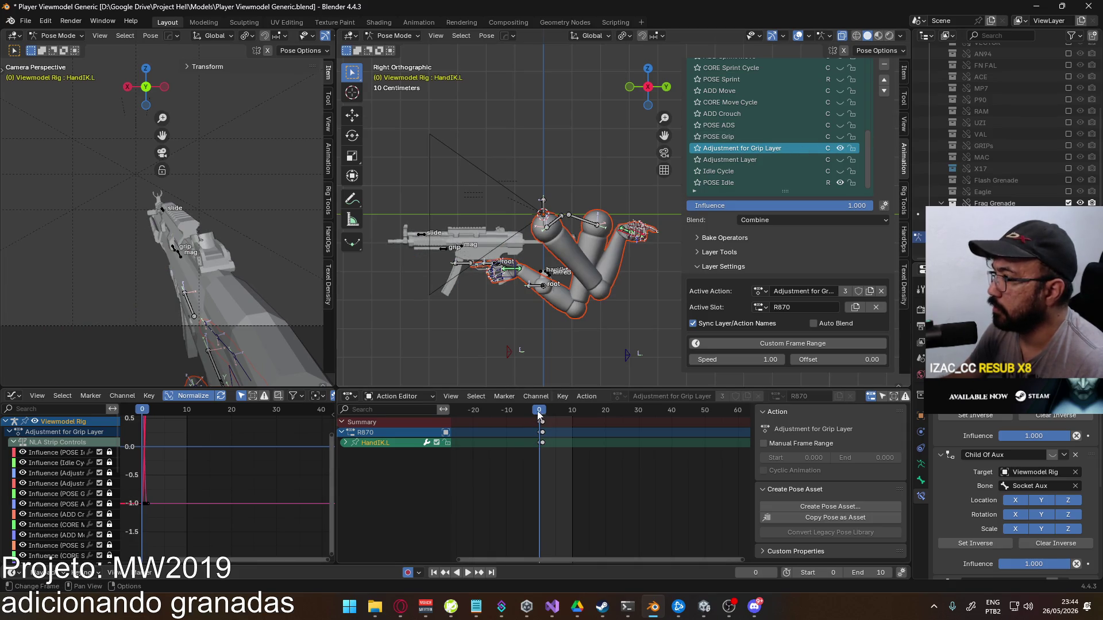
Paste the stored world coordinates so the hand grips the forend, then replay with both grip layers on
key(ctrl+a)
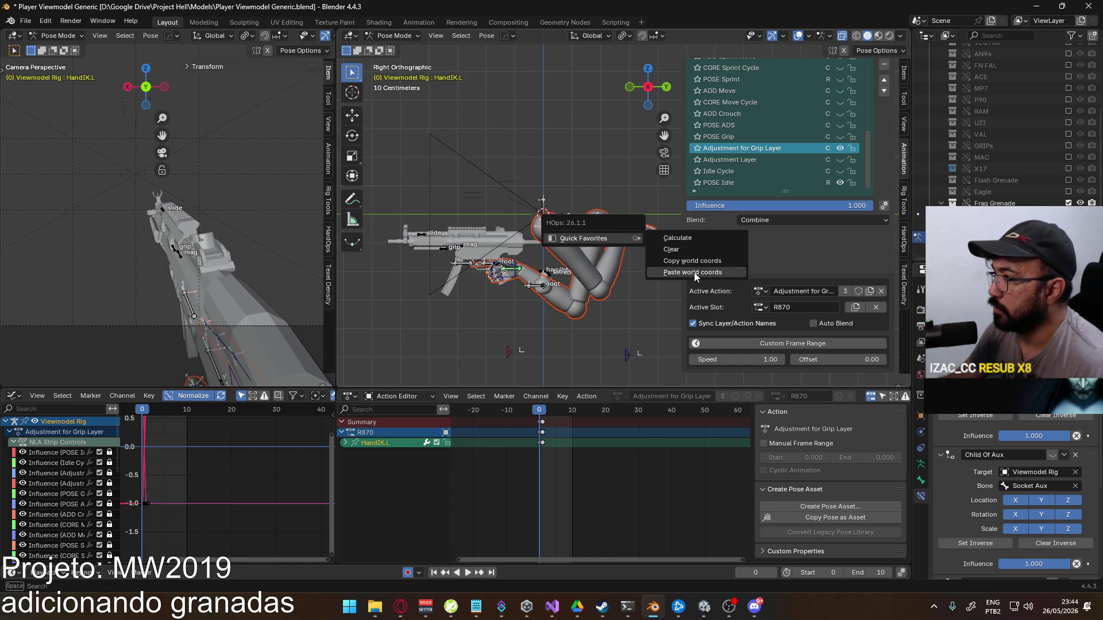
click(694, 272)
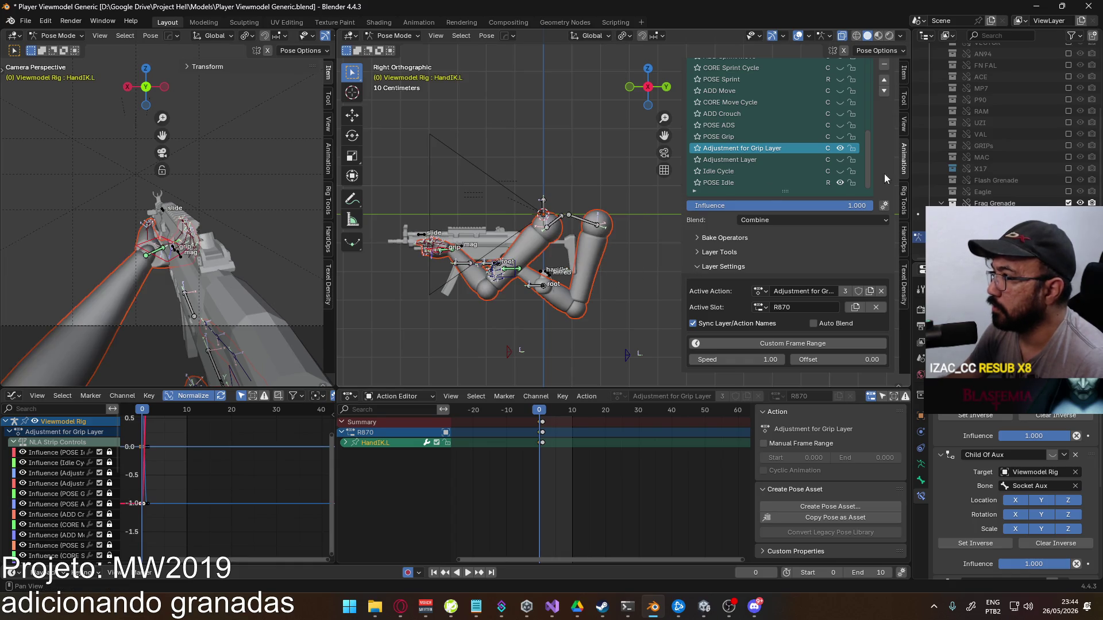
click(840, 136)
click(764, 136)
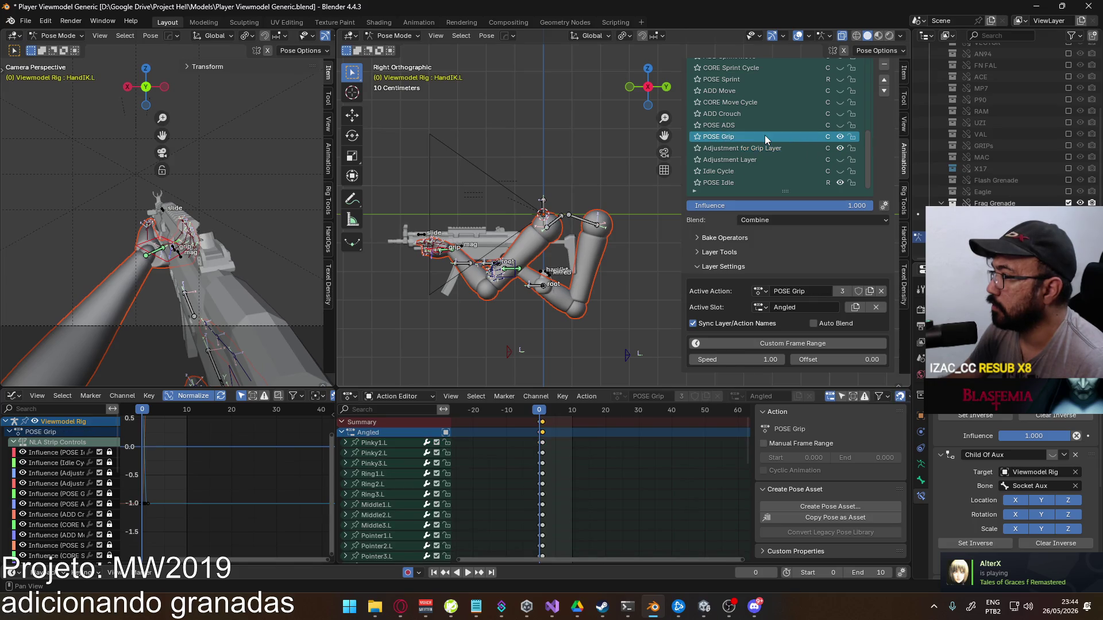
click(839, 149)
drag(838, 139, 839, 148)
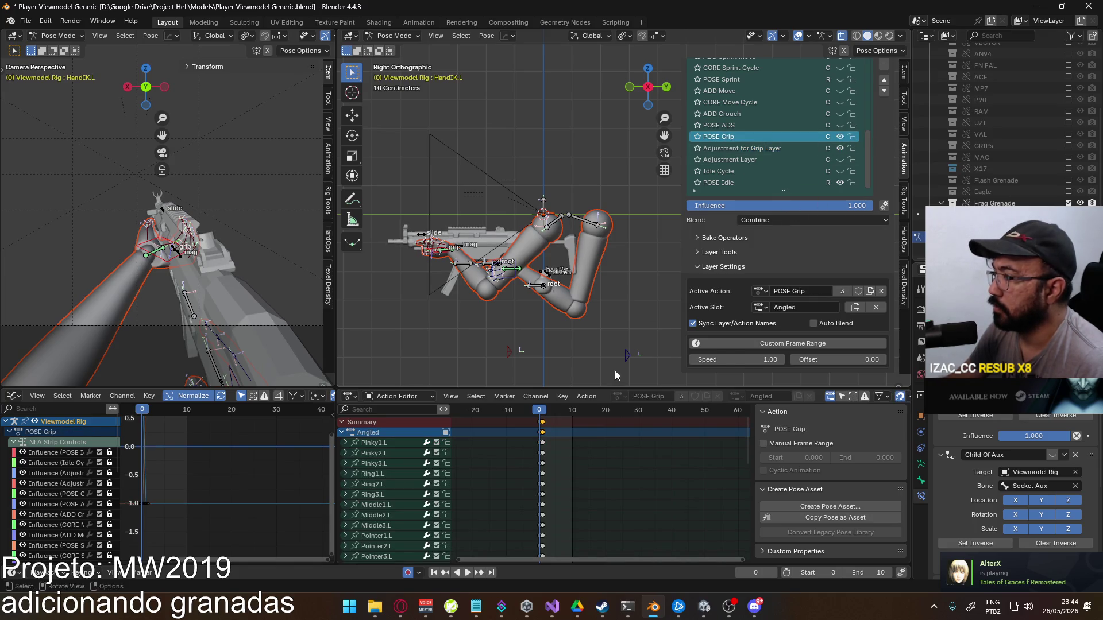
key(space)
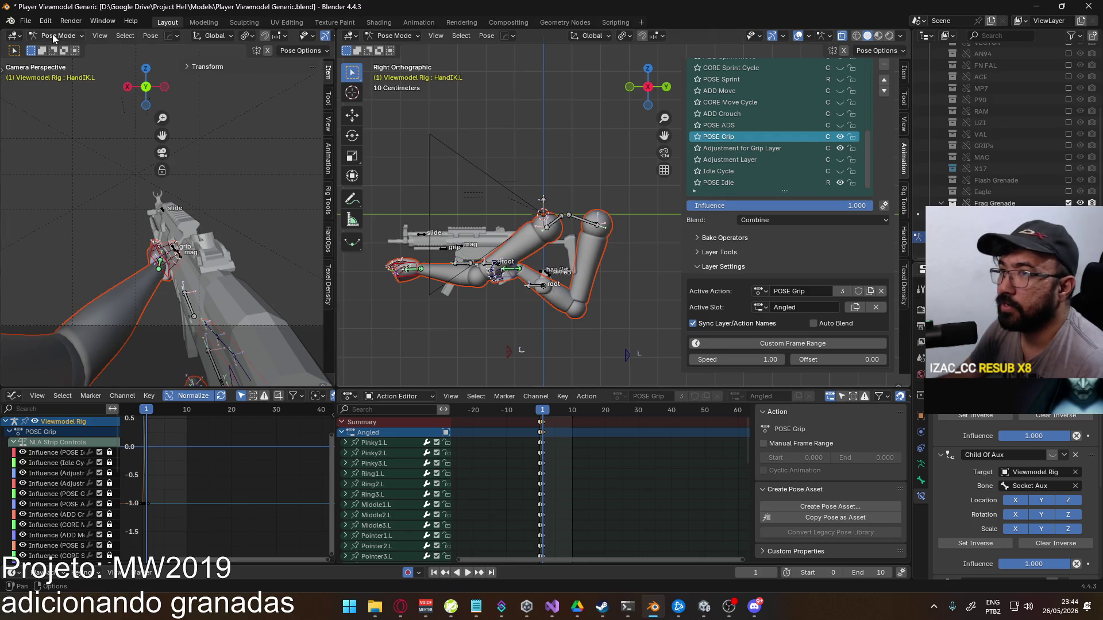
Export the FBX over the R870 Grip Angled Single file
click(26, 21)
mouse_move(69, 196)
click(224, 298)
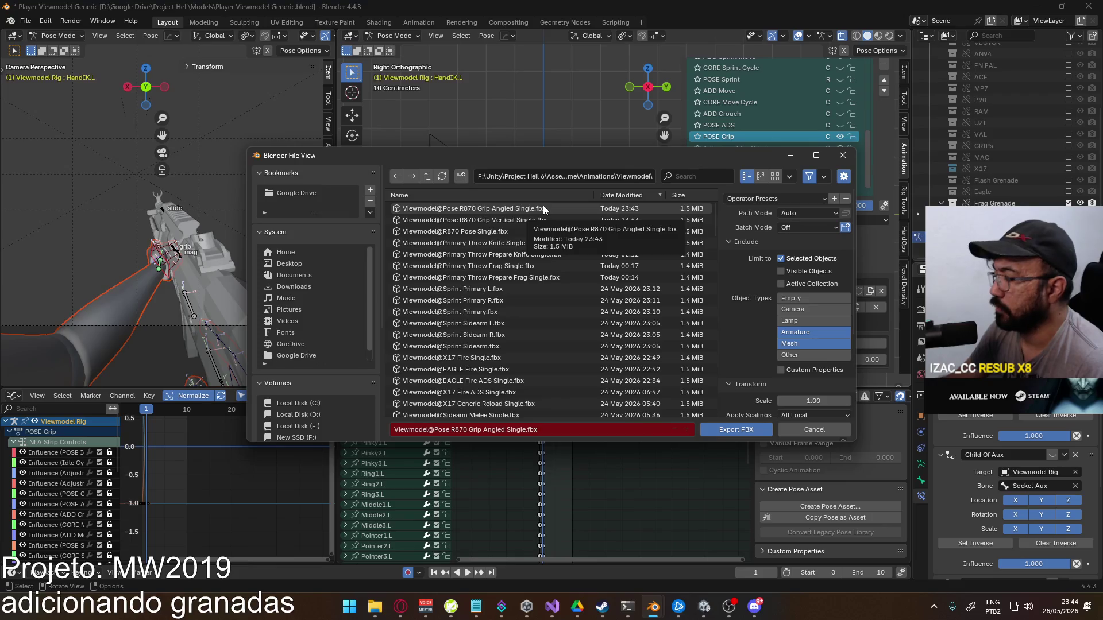
double_click(543, 209)
Switch the action to the Vertical slot and export it to its R870 Grip Vertical FBX
click(760, 307)
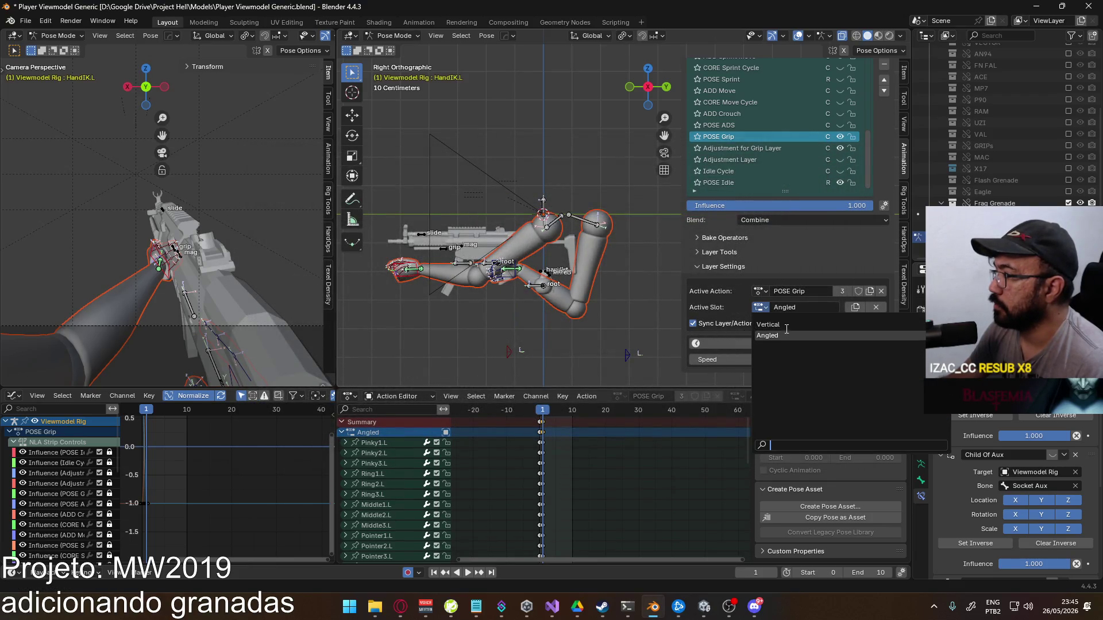
click(769, 324)
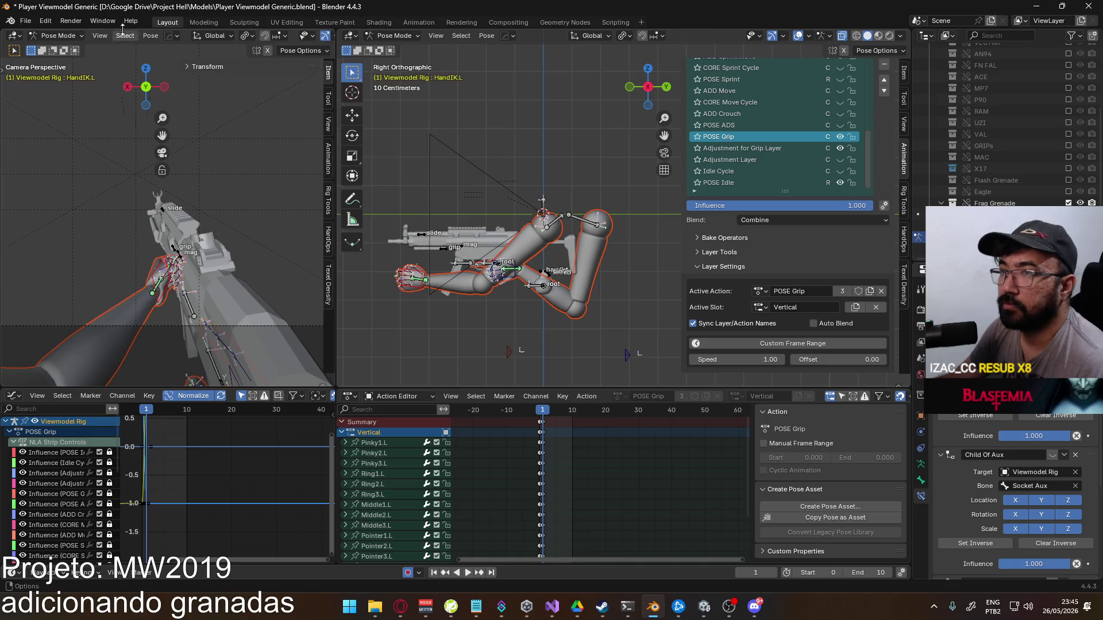
click(26, 20)
mouse_move(66, 196)
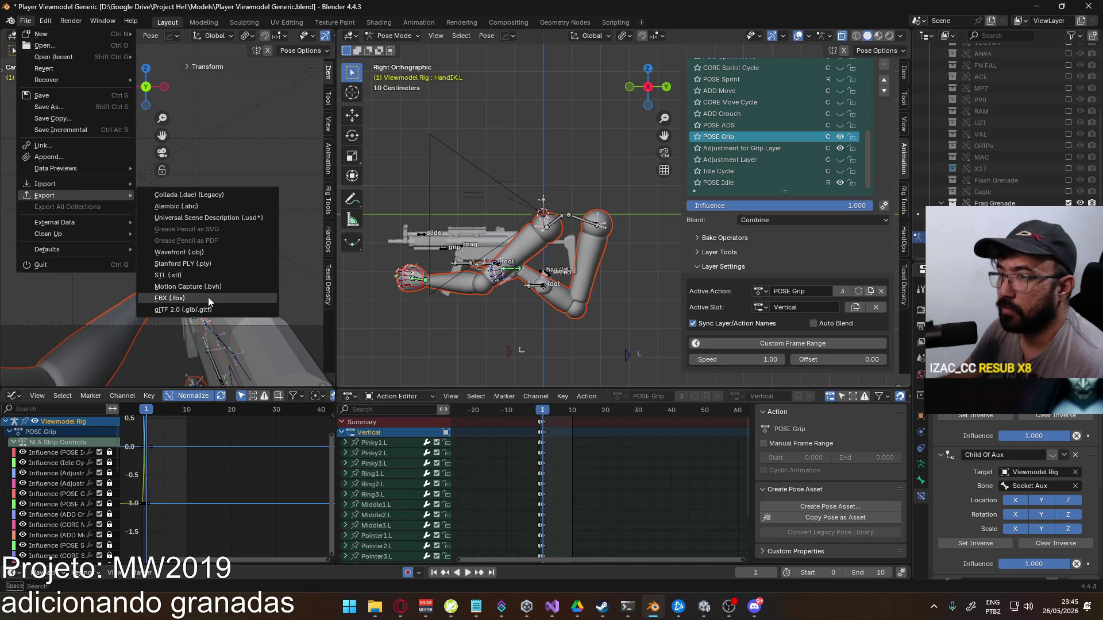
click(208, 297)
double_click(535, 217)
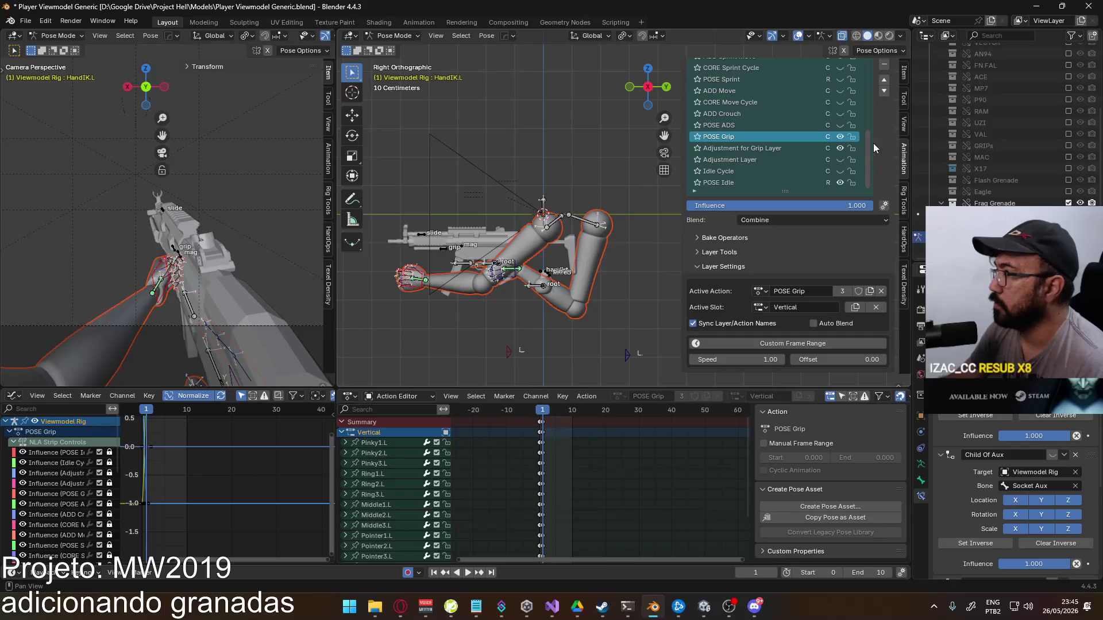
With POSE Grip off and Adjustment Layer active, export over R870 Pose Single, then return to Unity
click(840, 138)
click(839, 158)
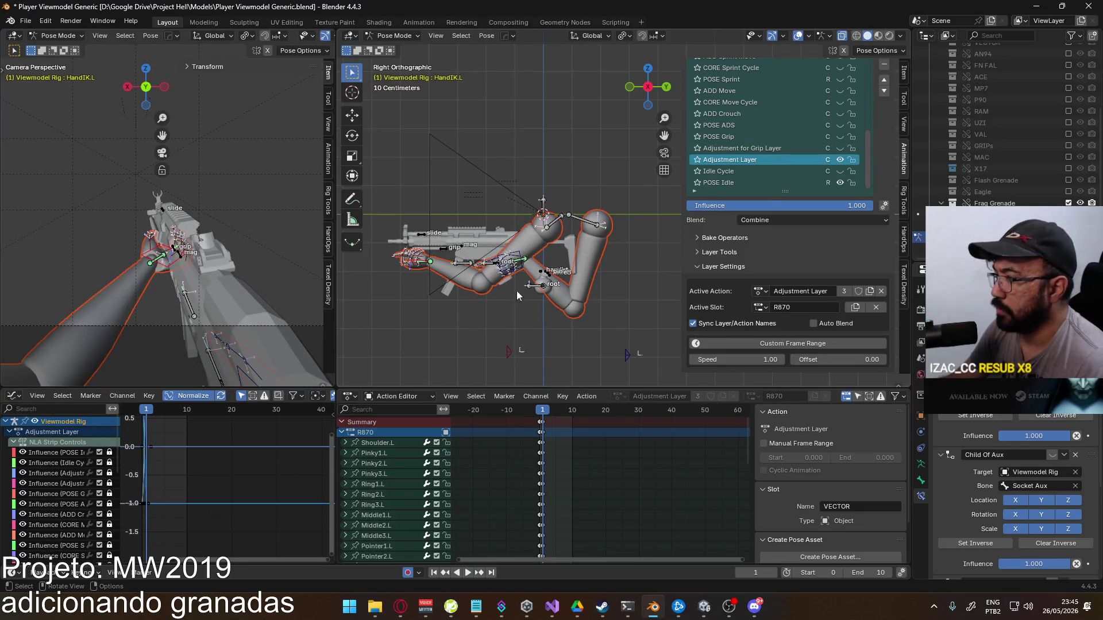
click(25, 21)
mouse_move(90, 196)
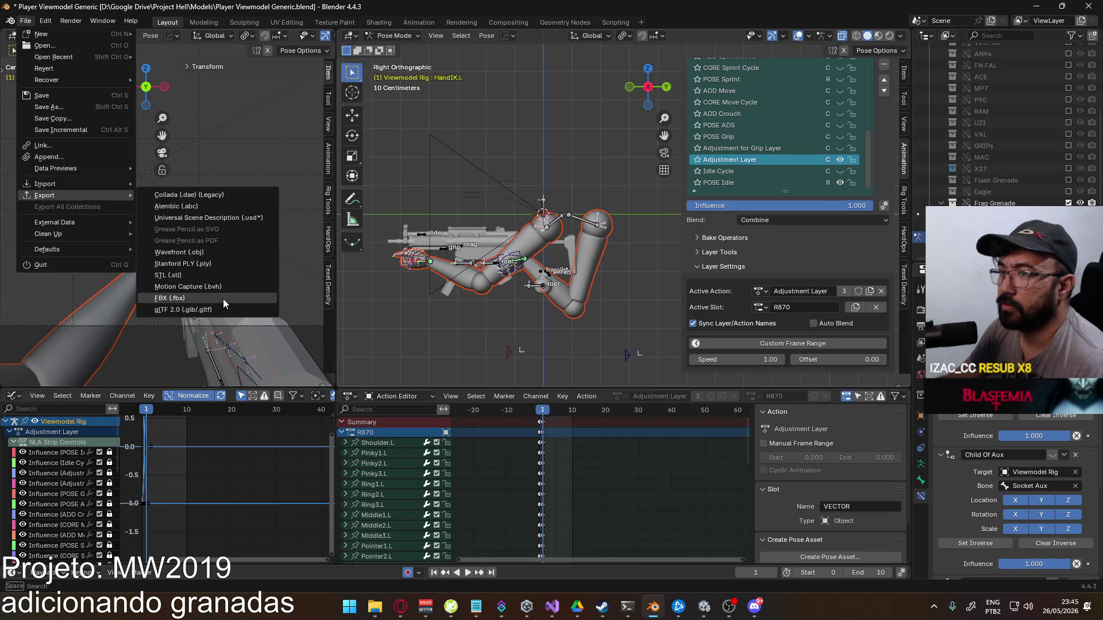
click(222, 299)
double_click(530, 232)
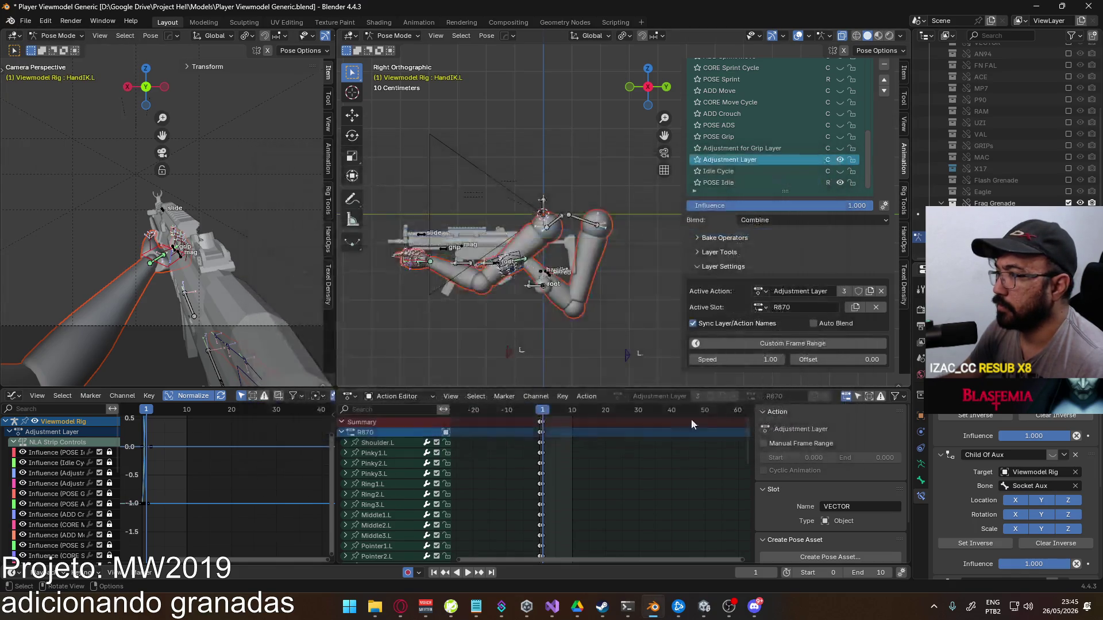
key(alt+Tab)
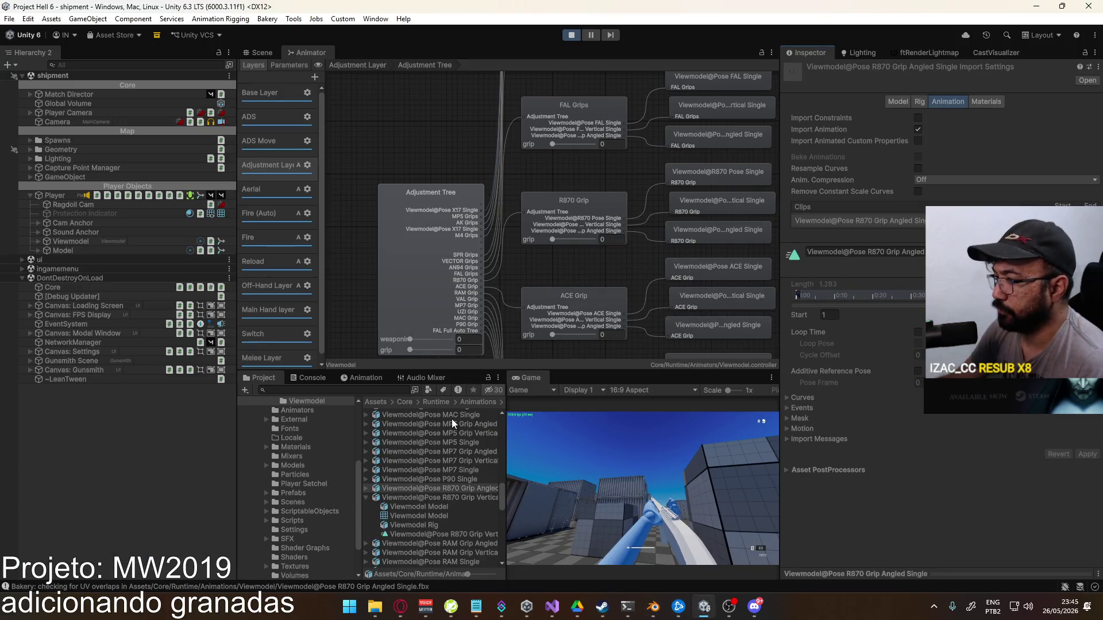
Apply the changed import settings to the R870 Grip Vertical and Grip Angled clips
click(450, 496)
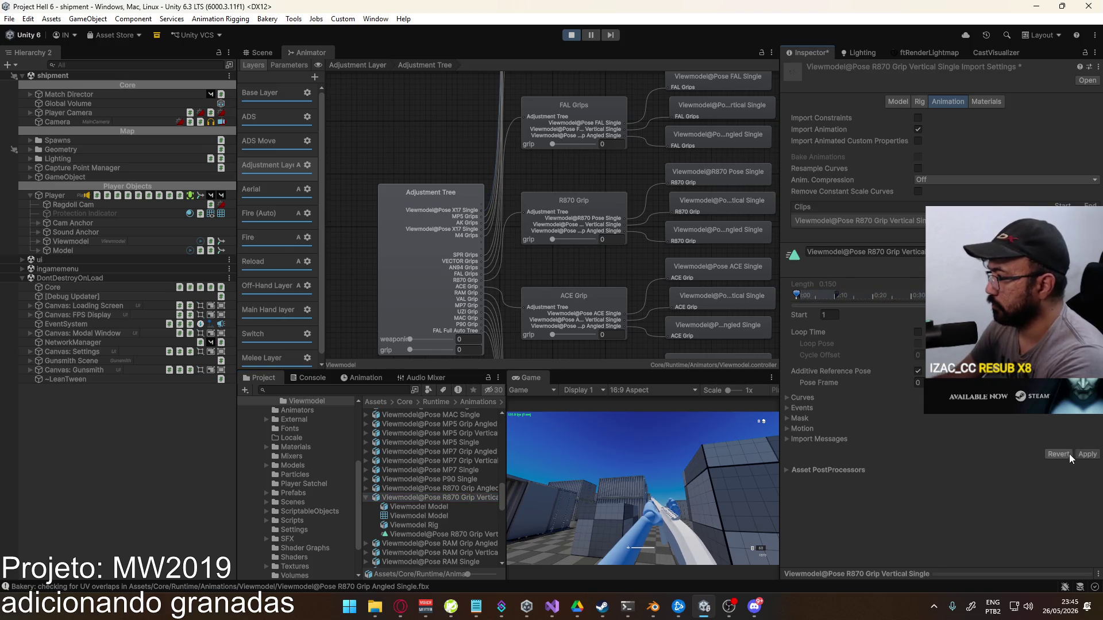
click(488, 489)
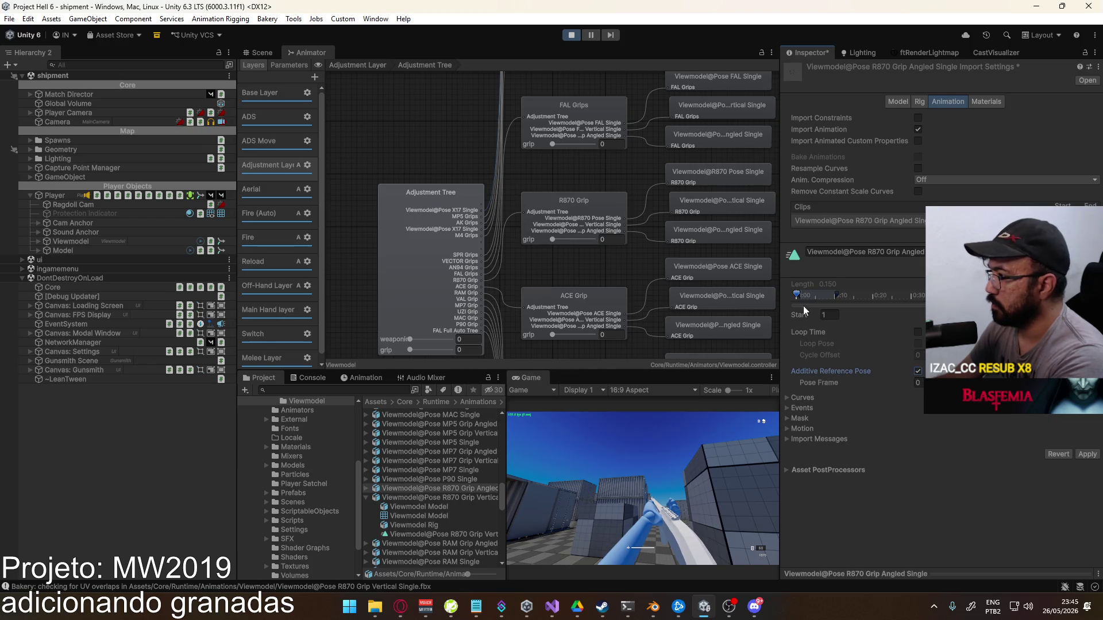
click(1083, 454)
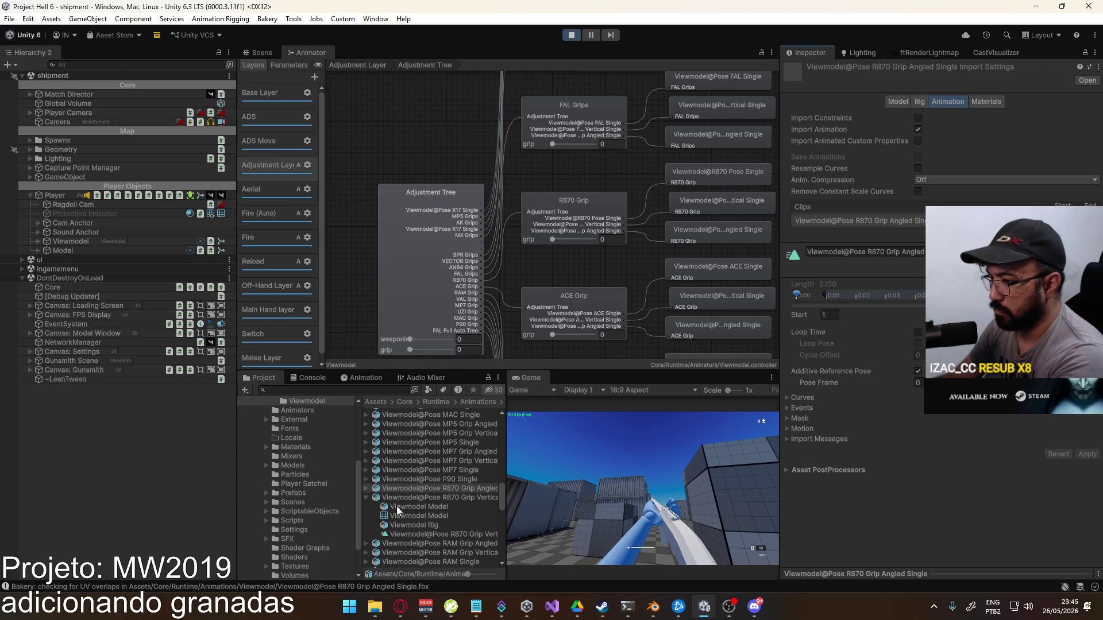
click(367, 499)
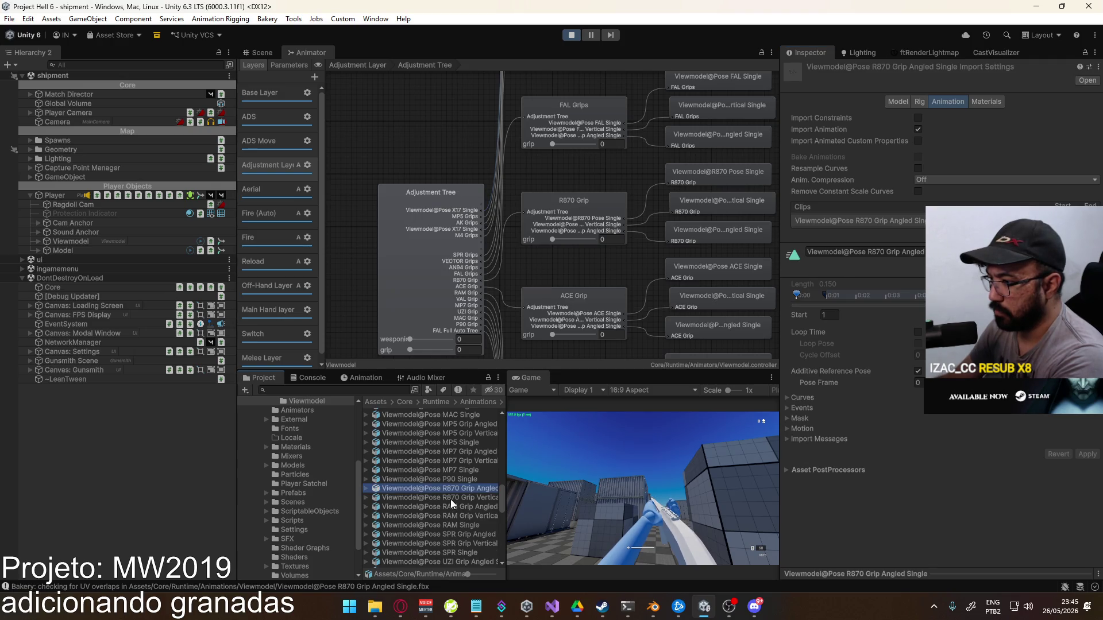
Filter the Project assets by 'r870' and inspect the R870 Pose Single clip
drag(503, 482, 549, 478)
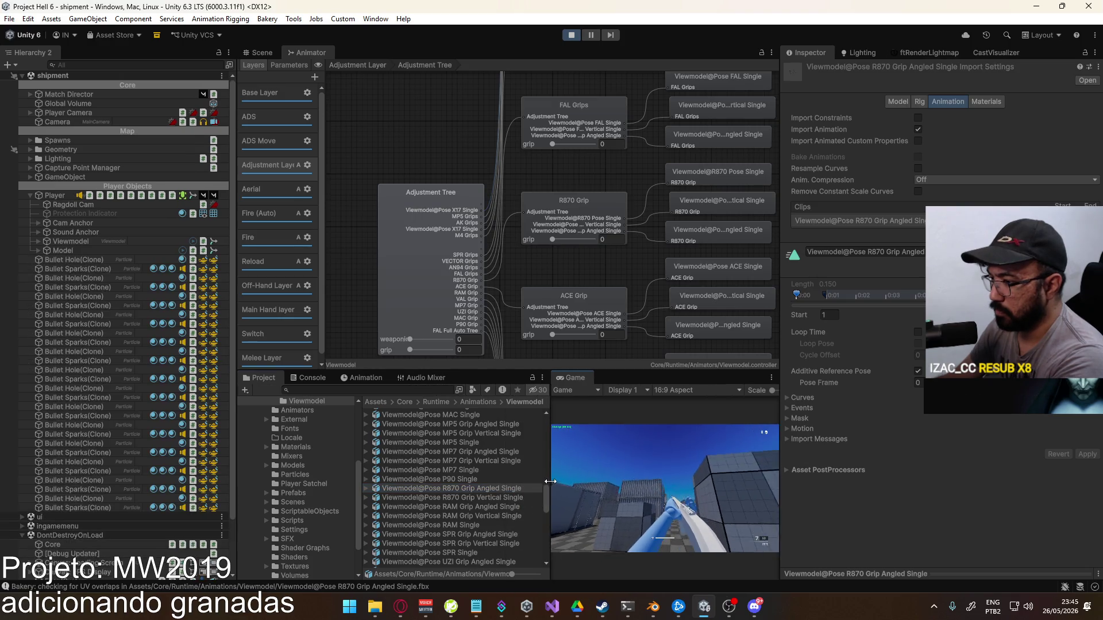
click(417, 389)
text(r870)
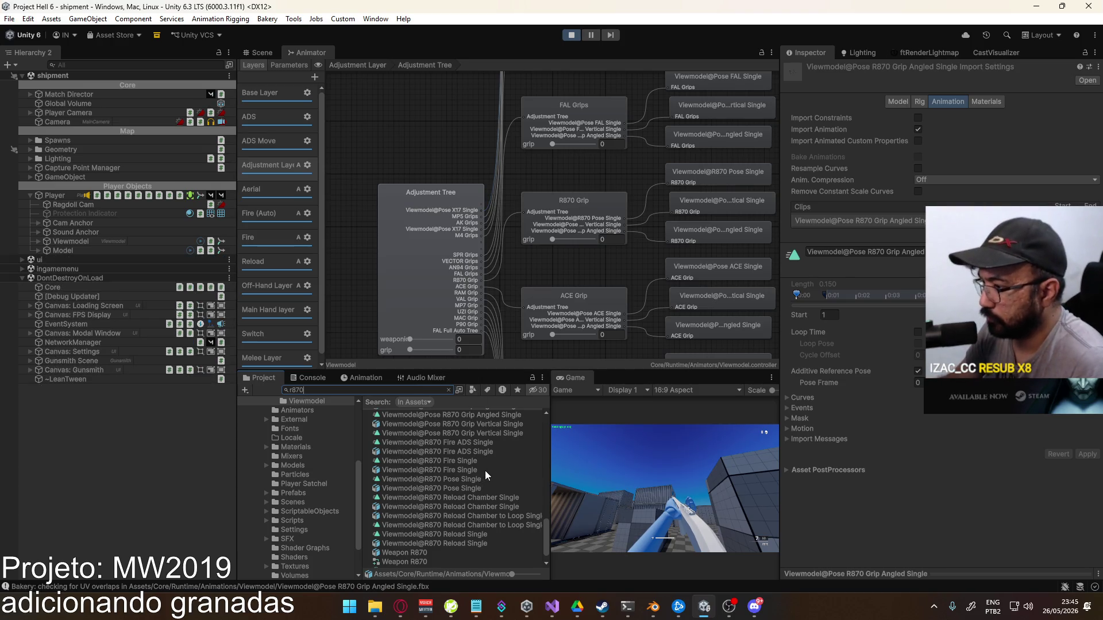
click(457, 490)
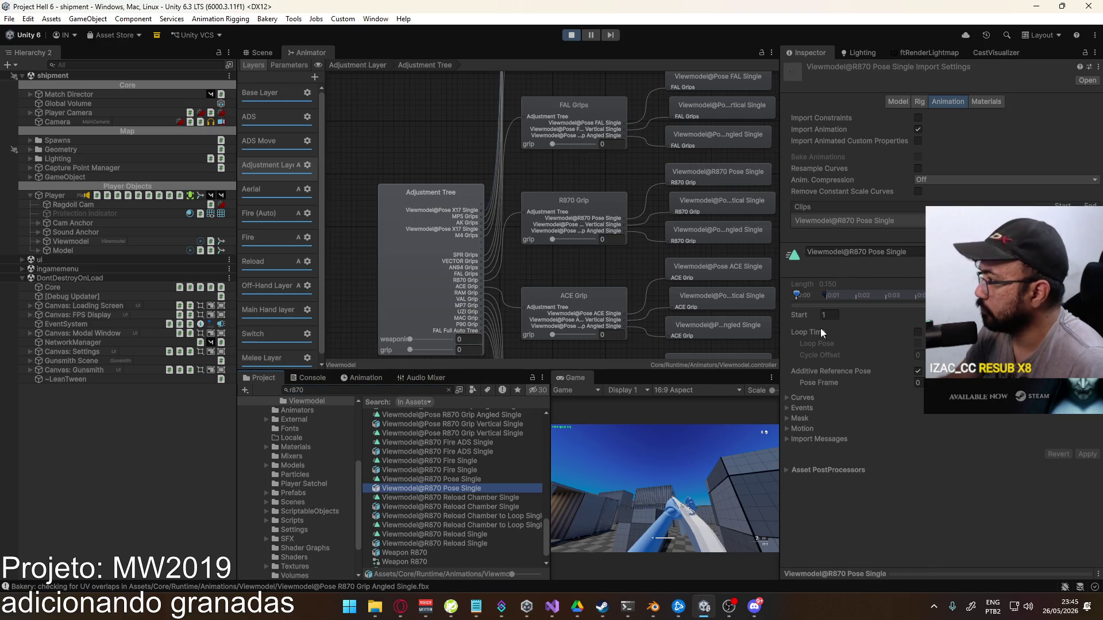
Equip the R870 shotgun in the running game with key 2
click(665, 488)
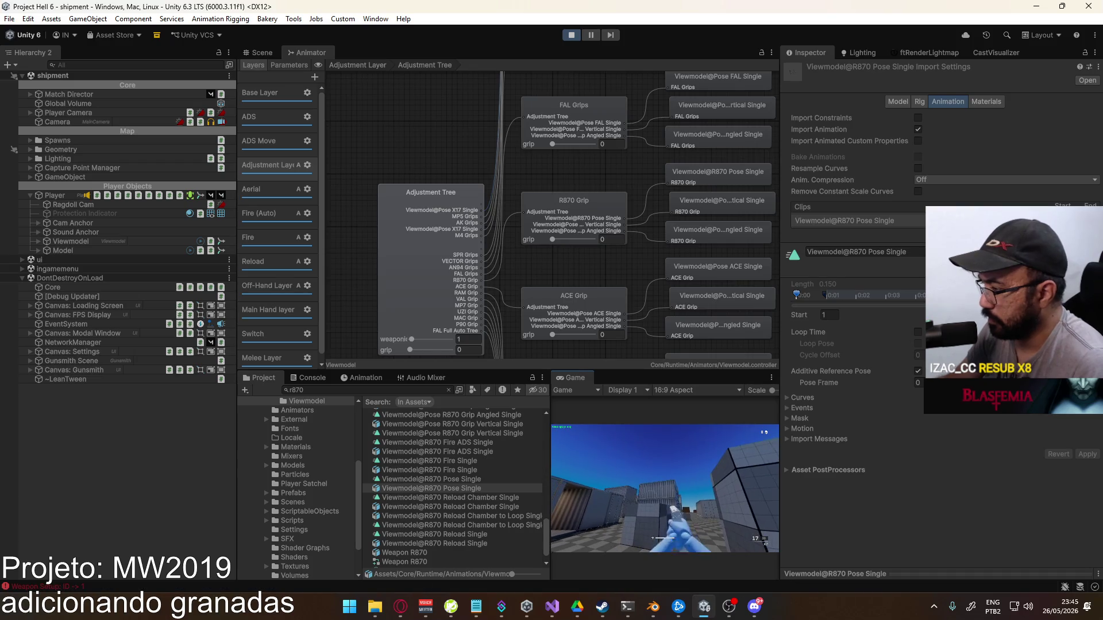
key(2)
key(super)
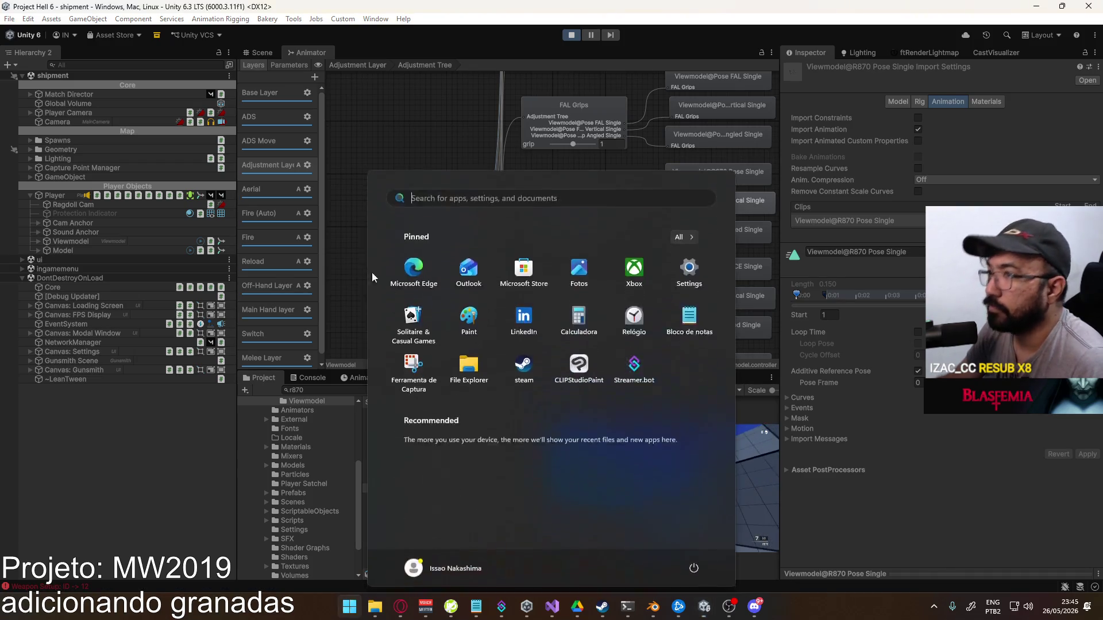
Maximize the Game view so it fills the editor
click(274, 66)
key(ctrl+1)
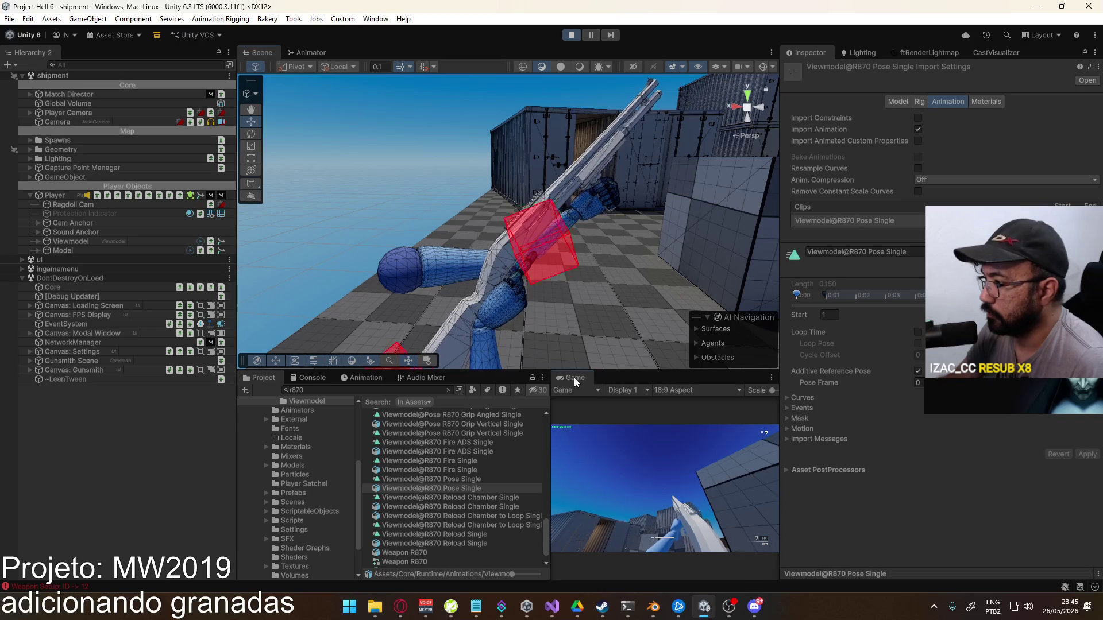
right_click(574, 377)
click(603, 415)
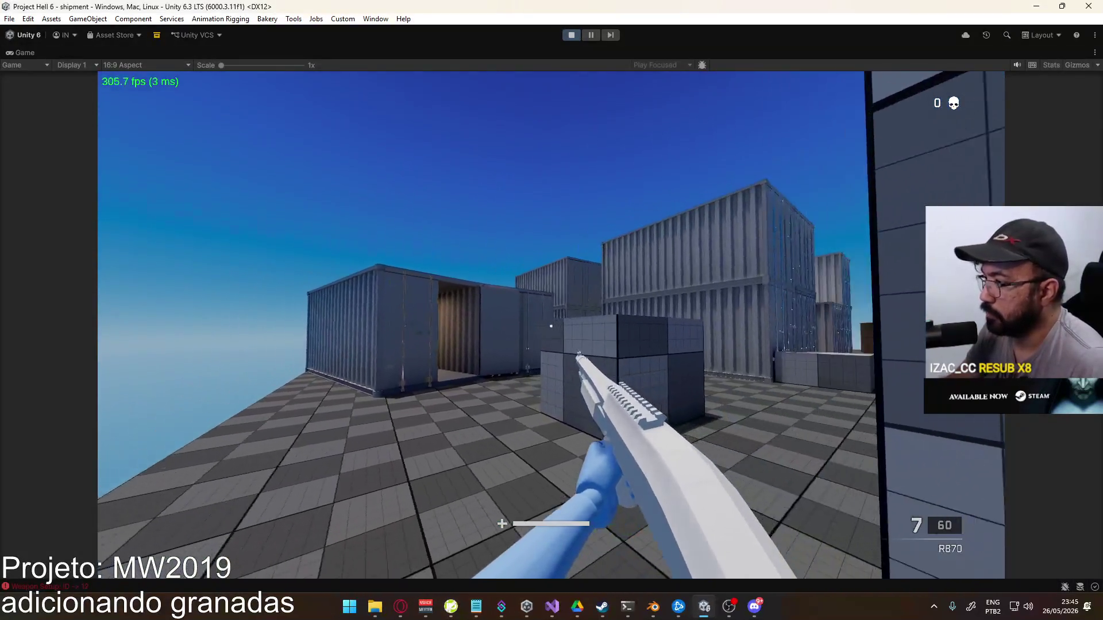
Fire the shotgun at the containers until empty, then reload with R
click(551, 327)
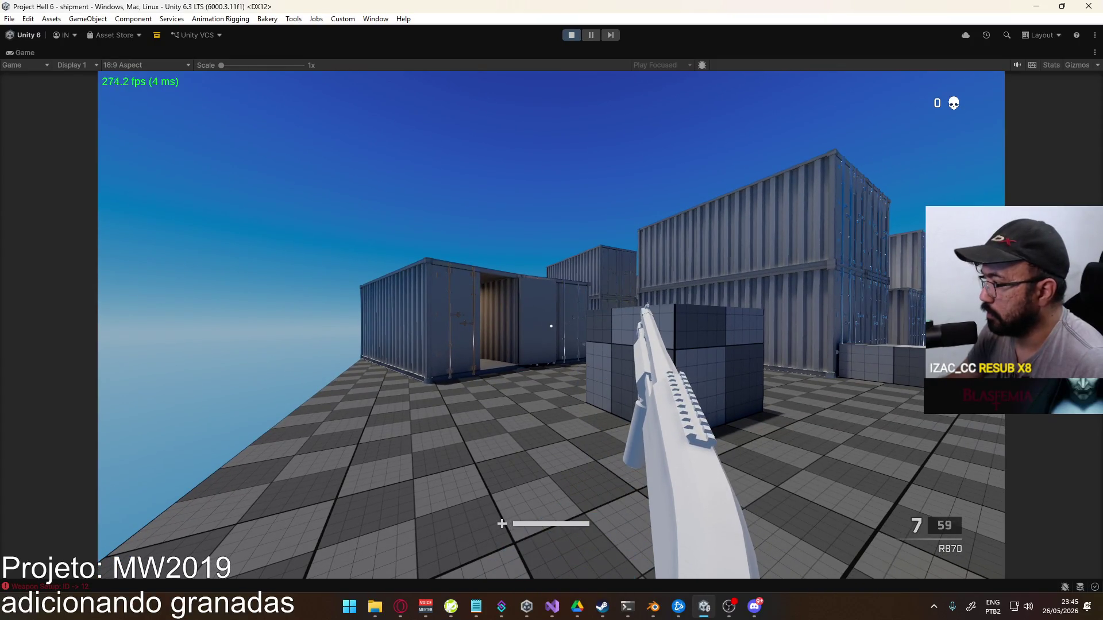
key(w)
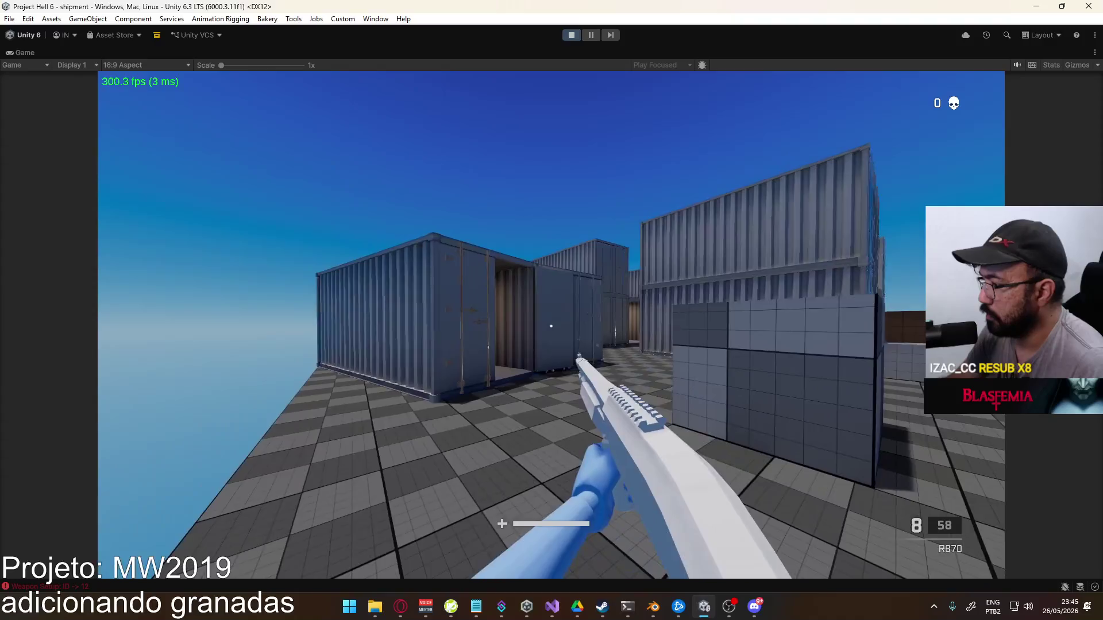
click(550, 327)
click(551, 327)
click(551, 326)
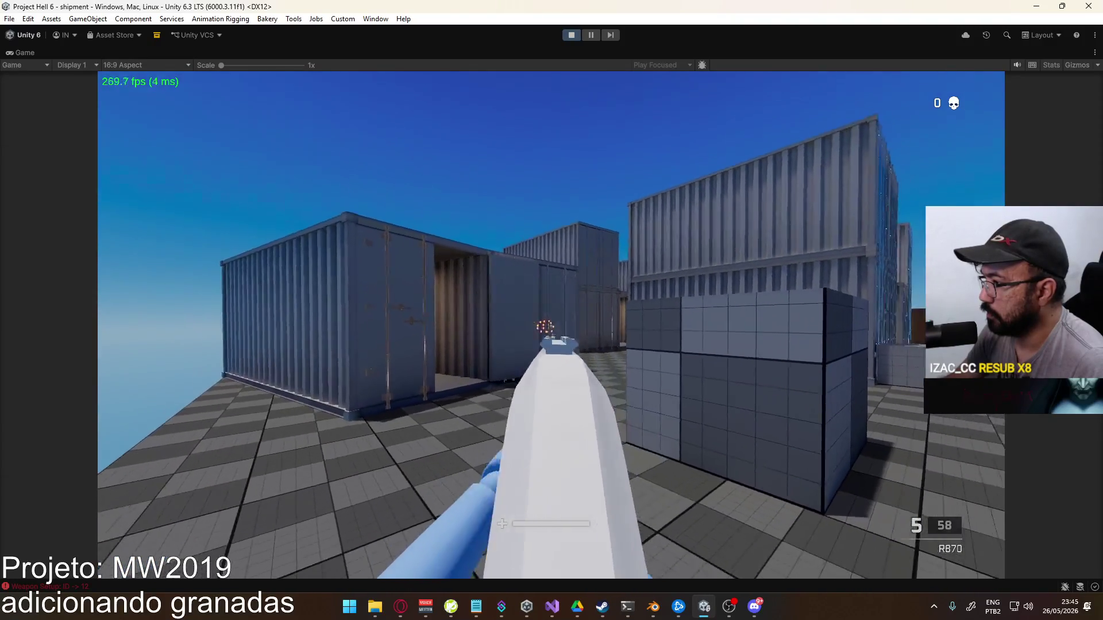
click(551, 326)
click(551, 327)
click(551, 326)
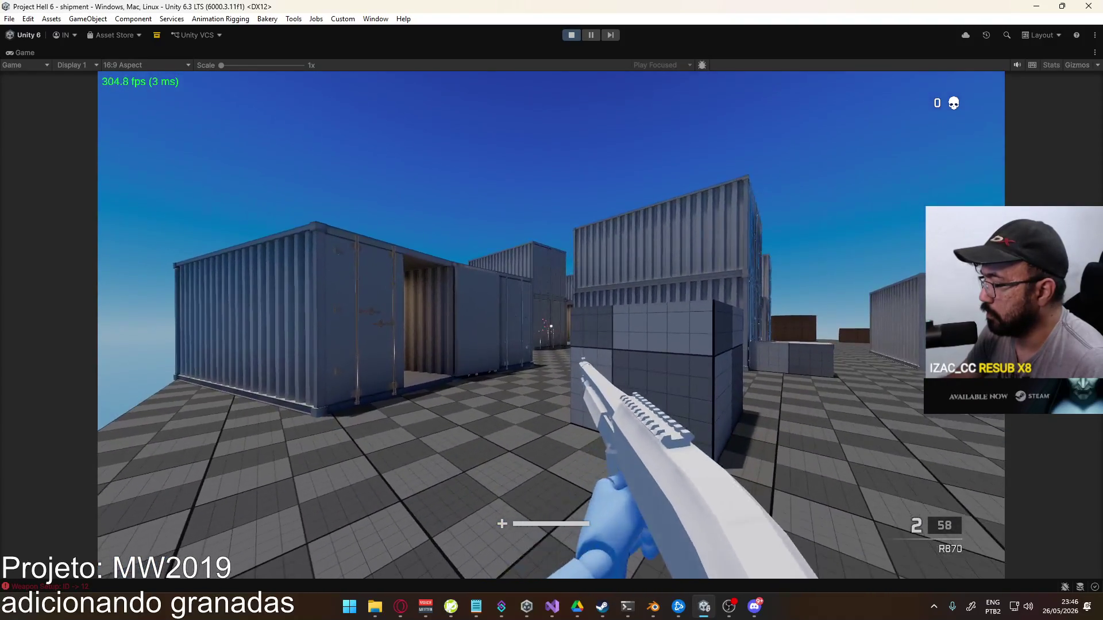
click(551, 326)
click(551, 327)
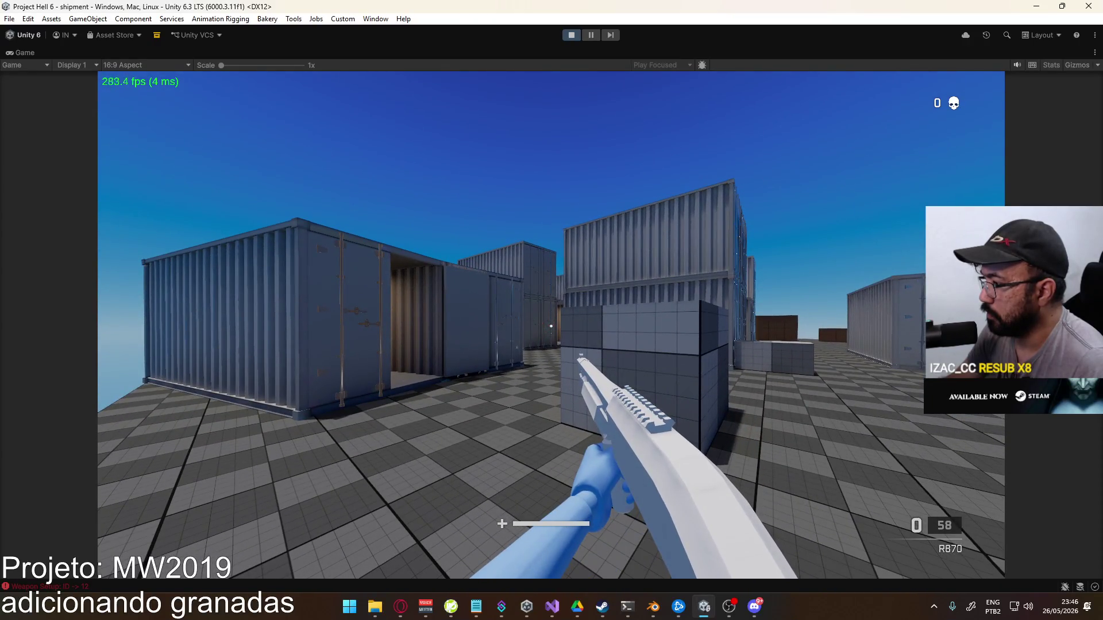
key(r)
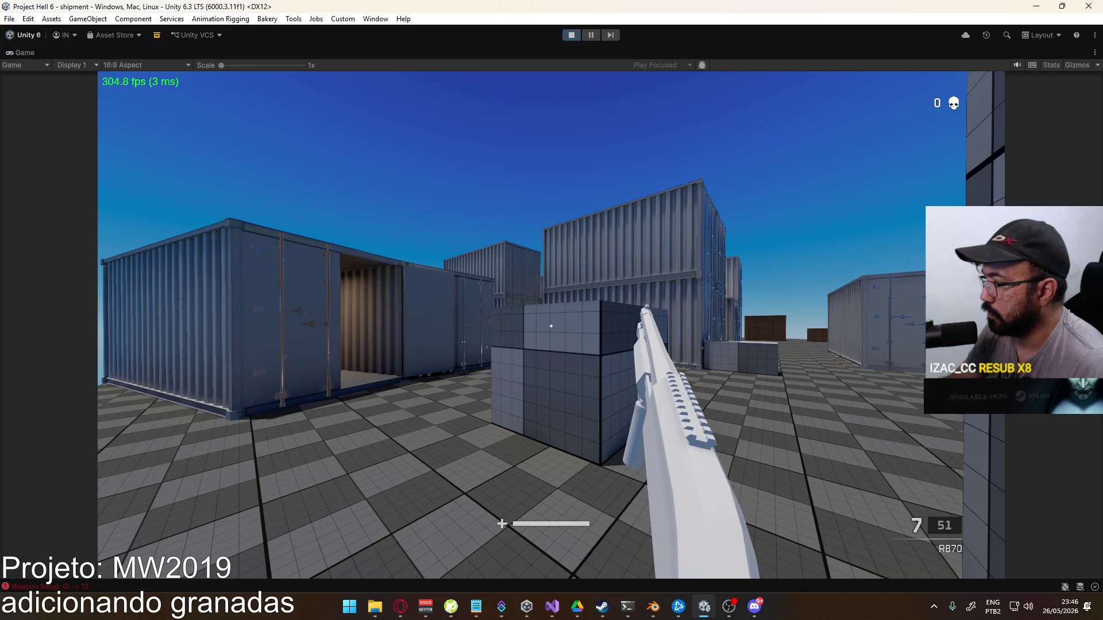
Empty the shotgun into the crate again and reload, reaching 4 rounds with 46 reserve
click(551, 326)
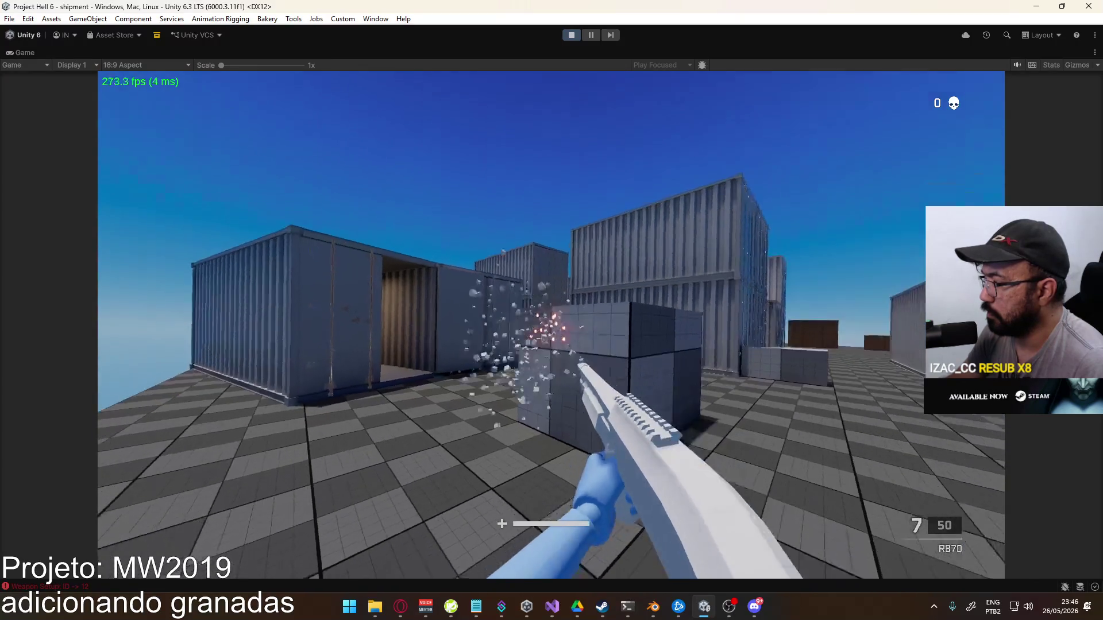
click(551, 326)
click(551, 326)
click(551, 326)
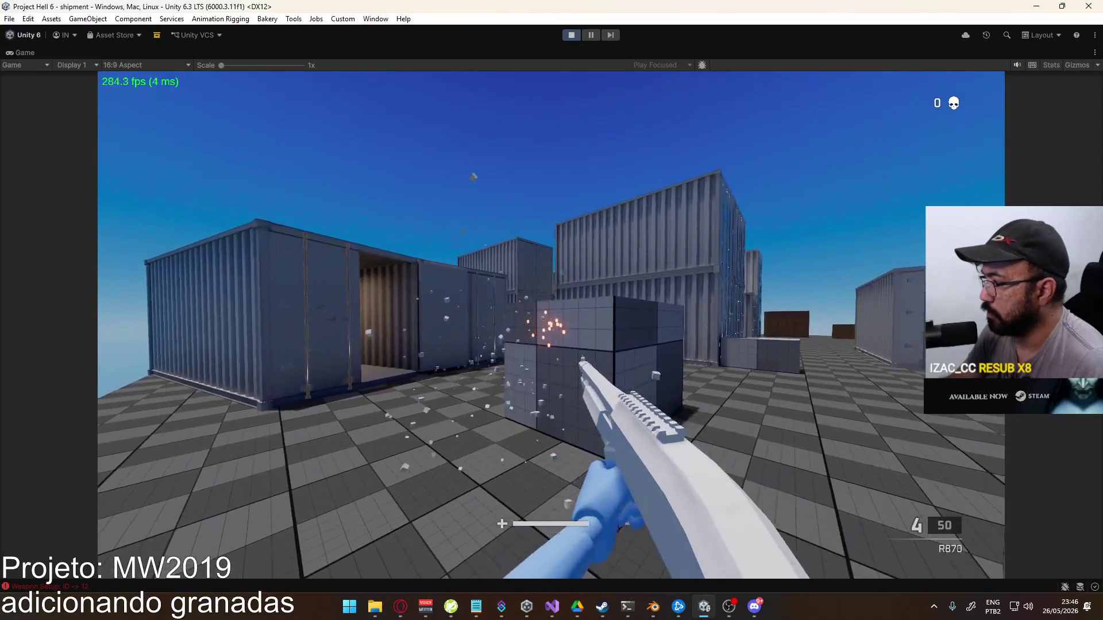
click(551, 326)
click(551, 326)
click(550, 325)
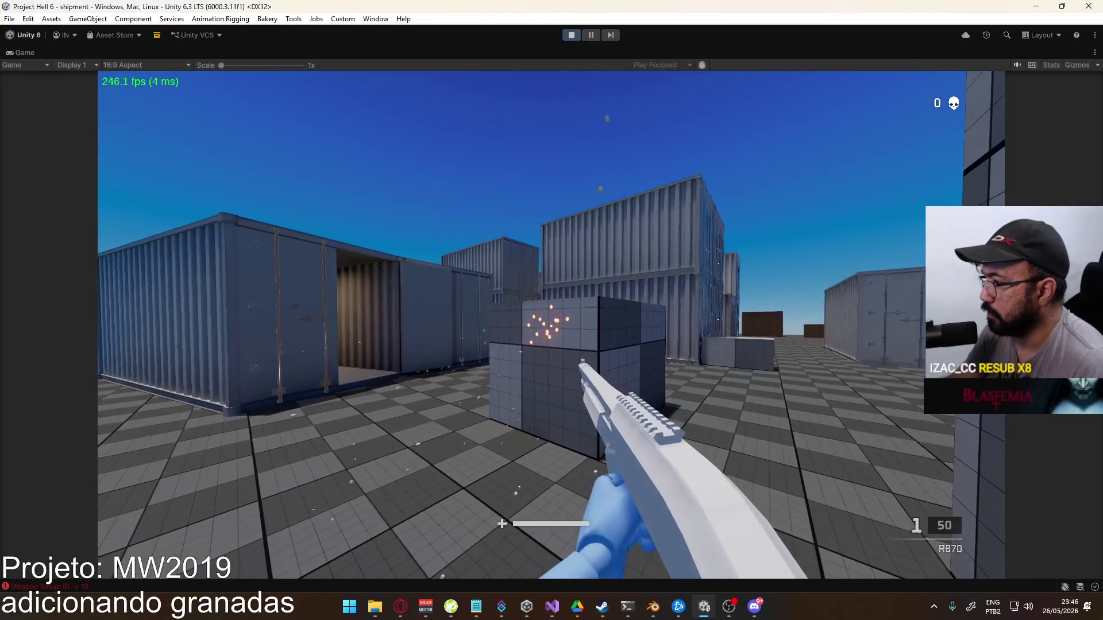
click(551, 326)
key(r)
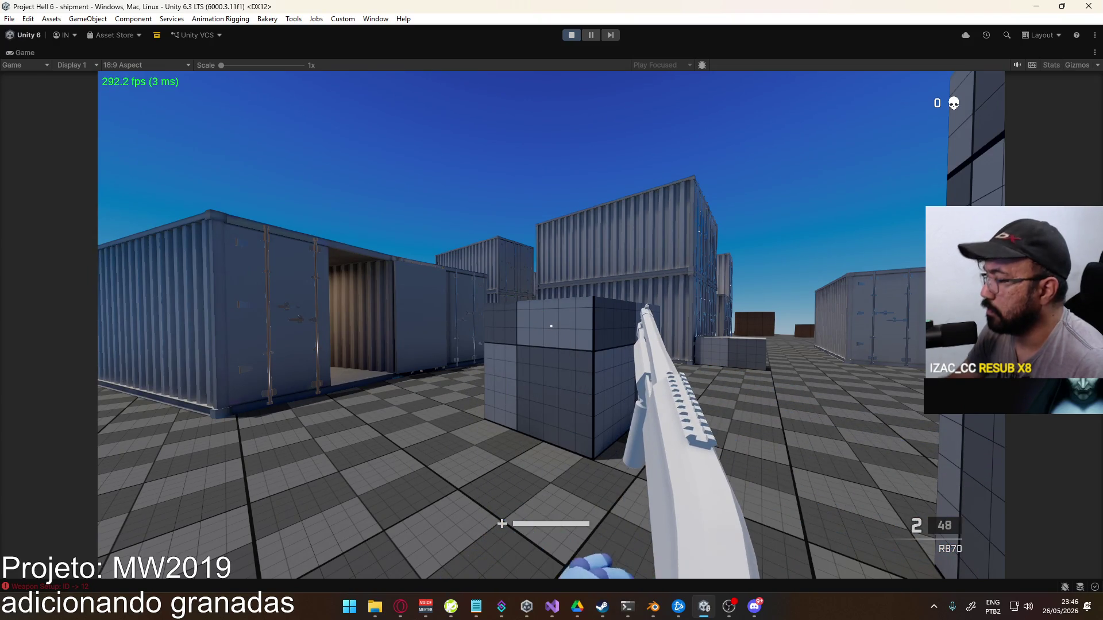
key(super)
click(306, 281)
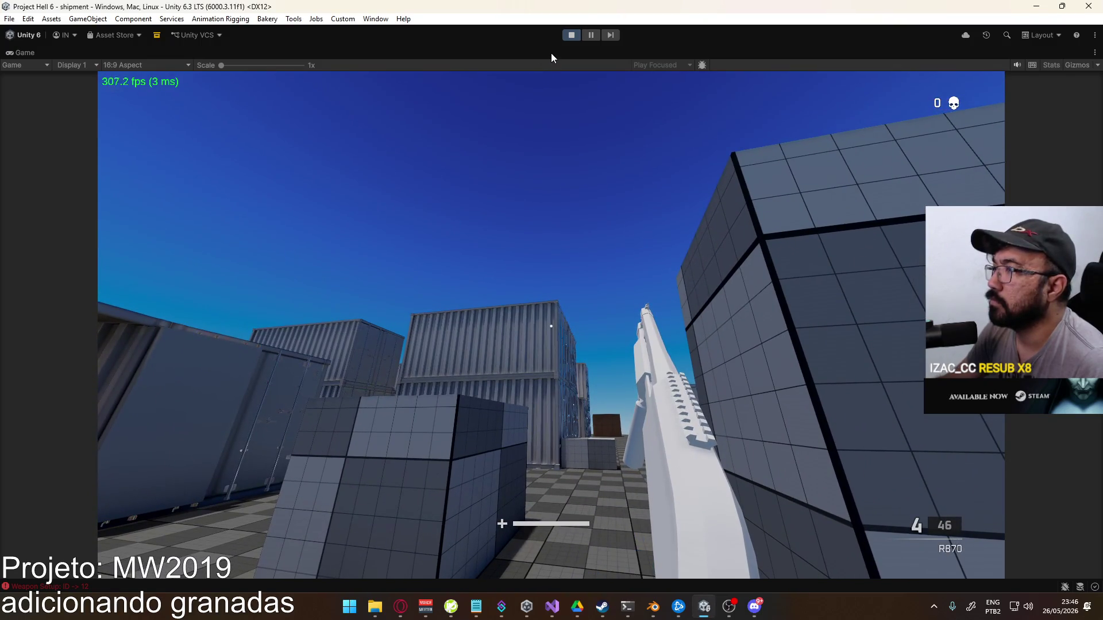
Restore the Game view to the normal editor layout and orbit the scene view
right_click(551, 57)
click(591, 92)
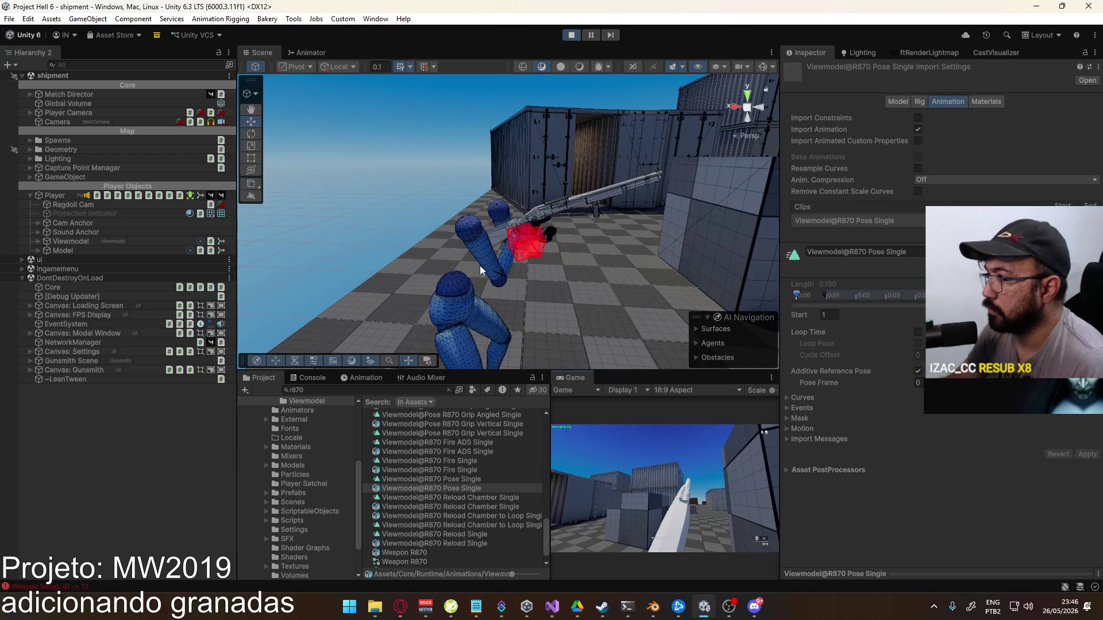
mouse_move(501, 254)
alt+mouse_down()
mouse_move(491, 231)
mouse_move(448, 236)
alt+mouse_up()
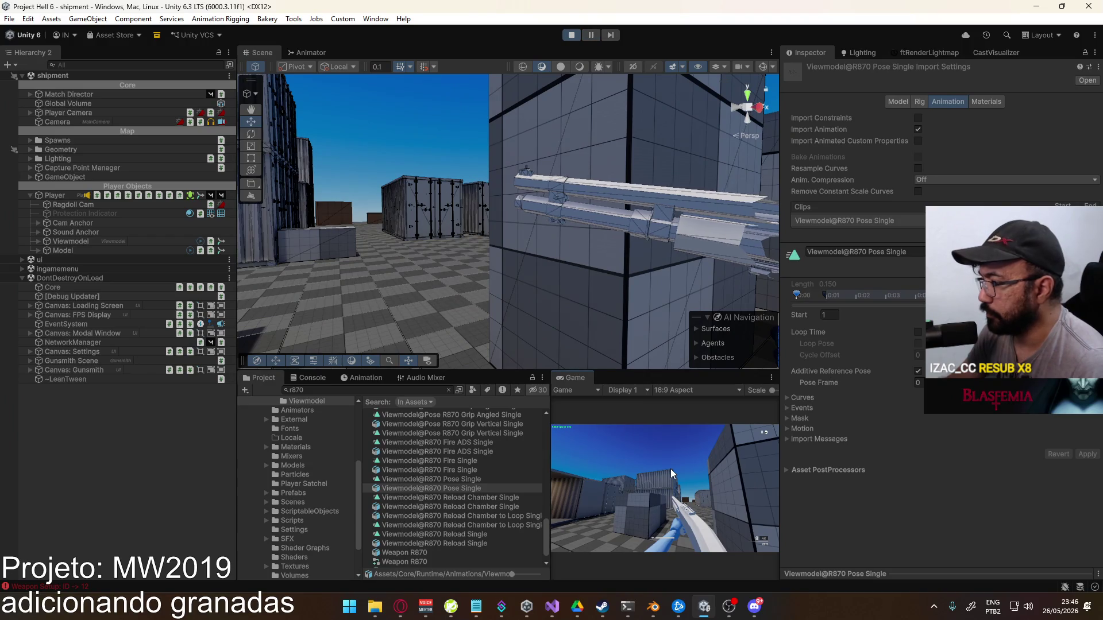
Reconfirm the shotgun as LOADOUT 1's primary through the pause menu's Gunsmith
key(Escape)
click(587, 498)
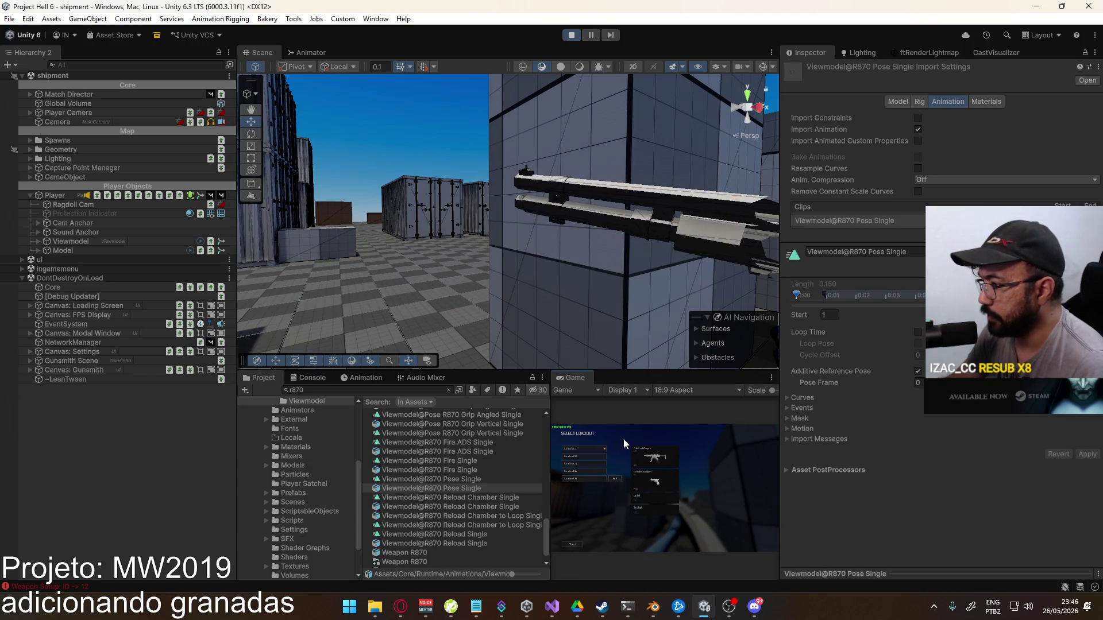
click(594, 451)
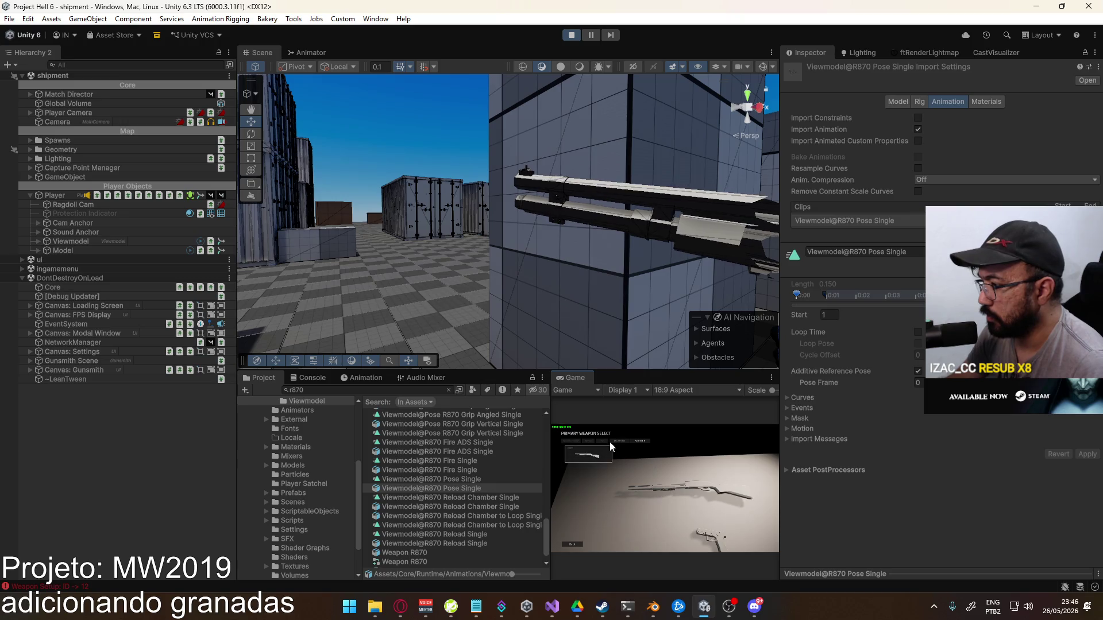
click(603, 453)
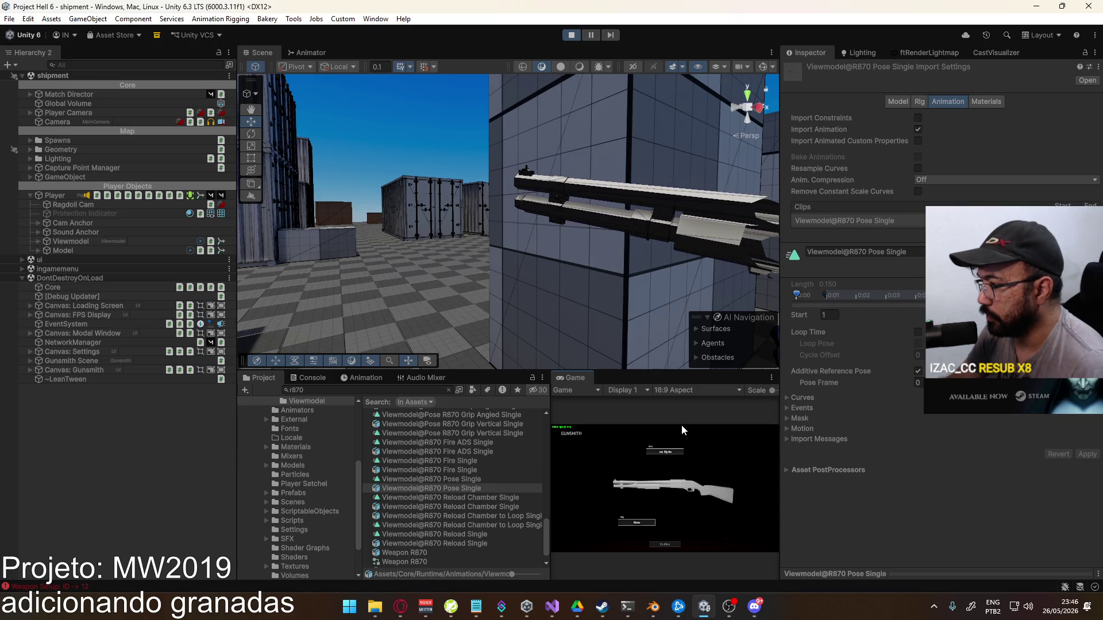
click(673, 544)
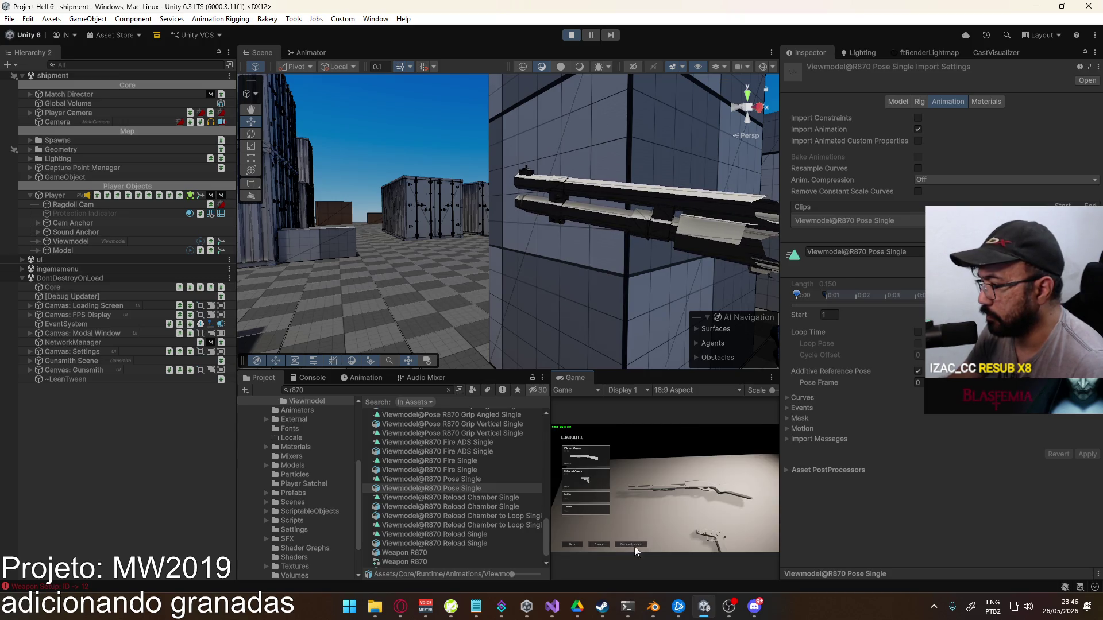
click(605, 542)
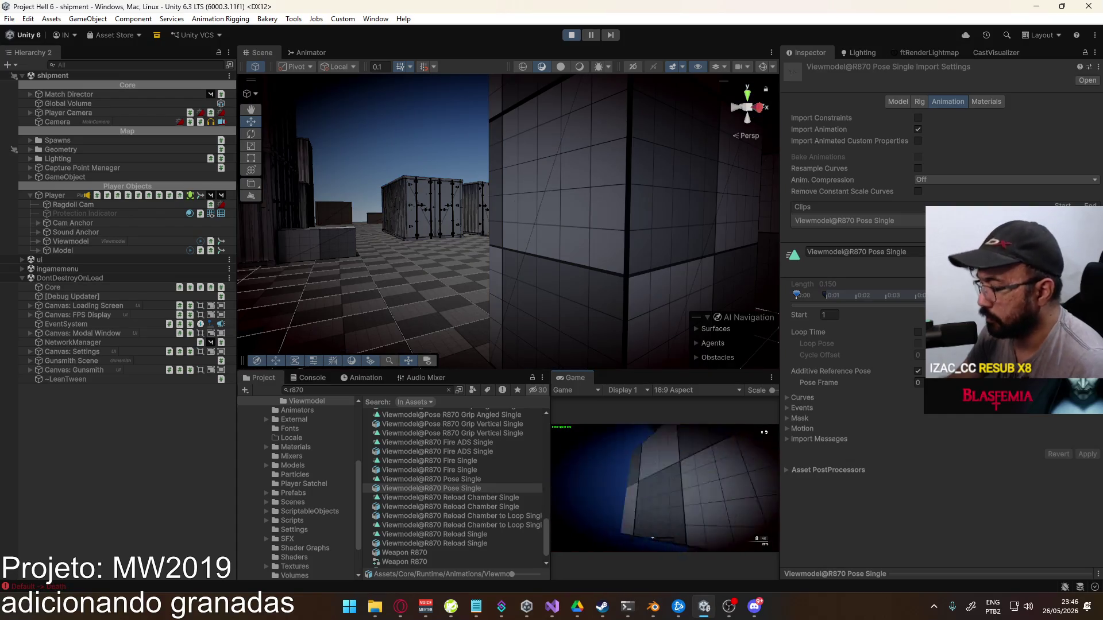
Maximize the Game view again and fire the shotgun at the containers
key(super)
key(super)
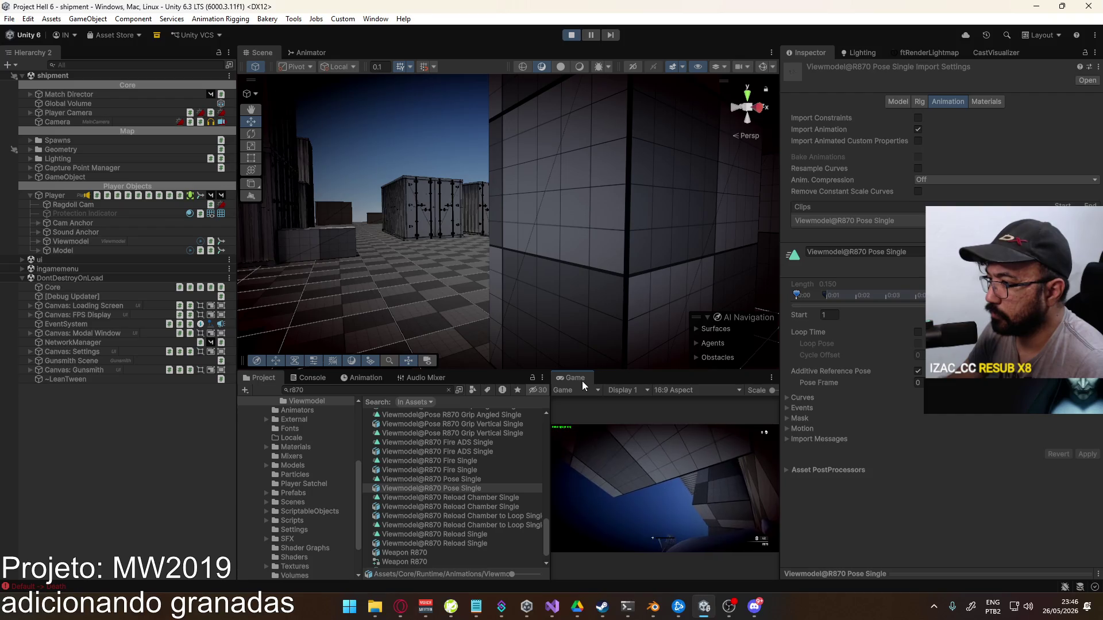
right_click(581, 381)
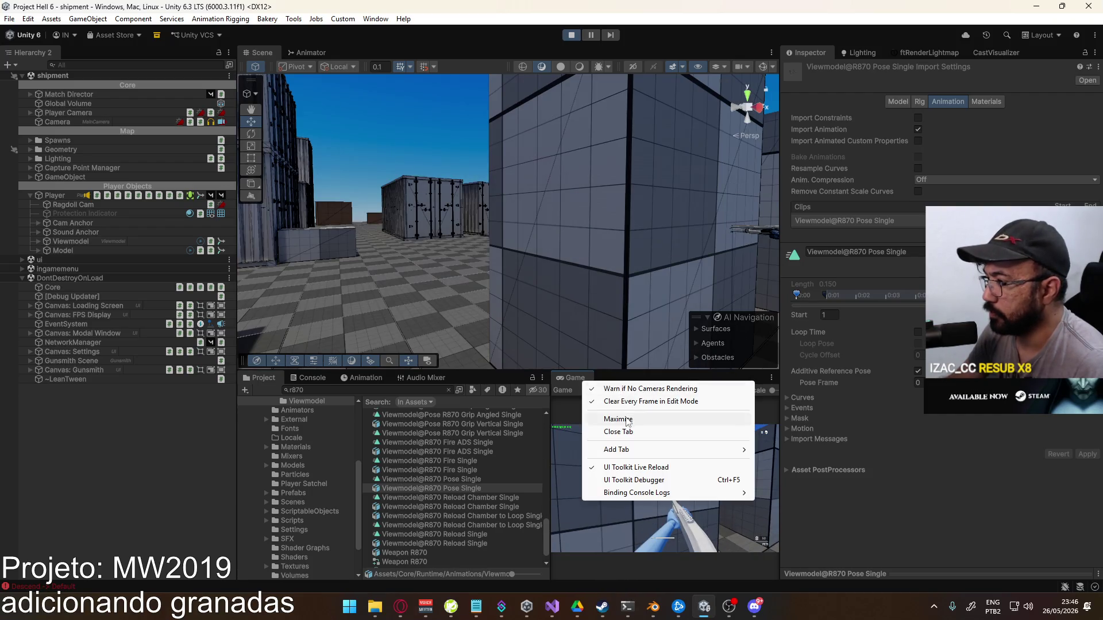
click(615, 418)
click(551, 325)
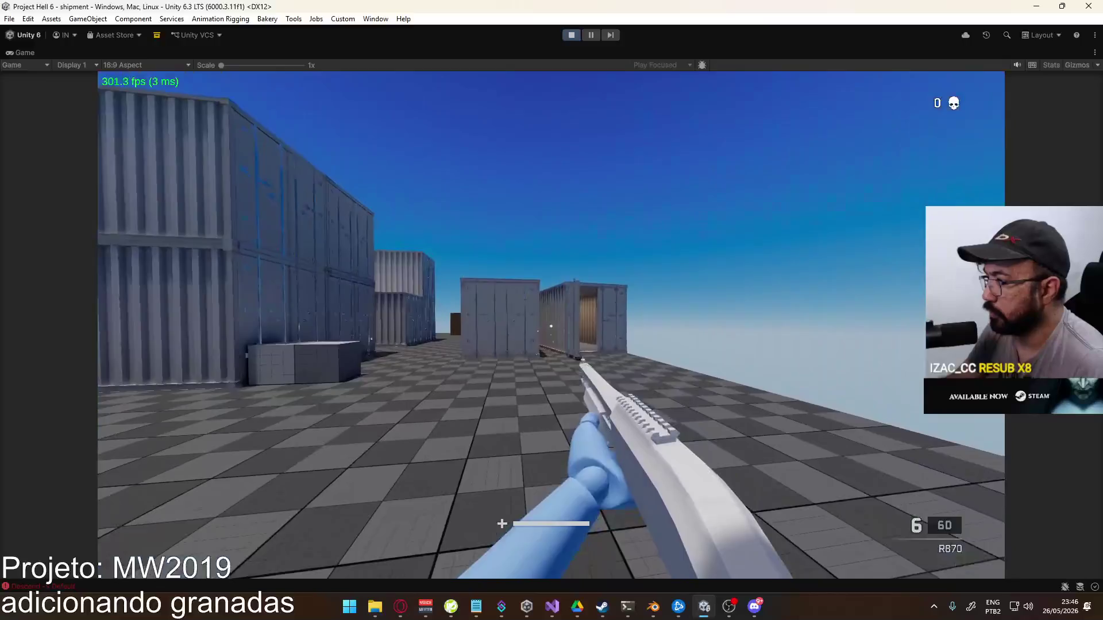
Fire the shotgun's remaining shells at the containers
click(551, 325)
click(550, 325)
click(551, 325)
click(551, 325)
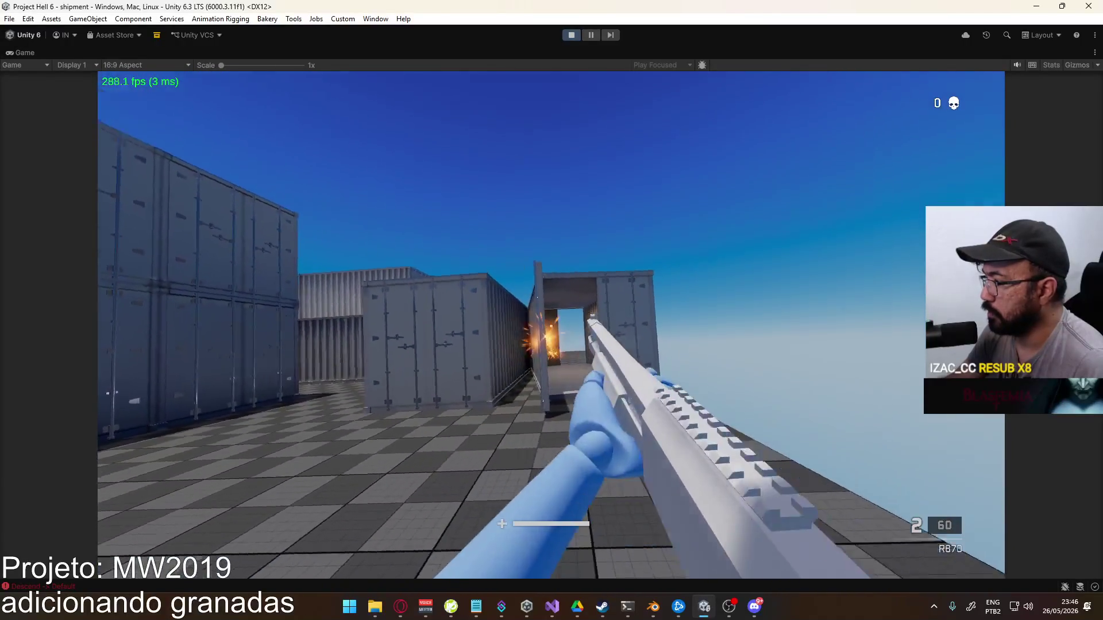
click(551, 326)
click(551, 325)
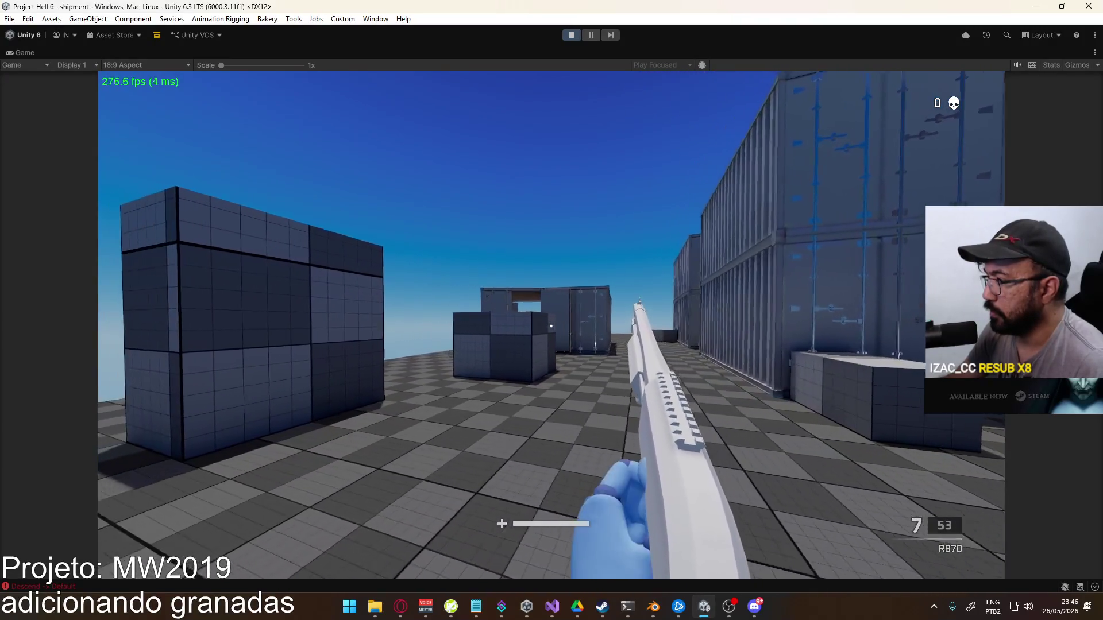
Raise the grenade in both hands with G, then stop play mode
key(g)
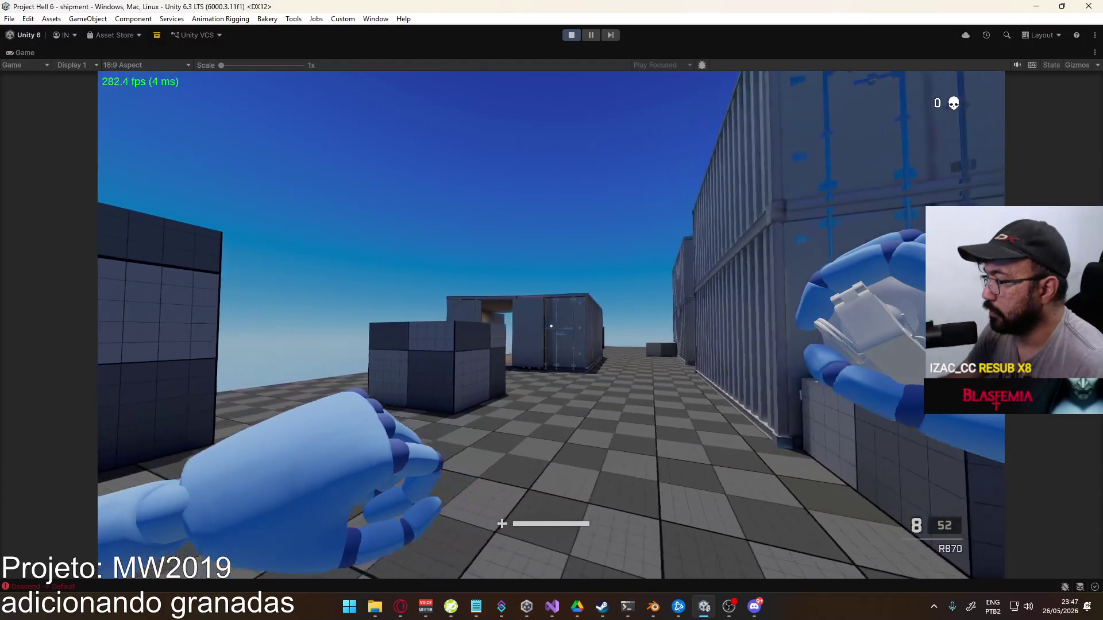
key(super)
key(super)
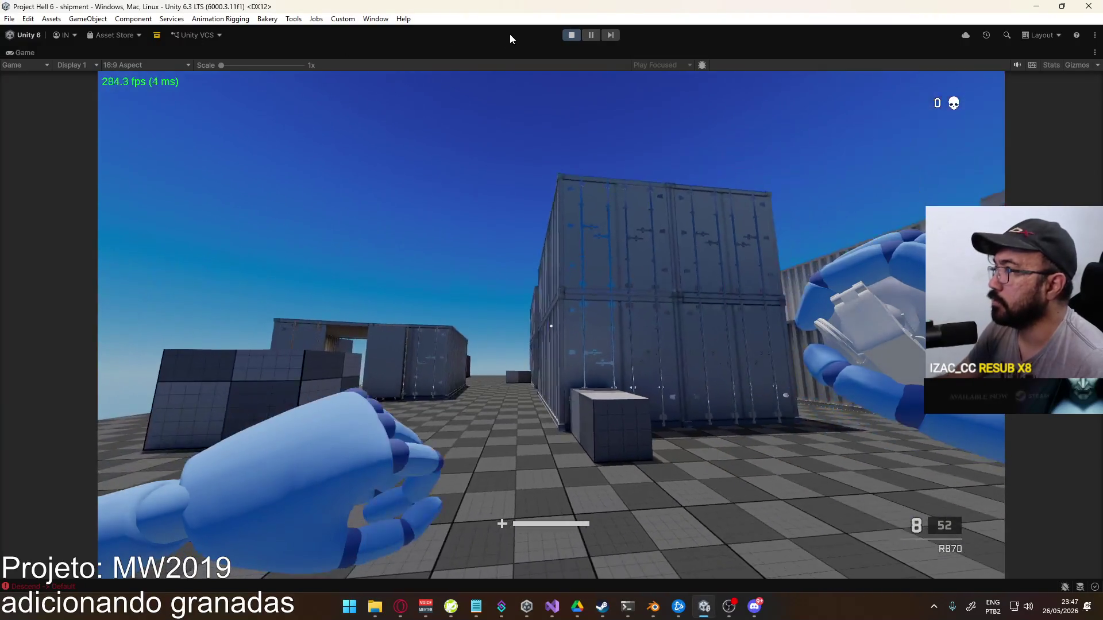
click(566, 36)
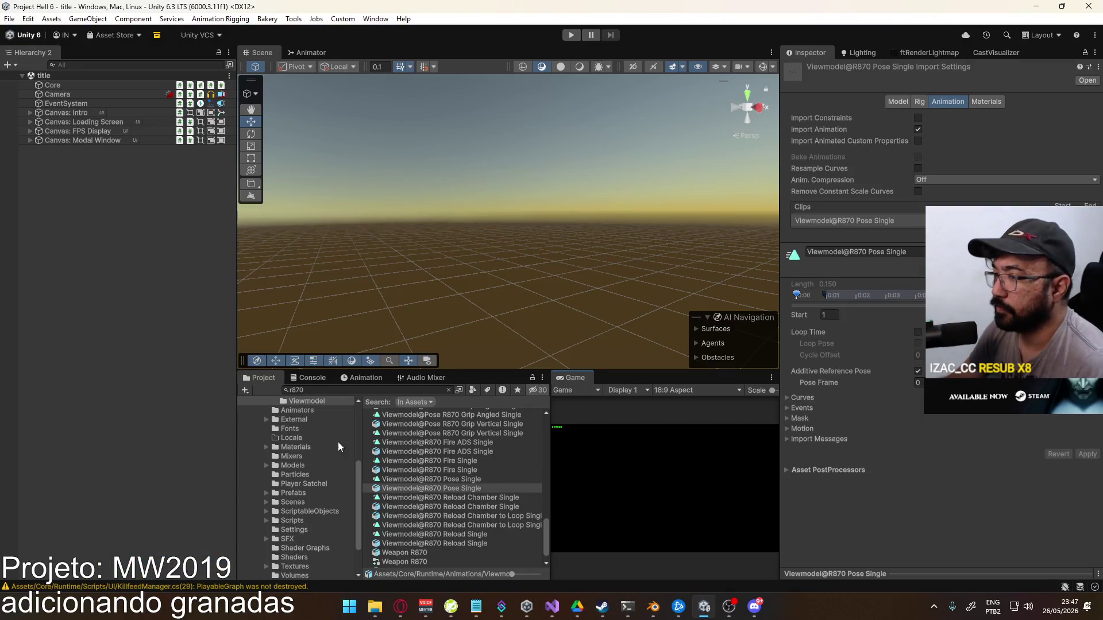
Open the Player prefab from Prefabs and select its Viewmodel object in the Animator
click(294, 492)
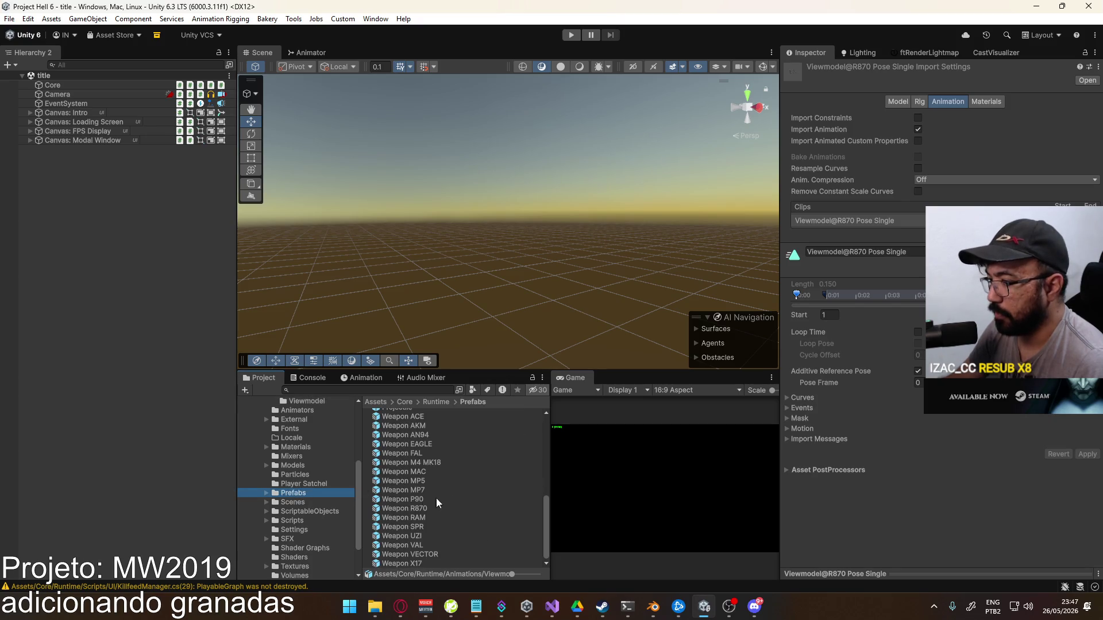
scroll(398, 497, up, 3)
click(421, 502)
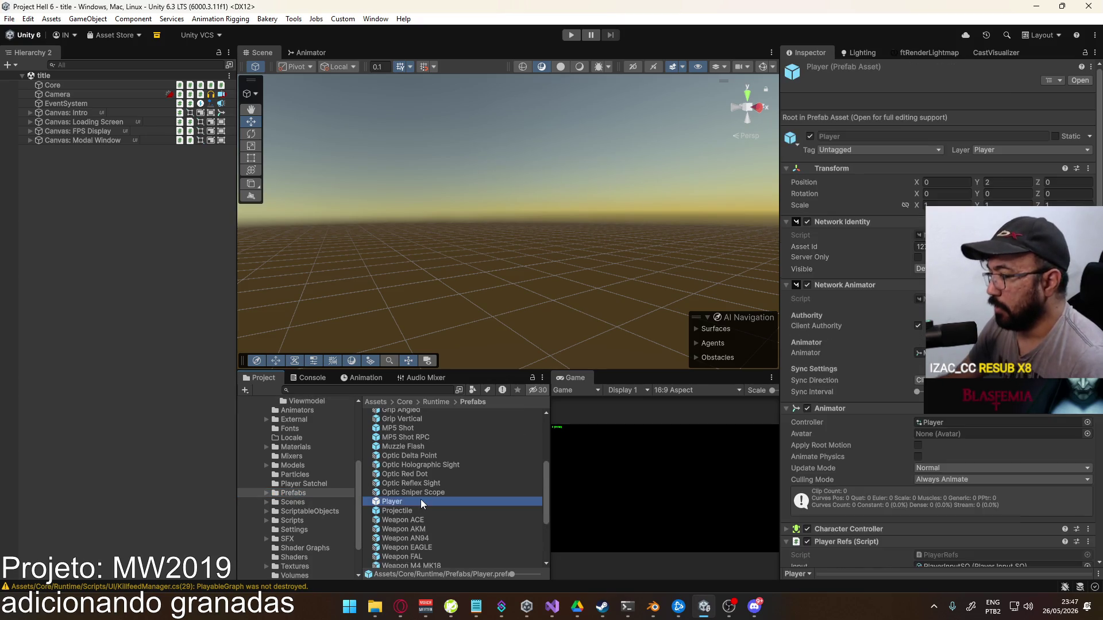
scroll(792, 426, down, 3)
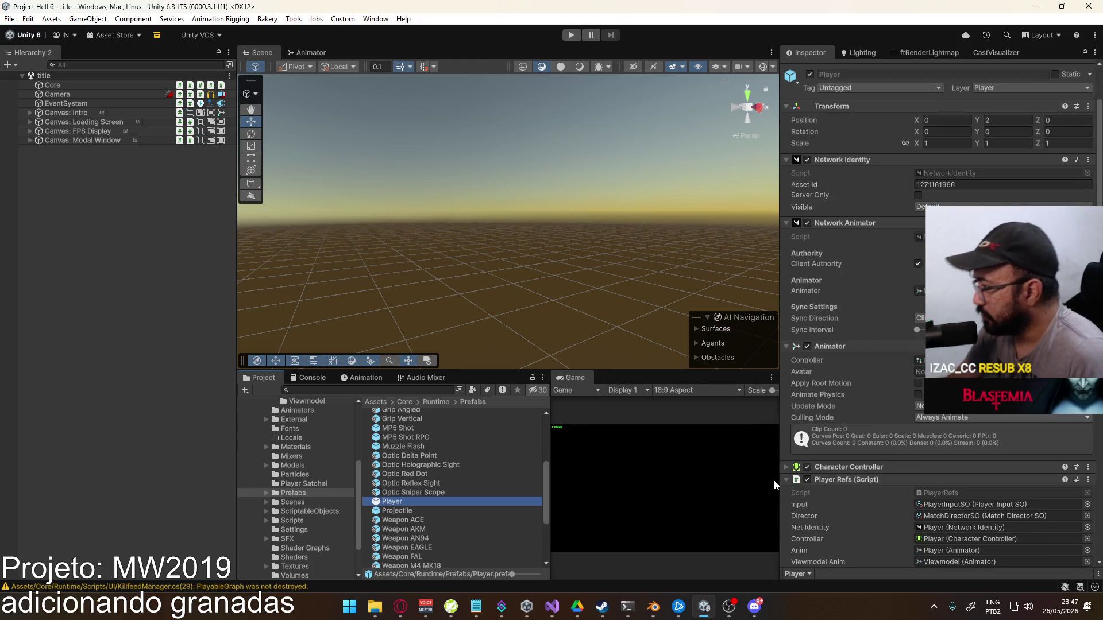
click(313, 53)
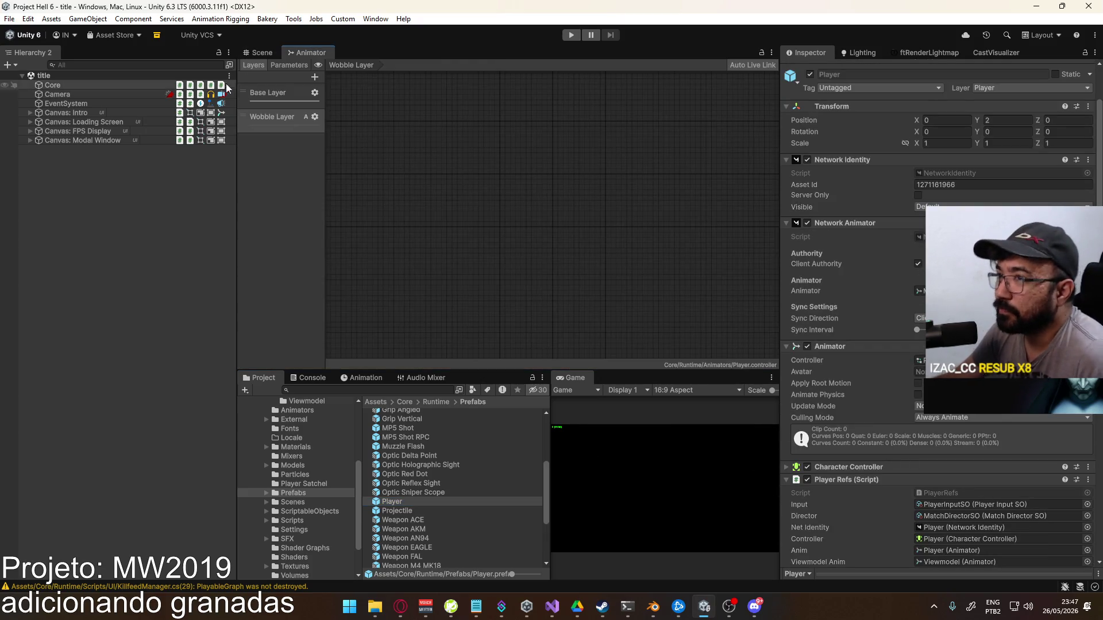
double_click(428, 502)
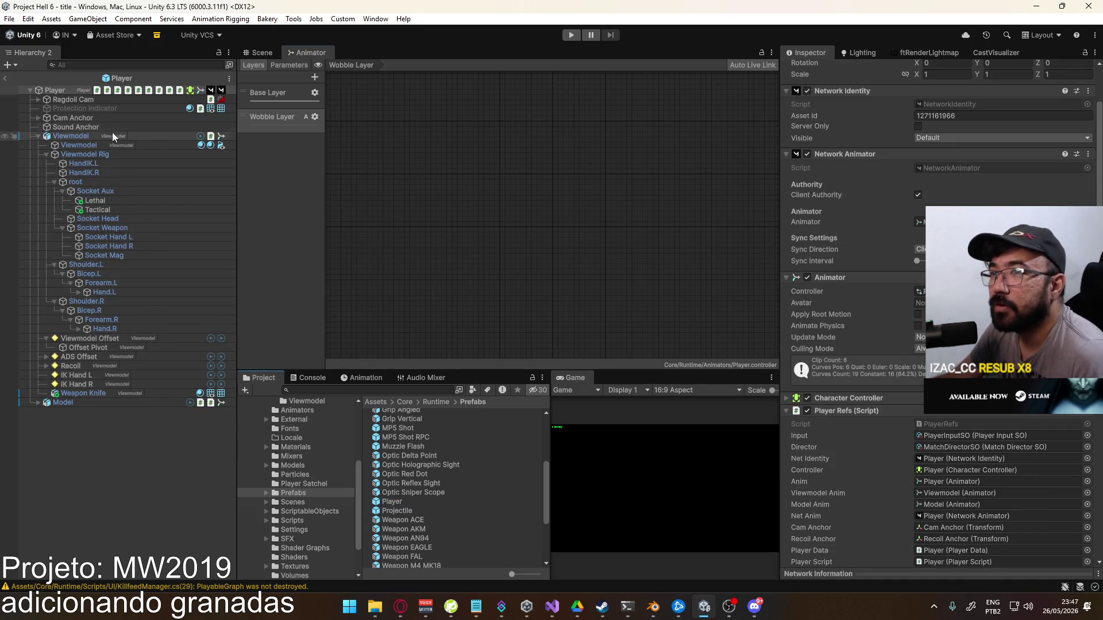
click(97, 134)
scroll(287, 277, down, 1)
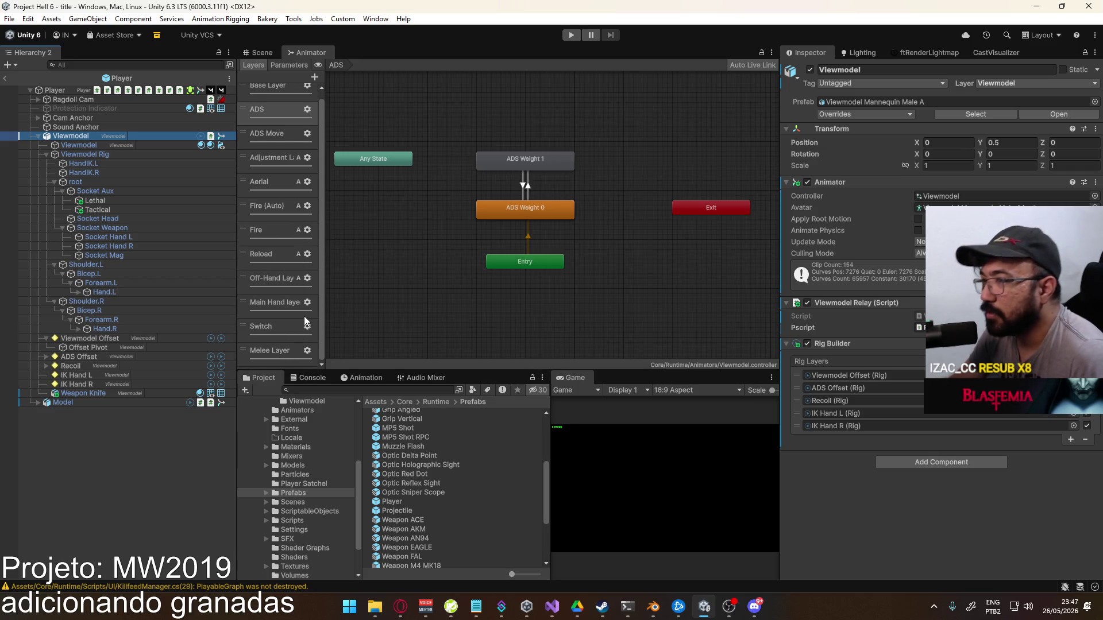
Set the Main Hand layer's blending to Additive and view the prefab in the Scene view
click(266, 256)
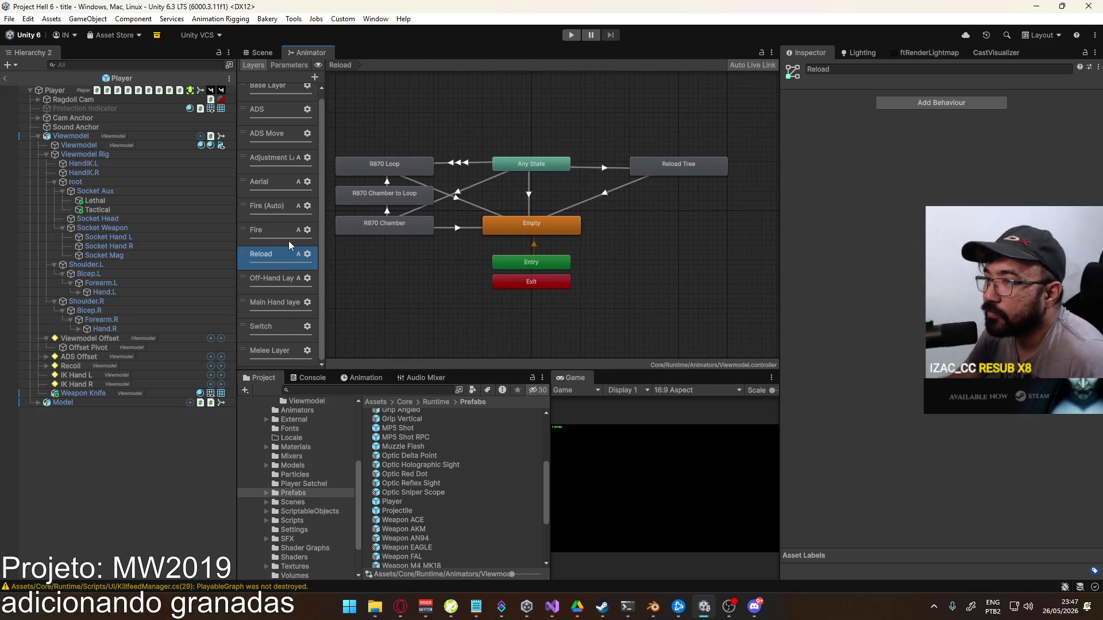
click(277, 301)
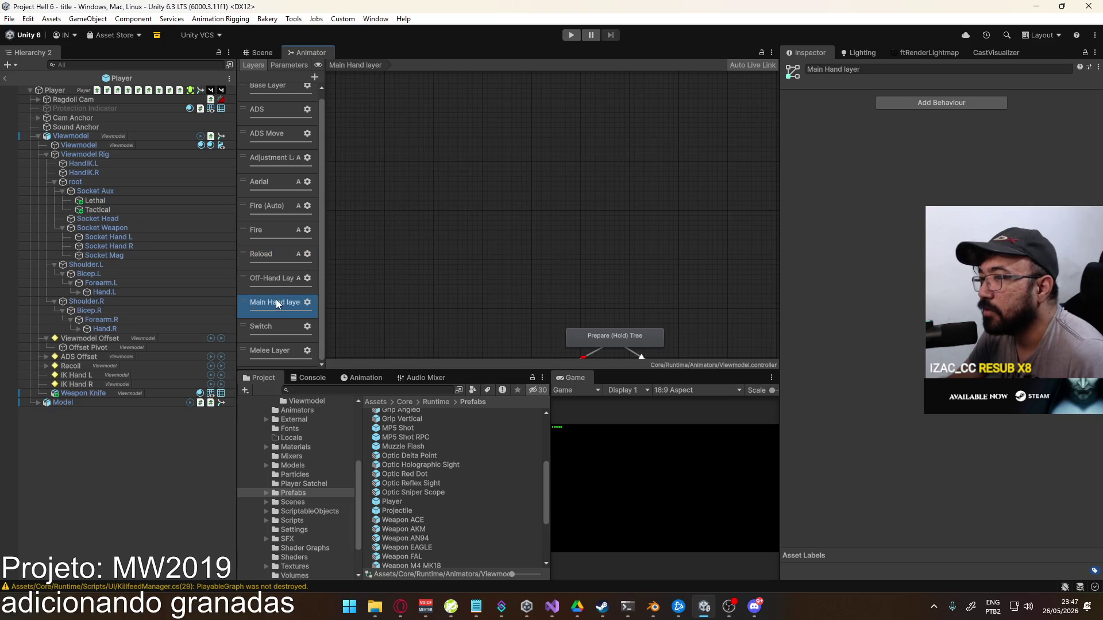
click(307, 302)
click(462, 327)
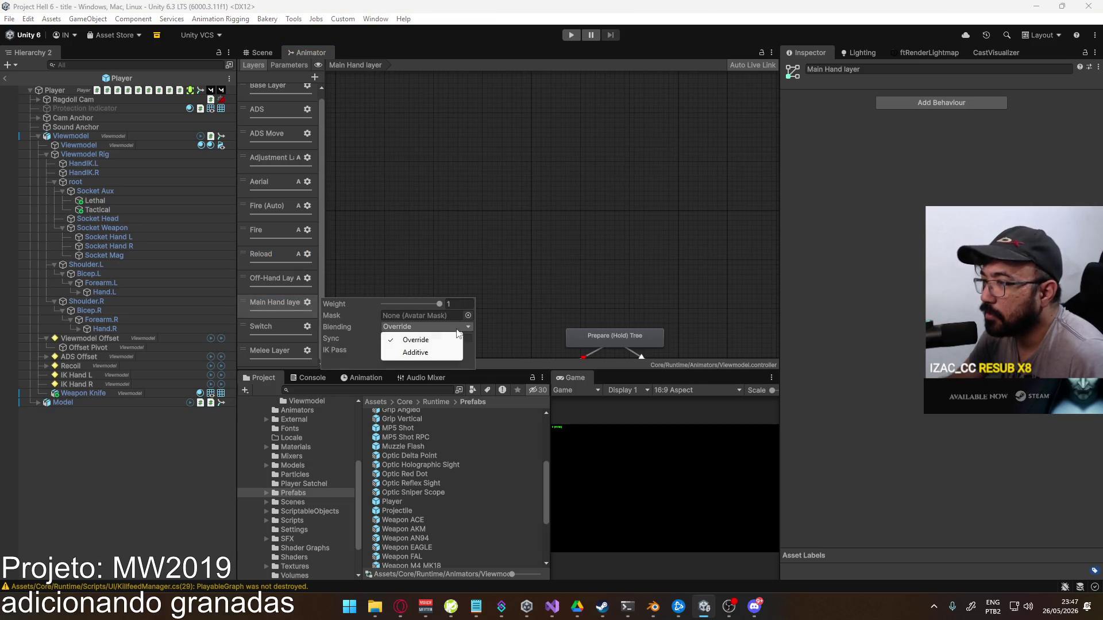
click(439, 351)
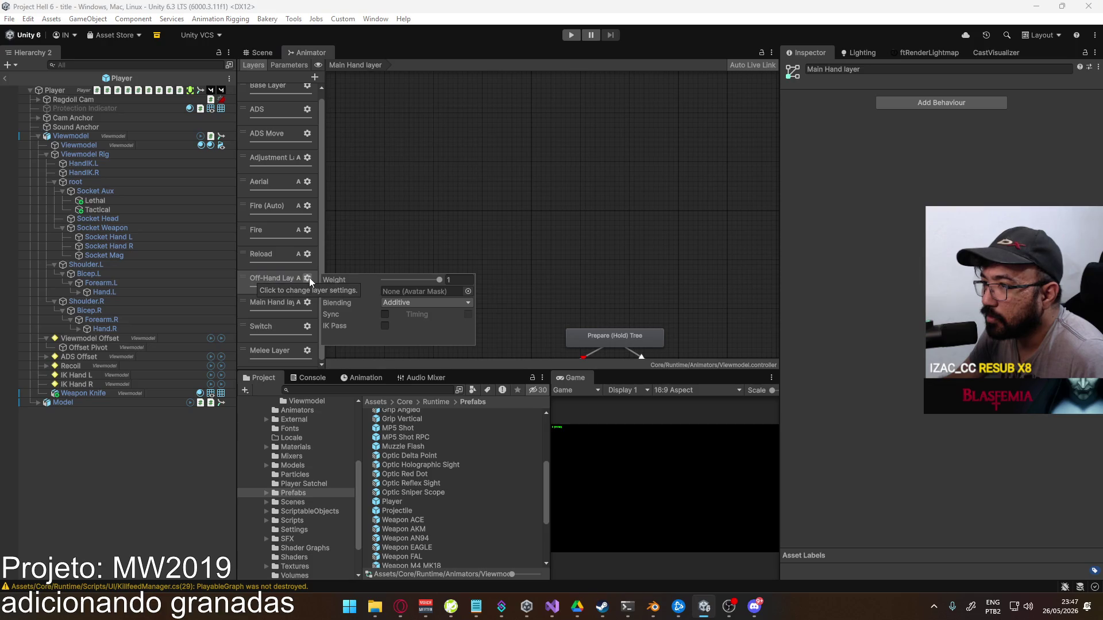
double_click(278, 300)
key(Return)
click(262, 52)
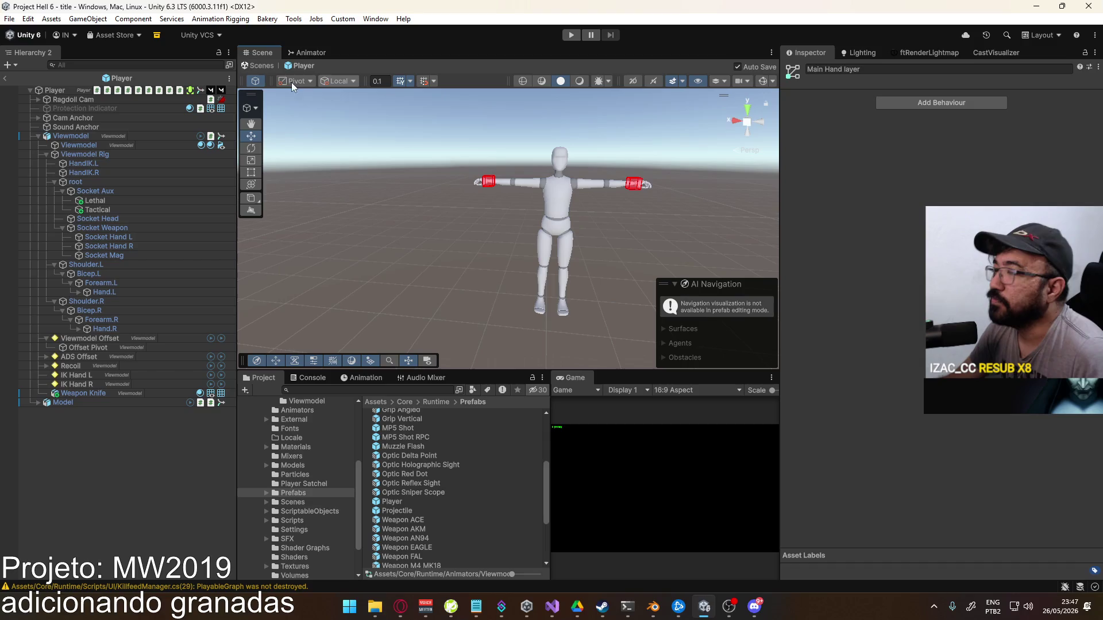
Exit prefab mode, start play mode on the shipment map, and maximize the Game view
click(9, 78)
click(571, 35)
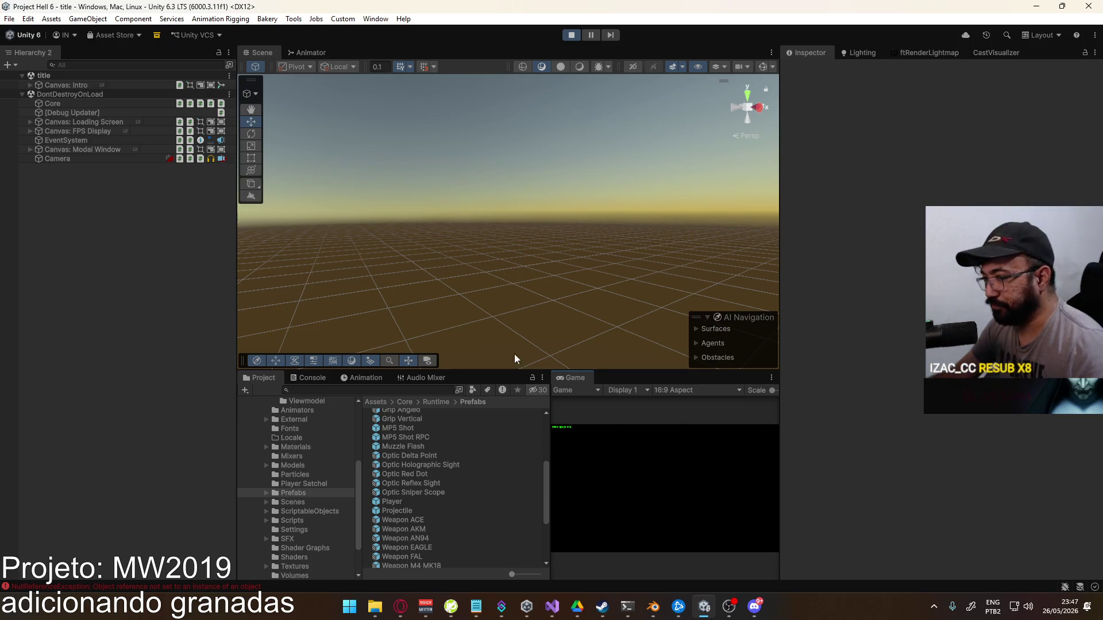
drag(550, 414, 493, 415)
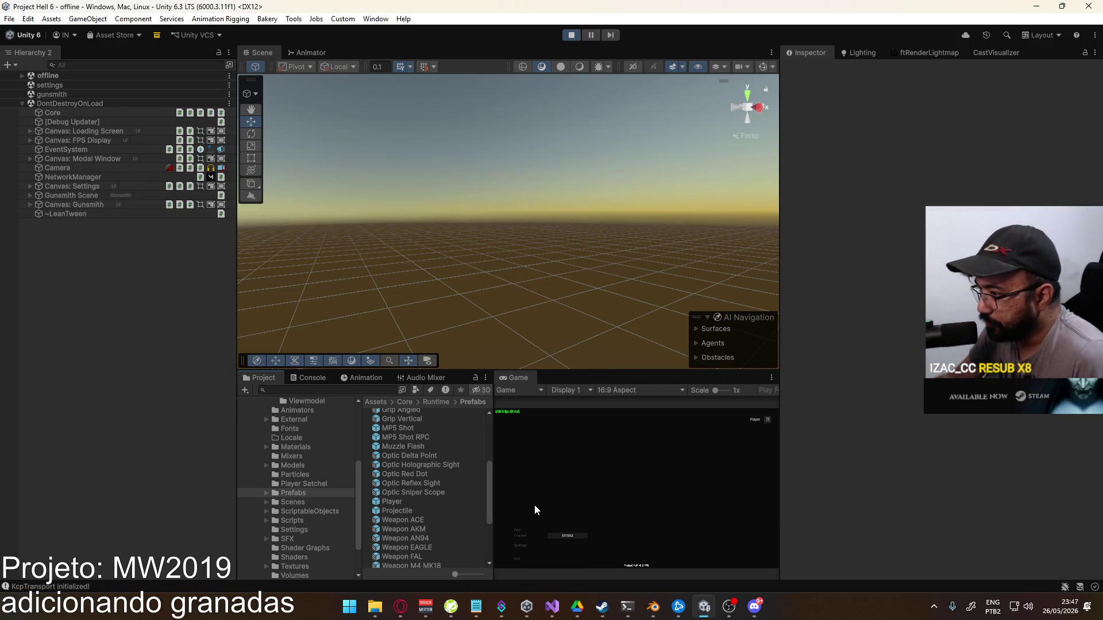
click(522, 530)
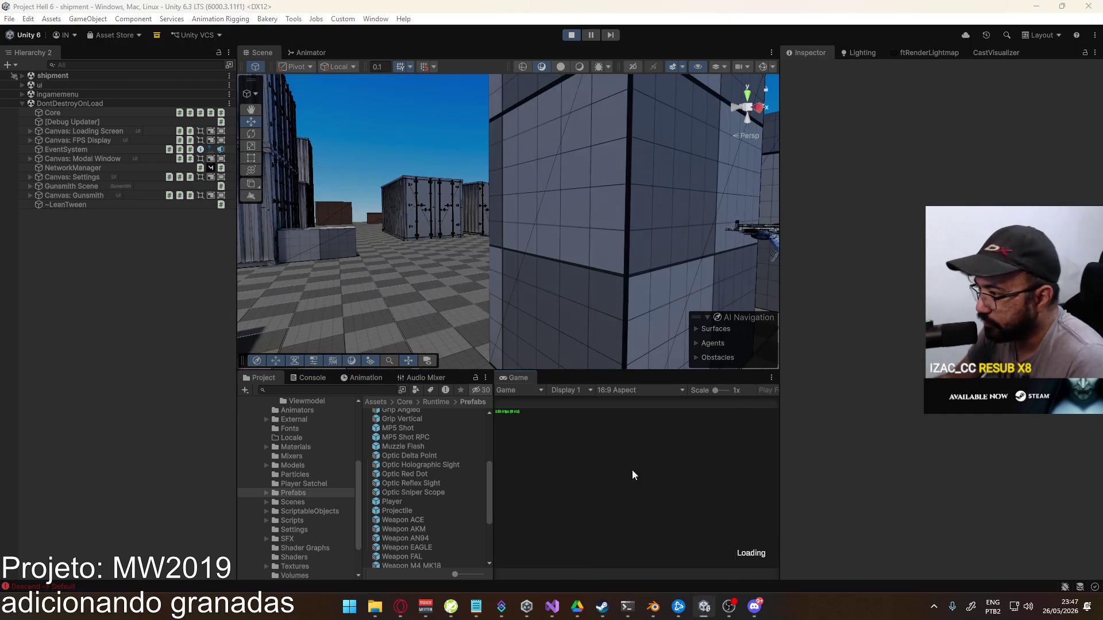
right_click(522, 380)
click(602, 412)
Equip the grenade with G, walk through the container map, then stop play mode
key(g)
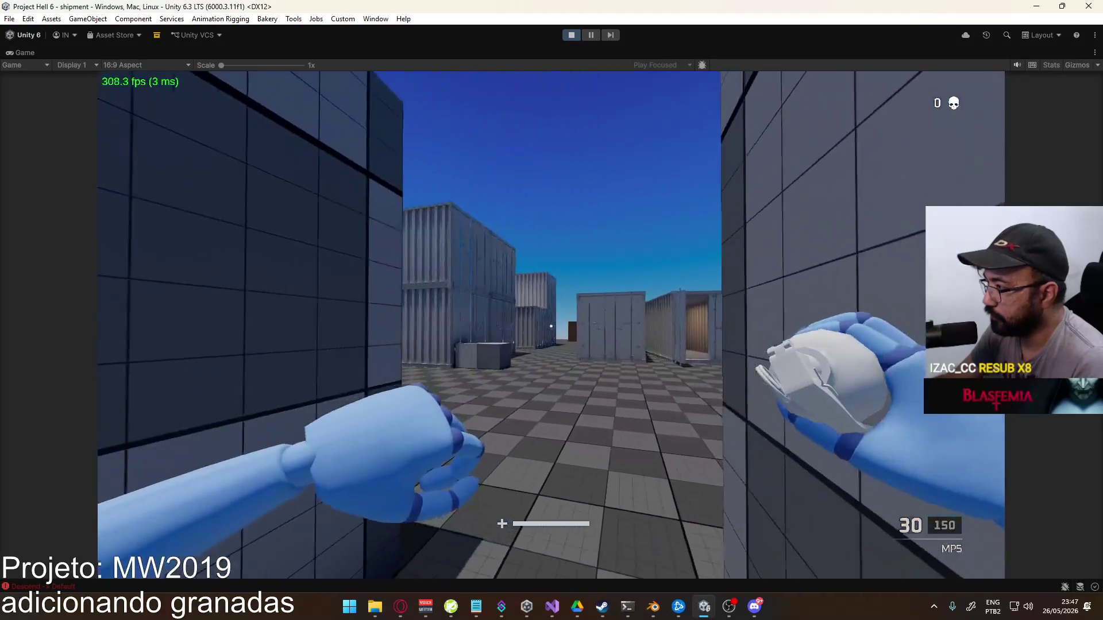
key(w)
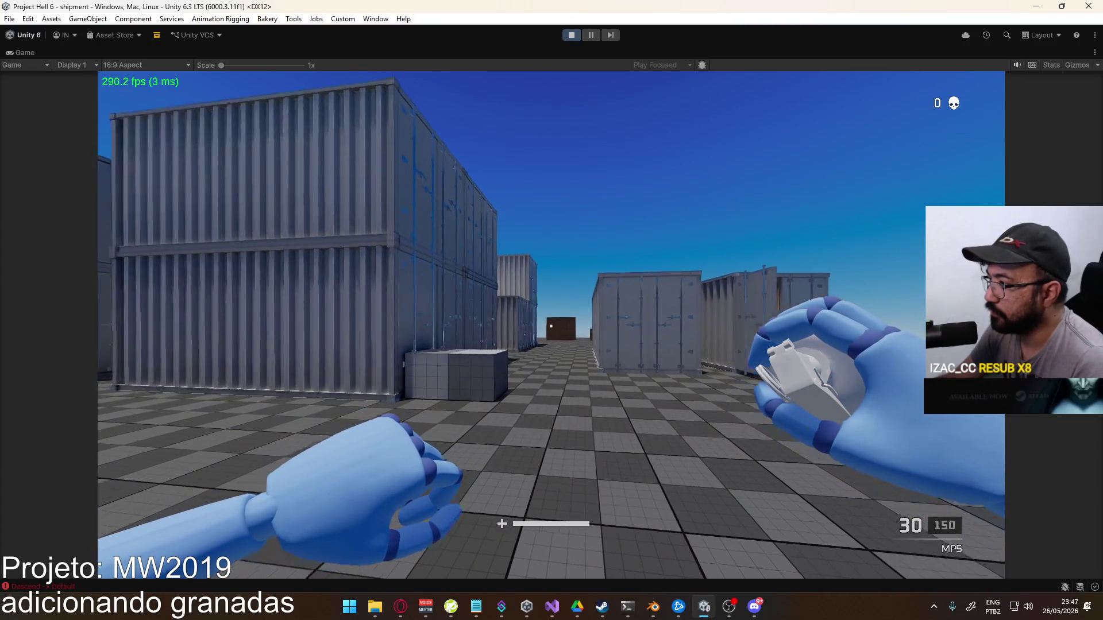
key(super)
click(567, 40)
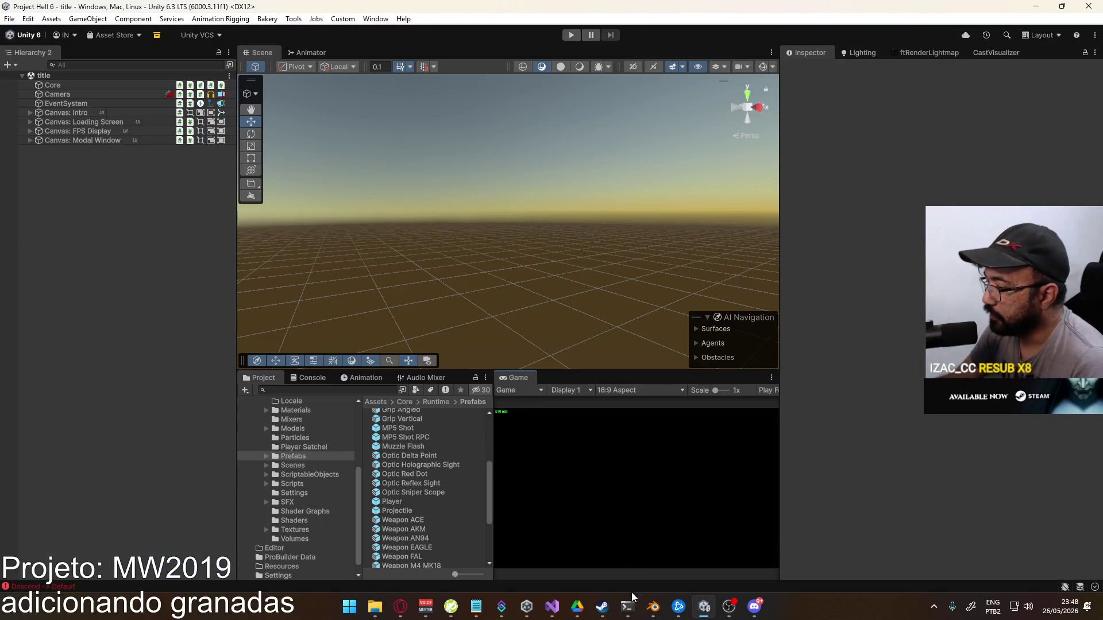
click(560, 606)
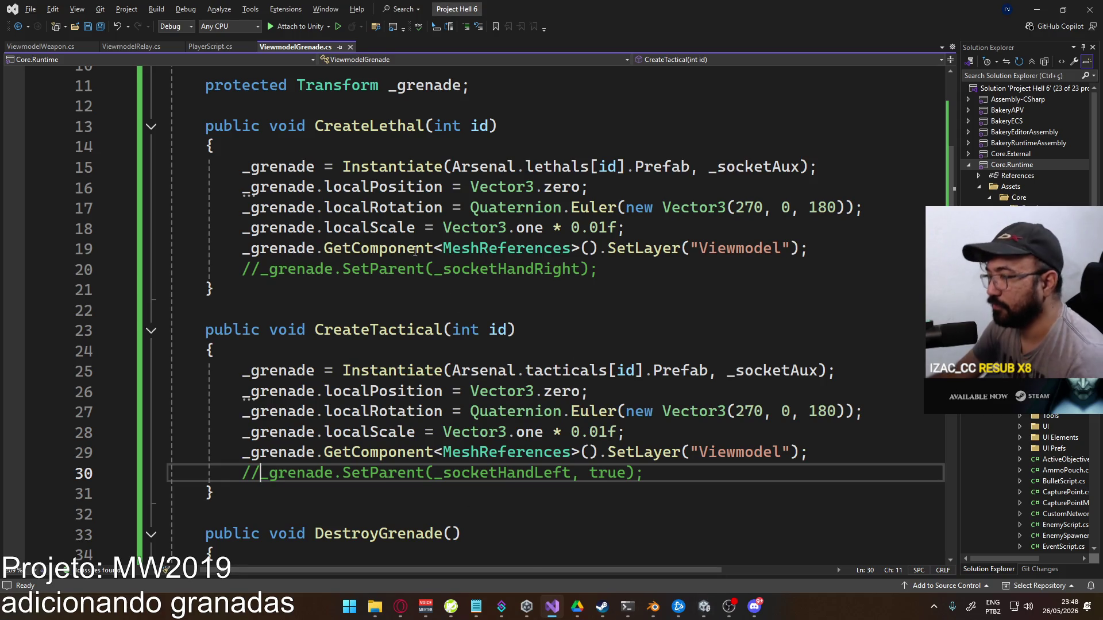
Uncomment the tactical and lethal SetParent calls in ViewmodelGrenade.cs, save, and return to Unity
key(ctrl+k)
key(ctrl+u)
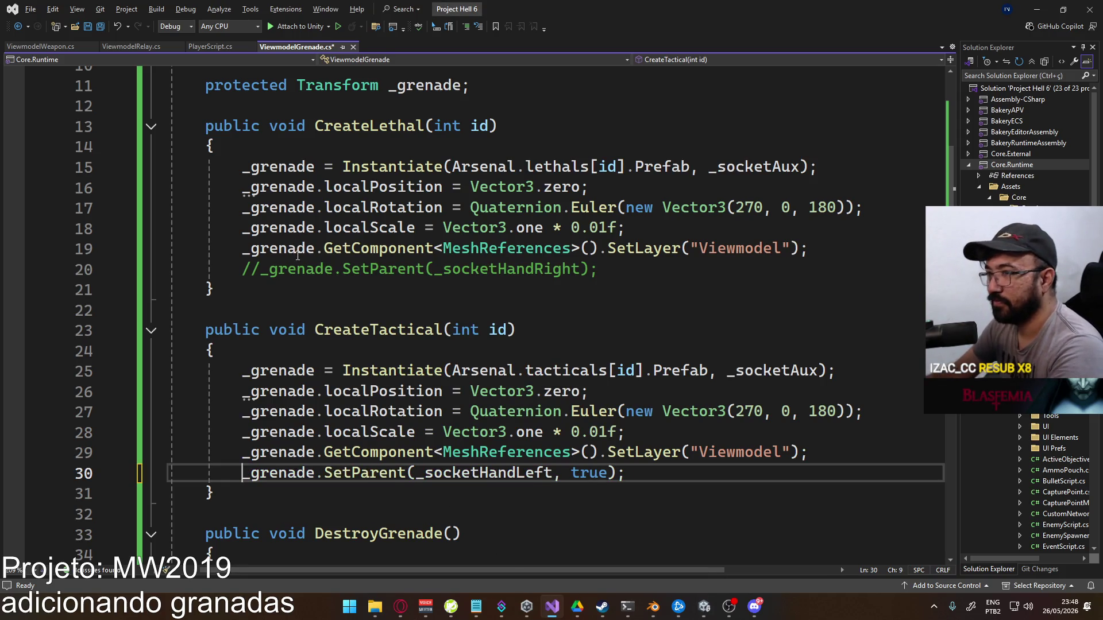
key(Up)
key(Up)
key(Up)
key(ctrl+k)
key(ctrl+u)
key(ctrl+r)
key(ctrl+r)
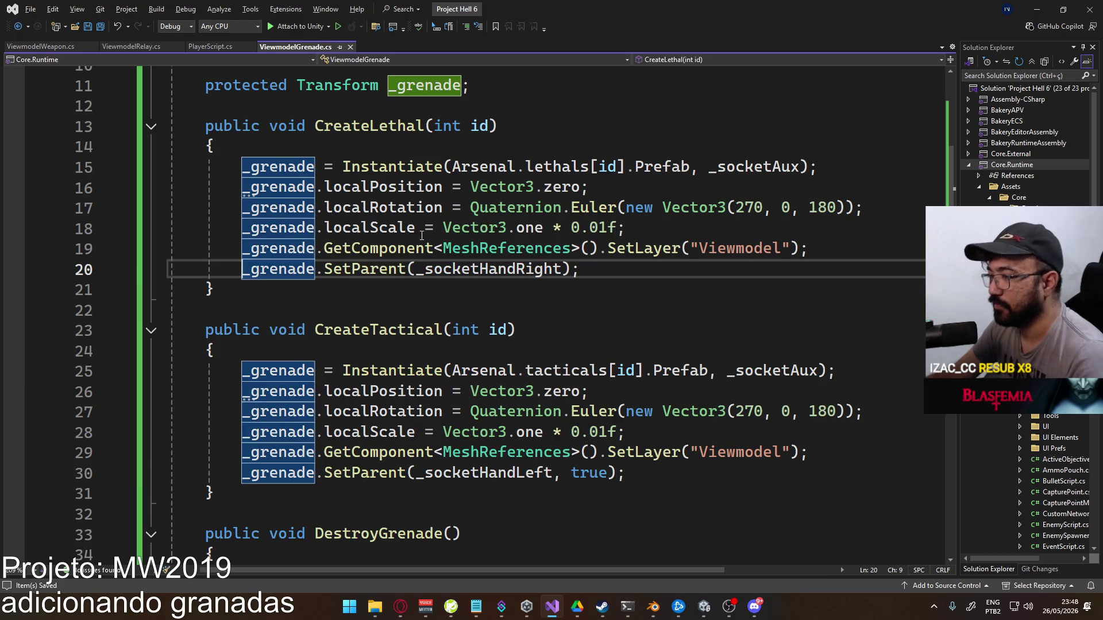
key(alt+Tab)
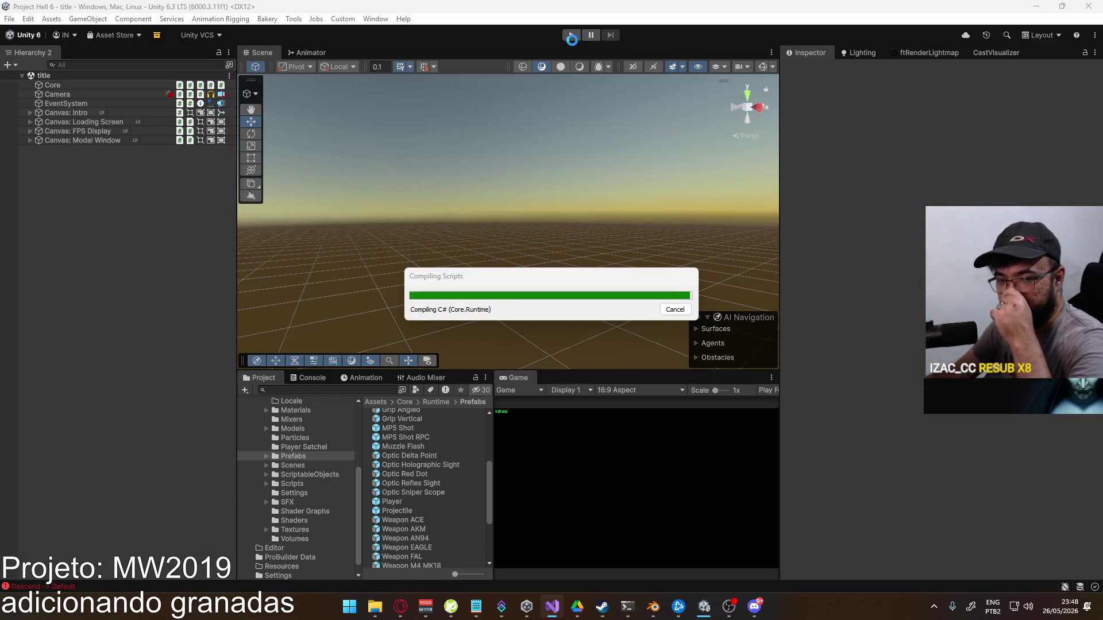
Reload the failed YouTube music video in the browser with F5
mouse_move(401, 607)
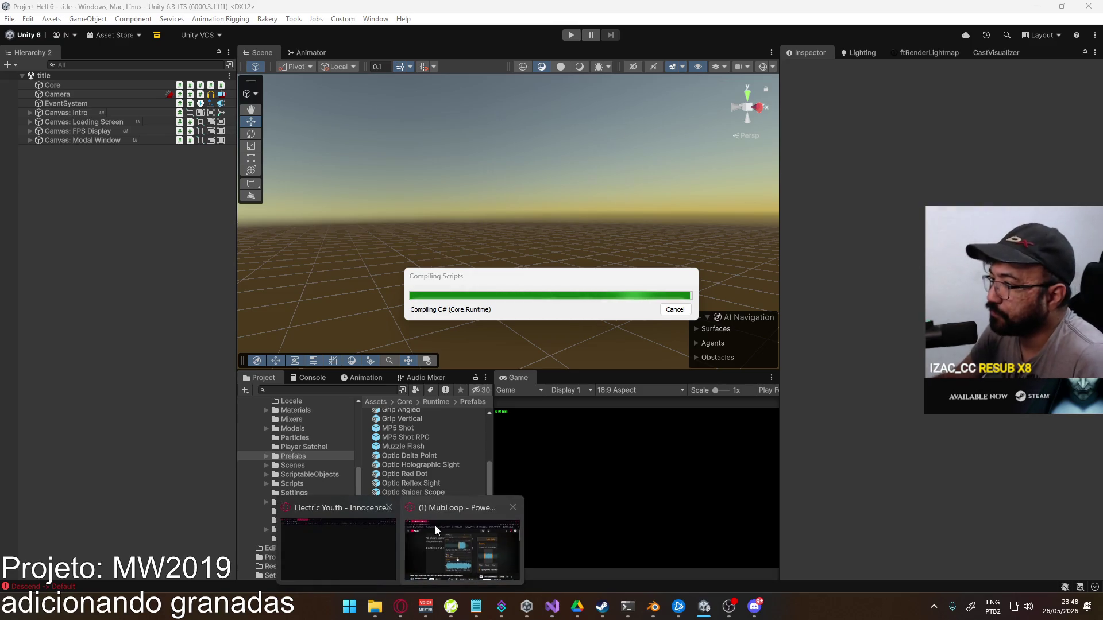
click(360, 537)
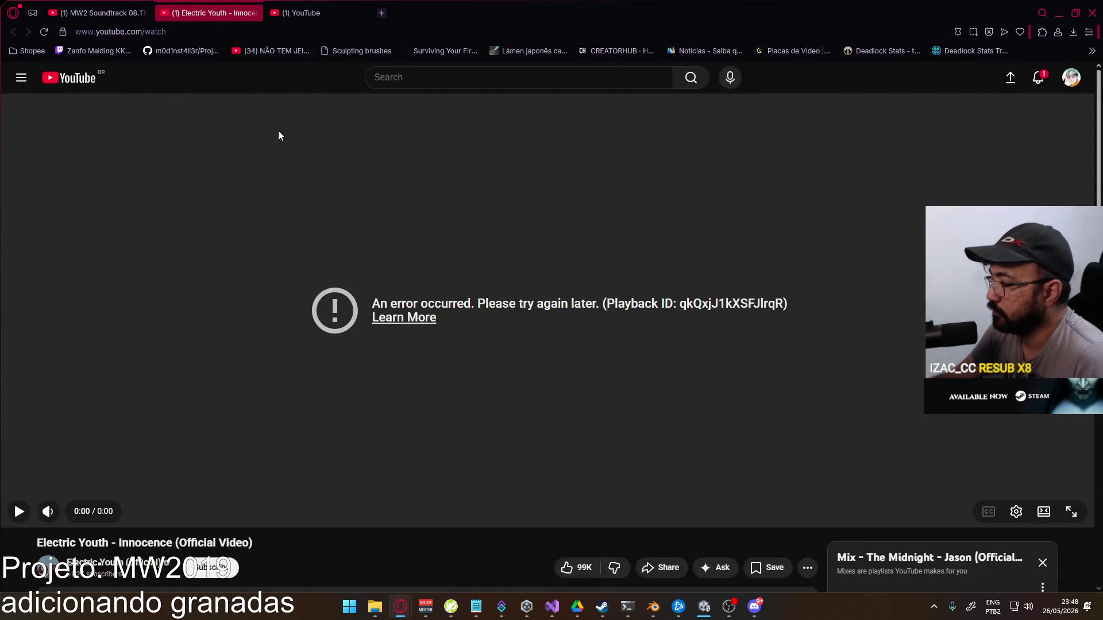
key(F5)
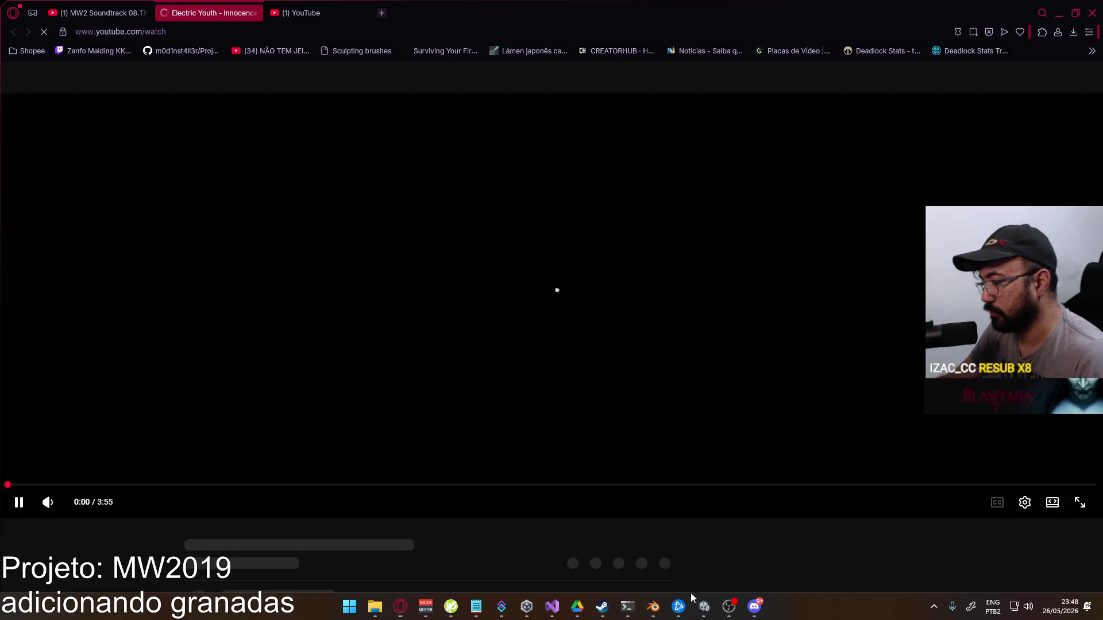
click(704, 606)
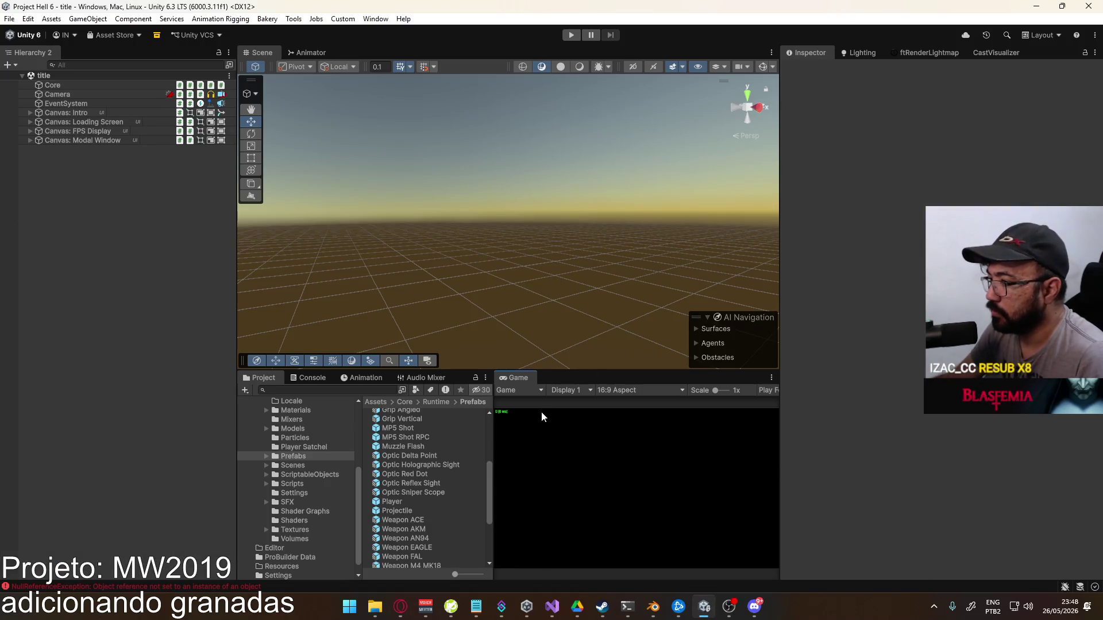
Maximize the Game view, start play mode, and bring the music video back to front
right_click(519, 380)
click(571, 419)
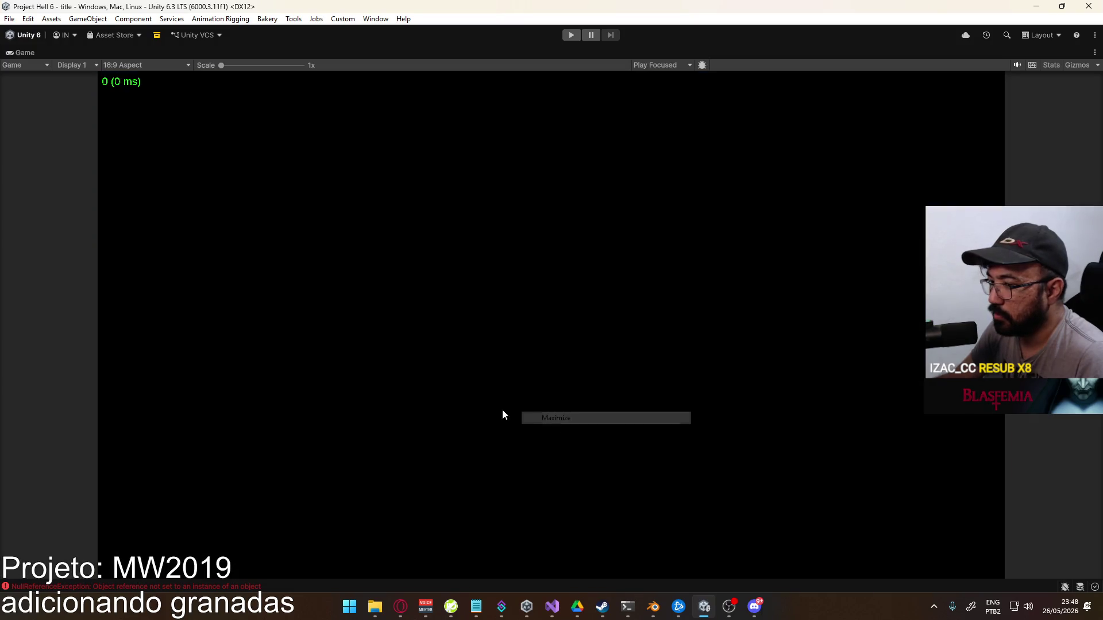
click(571, 34)
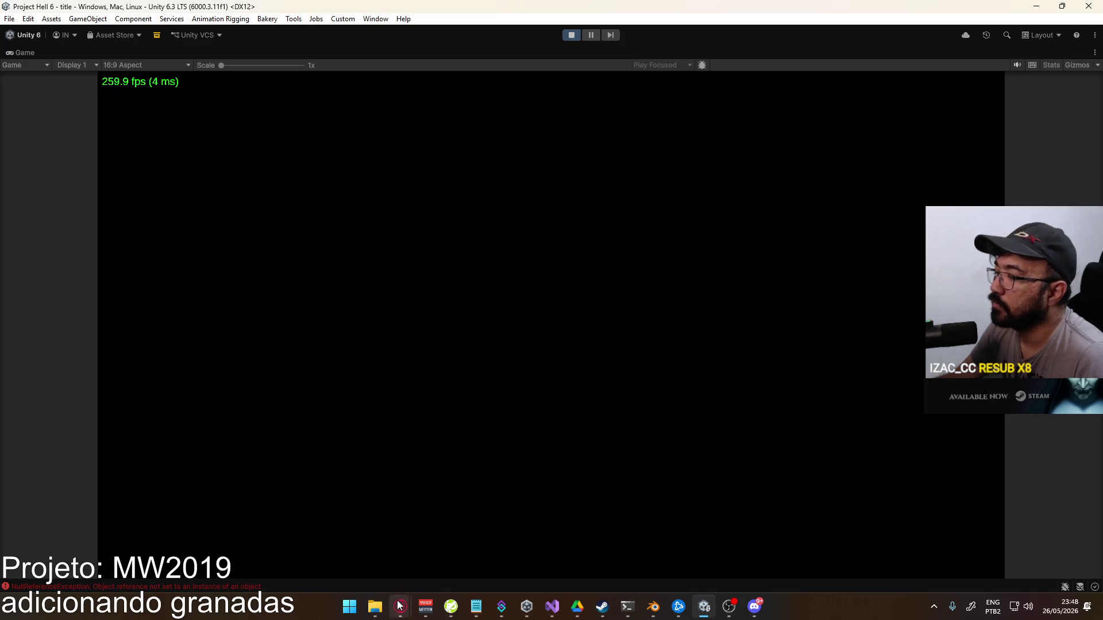
mouse_move(401, 606)
click(327, 543)
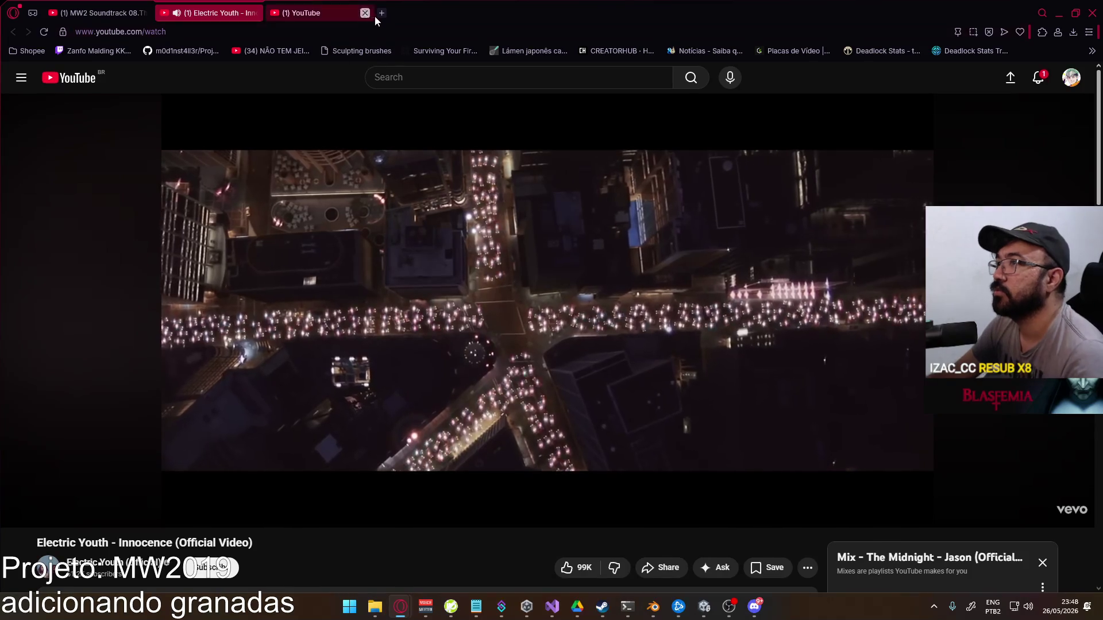
Go to SteamDB in a new tab and open 007 First Light's charts page
click(381, 13)
text(steamdb)
key(Return)
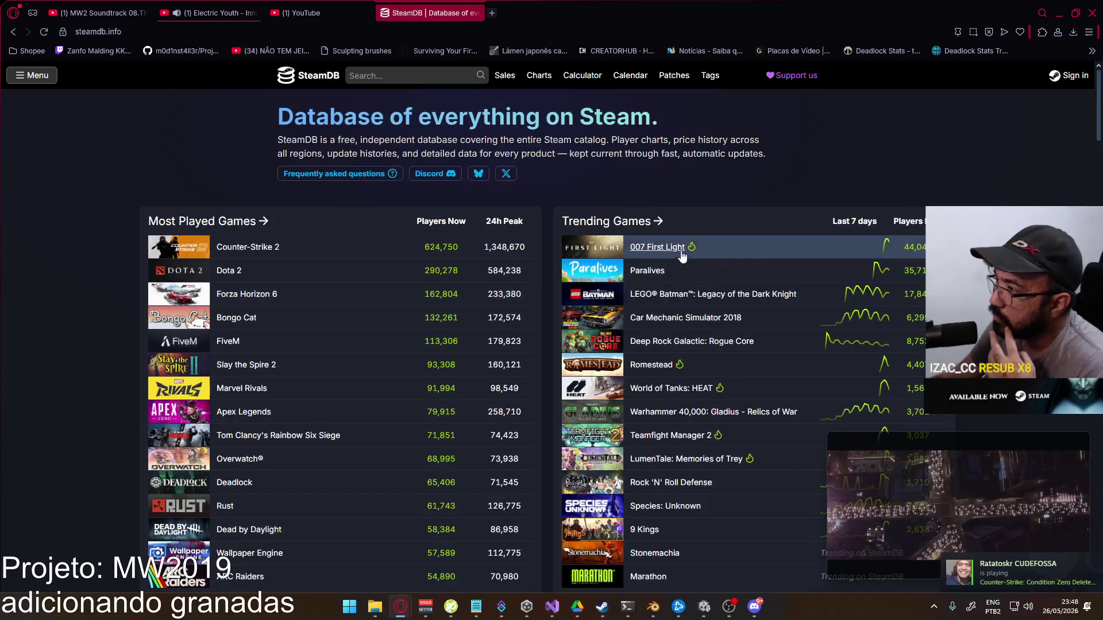
mouse_move(658, 255)
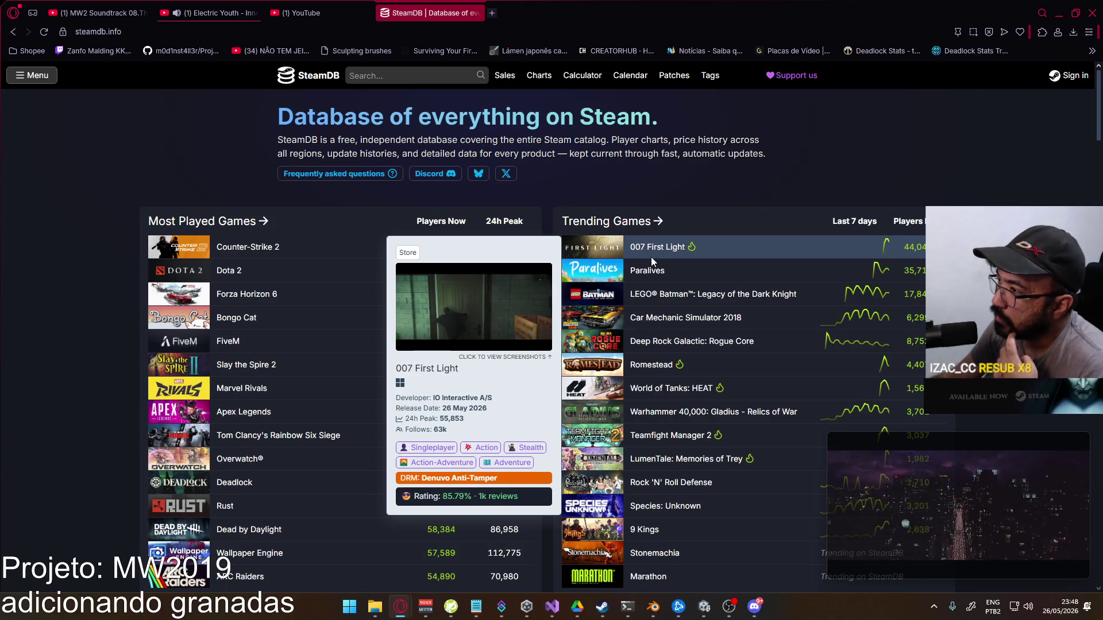
click(677, 248)
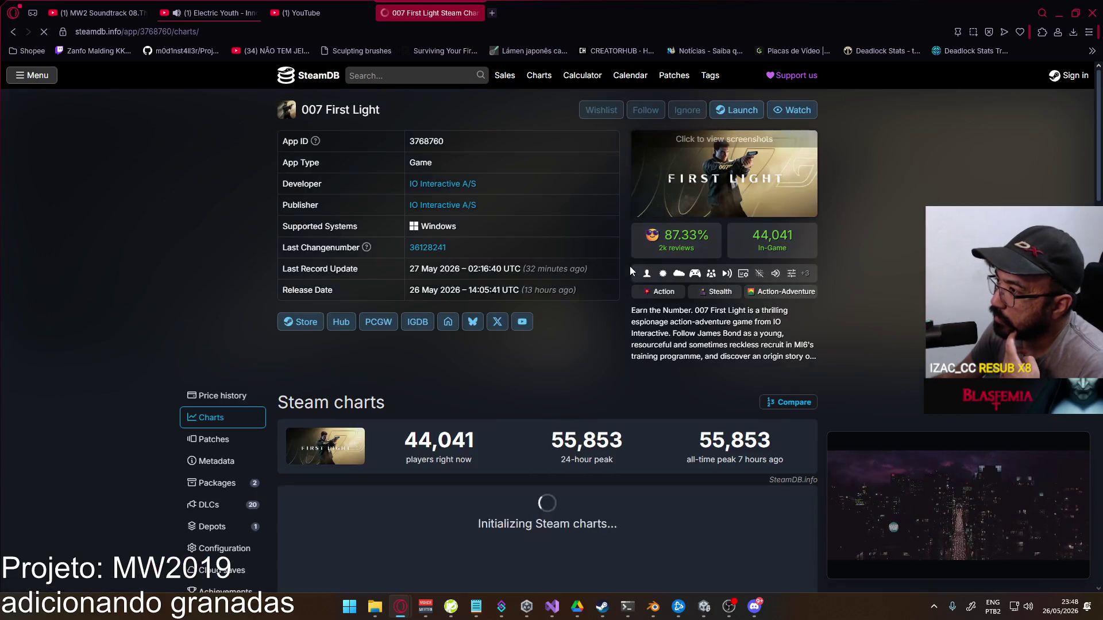
View the full player-count history, close the SteamDB page, and return to Unity
scroll(606, 320, down, 2)
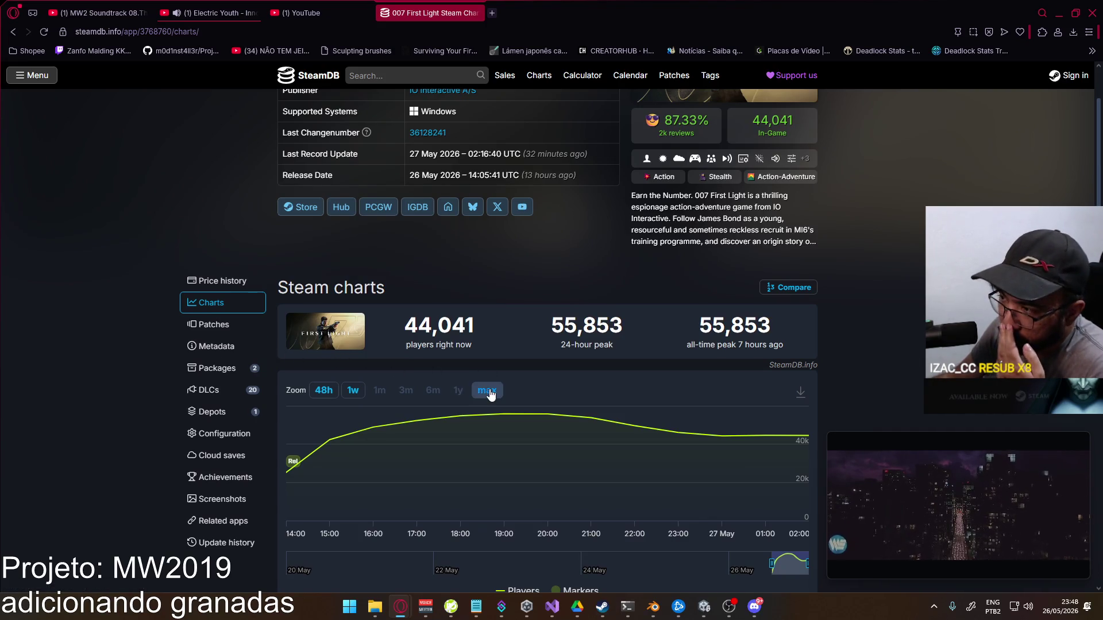
click(488, 392)
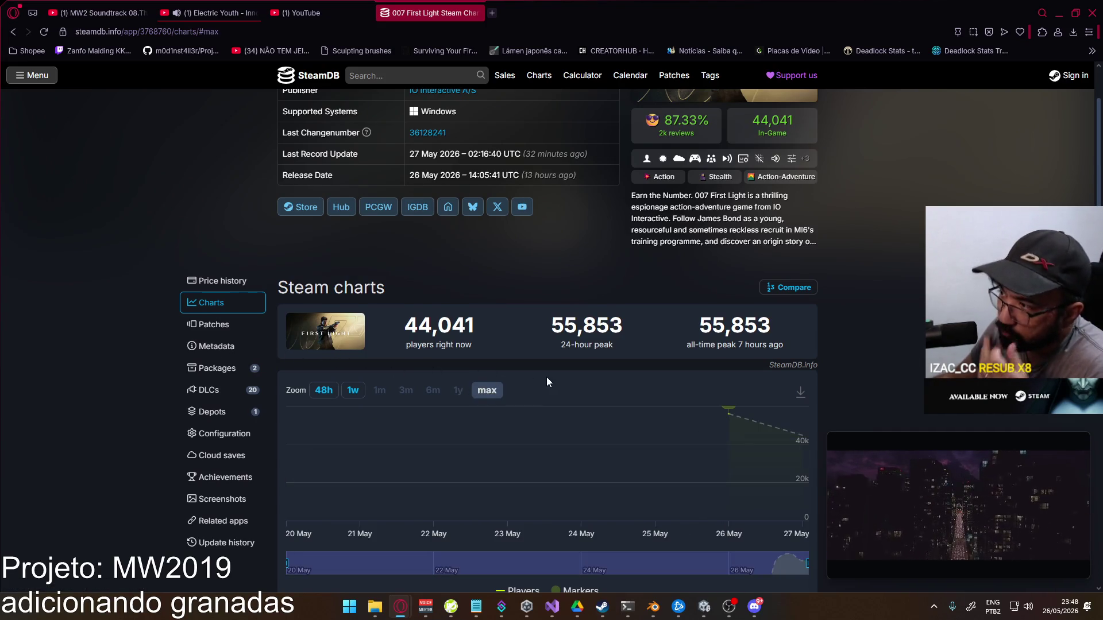
scroll(546, 377, up, 2)
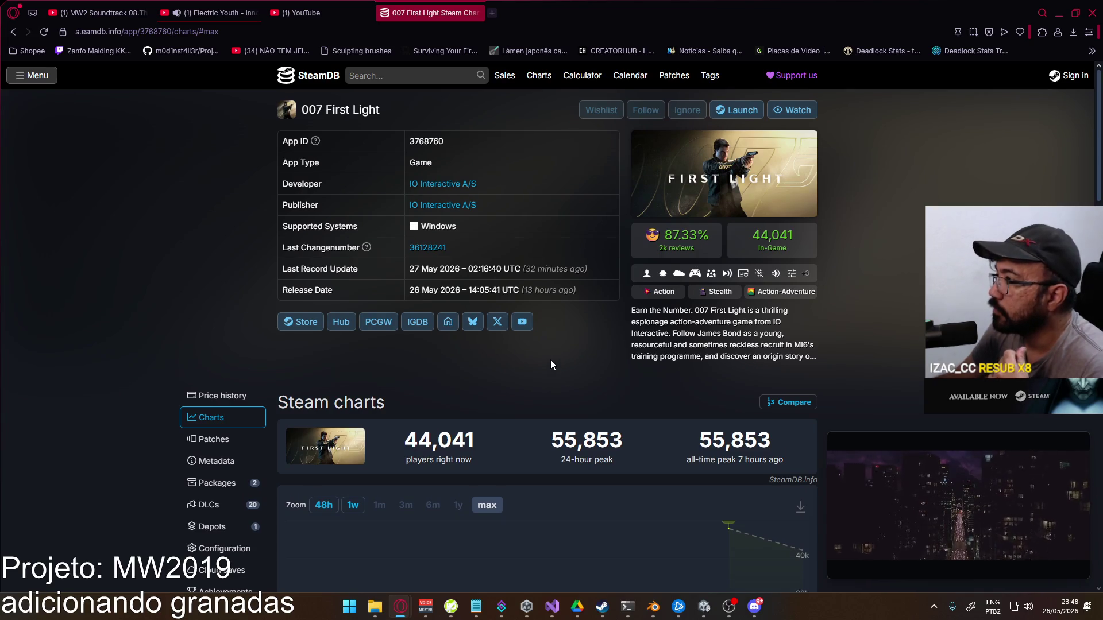
click(477, 13)
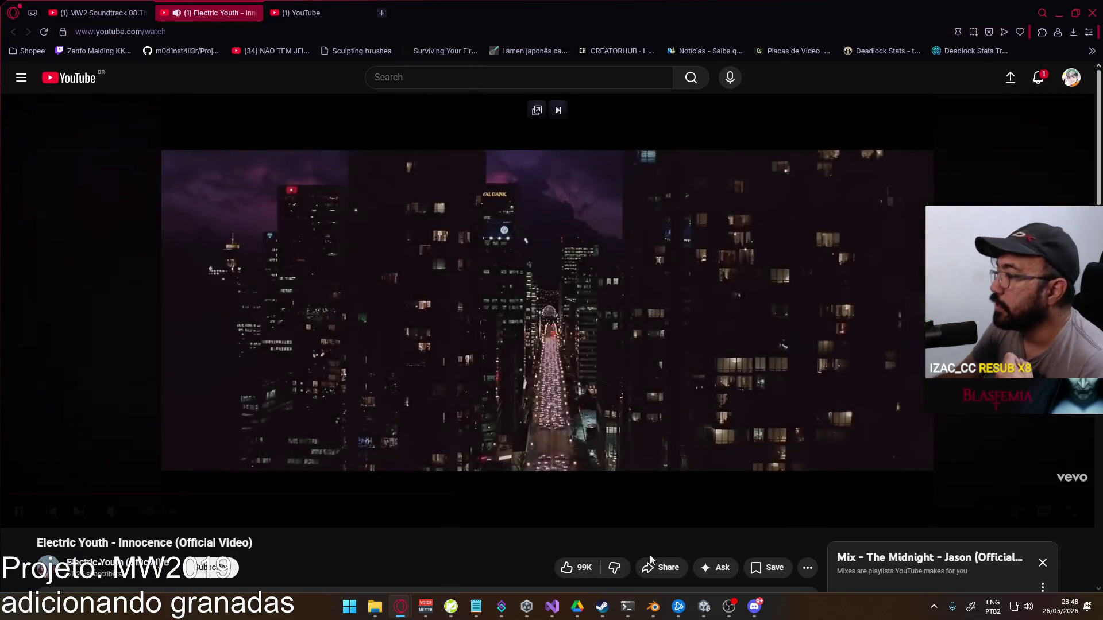
key(alt+Tab)
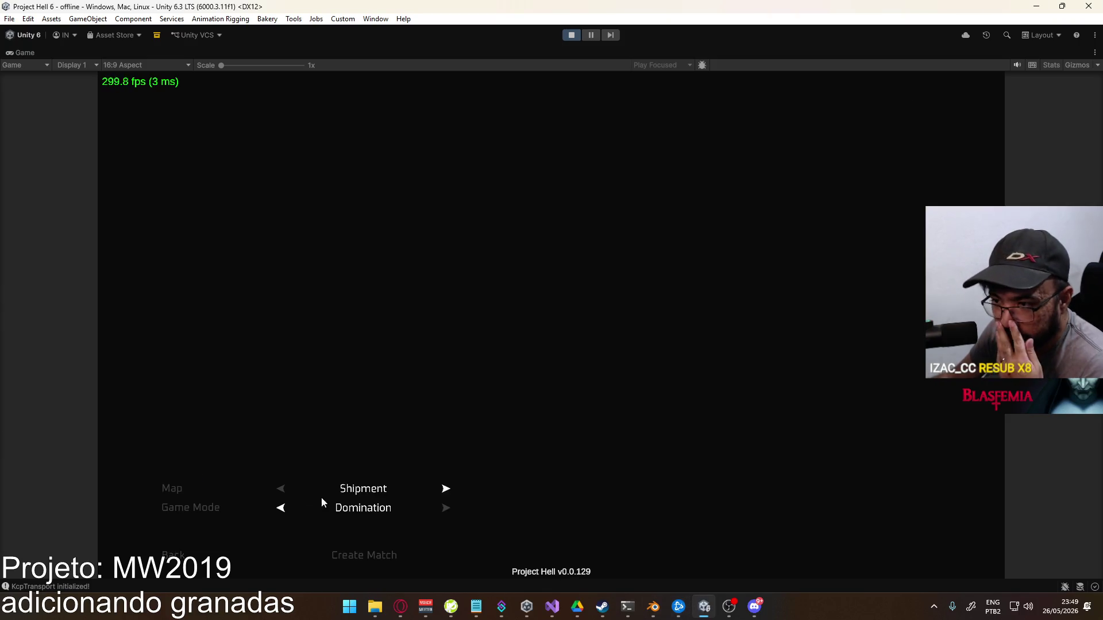
Start a Domination match on Shipment, equip the grenade, and walk toward the containers
click(311, 555)
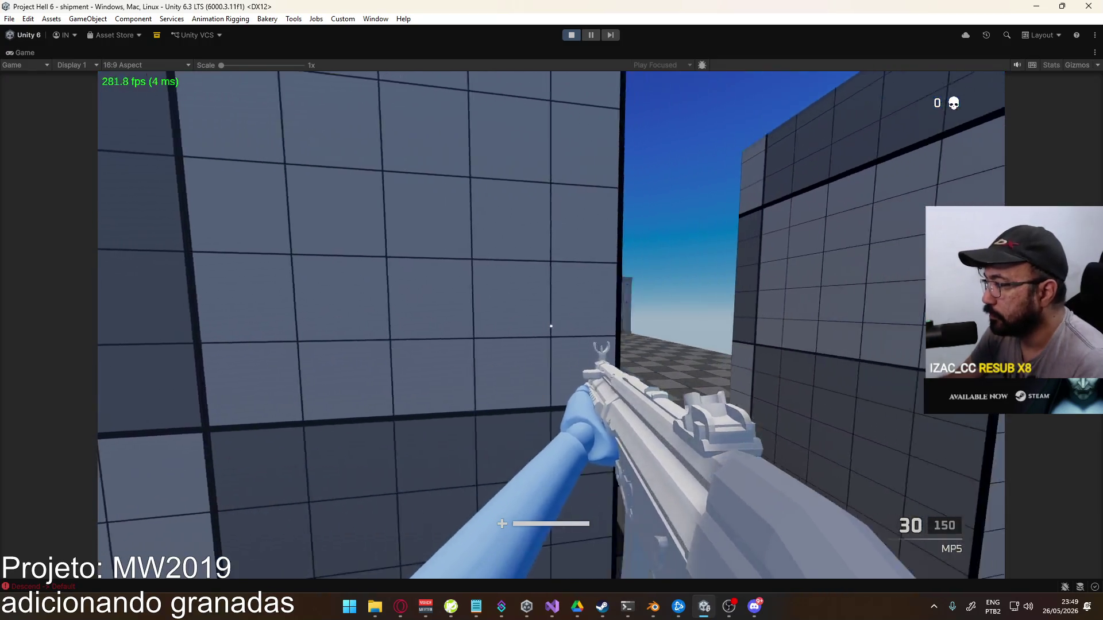
key(Escape)
key(Escape)
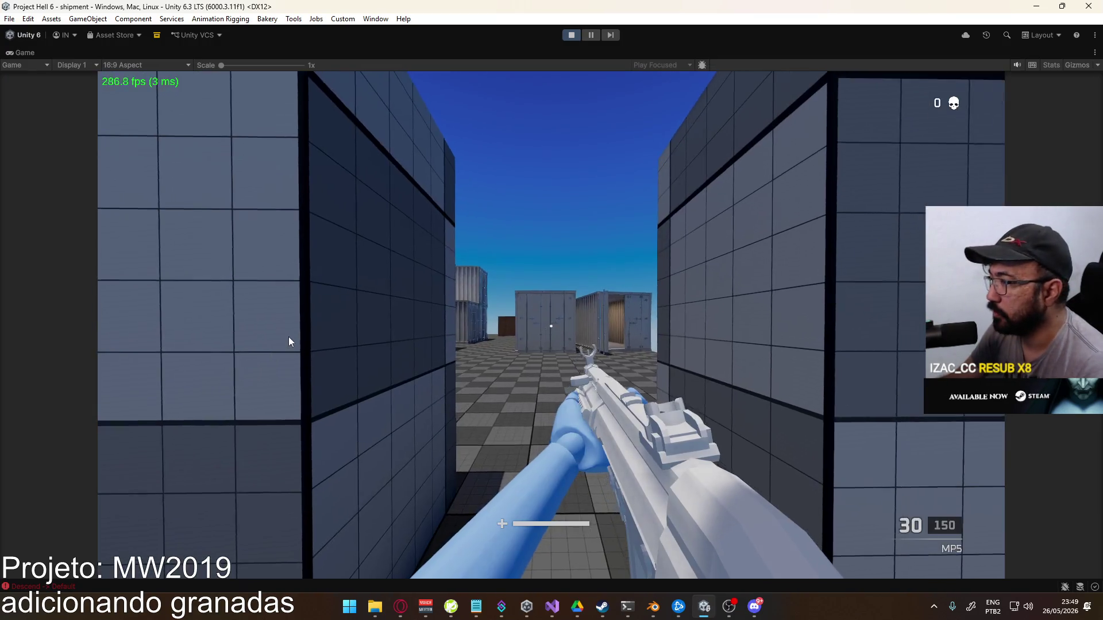
key(g)
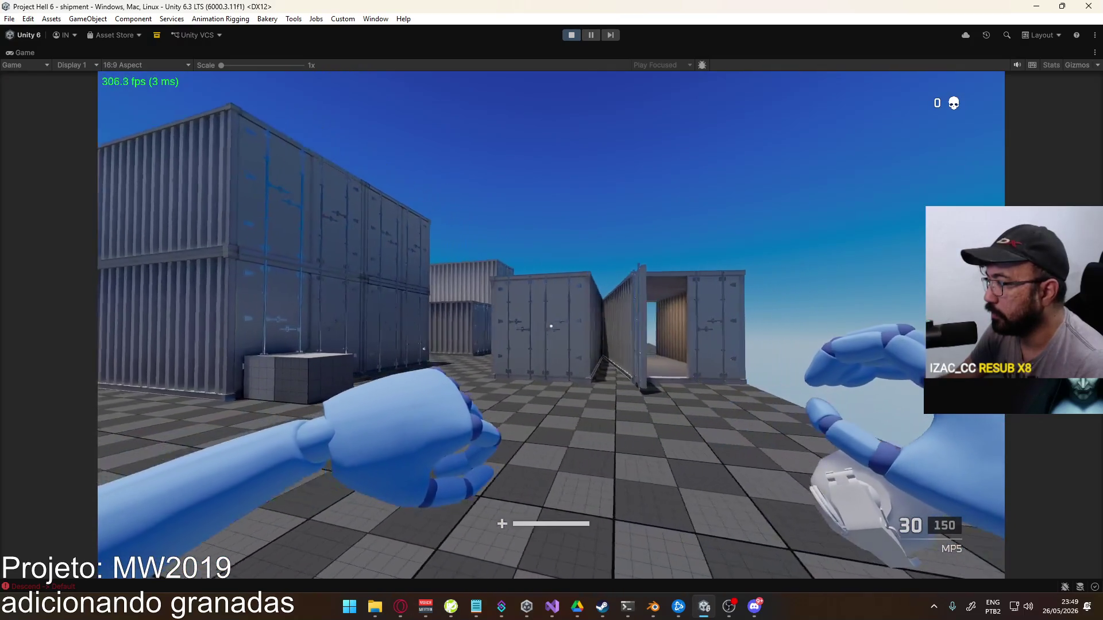
key(a)
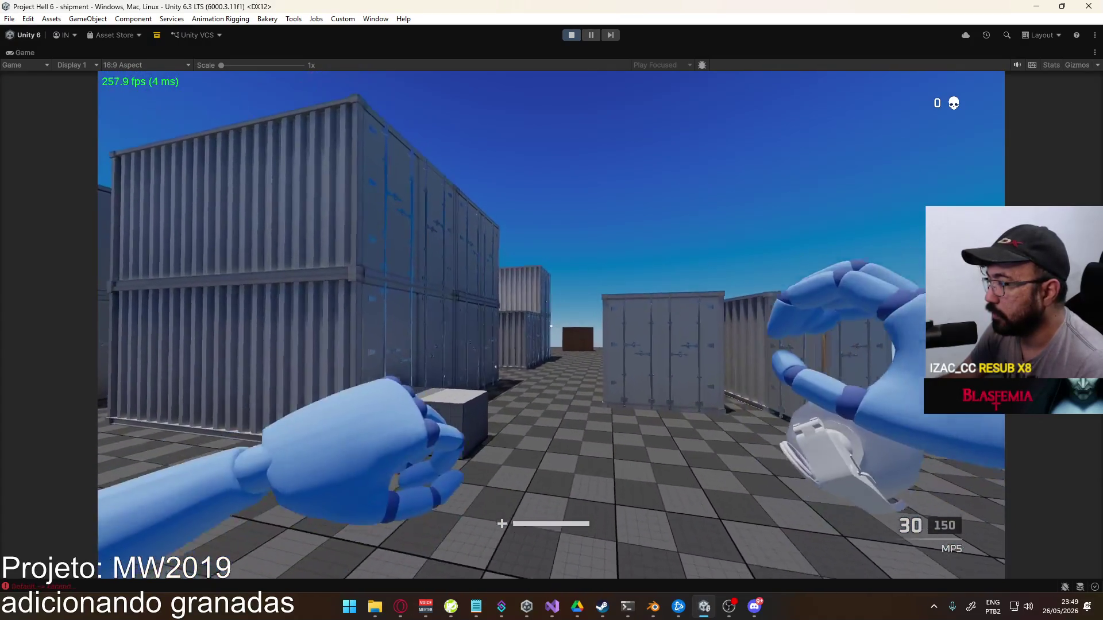
Stop play mode and bring up Unity Hub's project list
key(Escape)
key(Escape)
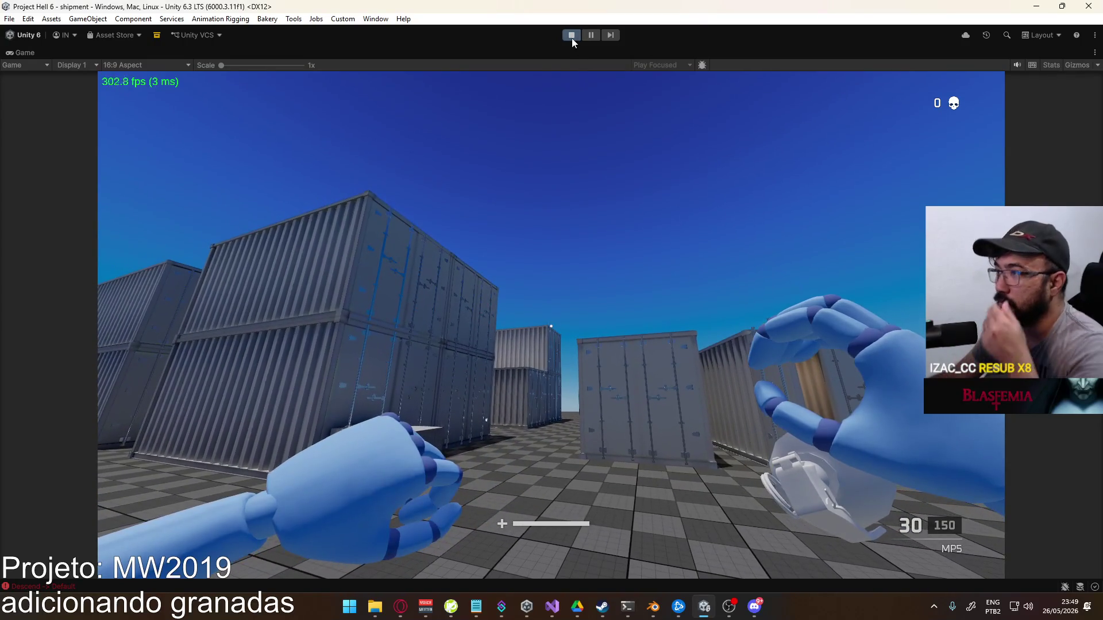
click(571, 35)
click(526, 607)
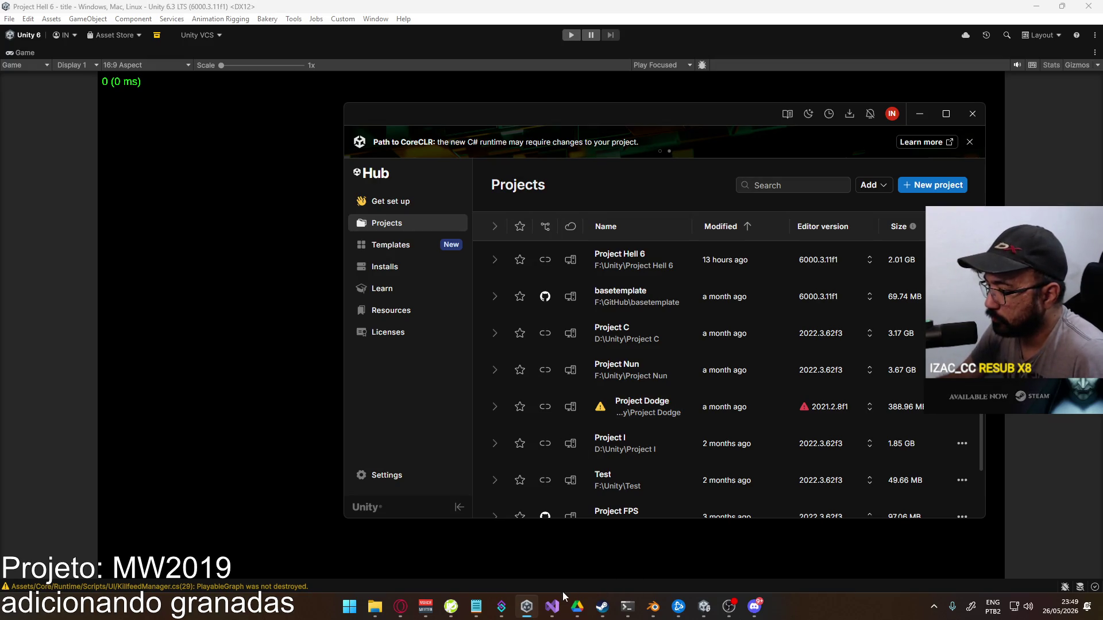
Pass true as worldPositionStays to SetParent on line 20 of ViewmodelGrenade.cs and save
click(552, 607)
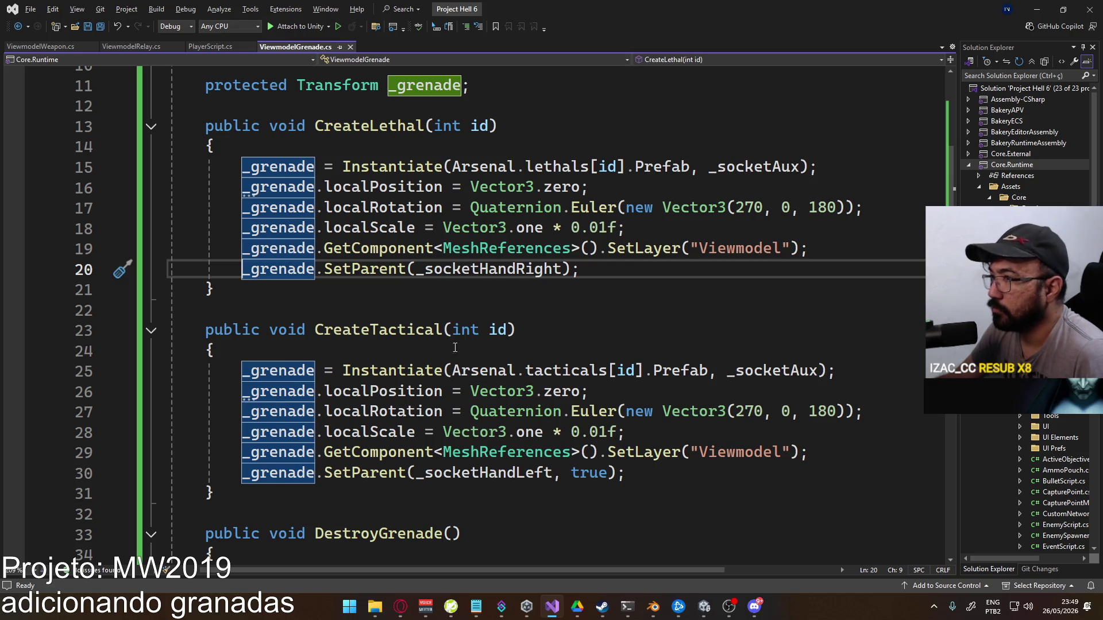
click(562, 280)
text(, true)
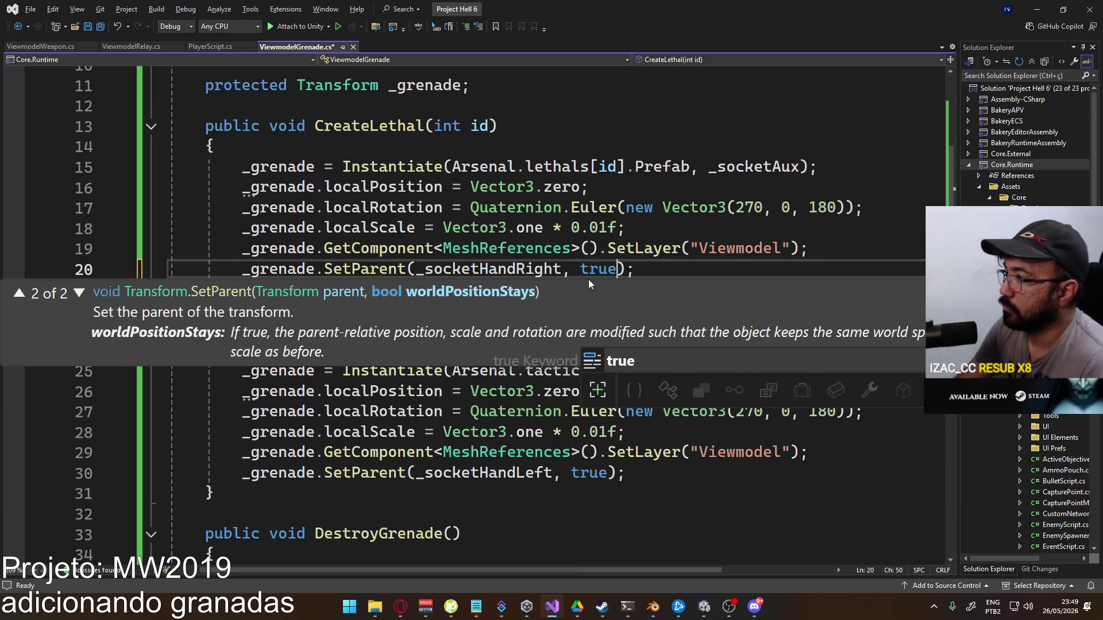
key(ctrl+s)
click(527, 607)
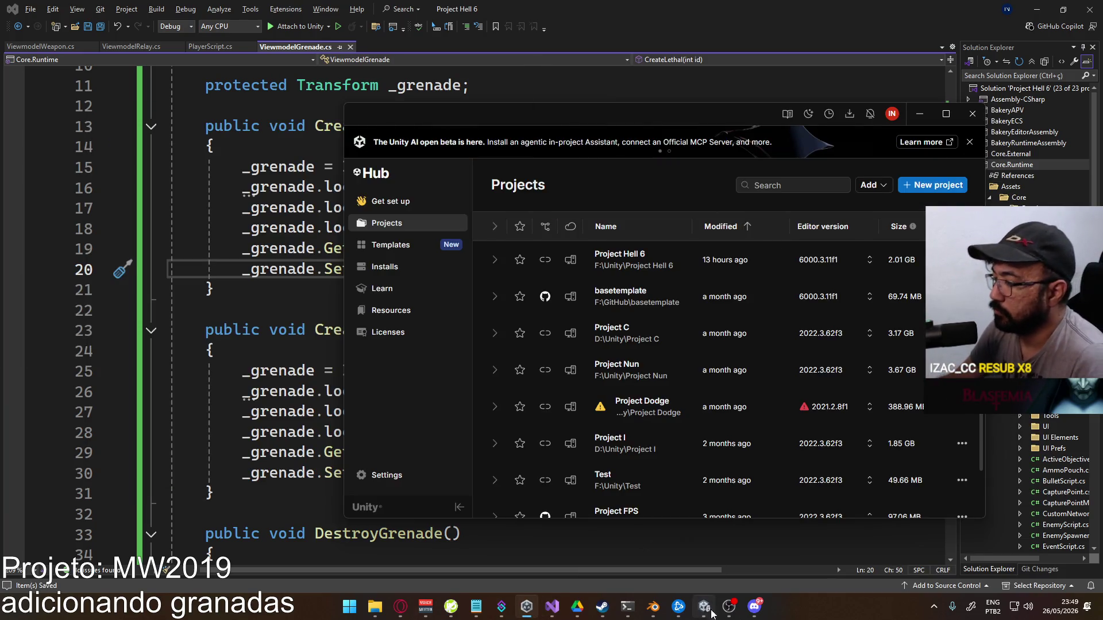
click(710, 612)
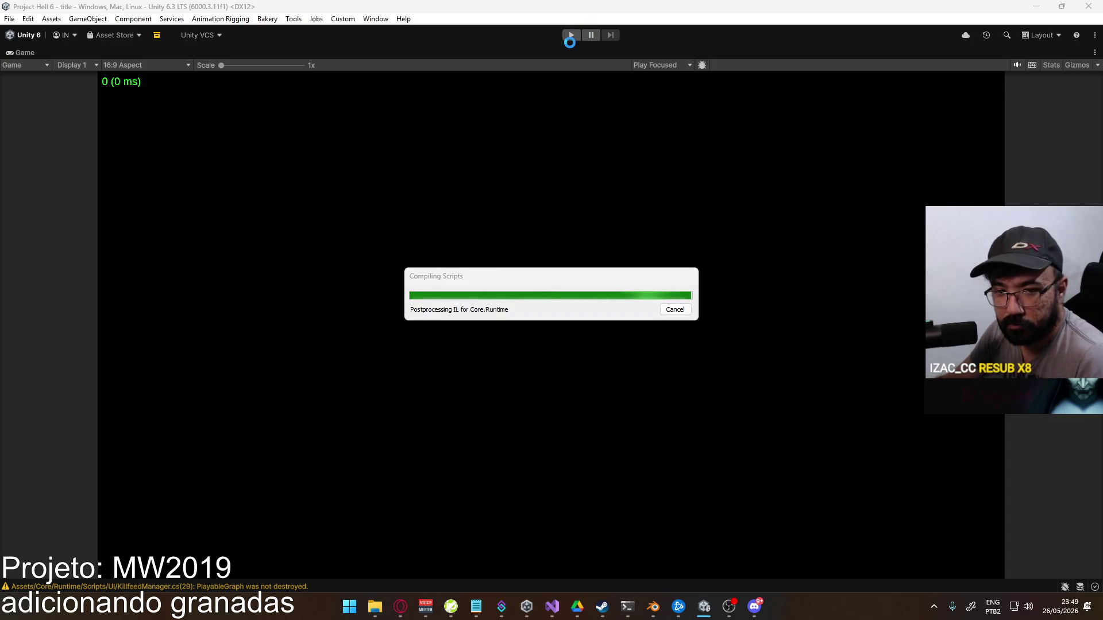
Enter play mode, then clear the logged Console errors and close the Console
click(568, 39)
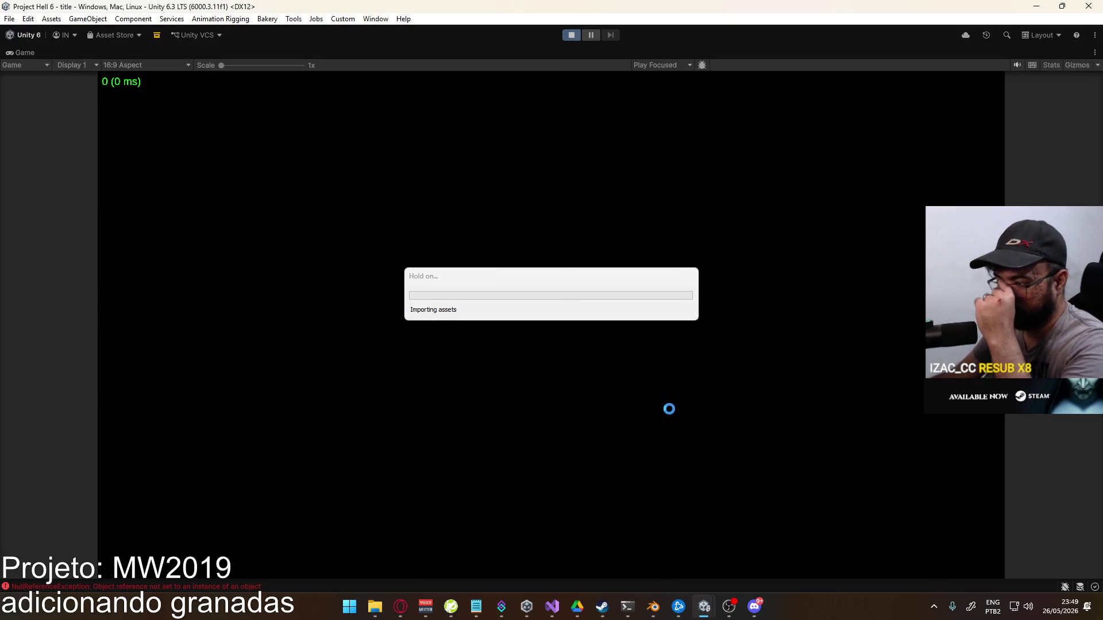
click(152, 584)
click(79, 126)
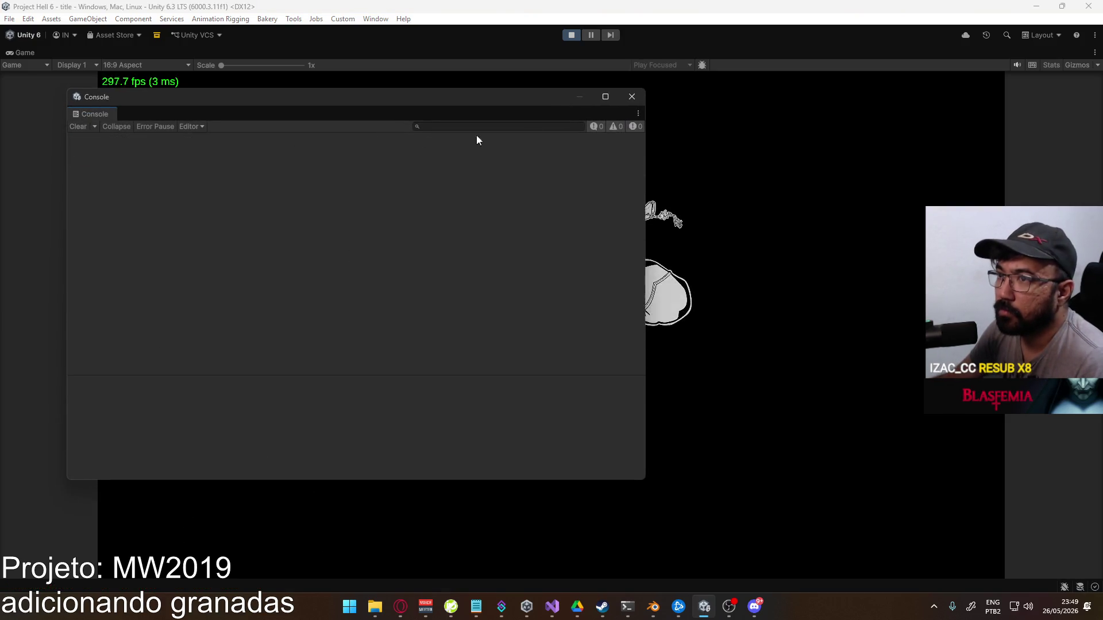
click(632, 97)
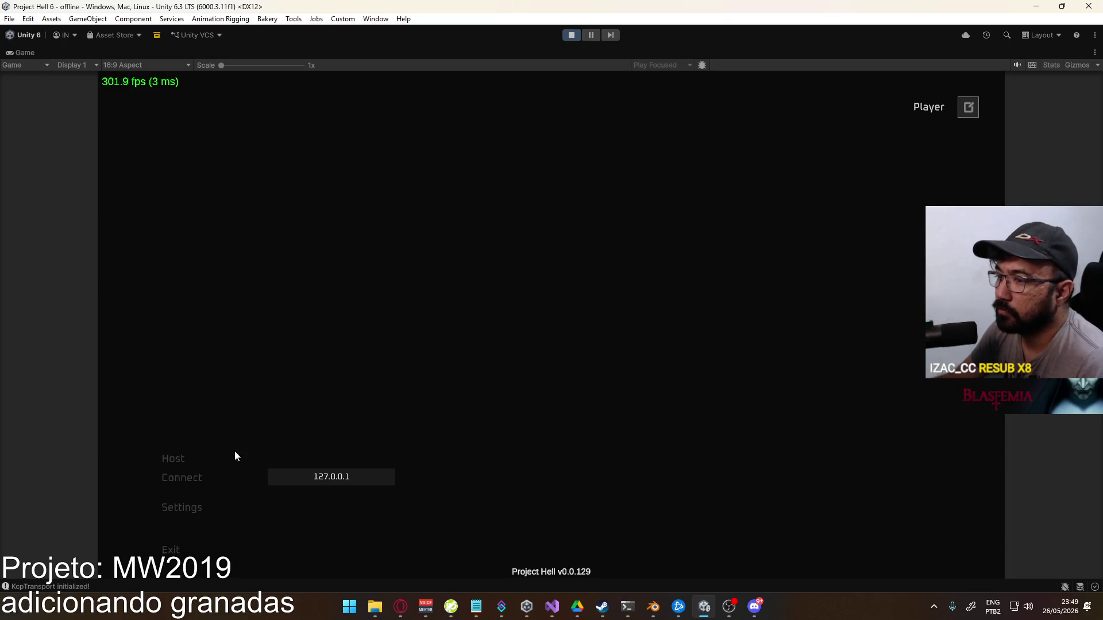
Host a Shipment match, walk toward the containers to test the grenade, then stop play mode
click(233, 455)
click(376, 556)
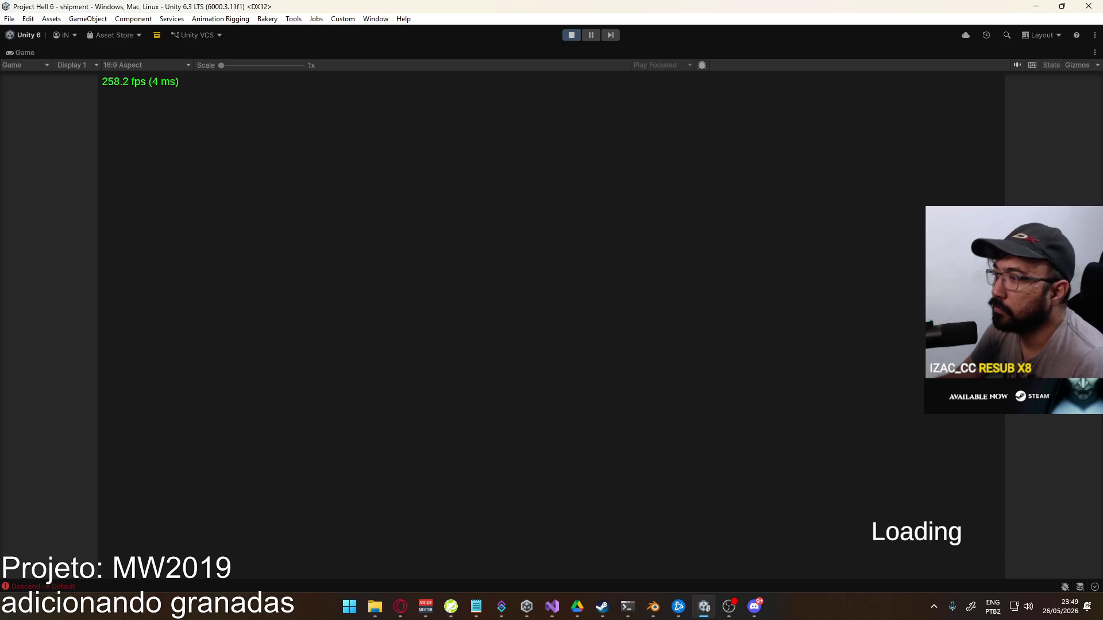
key(w)
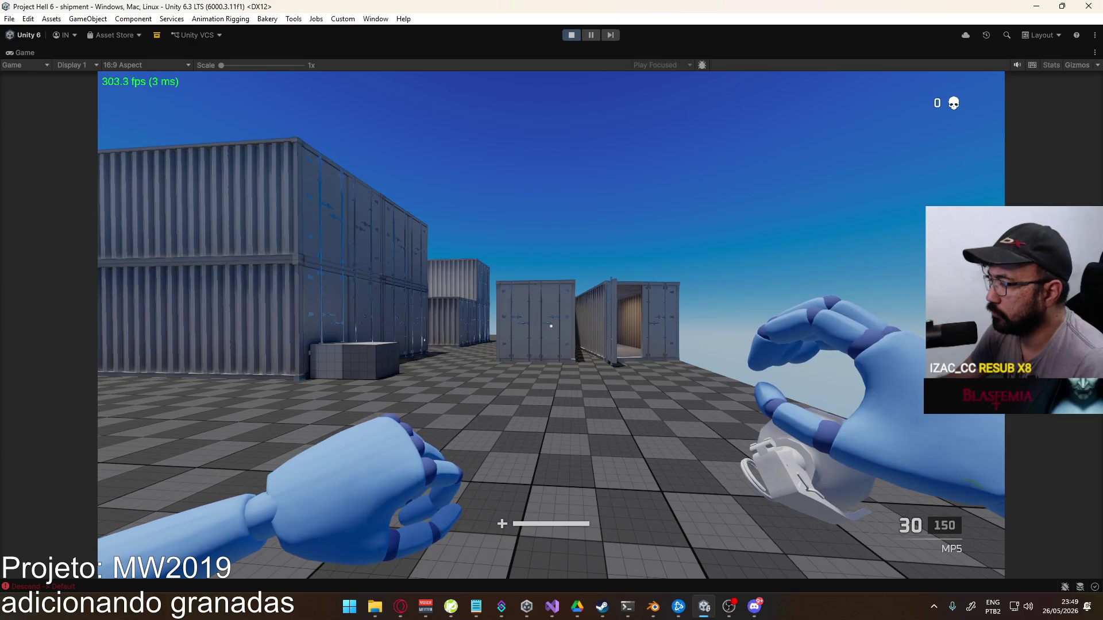
mouse_move(551, 310)
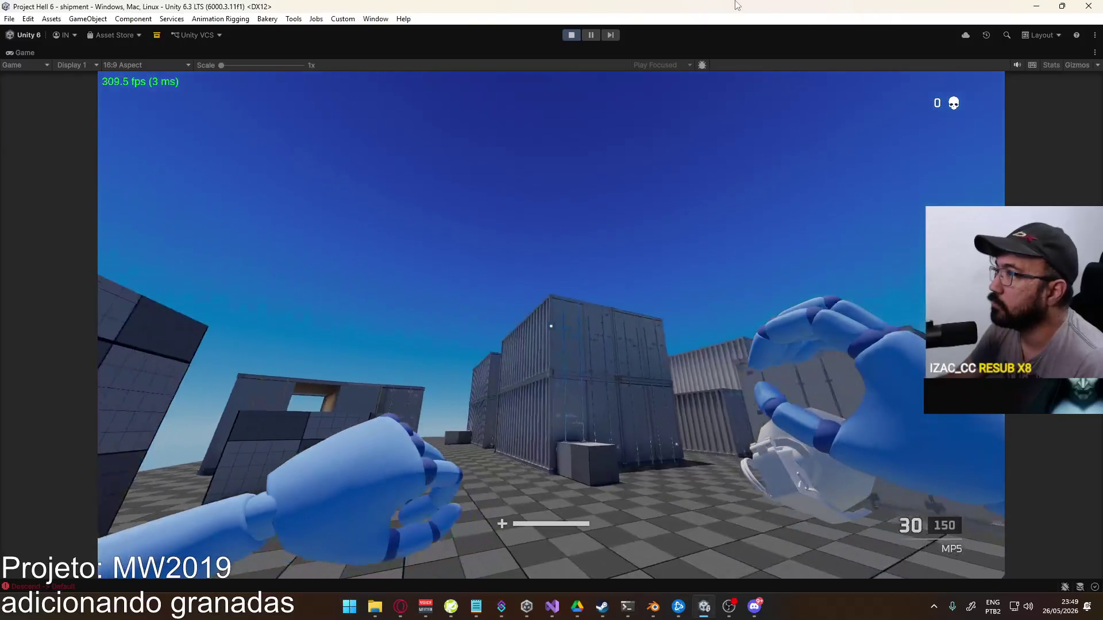
click(572, 35)
click(553, 604)
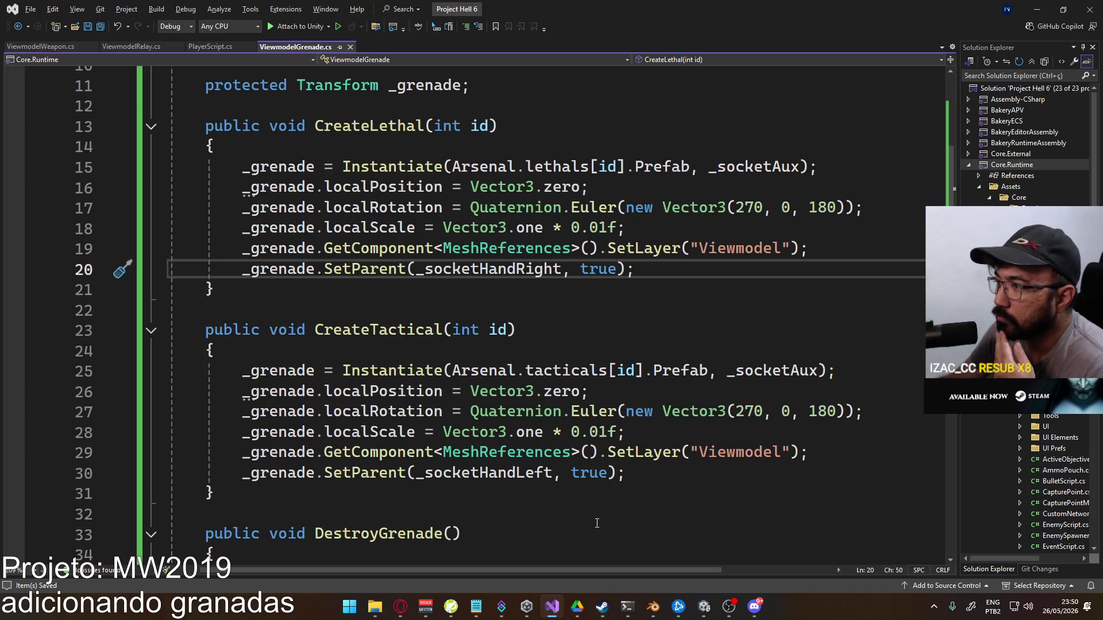
click(704, 607)
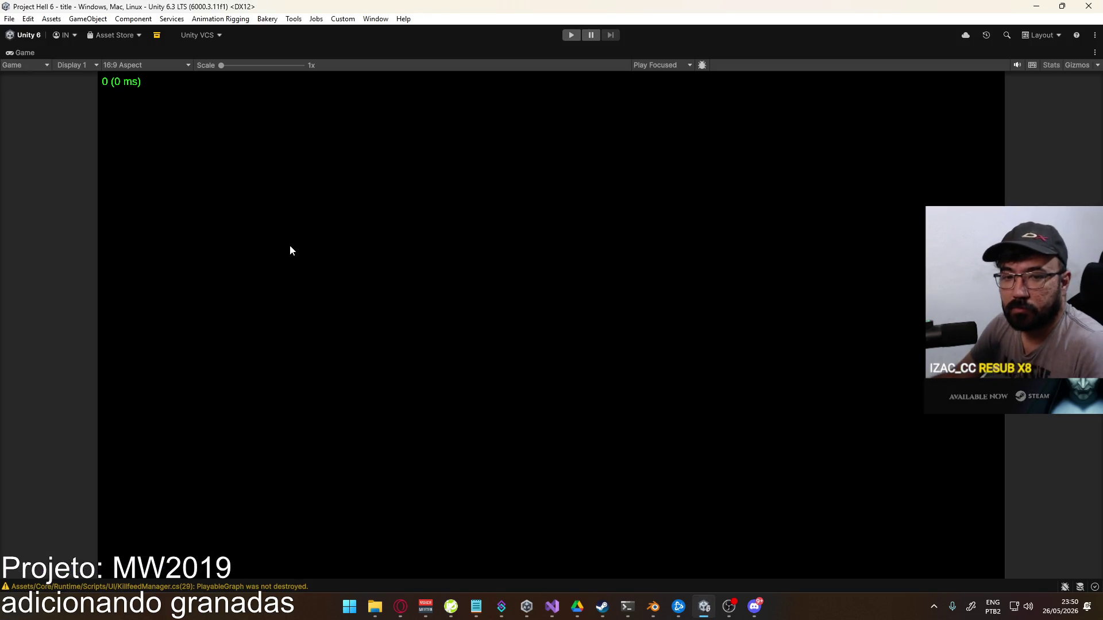
right_click(301, 50)
click(345, 87)
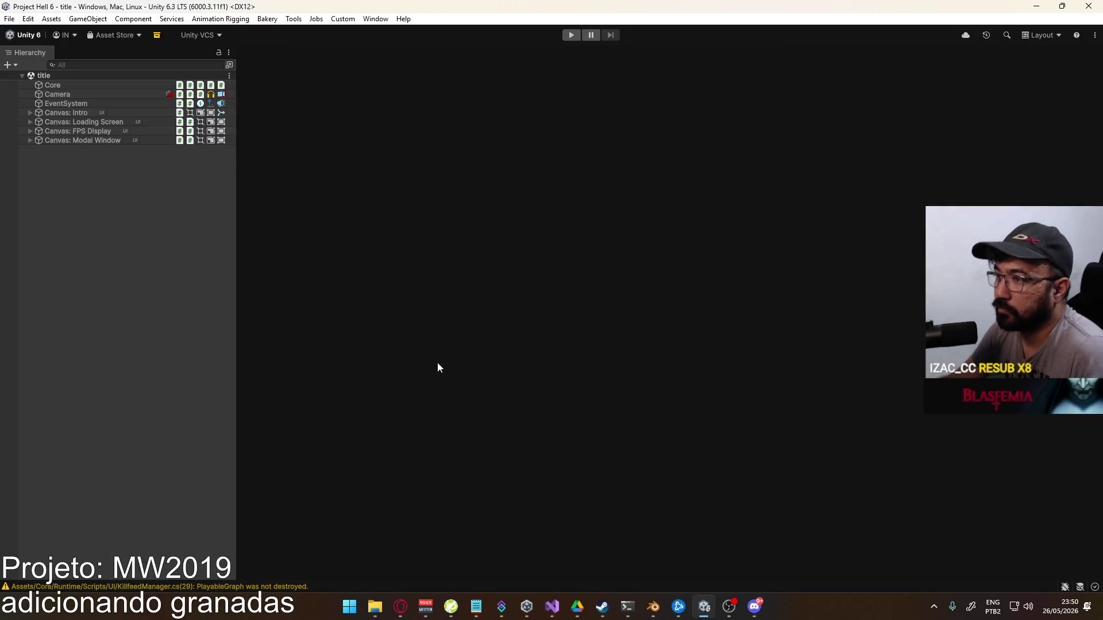
click(417, 500)
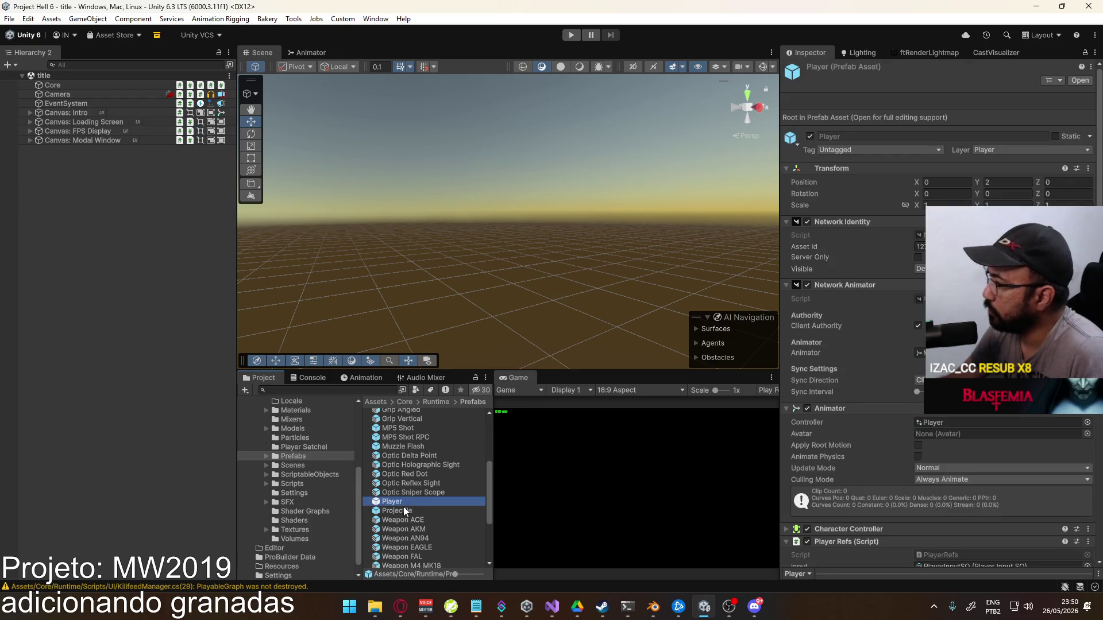
scroll(864, 436, down, 10)
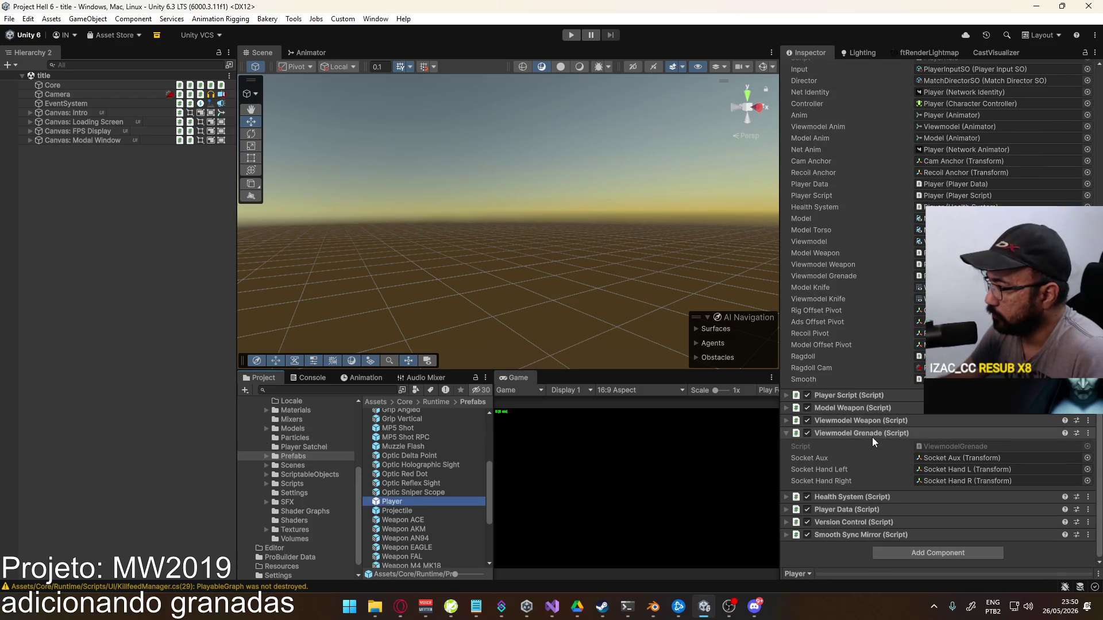
click(872, 436)
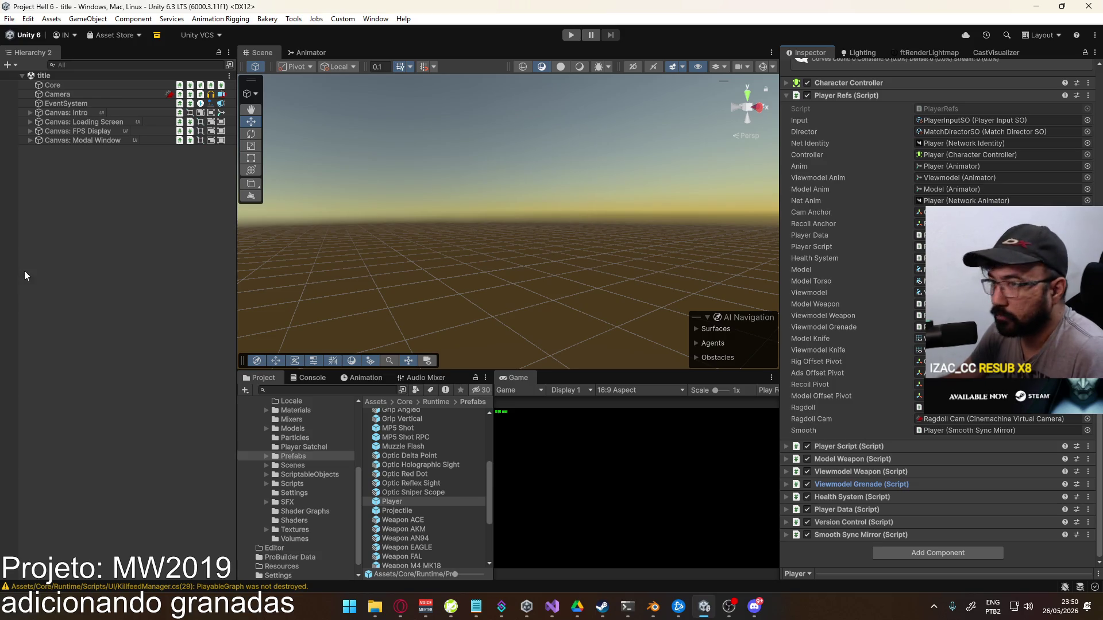
double_click(394, 502)
click(89, 339)
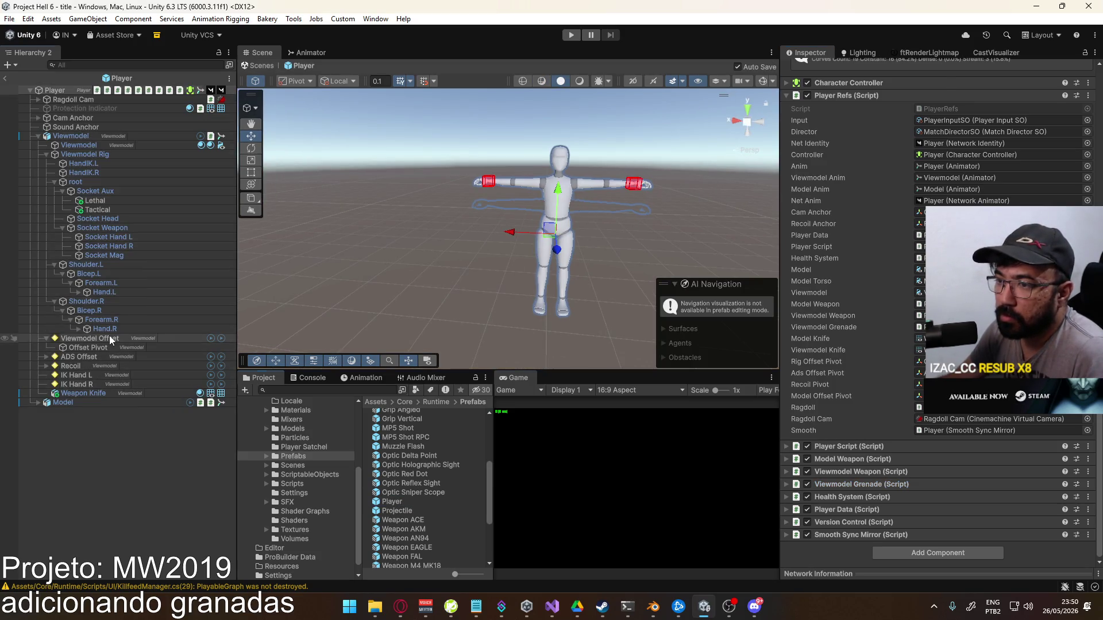
click(98, 348)
click(102, 341)
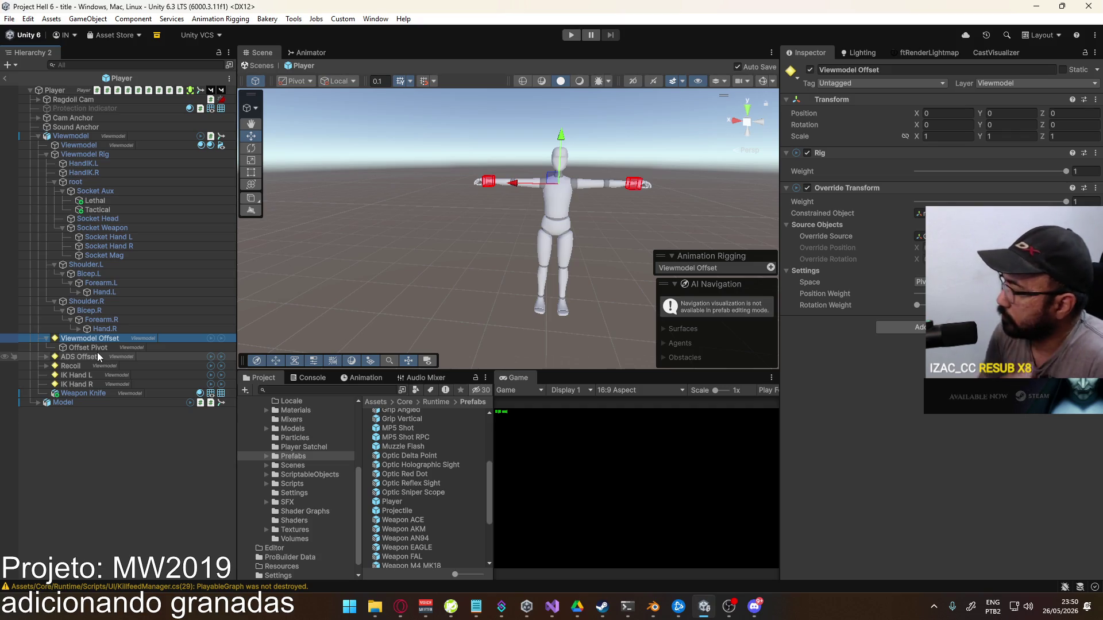
click(552, 606)
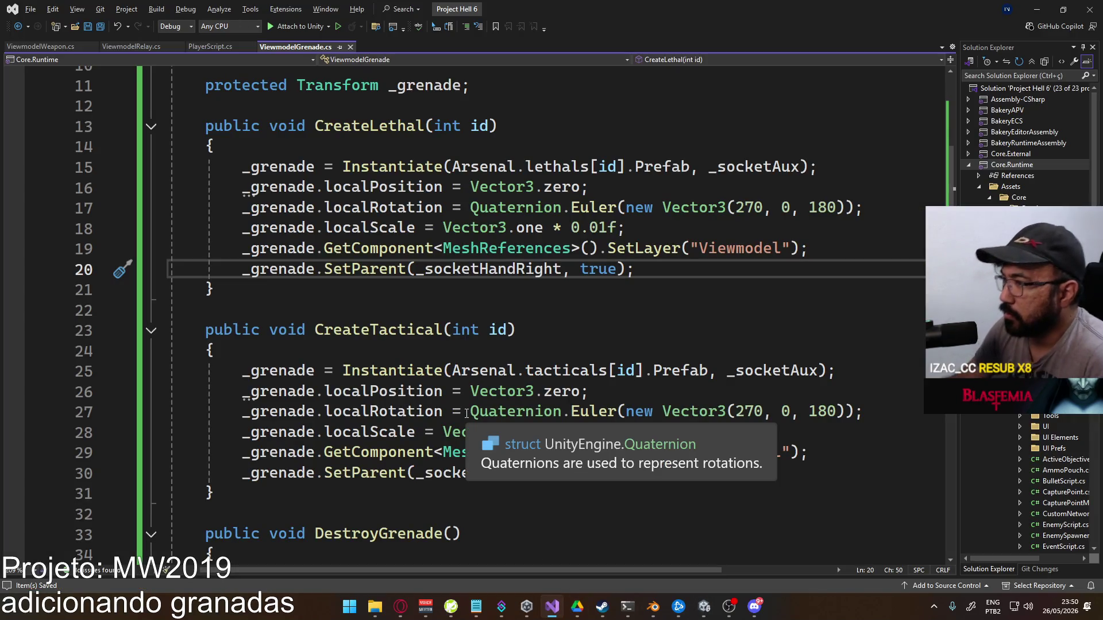
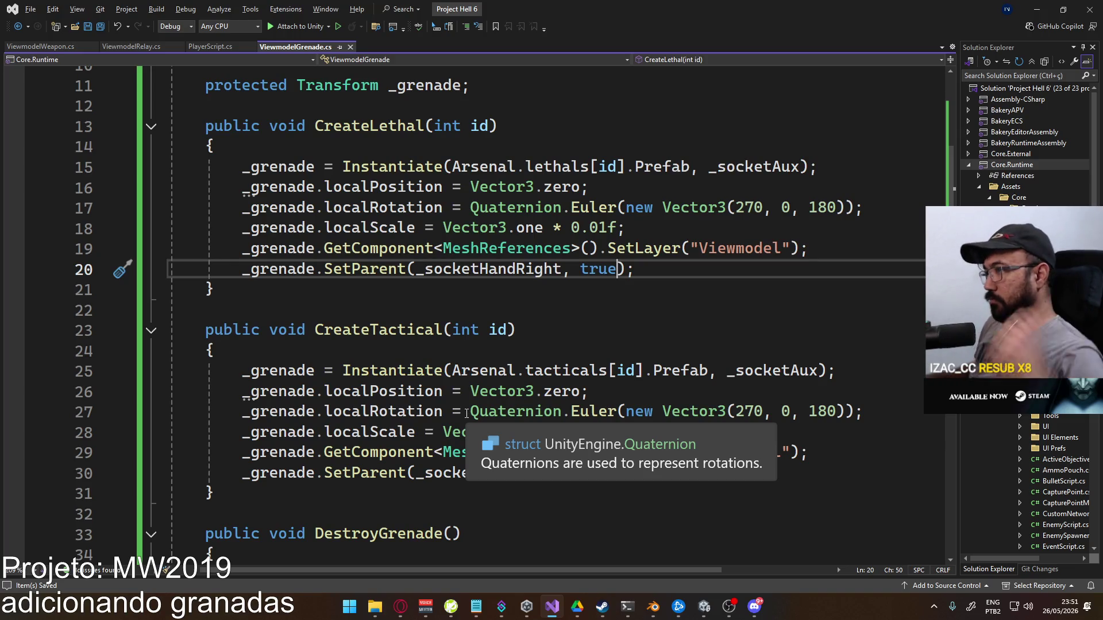
Review ViewmodelGrenade.cs: lethal grenades parent to _socketHandRight, tactical to _socketHandLeft; then return to Unity
scroll(457, 452, up, 3)
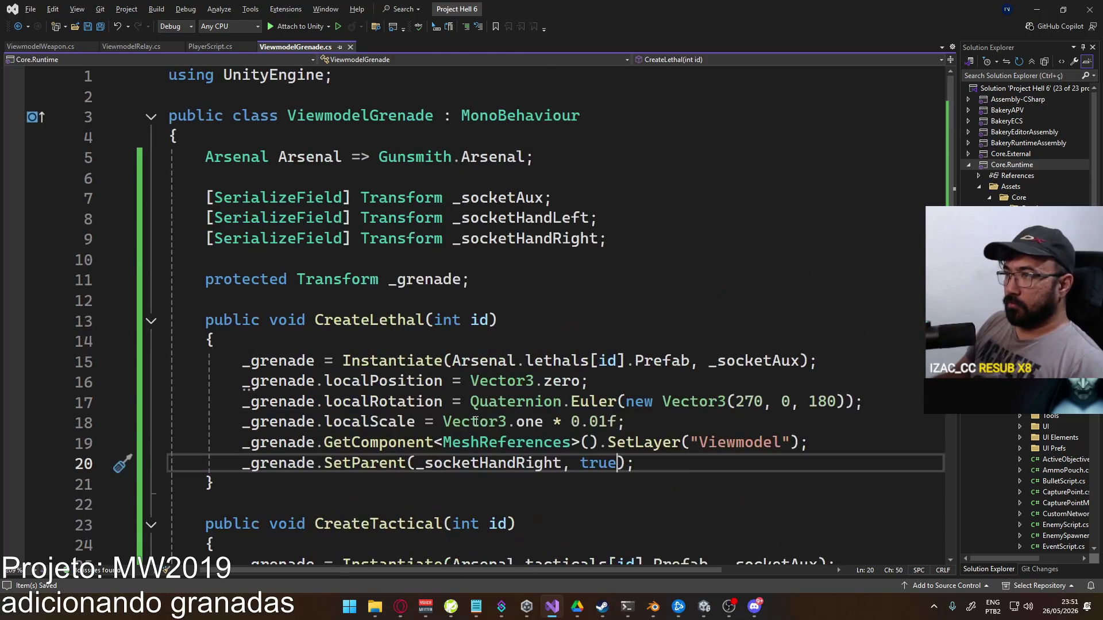
scroll(472, 418, down, 2)
scroll(466, 418, down, 4)
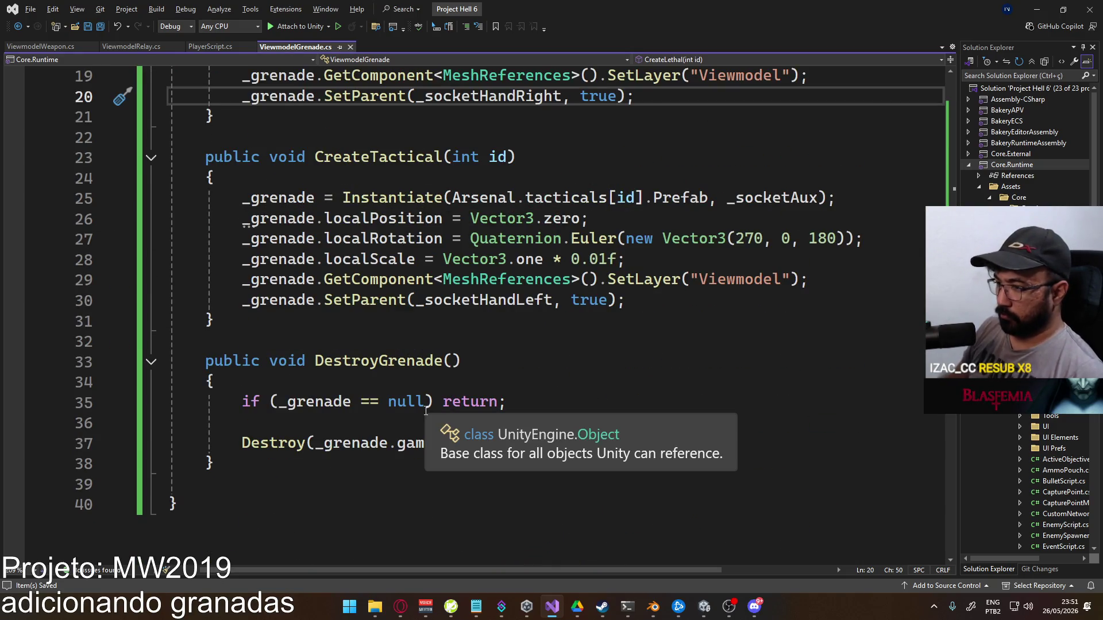
scroll(473, 421, up, 2)
scroll(582, 406, up, 3)
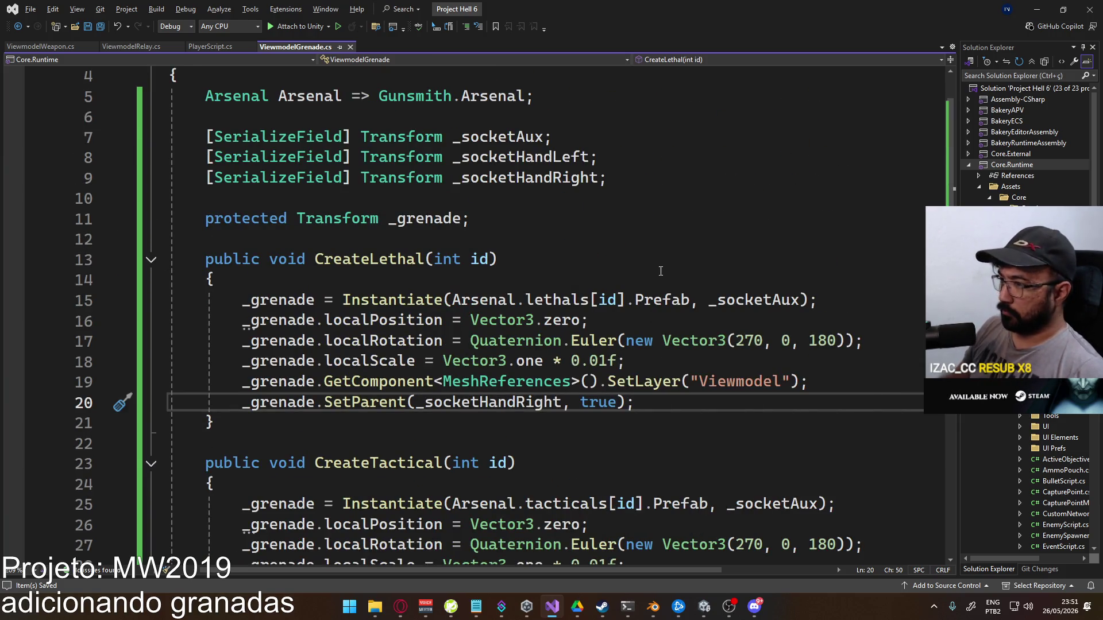
scroll(632, 255, down, 2)
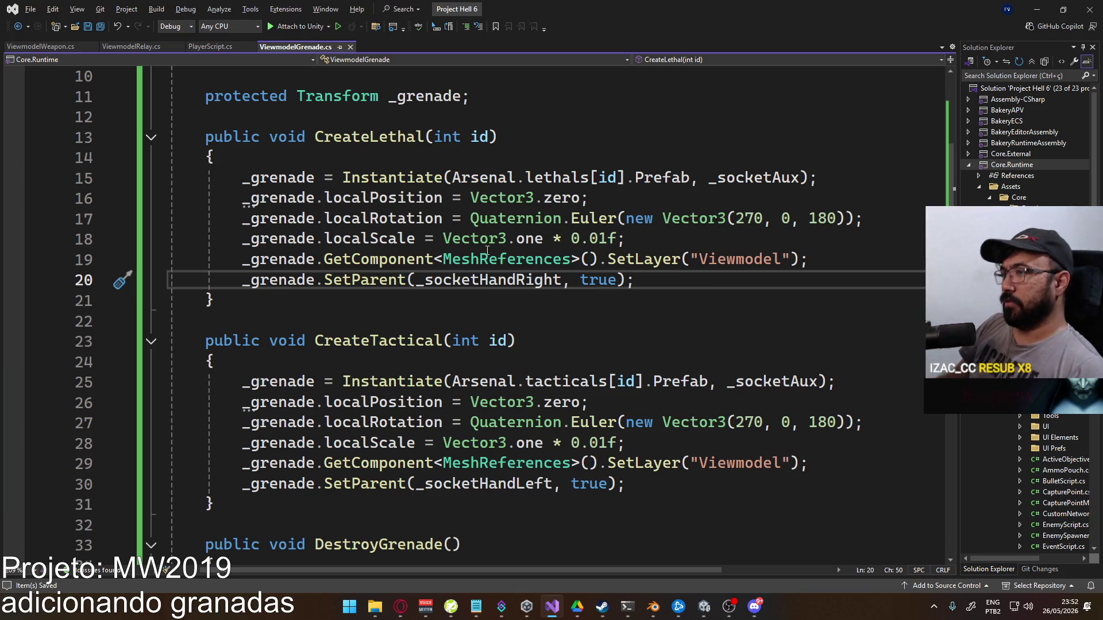
mouse_move(356, 288)
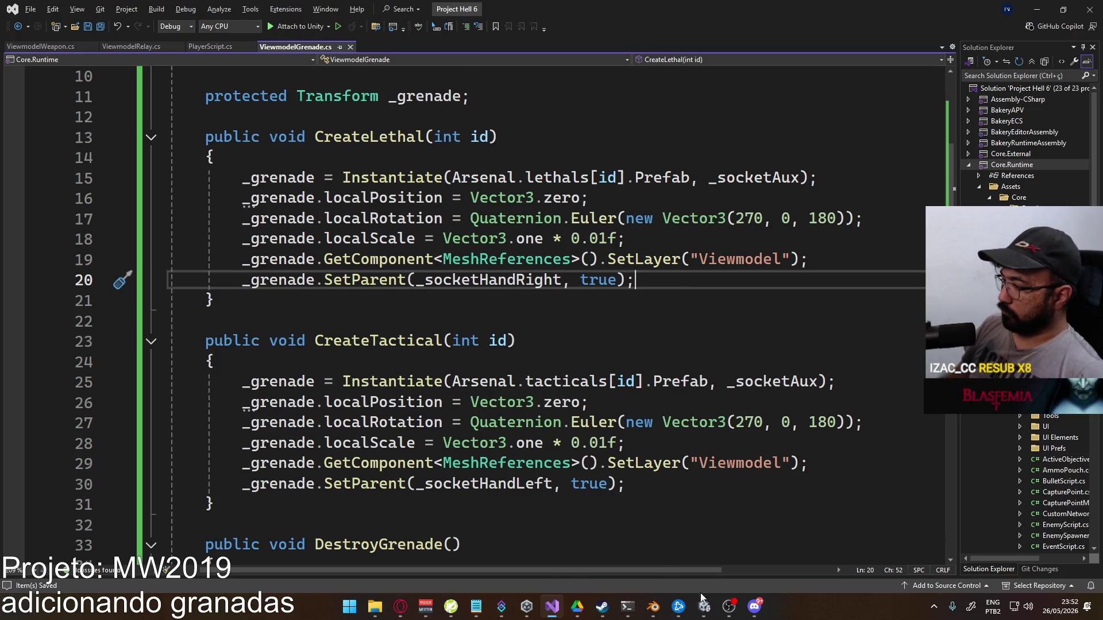
key(alt+Tab)
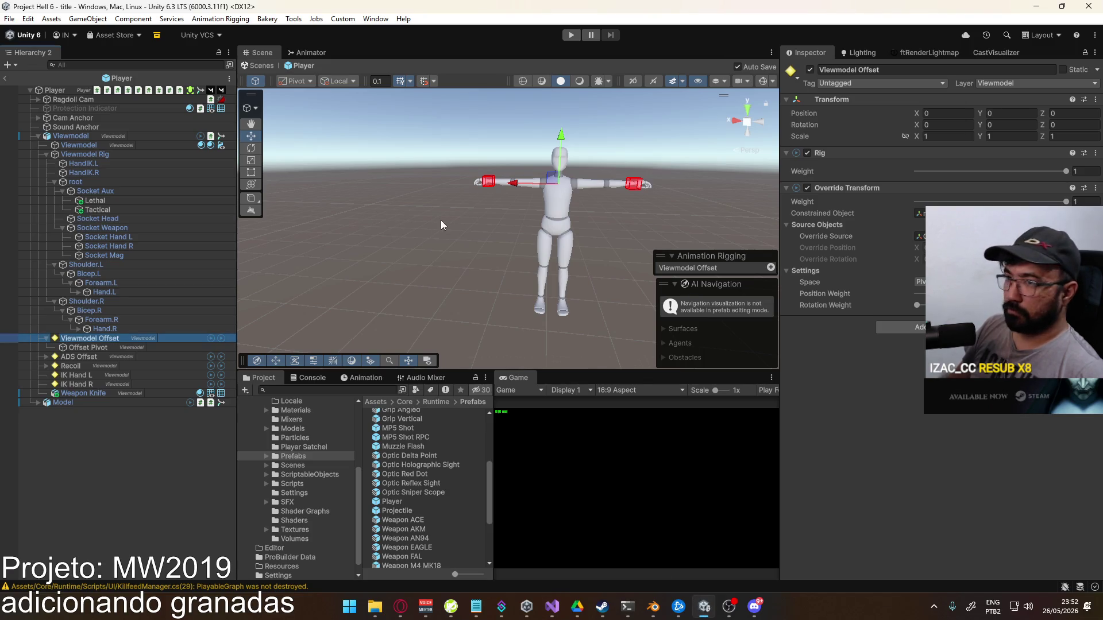
Inspect the rig's Hand.R, Forearm.R and Forearm.L bones in the Hierarchy
click(112, 329)
click(126, 320)
click(120, 327)
click(123, 320)
click(111, 309)
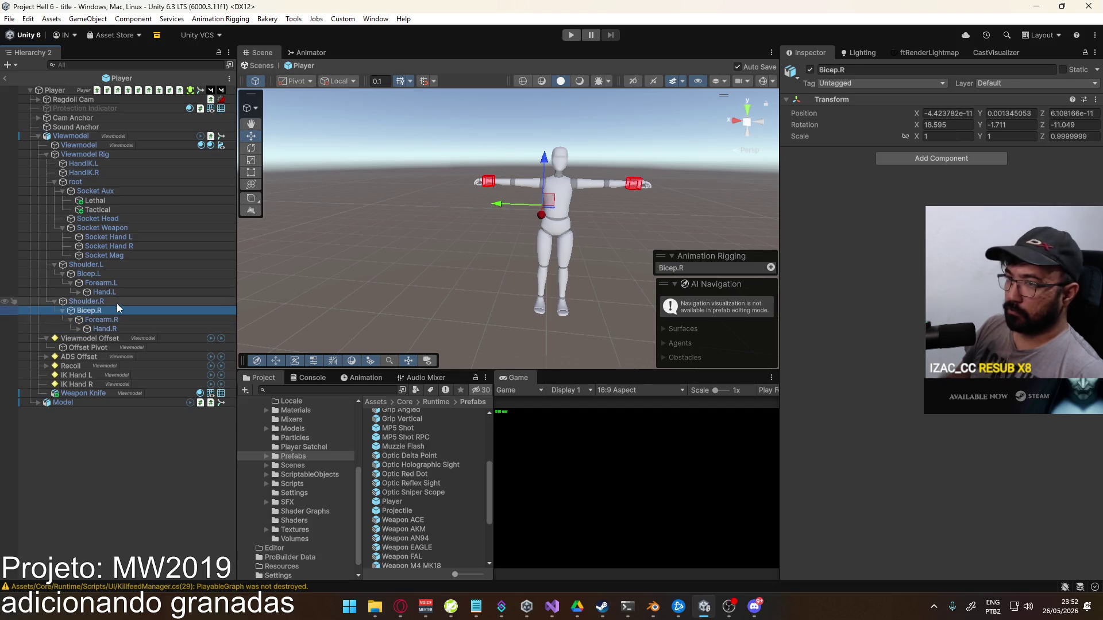
click(131, 285)
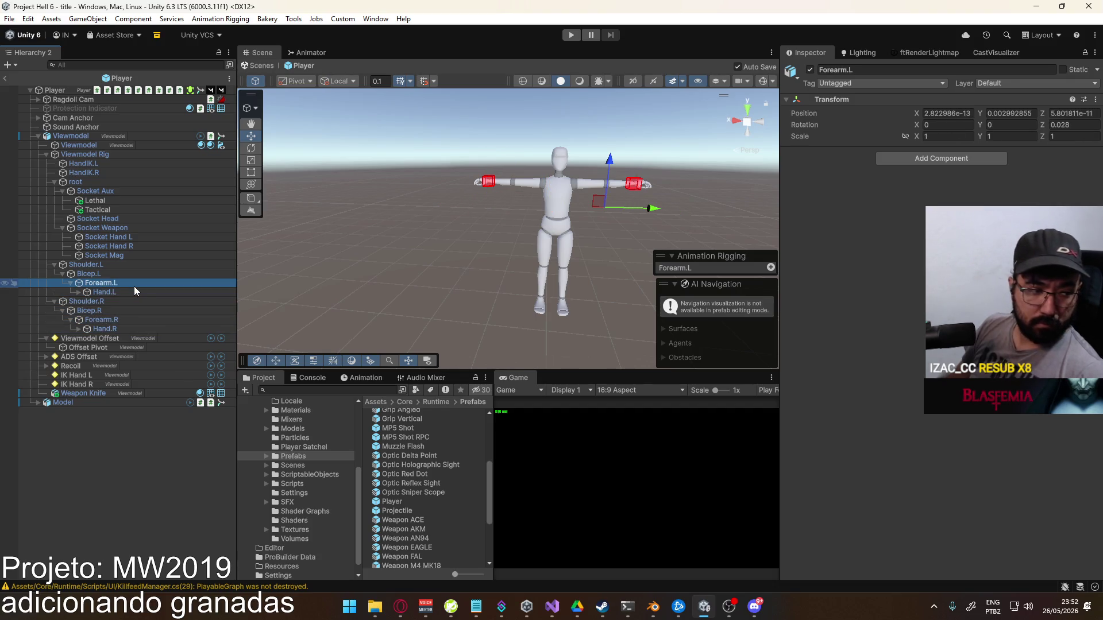
Inspect Socket Aux, the root bone, both Viewmodel objects and the Viewmodel Rig transform
click(138, 202)
click(145, 191)
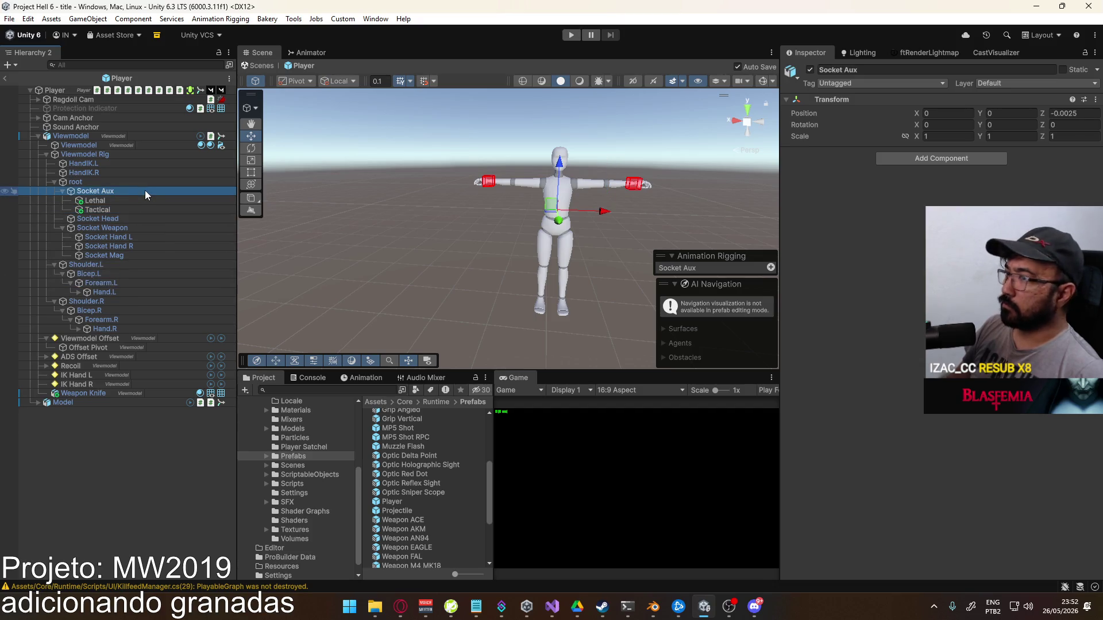
click(141, 181)
click(103, 145)
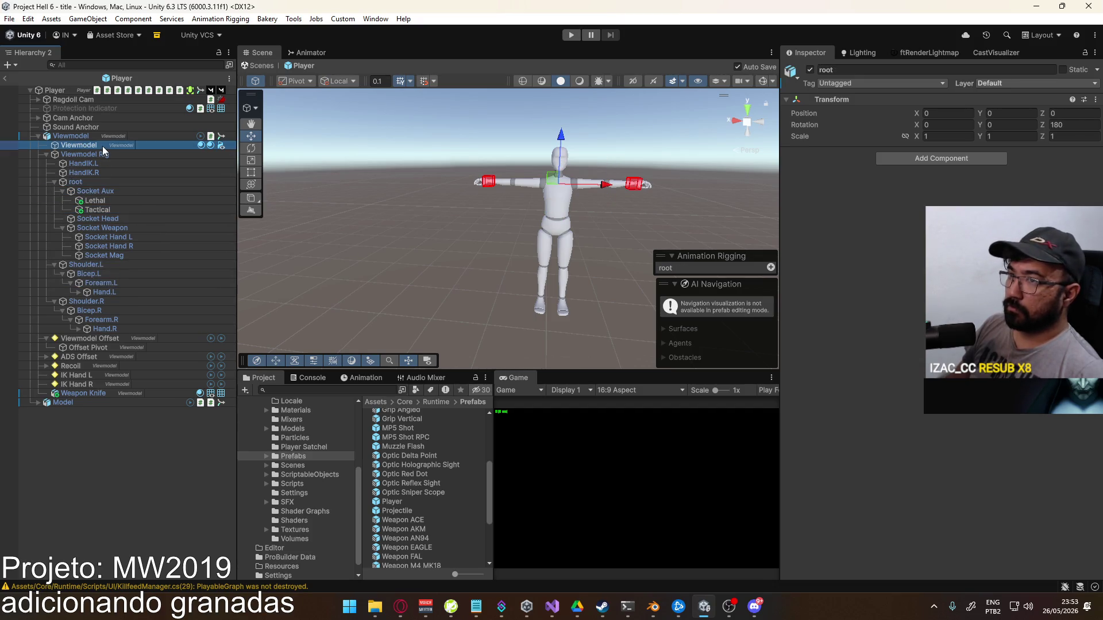
click(109, 137)
click(104, 154)
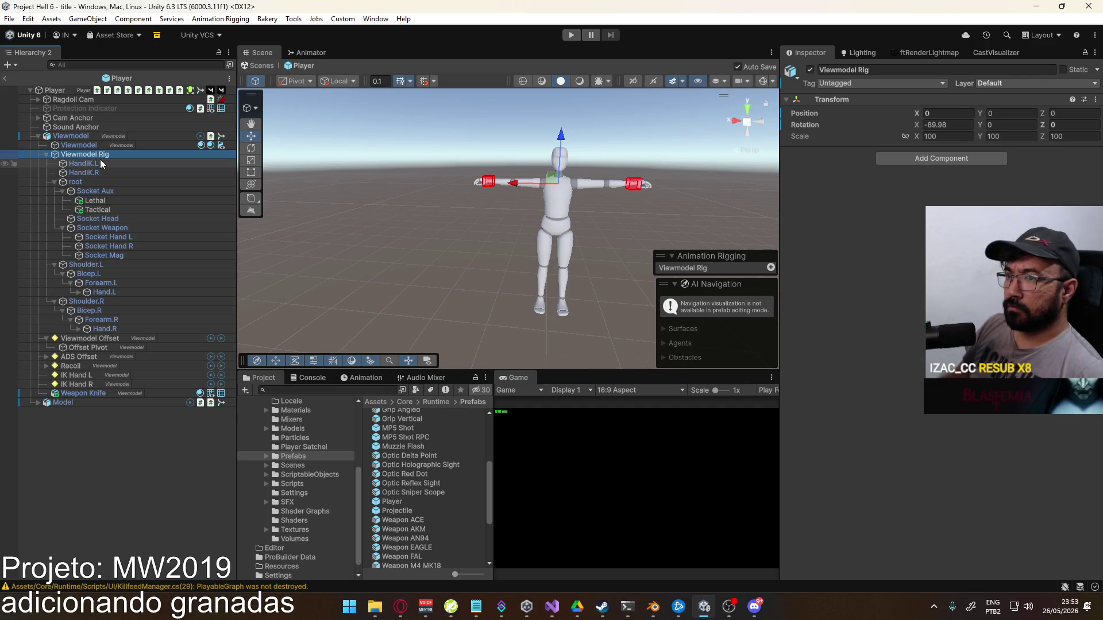
Check Hand.R's child bones and the Socket Hand L transform, then go back to Visual Studio
click(141, 329)
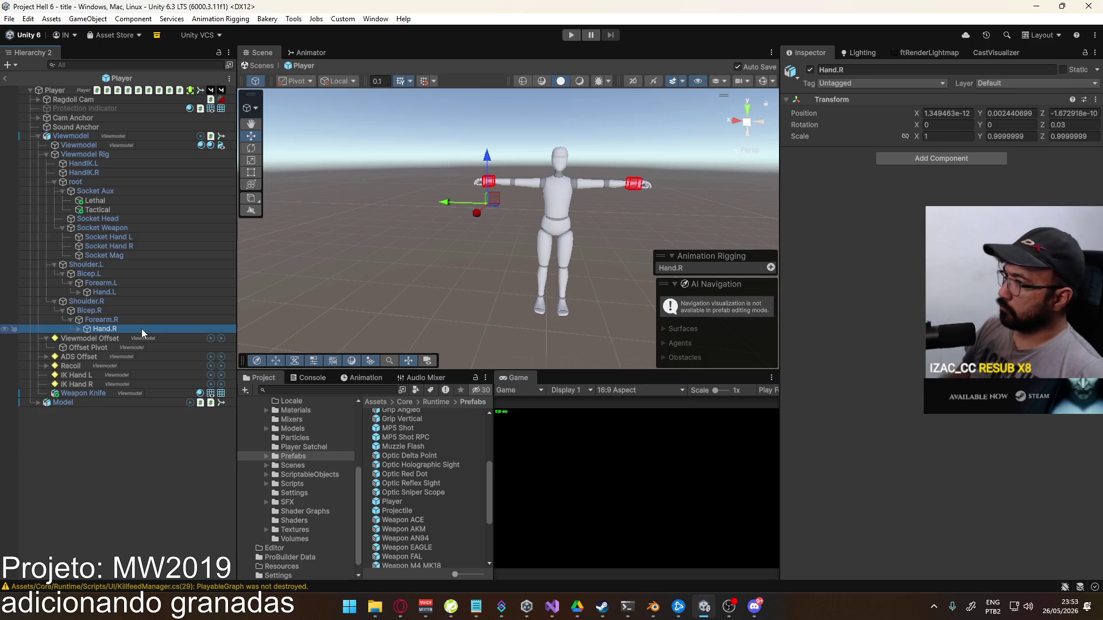
click(77, 329)
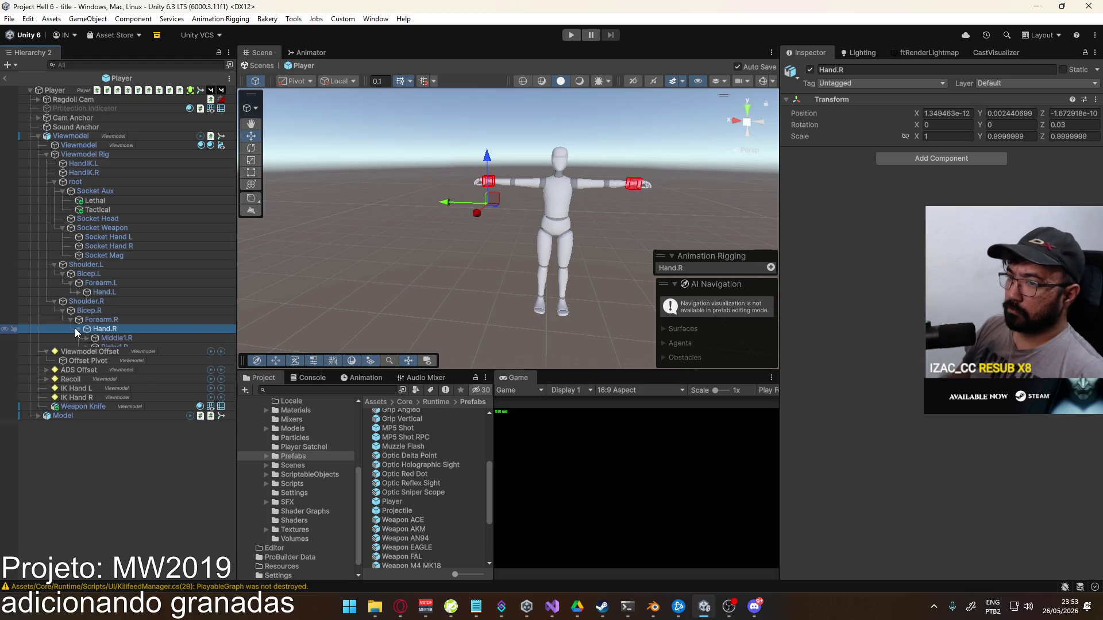
click(77, 328)
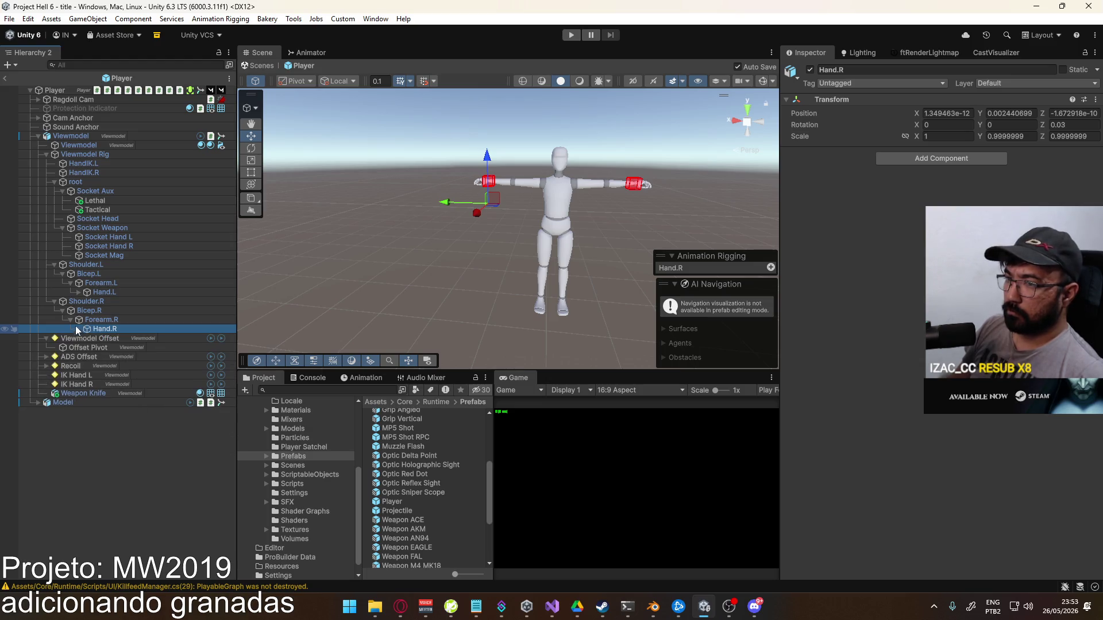
click(135, 245)
click(143, 236)
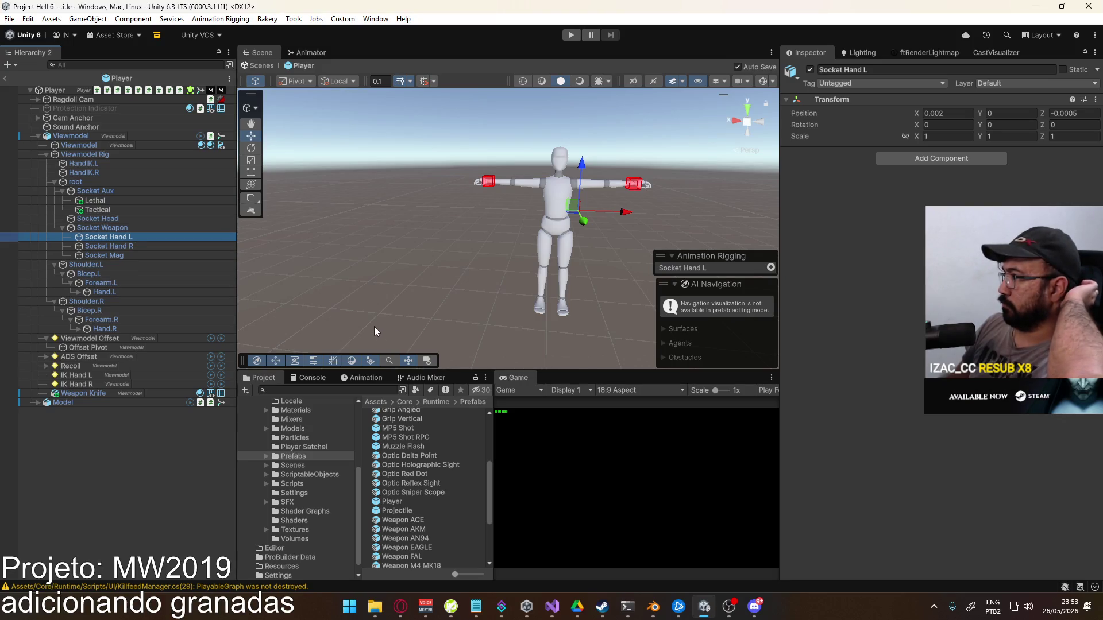
click(553, 606)
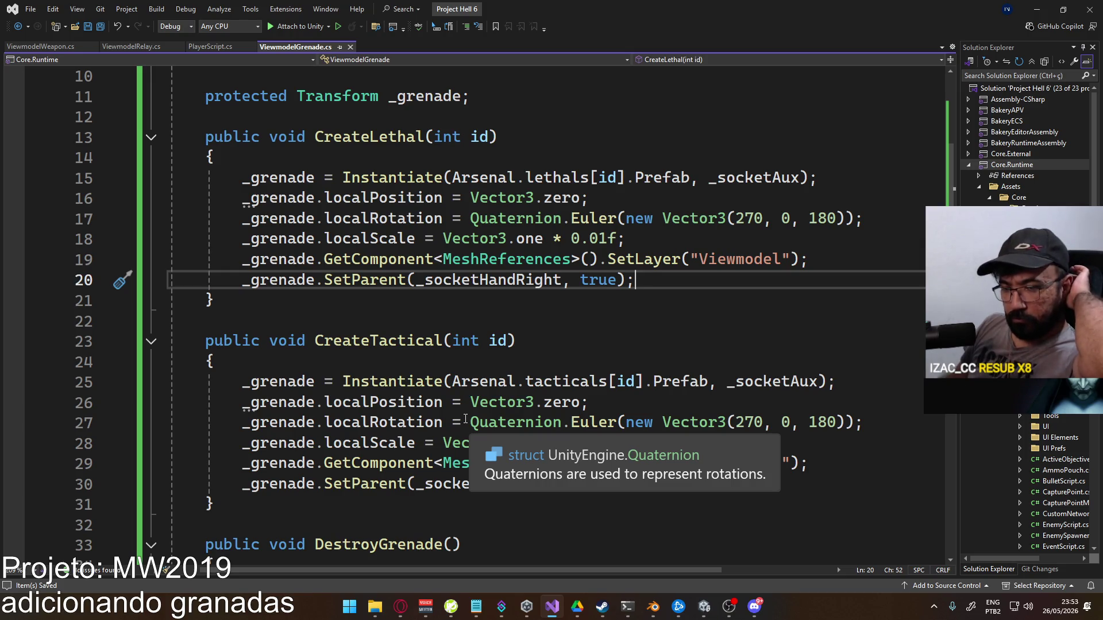
scroll(499, 322, down, 3)
scroll(506, 318, up, 2)
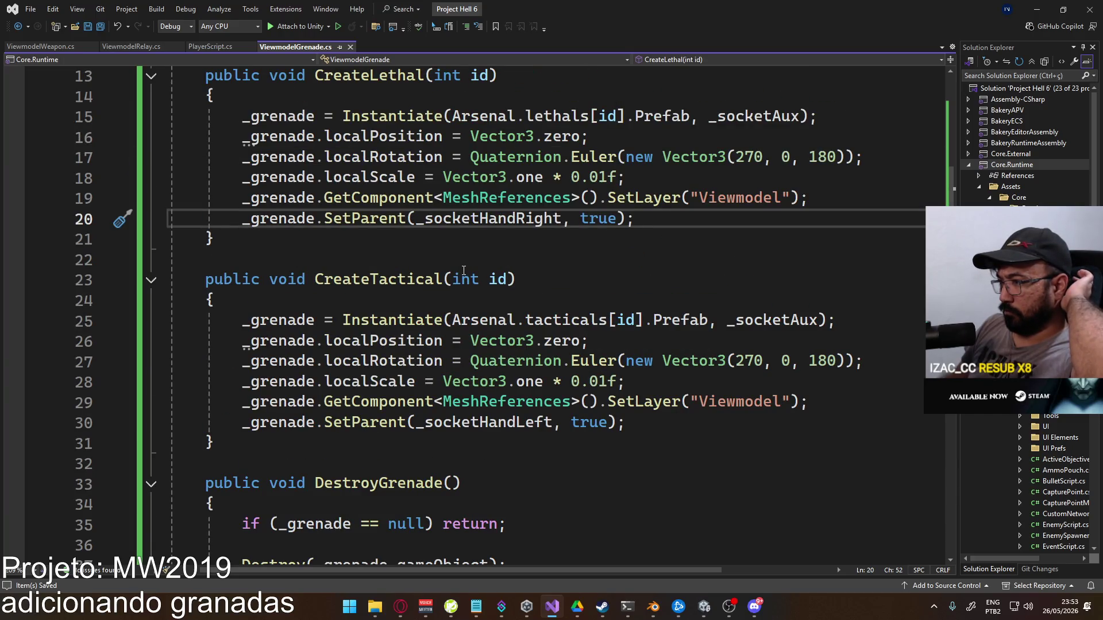
scroll(464, 270, up, 1)
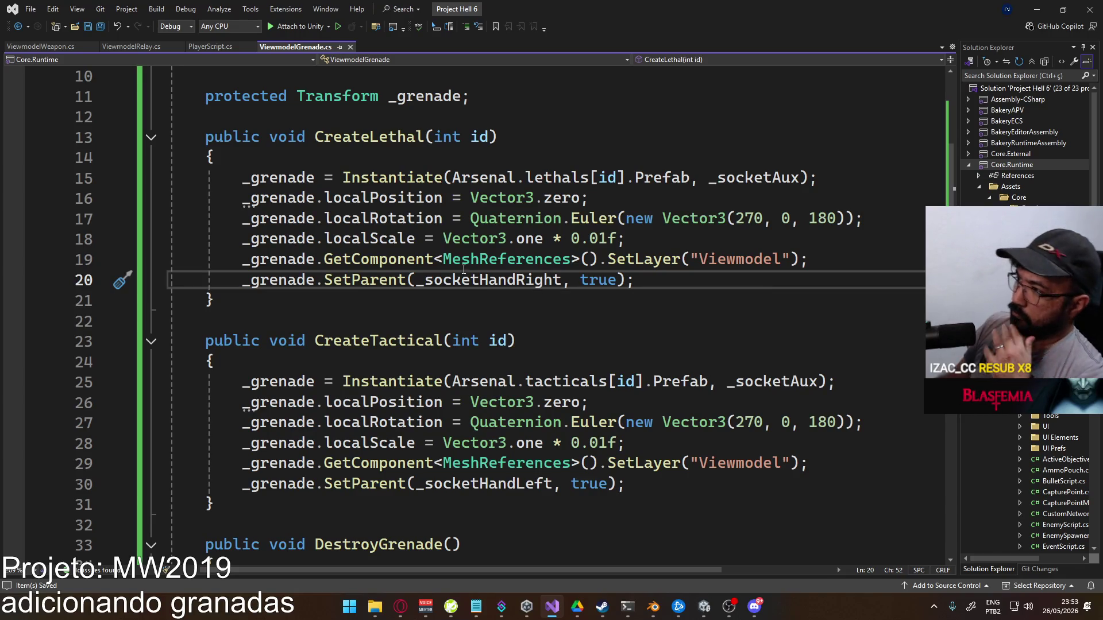
mouse_move(401, 607)
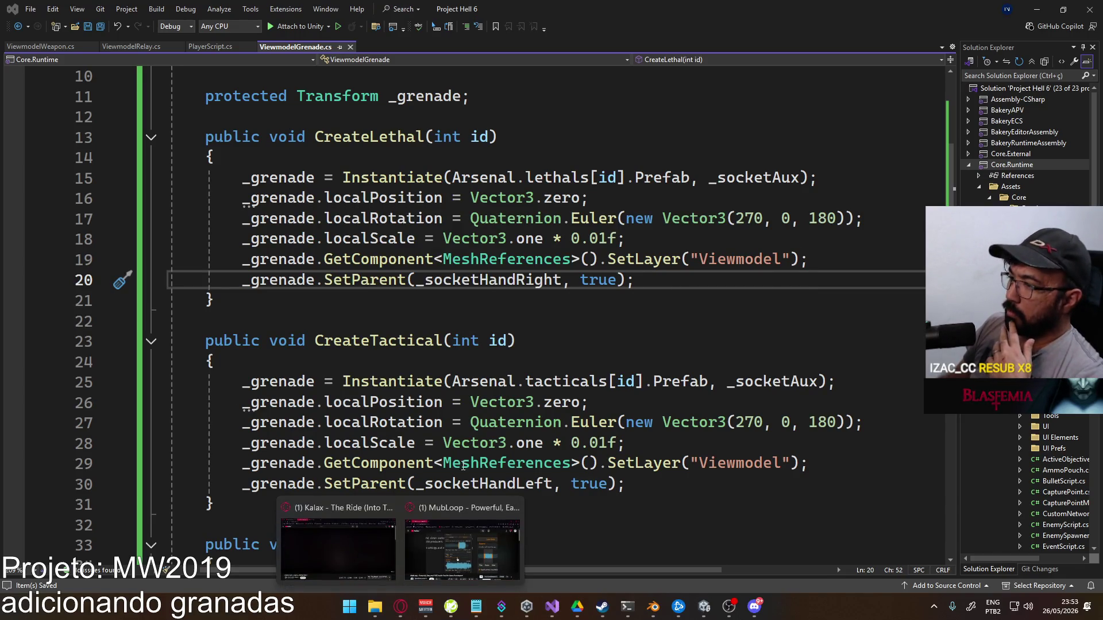
click(339, 545)
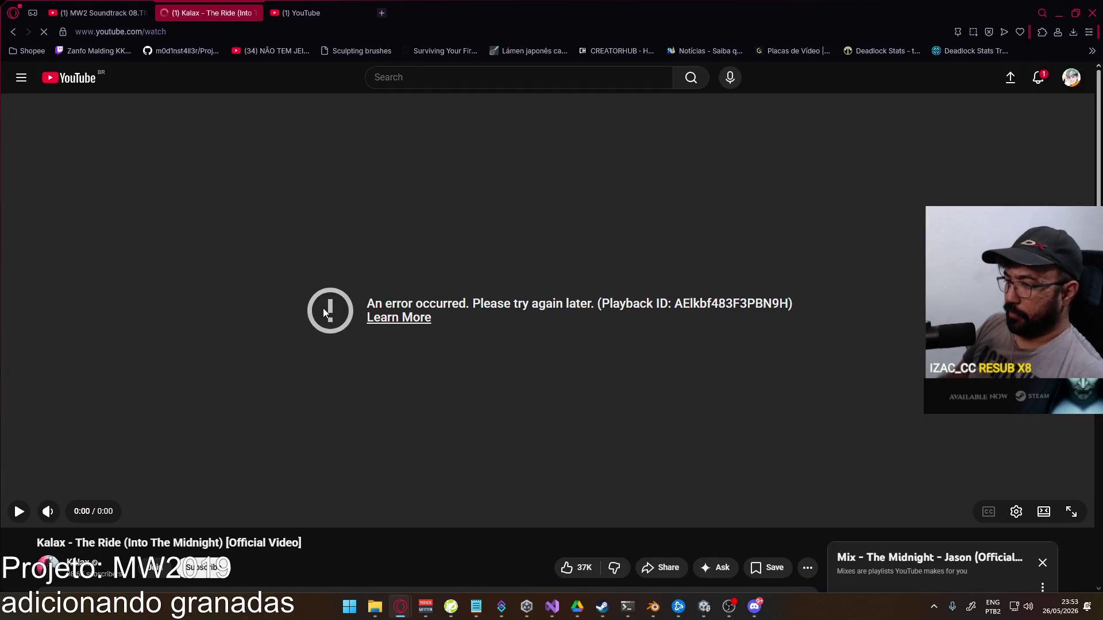
Switch from Opera GX back to the Unity editor
click(703, 606)
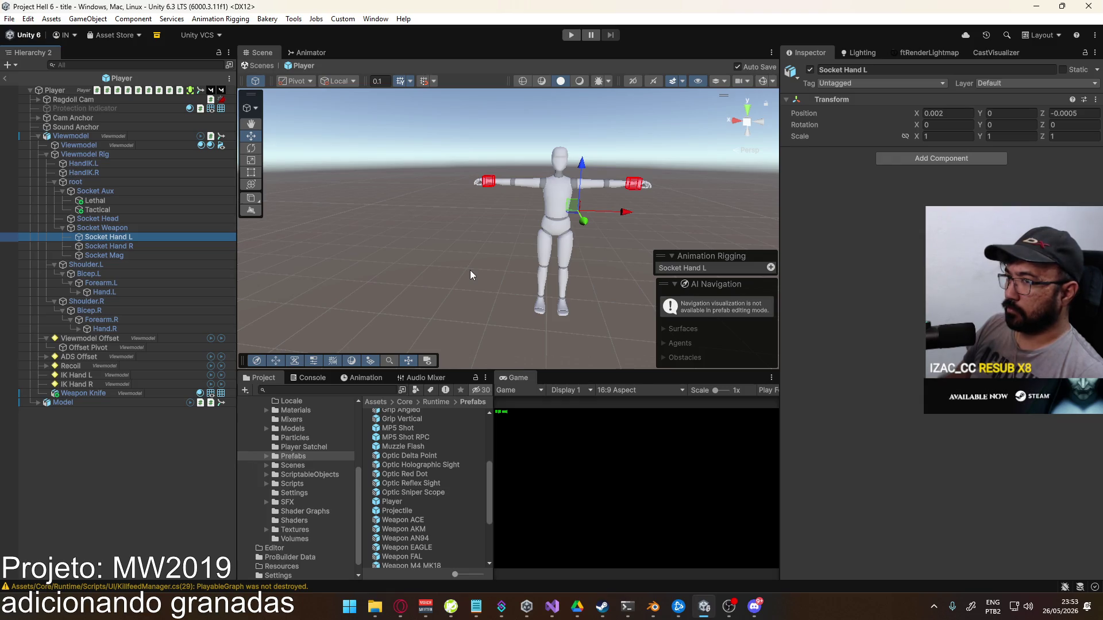
Enter Play mode, clear the Console, and start a new match on the shipment map
key(ctrl+p)
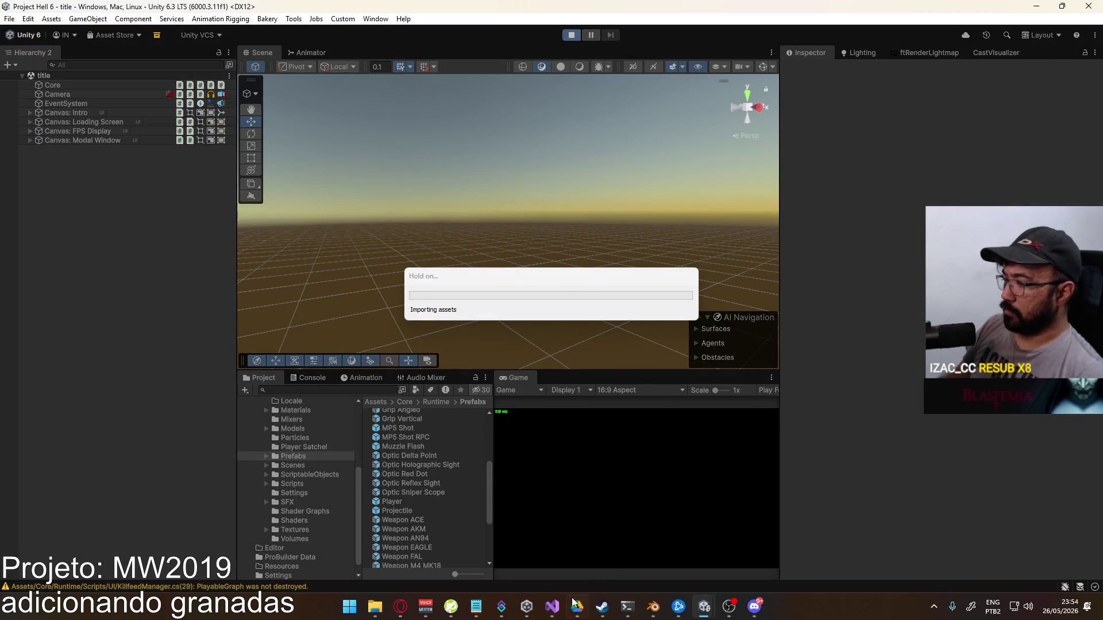
click(558, 614)
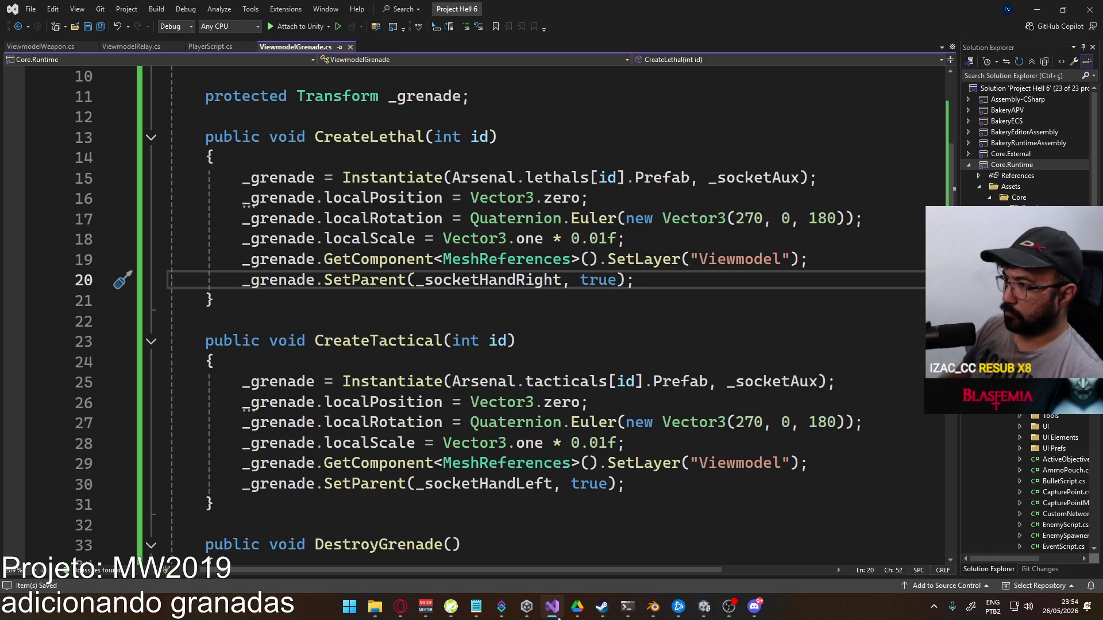
click(704, 607)
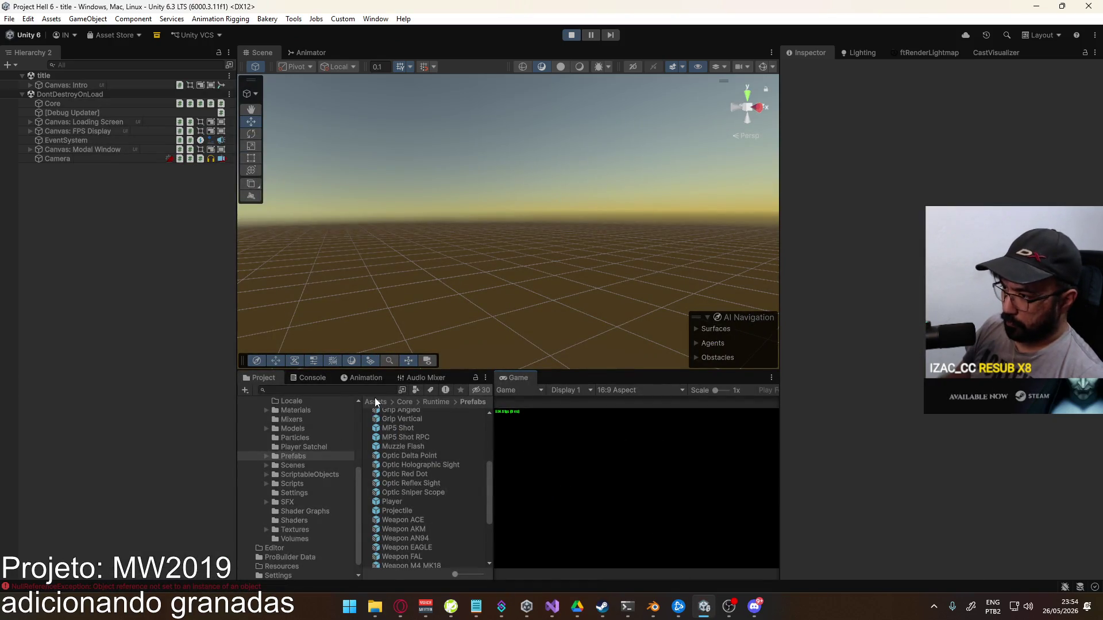
click(314, 378)
click(247, 391)
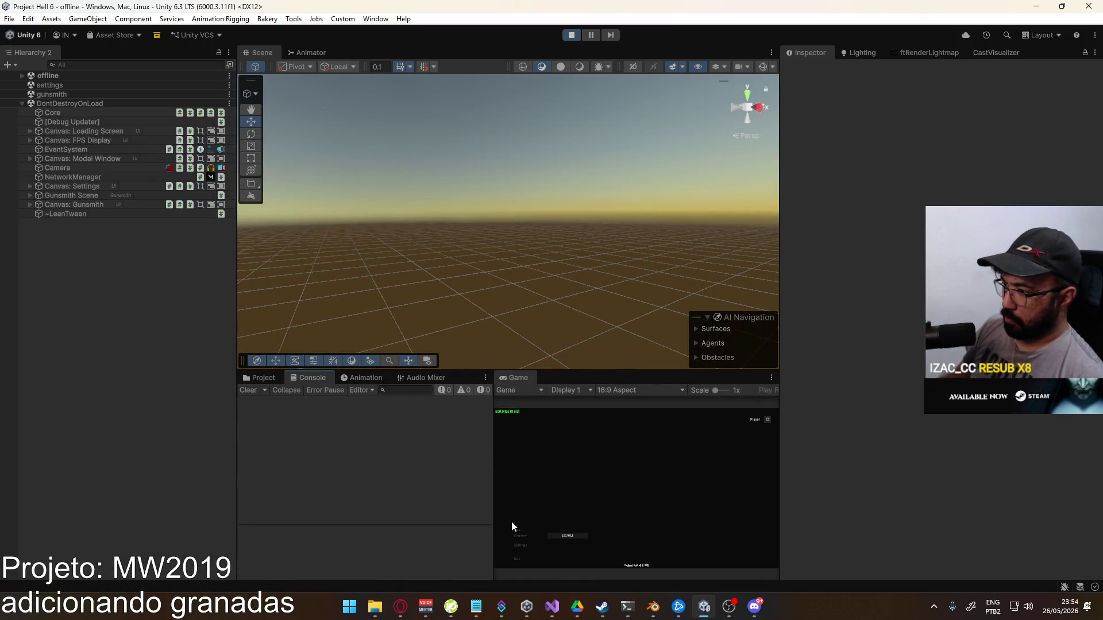
click(586, 562)
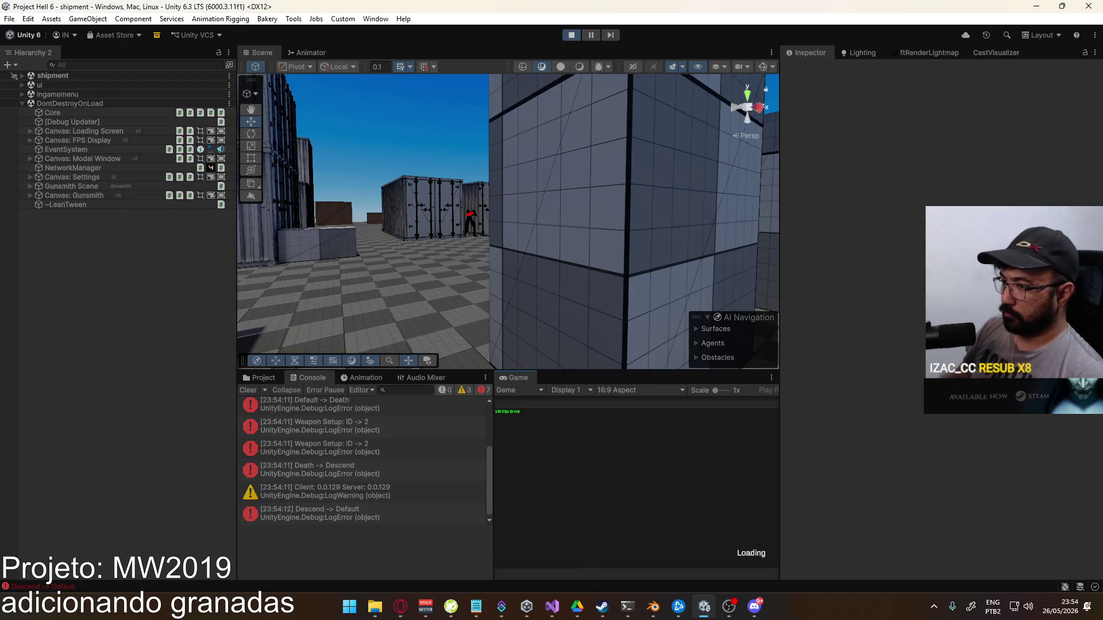
Move the player forward, select the left-hand socket, and expand Viewmodel and Viewmodel Rig
key(shift+w)
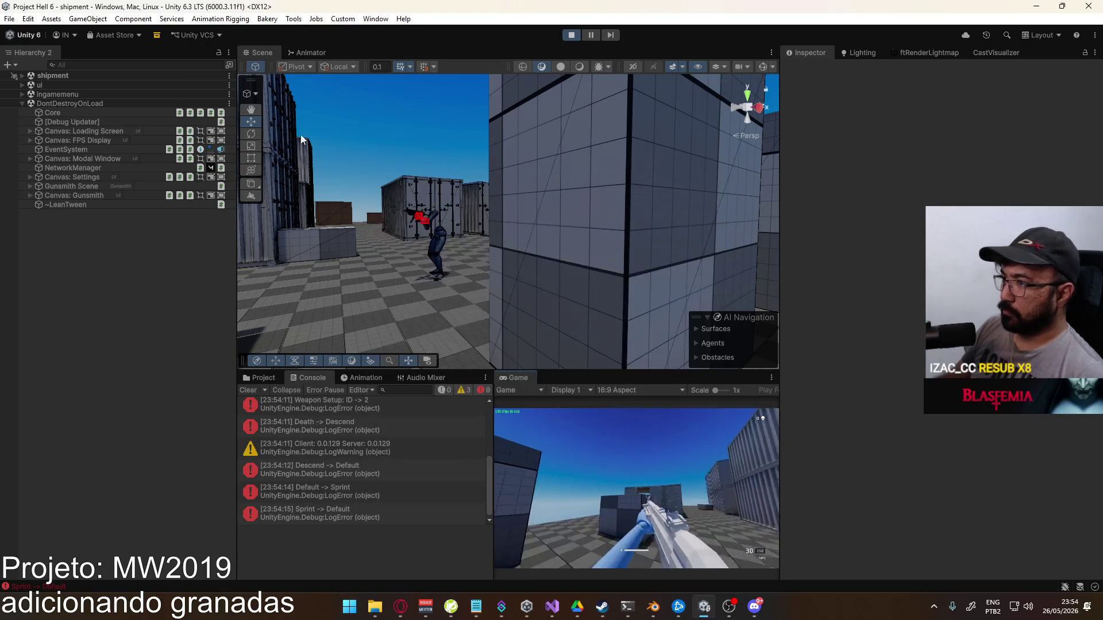
drag(402, 230, 439, 233)
click(450, 228)
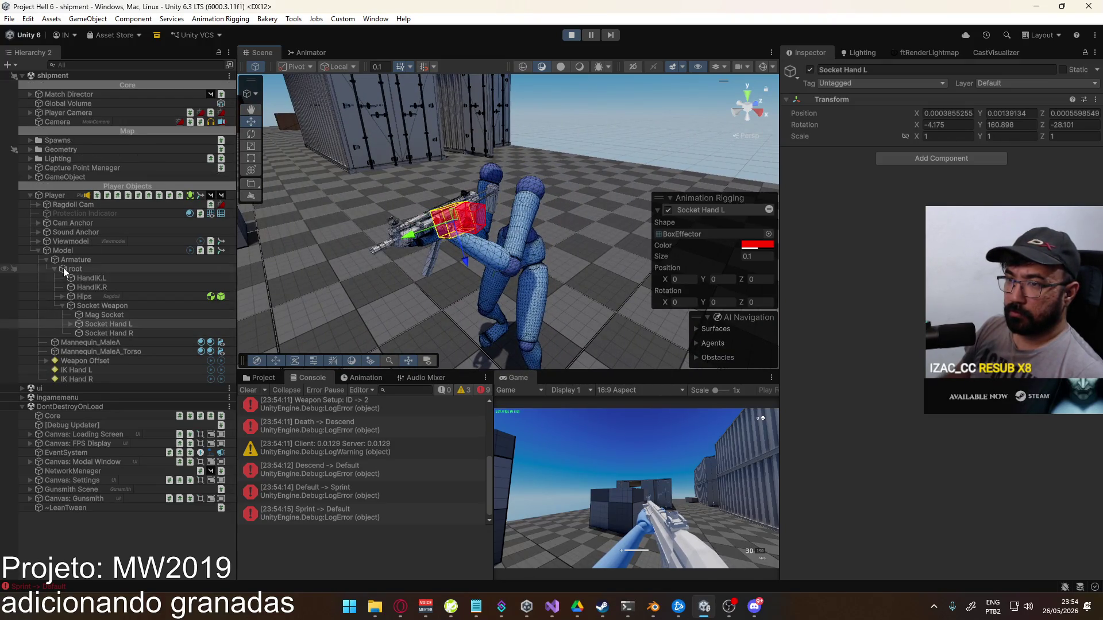
click(38, 251)
click(38, 242)
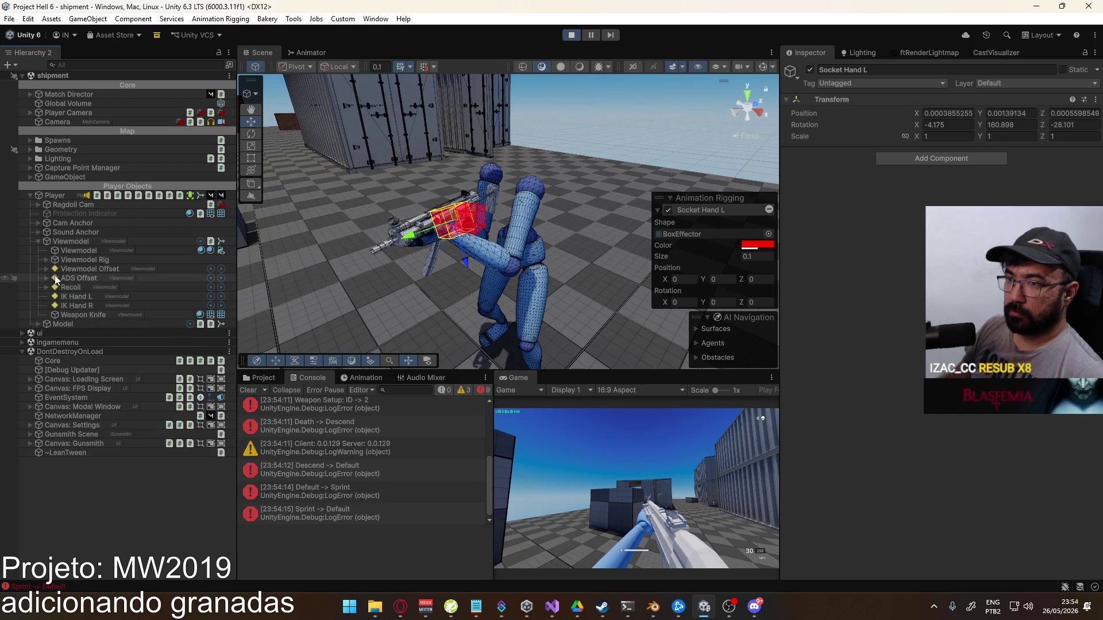
click(47, 261)
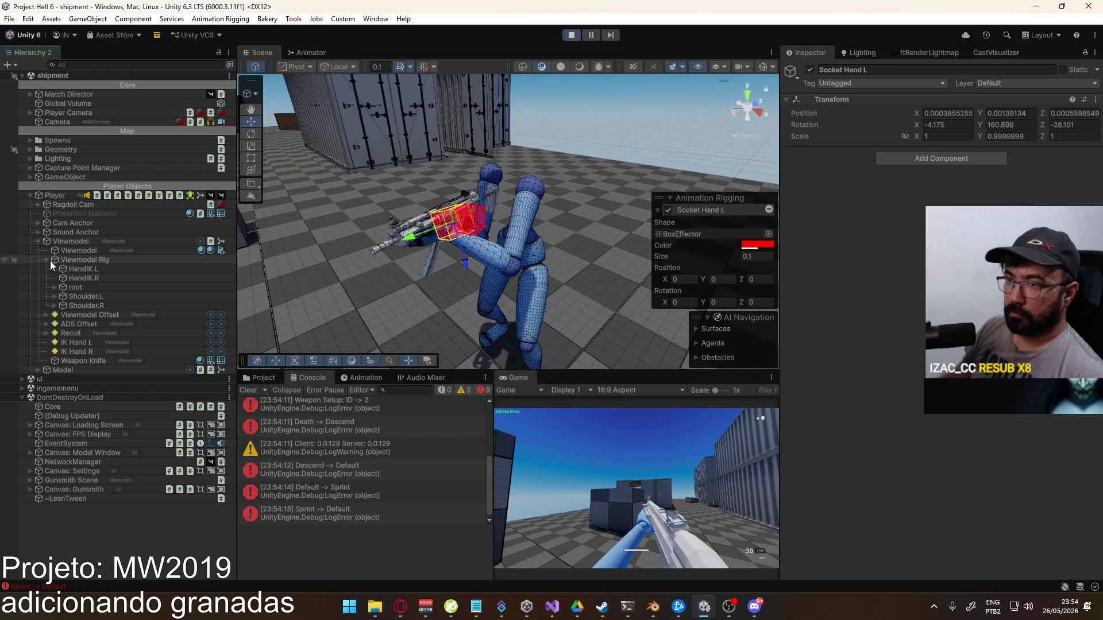
Expand Shoulder.L, Bicep.L and Forearm.L to inspect the viewmodel's Hand.L and its finger bones
click(51, 296)
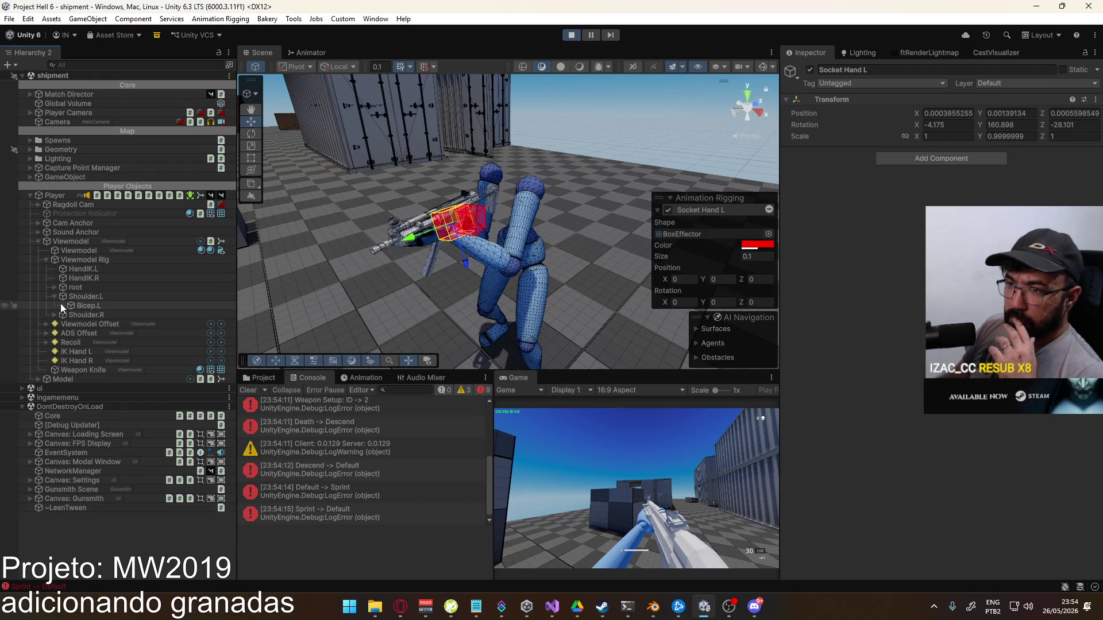
click(61, 305)
click(71, 315)
click(81, 325)
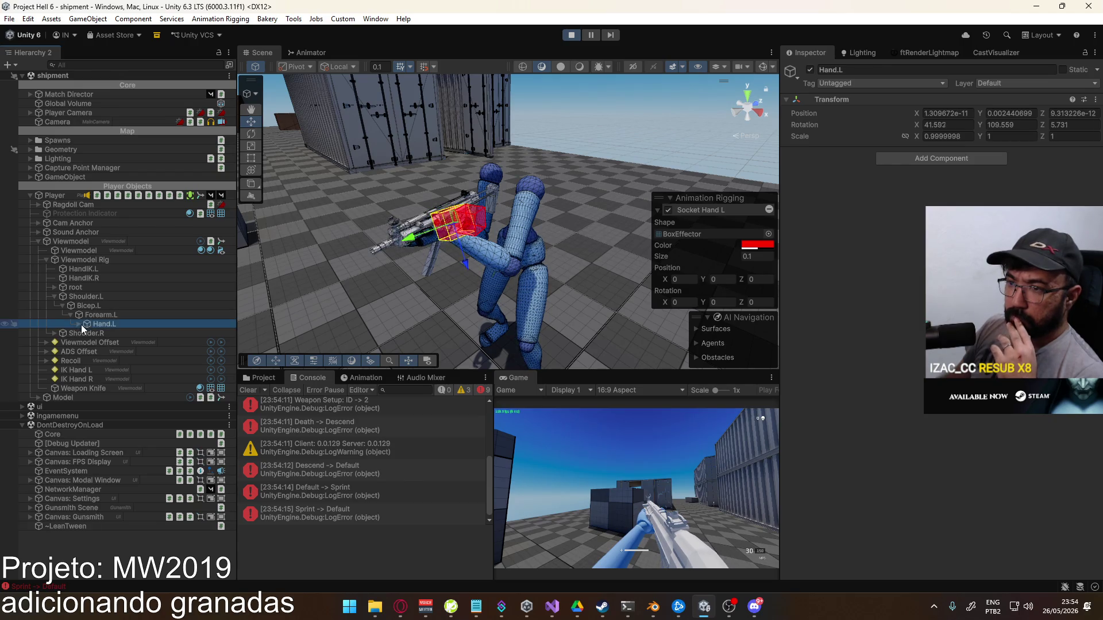
click(78, 326)
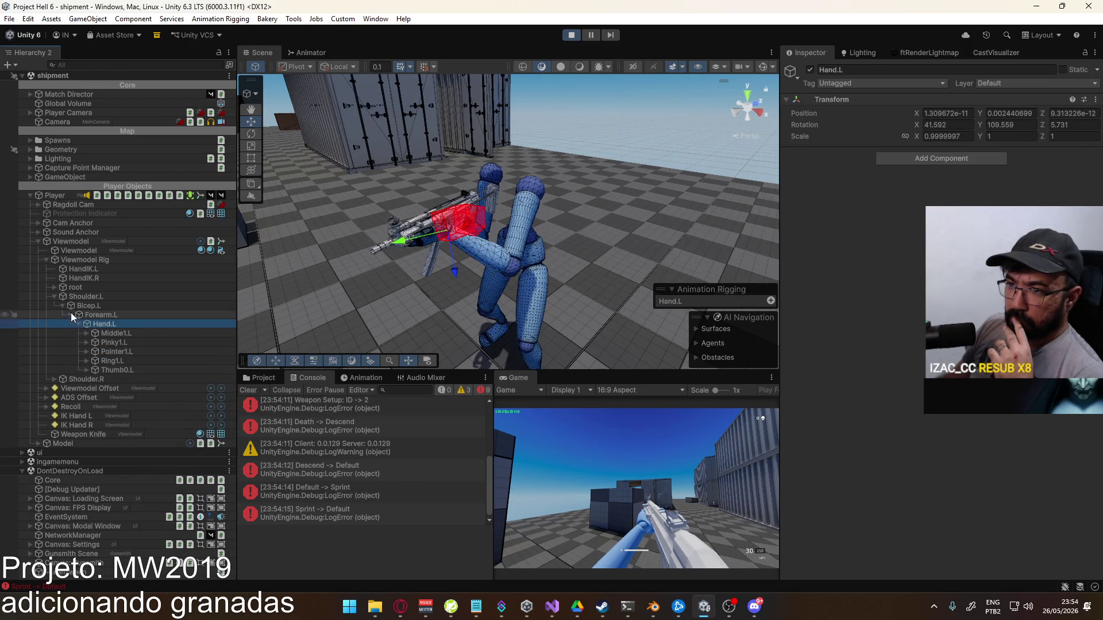
click(55, 296)
Expand root and Socket Weapon to inspect Socket Hand L and Socket Hand R
click(55, 286)
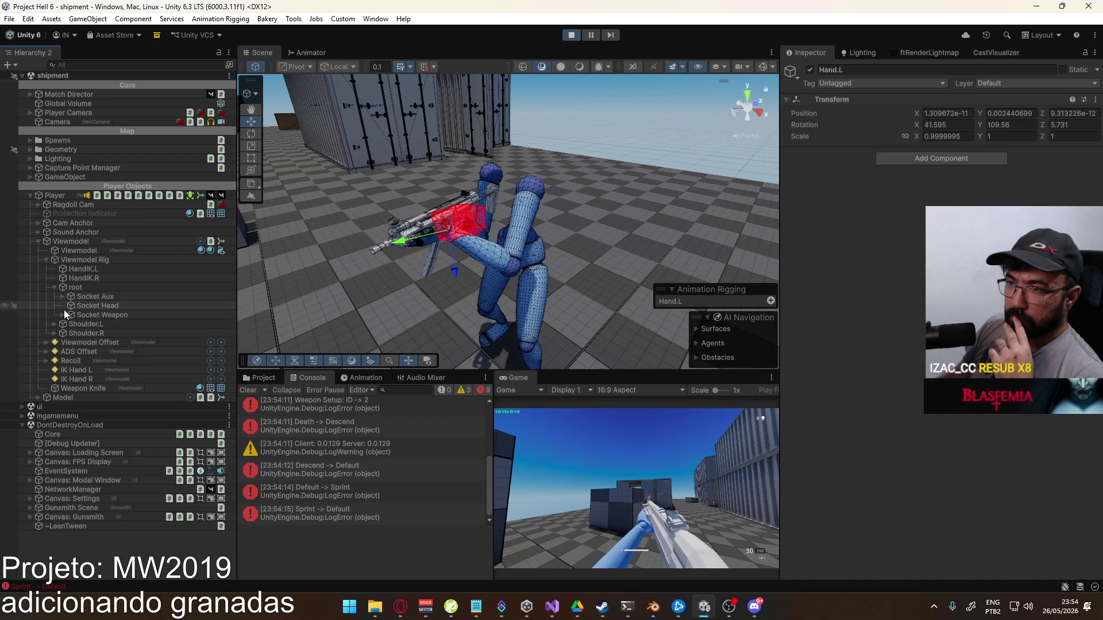
click(62, 297)
click(62, 297)
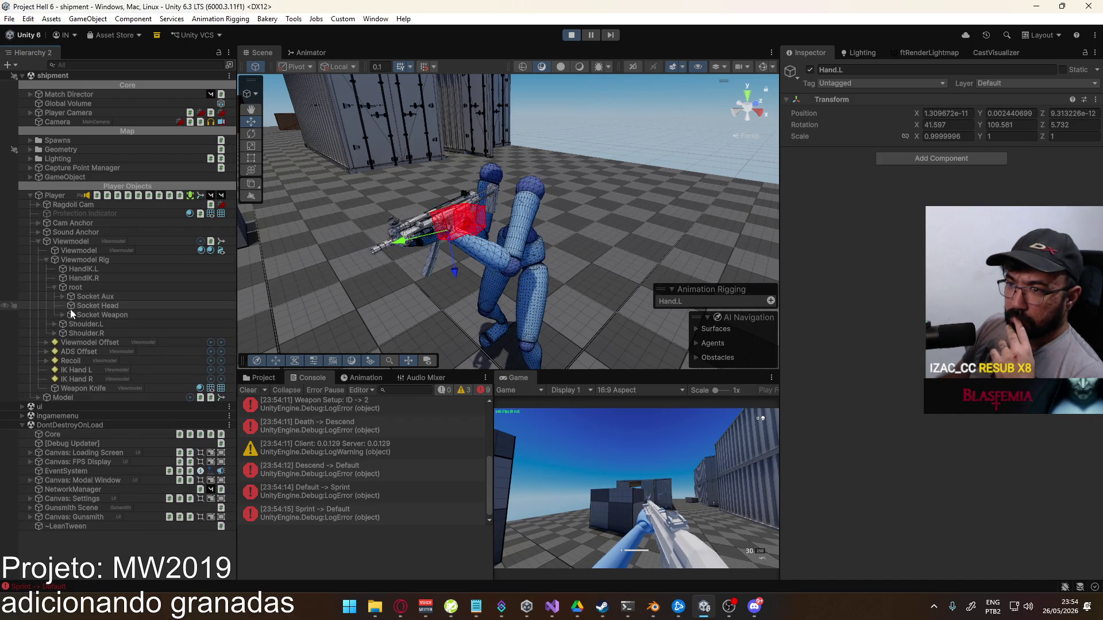
click(61, 315)
click(117, 325)
click(118, 332)
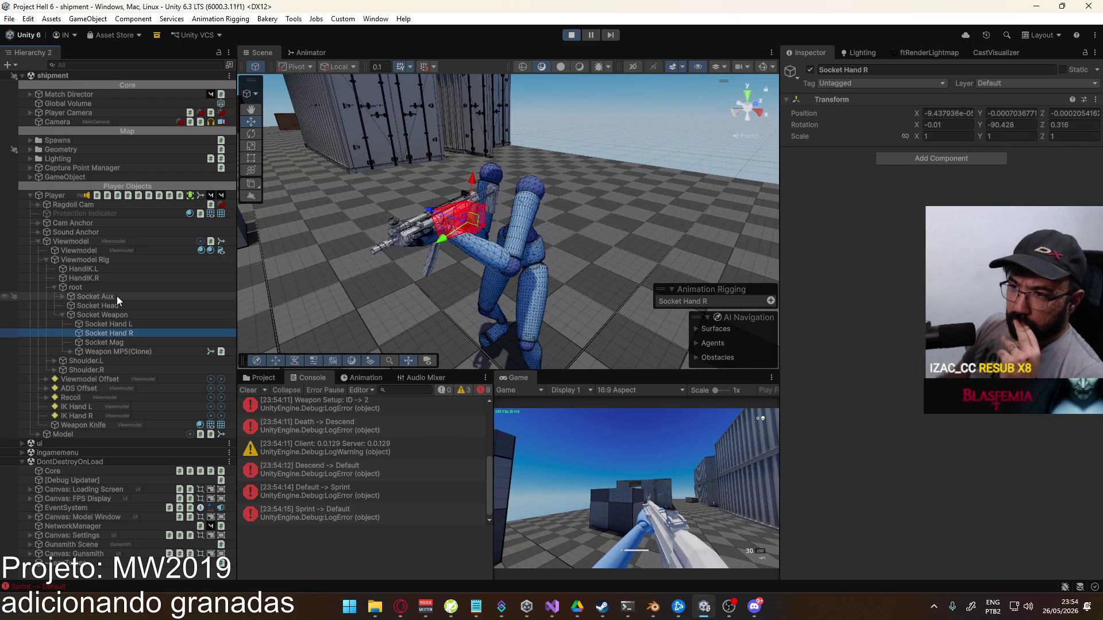
Raise a grenade with G in the running game, walk around, and expand Socket Aux to see Lethal and Tactical
click(116, 297)
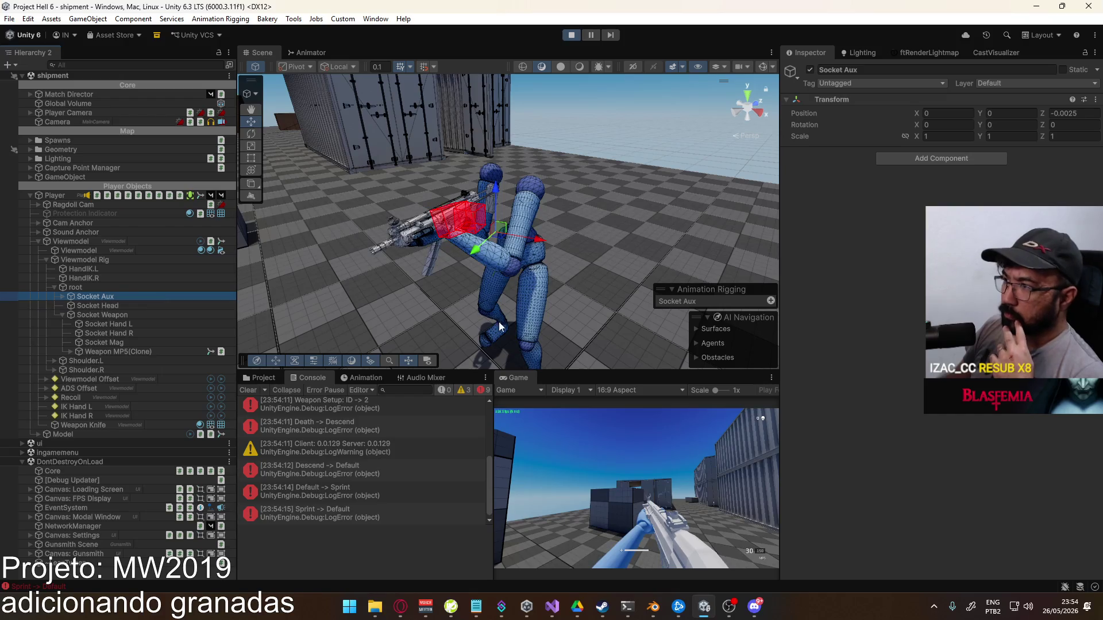
click(653, 466)
key(g)
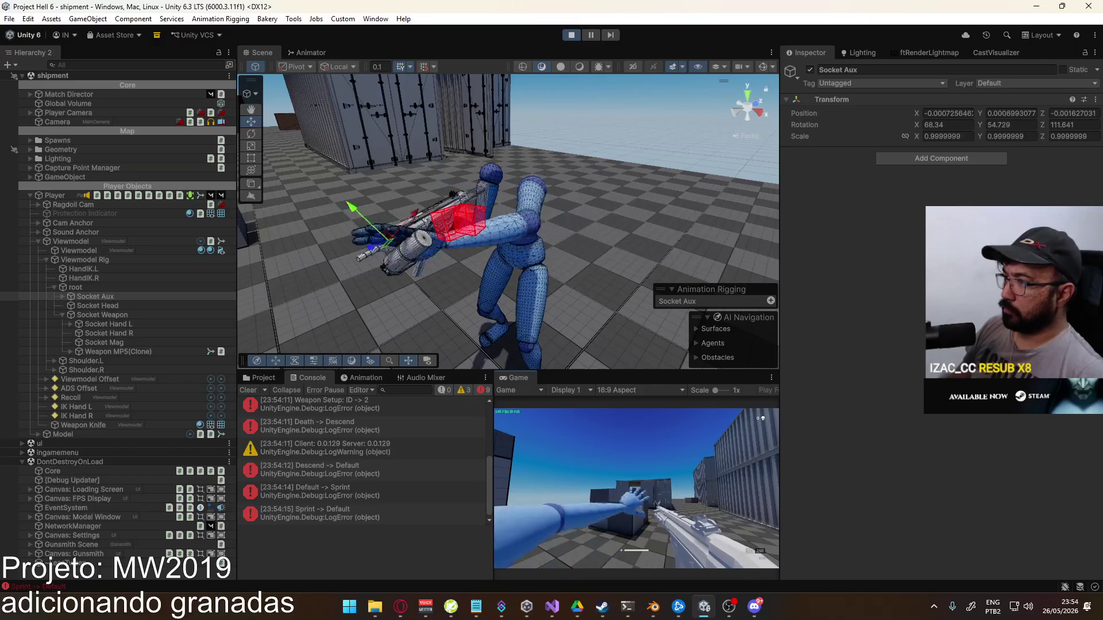
key(g)
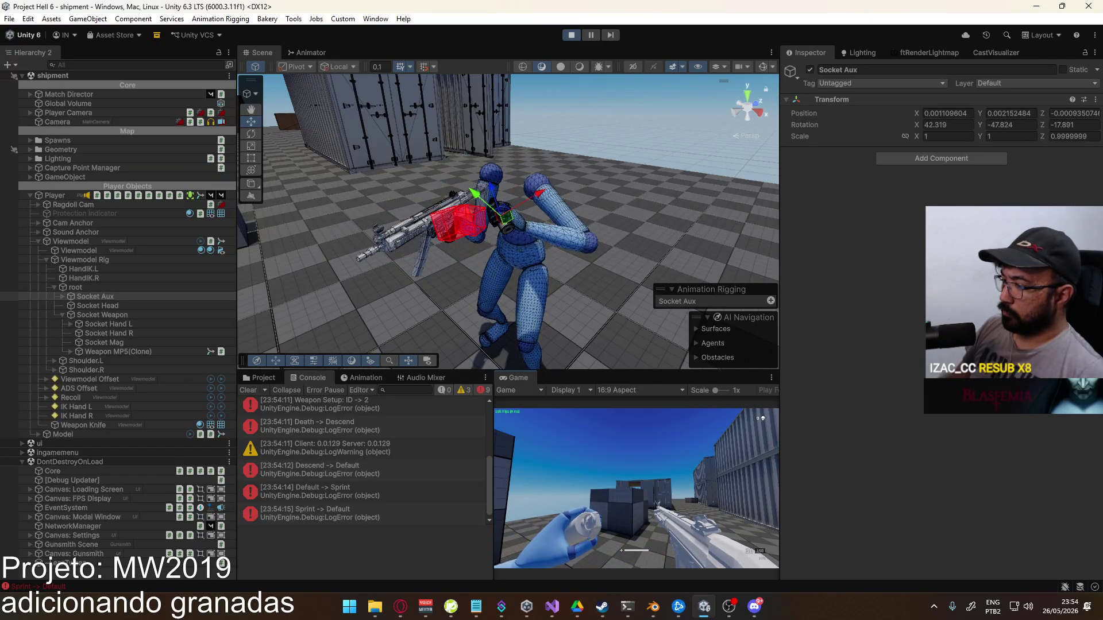
key(w)
key(s)
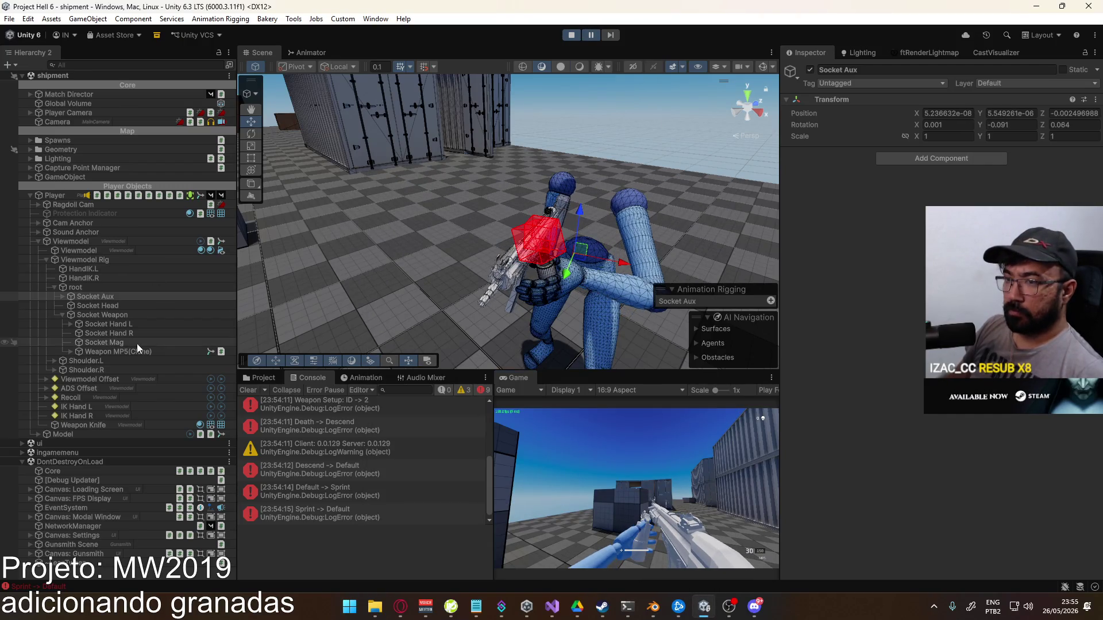
click(63, 297)
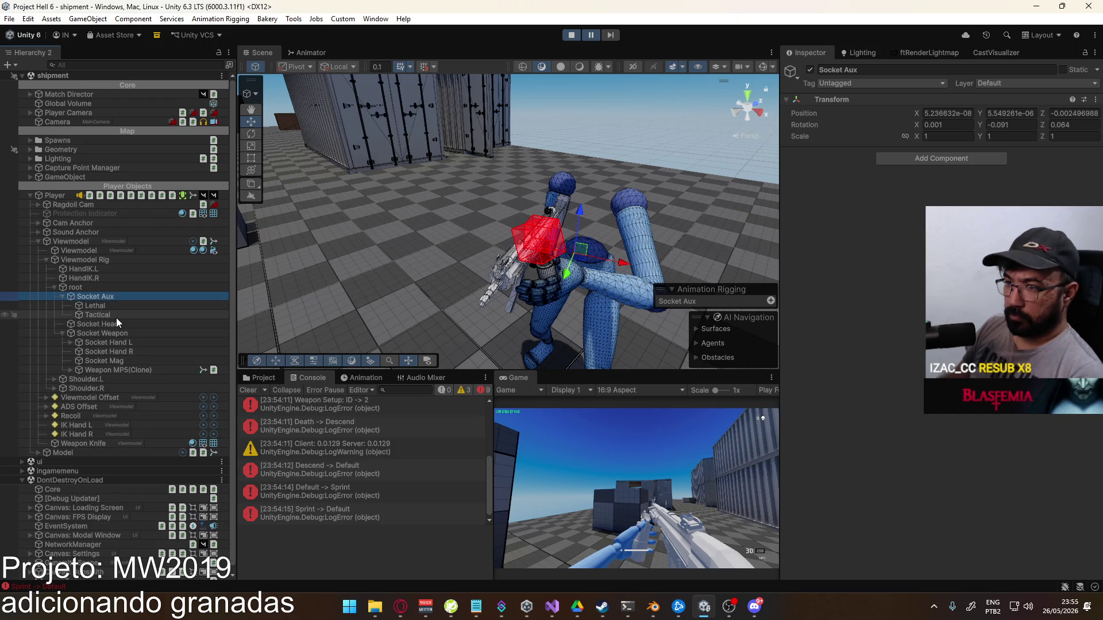
Select the spawned grenade's Flash Body, collapse the extra Grenade Flash(Clone), and orbit in on the hands
click(549, 275)
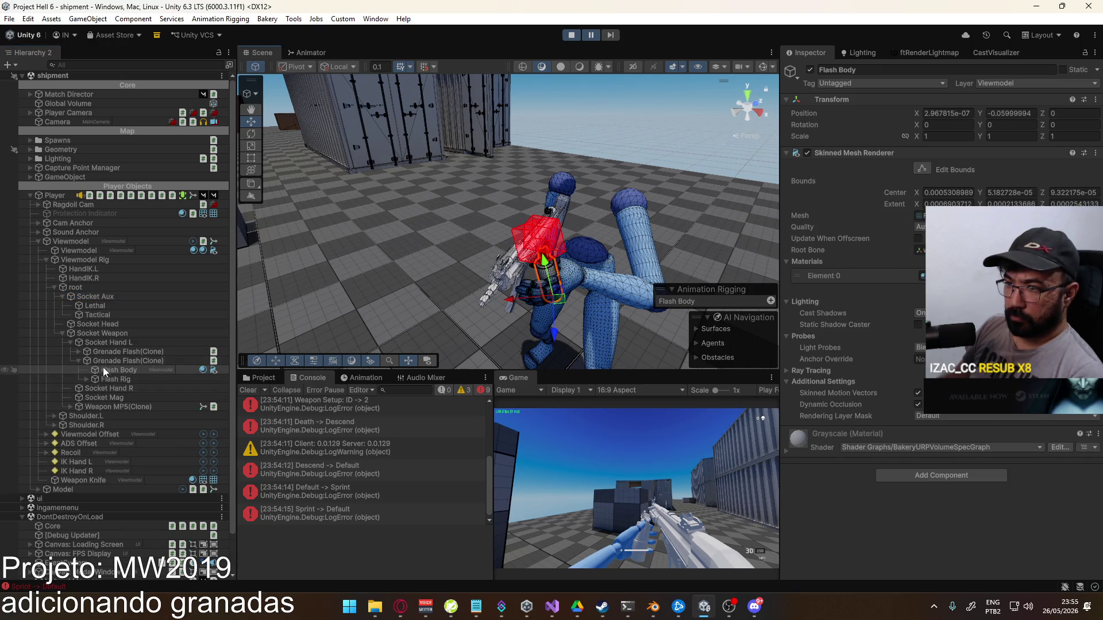
click(80, 360)
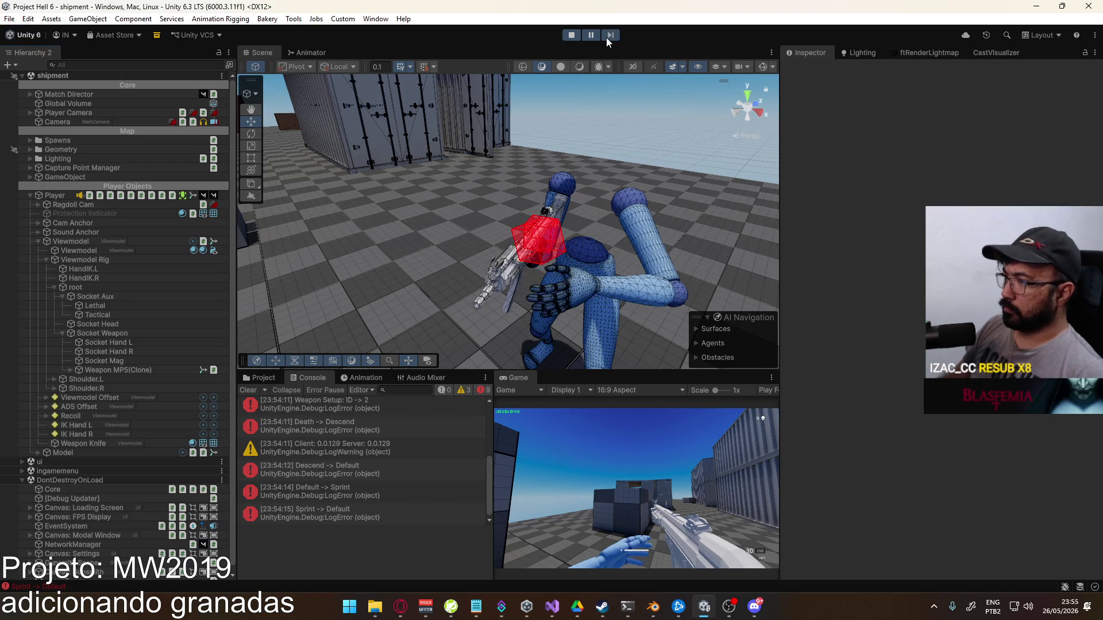
drag(489, 270, 497, 272)
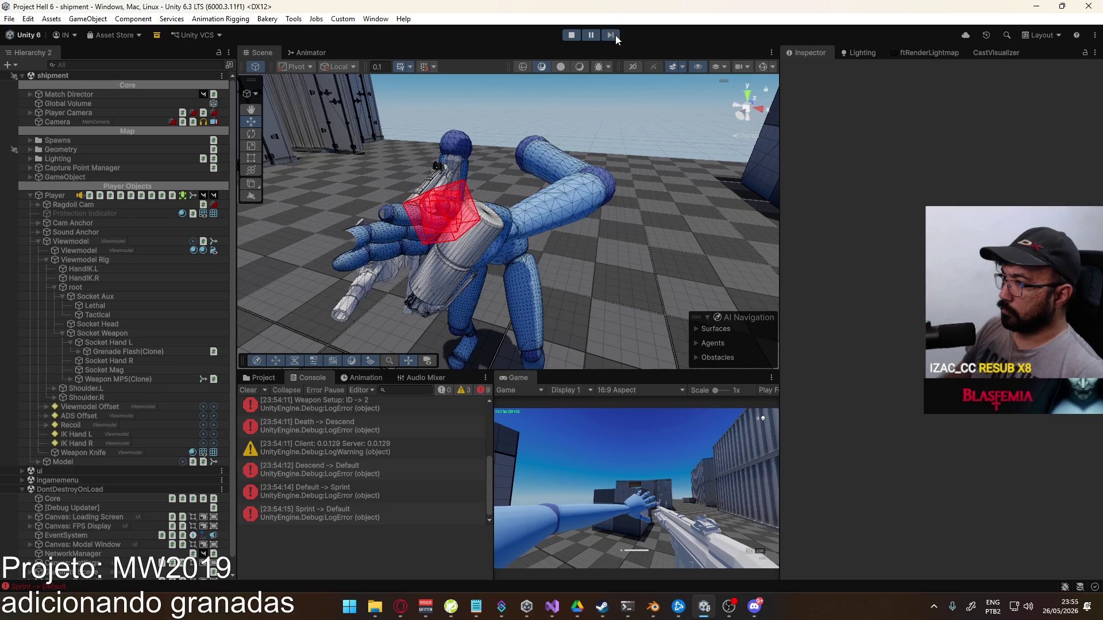
Step the paused game frame by frame through the throw, inspecting the grenade clone and framing Socket Hand R
click(612, 35)
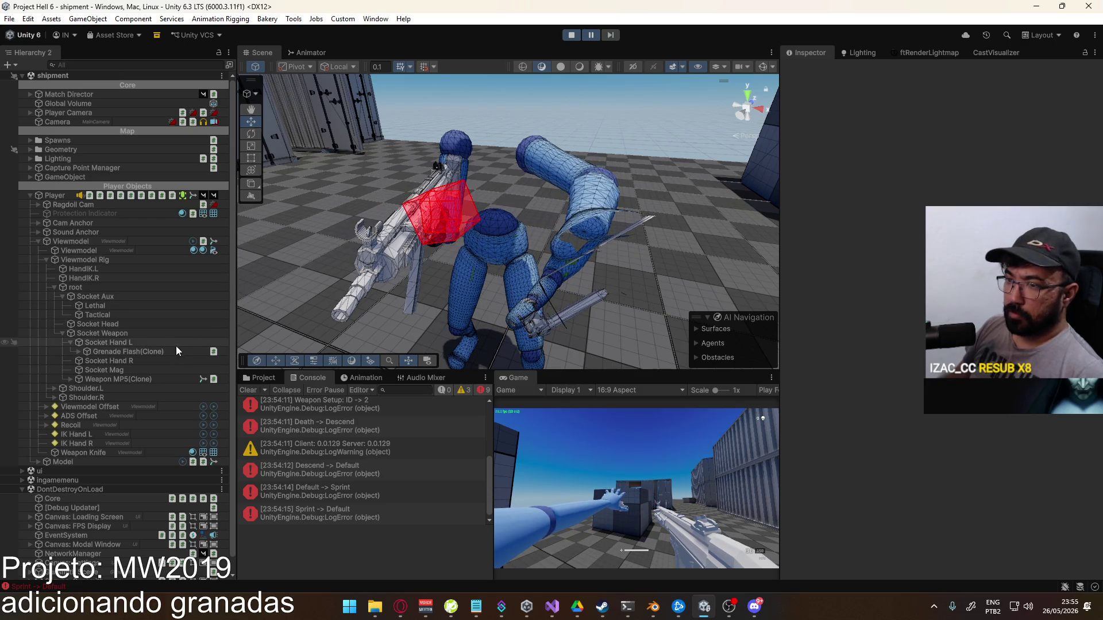
click(139, 351)
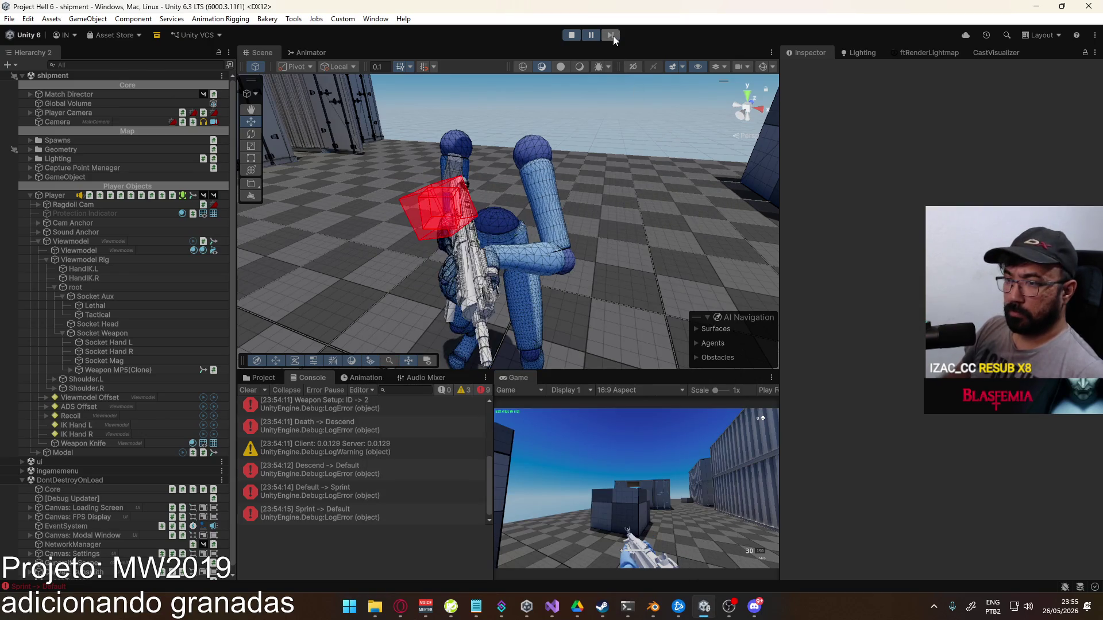
double_click(130, 354)
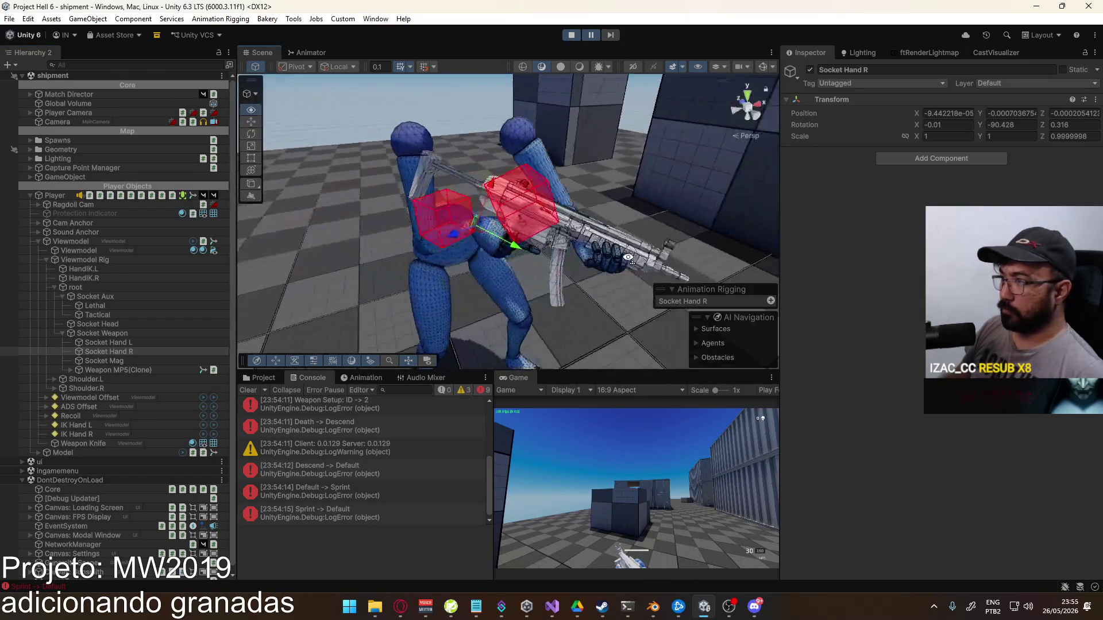
click(612, 37)
click(612, 36)
click(611, 37)
click(611, 36)
click(611, 36)
click(612, 36)
click(612, 36)
click(611, 36)
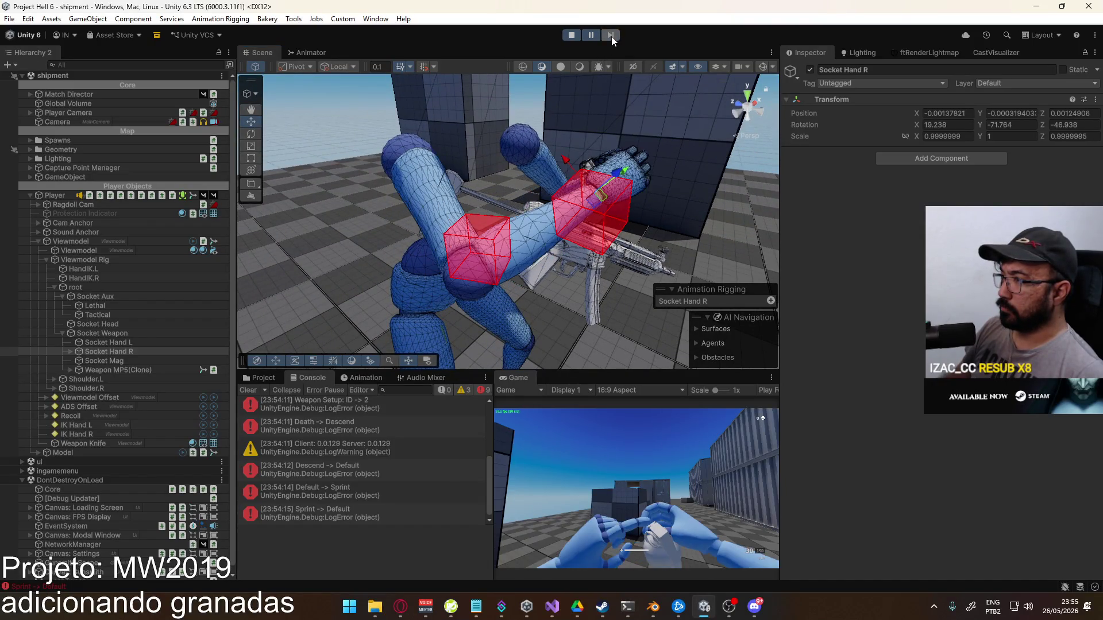
click(611, 36)
click(611, 37)
click(612, 36)
click(612, 36)
Orbit around the arm, then expand Viewmodel Offset and select Offset Pivot
mouse_move(517, 172)
mouse_down()
mouse_move(312, 166)
mouse_move(130, 185)
mouse_move(89, 169)
mouse_up()
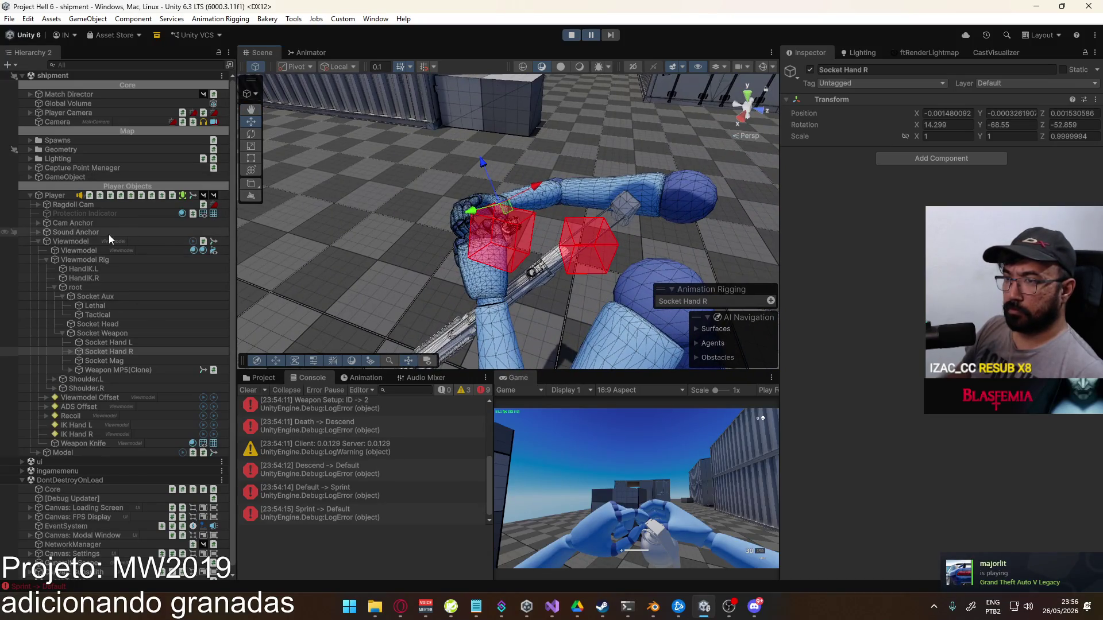
click(46, 398)
click(83, 407)
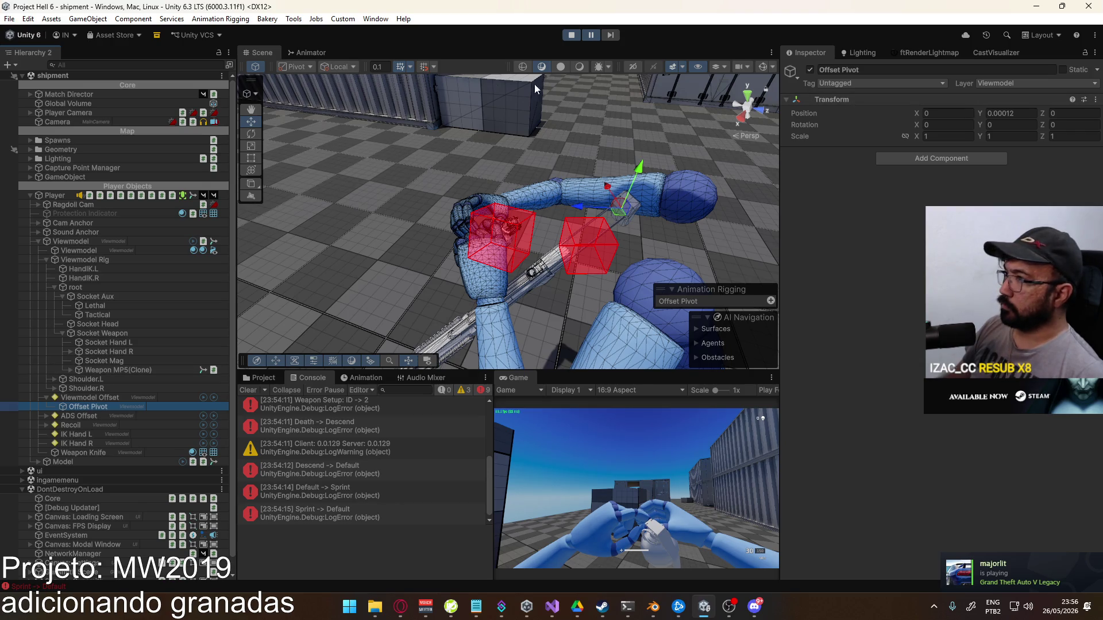
key(super)
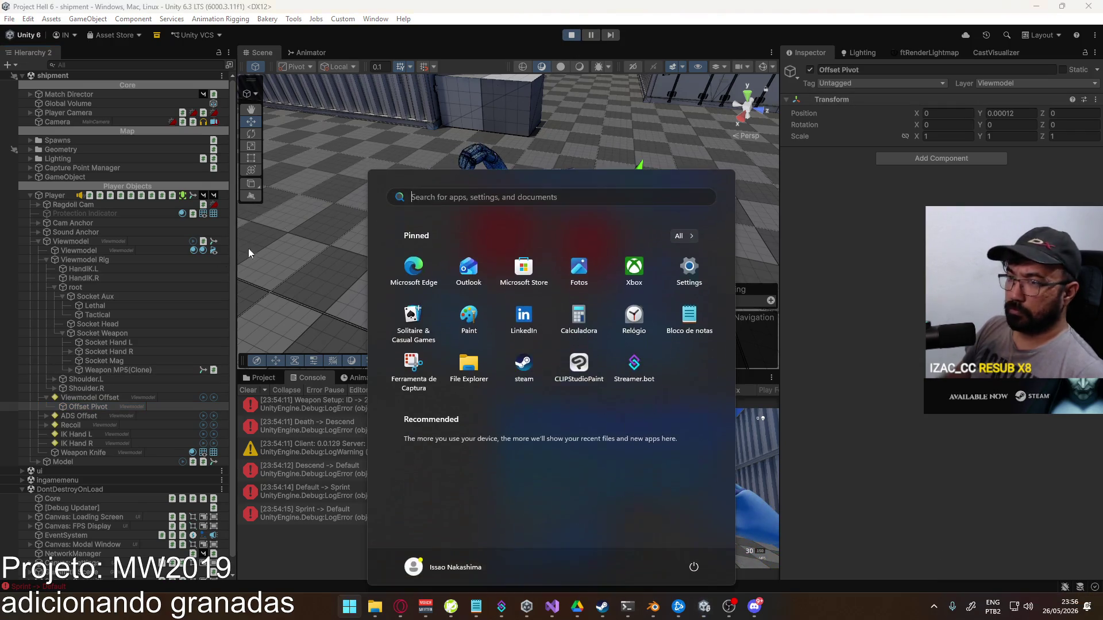
key(super)
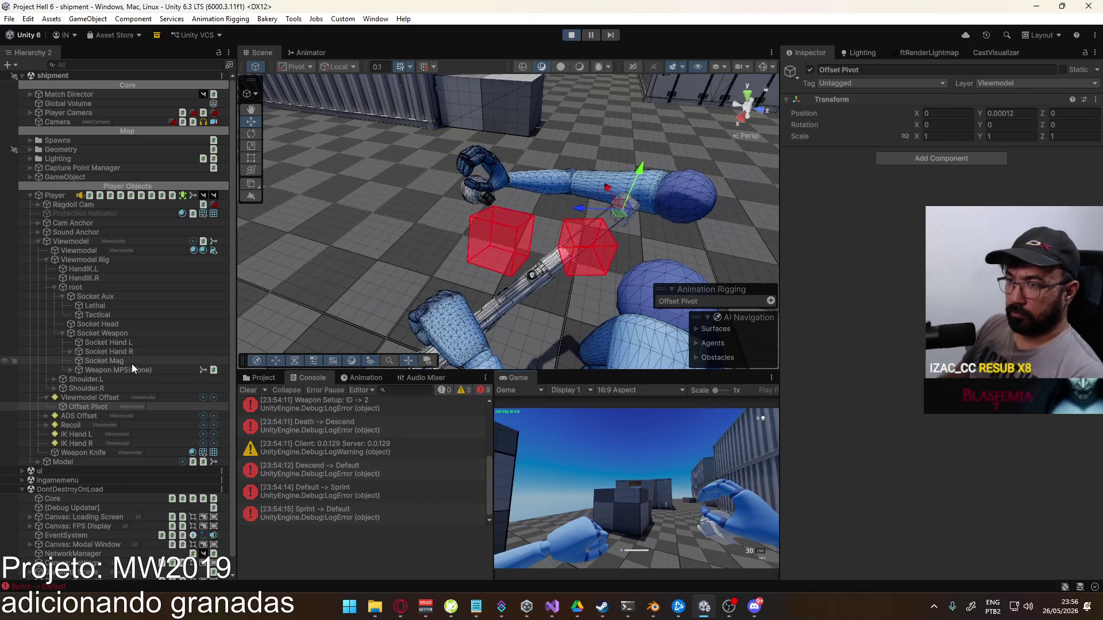